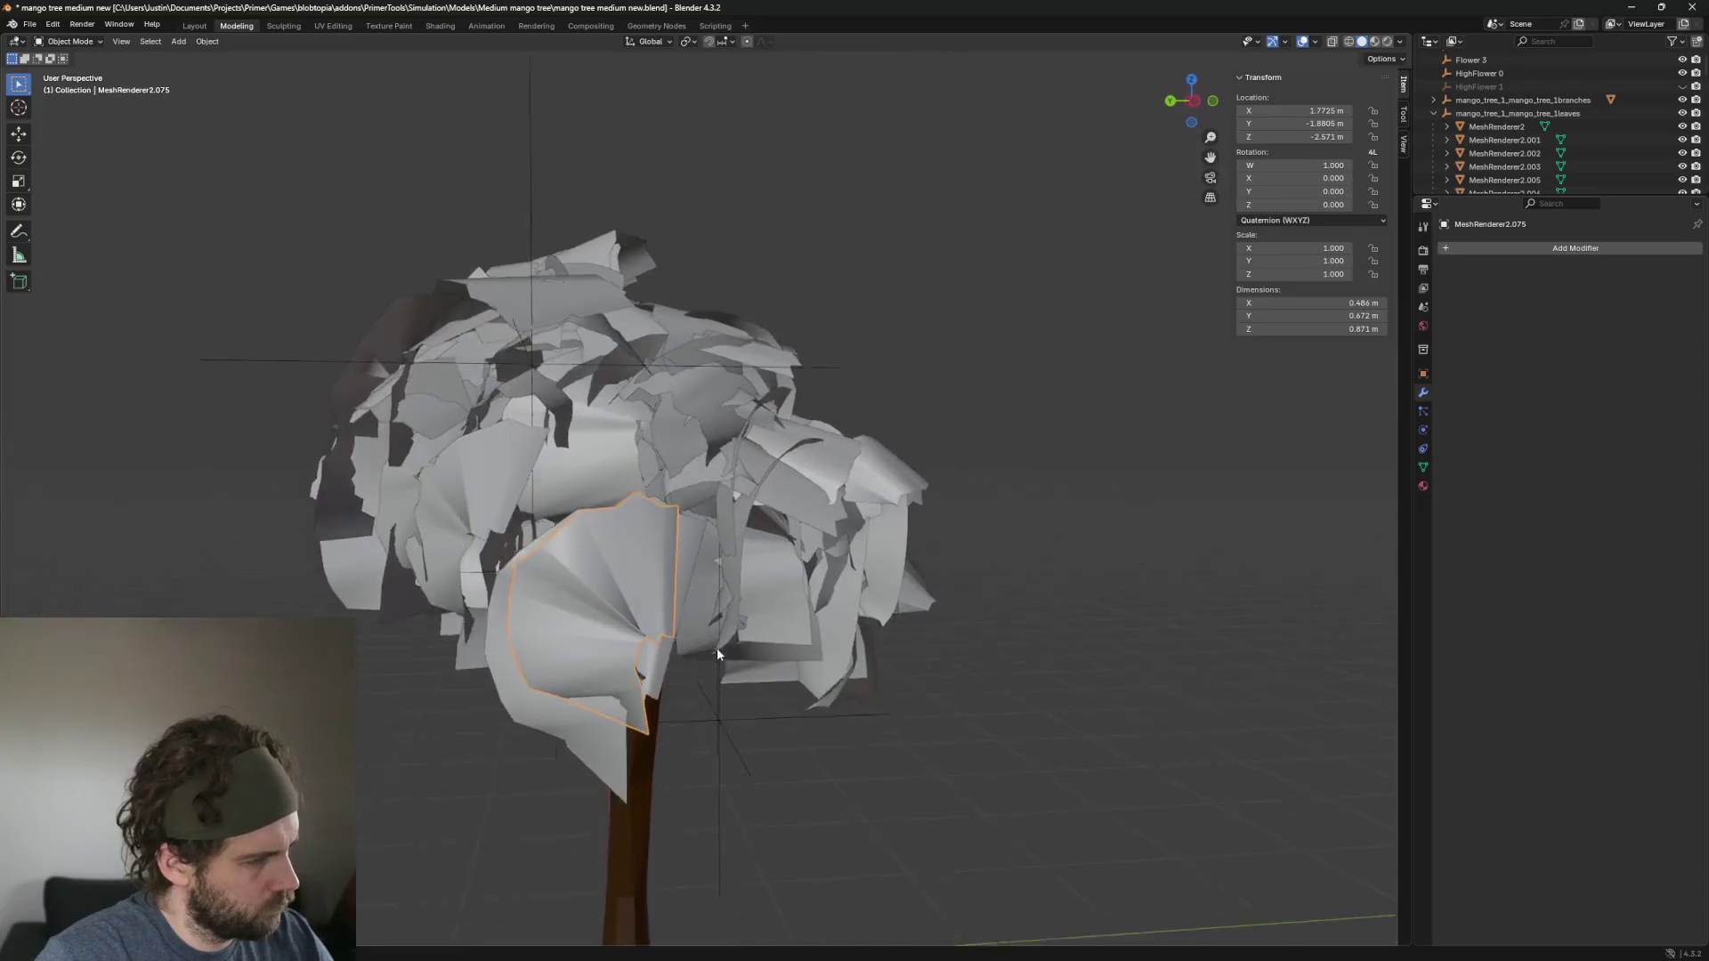
# Delete the large leaf mesh in front of the trunk.
pyautogui.click(717, 648)
pyautogui.click(646, 601)
pyautogui.scroll(3, 749, 569)
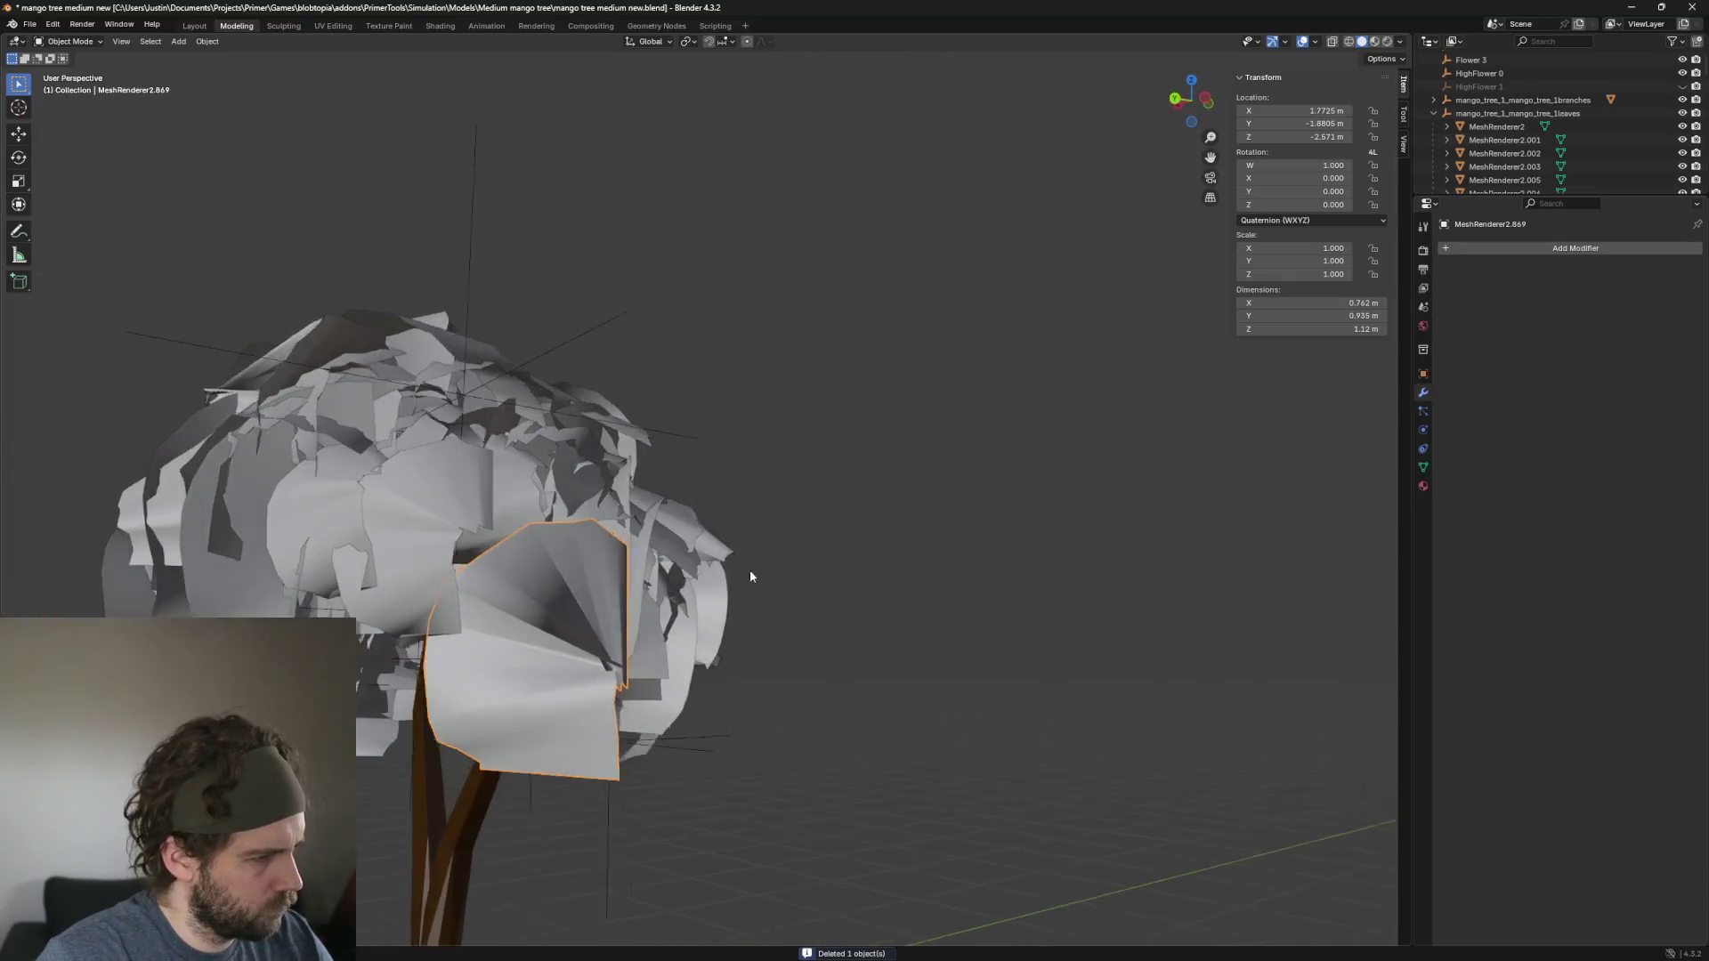
pyautogui.press('Delete')
# Orbit around the tree and select a large leaf on the crown's front.
pyautogui.moveTo(705, 687); pyautogui.dragTo(610, 704)
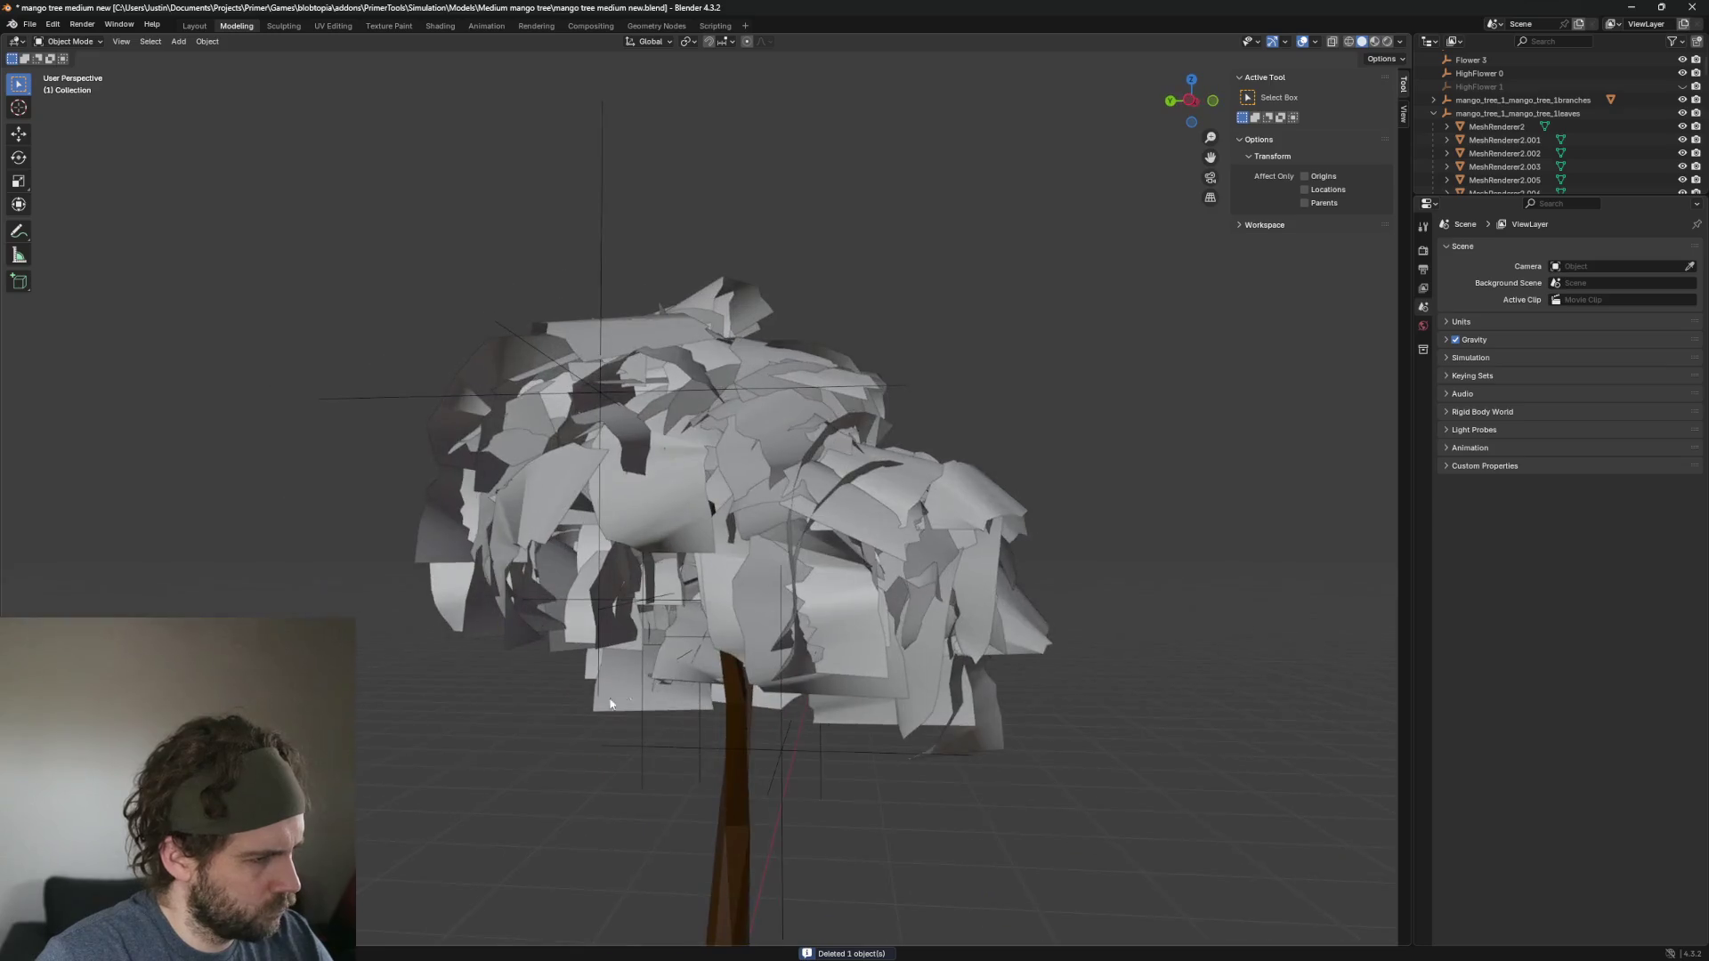
pyautogui.scroll(-3, 755, 724)
pyautogui.moveTo(730, 691); pyautogui.dragTo(801, 649)
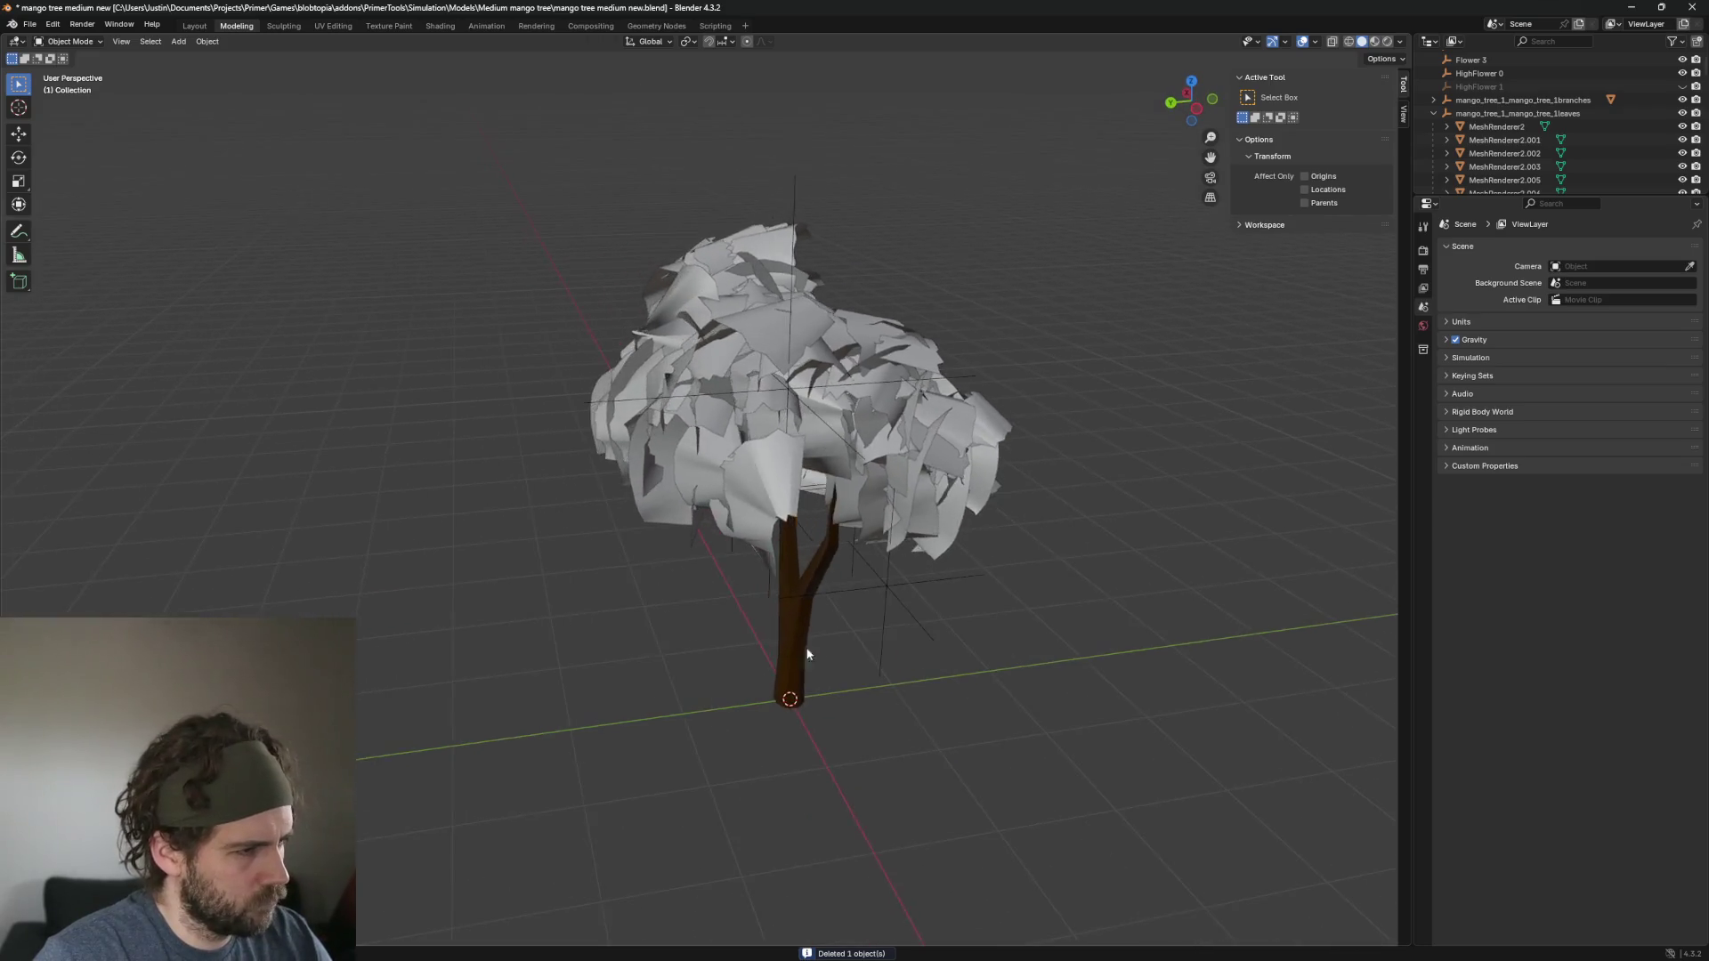
pyautogui.scroll(3, 834, 627)
pyautogui.click(786, 545)
pyautogui.scroll(3, 786, 579)
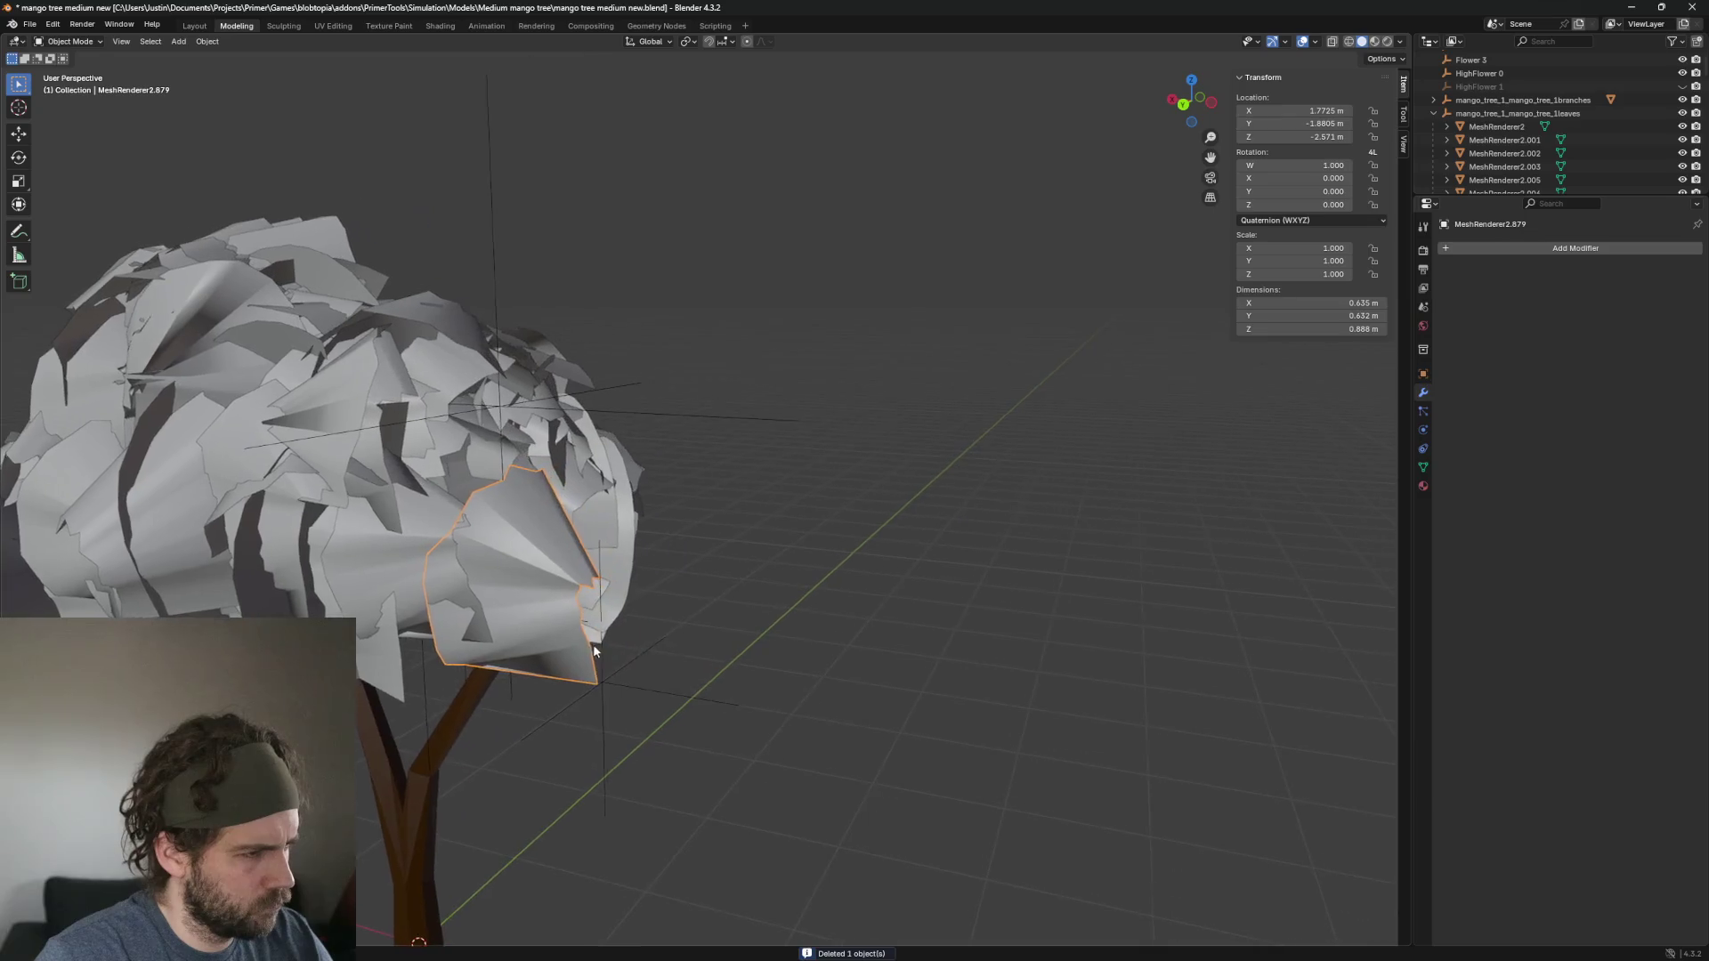
pyautogui.moveTo(786, 580); pyautogui.dragTo(537, 686)
pyautogui.scroll(-3, 587, 672)
pyautogui.scroll(6, 712, 663)
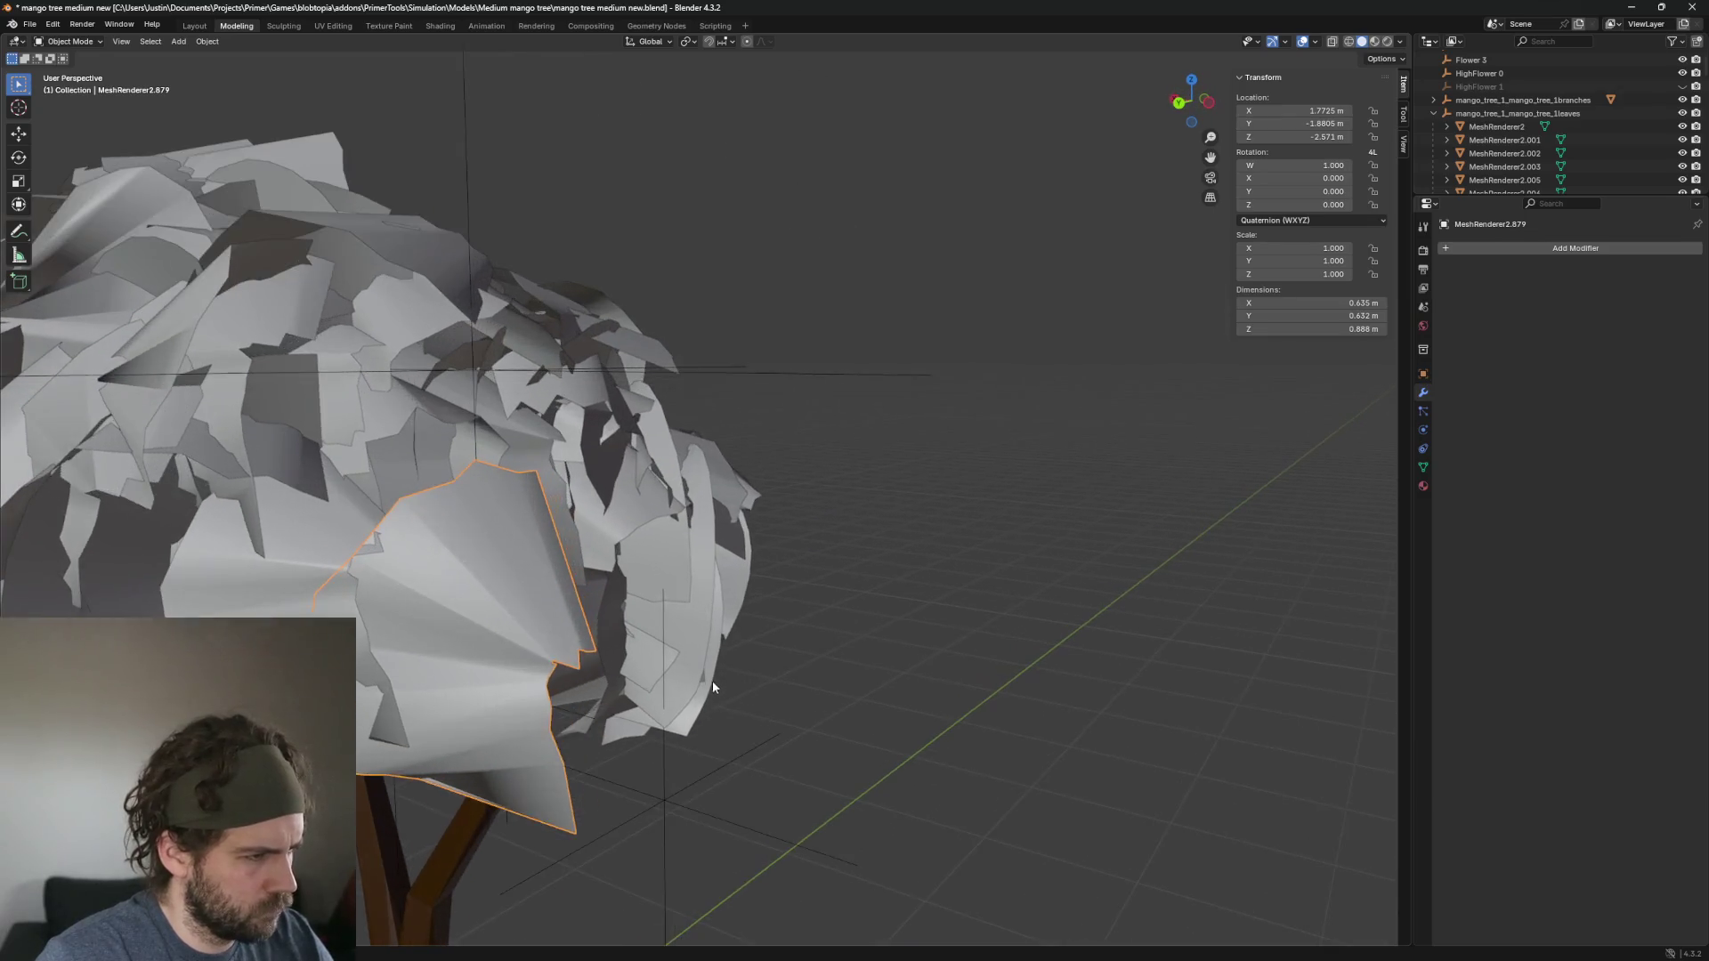
pyautogui.moveTo(832, 674); pyautogui.dragTo(752, 705)
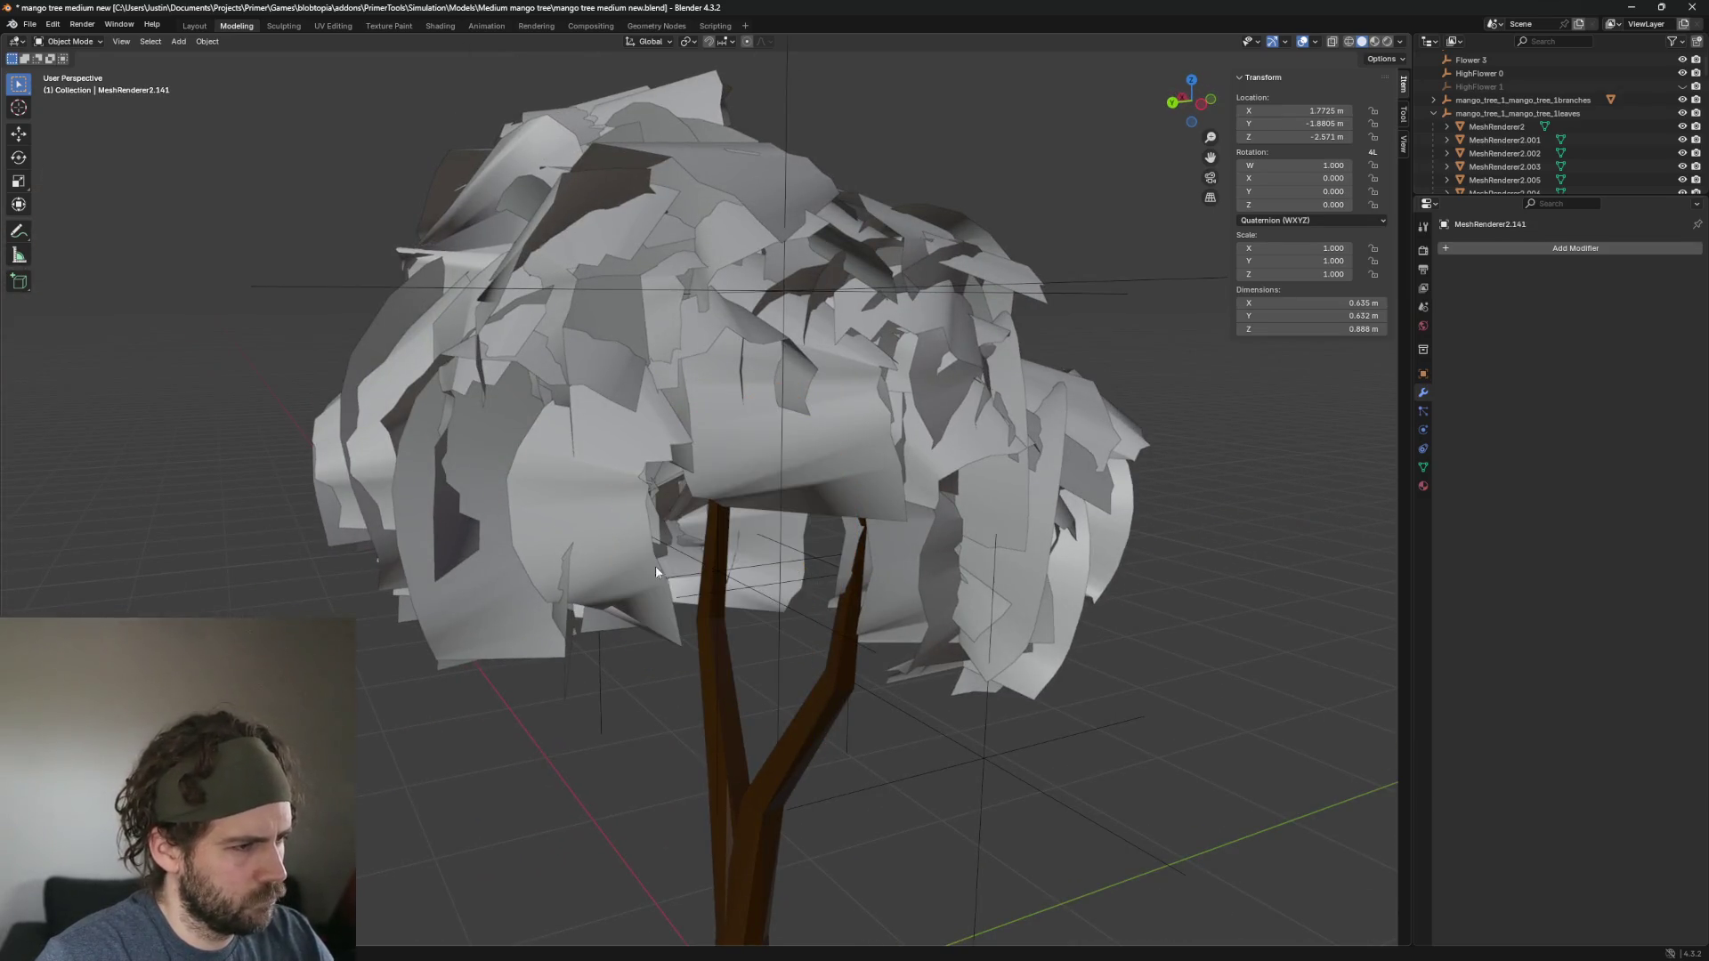
pyautogui.scroll(3, 623, 561)
# Hide and delete the leaf hanging in front of the trunk.
pyautogui.click(543, 571)
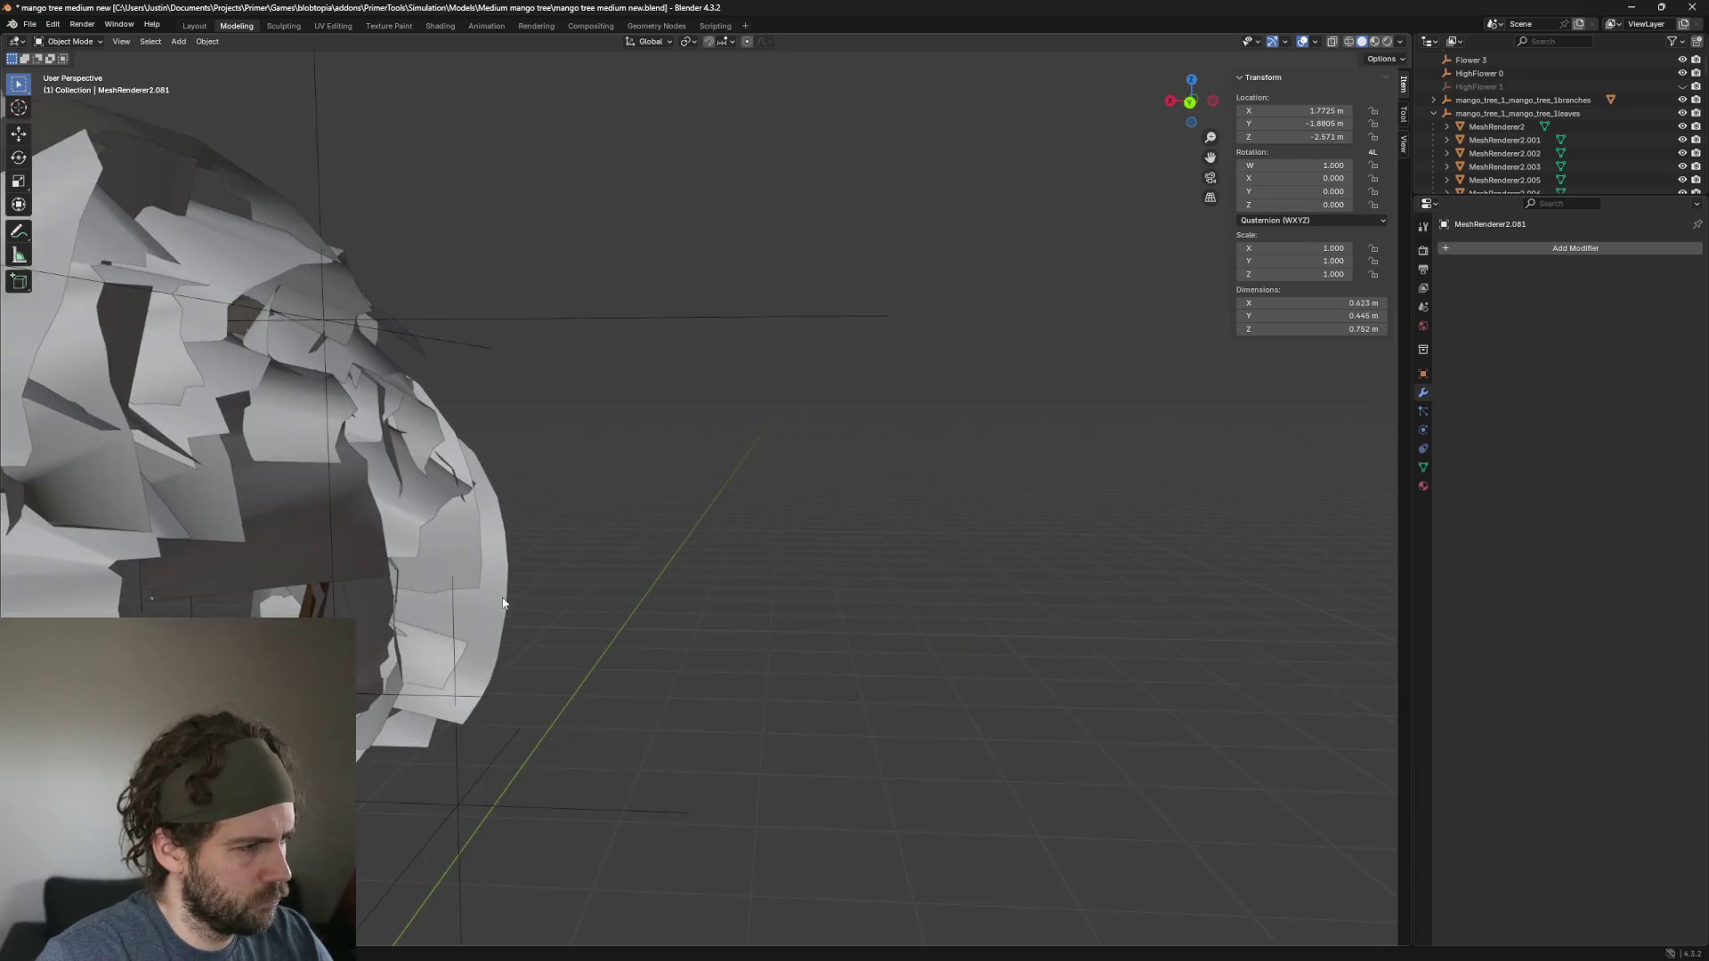
pyautogui.click(494, 614)
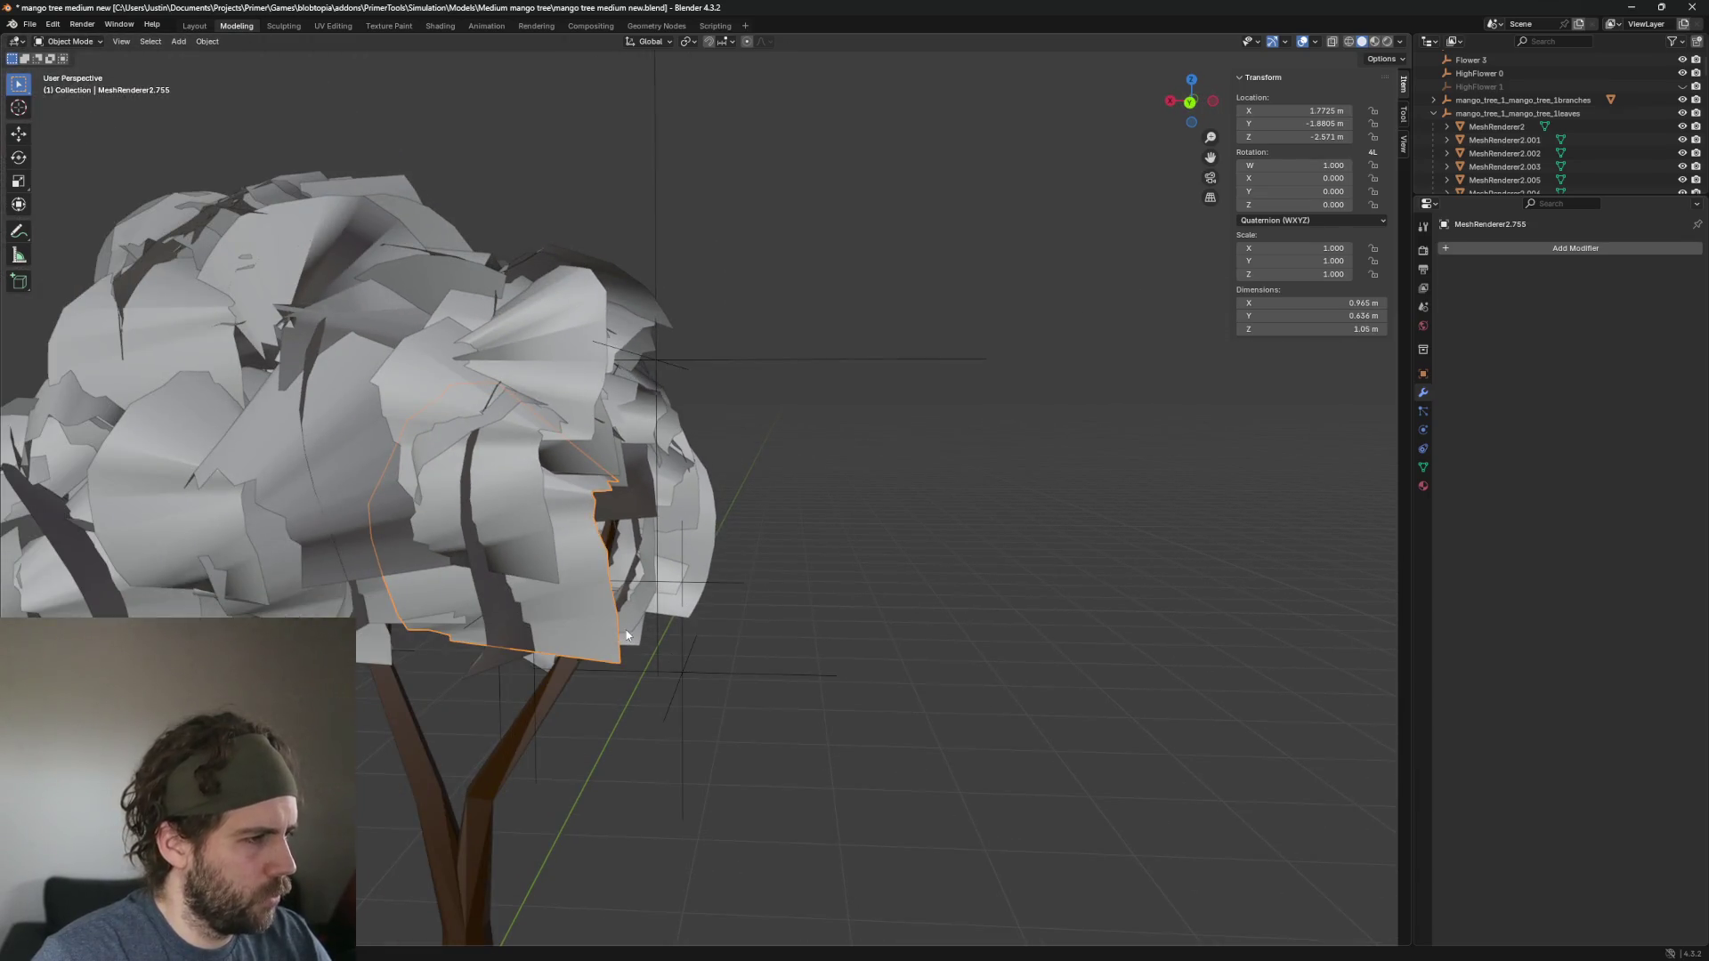
pyautogui.press('h')
pyautogui.press('Delete')
pyautogui.press('Home')
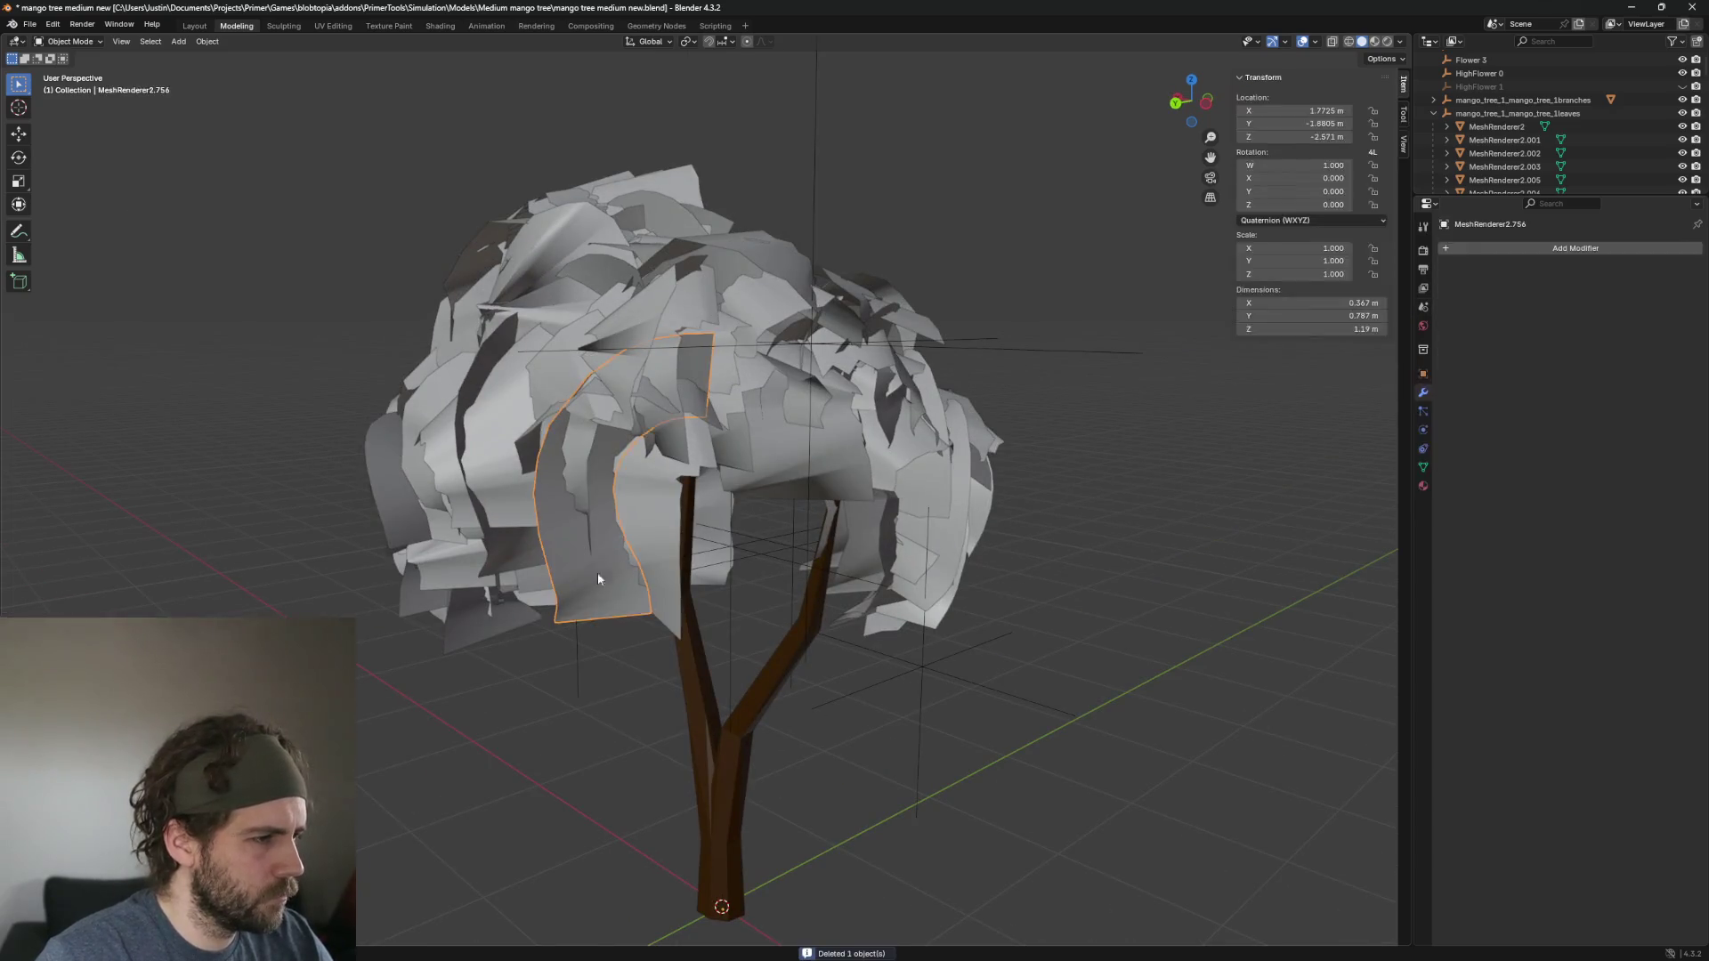
# Select and inspect overlapping leaves, ending on the fan-shaped leaf at the crown's right.
pyautogui.click(686, 595)
pyautogui.scroll(5, 750, 579)
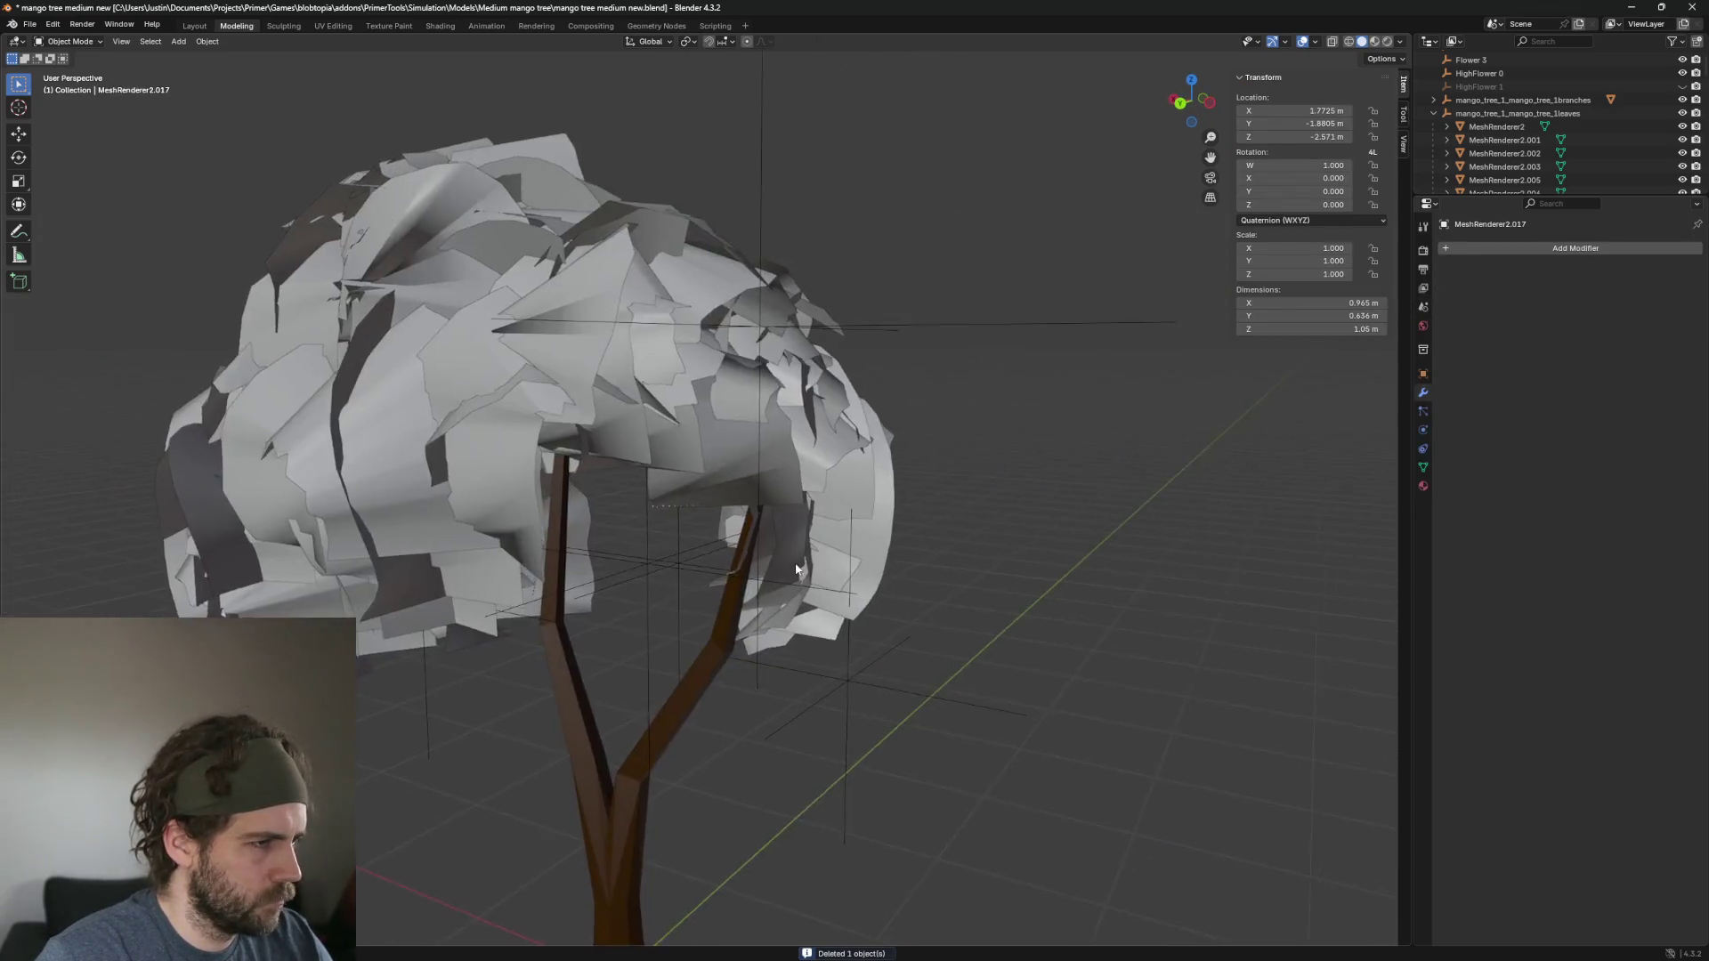
pyautogui.scroll(2, 711, 605)
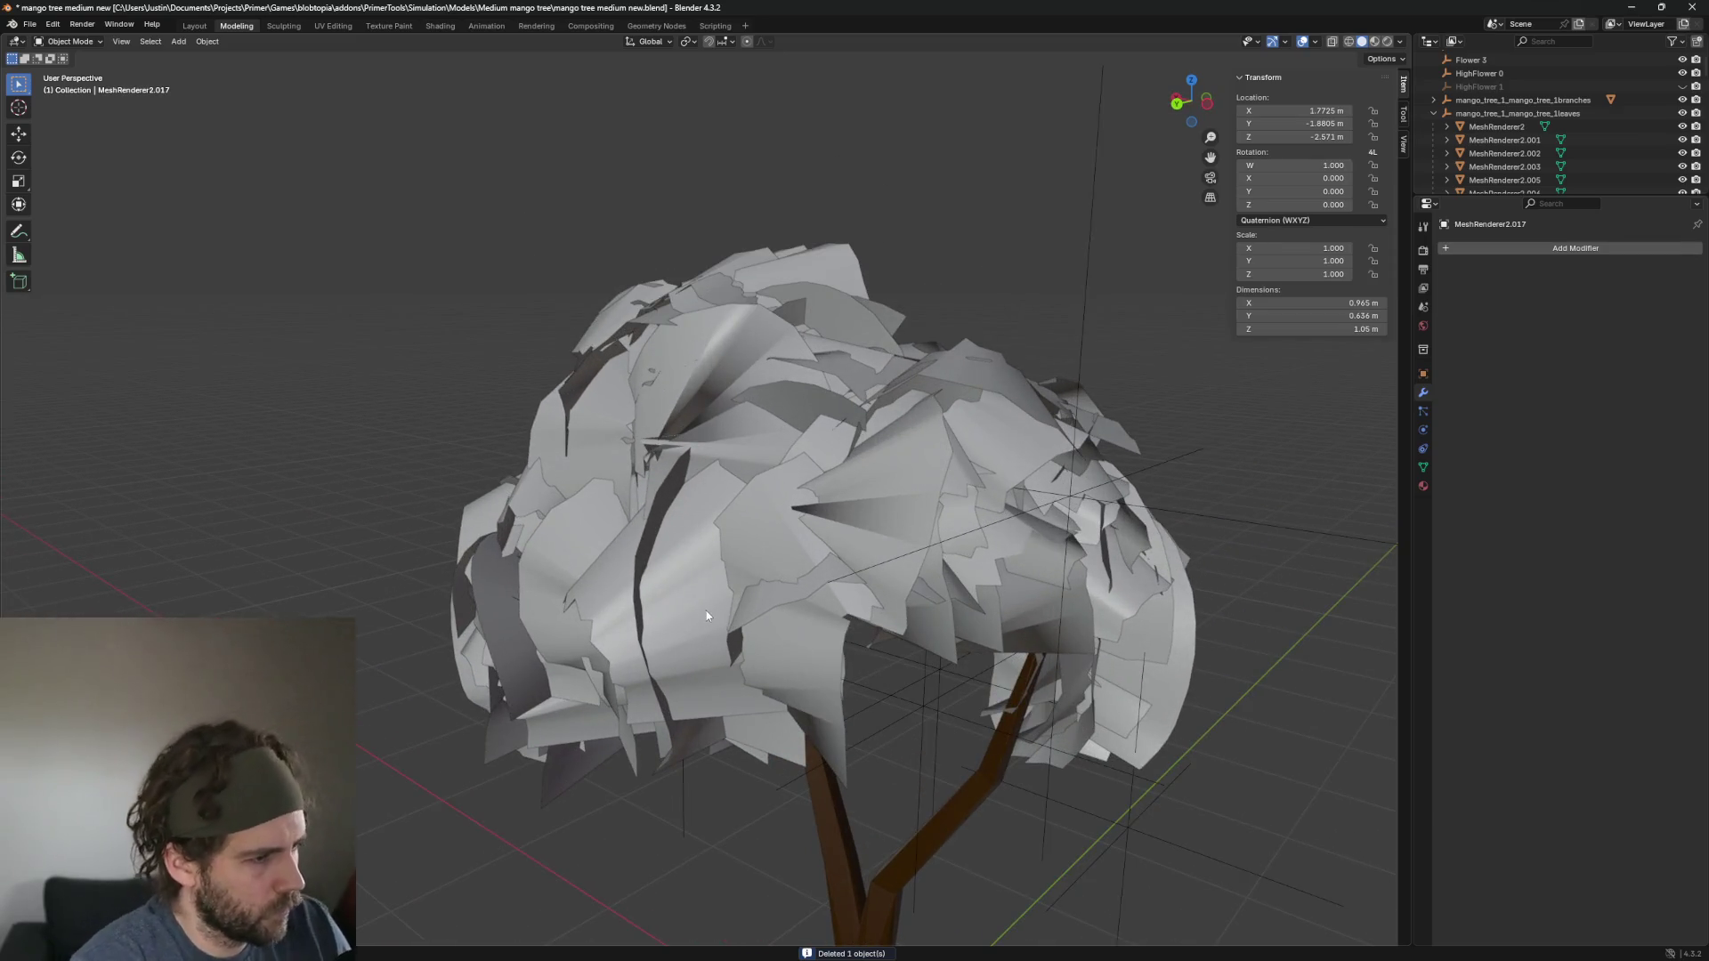
pyautogui.moveTo(708, 631)
pyautogui.mouseDown()
pyautogui.moveTo(871, 659)
pyautogui.moveTo(797, 664)
pyautogui.mouseUp()
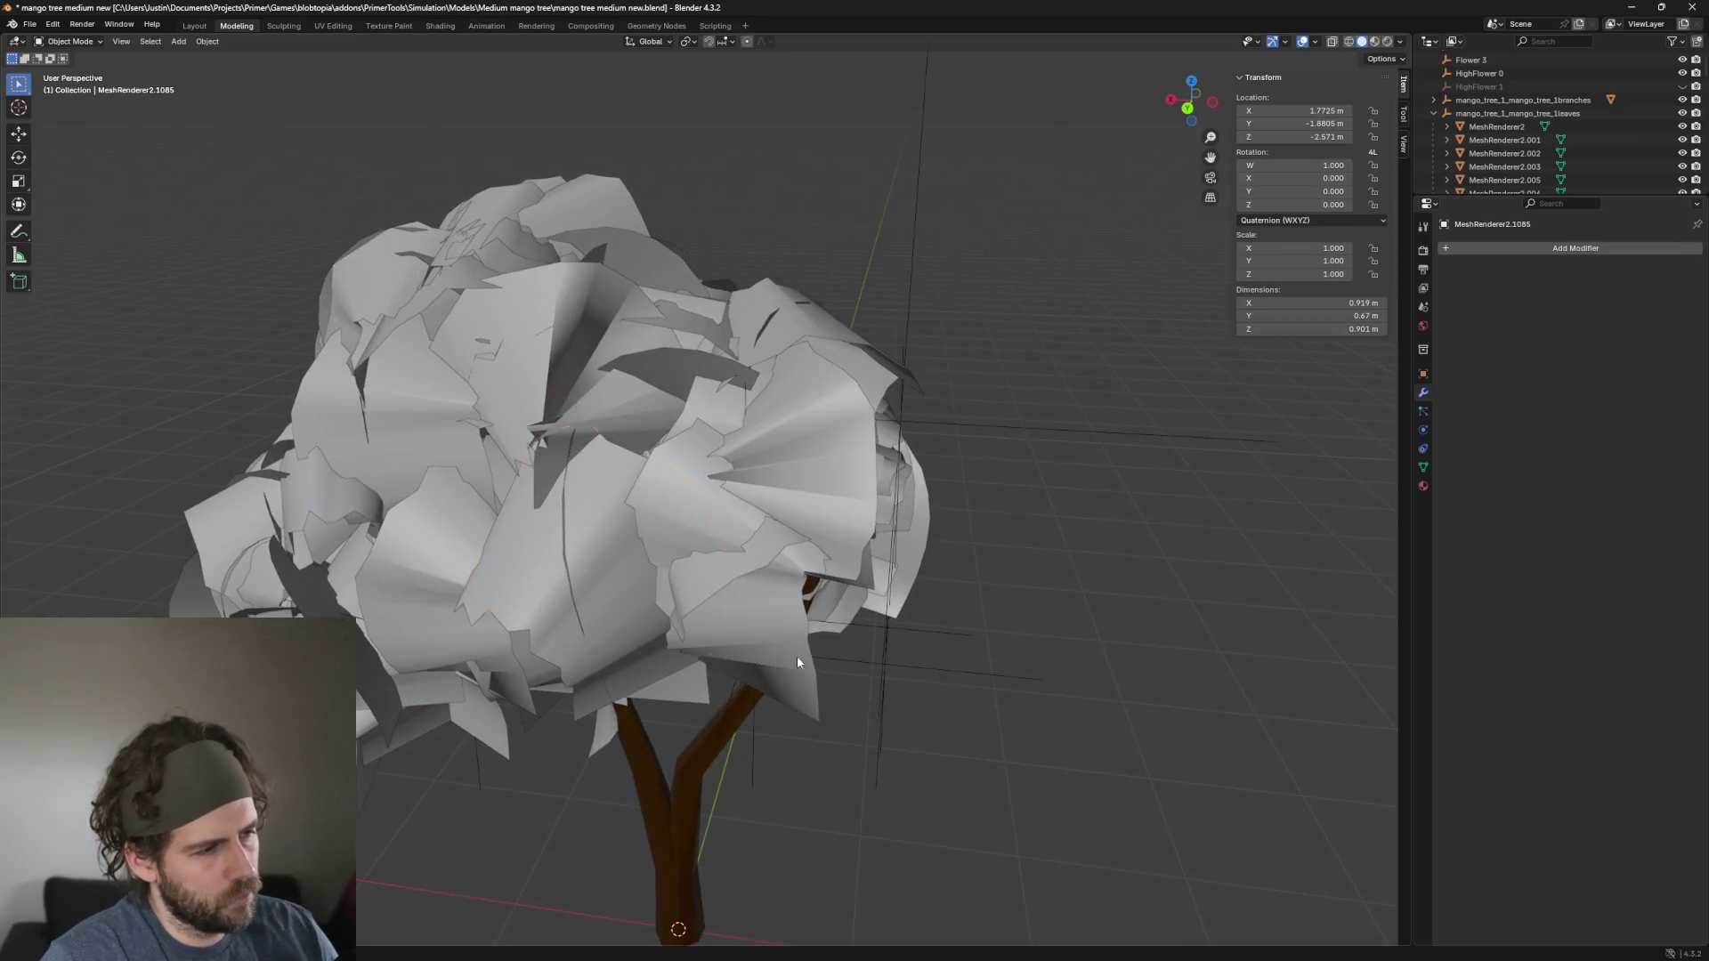
pyautogui.click(615, 636)
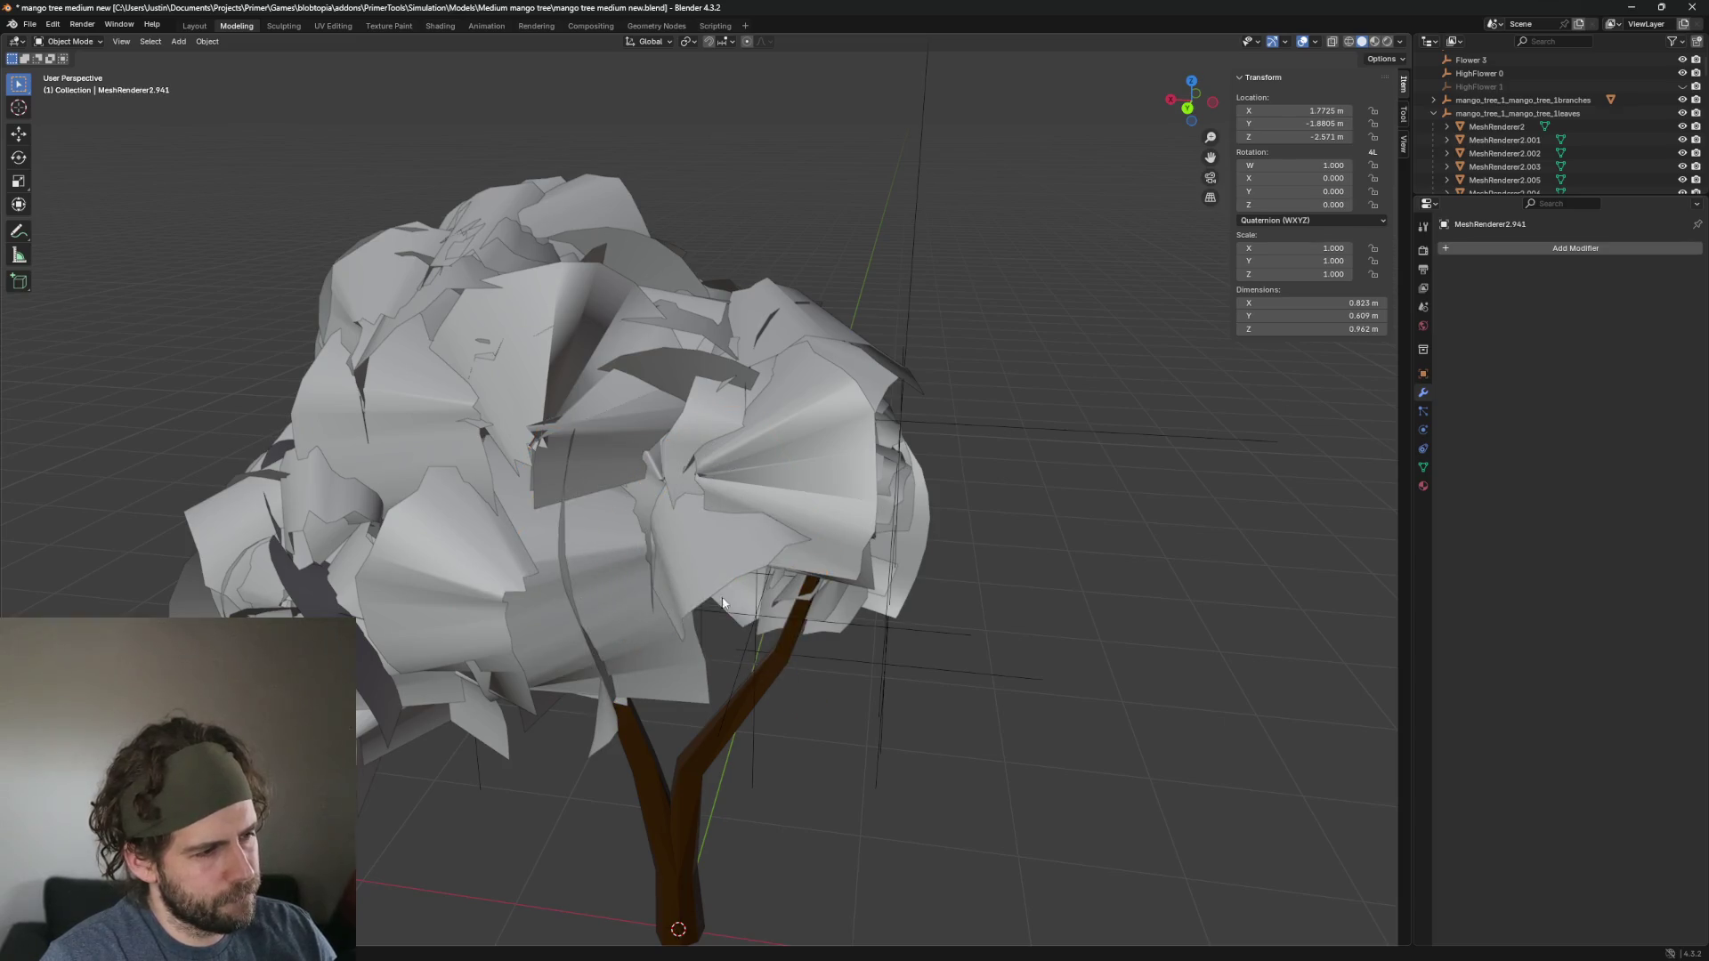
pyautogui.moveTo(662, 611)
pyautogui.mouseDown()
pyautogui.moveTo(899, 625)
pyautogui.moveTo(654, 567)
pyautogui.mouseUp()
pyautogui.click(730, 529)
pyautogui.moveTo(729, 529); pyautogui.dragTo(871, 650)
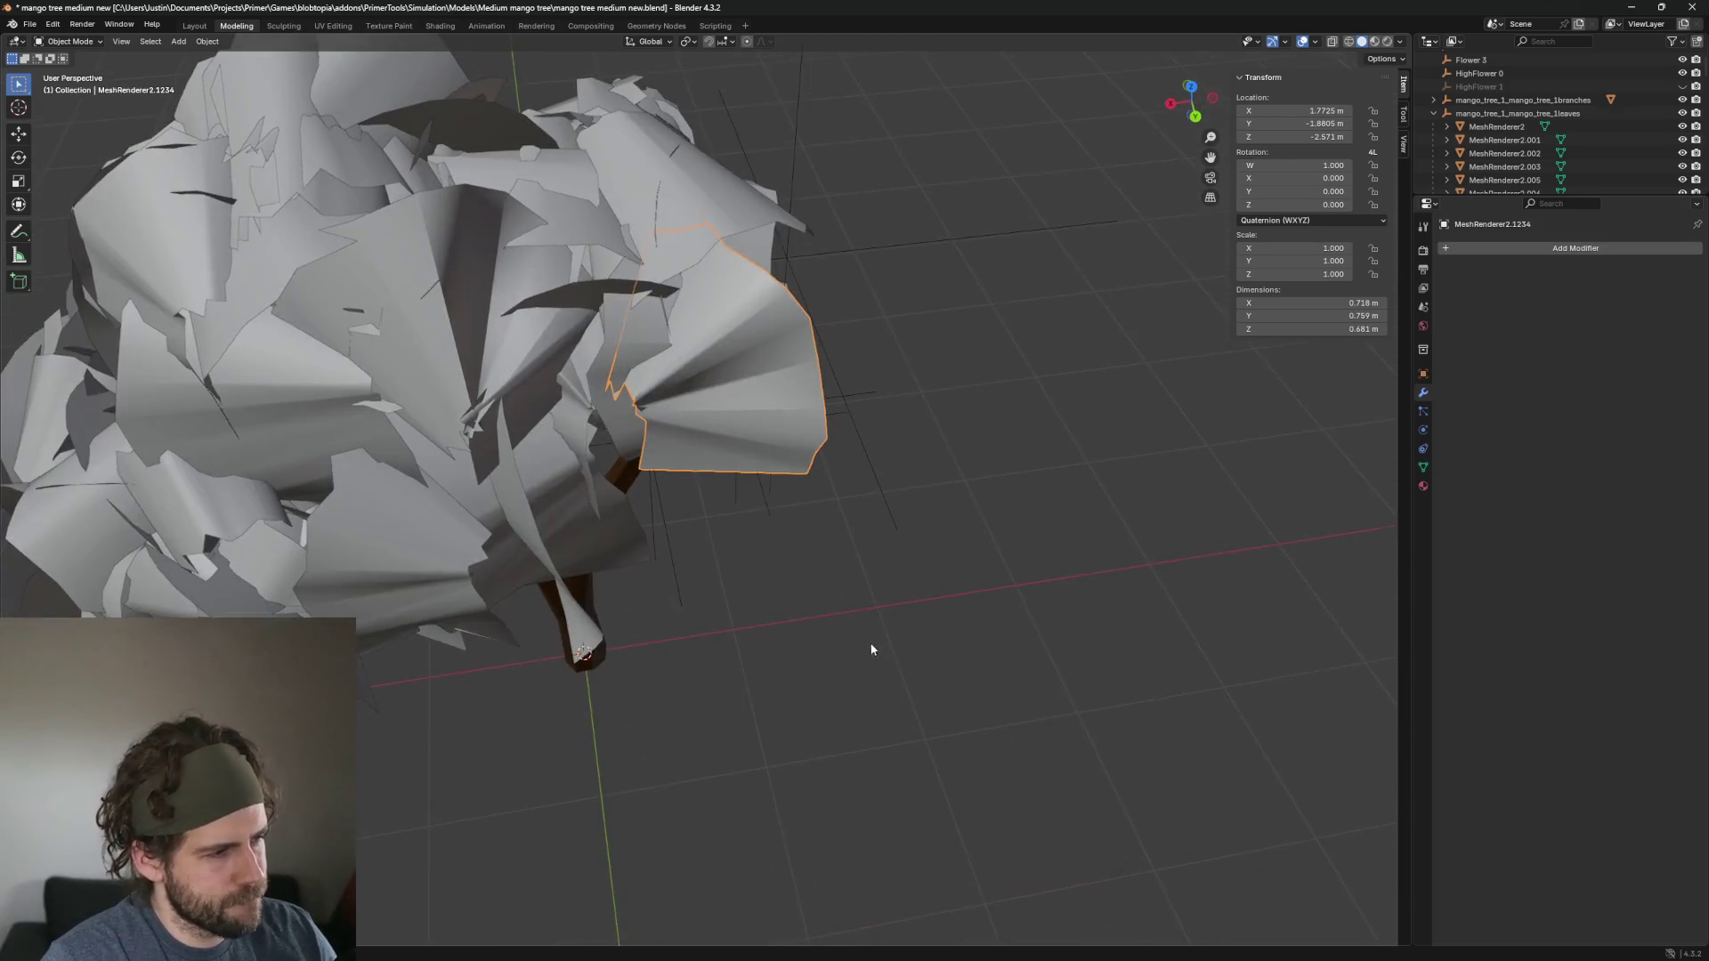
pyautogui.scroll(-5, 857, 491)
pyautogui.scroll(5, 963, 559)
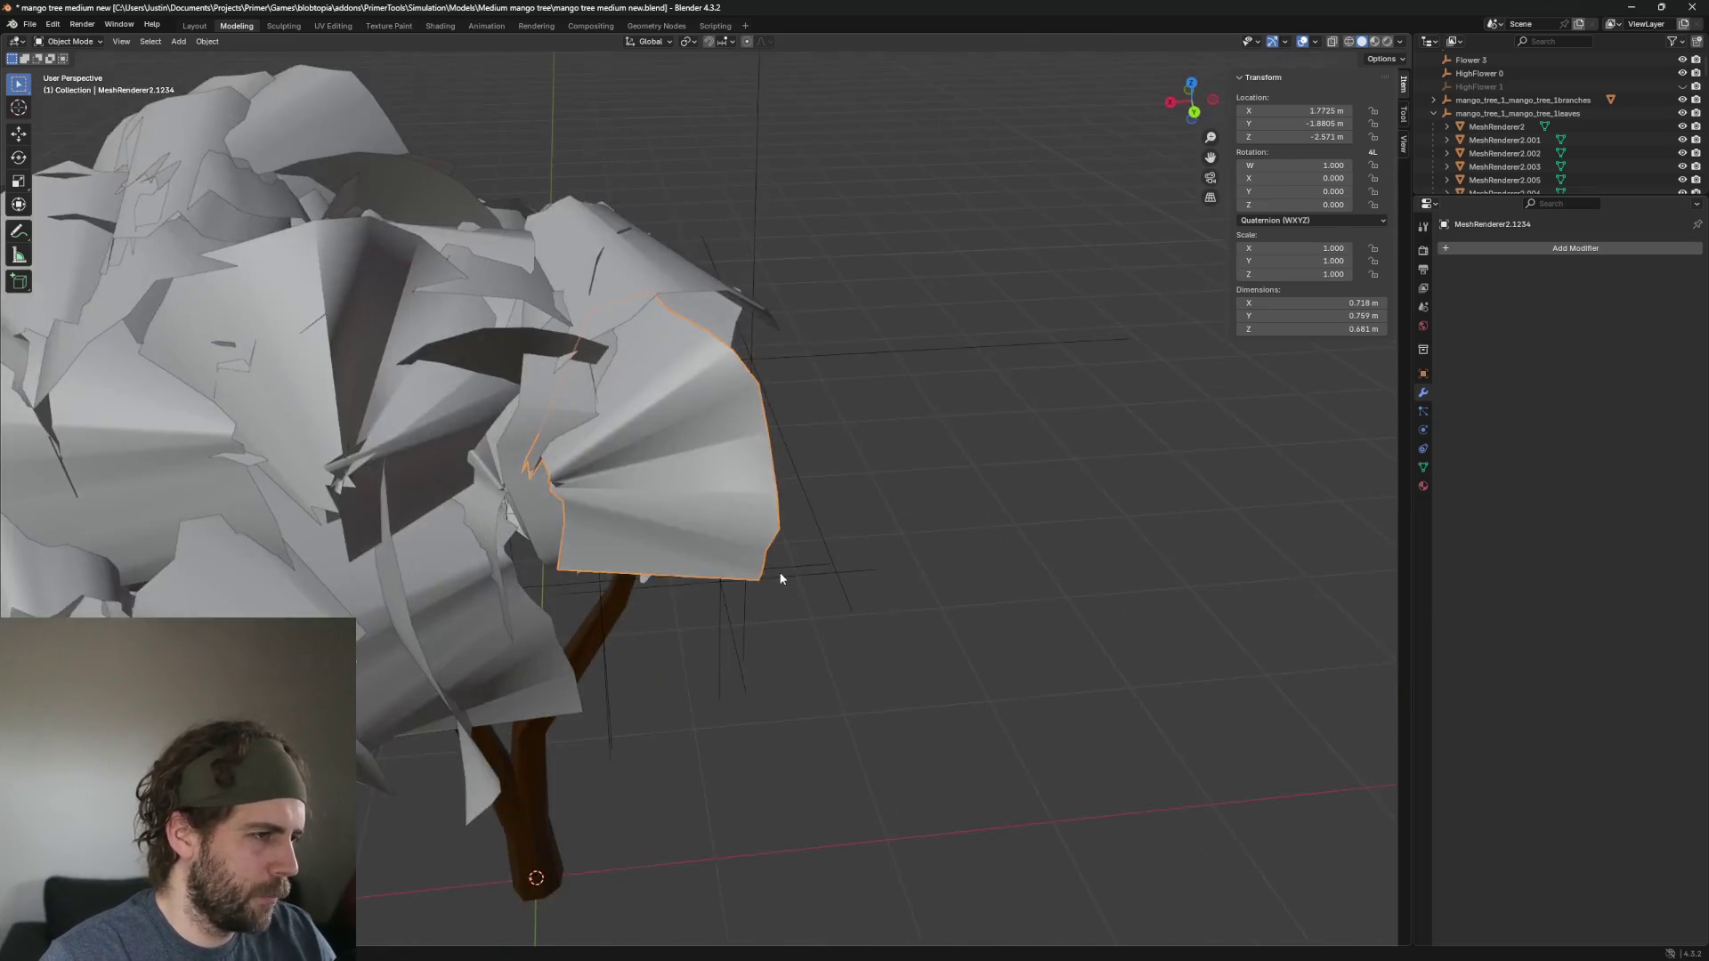
pyautogui.moveTo(776, 639); pyautogui.dragTo(813, 647)
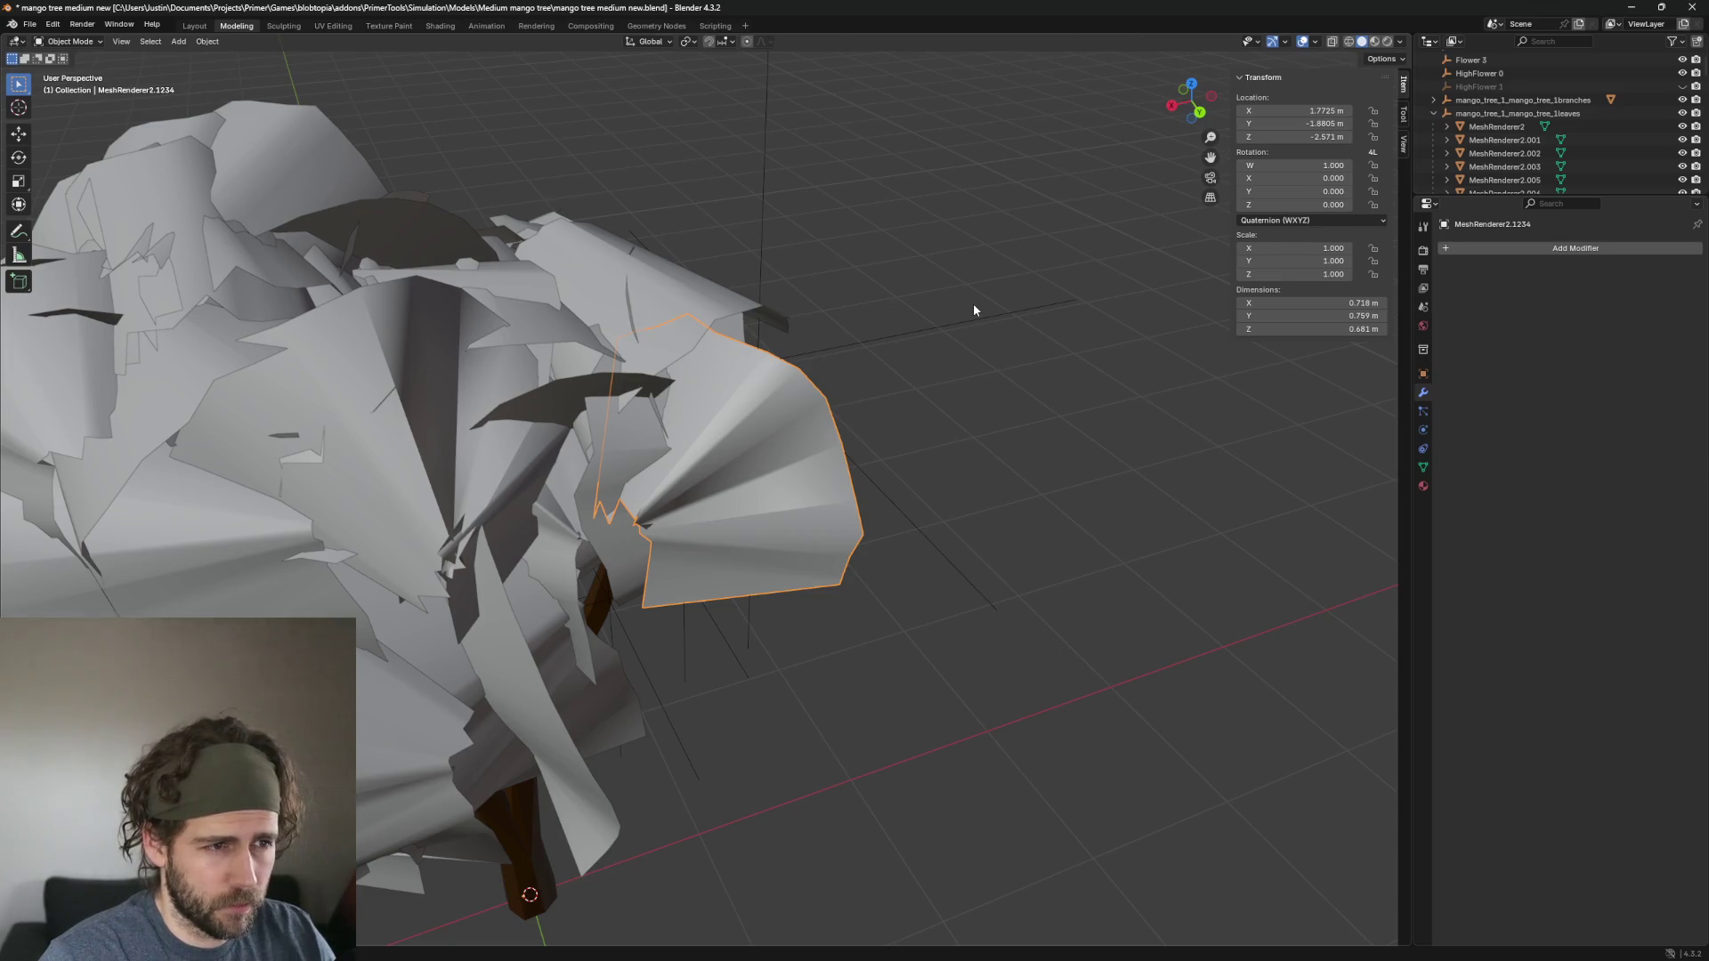
pyautogui.press('z')
pyautogui.click(992, 387)
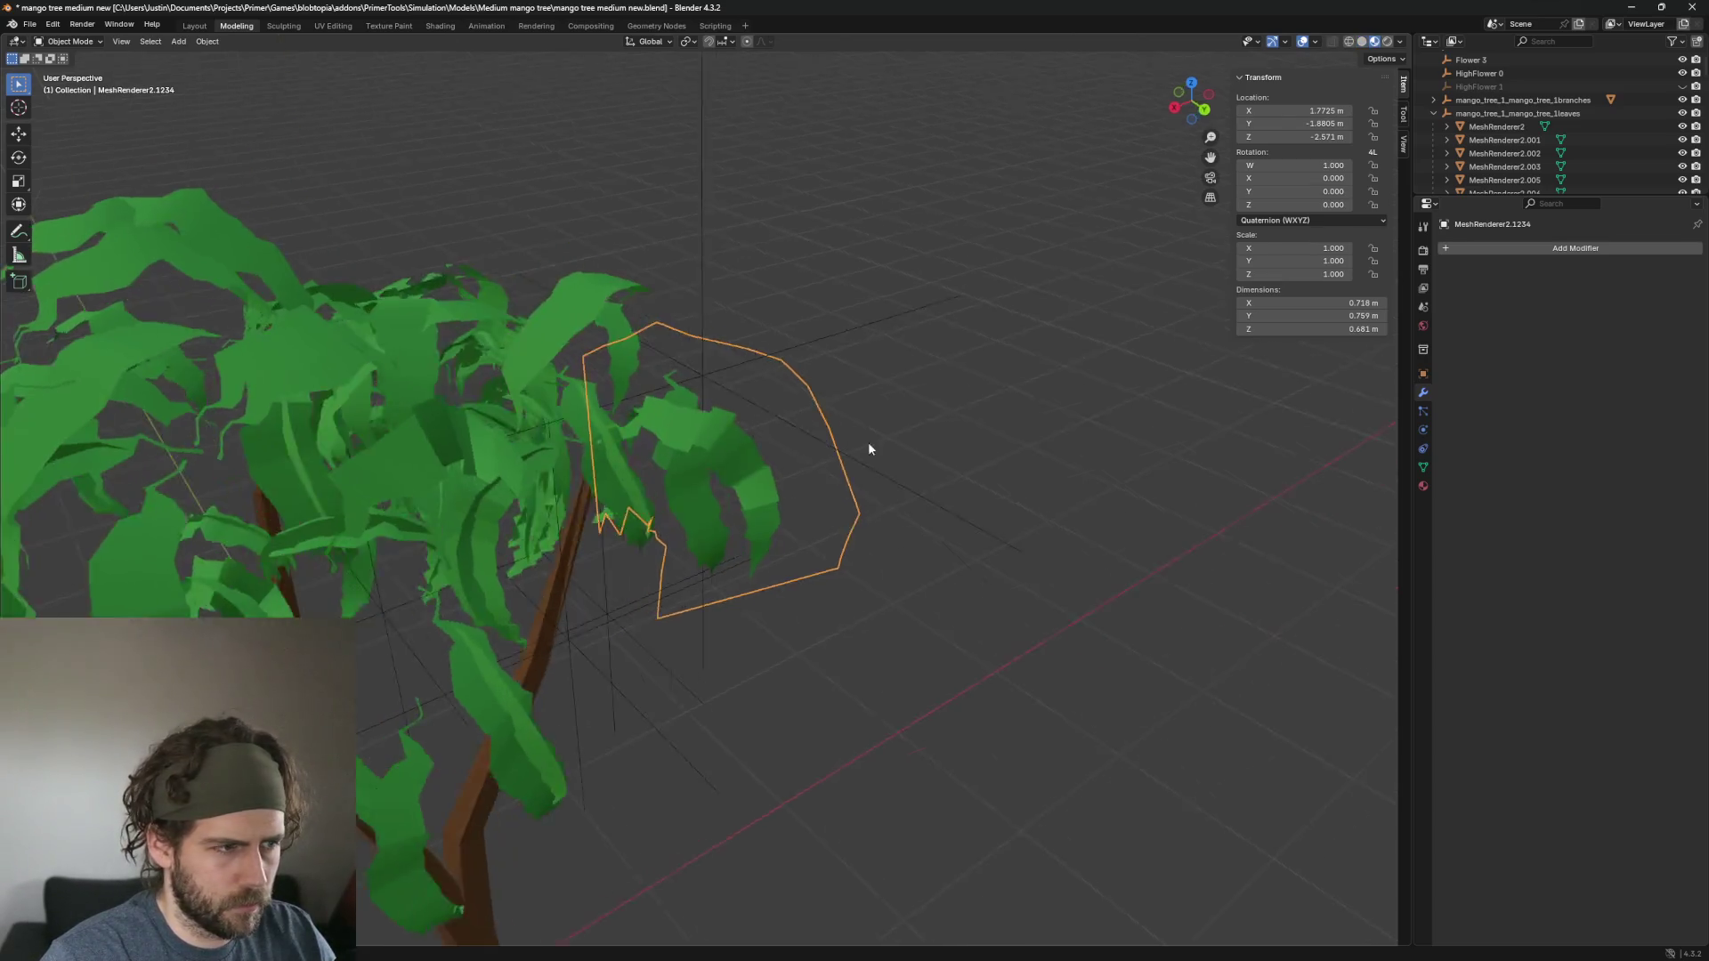
pyautogui.moveTo(867, 442)
pyautogui.mouseDown()
pyautogui.moveTo(906, 328)
pyautogui.moveTo(783, 394)
pyautogui.moveTo(871, 446)
pyautogui.moveTo(855, 460)
pyautogui.moveTo(846, 354)
pyautogui.moveTo(889, 209)
pyautogui.moveTo(919, 179)
pyautogui.moveTo(819, 485)
pyautogui.moveTo(846, 502)
pyautogui.moveTo(872, 474)
pyautogui.moveTo(834, 506)
pyautogui.moveTo(915, 546)
pyautogui.moveTo(900, 580)
pyautogui.moveTo(805, 481)
pyautogui.moveTo(934, 442)
pyautogui.mouseUp()
pyautogui.press('z')
pyautogui.click(1032, 441)
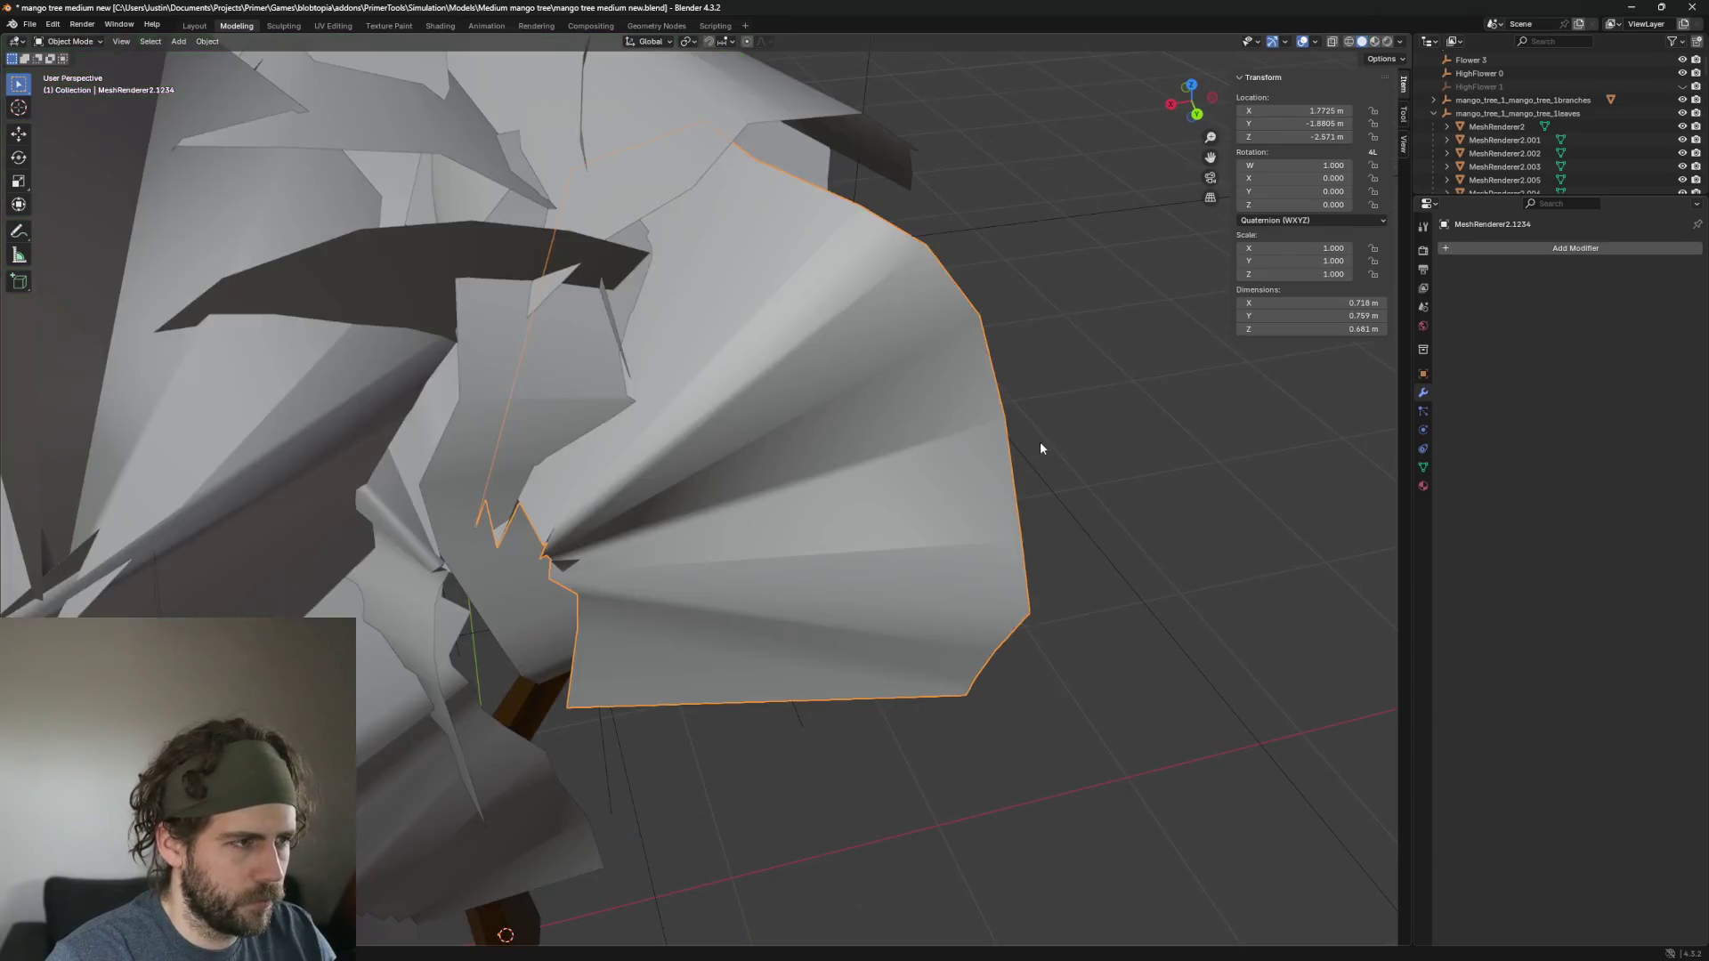
# Orbit around the crown and delete the selected oversized leaf.
pyautogui.scroll(-5, 1038, 454)
pyautogui.scroll(5, 859, 478)
pyautogui.scroll(-5, 860, 478)
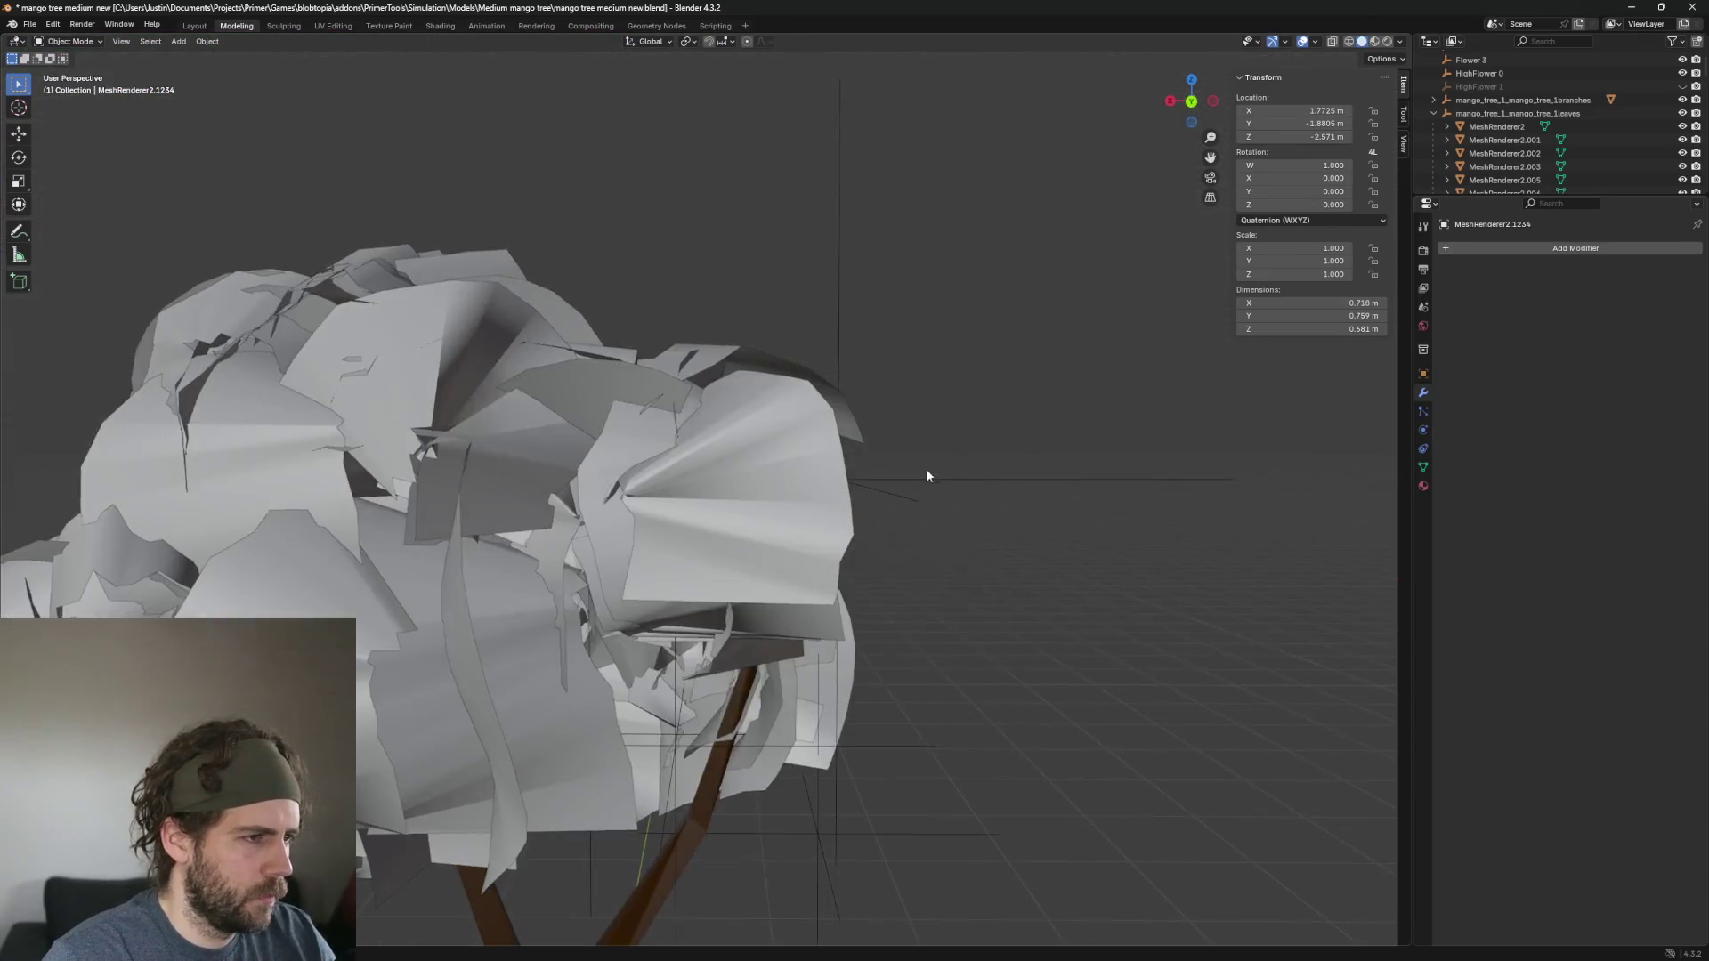
pyautogui.scroll(5, 926, 516)
pyautogui.scroll(-5, 879, 563)
pyautogui.moveTo(879, 562)
pyautogui.mouseDown()
pyautogui.moveTo(857, 538)
pyautogui.moveTo(853, 617)
pyautogui.mouseUp()
pyautogui.scroll(5, 853, 616)
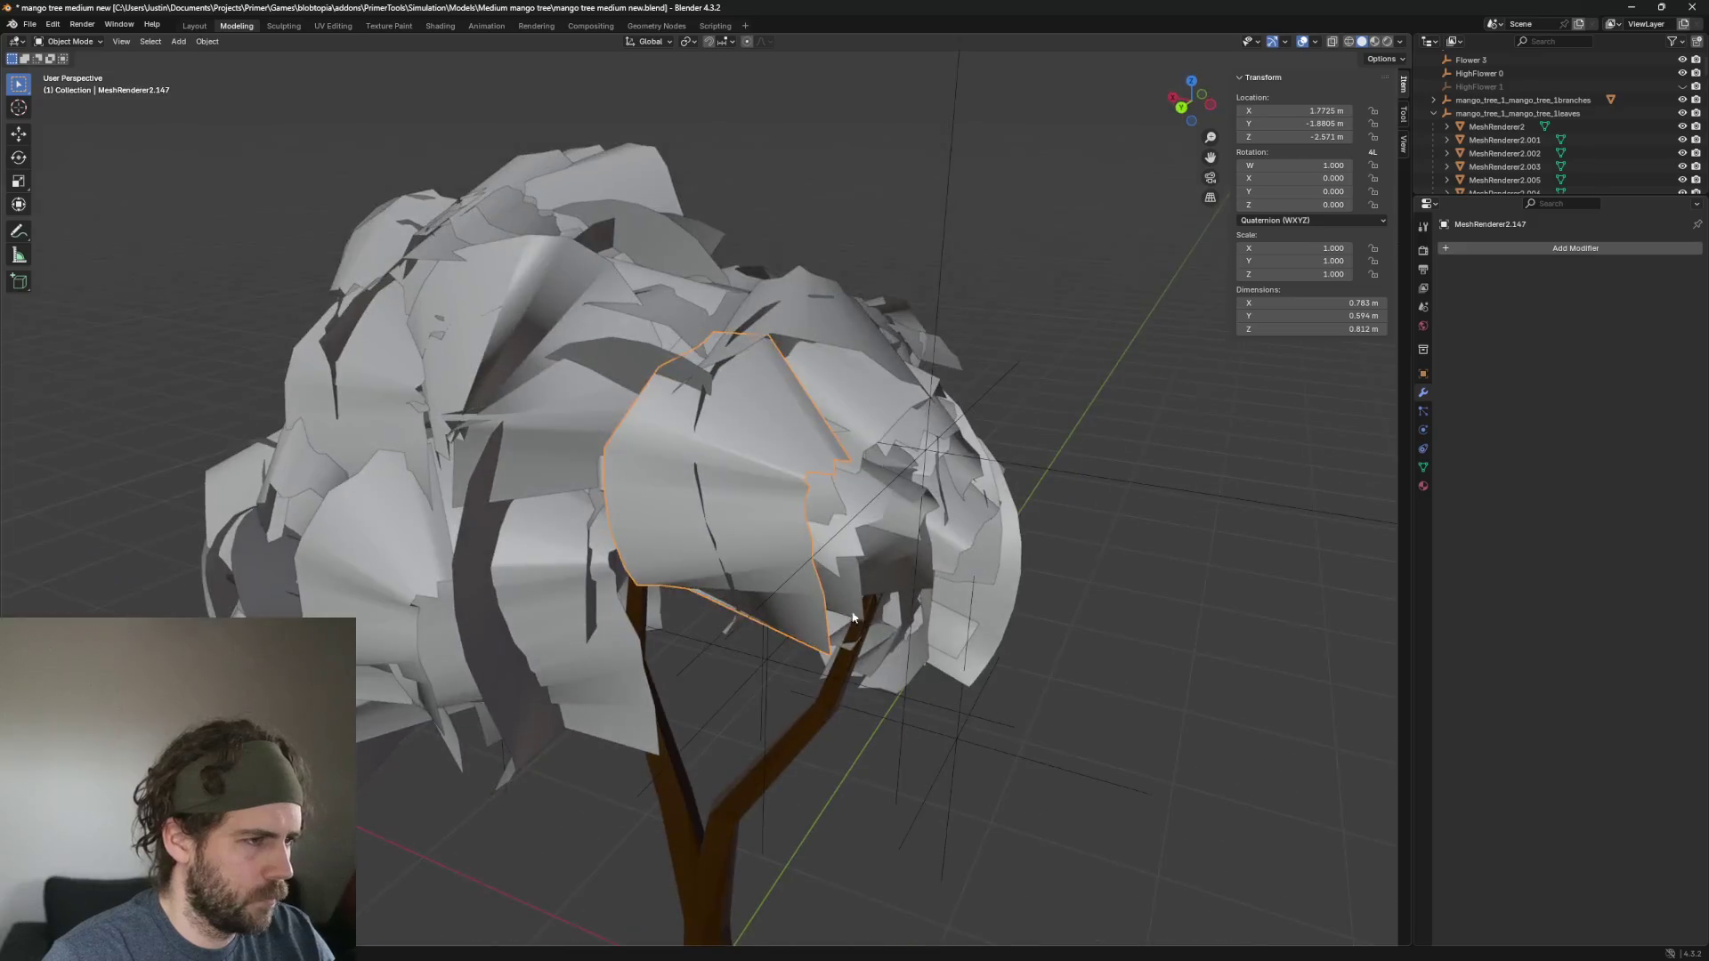
pyautogui.scroll(-5, 785, 509)
pyautogui.moveTo(869, 516); pyautogui.dragTo(738, 524)
pyautogui.scroll(5, 739, 524)
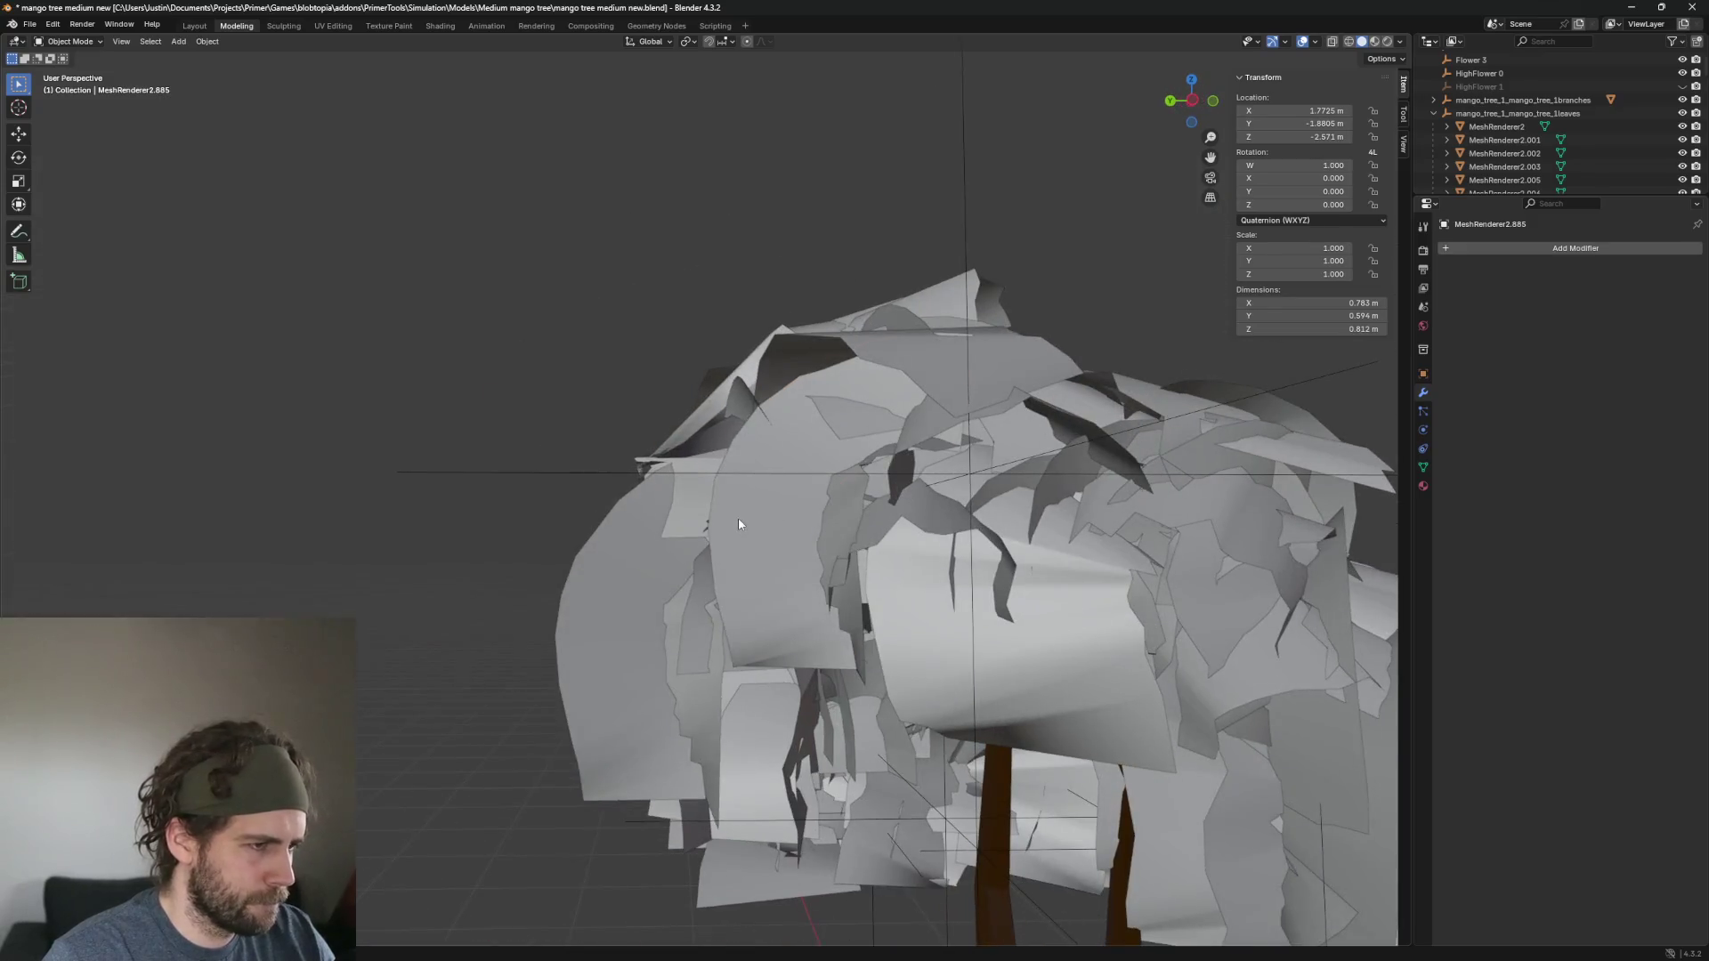
pyautogui.press('Delete')
# Check the left-edge and underside leaves, then delete the leaf at the canopy's centre.
pyautogui.click(589, 614)
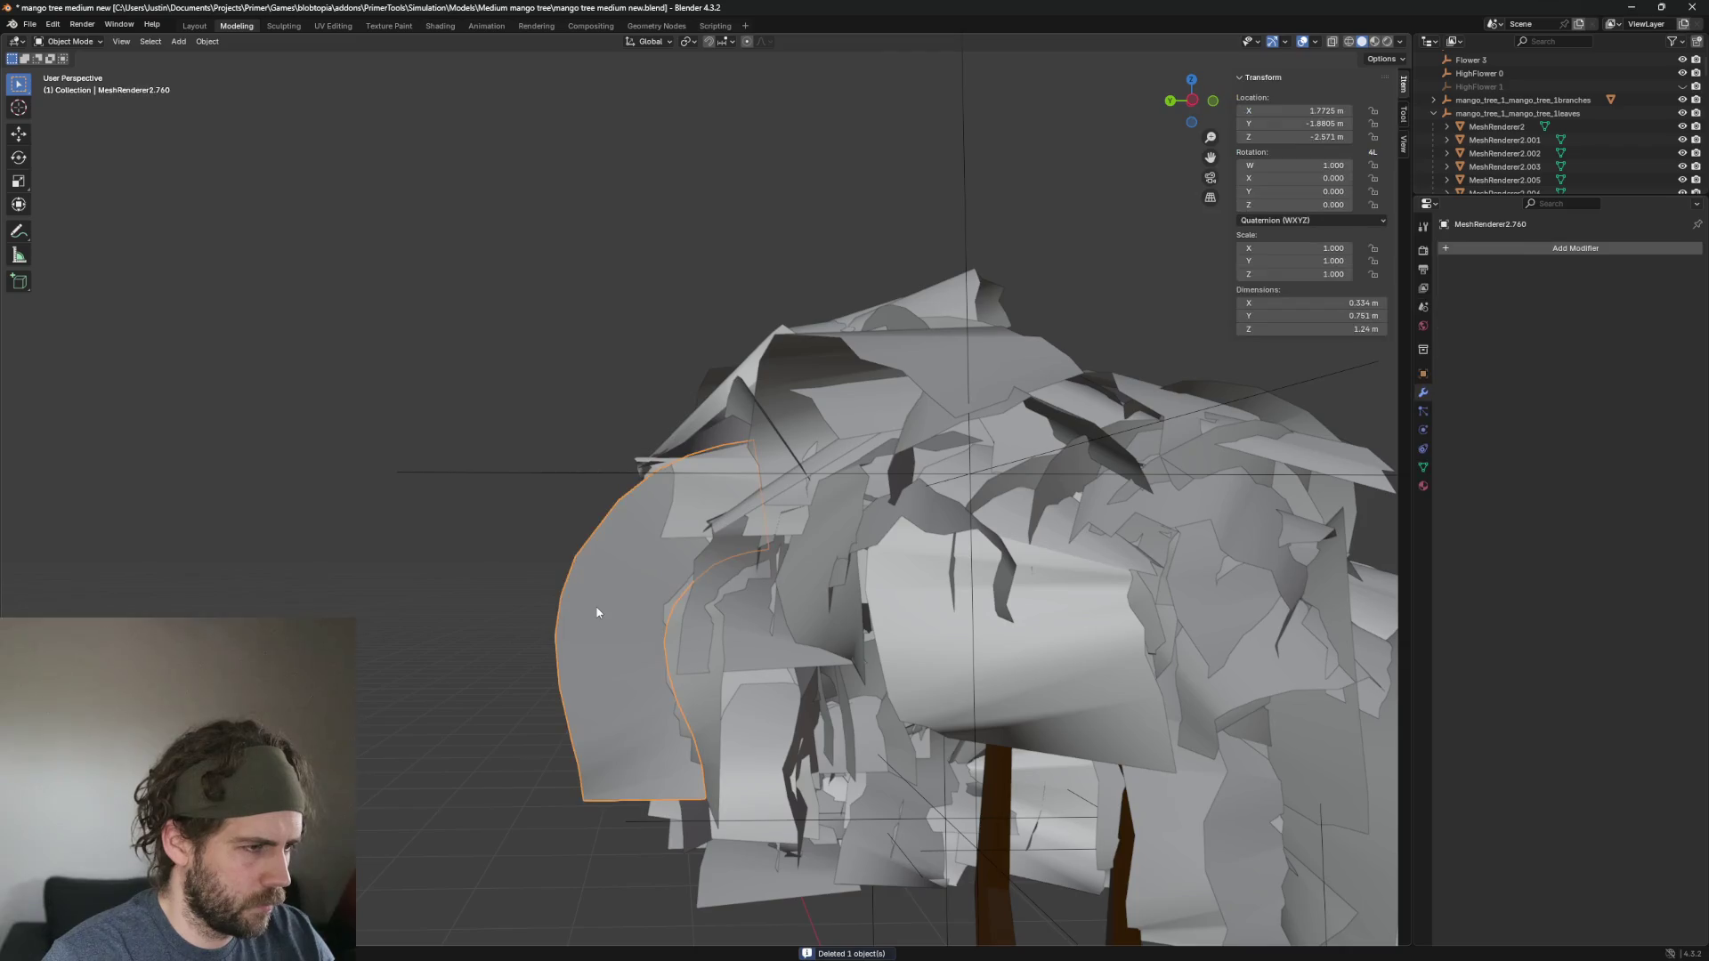
pyautogui.scroll(-5, 598, 612)
pyautogui.moveTo(597, 613); pyautogui.dragTo(730, 657)
pyautogui.click(915, 443)
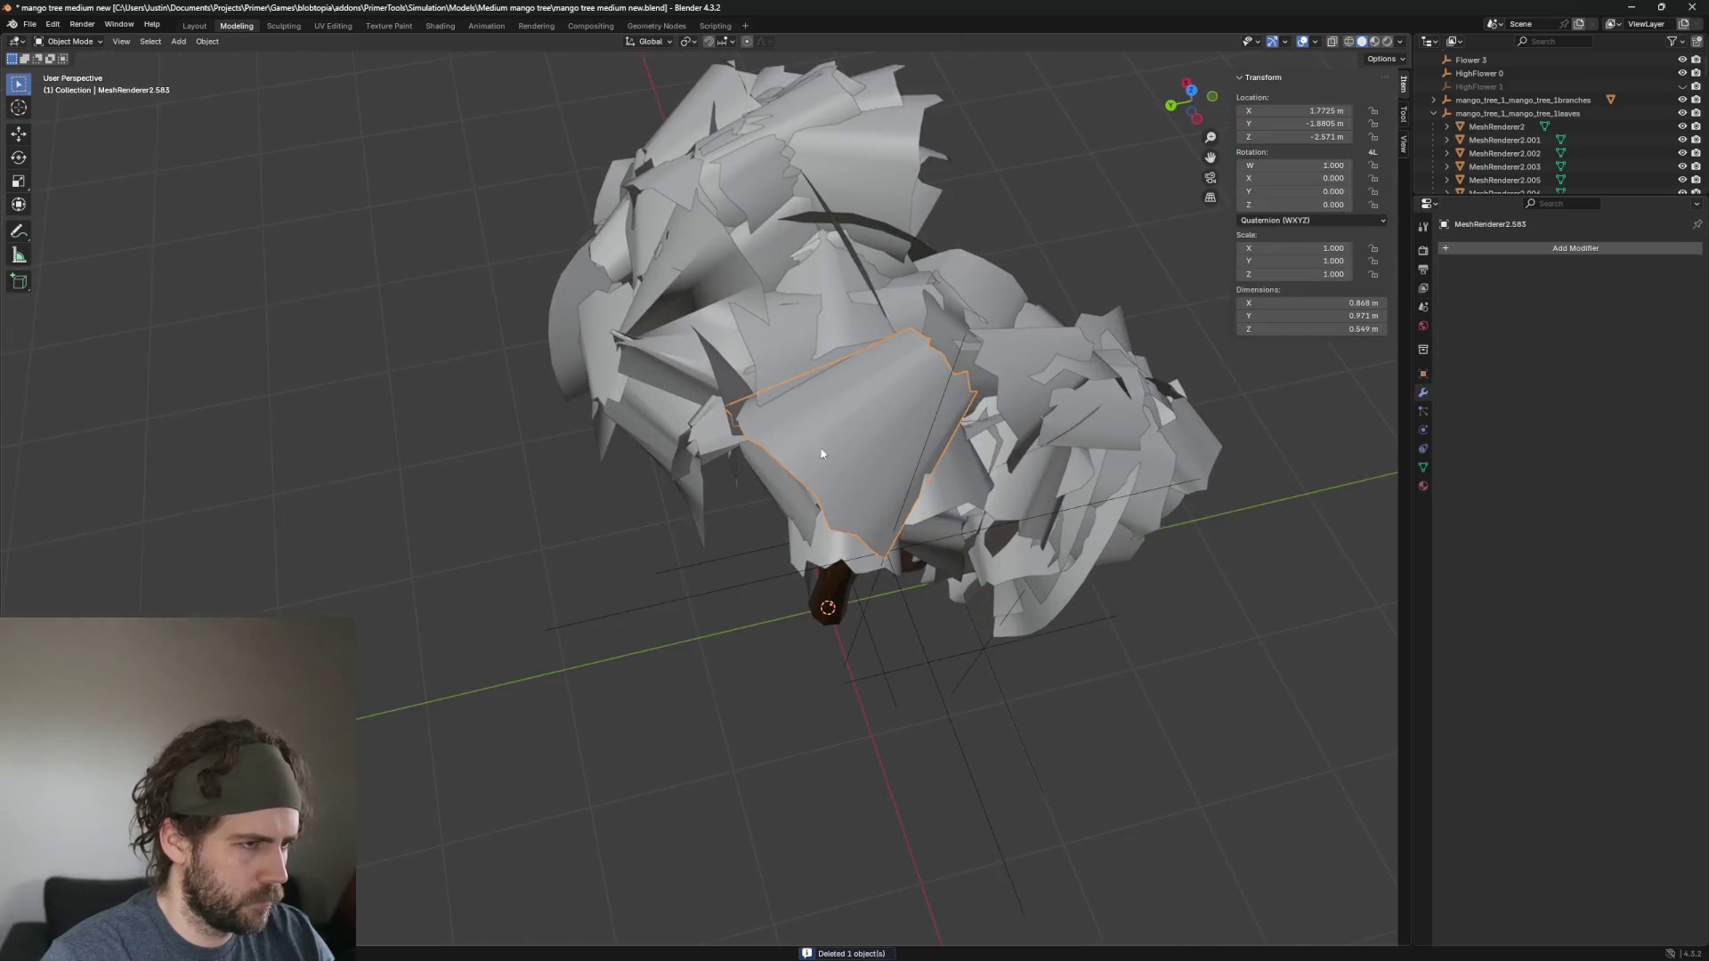
pyautogui.scroll(5, 915, 443)
pyautogui.scroll(-5, 883, 407)
pyautogui.click(924, 399)
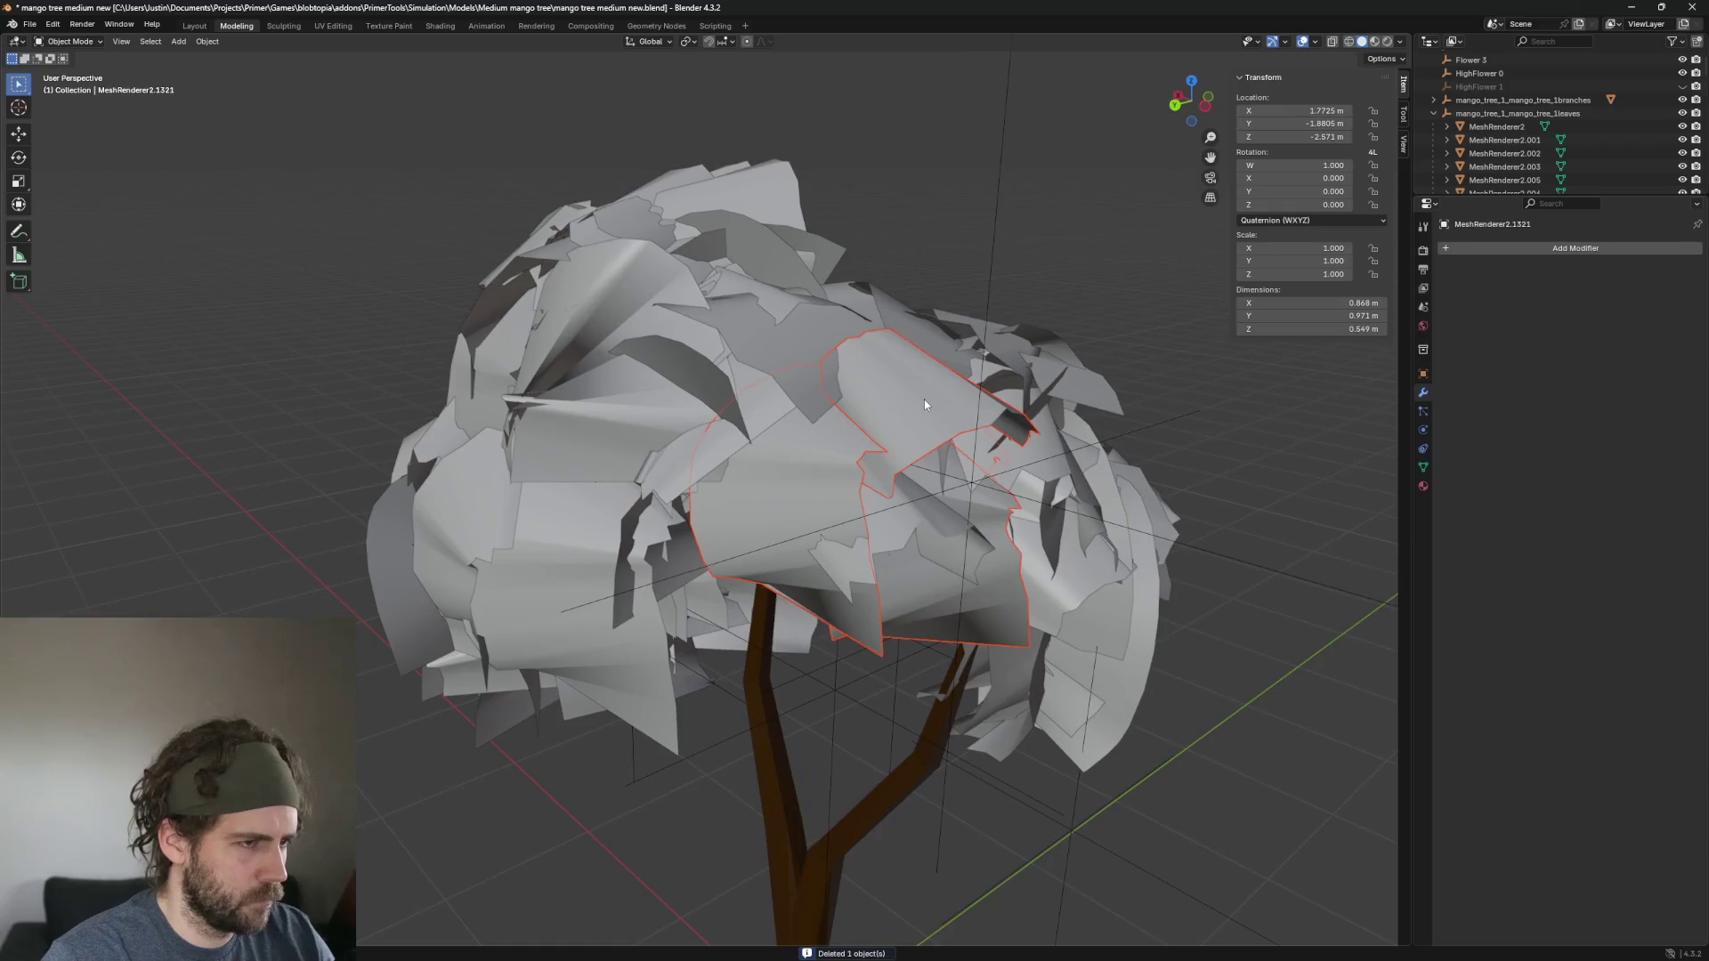
pyautogui.scroll(5, 924, 398)
pyautogui.press('Delete')
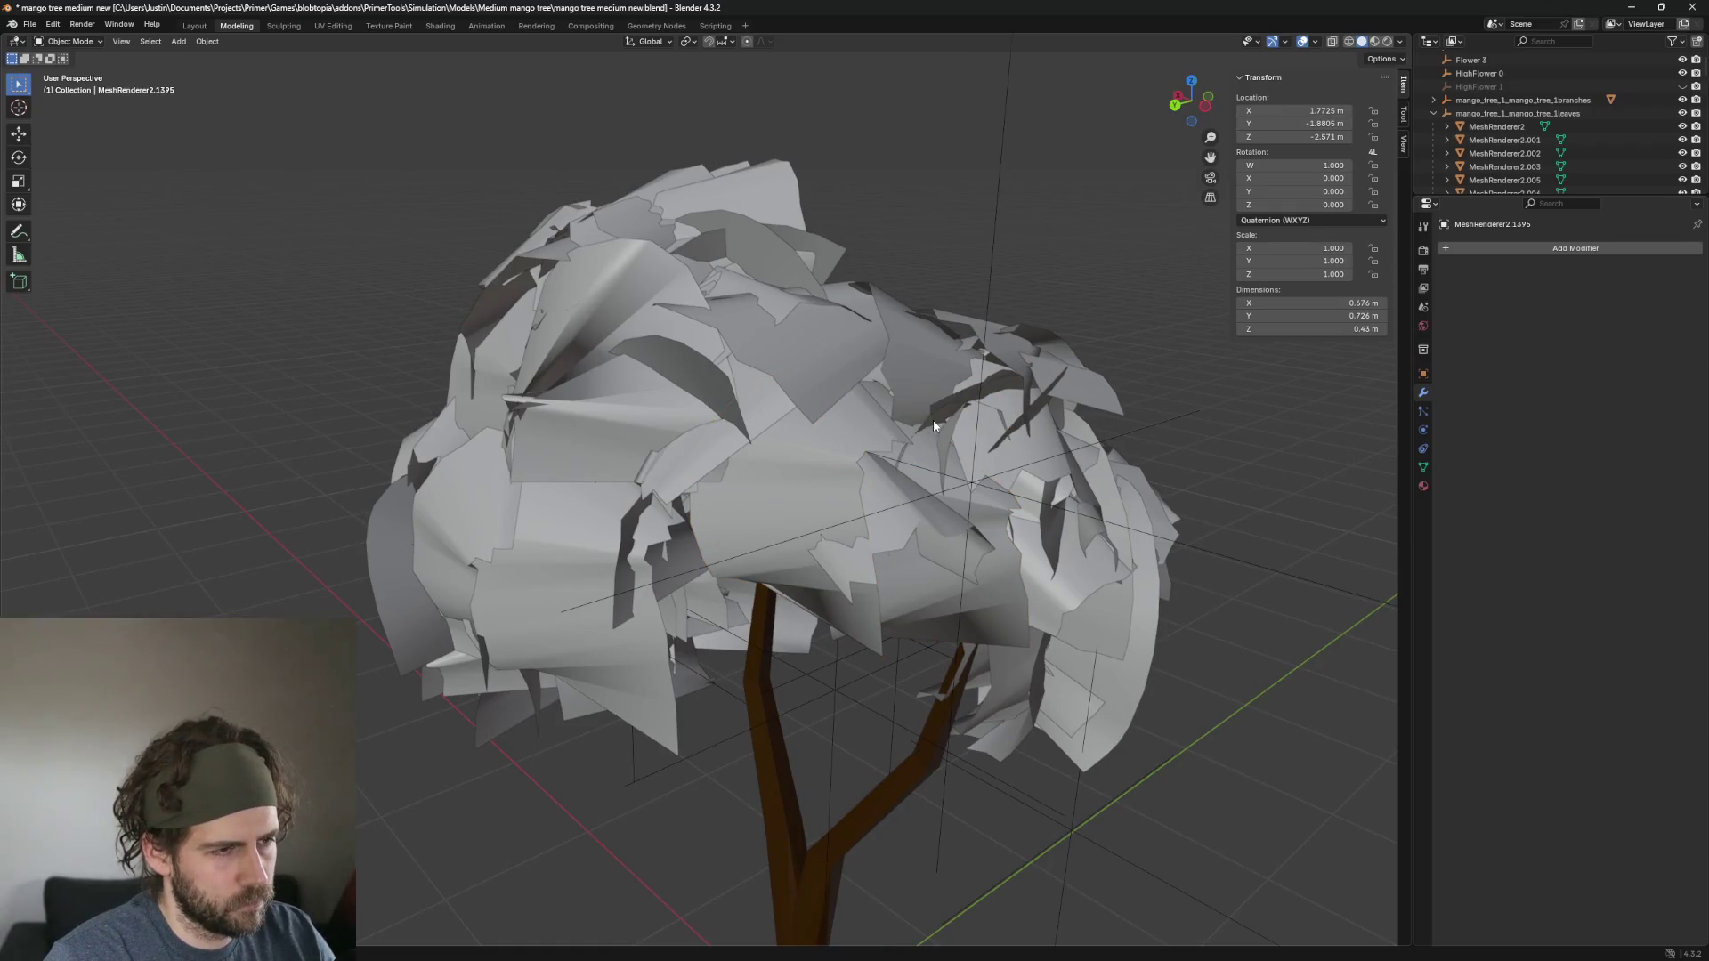
# Delete another overlapping canopy leaf mesh and pick the next leaf to remove.
pyautogui.click(801, 521)
pyautogui.scroll(-5, 942, 564)
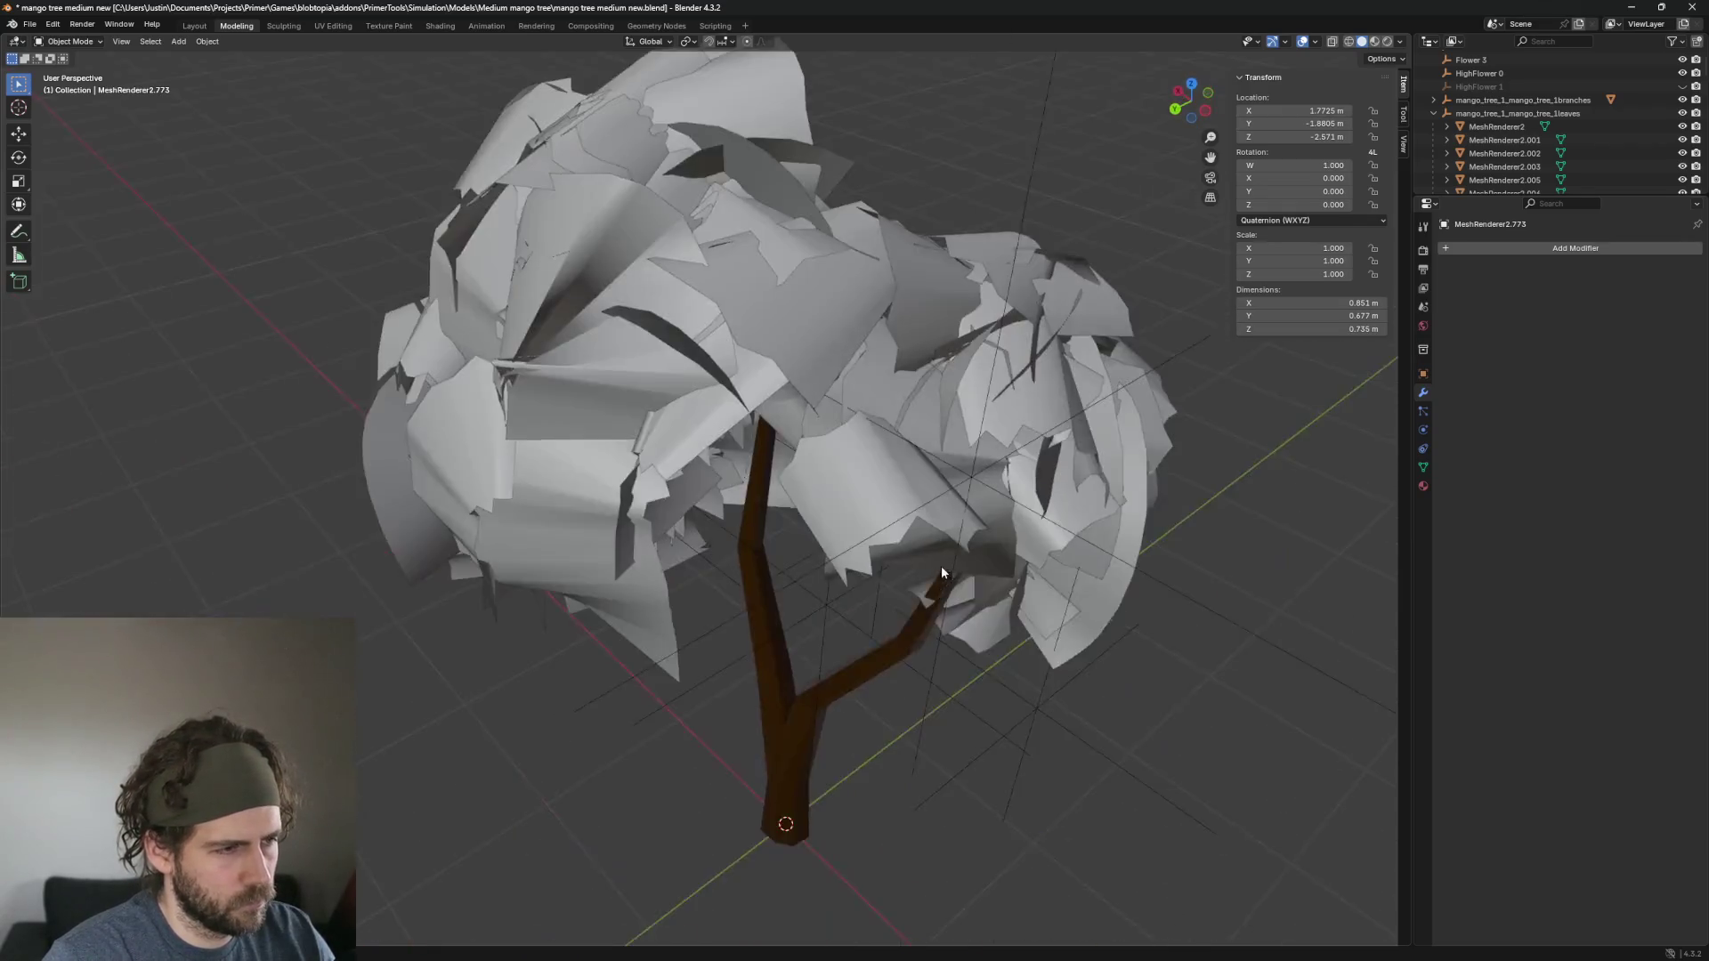
pyautogui.scroll(3, 856, 630)
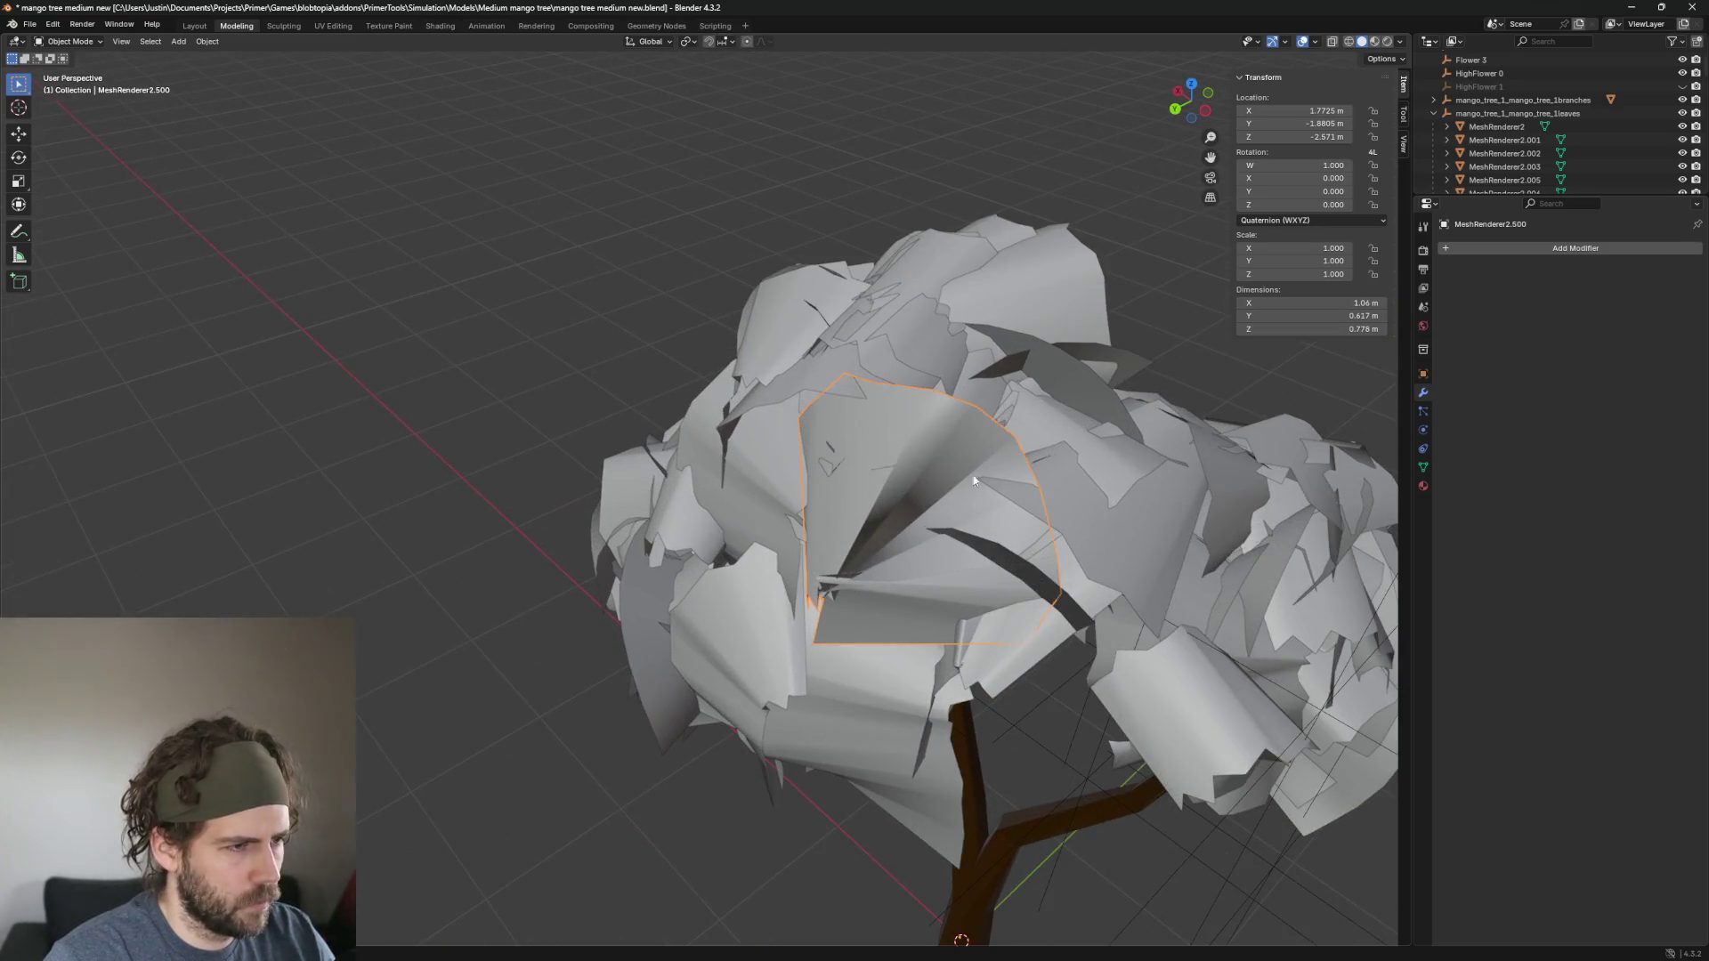
pyautogui.moveTo(974, 480)
pyautogui.mouseDown()
pyautogui.moveTo(1102, 481)
pyautogui.moveTo(967, 514)
pyautogui.mouseUp()
pyautogui.scroll(3, 966, 516)
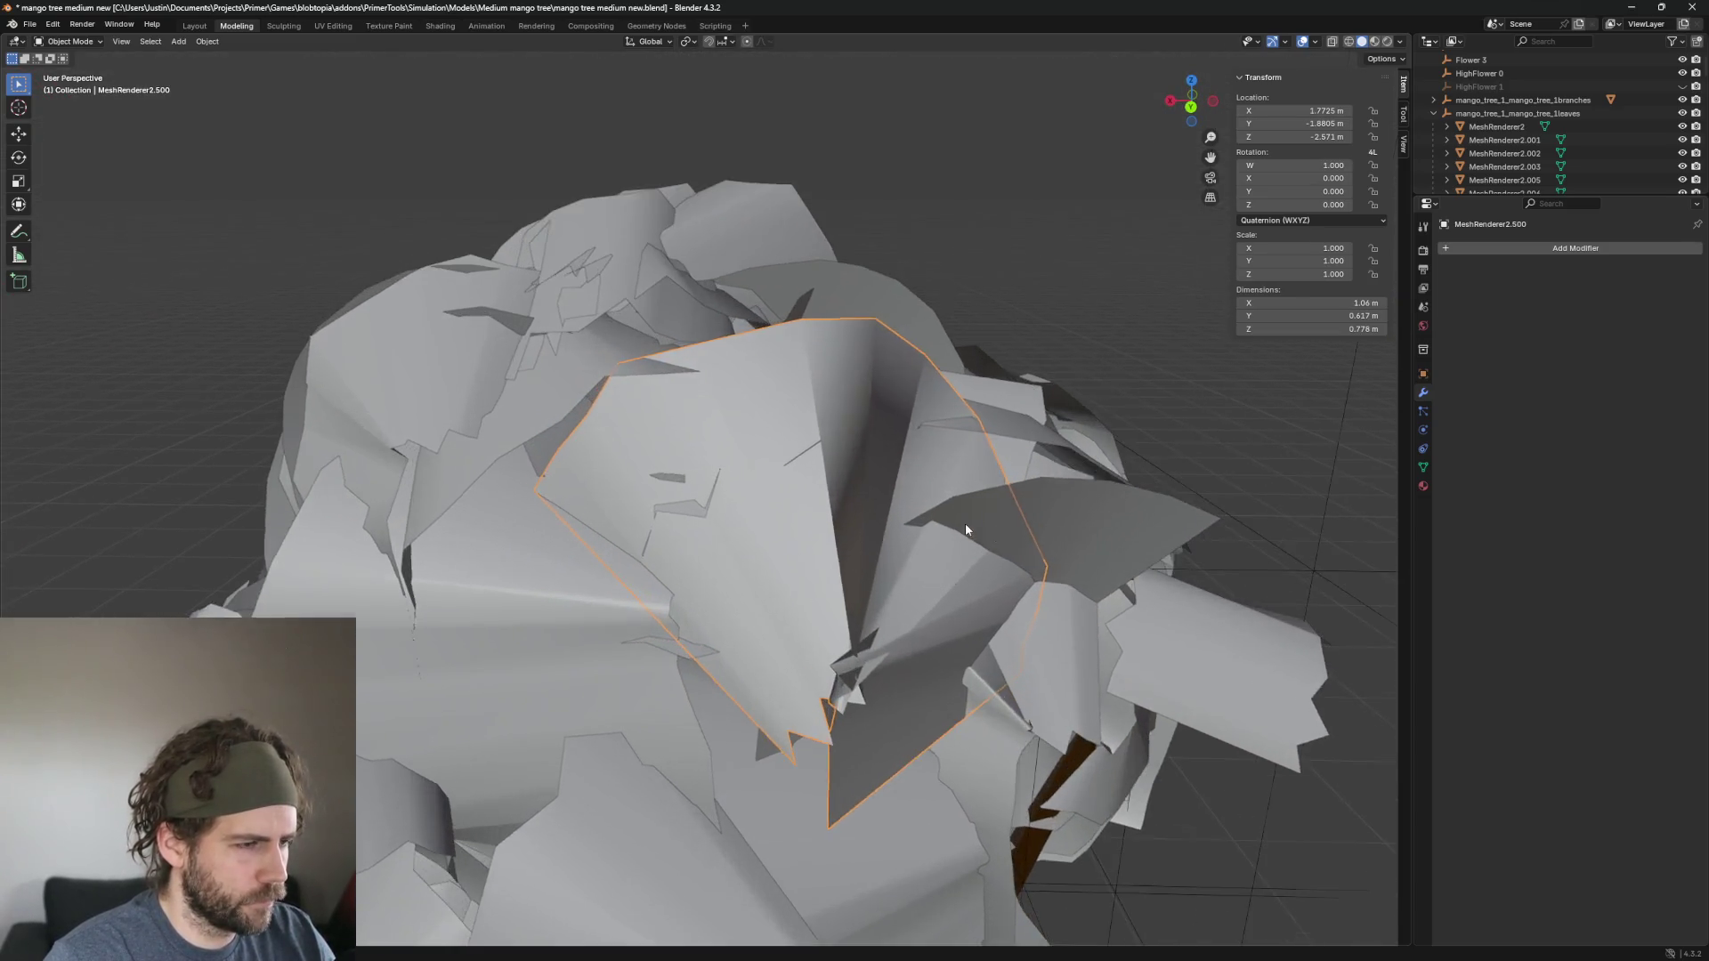
pyautogui.scroll(-5, 964, 521)
pyautogui.scroll(3, 995, 483)
pyautogui.scroll(1, 967, 559)
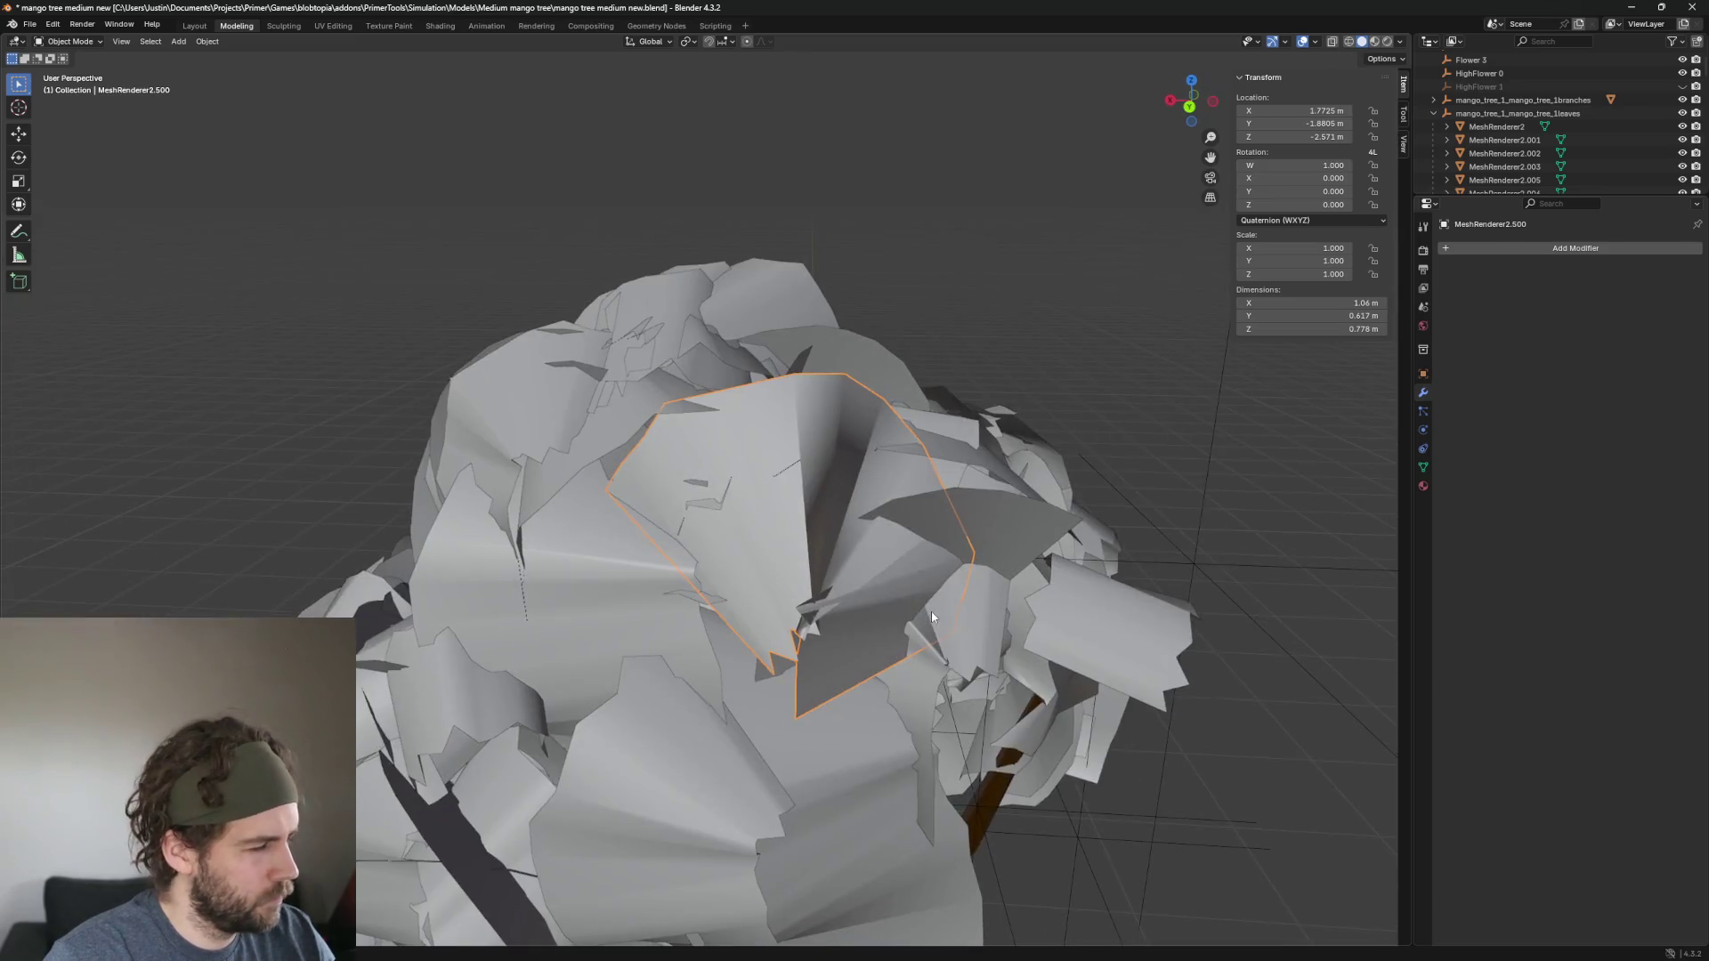
pyautogui.press('Delete')
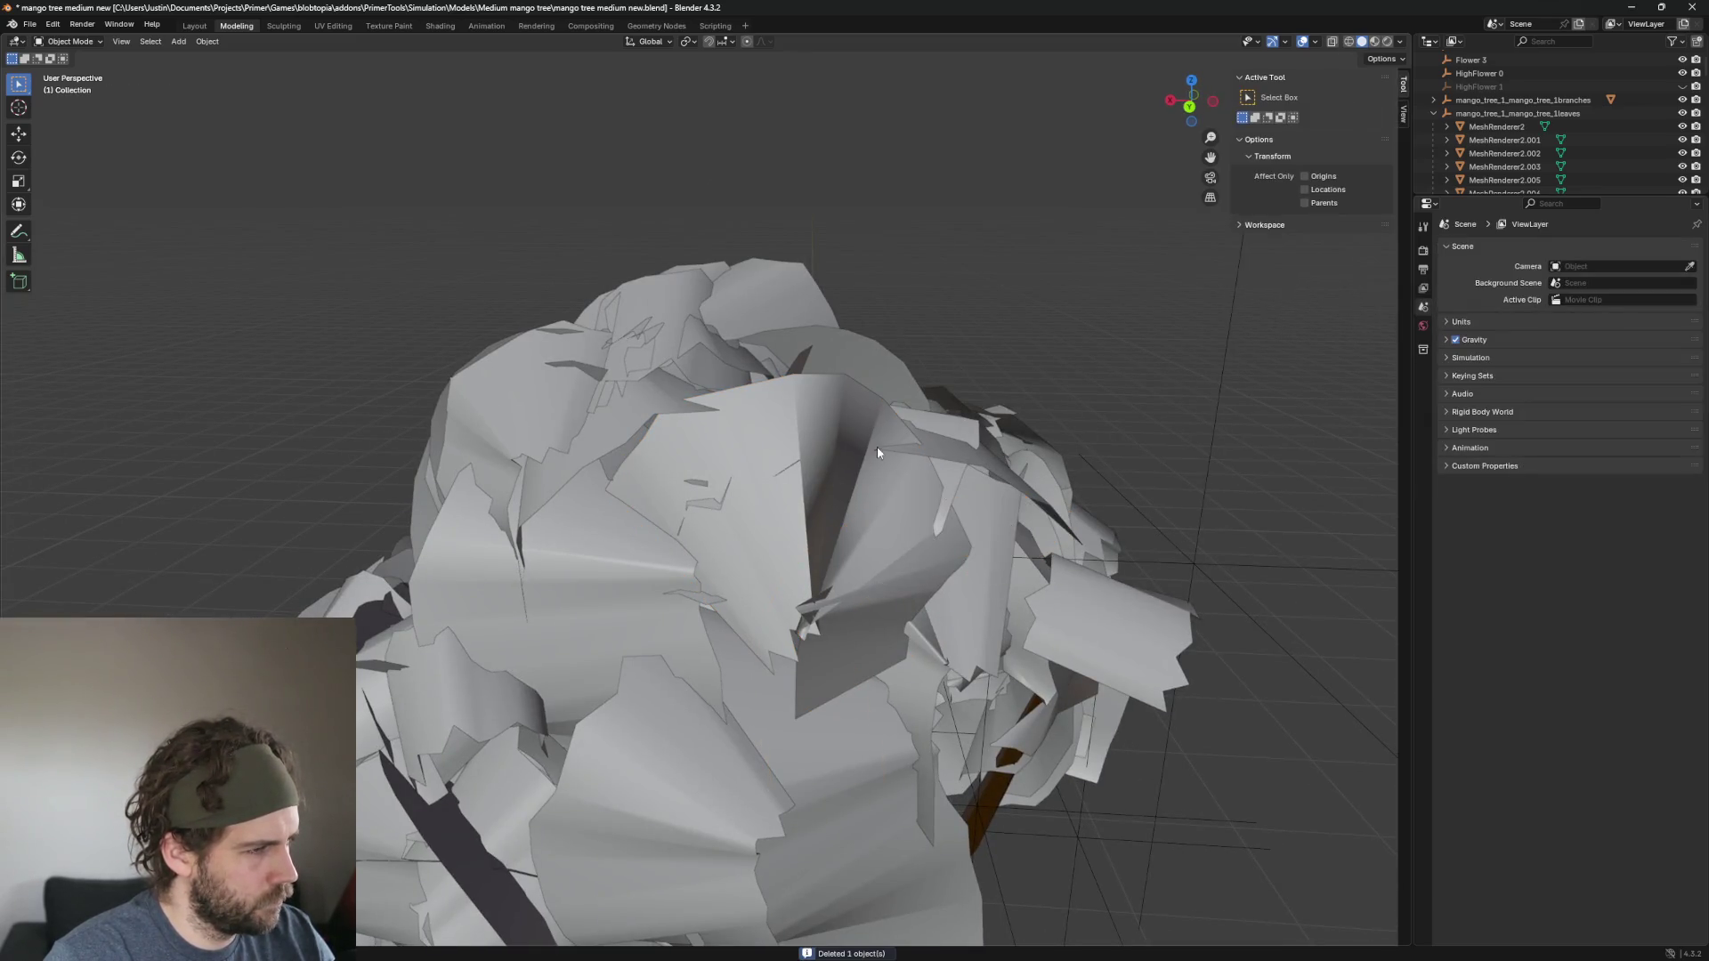
pyautogui.moveTo(878, 446)
pyautogui.mouseDown()
pyautogui.moveTo(697, 489)
pyautogui.moveTo(712, 552)
pyautogui.moveTo(860, 608)
pyautogui.moveTo(752, 611)
pyautogui.moveTo(782, 637)
pyautogui.moveTo(727, 660)
pyautogui.mouseUp()
pyautogui.click(646, 529)
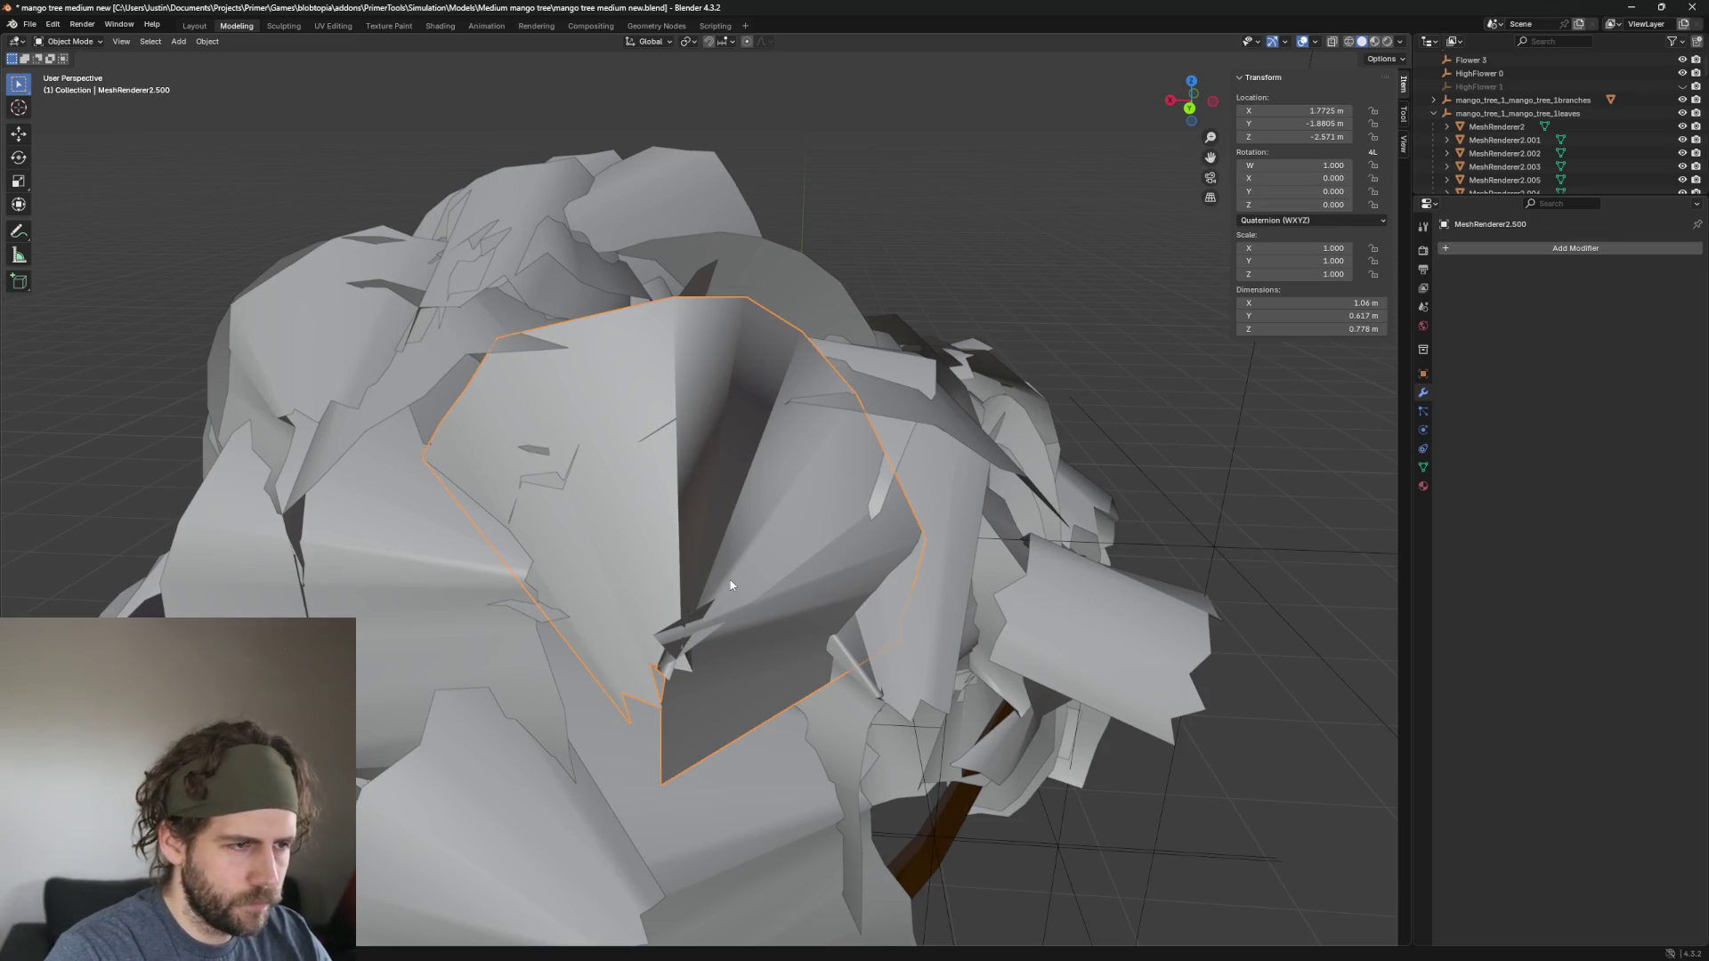
# Switch to Material Preview shading and inspect the green leaves up close.
pyautogui.press('z')
pyautogui.click(742, 727)
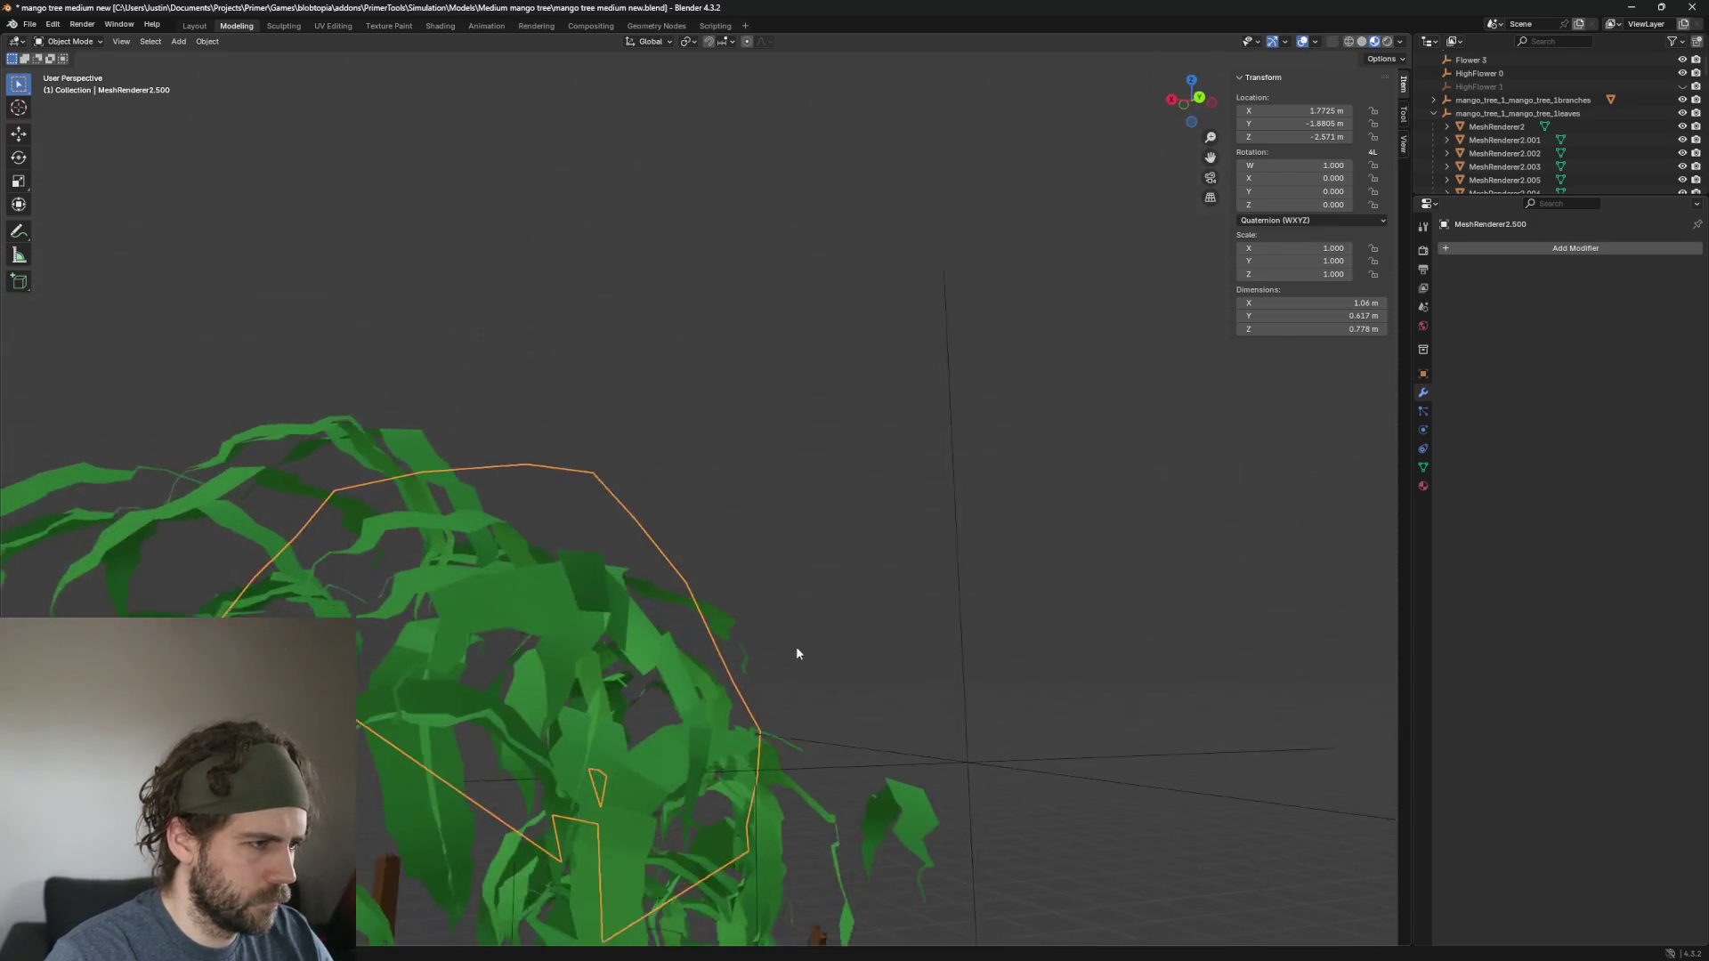
pyautogui.moveTo(691, 733)
pyautogui.mouseDown()
pyautogui.moveTo(691, 618)
pyautogui.moveTo(755, 485)
pyautogui.mouseUp()
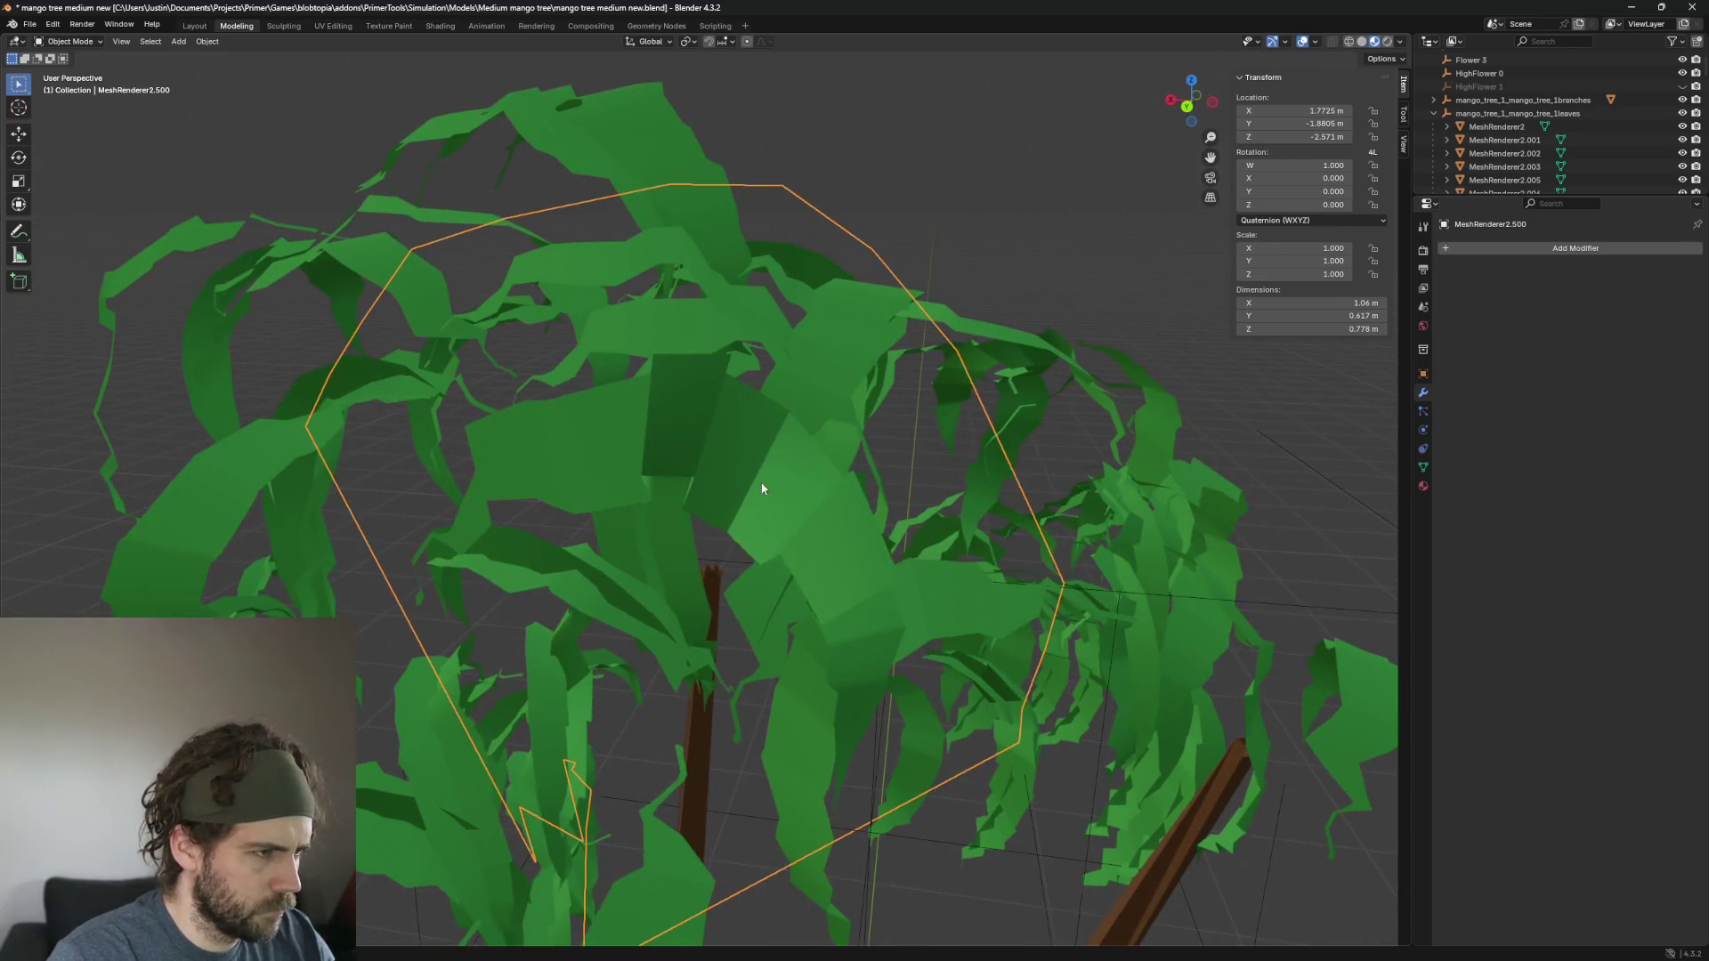
pyautogui.press('g')
pyautogui.press('Escape')
pyautogui.press('KP_Decimal')
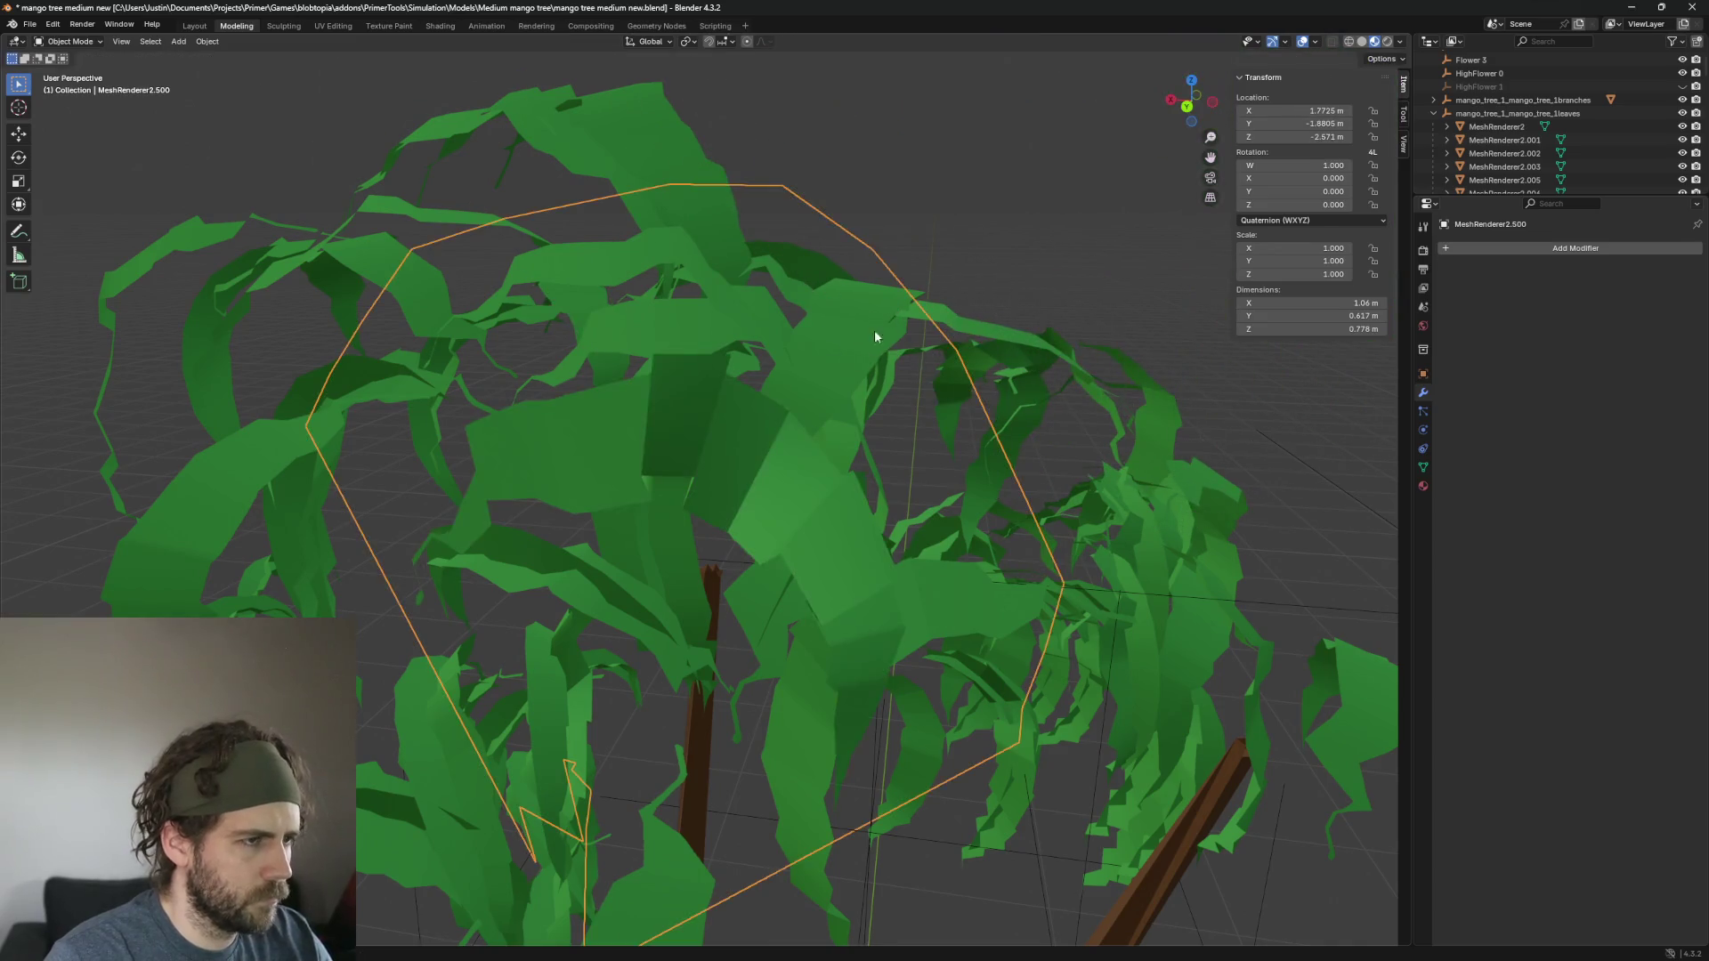
# Hide the selected overlapping leaf and return the viewport to Solid shading.
pyautogui.press('h')
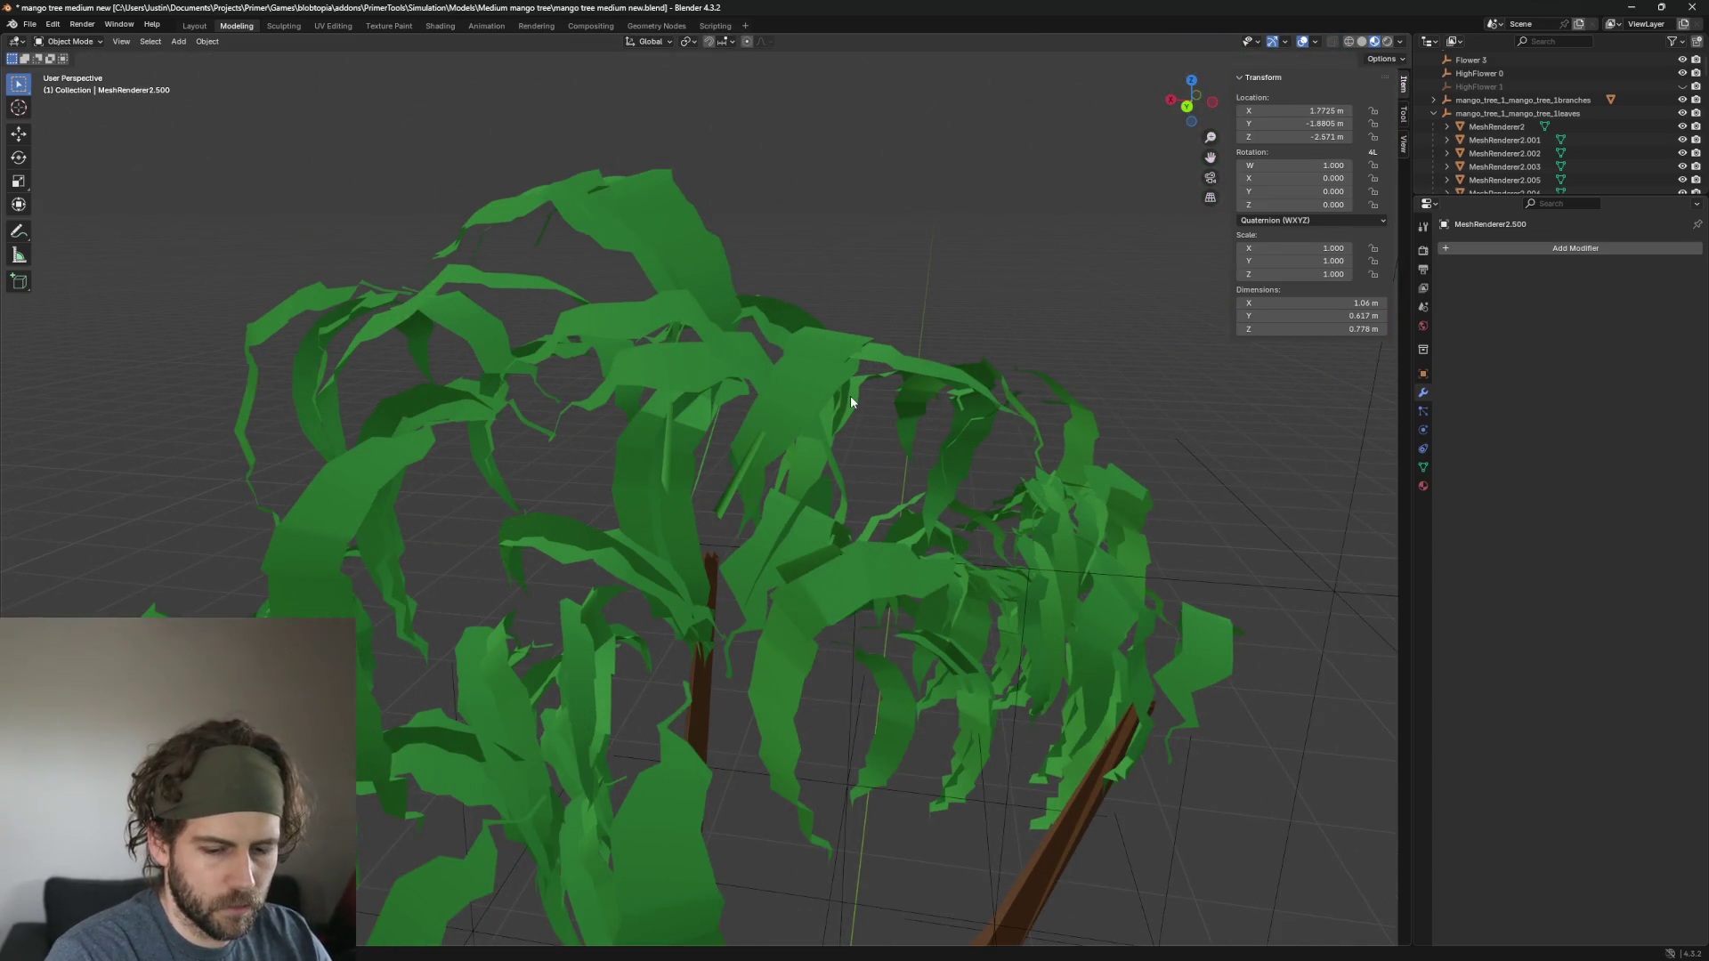
pyautogui.press('z')
pyautogui.click(954, 369)
pyautogui.click(711, 400)
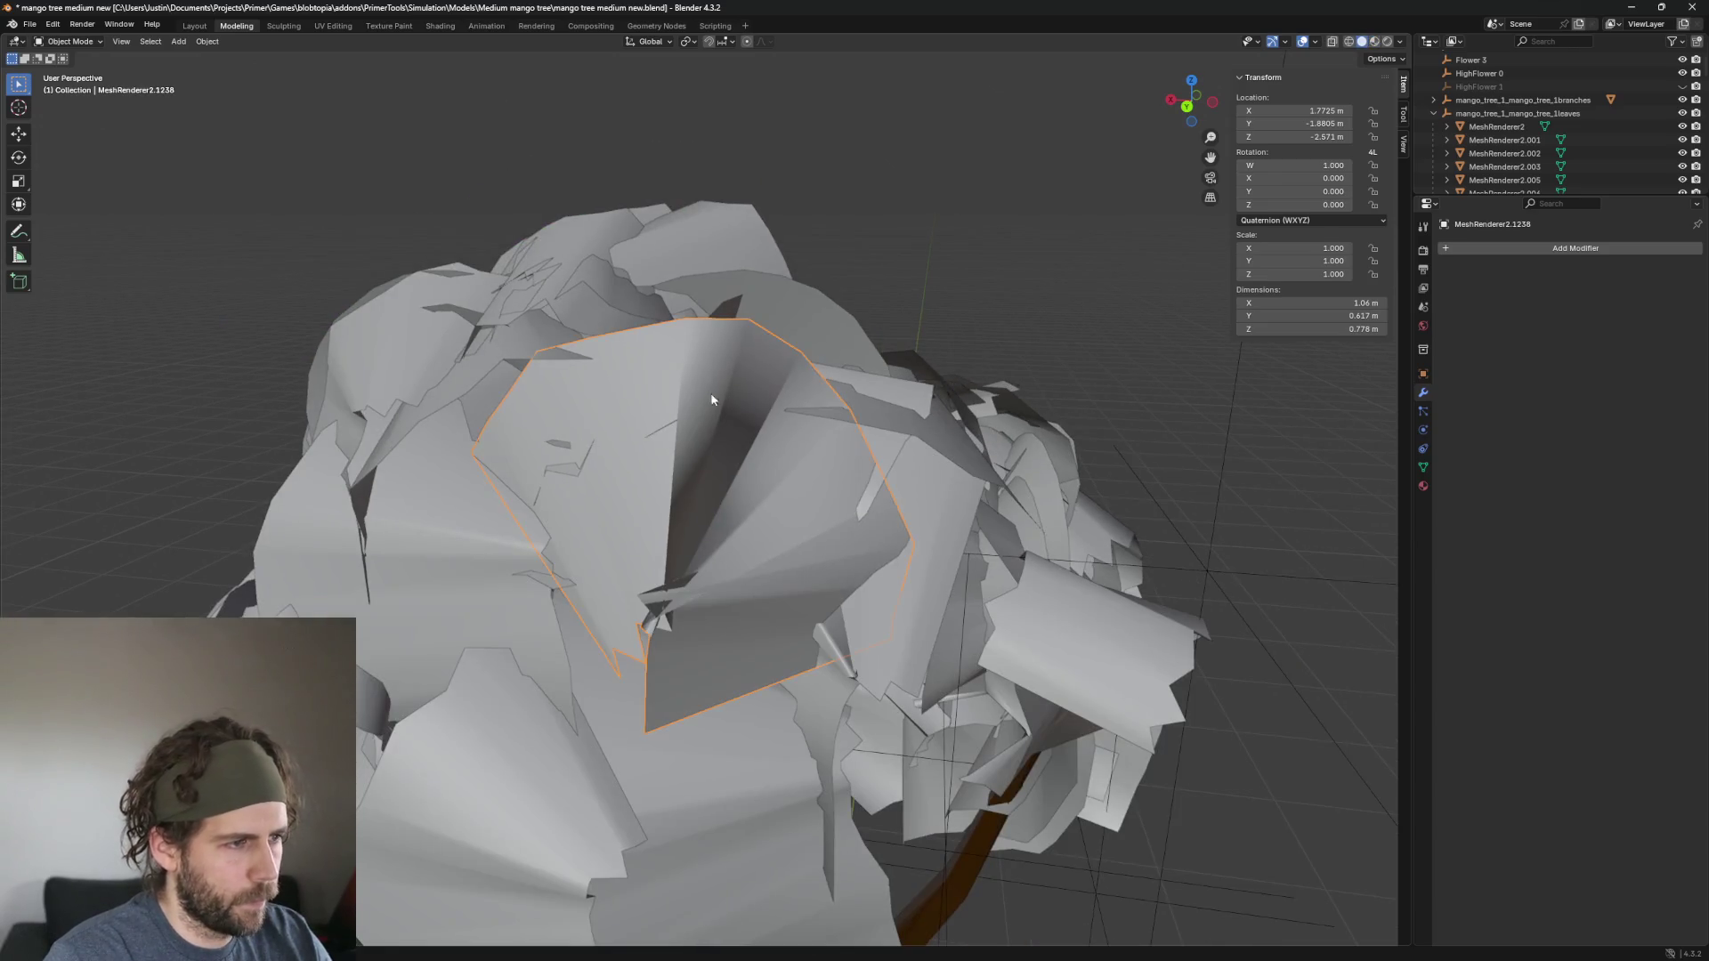
# Hide the large front leaf and delete the leaf beneath it.
pyautogui.press('g')
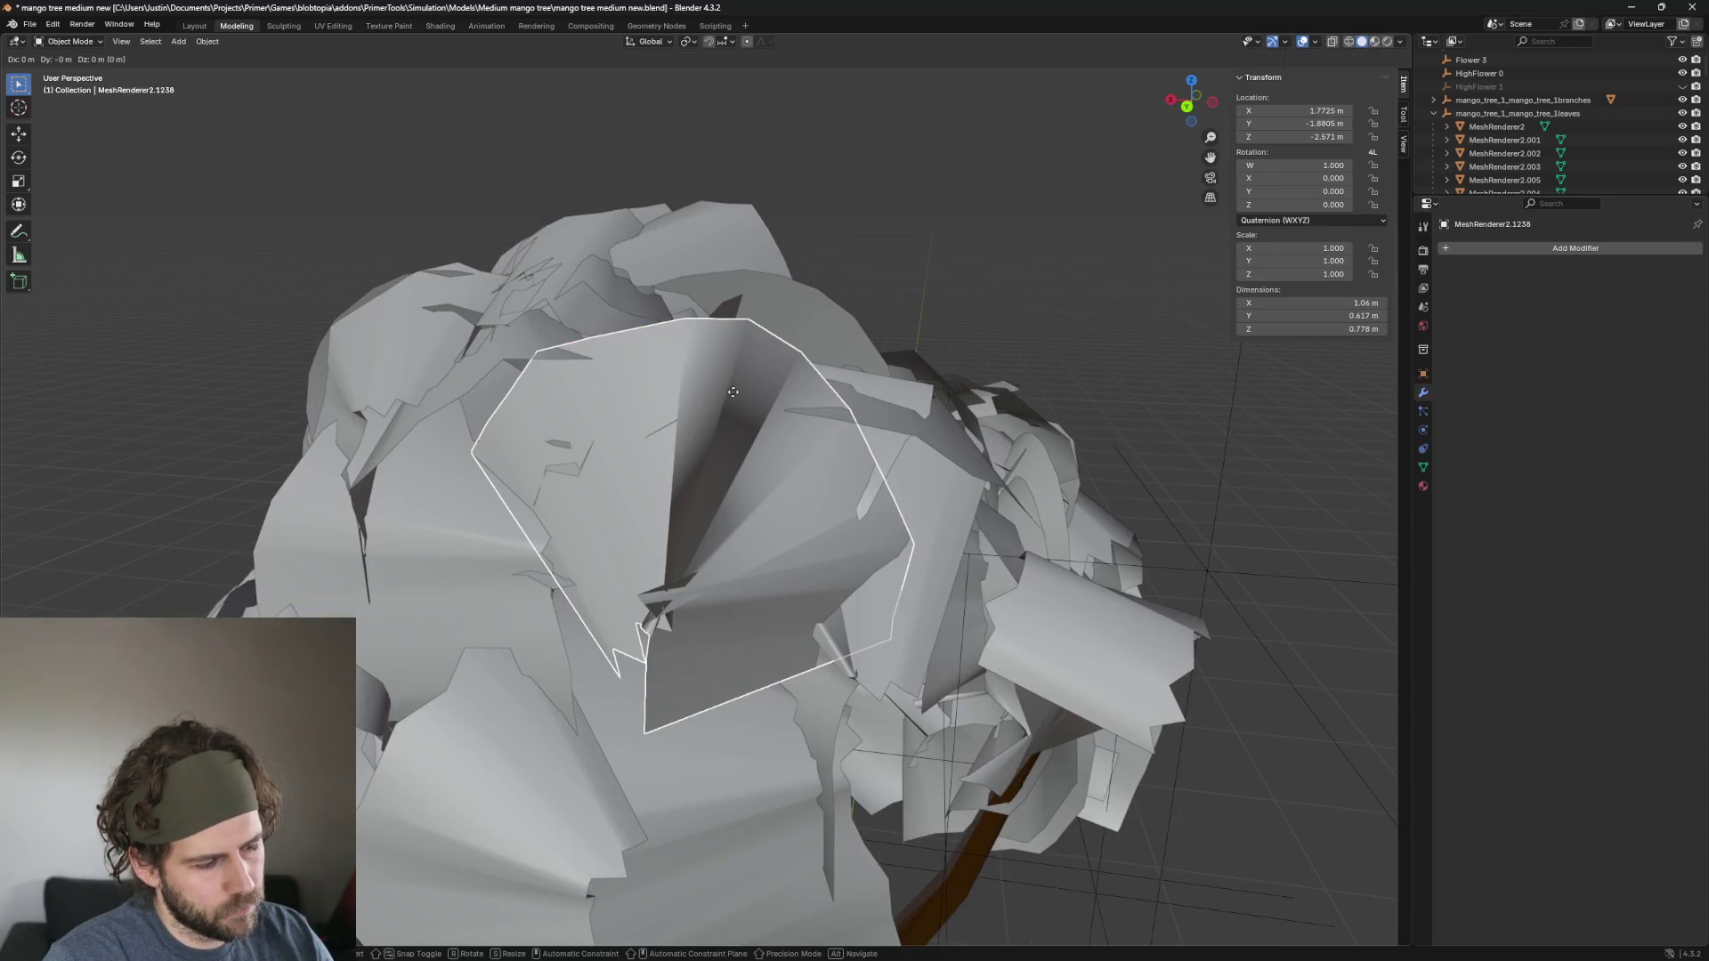
pyautogui.rightClick(734, 392)
pyautogui.press('h')
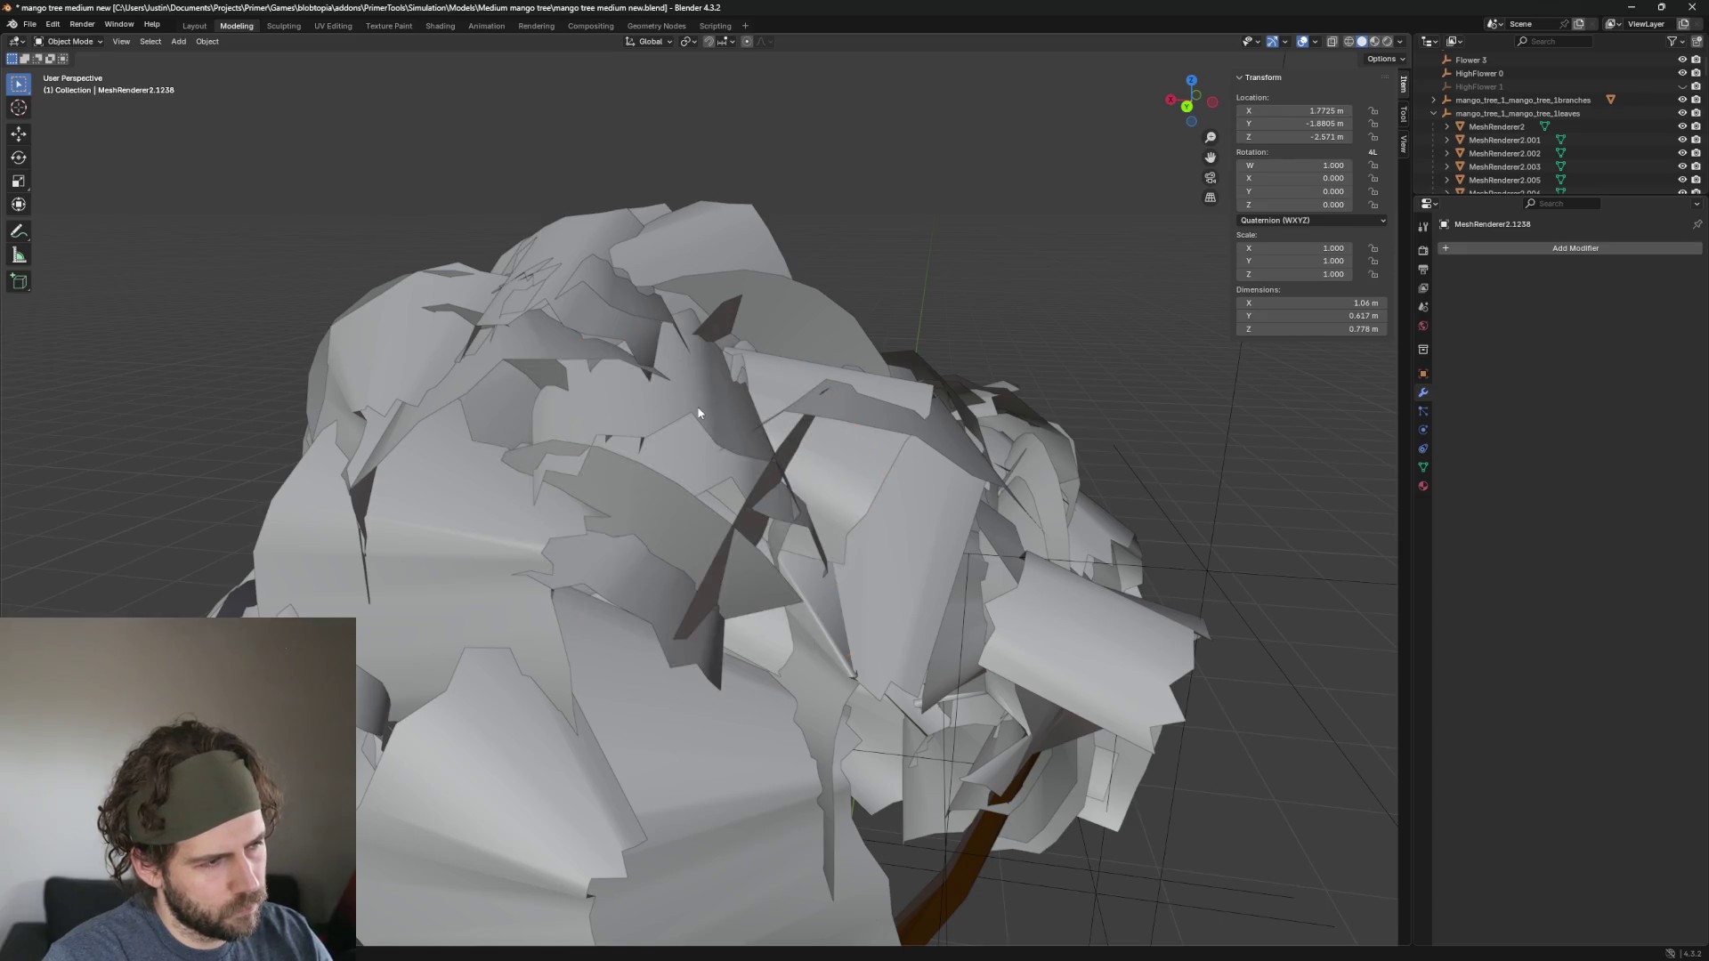
pyautogui.click(703, 420)
pyautogui.press('Delete')
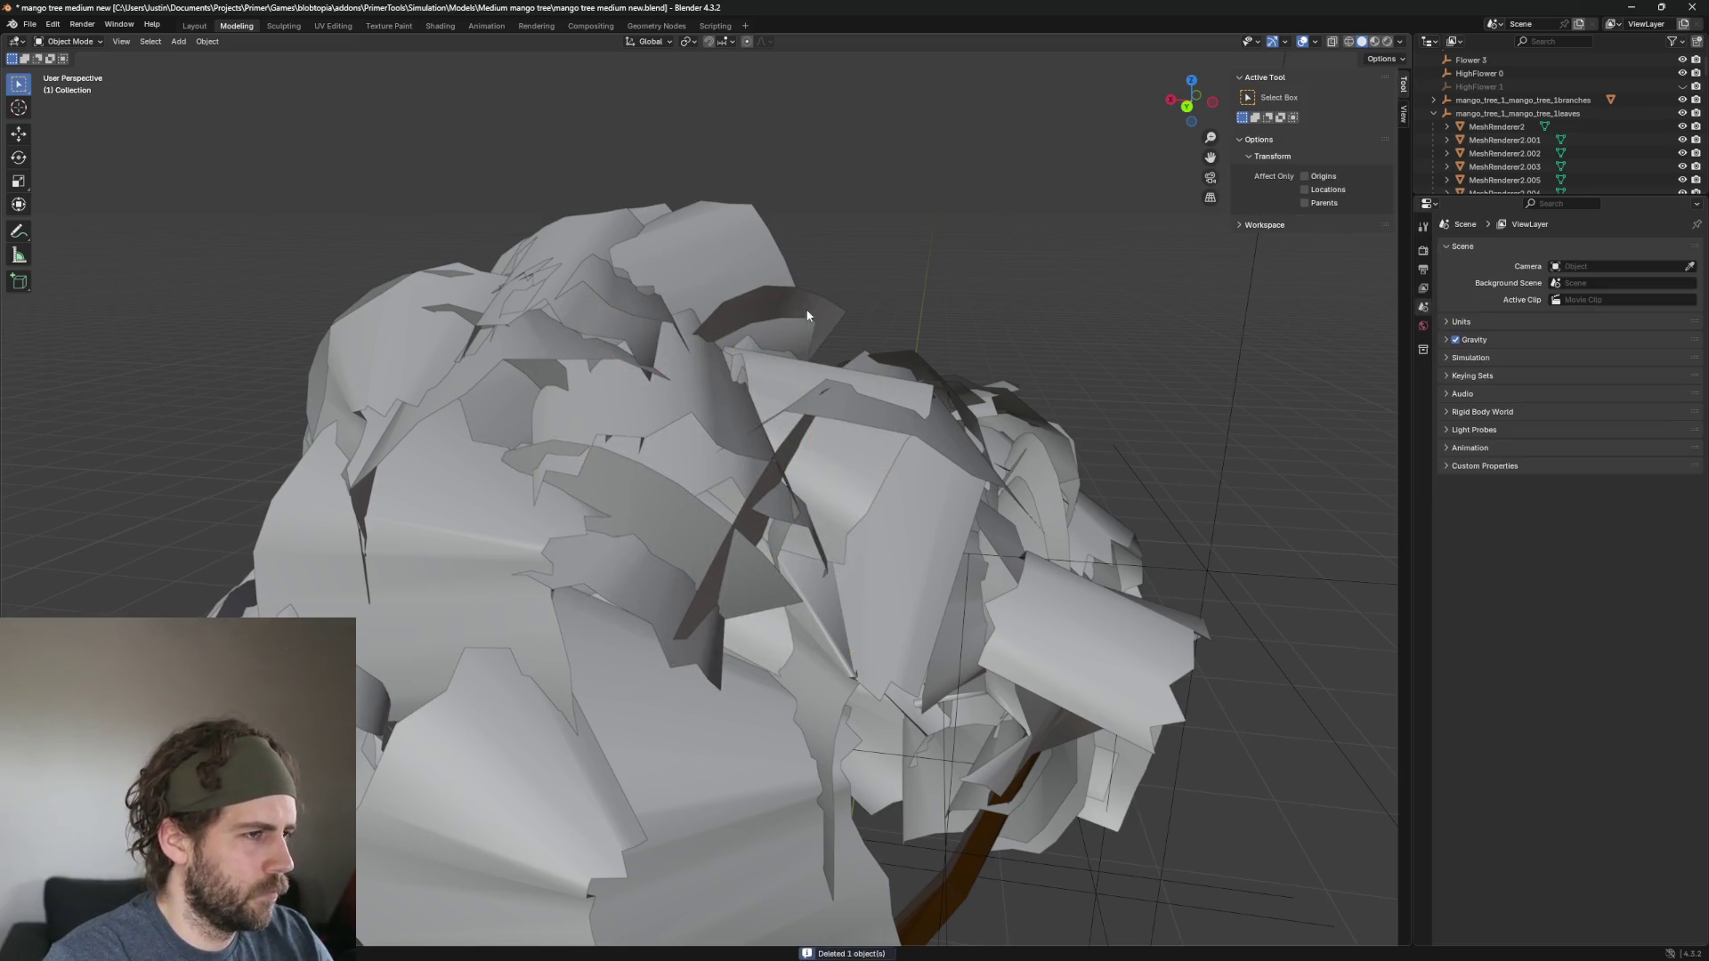
# Delete two more crown leaves, including the large leaf in front.
pyautogui.click(797, 238)
pyautogui.click(837, 300)
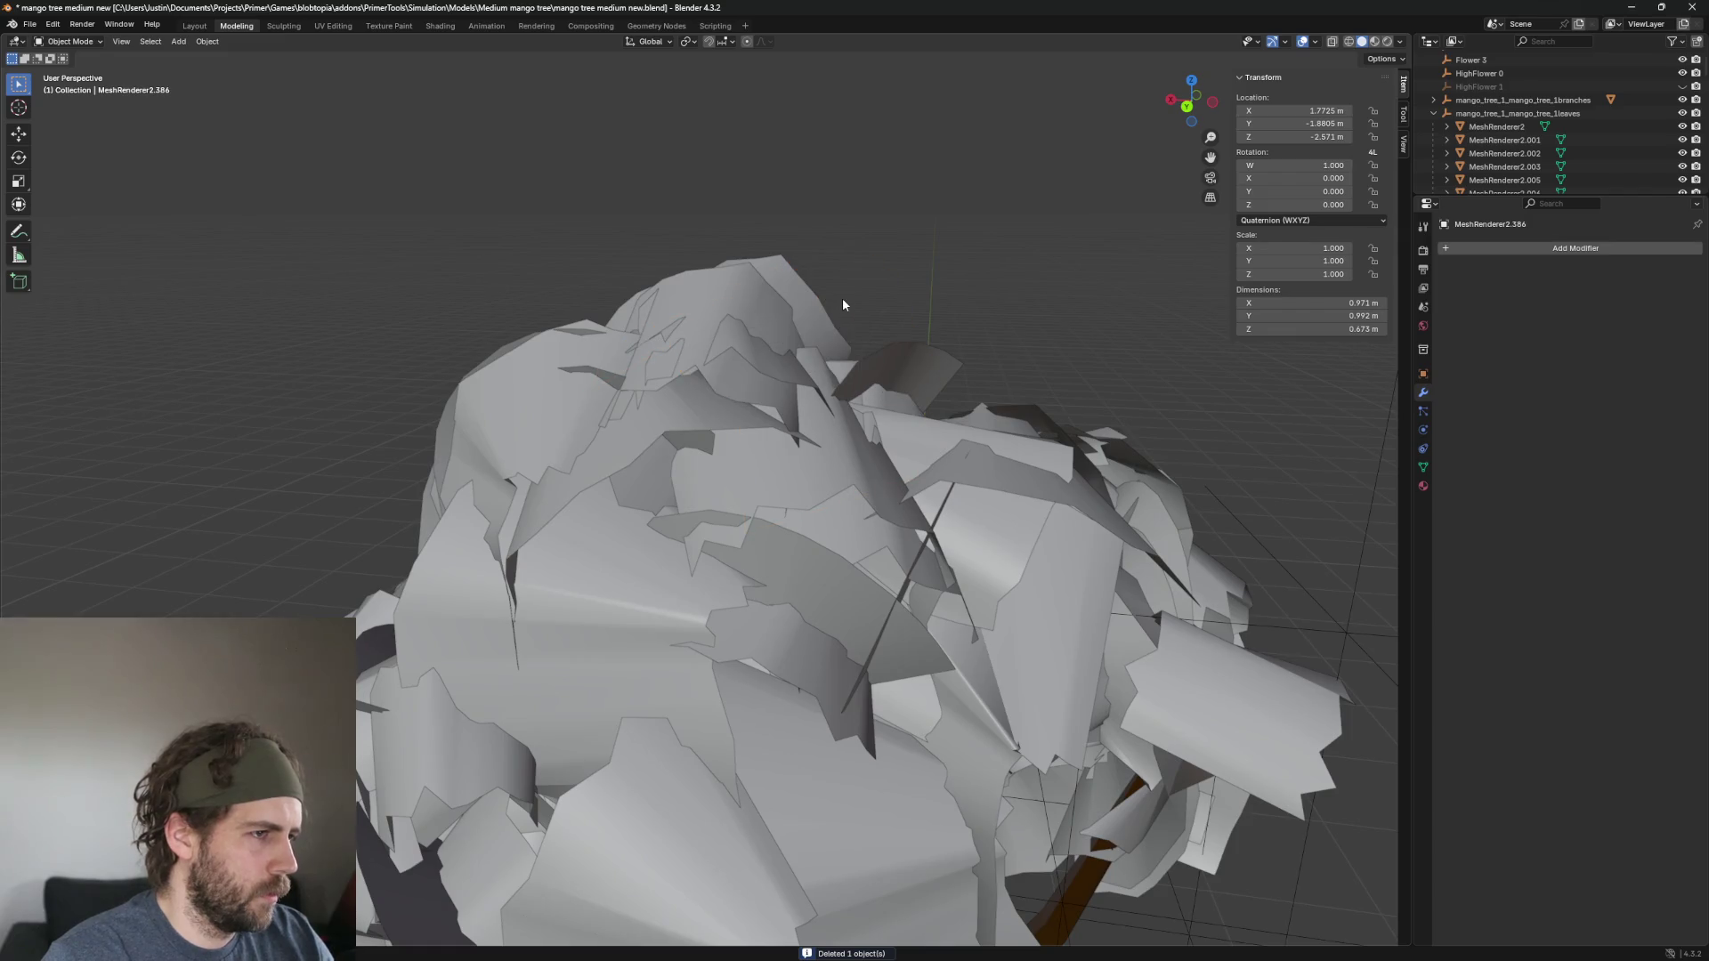
pyautogui.scroll(4, 954, 420)
pyautogui.moveTo(598, 457)
pyautogui.mouseDown()
pyautogui.moveTo(754, 477)
pyautogui.moveTo(698, 499)
pyautogui.moveTo(520, 460)
pyautogui.mouseUp()
pyautogui.press('Delete')
pyautogui.click(512, 474)
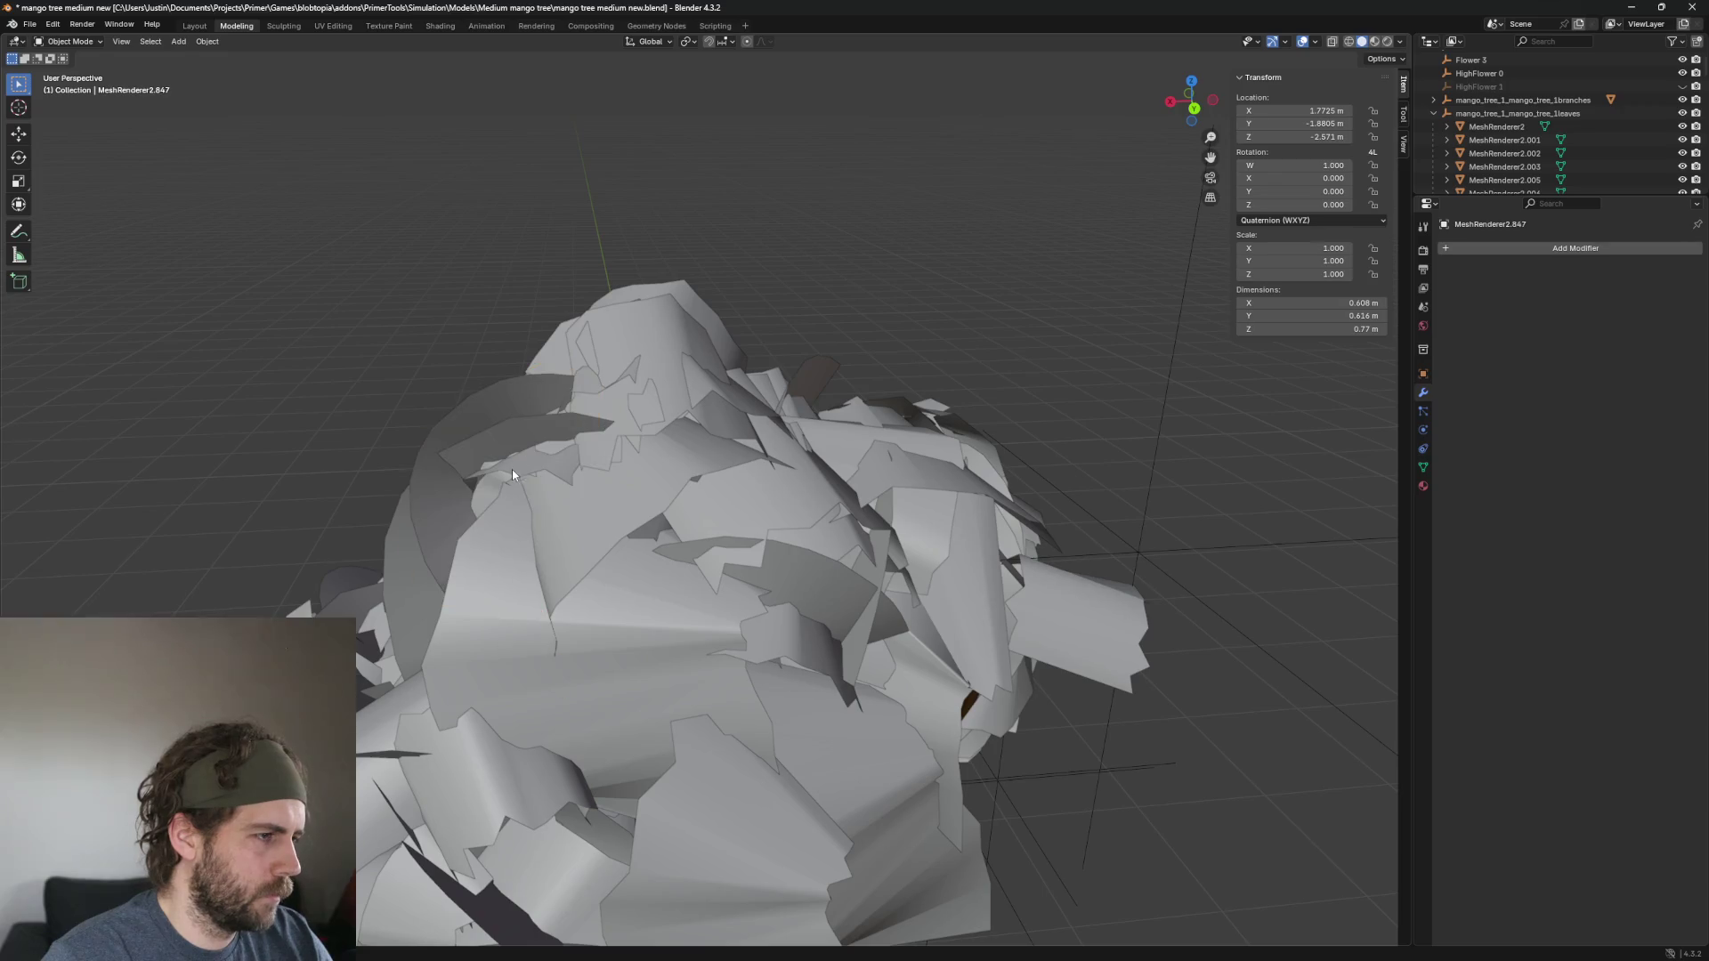
pyautogui.press('Delete')
# Delete the leaf on top of the crown and the dome-shaped leaf underneath.
pyautogui.click(504, 436)
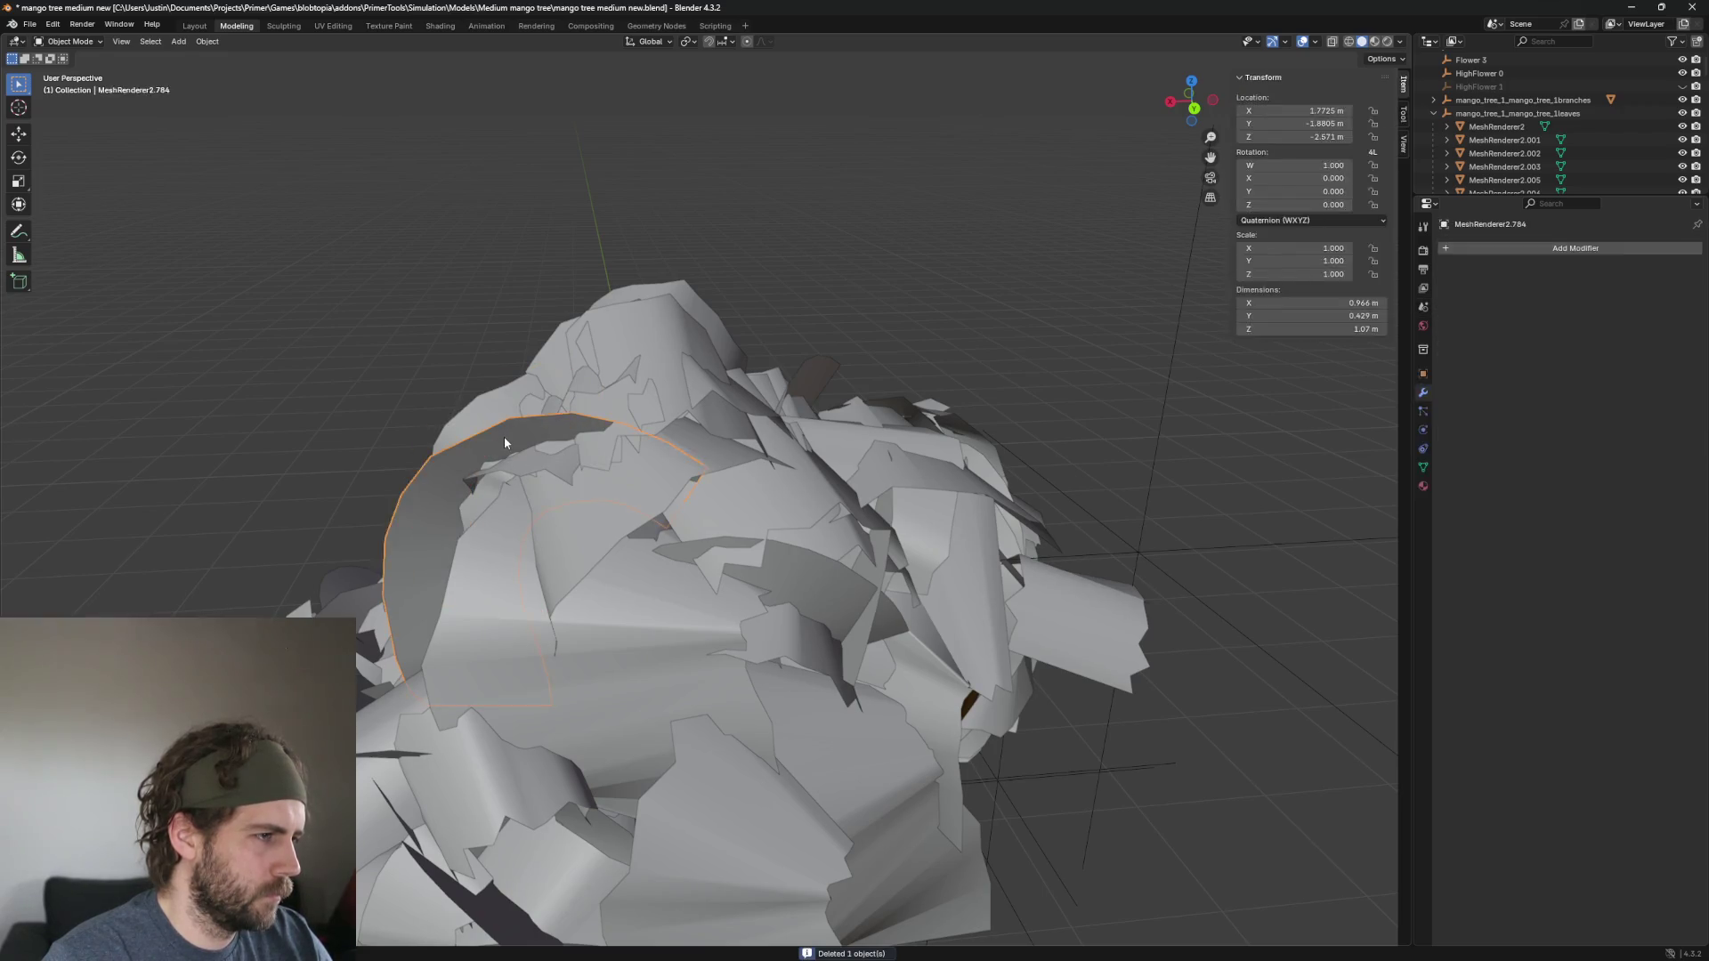
pyautogui.press('Delete')
pyautogui.click(655, 293)
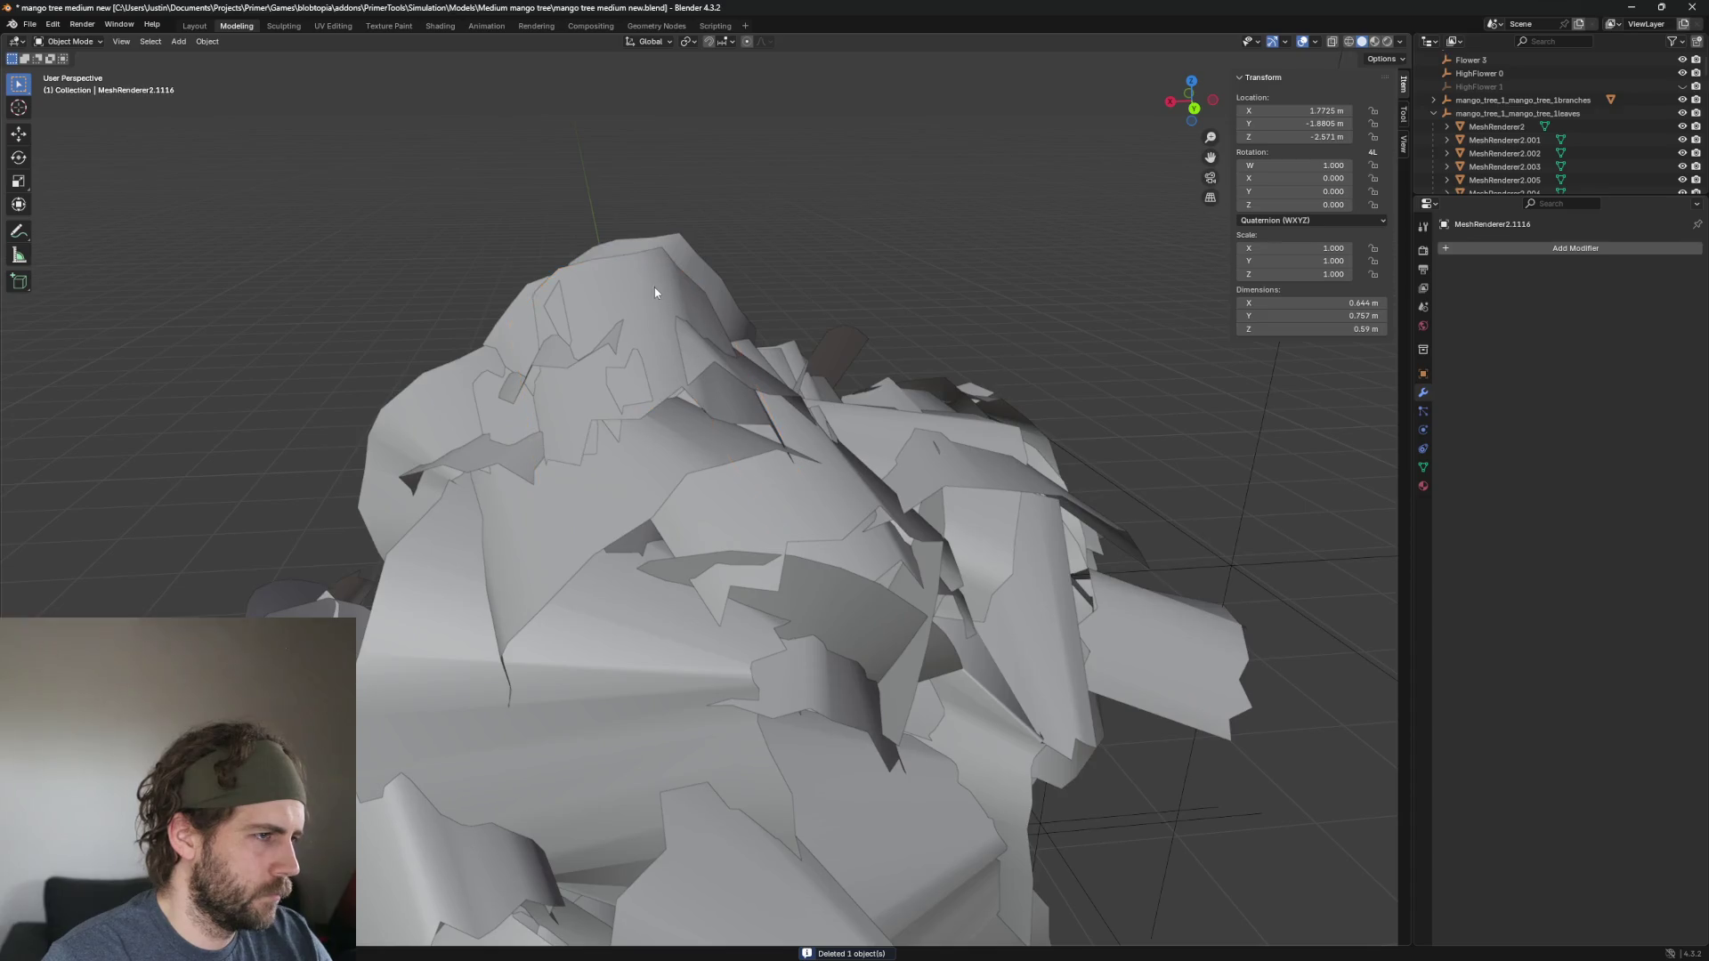
pyautogui.press('Delete')
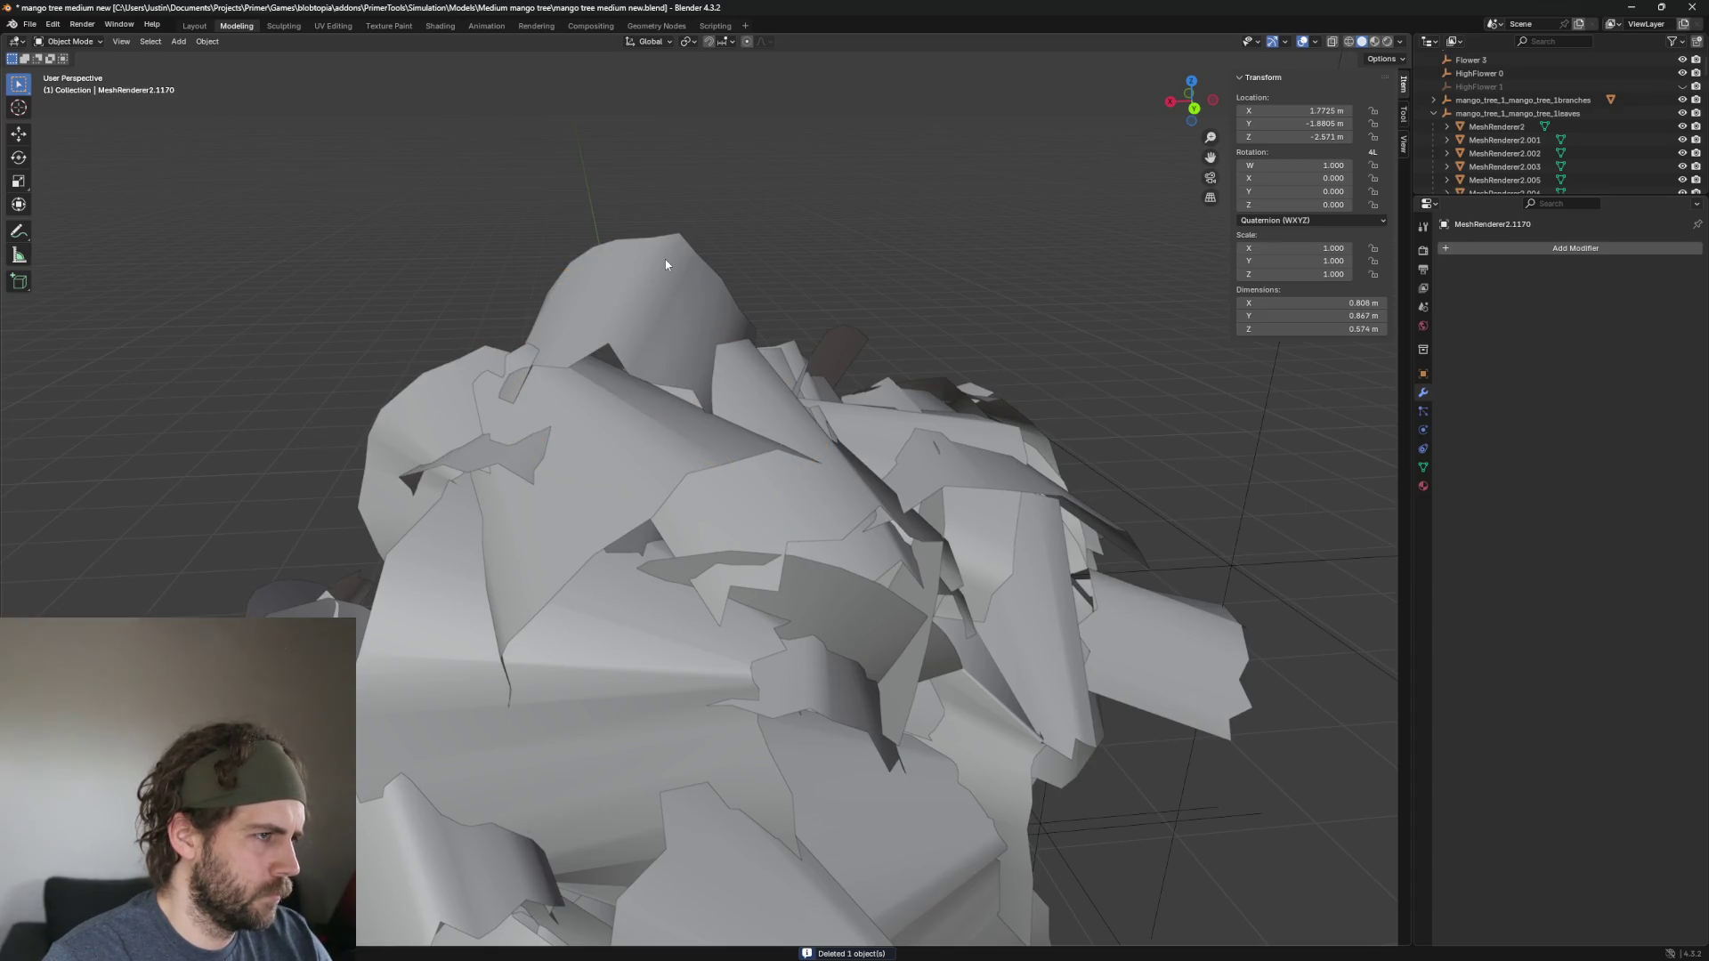
pyautogui.click(616, 312)
pyautogui.moveTo(616, 319)
pyautogui.mouseDown()
pyautogui.moveTo(488, 397)
pyautogui.moveTo(1006, 435)
pyautogui.mouseUp()
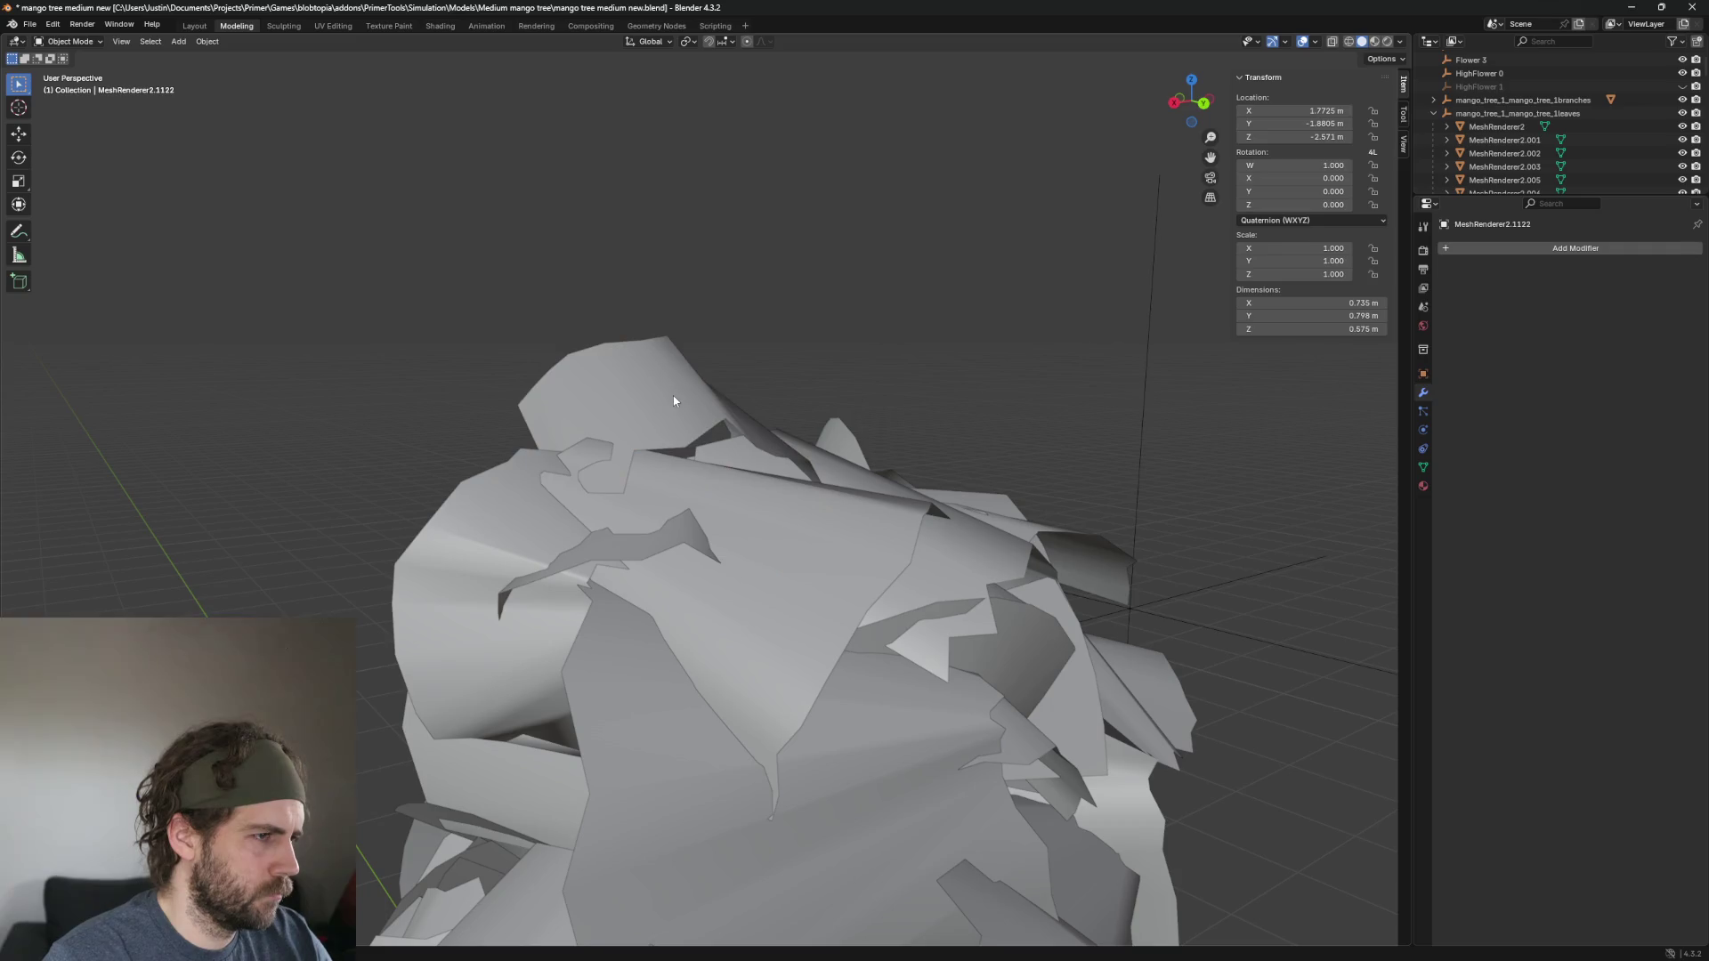
pyautogui.press('Delete')
# Zoom into the lower leaf cluster and select leaves within it.
pyautogui.click(670, 637)
pyautogui.moveTo(671, 637)
pyautogui.mouseDown()
pyautogui.moveTo(755, 645)
pyautogui.moveTo(844, 610)
pyautogui.moveTo(717, 660)
pyautogui.moveTo(1004, 560)
pyautogui.moveTo(862, 634)
pyautogui.moveTo(719, 762)
pyautogui.moveTo(813, 708)
pyautogui.mouseUp()
pyautogui.scroll(4, 813, 709)
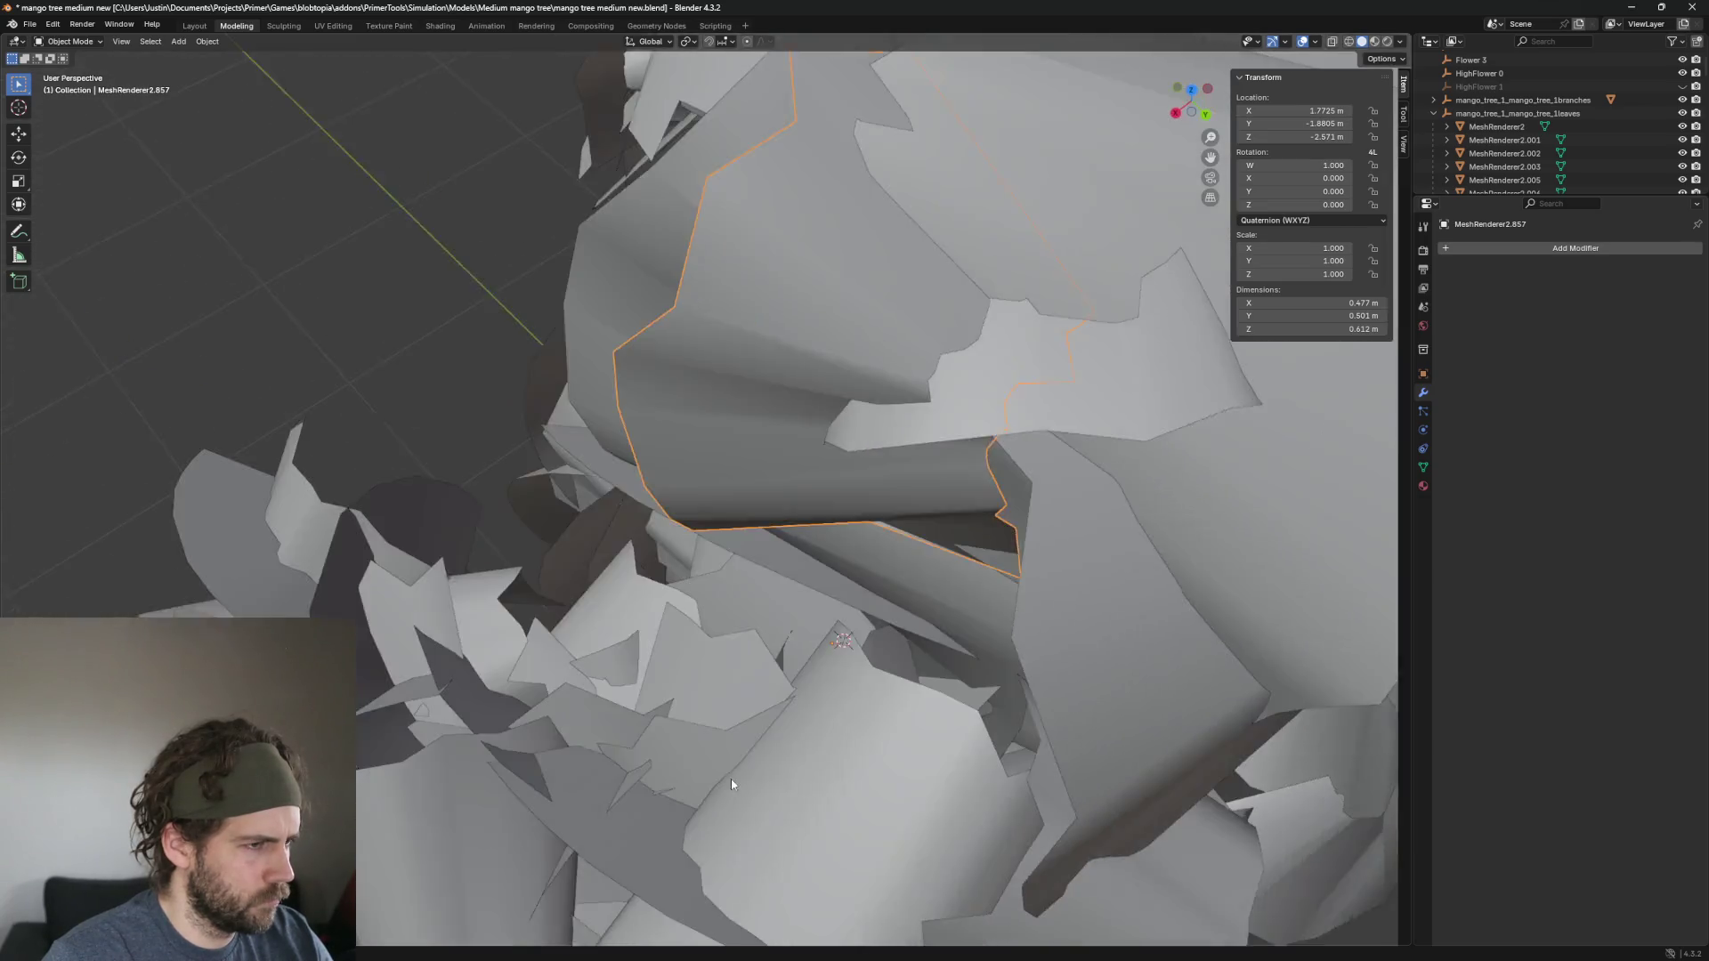
pyautogui.moveTo(731, 783)
pyautogui.mouseDown()
pyautogui.moveTo(856, 731)
pyautogui.moveTo(762, 671)
pyautogui.mouseUp()
pyautogui.click(687, 639)
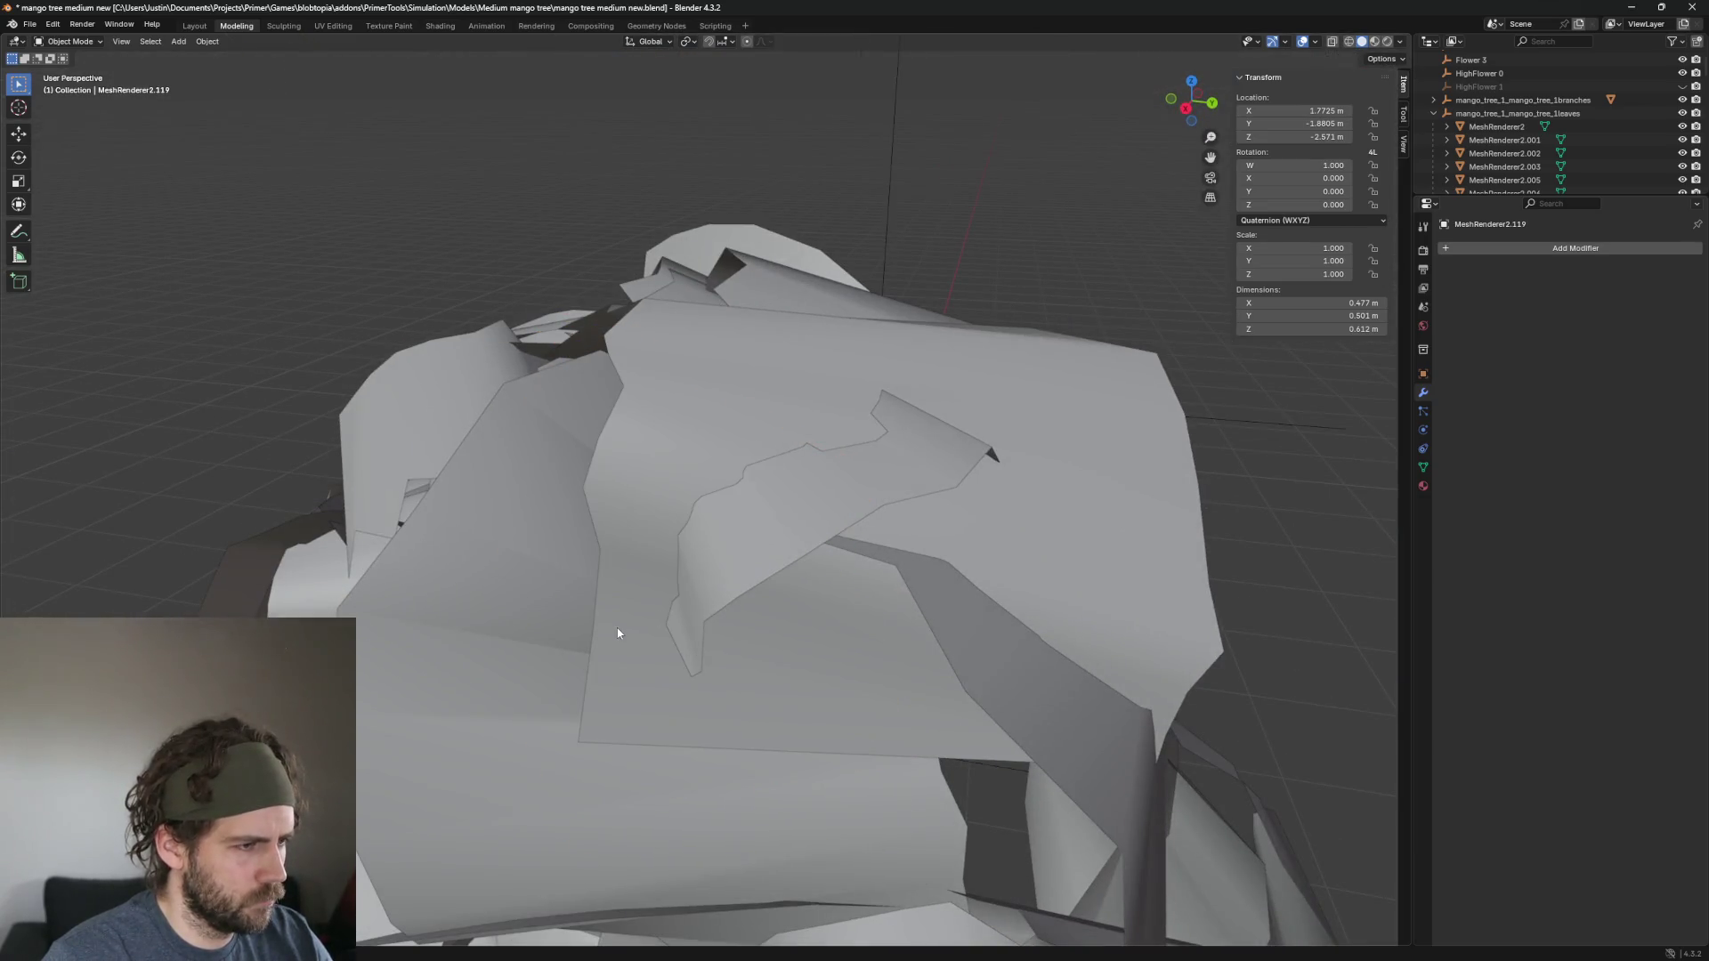
pyautogui.click(618, 633)
pyautogui.scroll(-2, 829, 704)
pyautogui.scroll(-2, 896, 568)
# Delete the large leaf at the front of the cluster.
pyautogui.click(765, 620)
pyautogui.scroll(2, 766, 621)
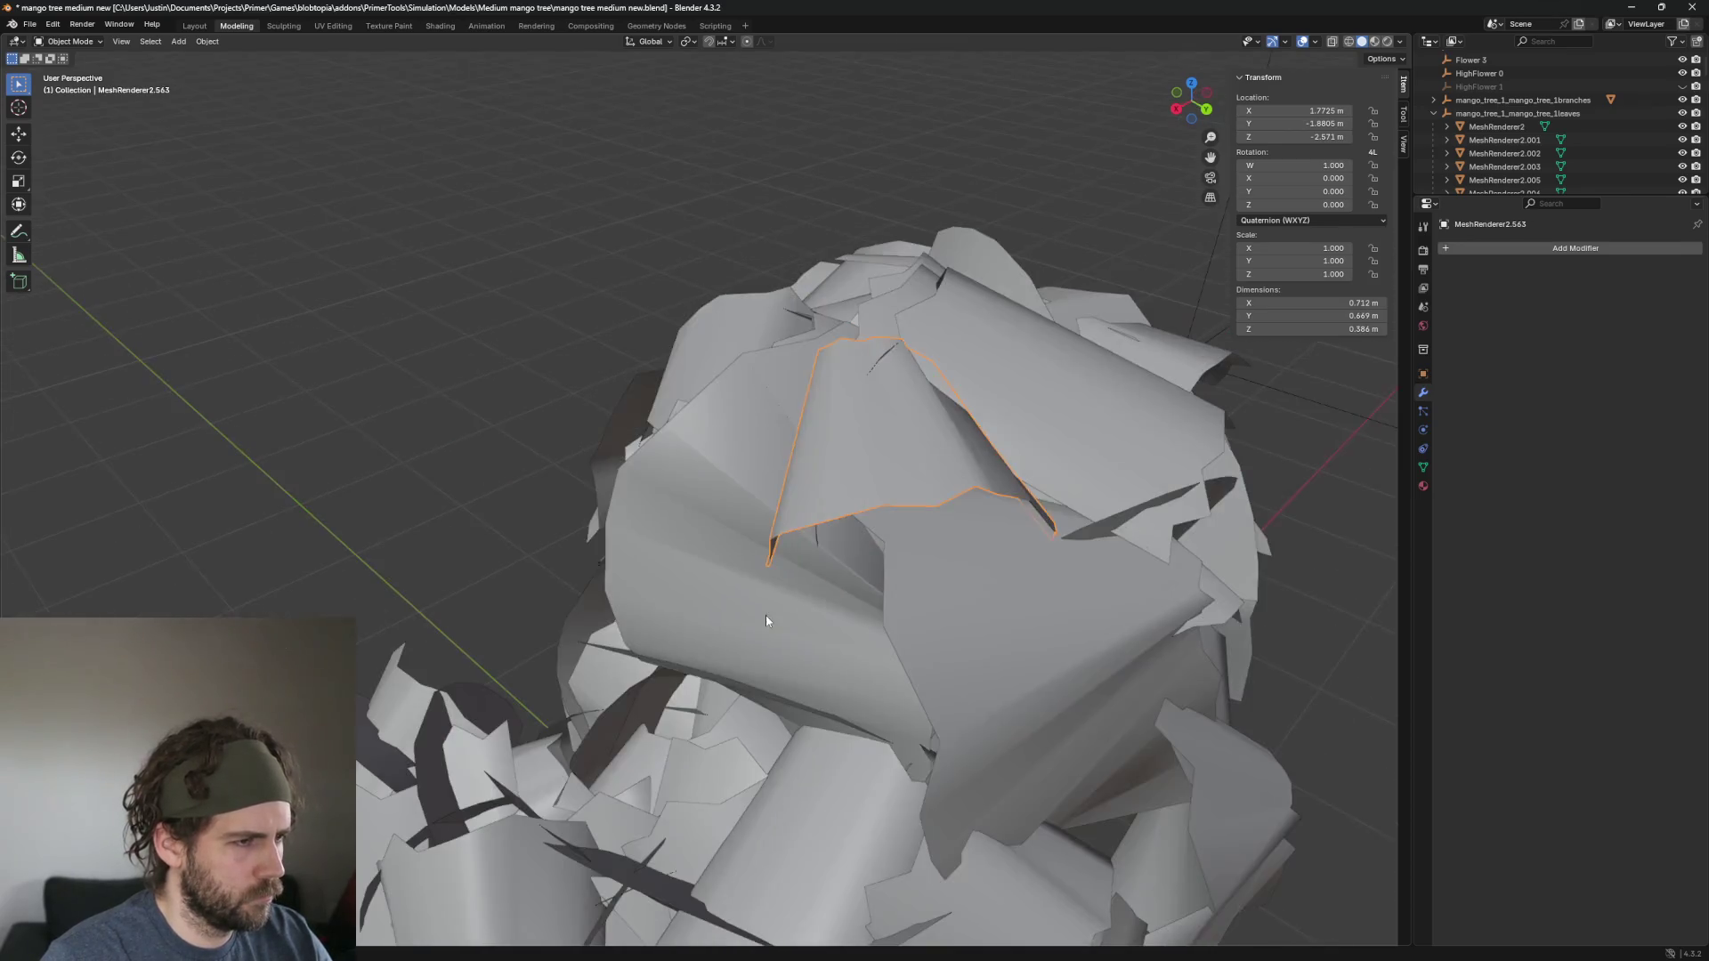
pyautogui.click(1053, 671)
pyautogui.scroll(2, 587, 654)
pyautogui.click(587, 654)
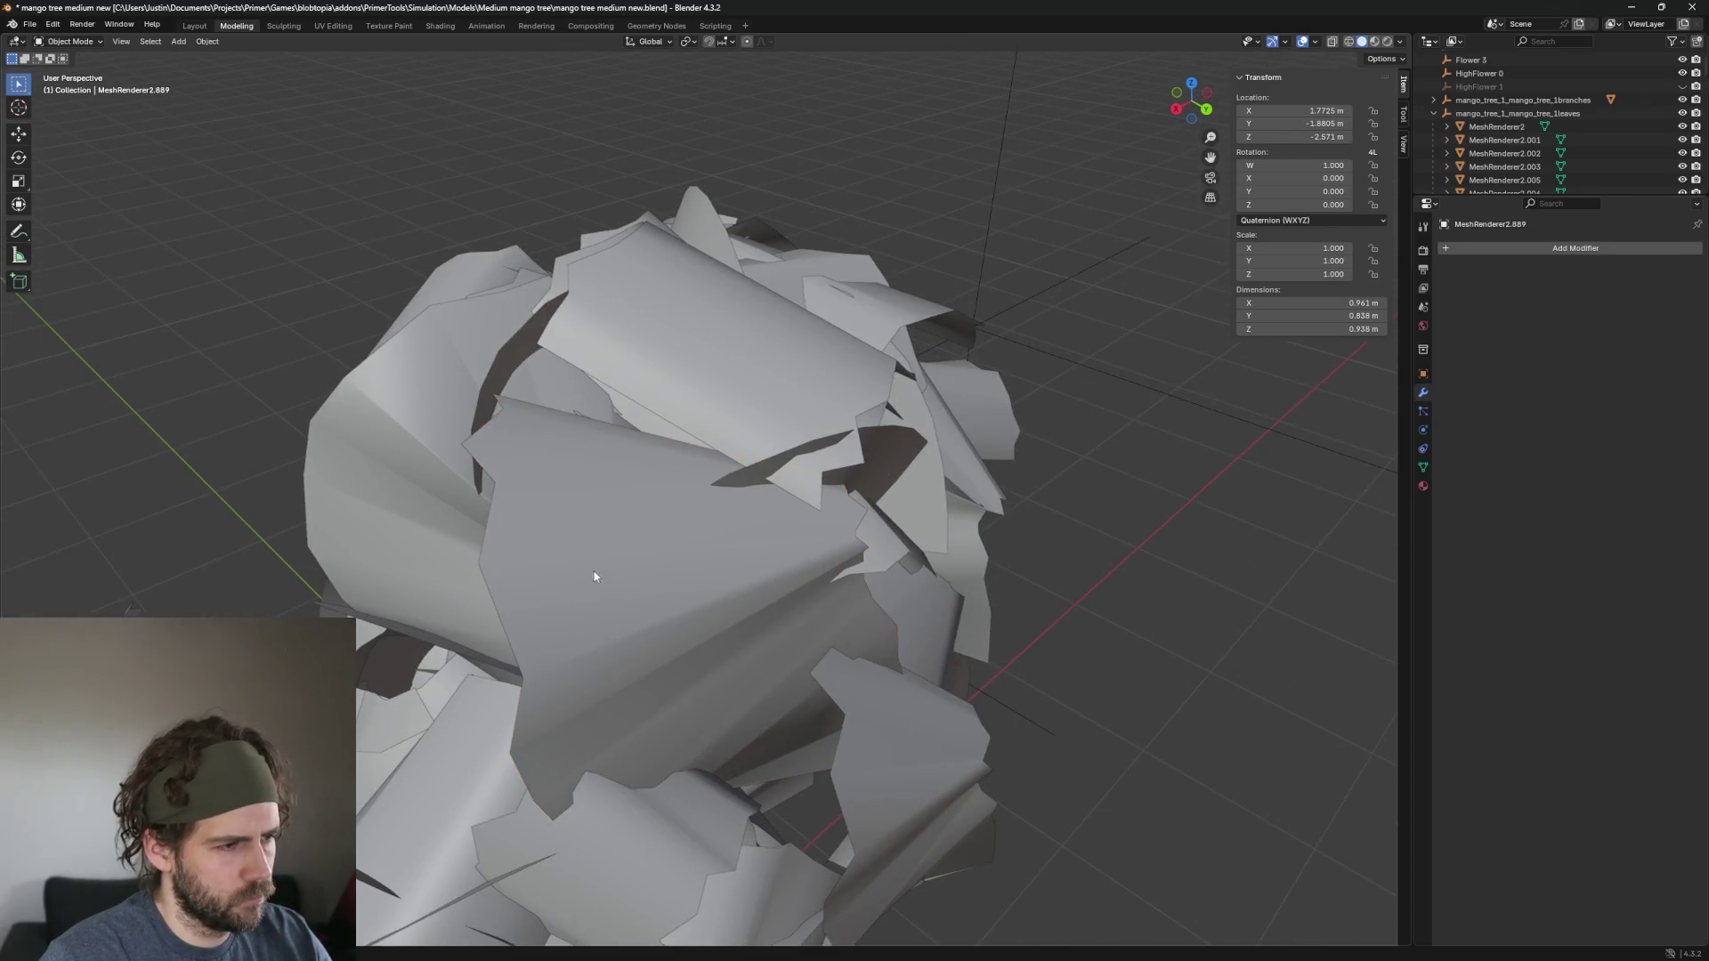
pyautogui.press('Delete')
# Delete two leaves that sat behind the removed front leaf.
pyautogui.click(702, 469)
pyautogui.click(845, 548)
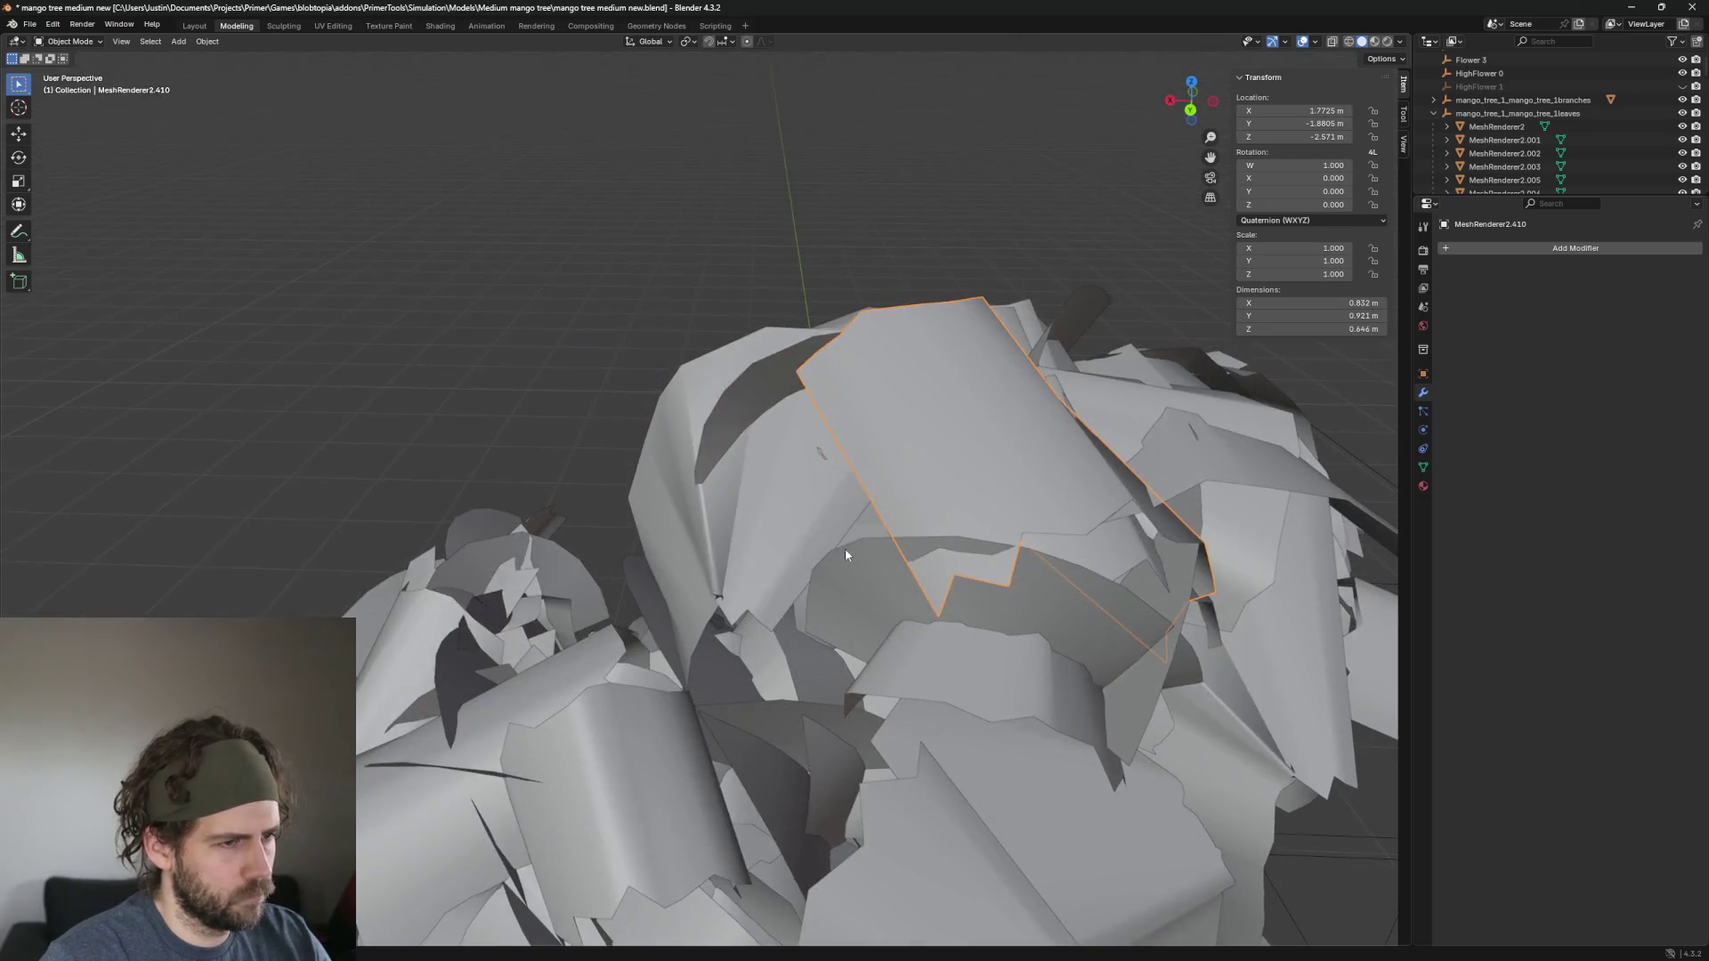
pyautogui.scroll(3, 637, 493)
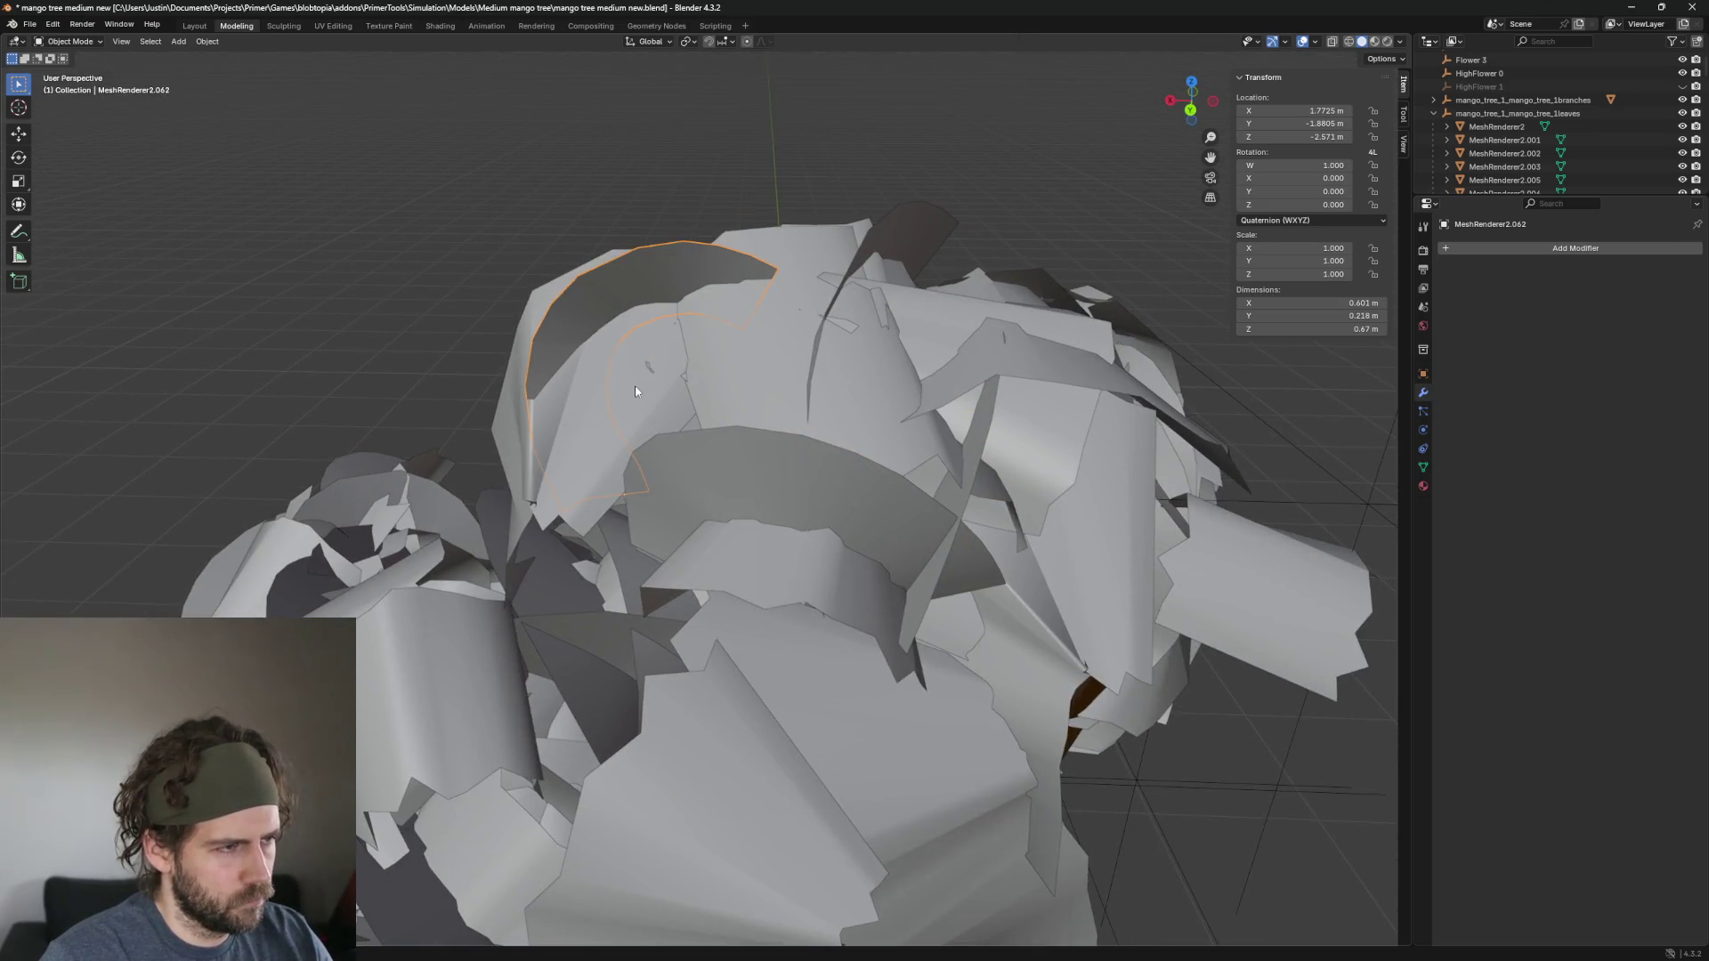
pyautogui.press('Delete')
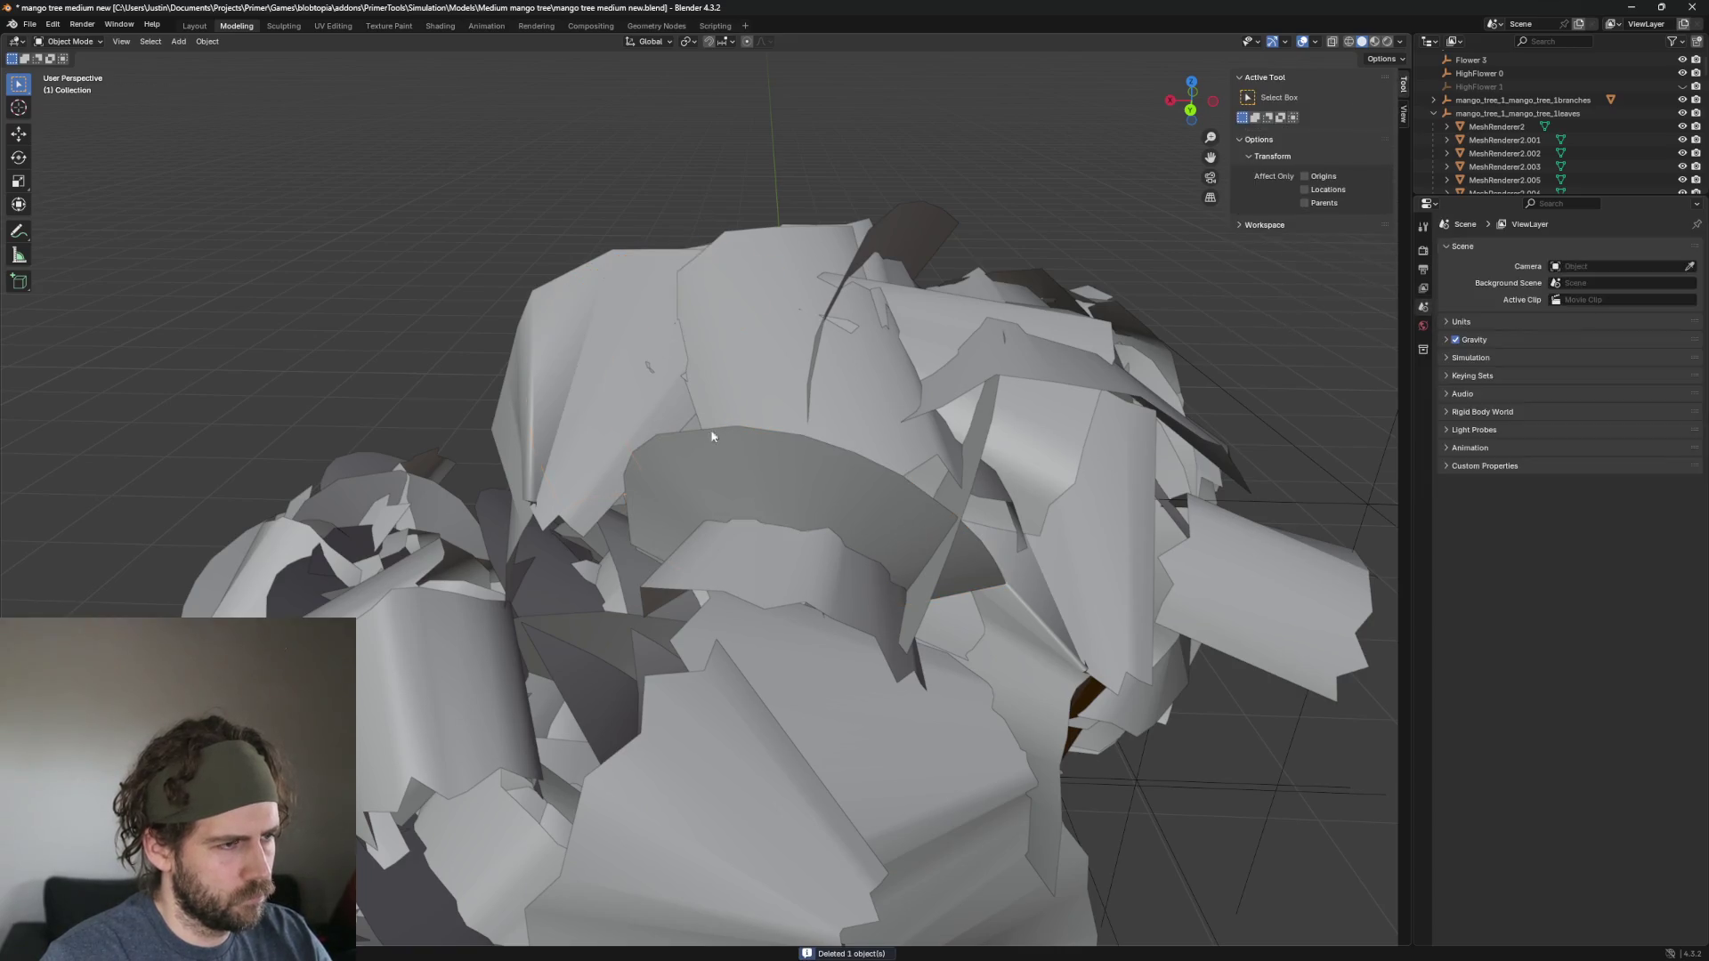
pyautogui.click(745, 474)
pyautogui.press('Delete')
# Delete the upper-left leaf and hide another cluster leaf.
pyautogui.click(586, 346)
pyautogui.scroll(3, 718, 415)
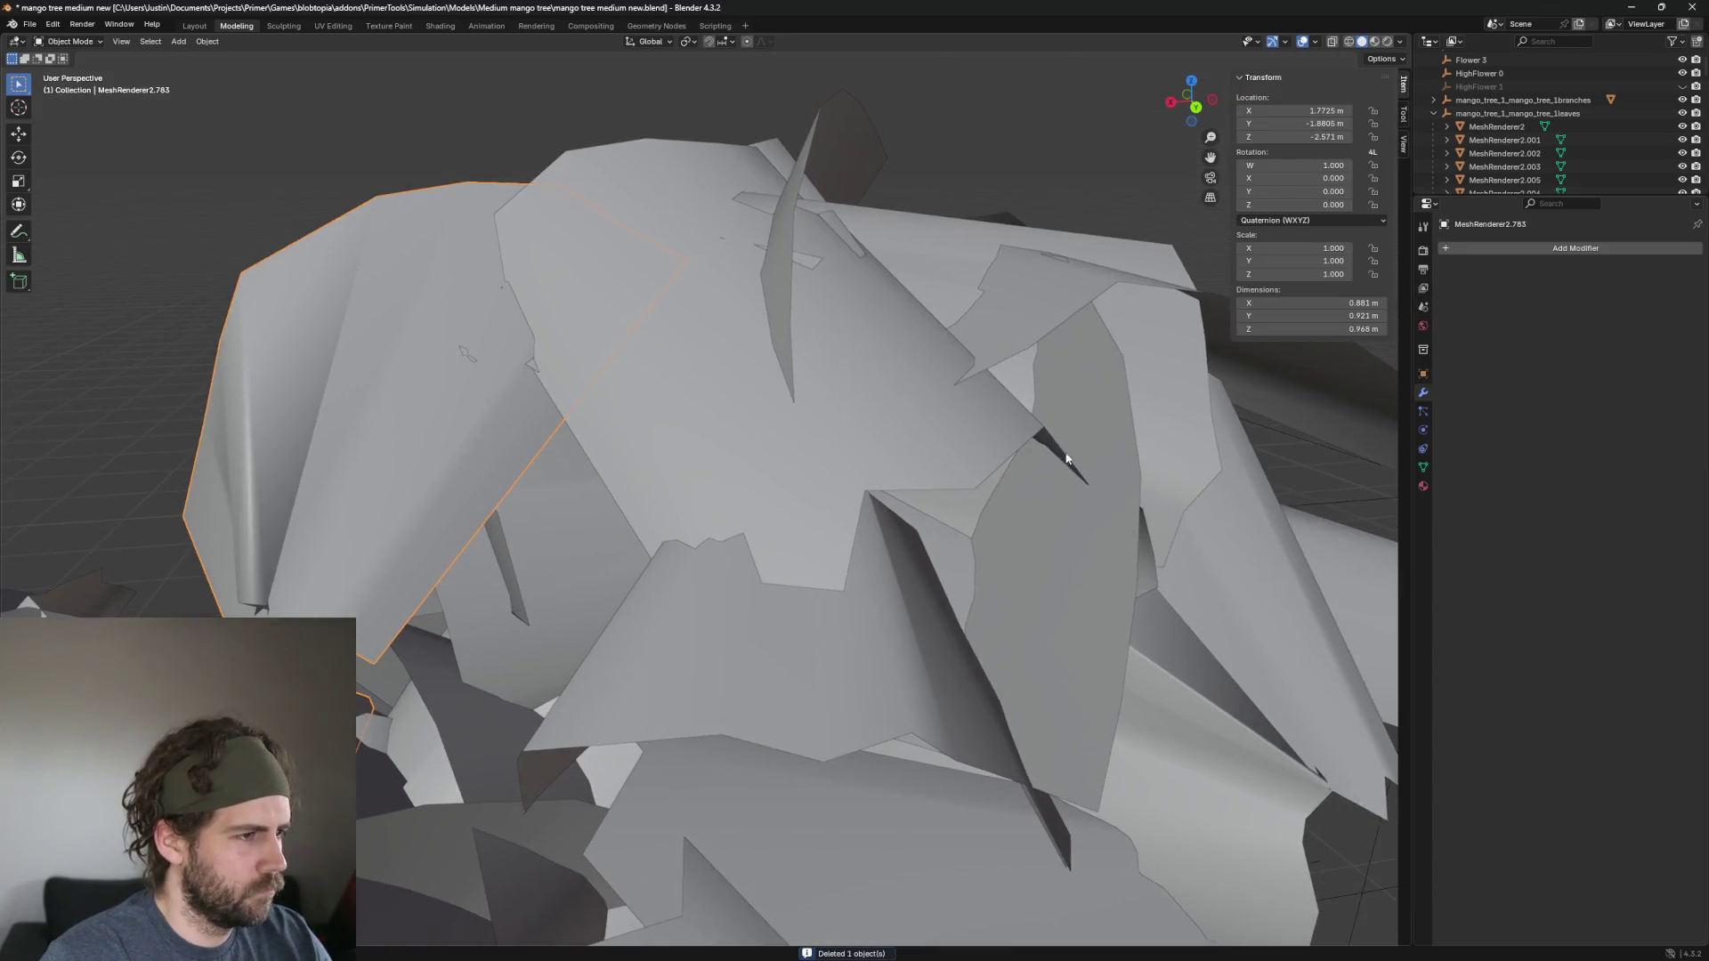
pyautogui.scroll(-5, 586, 548)
pyautogui.scroll(6, 788, 521)
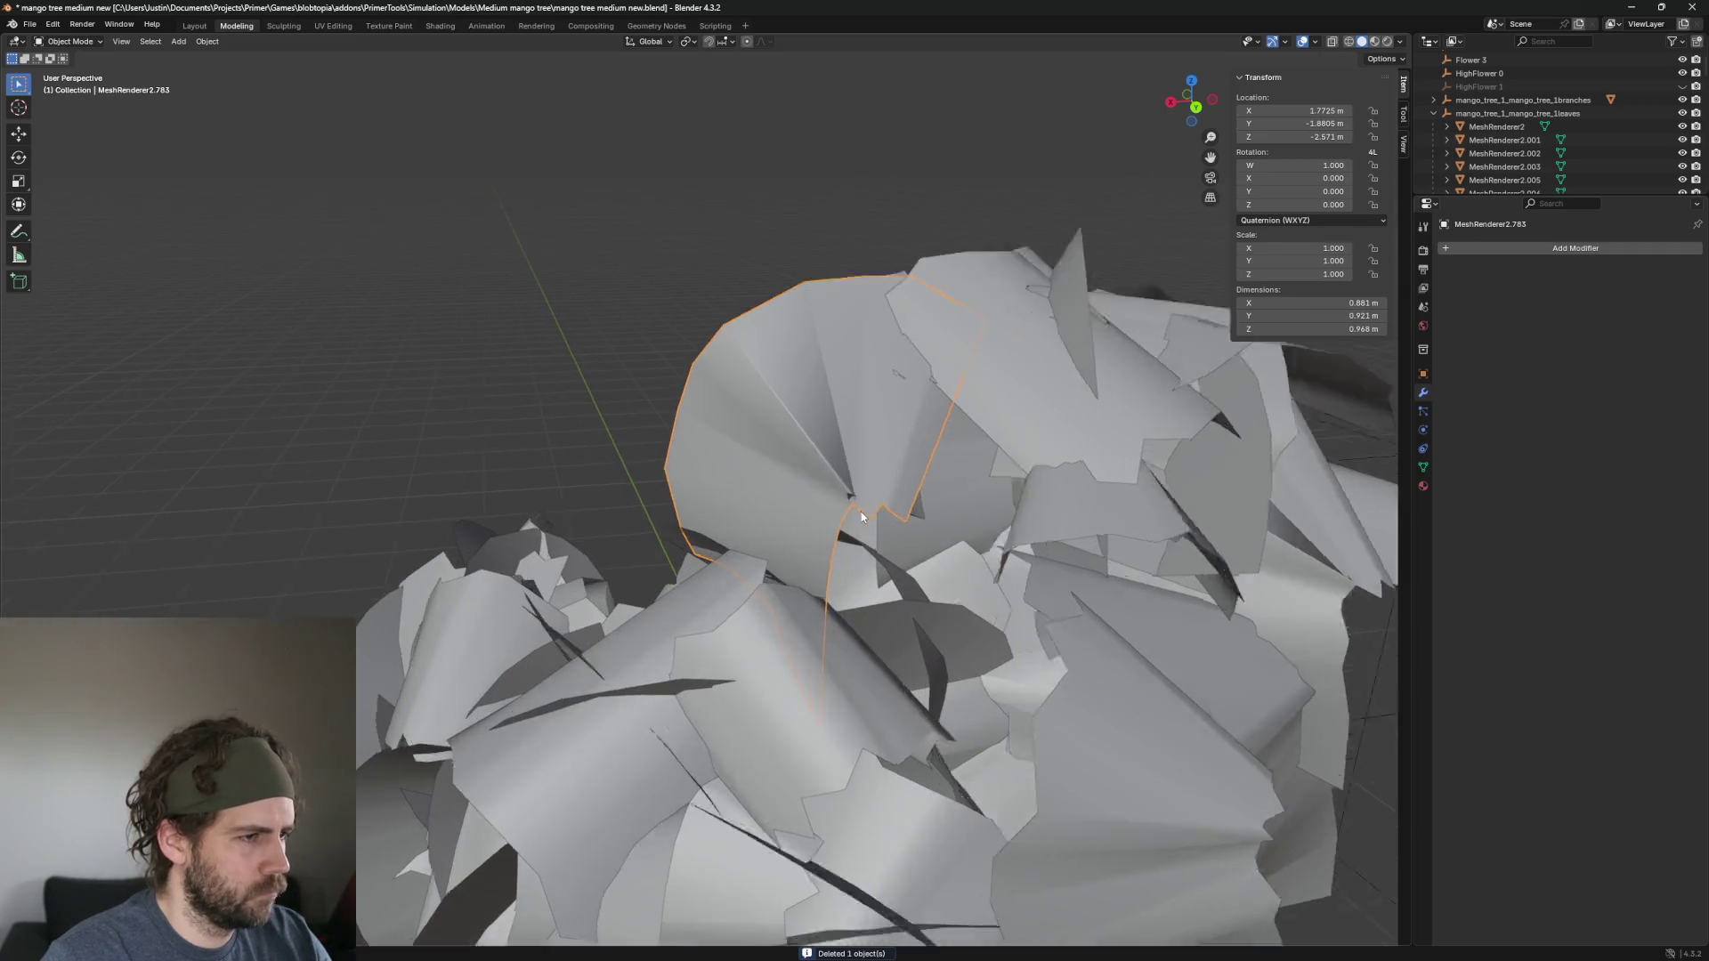
pyautogui.press('Delete')
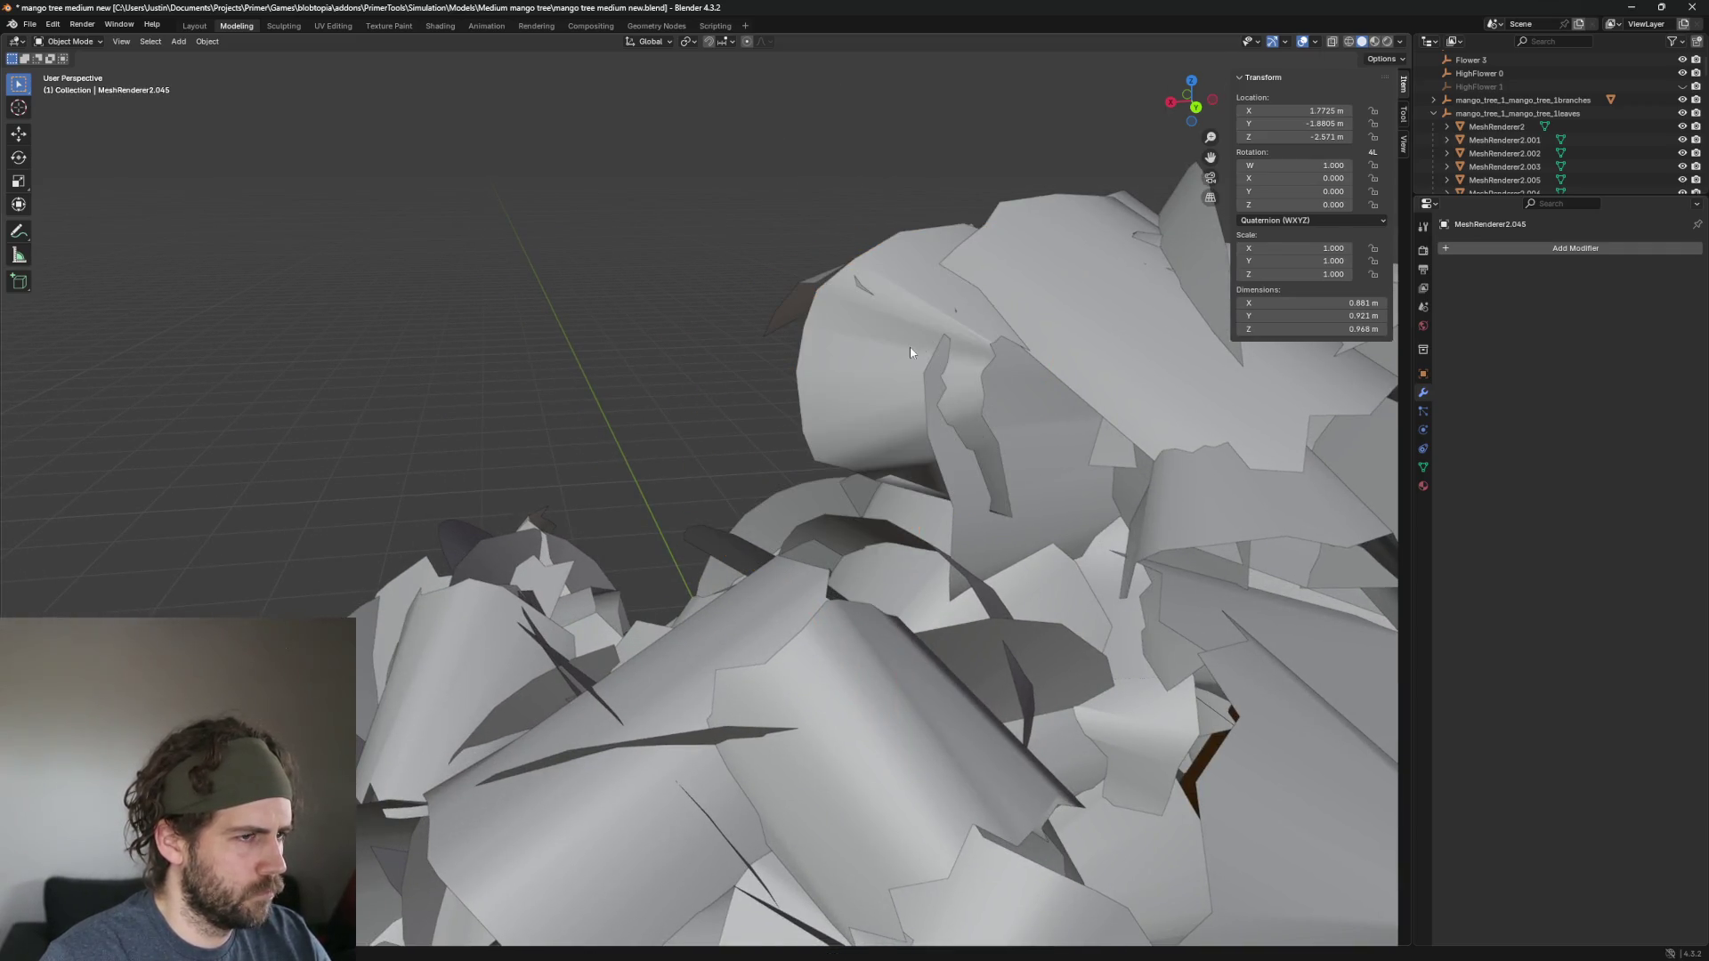
pyautogui.click(910, 352)
pyautogui.scroll(-3, 904, 545)
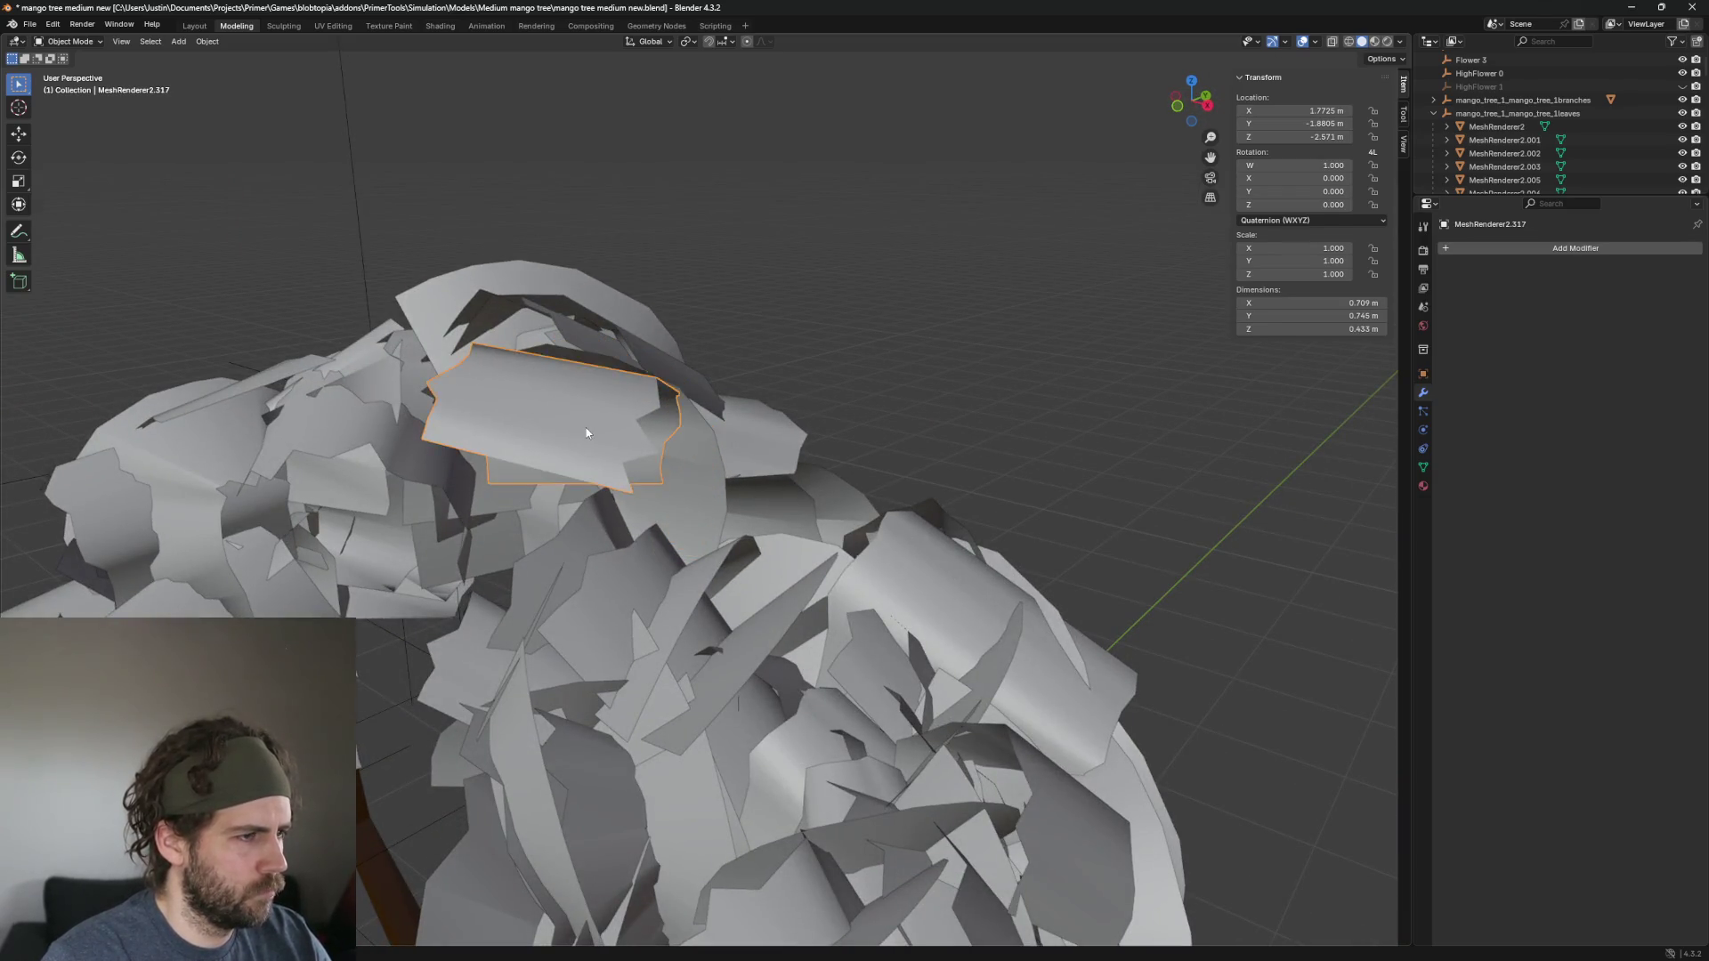
pyautogui.press('h')
pyautogui.moveTo(585, 433)
pyautogui.mouseDown()
pyautogui.moveTo(691, 521)
pyautogui.moveTo(620, 650)
pyautogui.mouseUp()
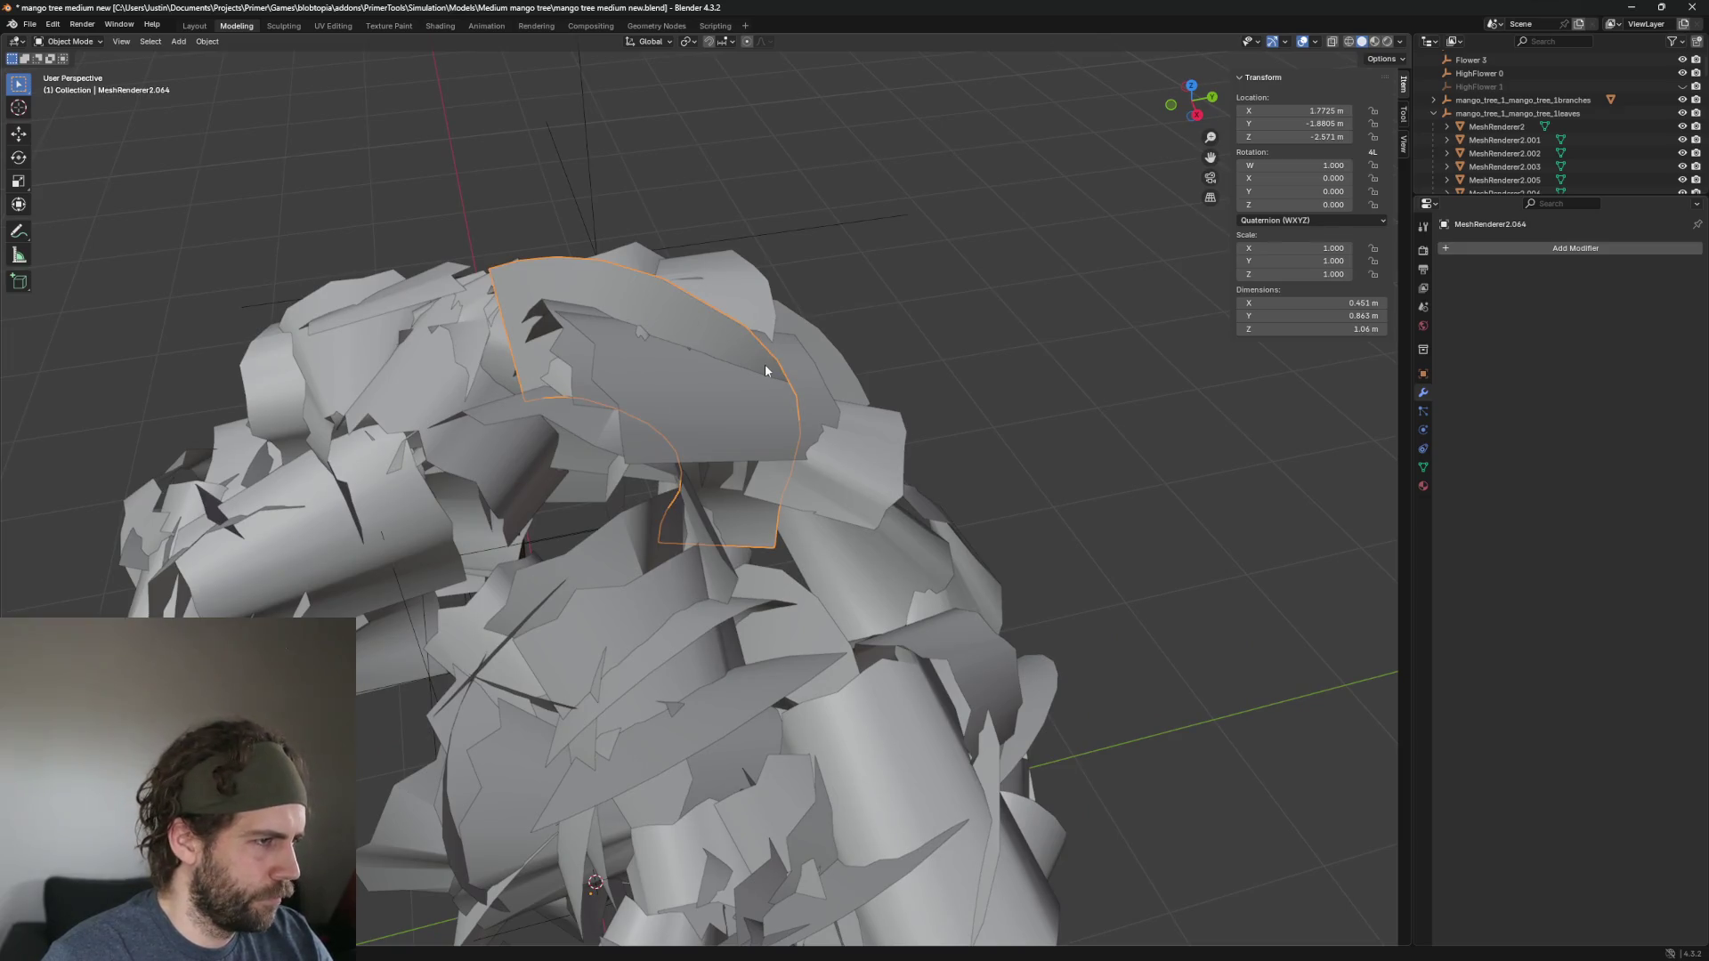
pyautogui.press('Delete')
# Hide leaves near the crown top and front to thin the canopy further.
pyautogui.click(800, 440)
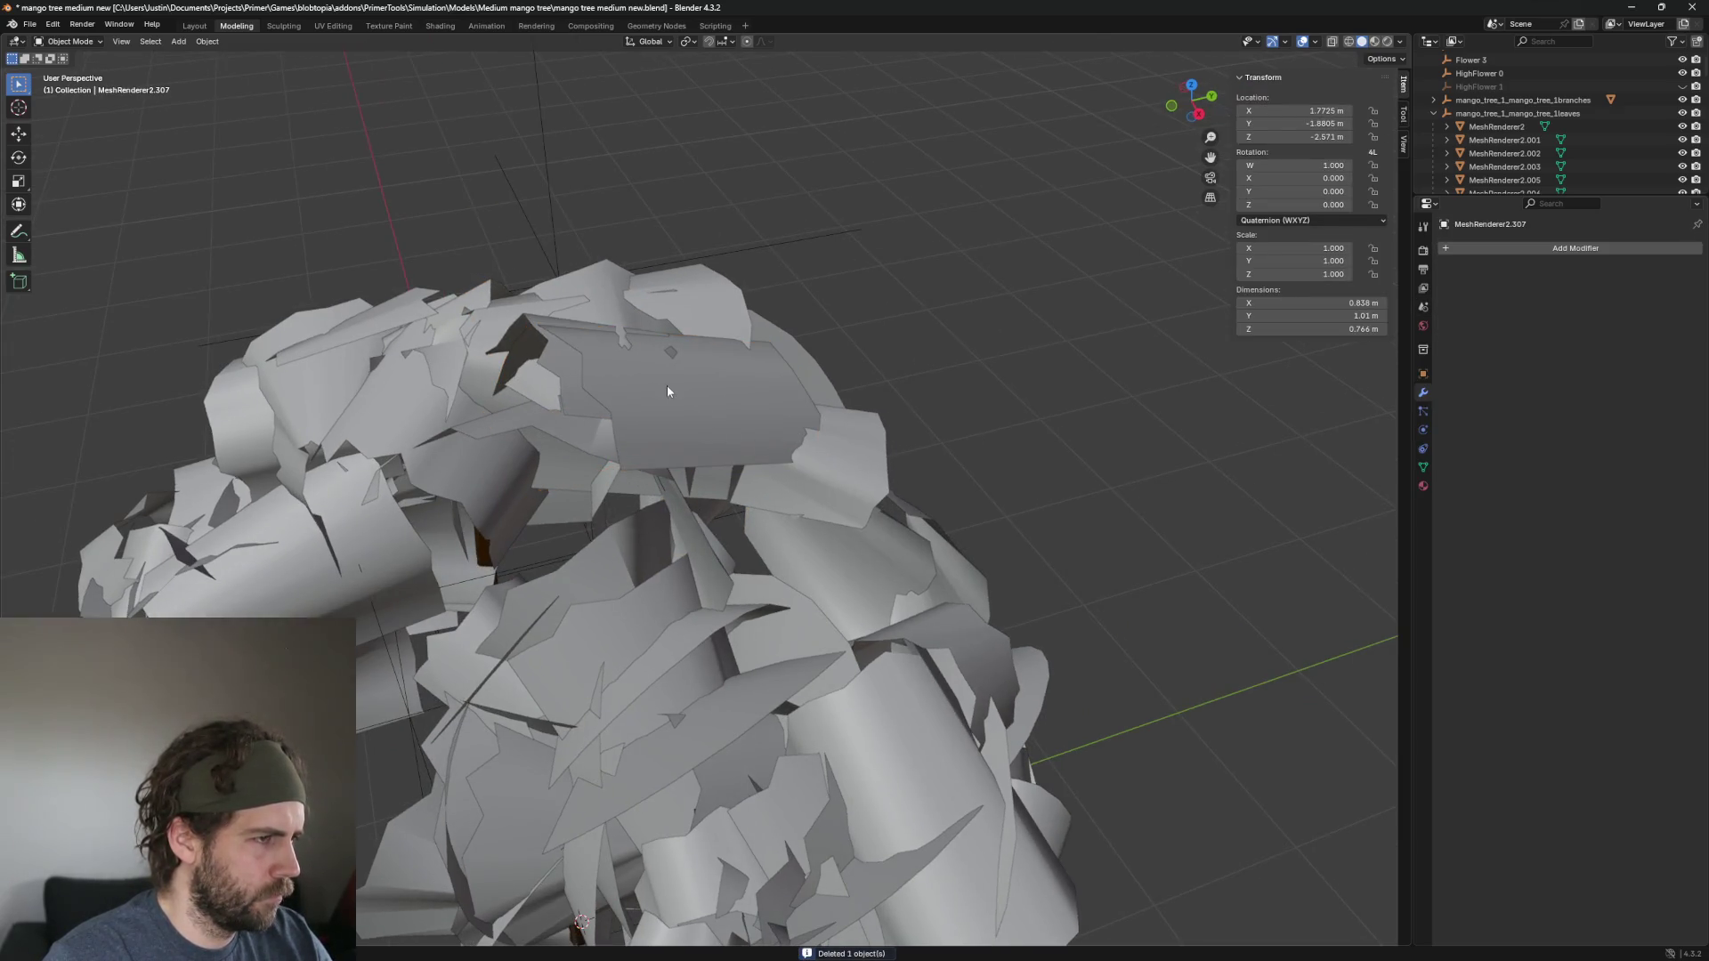
pyautogui.scroll(-3, 667, 391)
pyautogui.click(579, 400)
pyautogui.scroll(3, 959, 441)
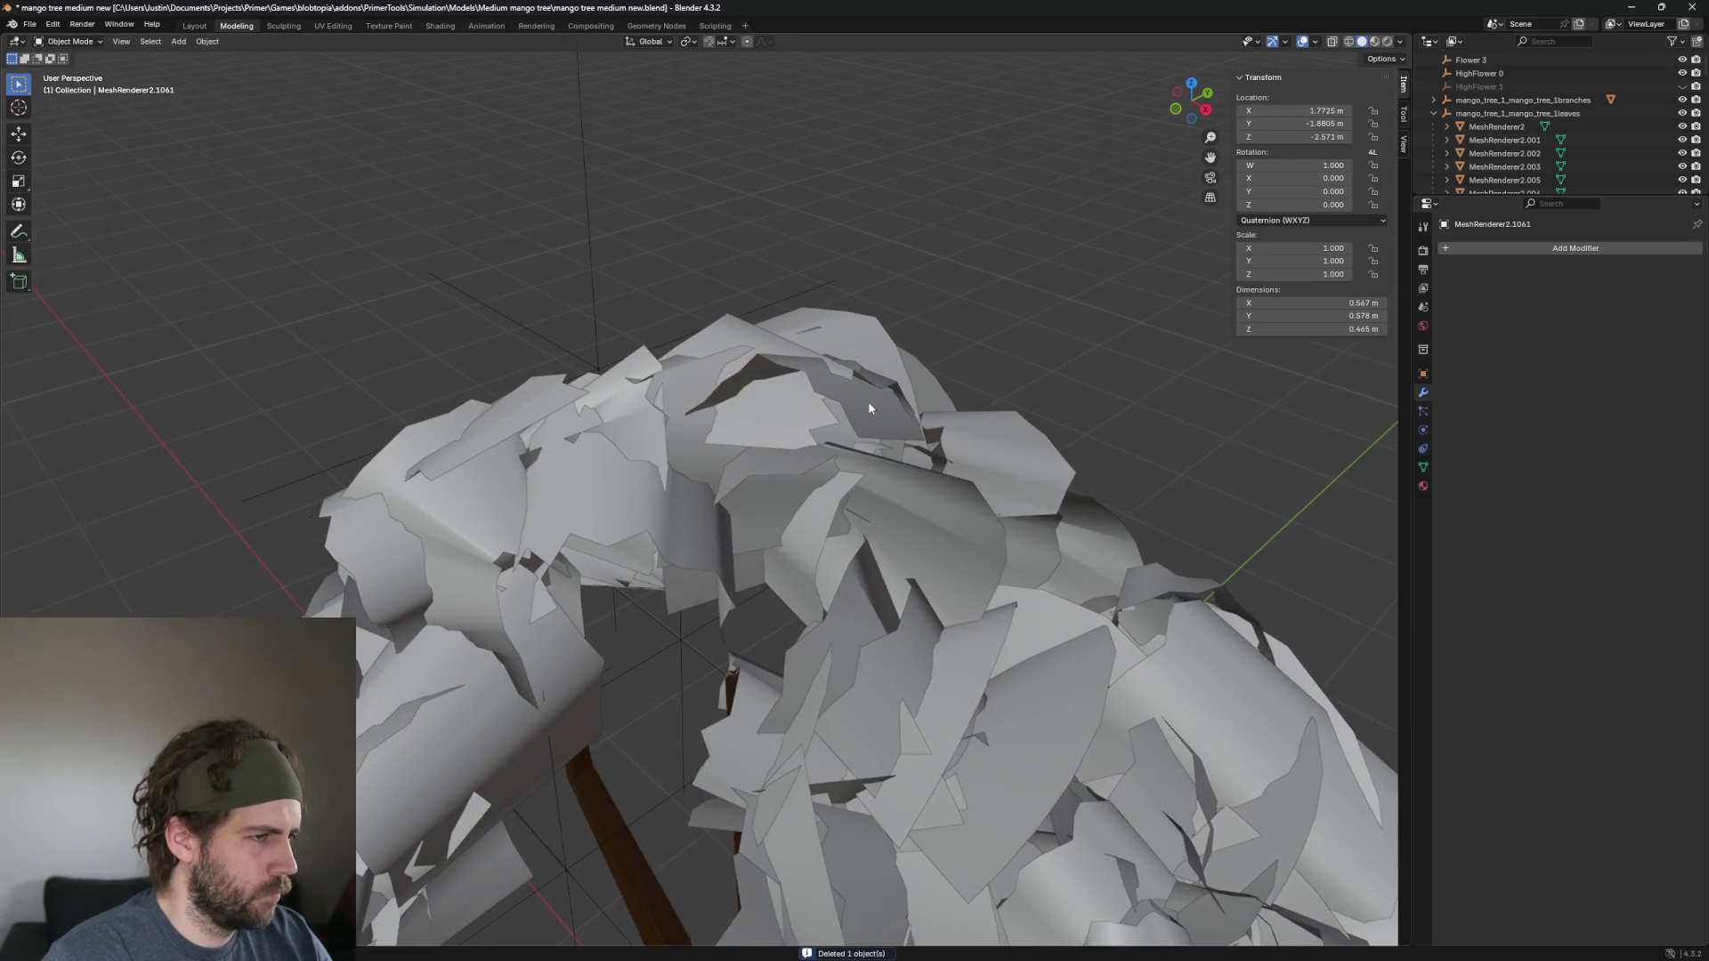
pyautogui.press('h')
pyautogui.click(759, 419)
pyautogui.scroll(-2, 856, 453)
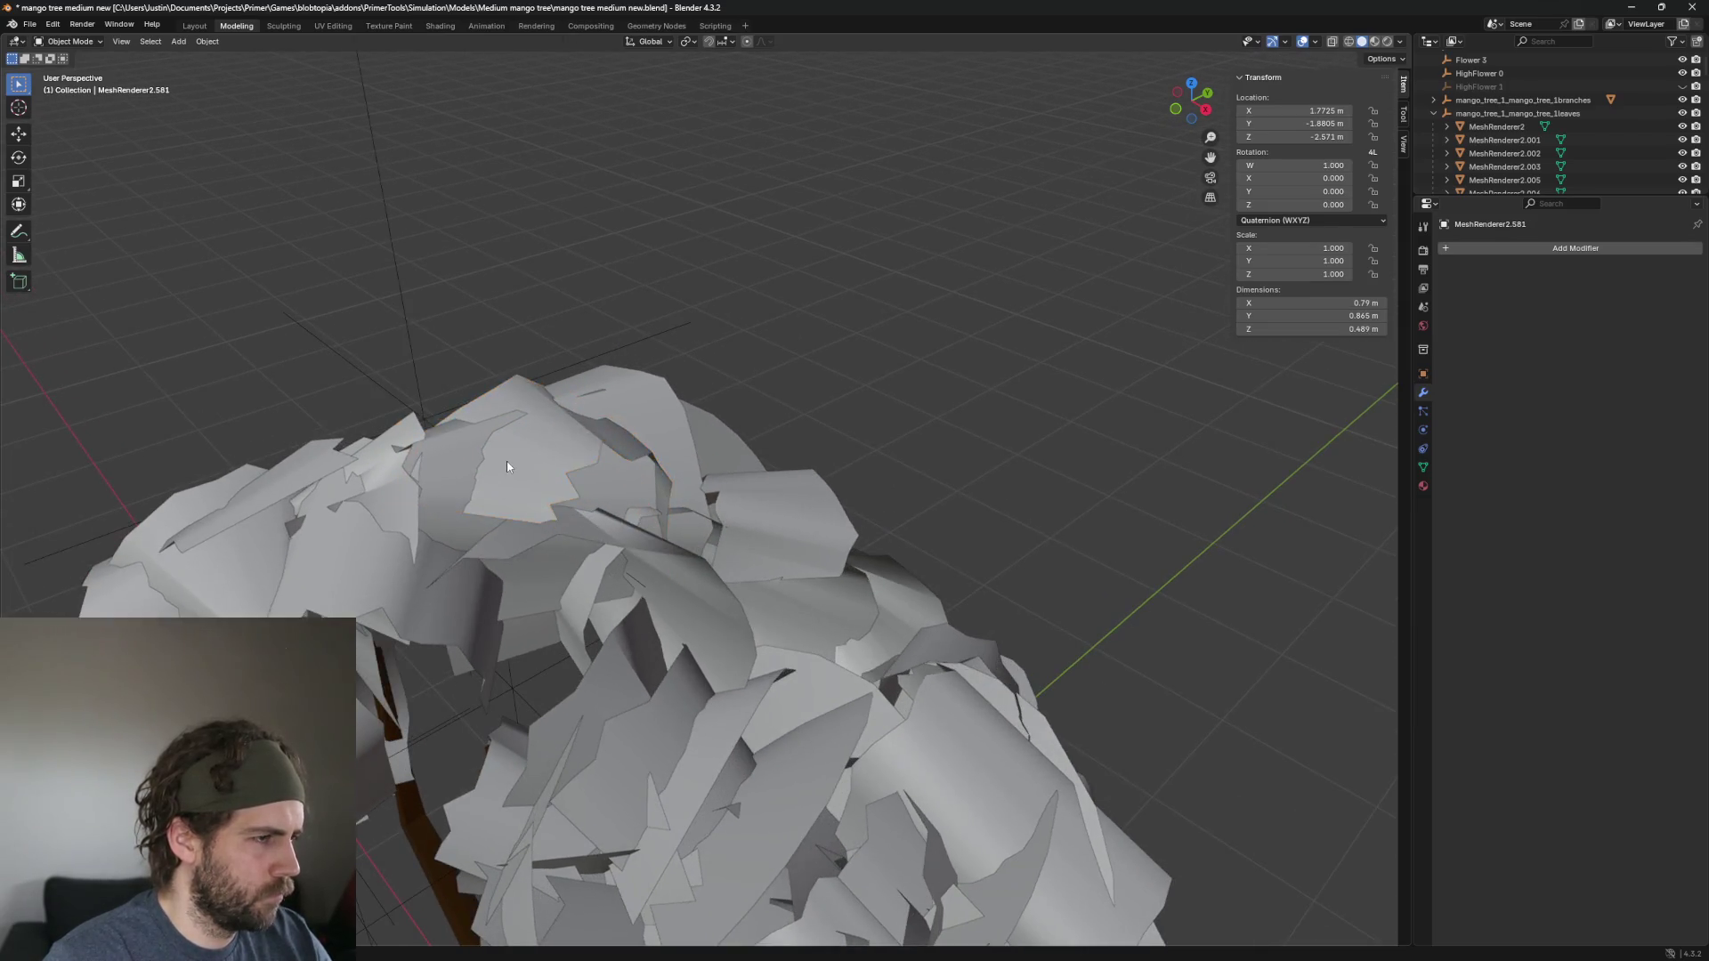
pyautogui.click(505, 461)
pyautogui.press('h')
pyautogui.moveTo(785, 545); pyautogui.dragTo(496, 669)
# Hide and delete the chosen leaf, then delete a leaf on top of the canopy.
pyautogui.press('h')
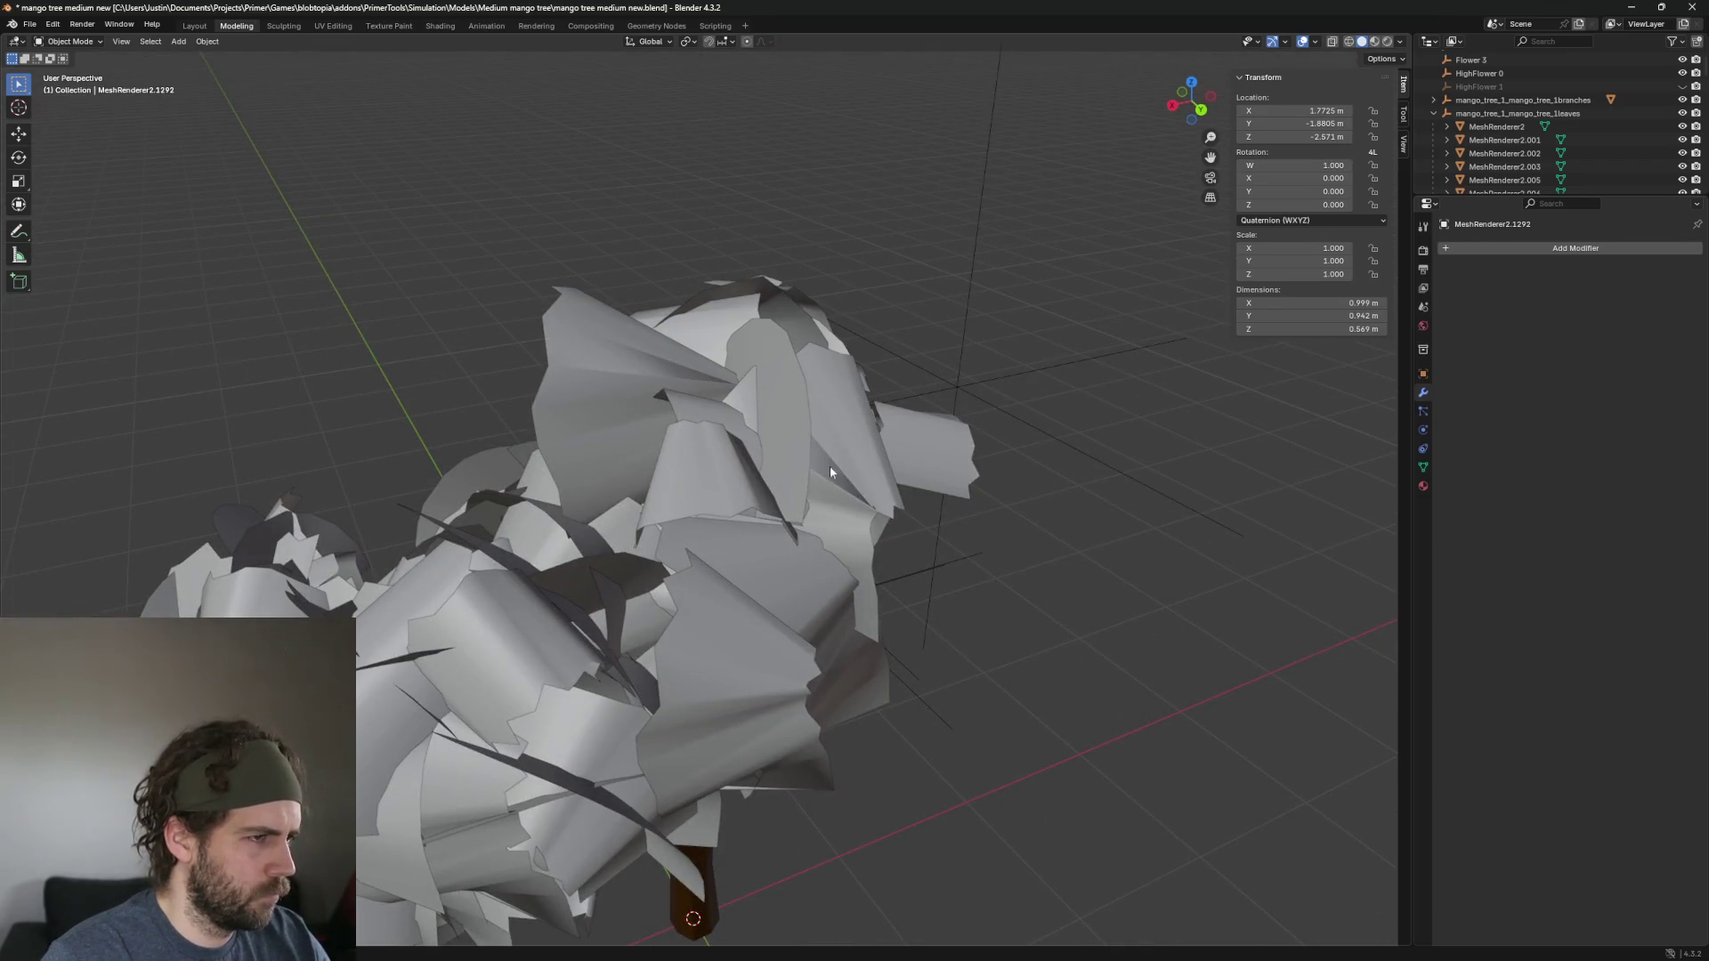
pyautogui.scroll(-2, 830, 467)
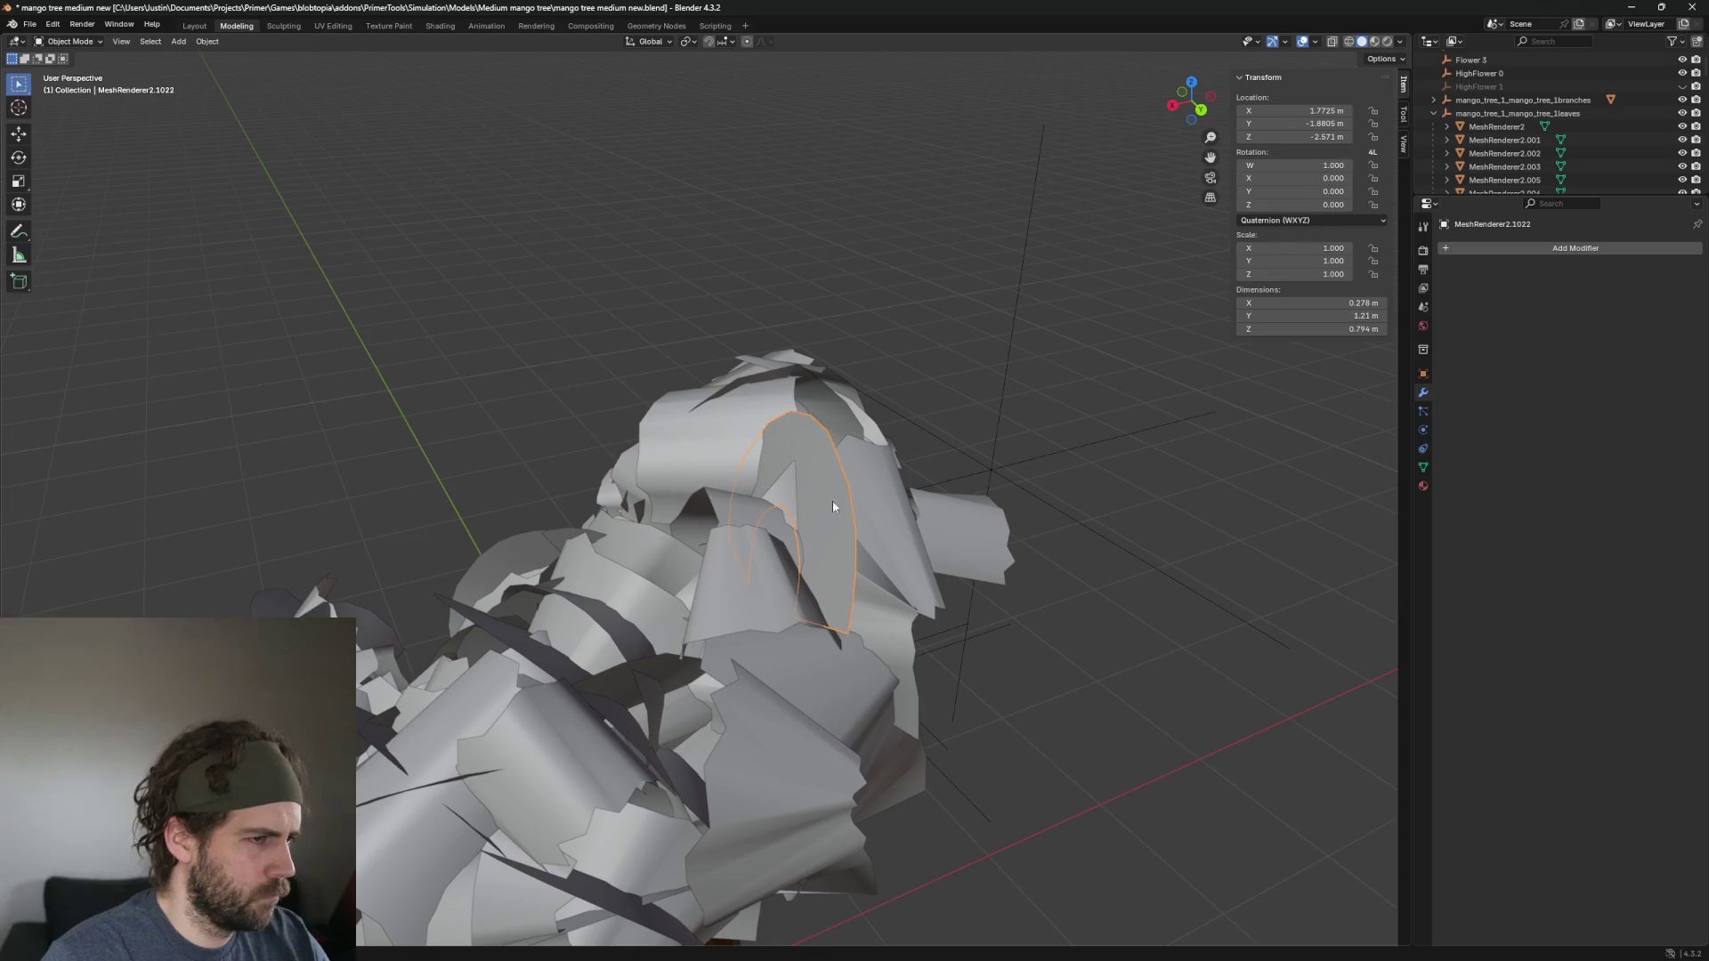
pyautogui.press('Delete')
pyautogui.click(885, 523)
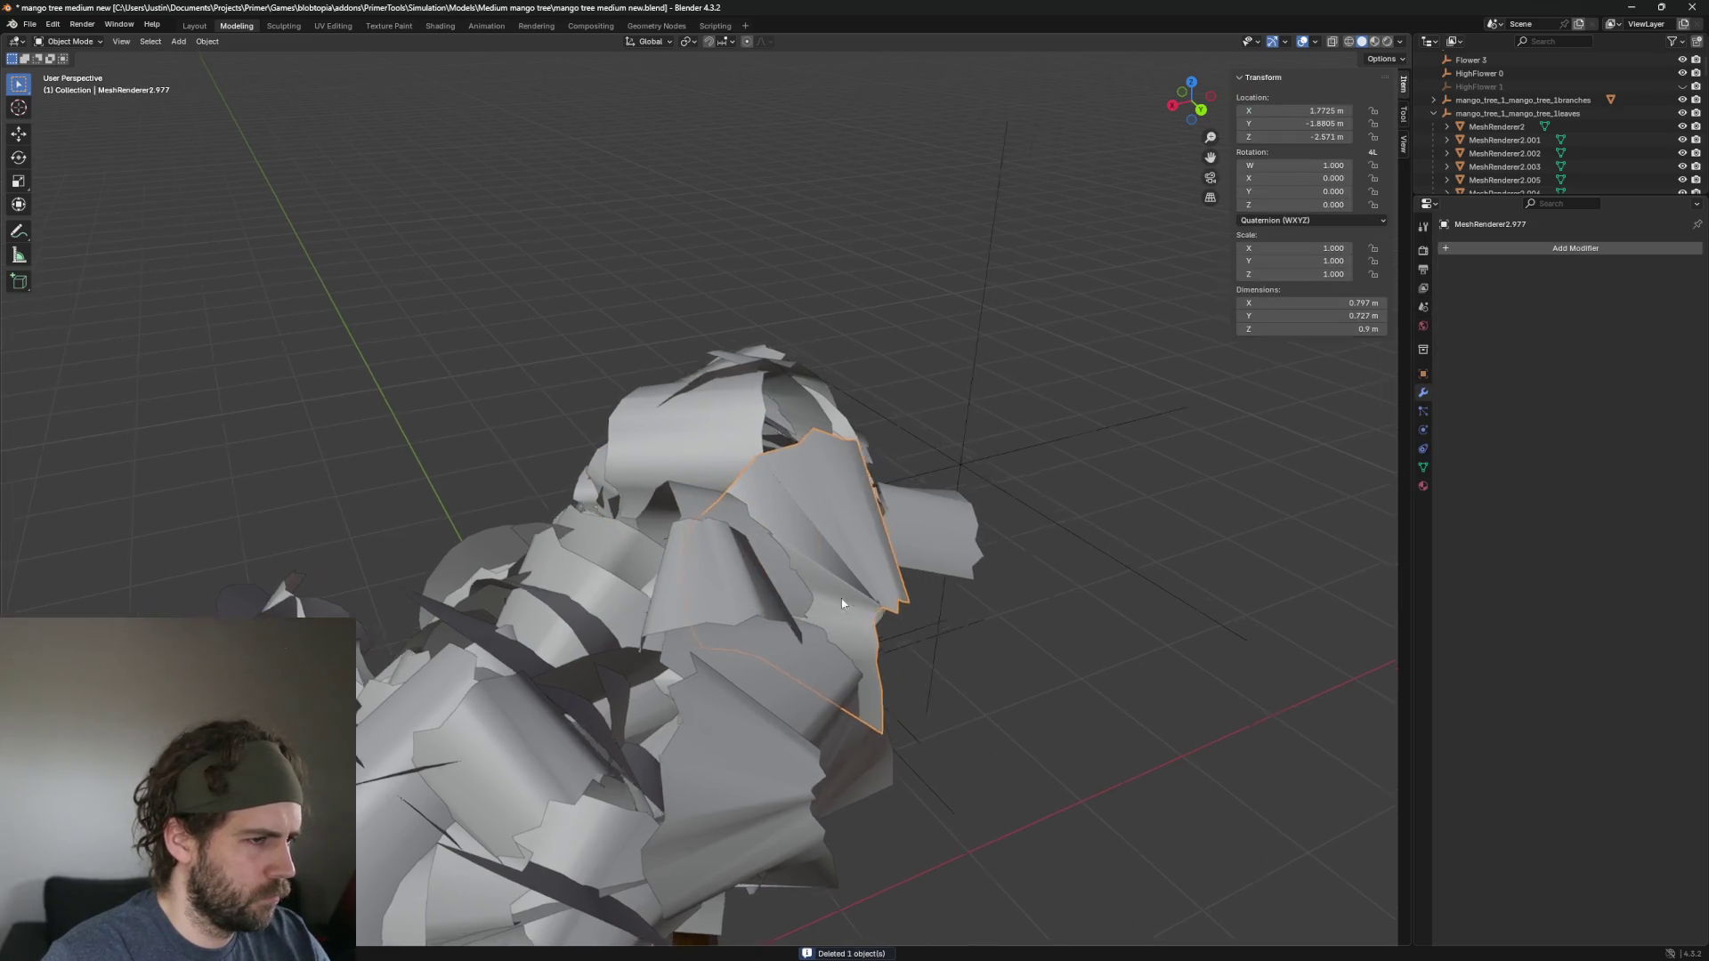
pyautogui.moveTo(886, 524); pyautogui.dragTo(883, 694)
pyautogui.scroll(1, 705, 561)
pyautogui.click(807, 385)
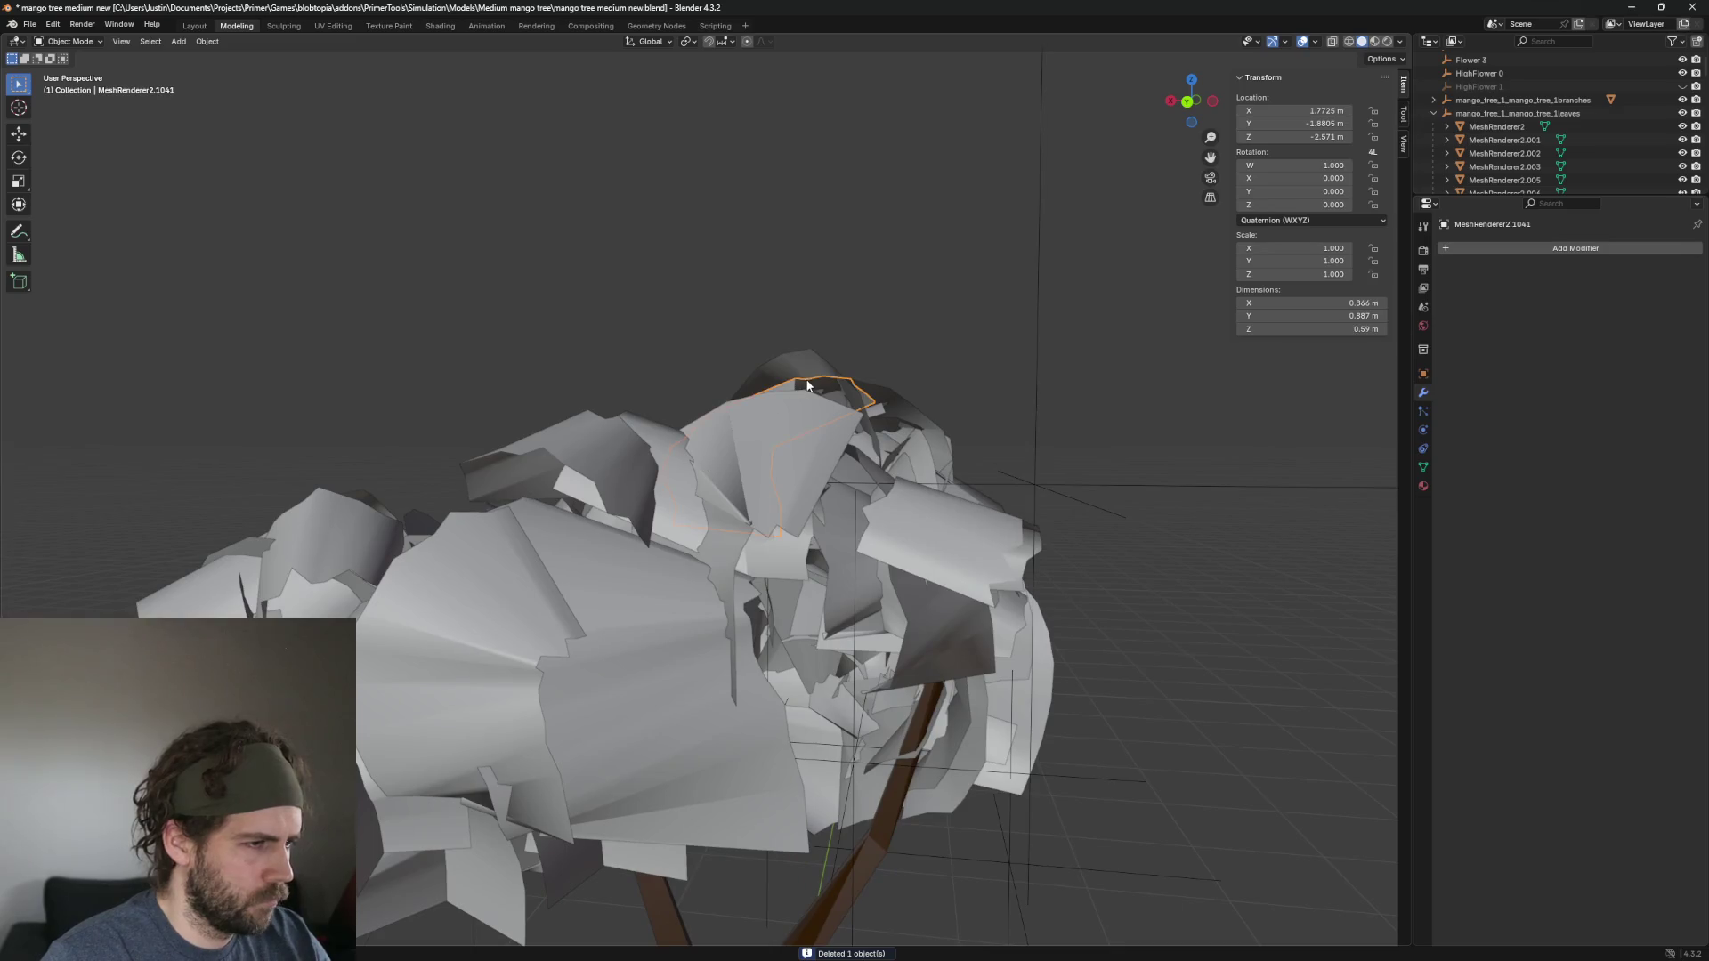
pyautogui.press('Delete')
# Delete three more canopy leaves, including the large light-coloured leaf.
pyautogui.moveTo(749, 553)
pyautogui.mouseDown()
pyautogui.moveTo(680, 580)
pyautogui.moveTo(724, 523)
pyautogui.mouseUp()
pyautogui.scroll(3, 926, 526)
pyautogui.moveTo(927, 526)
pyautogui.mouseDown()
pyautogui.moveTo(879, 493)
pyautogui.moveTo(842, 612)
pyautogui.moveTo(963, 721)
pyautogui.moveTo(699, 503)
pyautogui.mouseUp()
pyautogui.click(738, 445)
pyautogui.press('Delete')
pyautogui.moveTo(819, 440)
pyautogui.mouseDown()
pyautogui.moveTo(943, 586)
pyautogui.moveTo(709, 518)
pyautogui.mouseUp()
pyautogui.click(709, 518)
pyautogui.press('Delete')
pyautogui.click(892, 359)
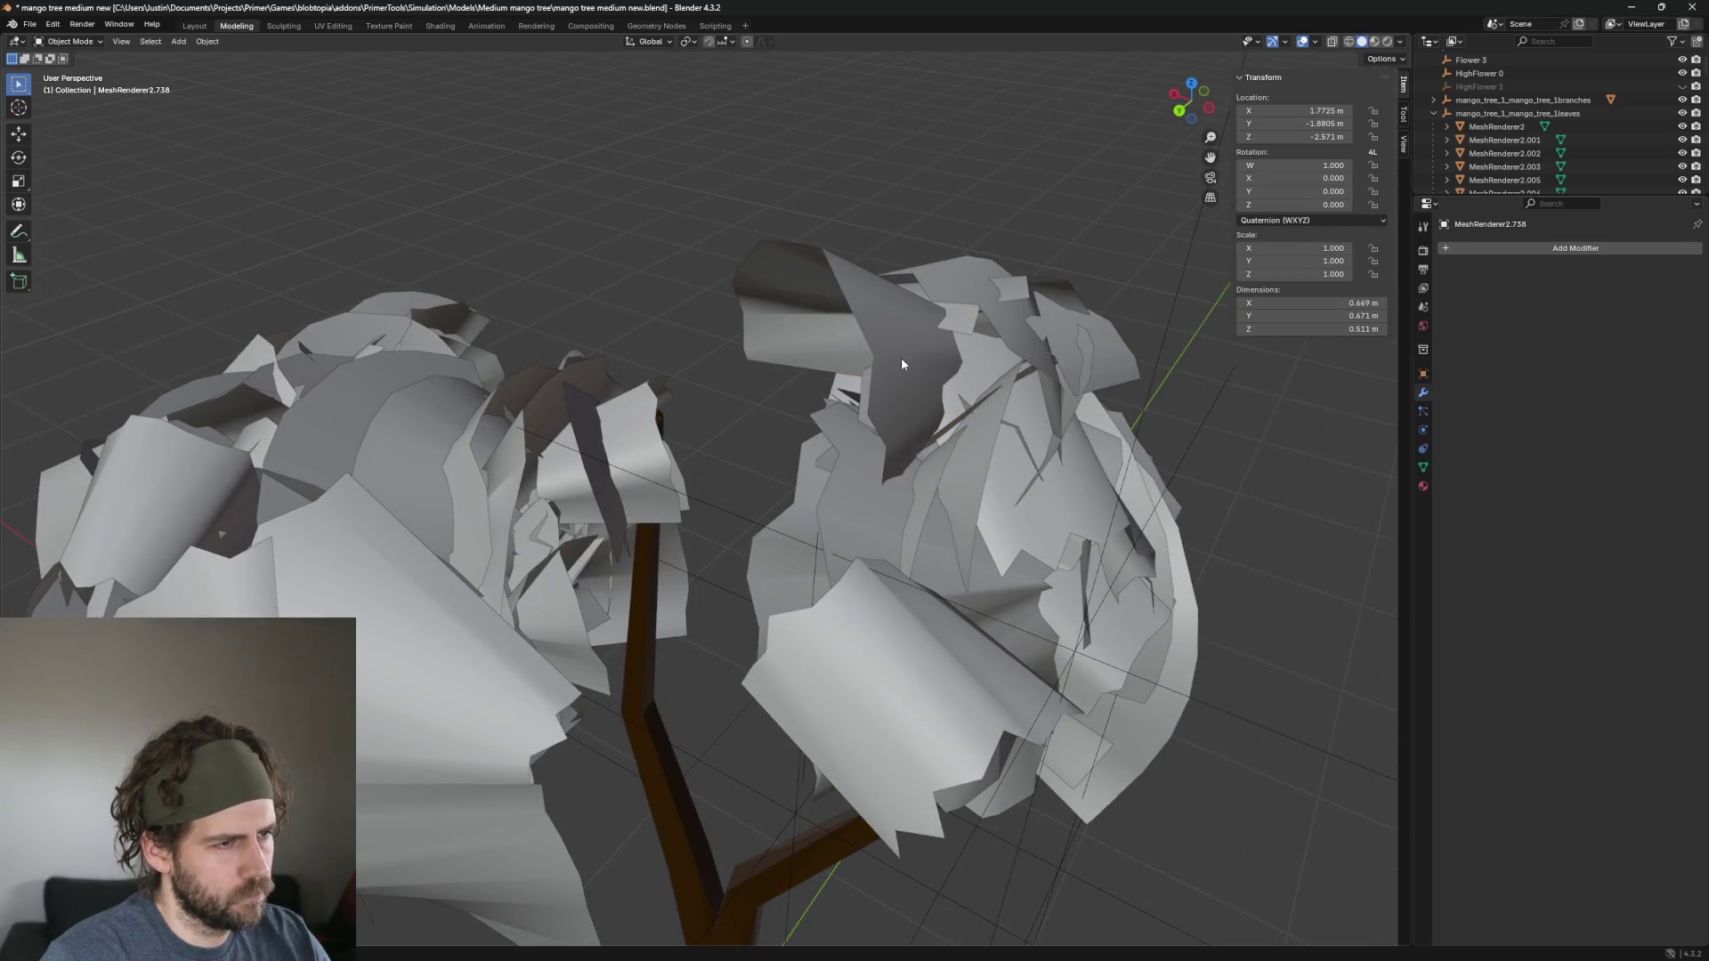
pyautogui.press('Delete')
# Remove the clump of leaves sitting on top of the canopy.
pyautogui.click(1002, 450)
pyautogui.moveTo(1002, 450)
pyautogui.mouseDown()
pyautogui.moveTo(890, 521)
pyautogui.moveTo(782, 559)
pyautogui.moveTo(820, 617)
pyautogui.moveTo(963, 508)
pyautogui.moveTo(751, 431)
pyautogui.mouseUp()
pyautogui.press('Delete')
pyautogui.click(766, 339)
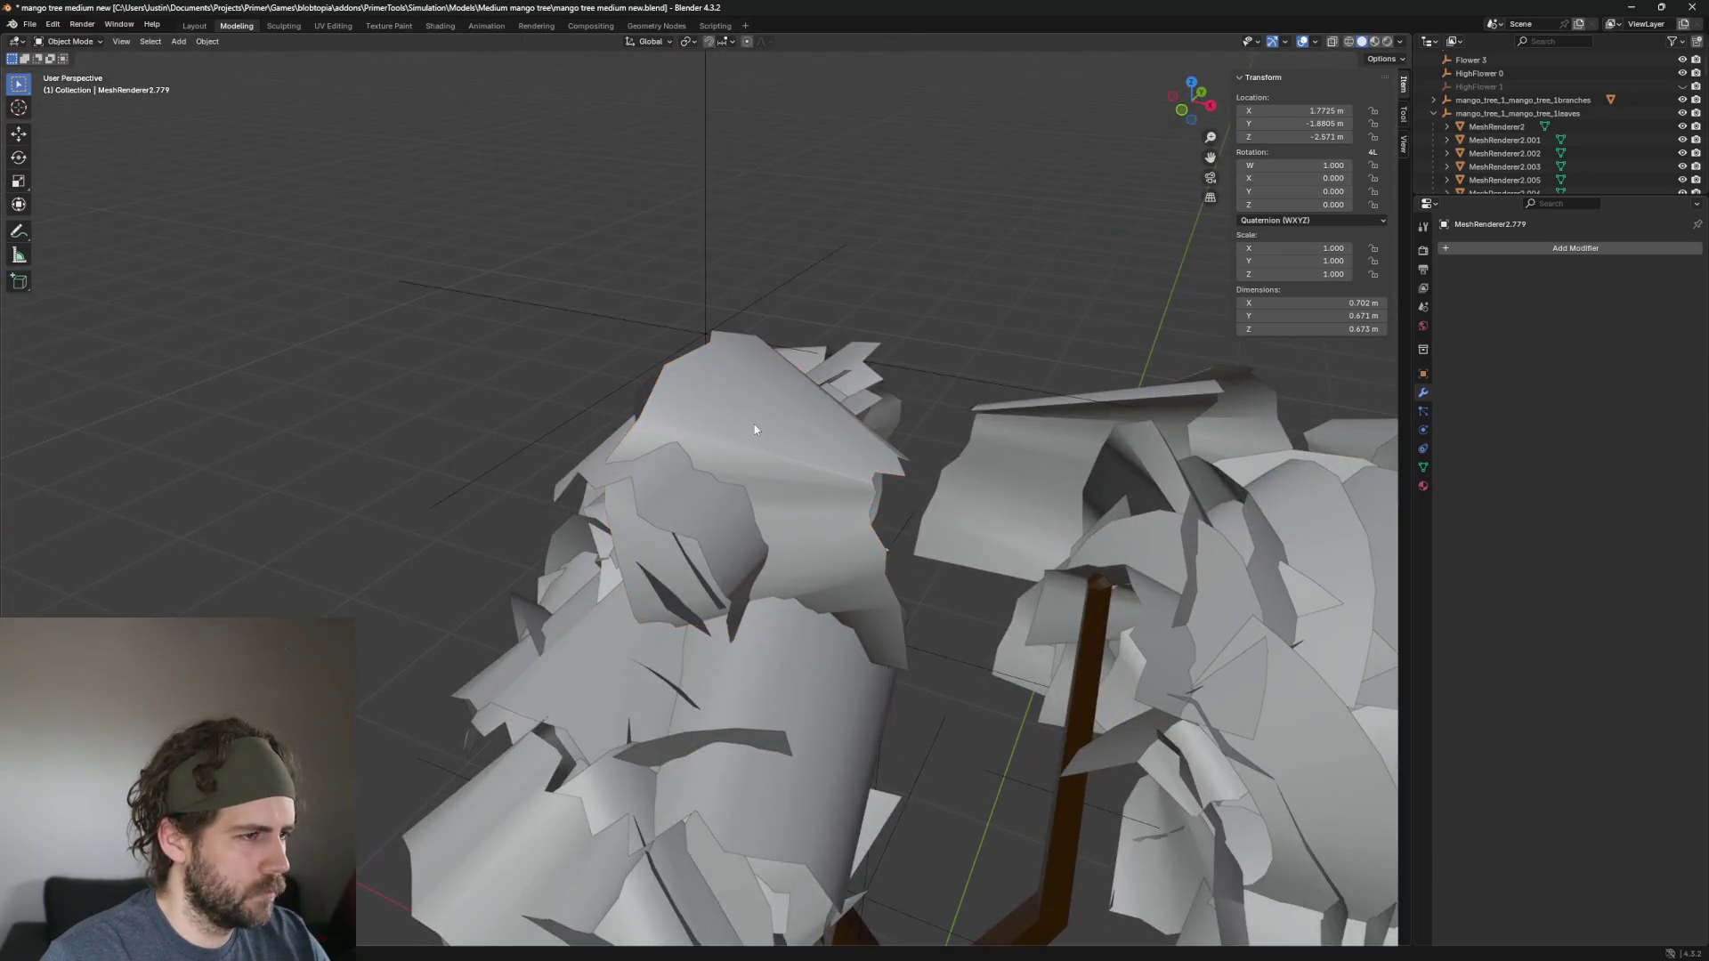
pyautogui.click(731, 459)
pyautogui.press('Delete')
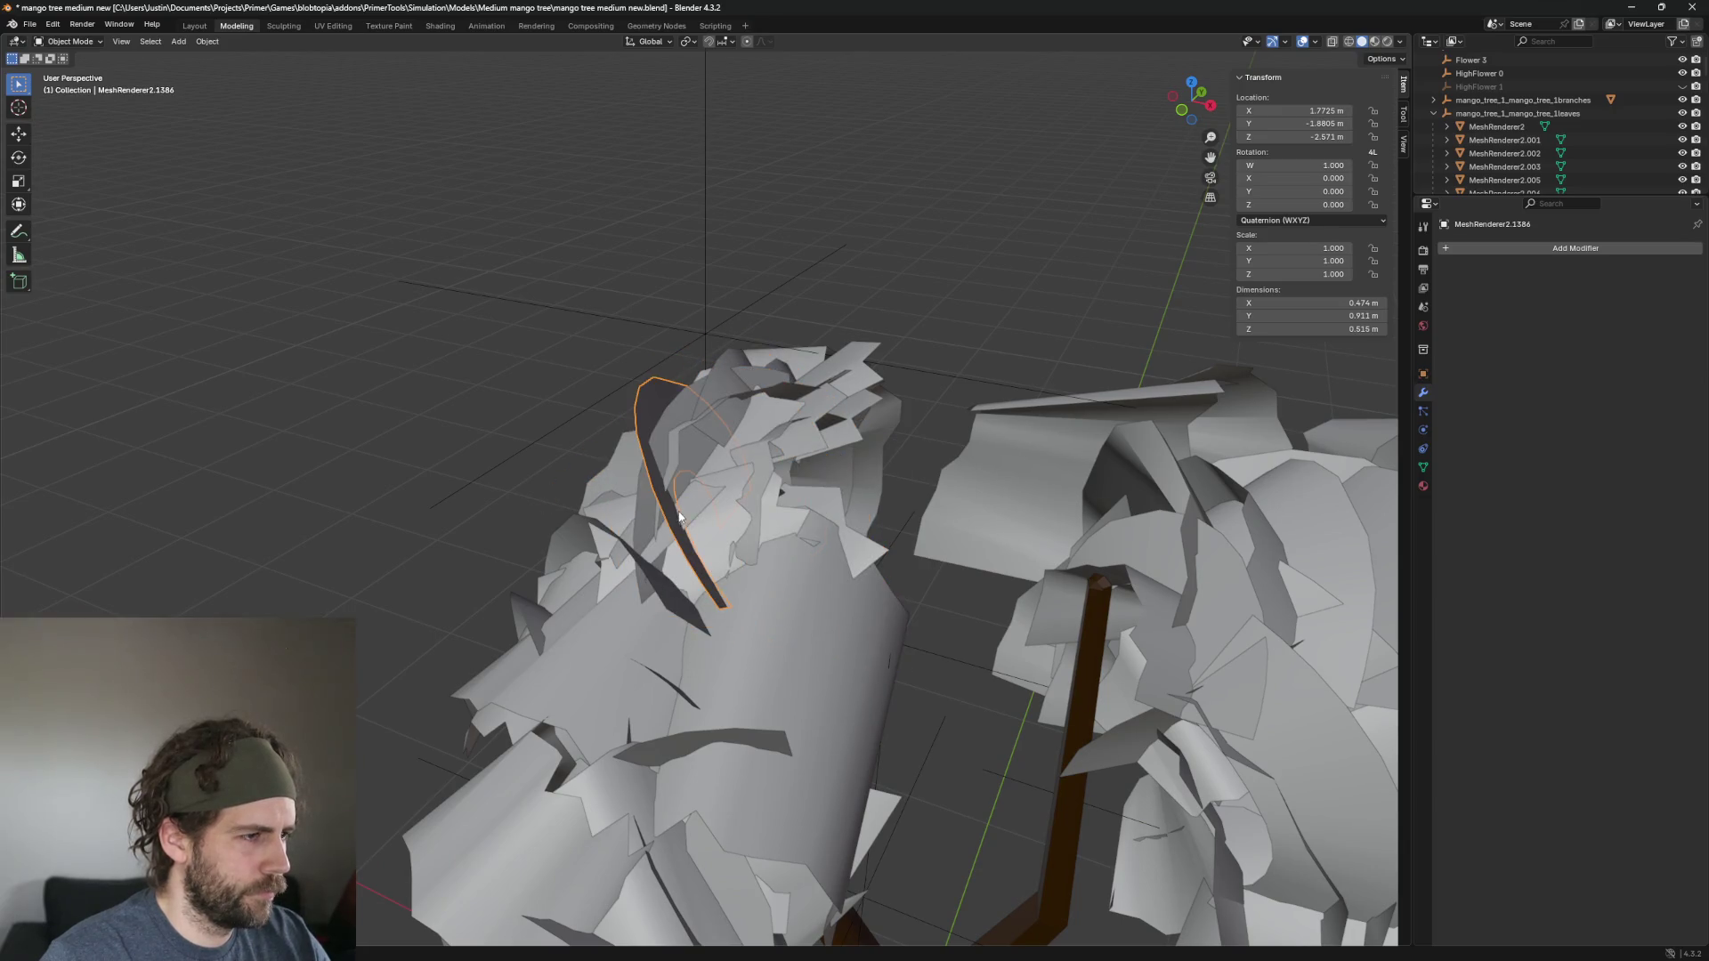
pyautogui.press('Delete')
pyautogui.click(652, 393)
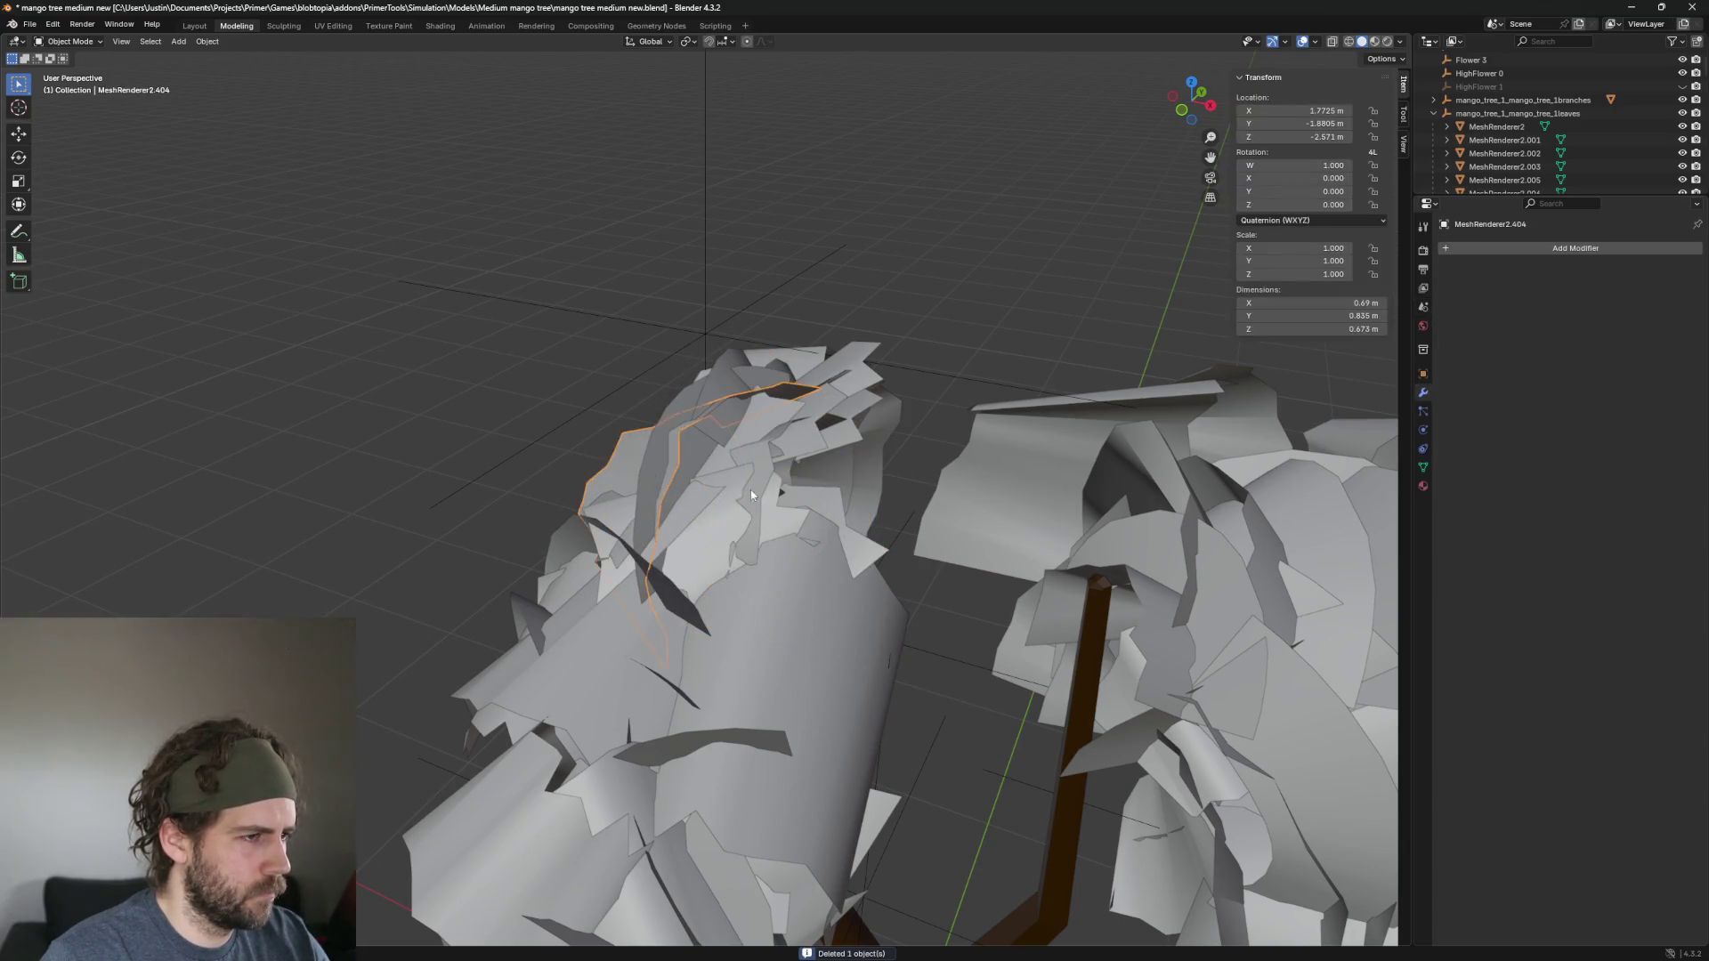
pyautogui.press('KP_Decimal')
pyautogui.press('Delete')
pyautogui.scroll(-3, 942, 492)
# Delete the leaves in the middle of the canopy, centring the view on them.
pyautogui.click(751, 382)
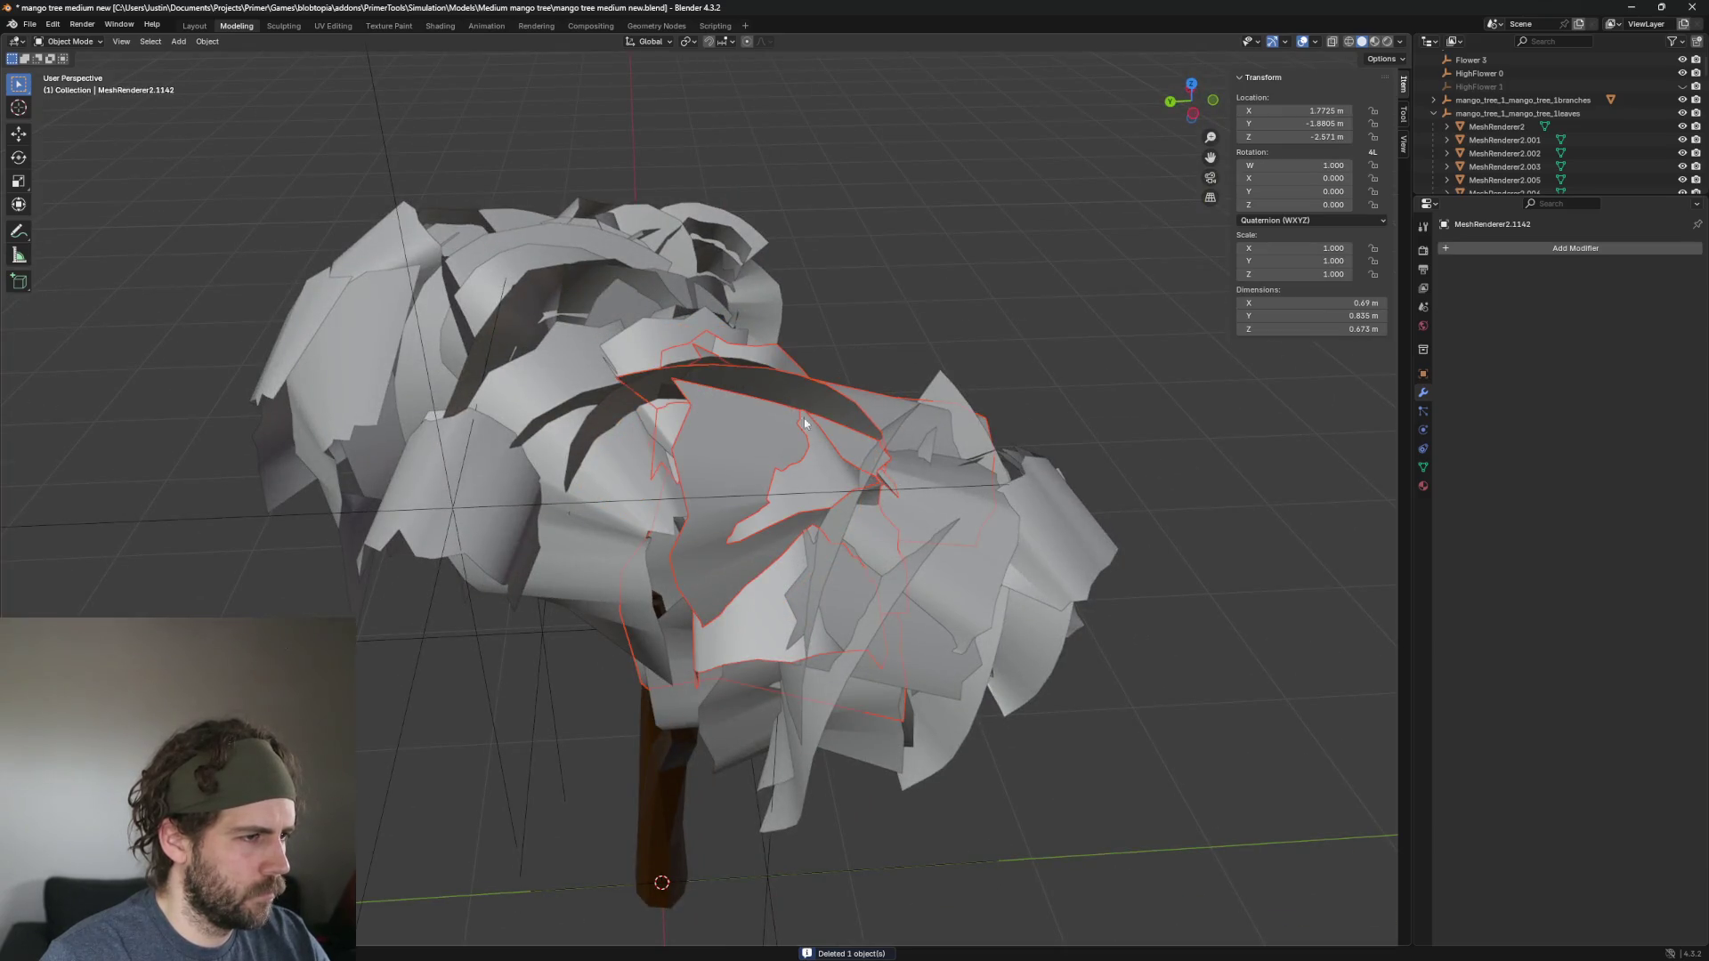
pyautogui.press('KP_Decimal')
pyautogui.press('Delete')
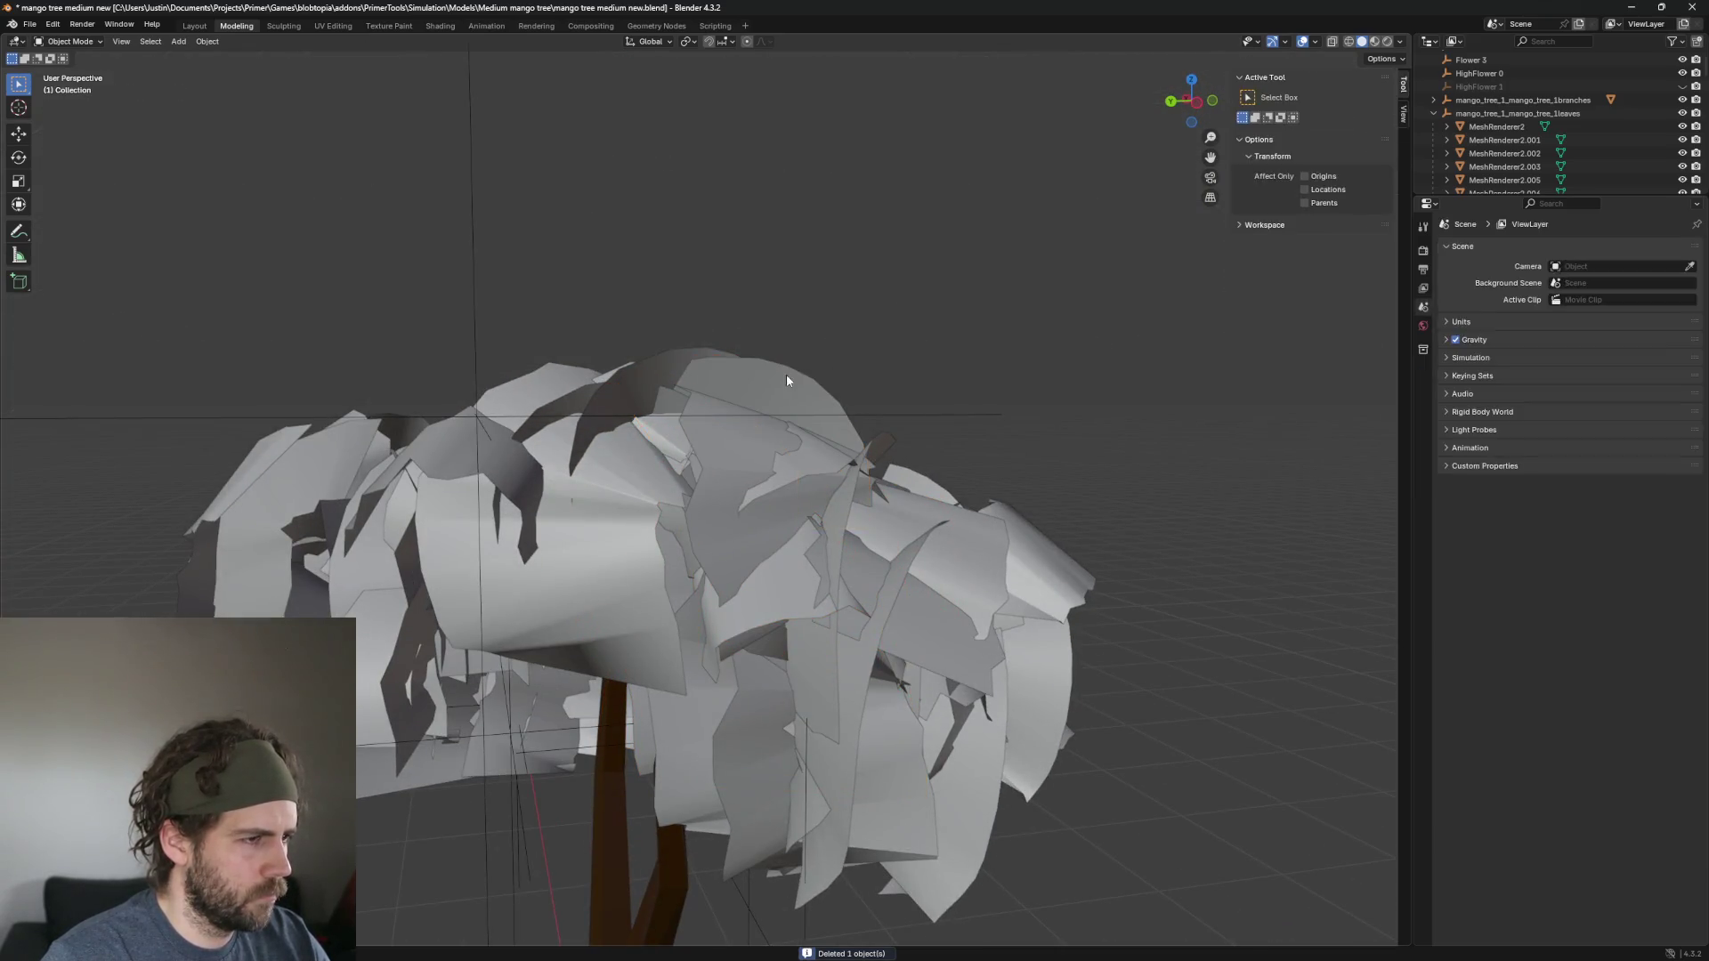
pyautogui.click(703, 370)
pyautogui.press('Delete')
pyautogui.scroll(-2, 938, 424)
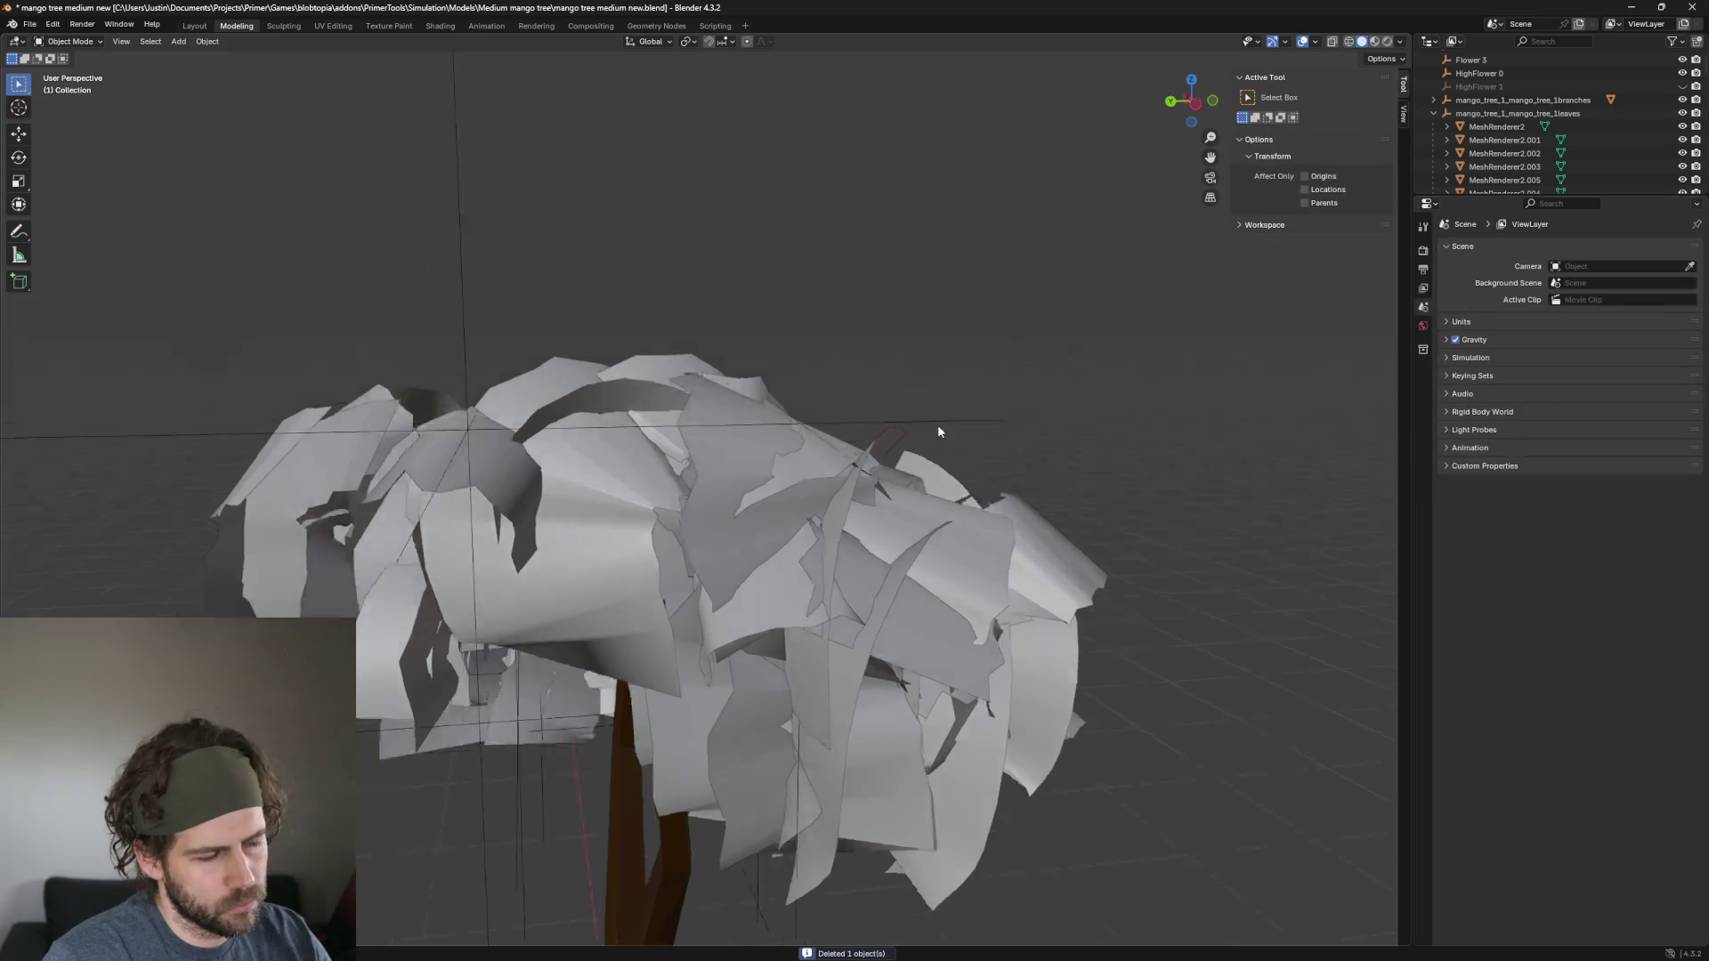
pyautogui.moveTo(937, 425); pyautogui.dragTo(866, 456)
pyautogui.click(639, 439)
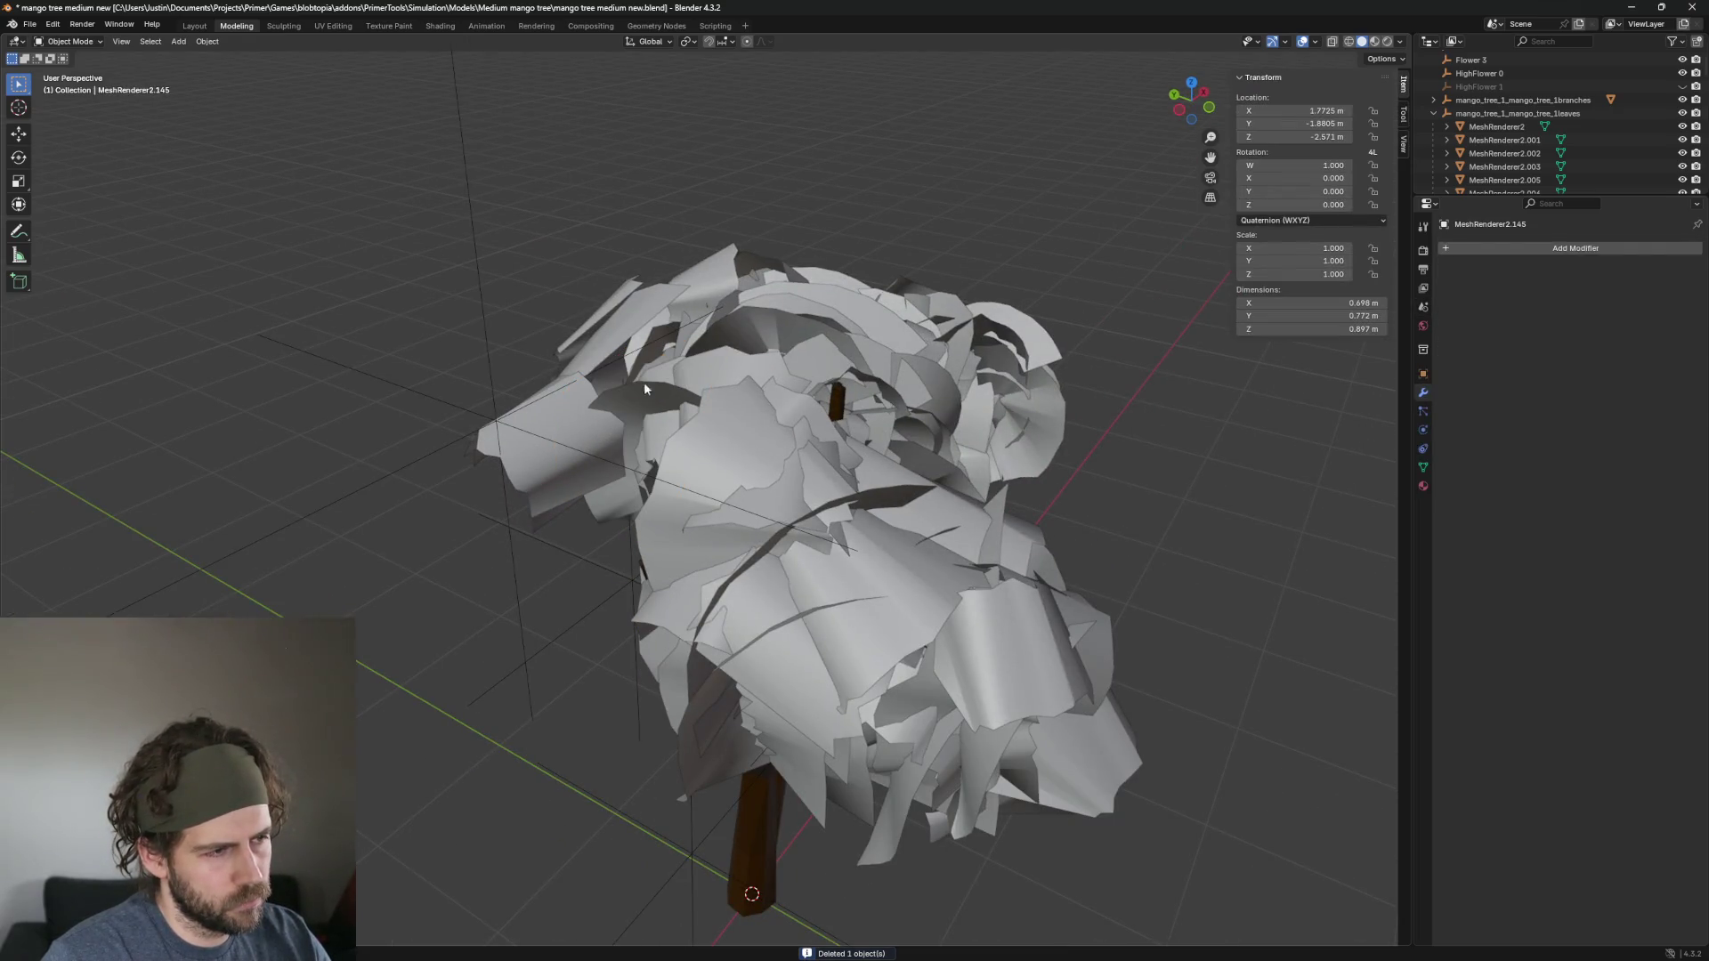
pyautogui.press('Delete')
# From a side view, remove the leaves near and covering the trunk.
pyautogui.click(562, 419)
pyautogui.moveTo(562, 419); pyautogui.dragTo(751, 440)
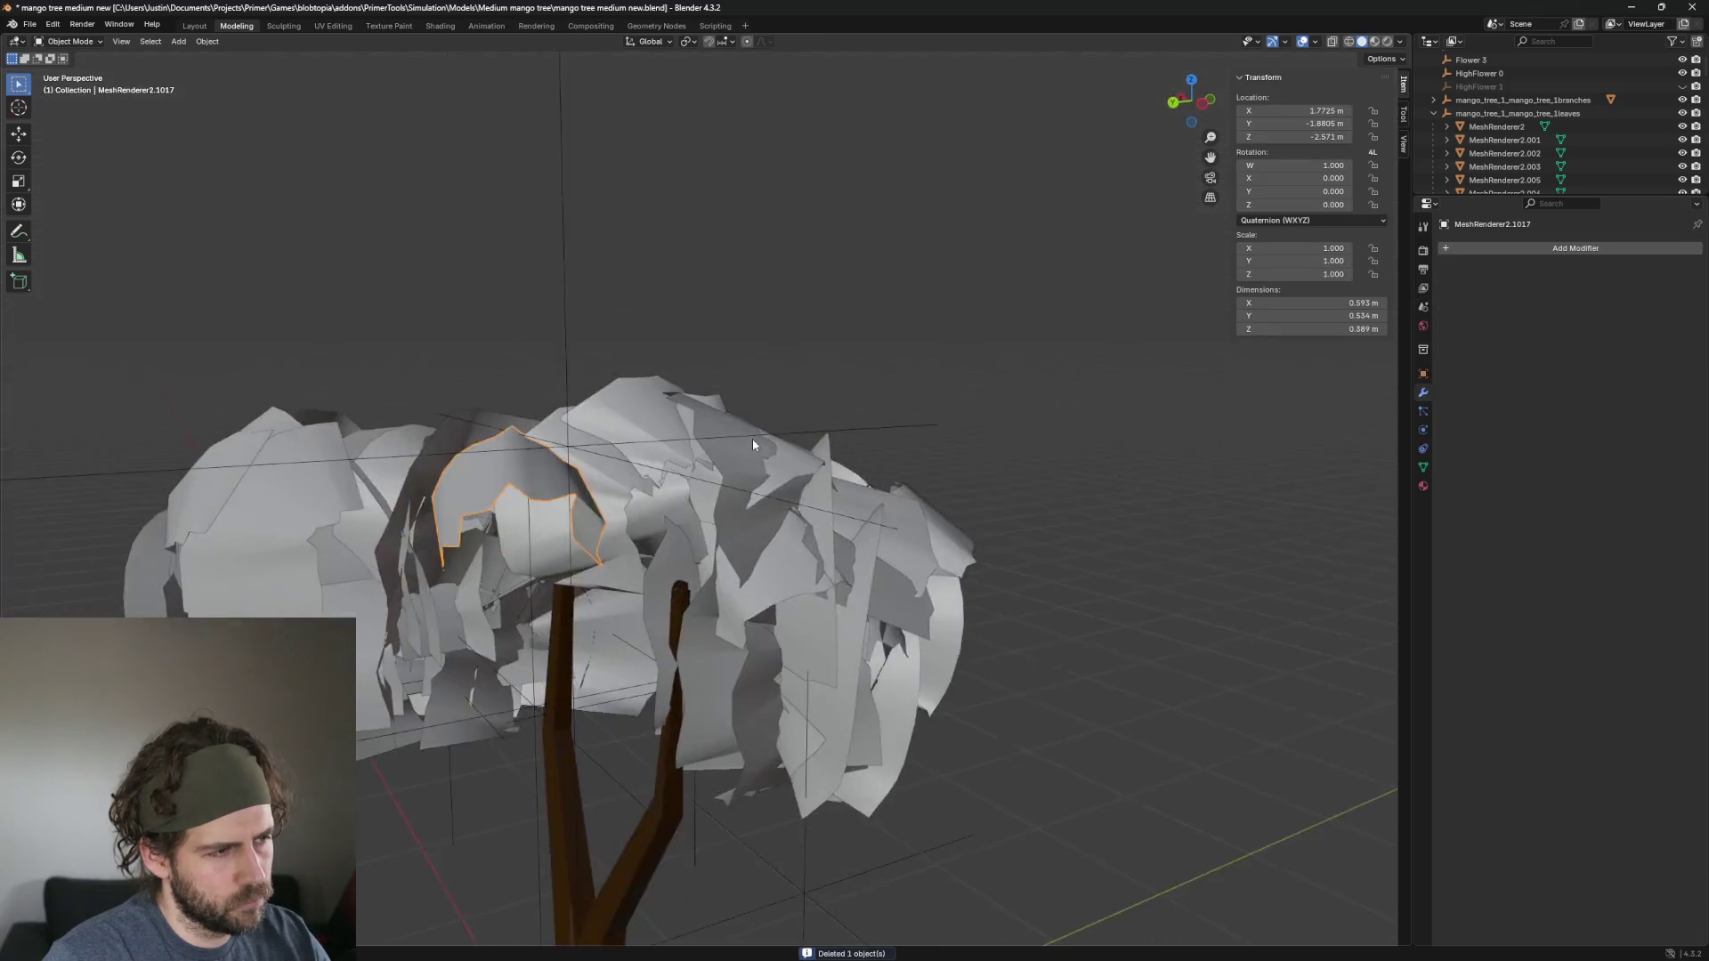
pyautogui.scroll(2, 596, 482)
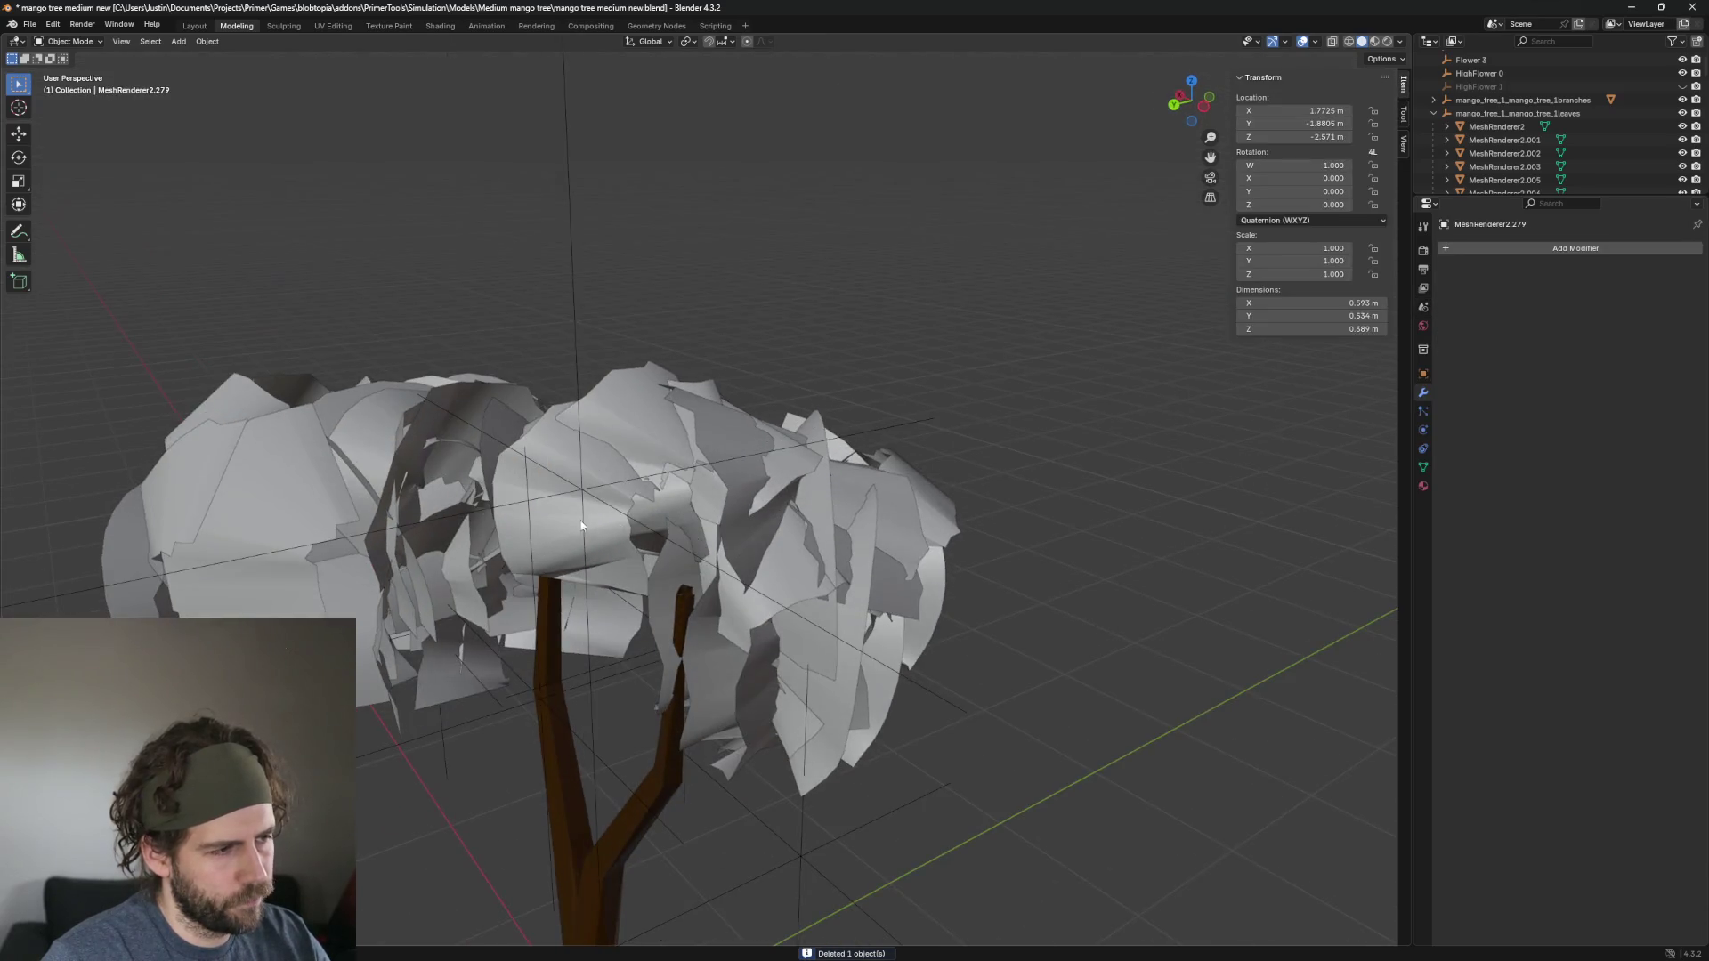
pyautogui.click(623, 521)
pyautogui.press('Delete')
pyautogui.click(575, 528)
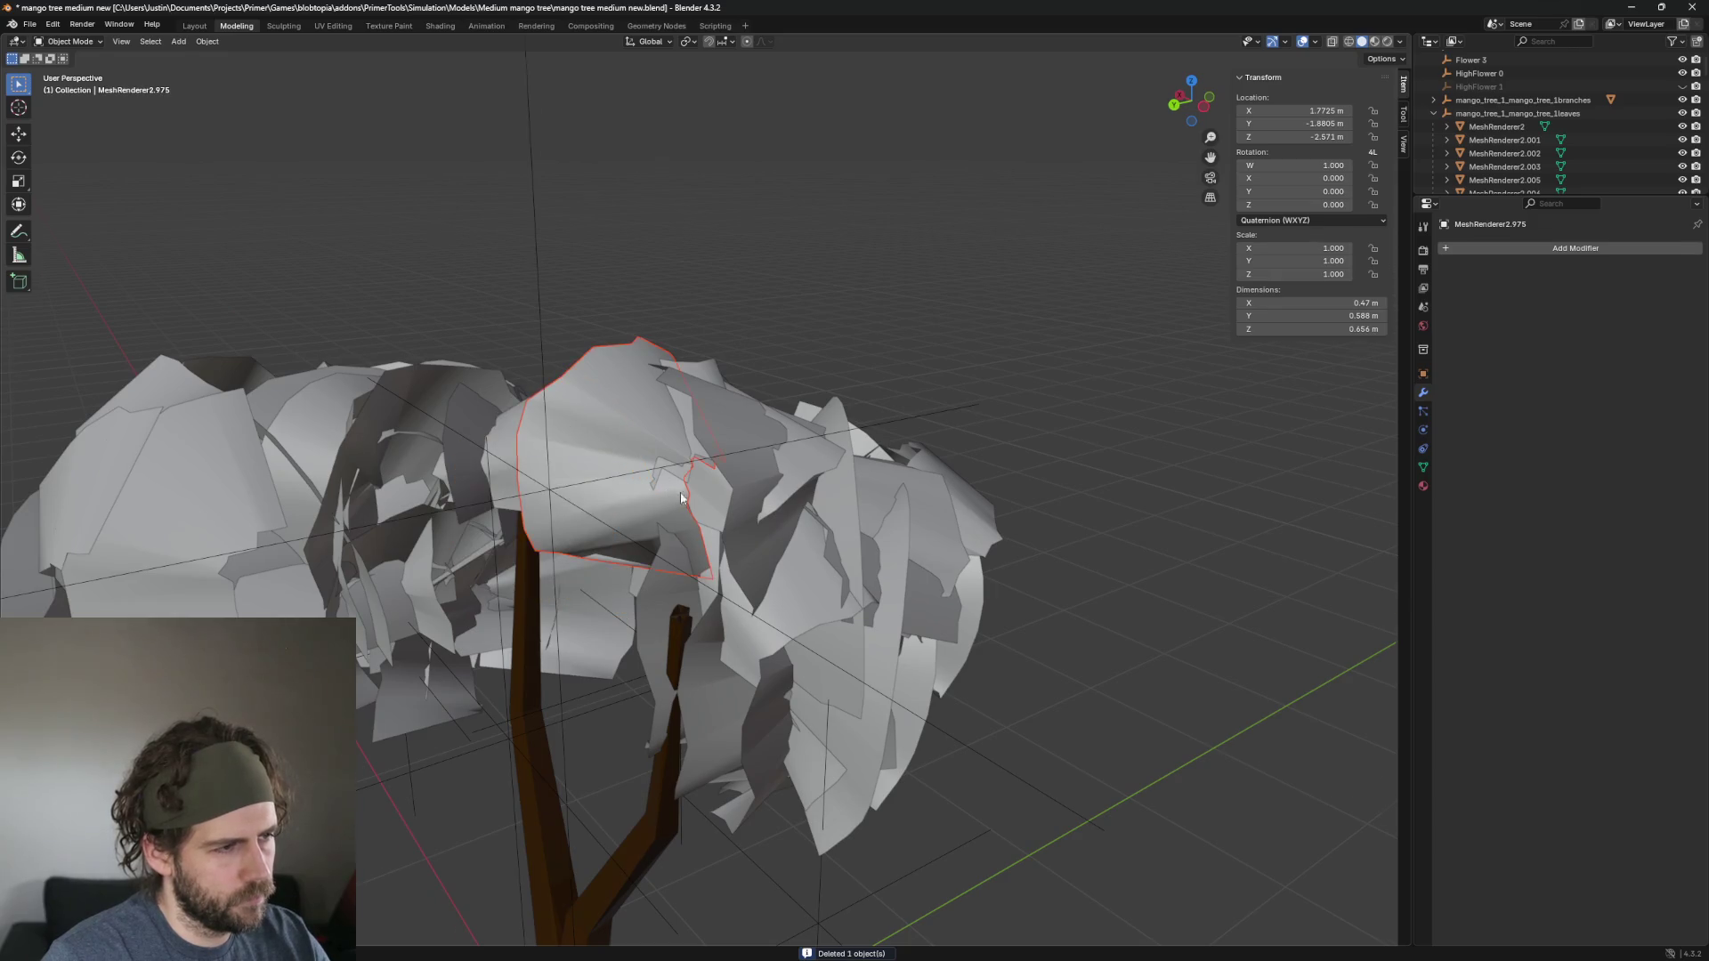
pyautogui.moveTo(680, 496)
pyautogui.mouseDown()
pyautogui.moveTo(867, 490)
pyautogui.moveTo(655, 509)
pyautogui.moveTo(767, 472)
pyautogui.moveTo(726, 506)
pyautogui.moveTo(611, 505)
pyautogui.moveTo(690, 481)
pyautogui.moveTo(838, 477)
pyautogui.moveTo(915, 553)
pyautogui.mouseUp()
pyautogui.click(616, 484)
pyautogui.press('Delete')
pyautogui.click(754, 498)
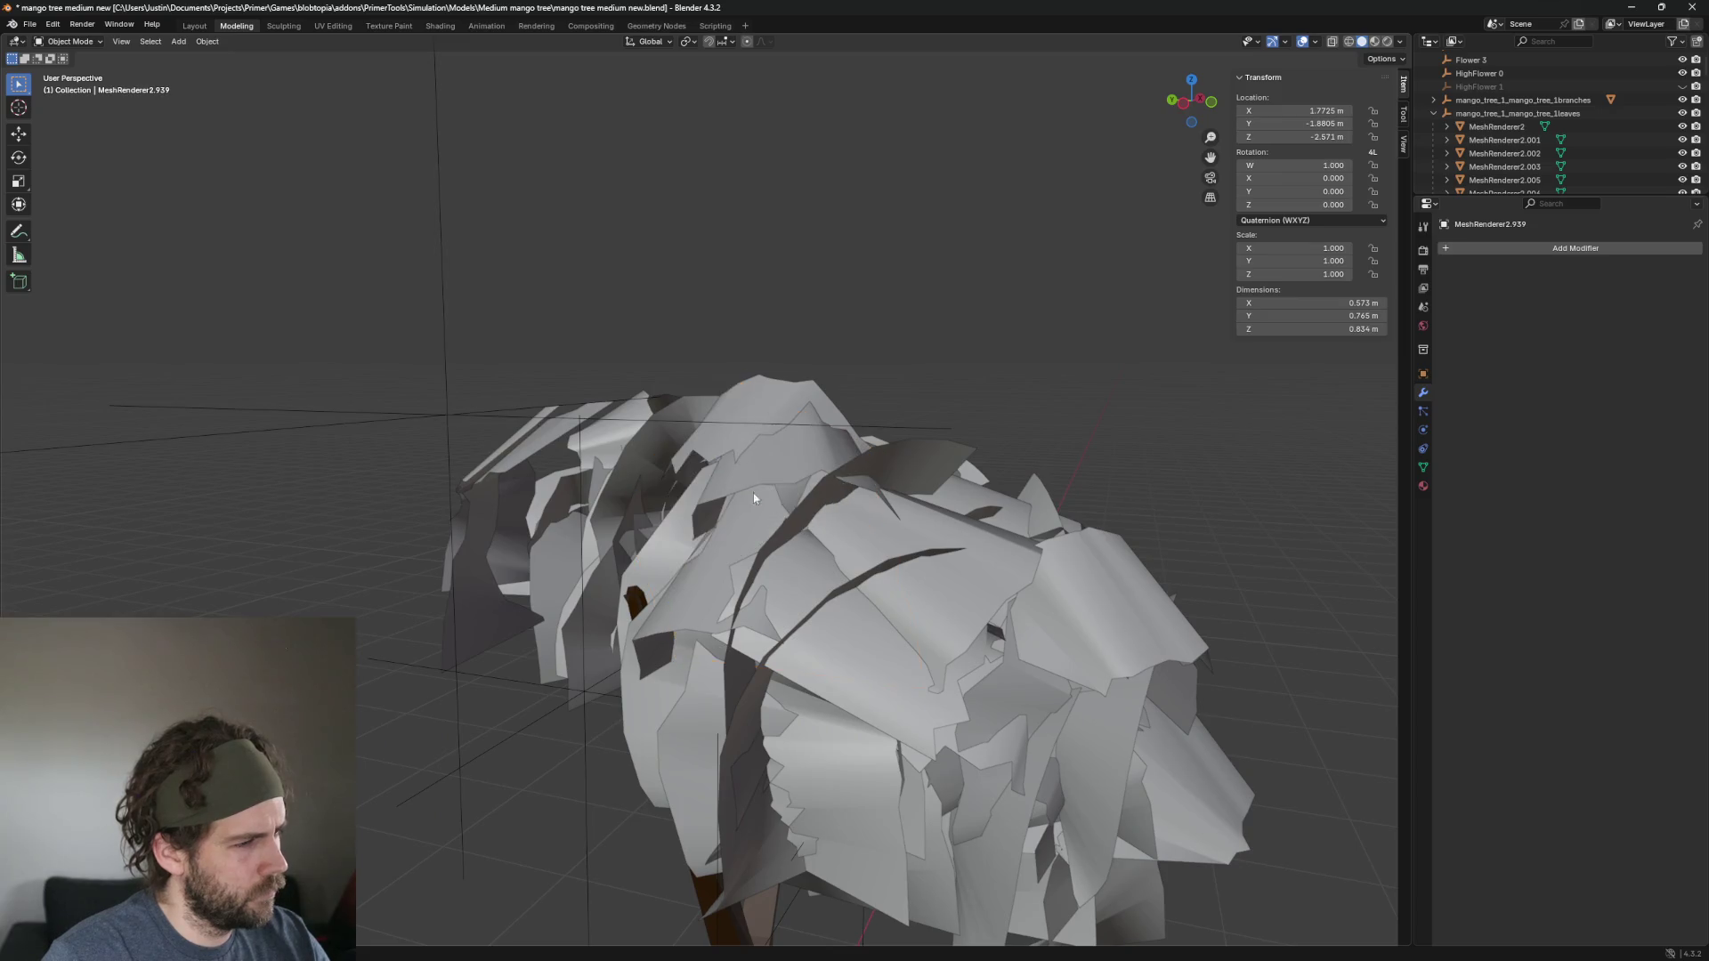
# Delete the selected front leaf and another large leaf panel.
pyautogui.press('Delete')
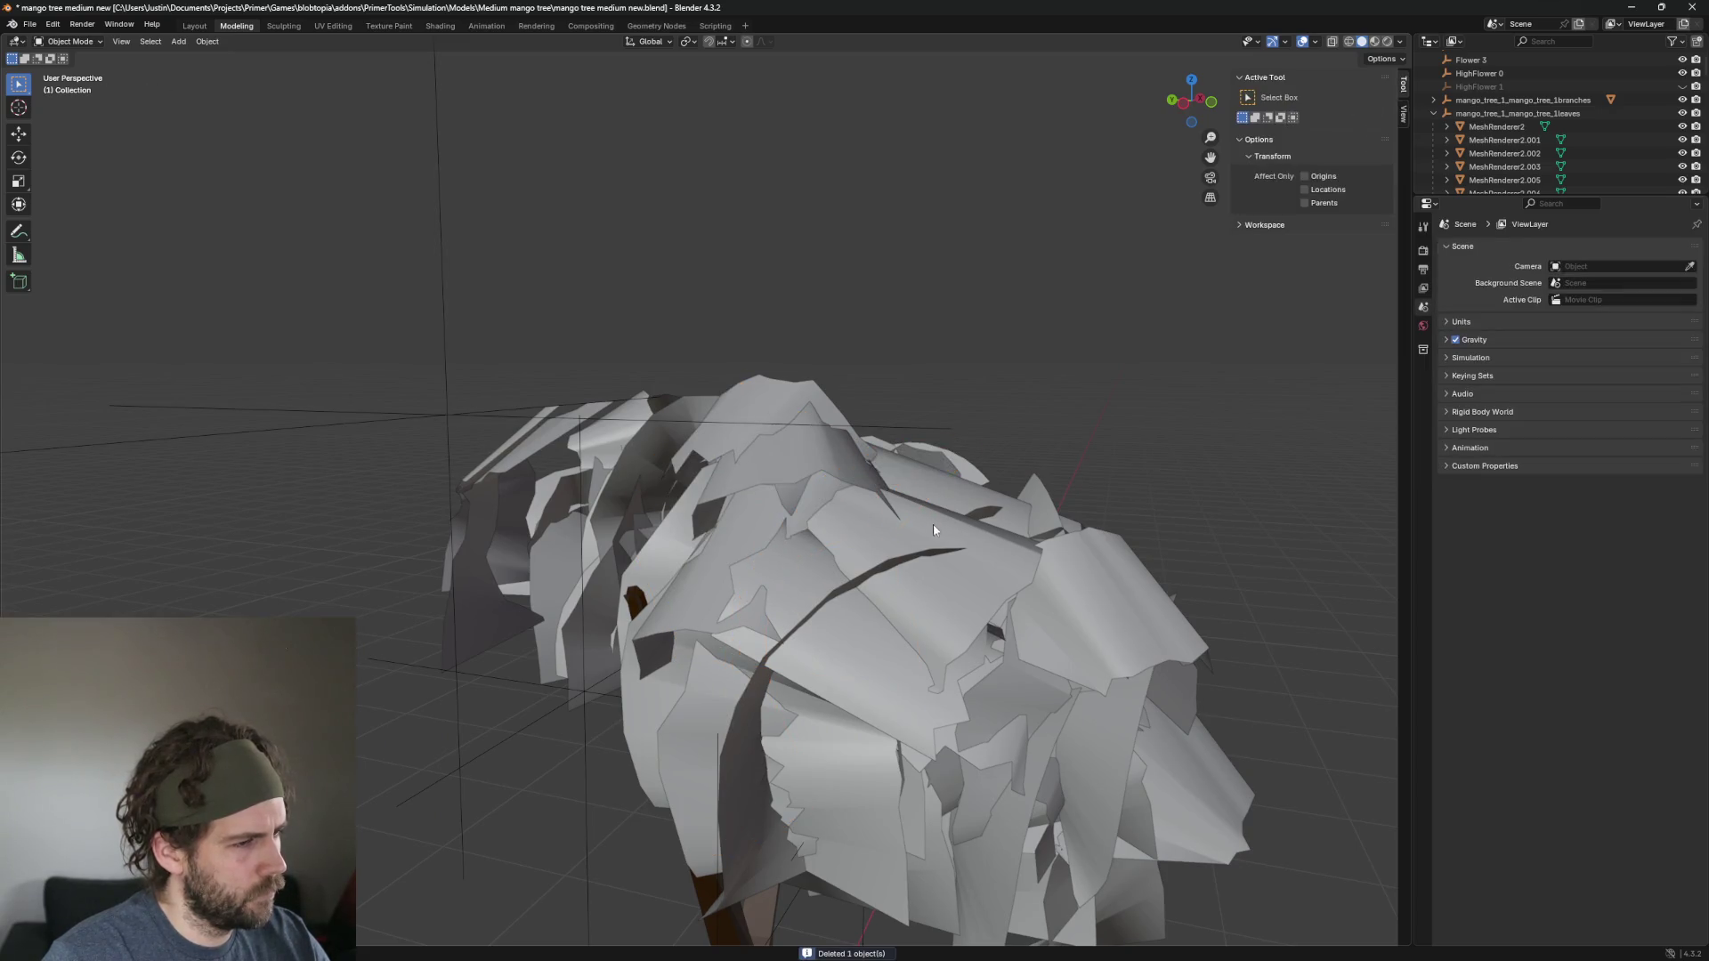
pyautogui.moveTo(932, 524)
pyautogui.mouseDown()
pyautogui.moveTo(712, 436)
pyautogui.moveTo(680, 501)
pyautogui.mouseUp()
pyautogui.scroll(-2, 735, 501)
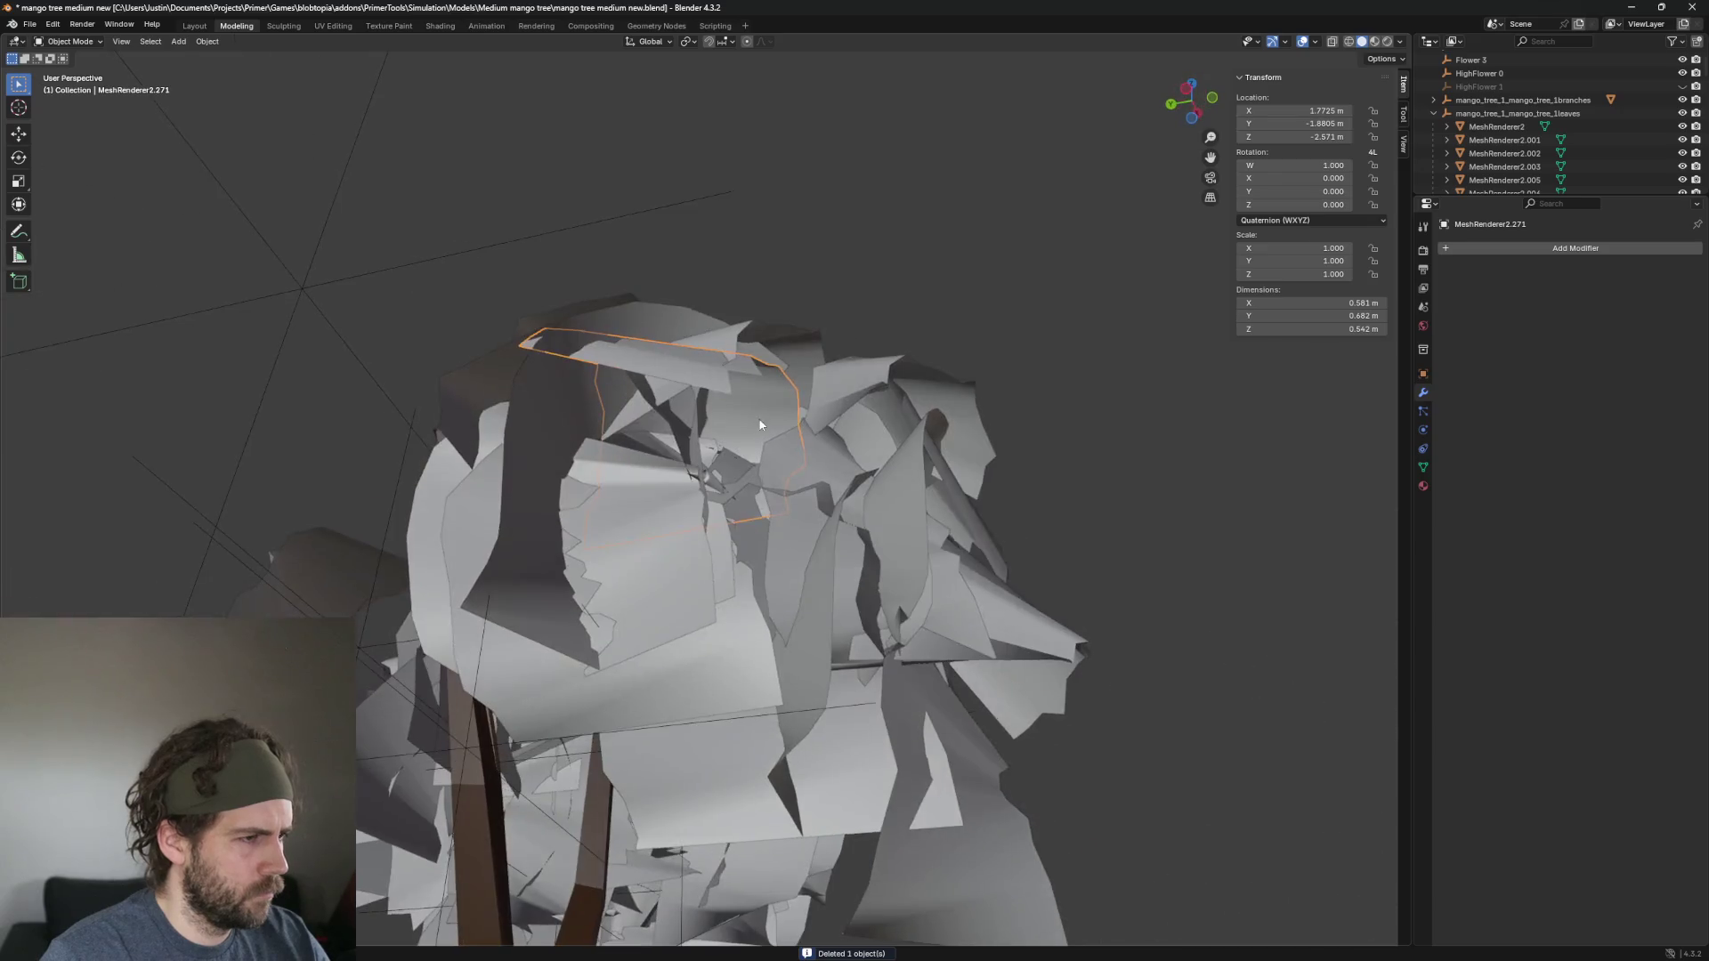
pyautogui.click(706, 489)
pyautogui.scroll(4, 712, 580)
pyautogui.scroll(-3, 817, 617)
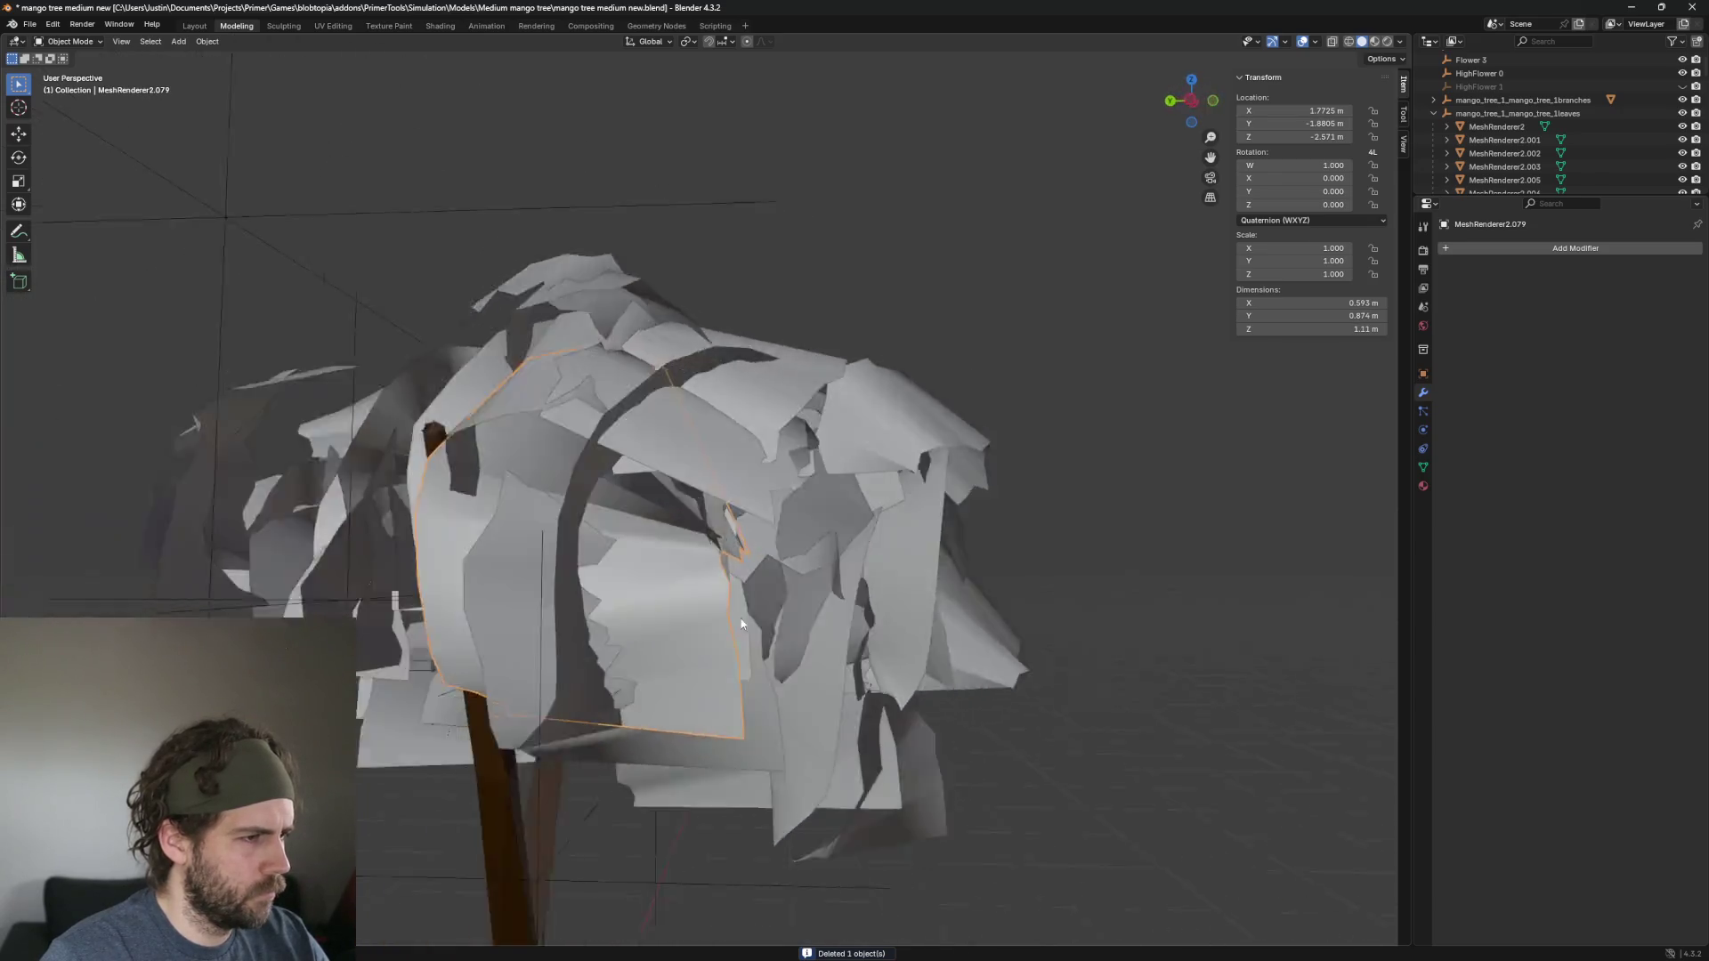
pyautogui.scroll(4, 856, 623)
pyautogui.click(879, 561)
pyautogui.scroll(-3, 863, 538)
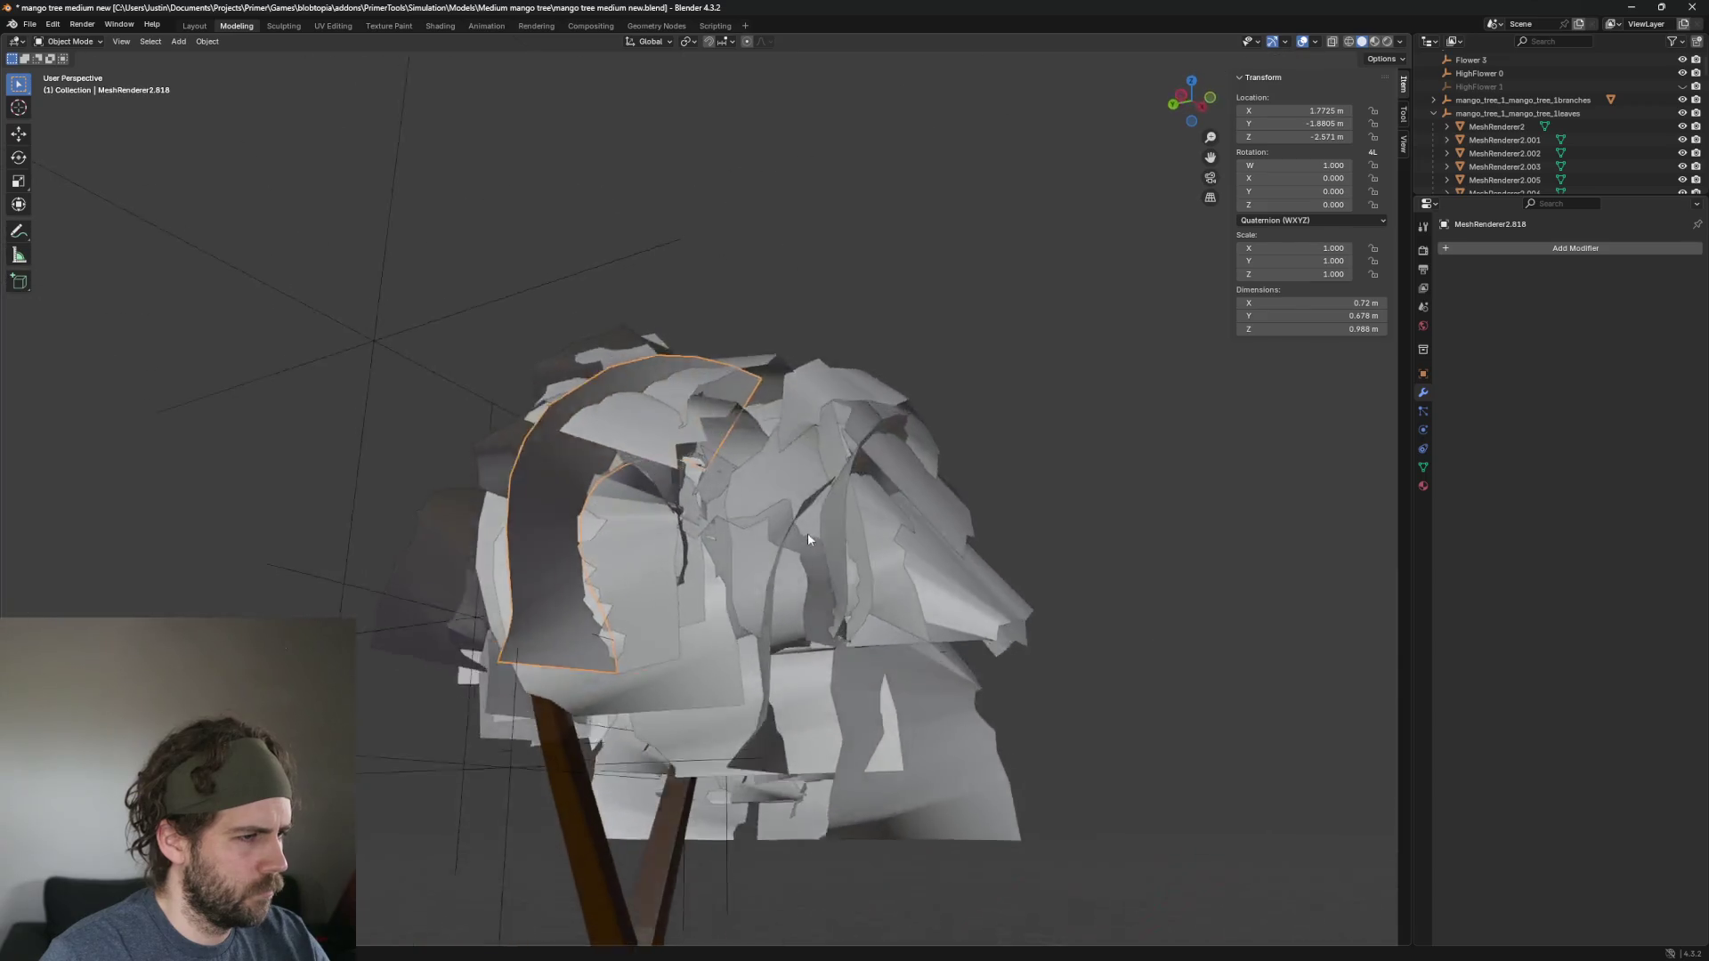
pyautogui.press('Delete')
# Delete the leaf at the lower front and a leaf near the trunk.
pyautogui.click(627, 580)
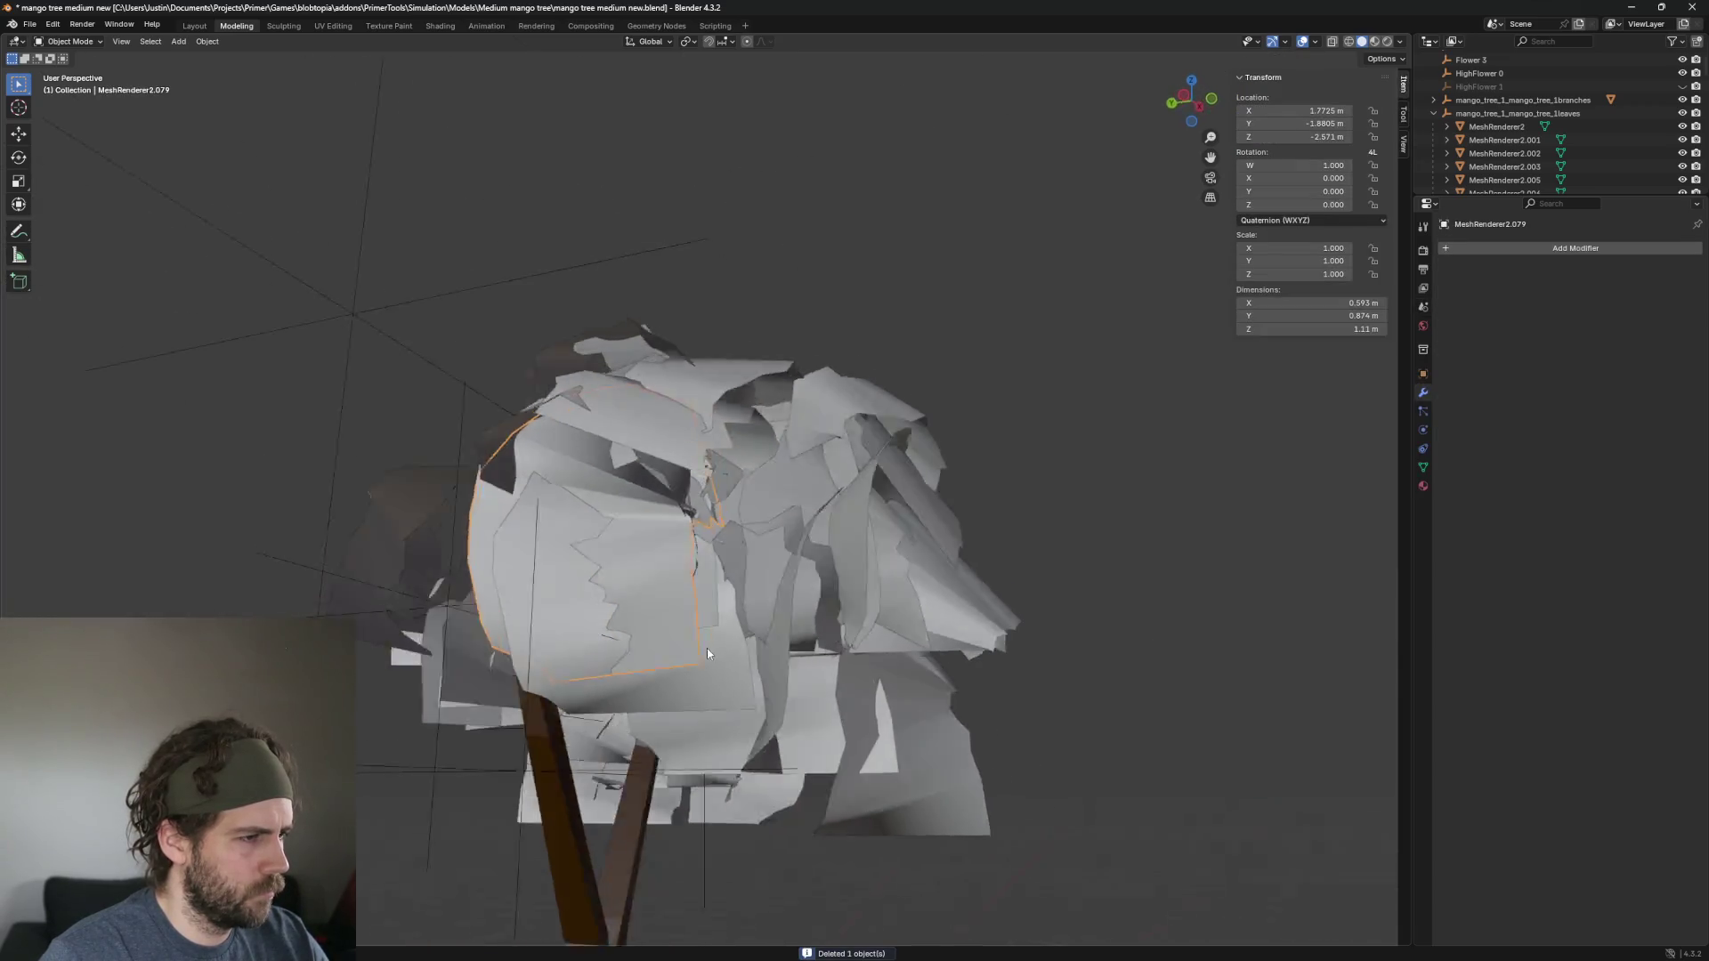
pyautogui.scroll(4, 747, 661)
pyautogui.click(684, 655)
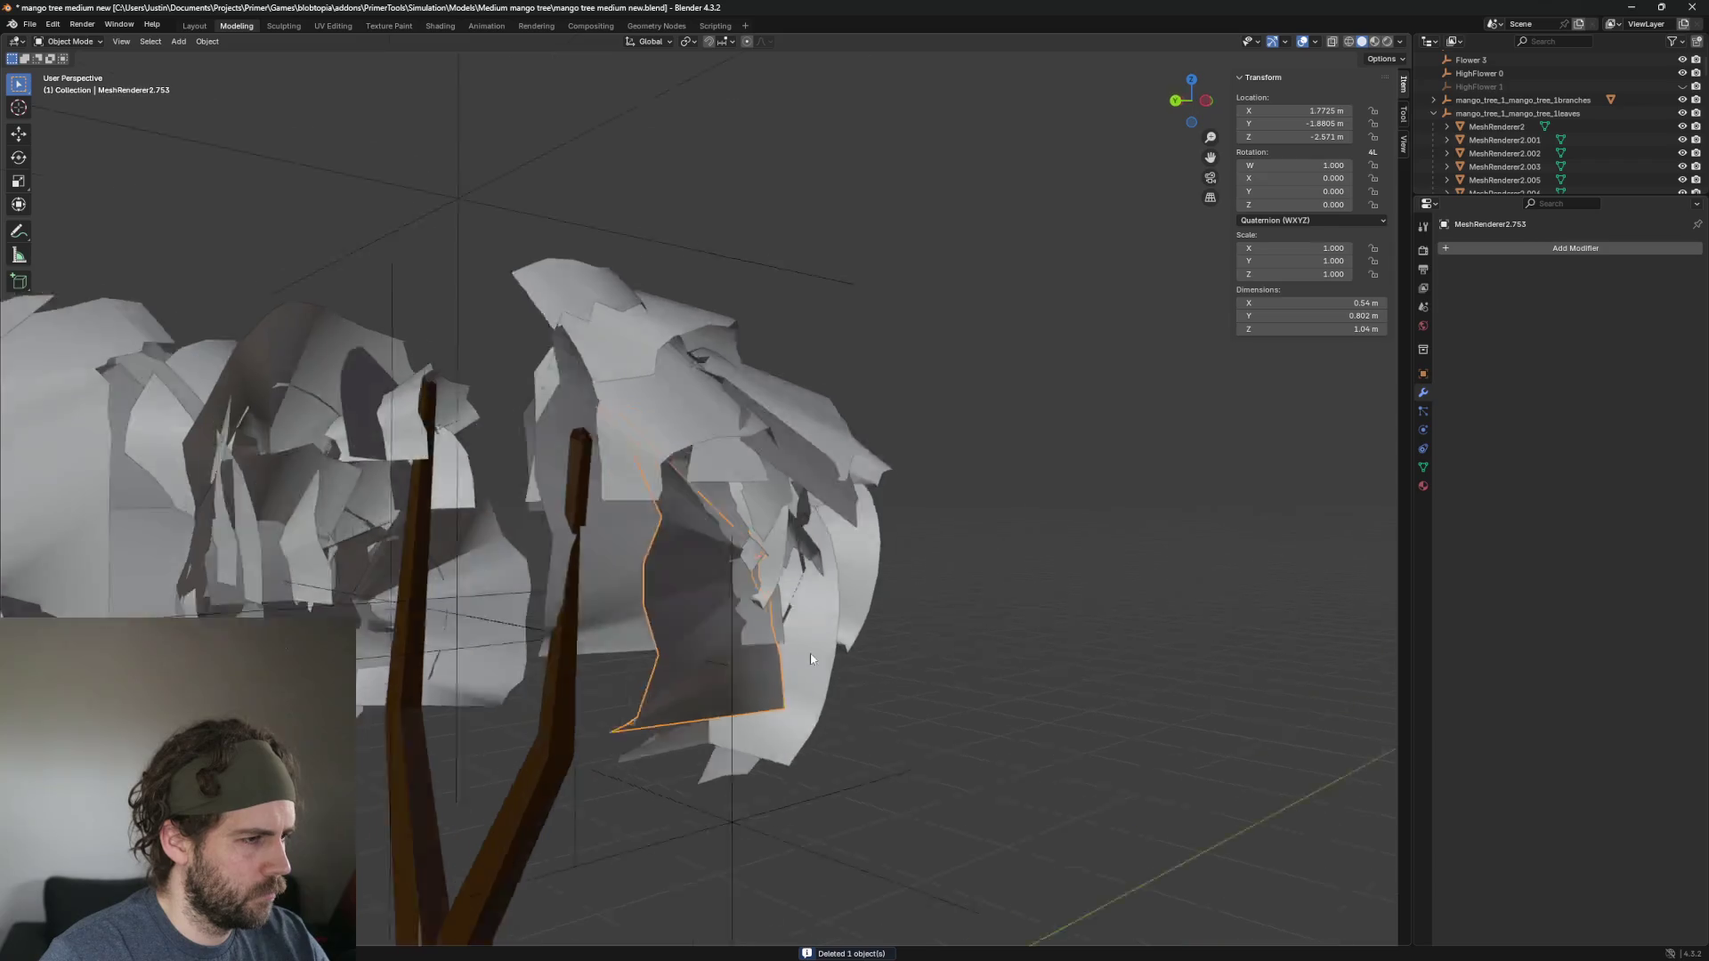
pyautogui.scroll(3, 729, 676)
pyautogui.scroll(-2, 773, 703)
pyautogui.press('Delete')
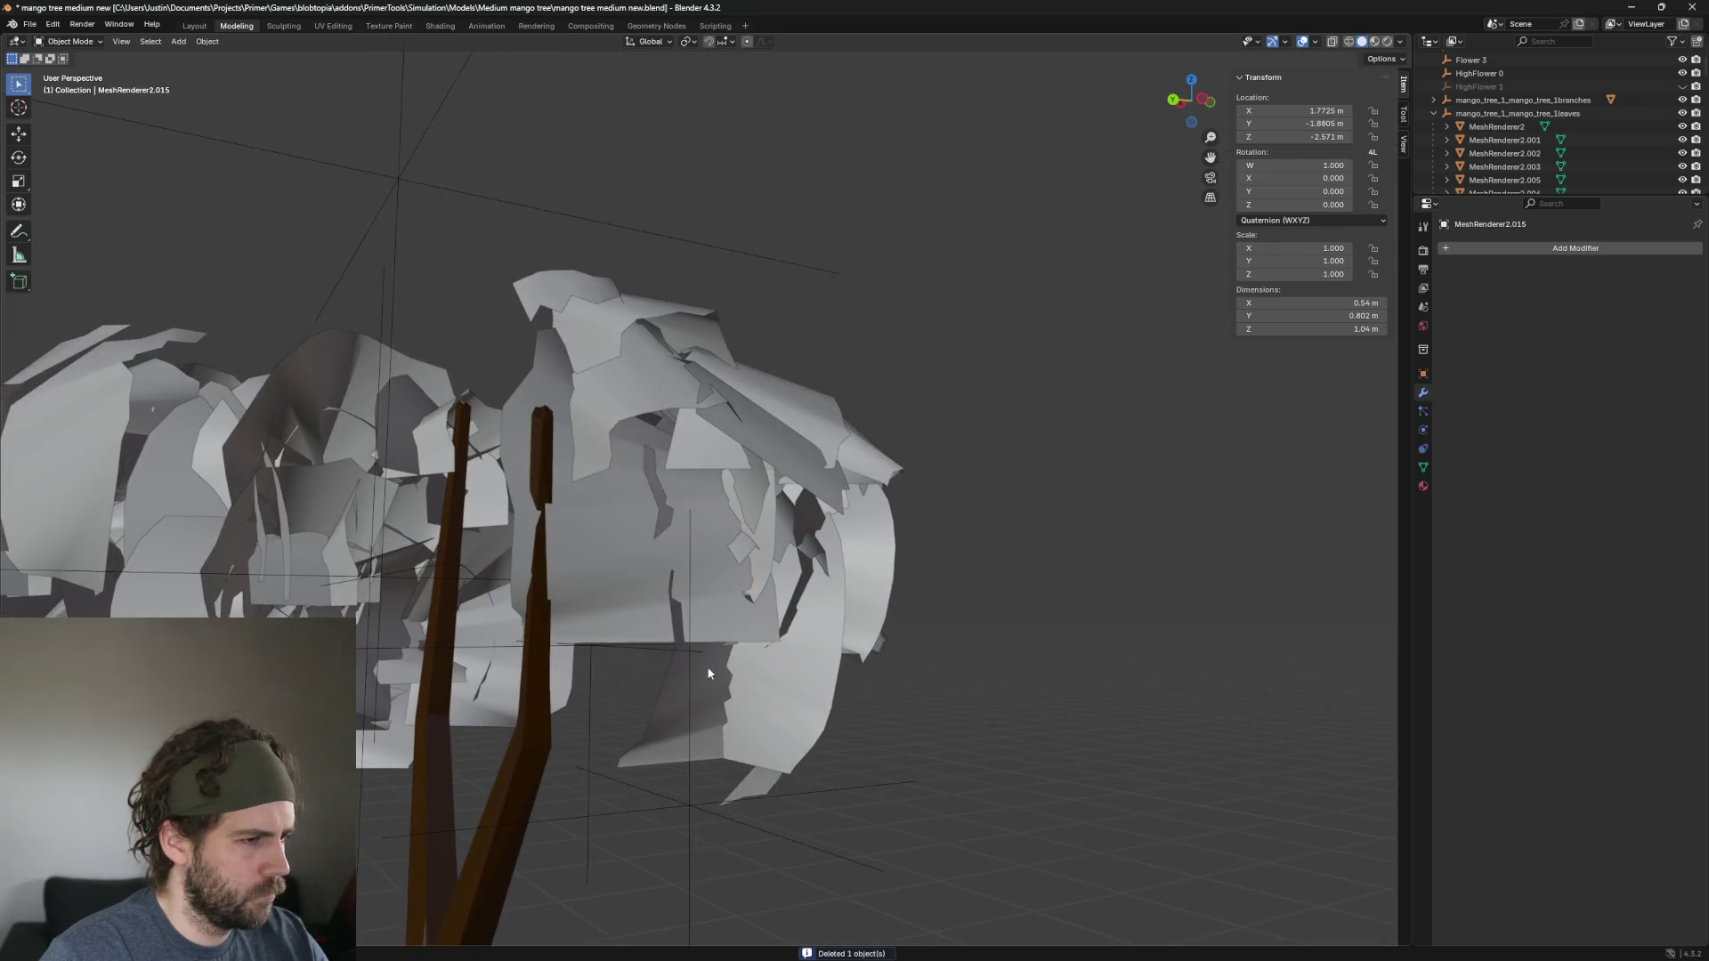
pyautogui.scroll(2, 911, 585)
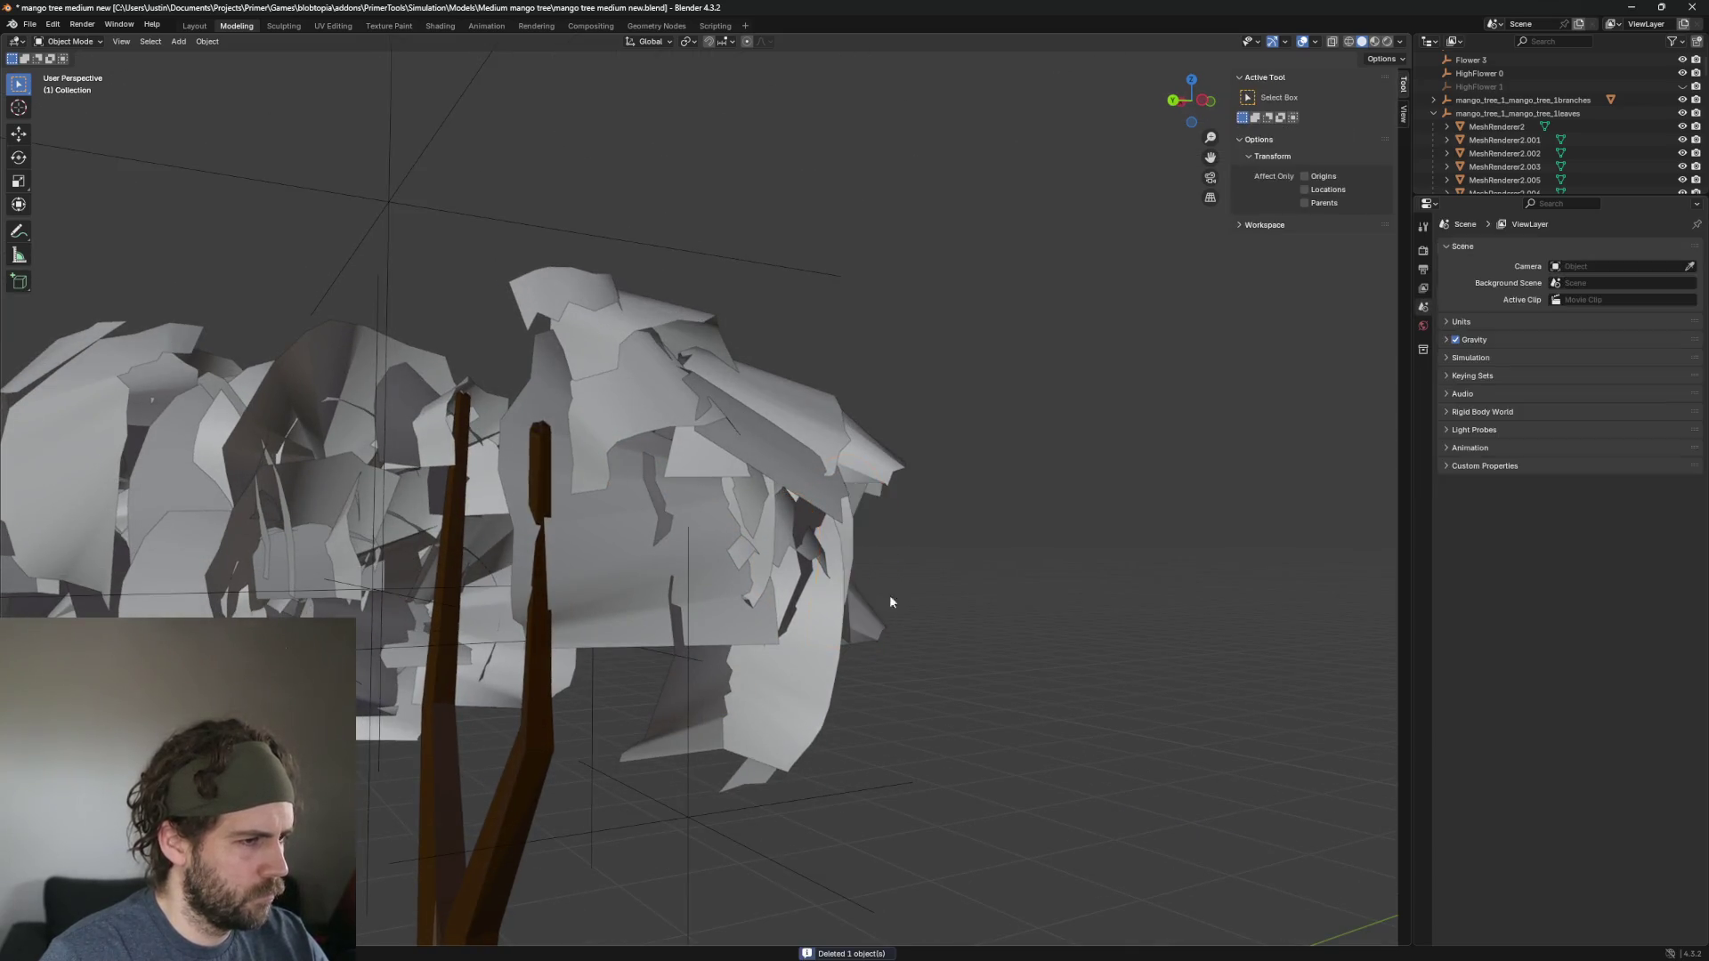
pyautogui.click(781, 772)
pyautogui.scroll(-3, 903, 739)
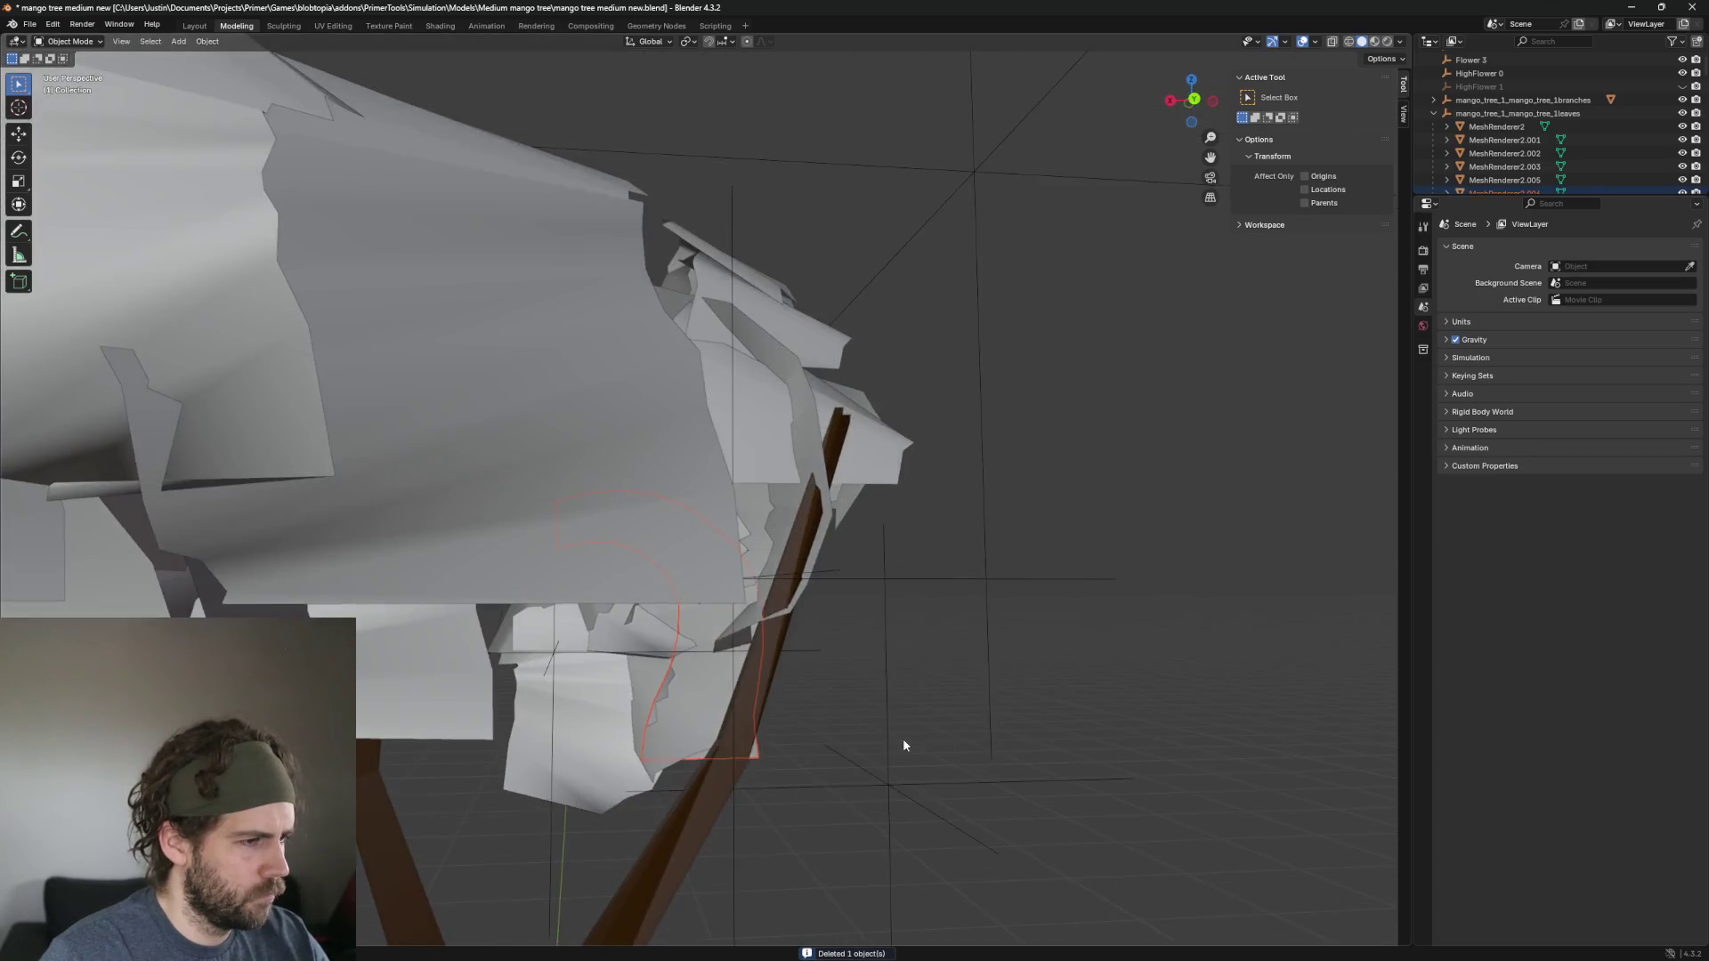
pyautogui.press('Delete')
# Select several candidate leaves on the canopy while orbiting around the tree.
pyautogui.scroll(3, 842, 771)
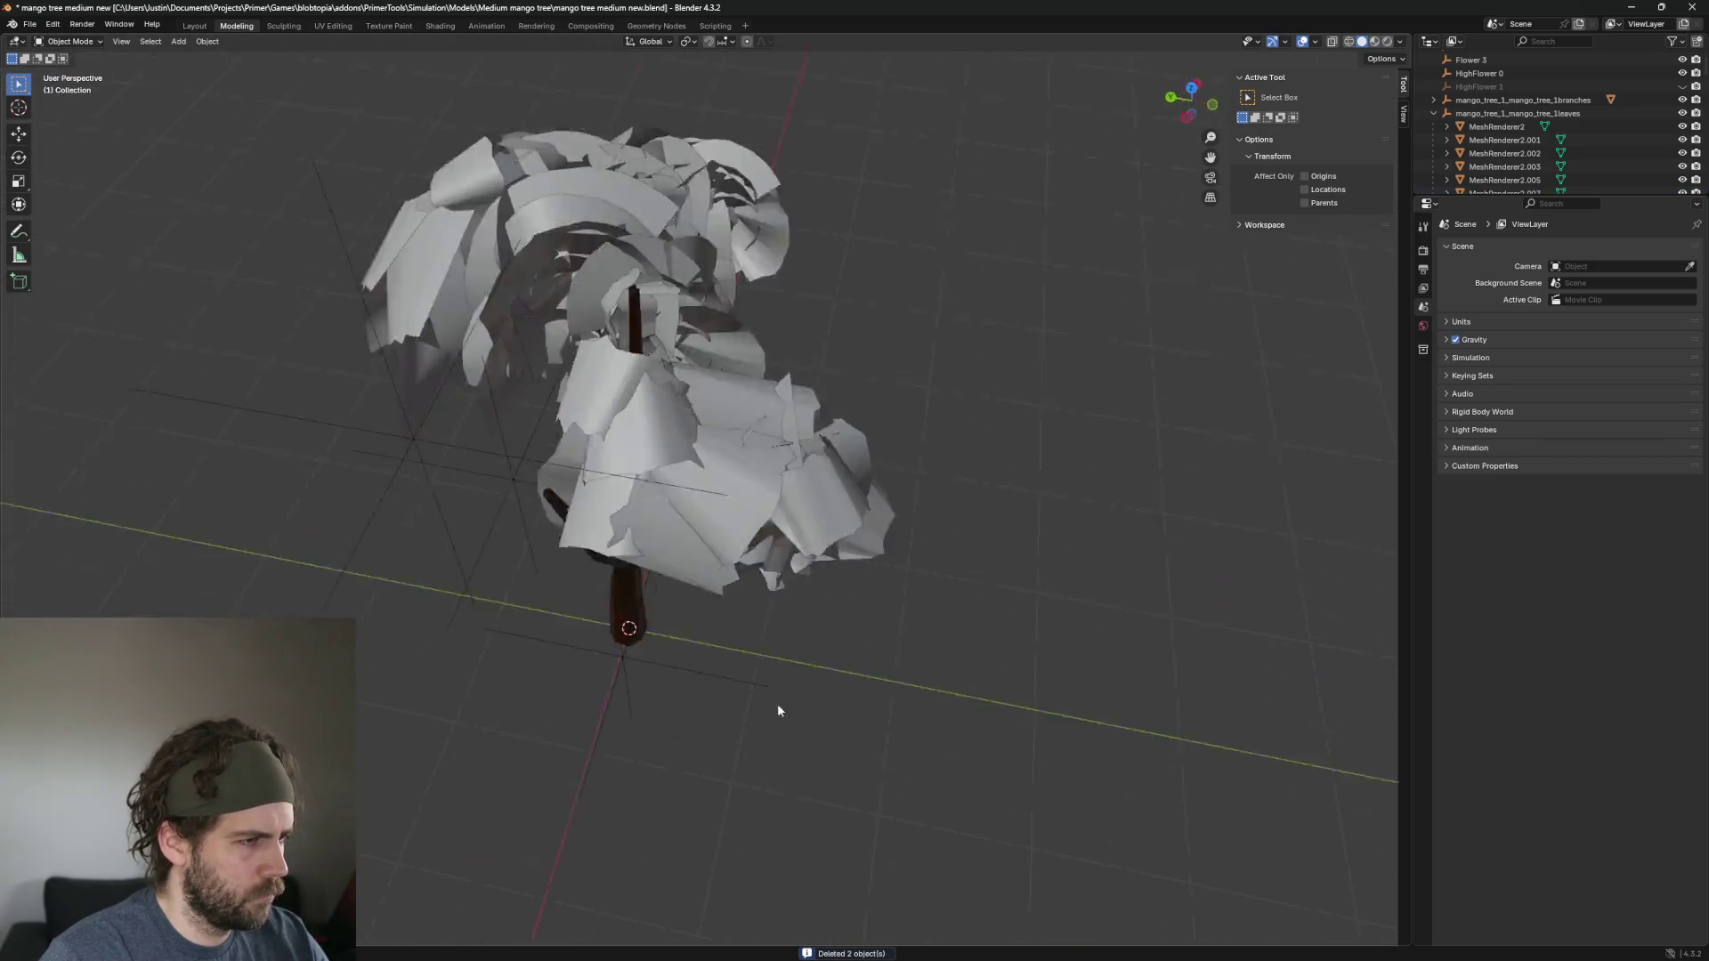
pyautogui.click(893, 472)
pyautogui.scroll(2, 892, 472)
pyautogui.scroll(-2, 810, 484)
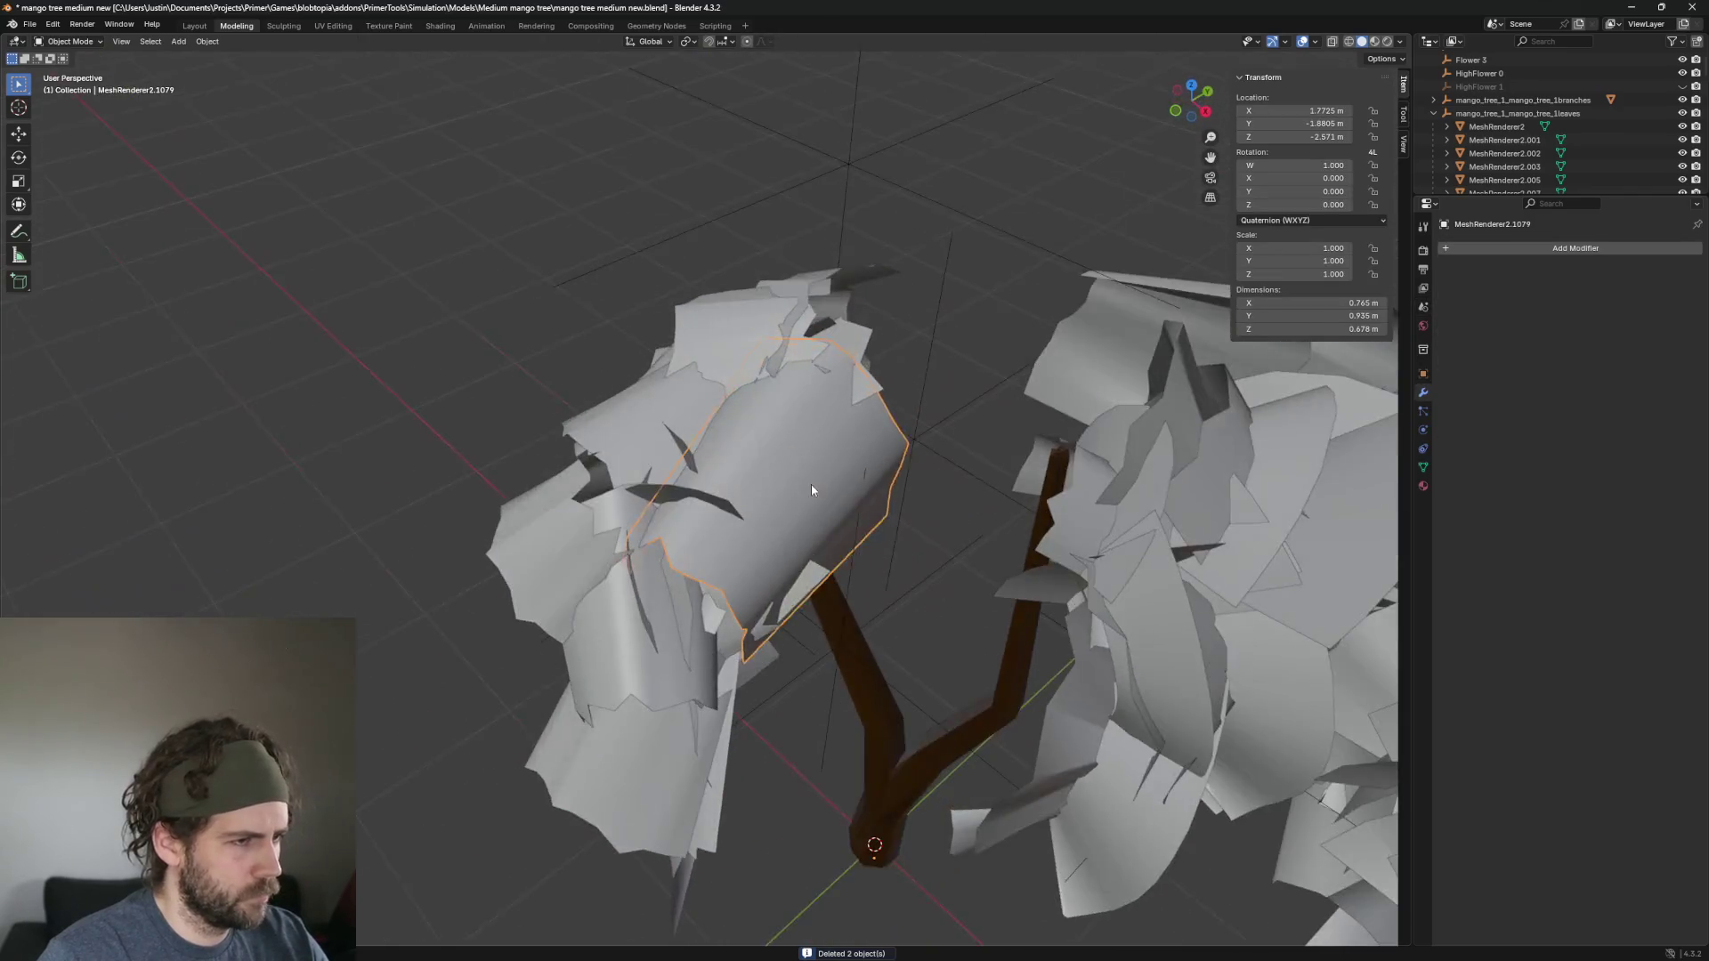
pyautogui.click(810, 463)
pyautogui.moveTo(1013, 489); pyautogui.dragTo(777, 431)
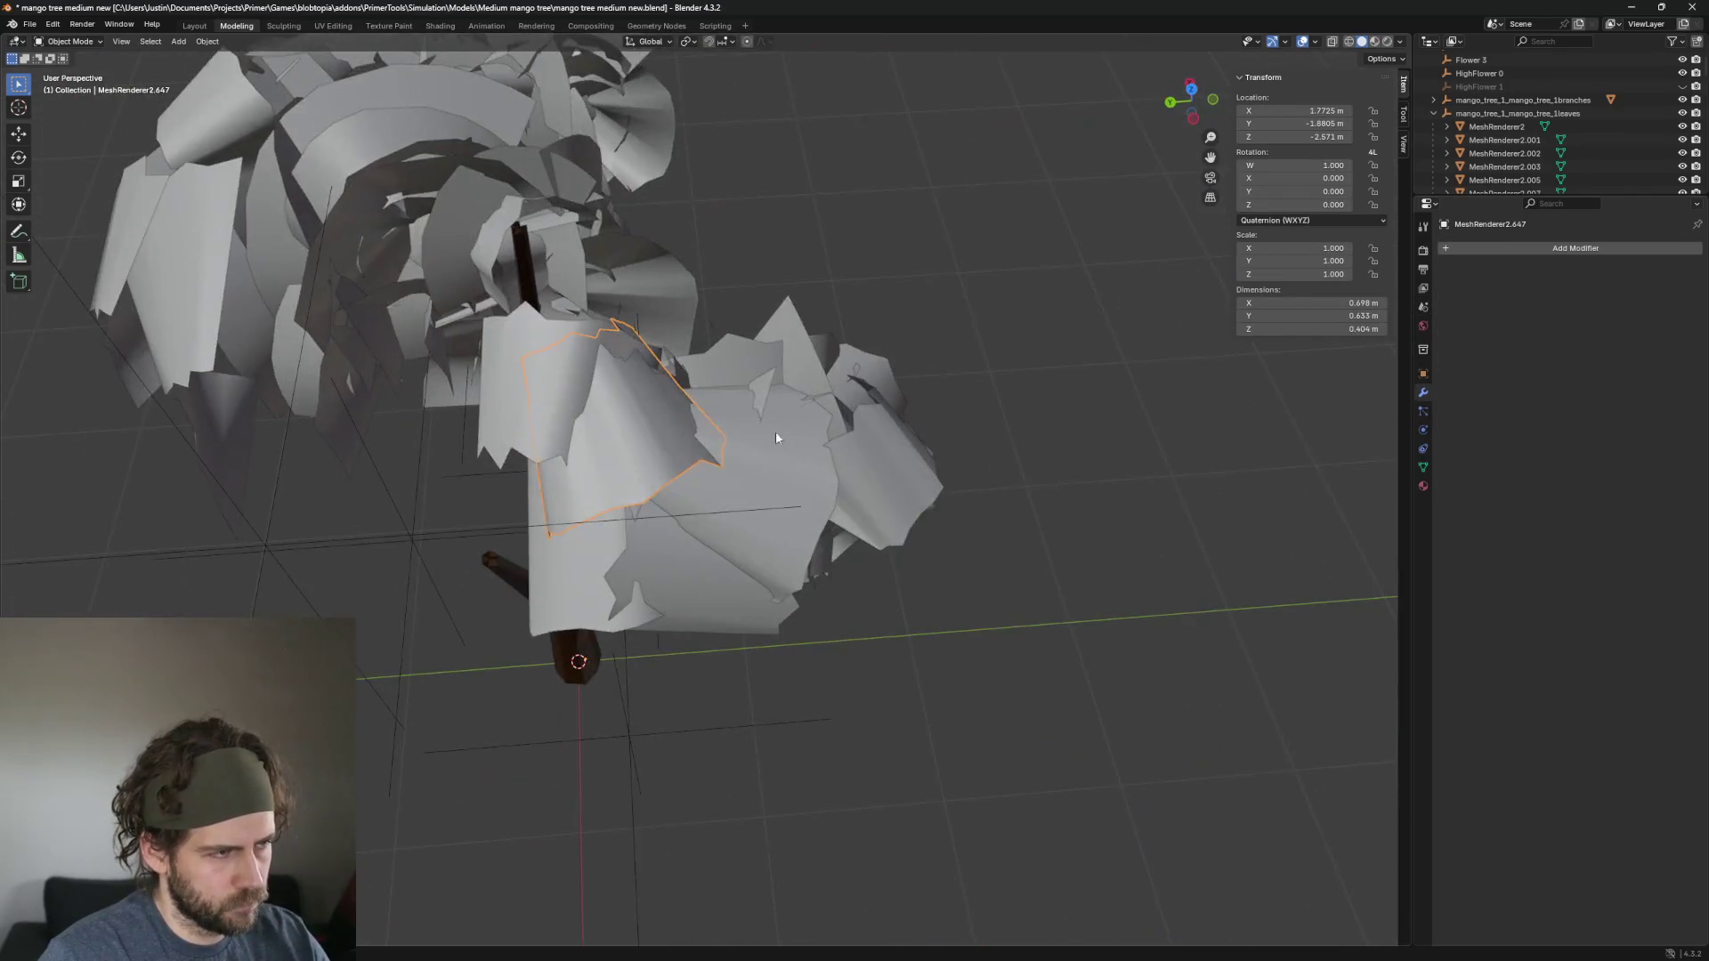
pyautogui.click(527, 376)
pyautogui.click(755, 536)
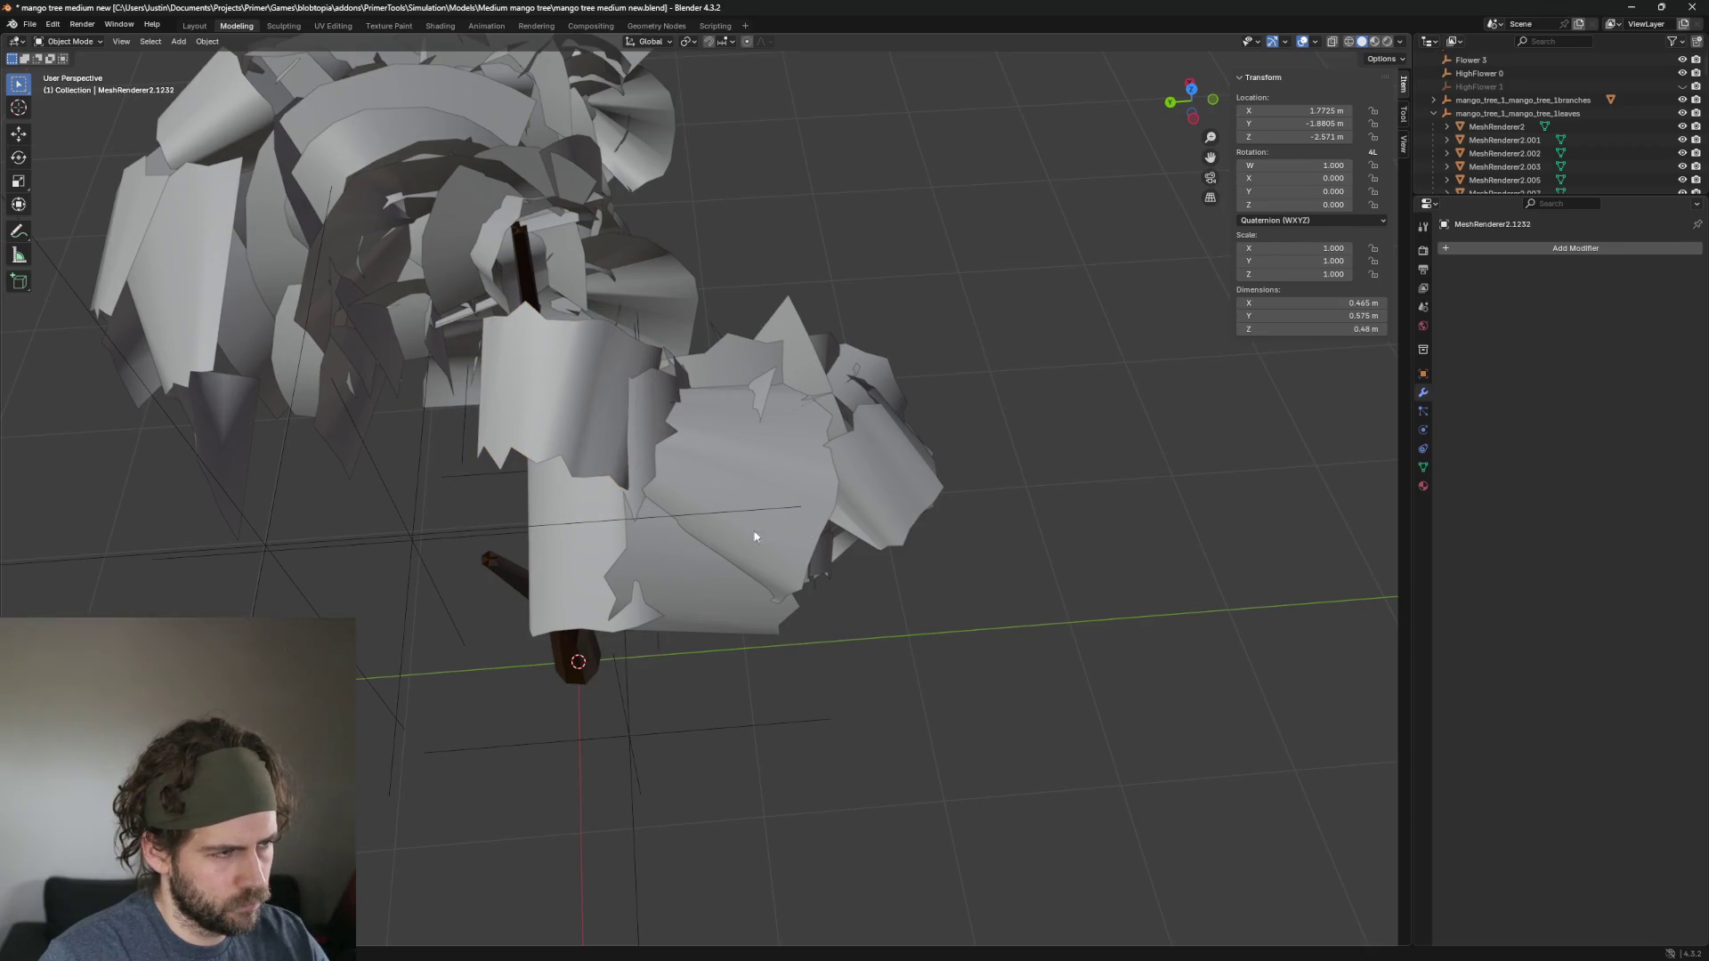
pyautogui.click(509, 369)
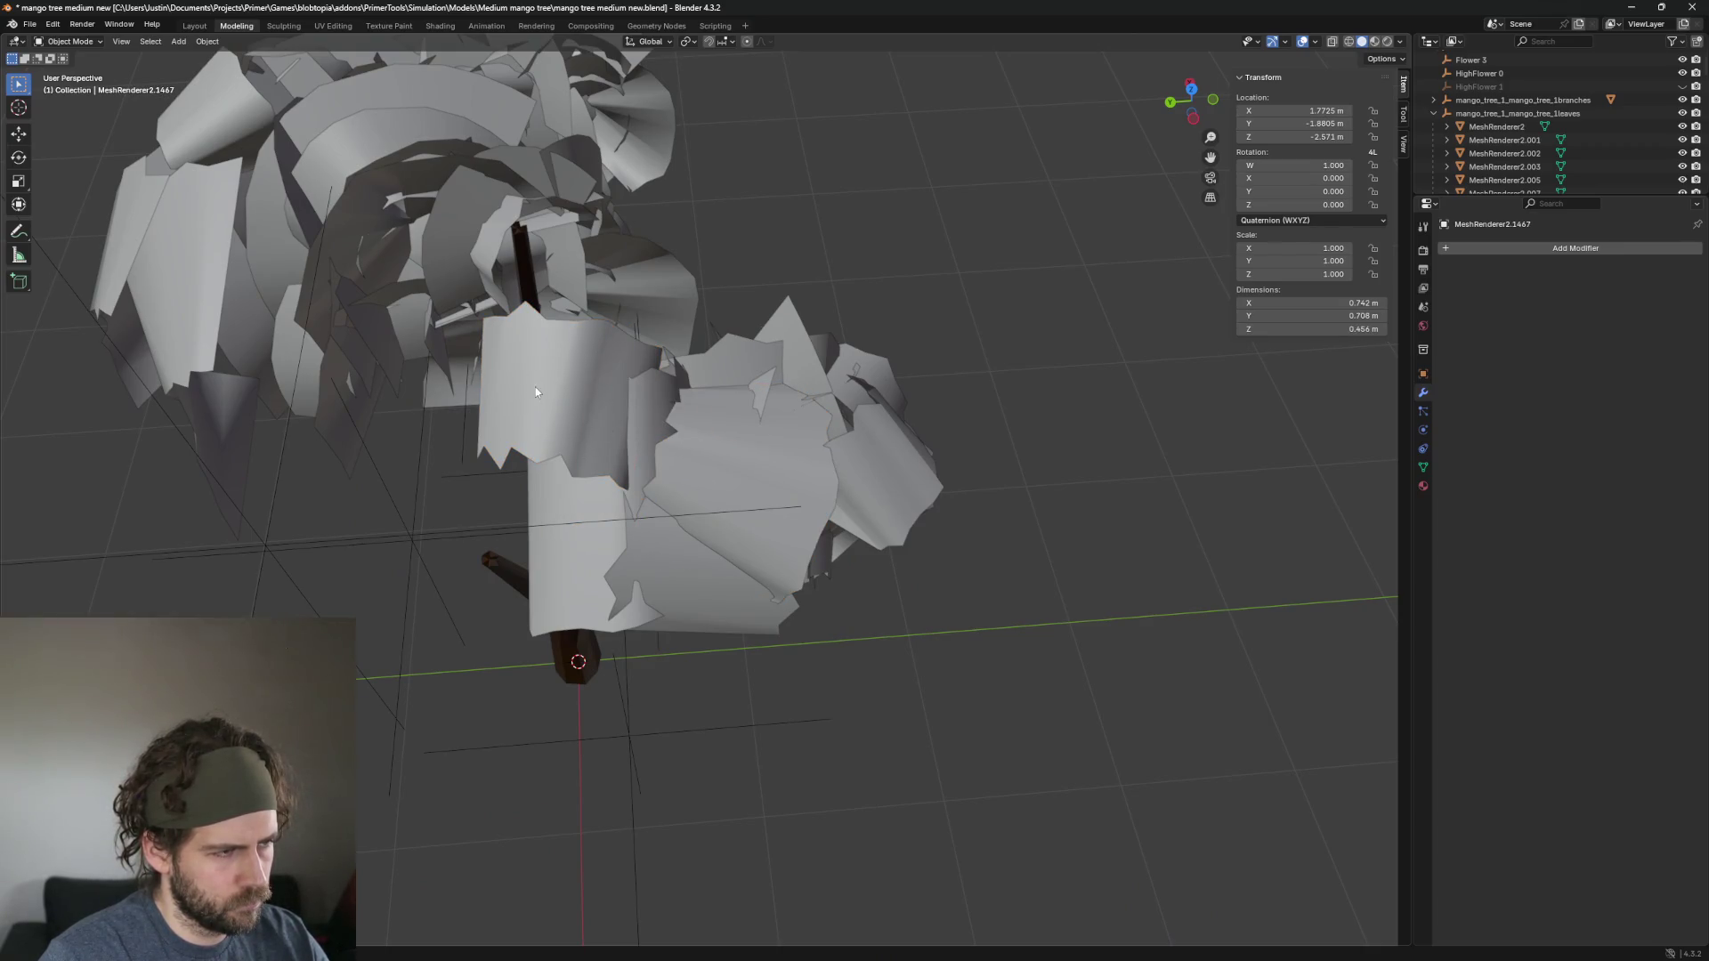
# Check the leaves around the trunk and delete the leaf at the left of the crown.
pyautogui.moveTo(555, 412)
pyautogui.mouseDown()
pyautogui.moveTo(740, 445)
pyautogui.moveTo(904, 597)
pyautogui.moveTo(949, 523)
pyautogui.moveTo(741, 502)
pyautogui.moveTo(696, 546)
pyautogui.mouseUp()
pyautogui.click(574, 361)
pyautogui.click(830, 450)
pyautogui.click(949, 524)
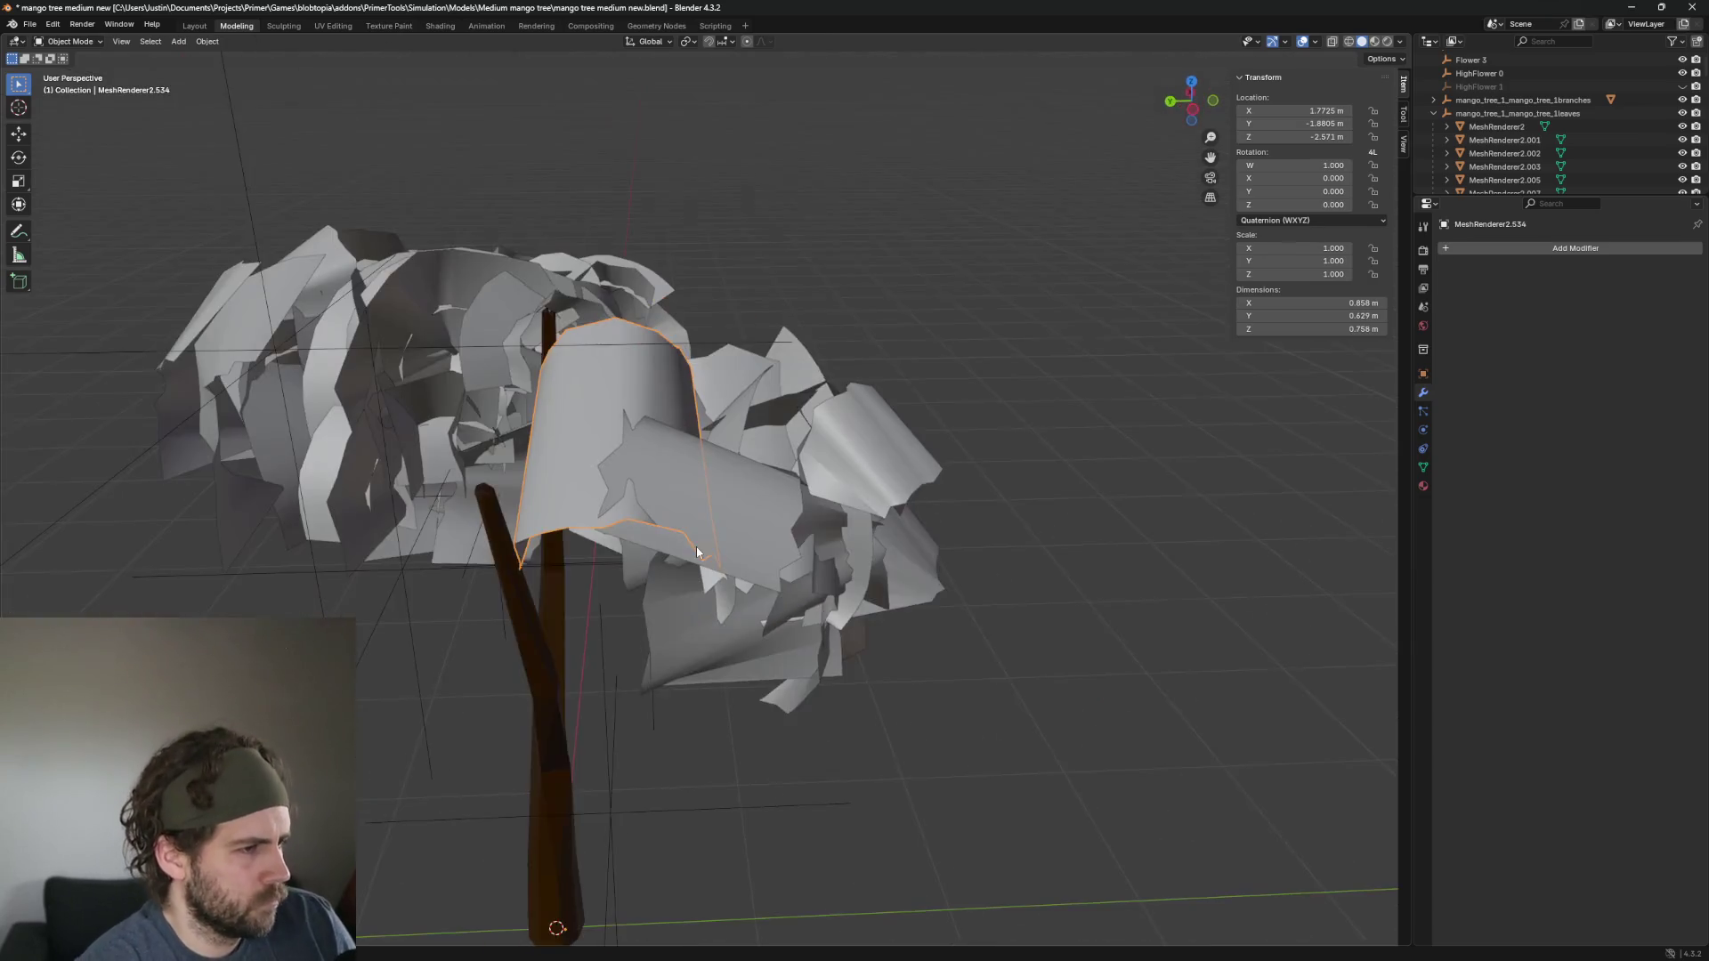
pyautogui.click(571, 436)
pyautogui.moveTo(831, 548)
pyautogui.mouseDown()
pyautogui.moveTo(694, 589)
pyautogui.moveTo(747, 480)
pyautogui.moveTo(730, 536)
pyautogui.moveTo(661, 561)
pyautogui.mouseUp()
pyautogui.click(694, 588)
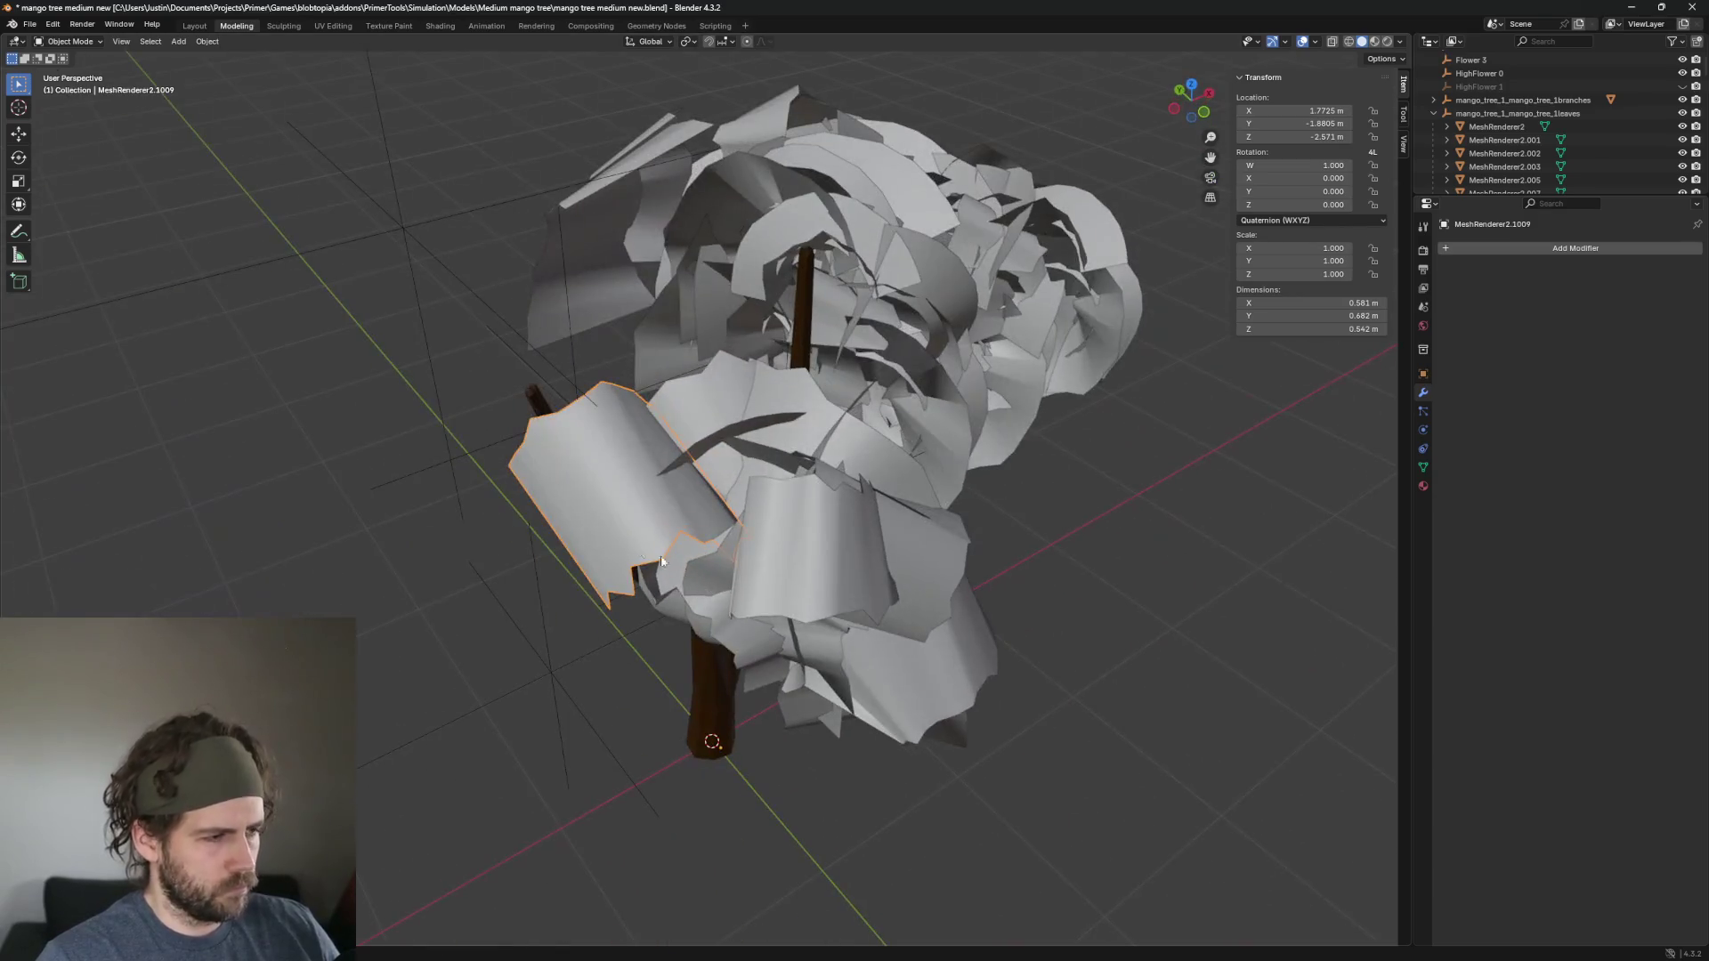
pyautogui.press('Delete')
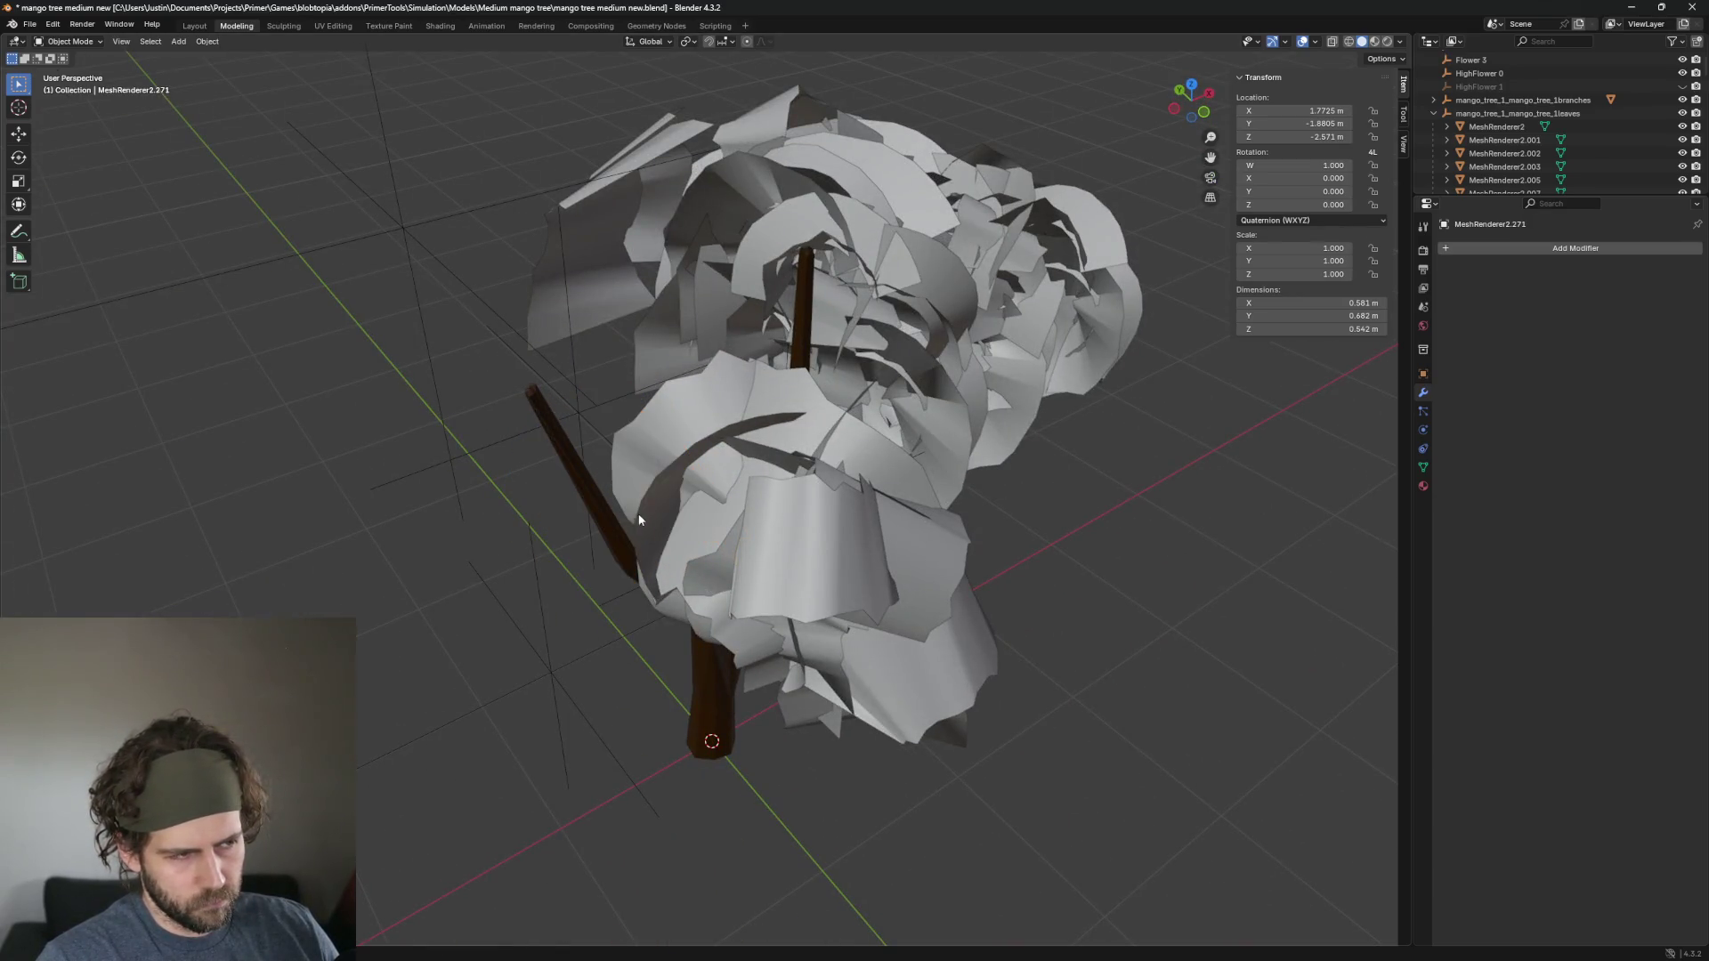
# Delete a leaf from the right cluster of the crown.
pyautogui.click(805, 510)
pyautogui.moveTo(804, 510); pyautogui.dragTo(872, 451)
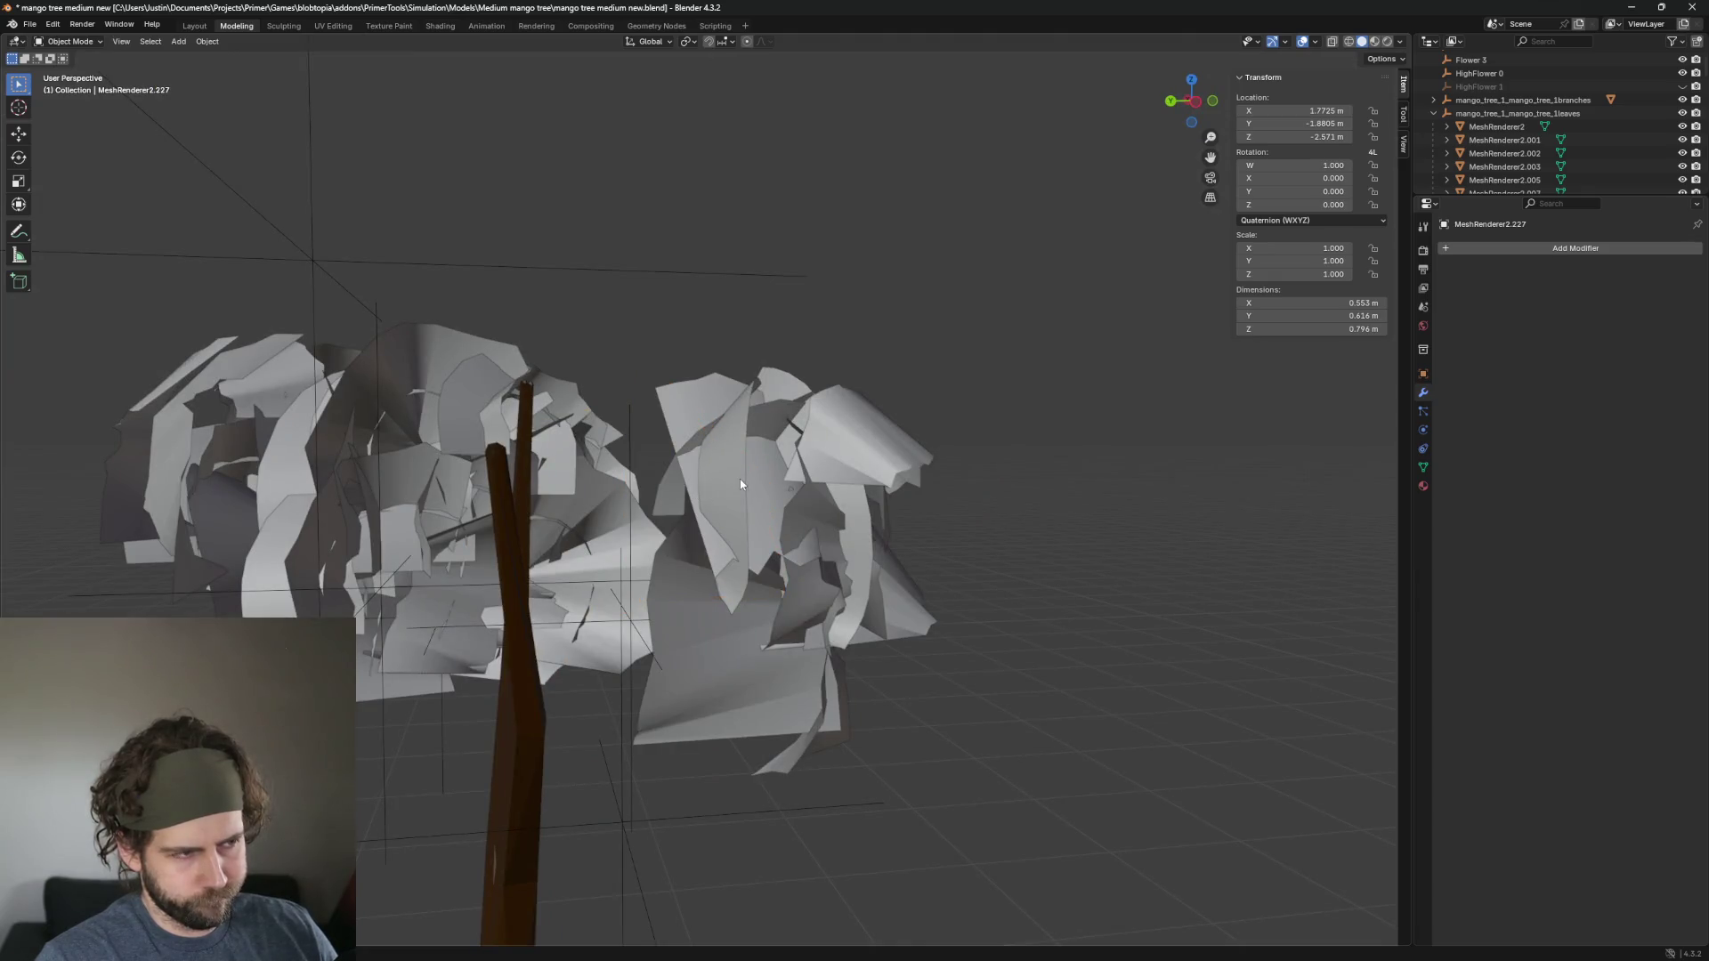
pyautogui.click(740, 479)
pyautogui.moveTo(739, 479); pyautogui.dragTo(840, 521)
pyautogui.click(761, 479)
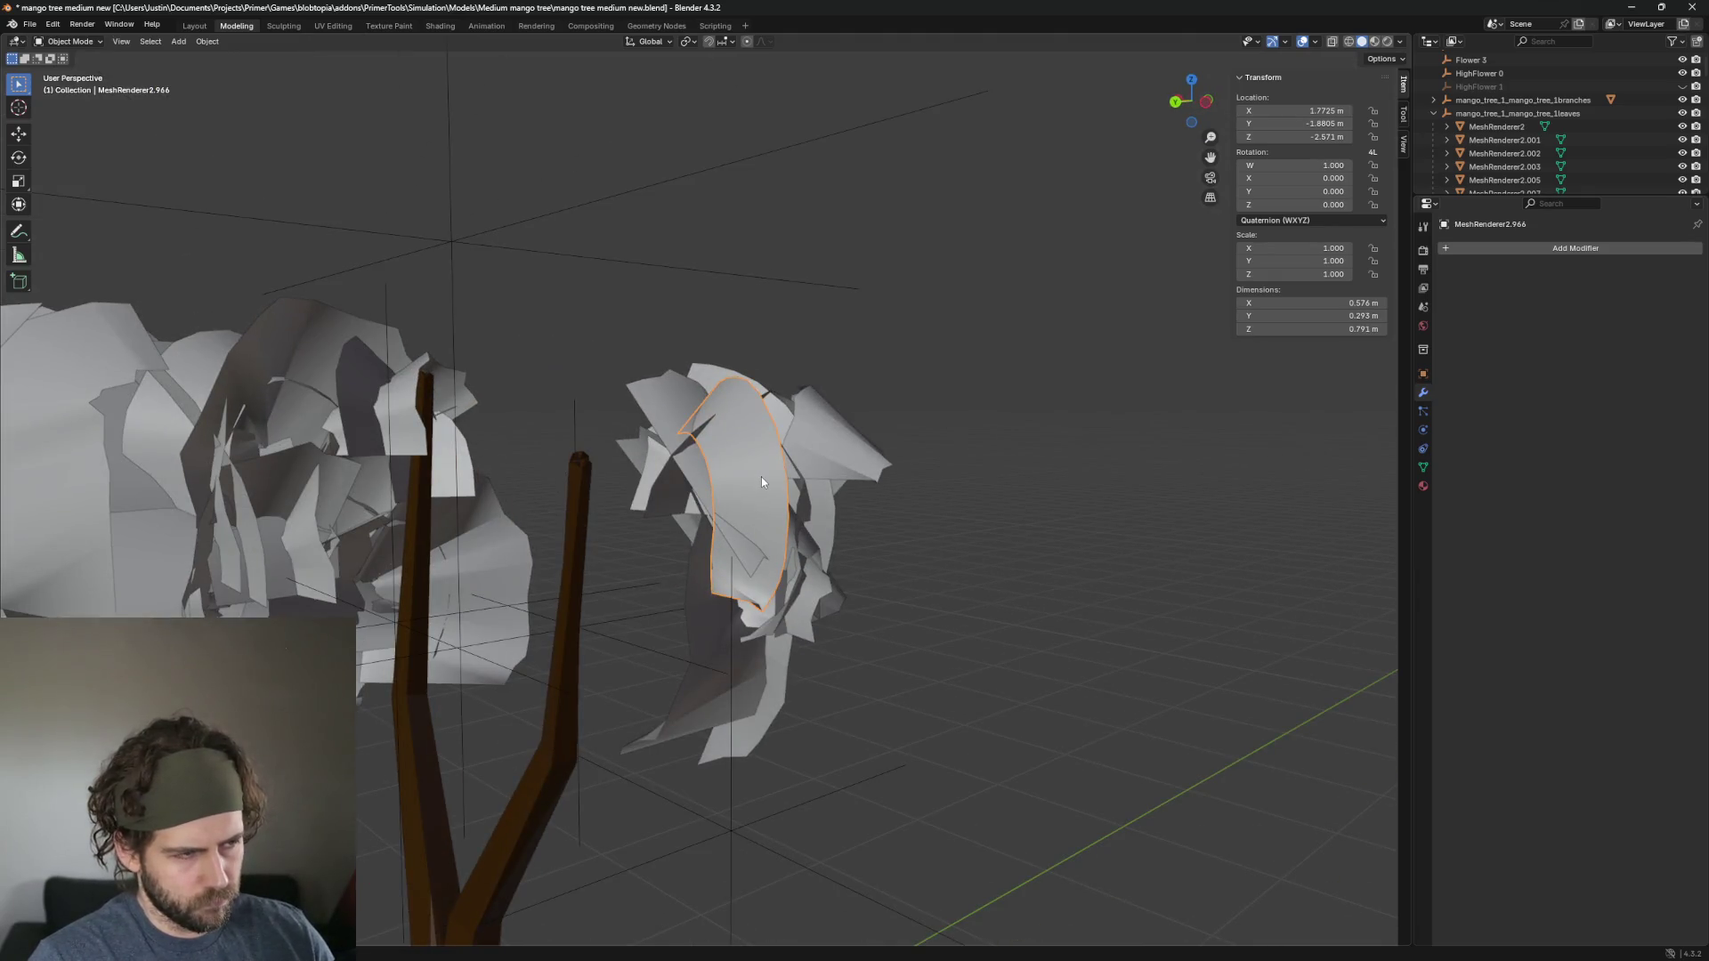
pyautogui.press('Delete')
# Zoom in on the crown and delete a leaf in the lower crown.
pyautogui.click(848, 452)
pyautogui.moveTo(847, 452); pyautogui.dragTo(840, 542)
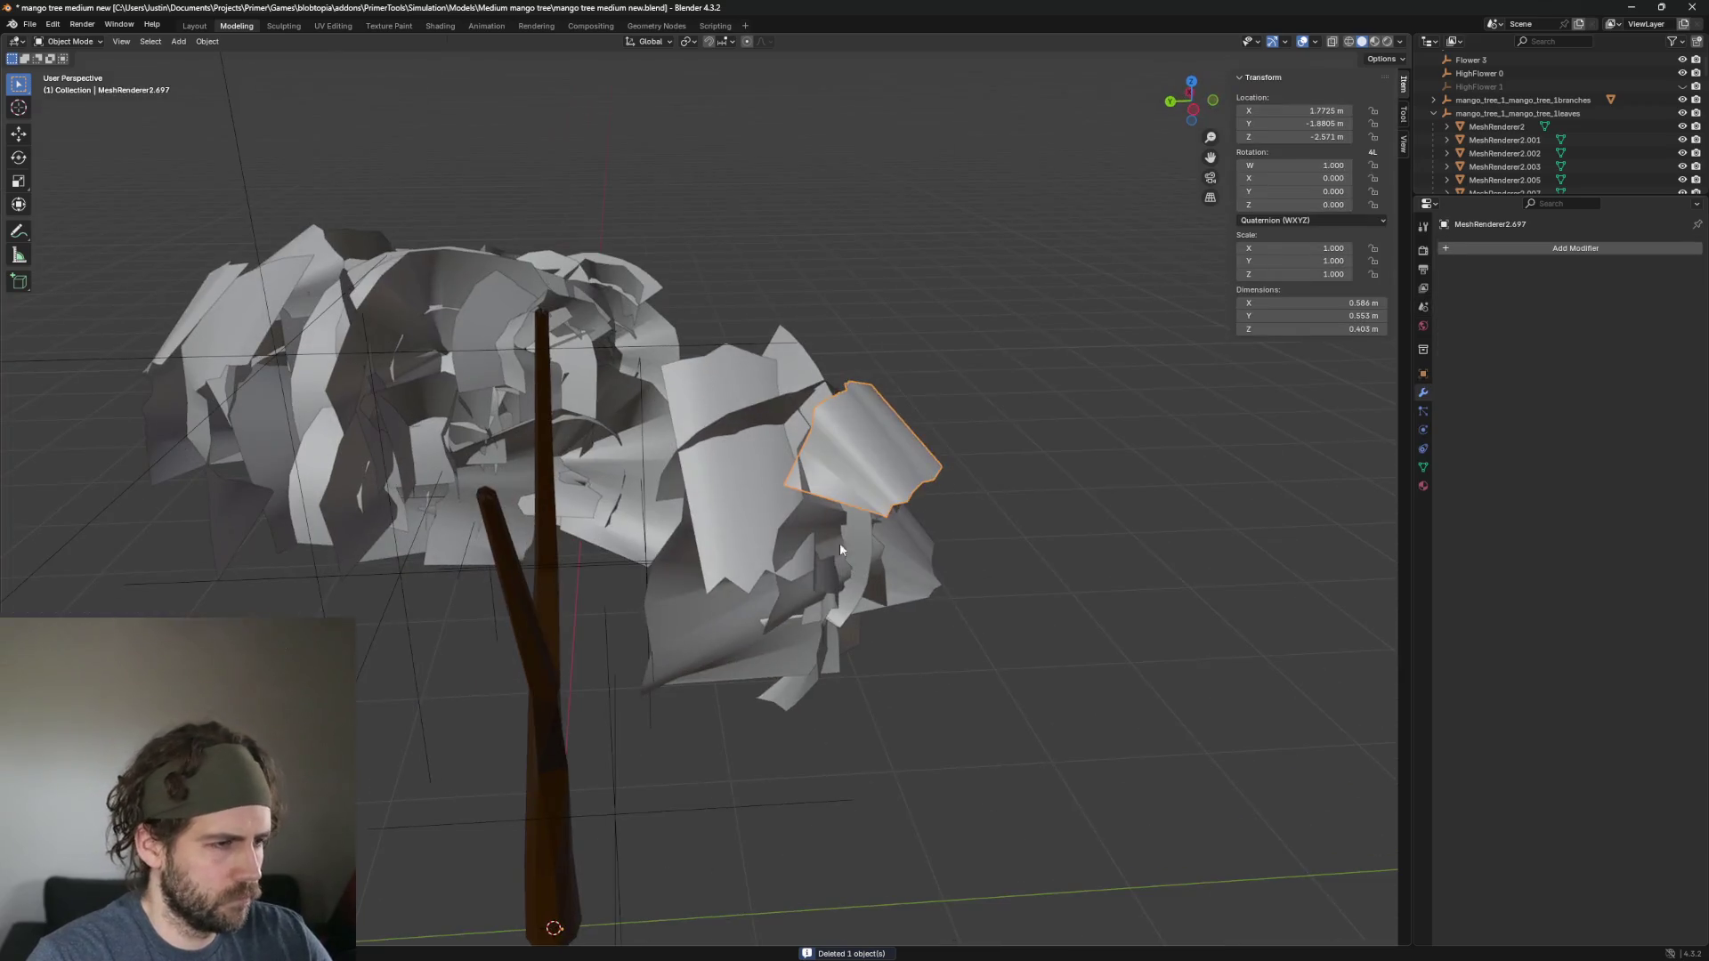
pyautogui.click(862, 458)
pyautogui.moveTo(908, 492)
pyautogui.mouseDown()
pyautogui.moveTo(810, 419)
pyautogui.moveTo(857, 532)
pyautogui.moveTo(733, 491)
pyautogui.moveTo(768, 546)
pyautogui.mouseUp()
pyautogui.scroll(2, 767, 547)
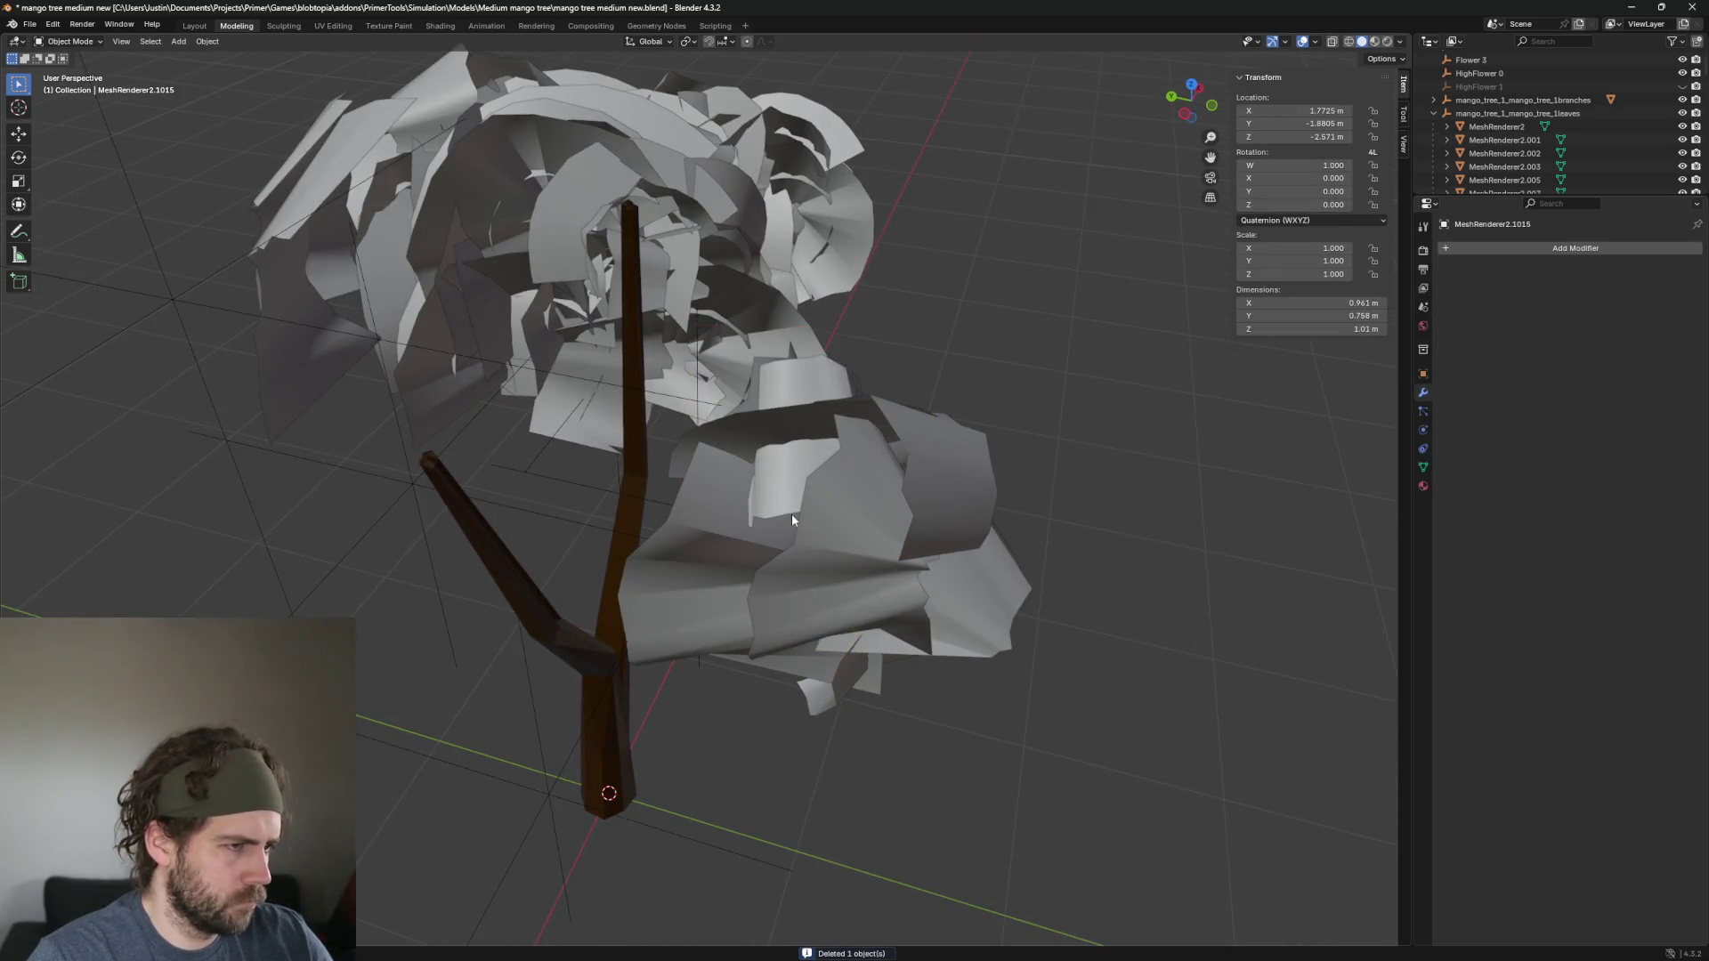
pyautogui.click(997, 580)
pyautogui.scroll(3, 996, 580)
pyautogui.moveTo(927, 516)
pyautogui.mouseDown()
pyautogui.moveTo(788, 495)
pyautogui.moveTo(990, 553)
pyautogui.mouseUp()
pyautogui.press('Delete')
# Delete two more lower leaves, hide the large crown leaf, and select a small side leaf.
pyautogui.scroll(-3, 990, 553)
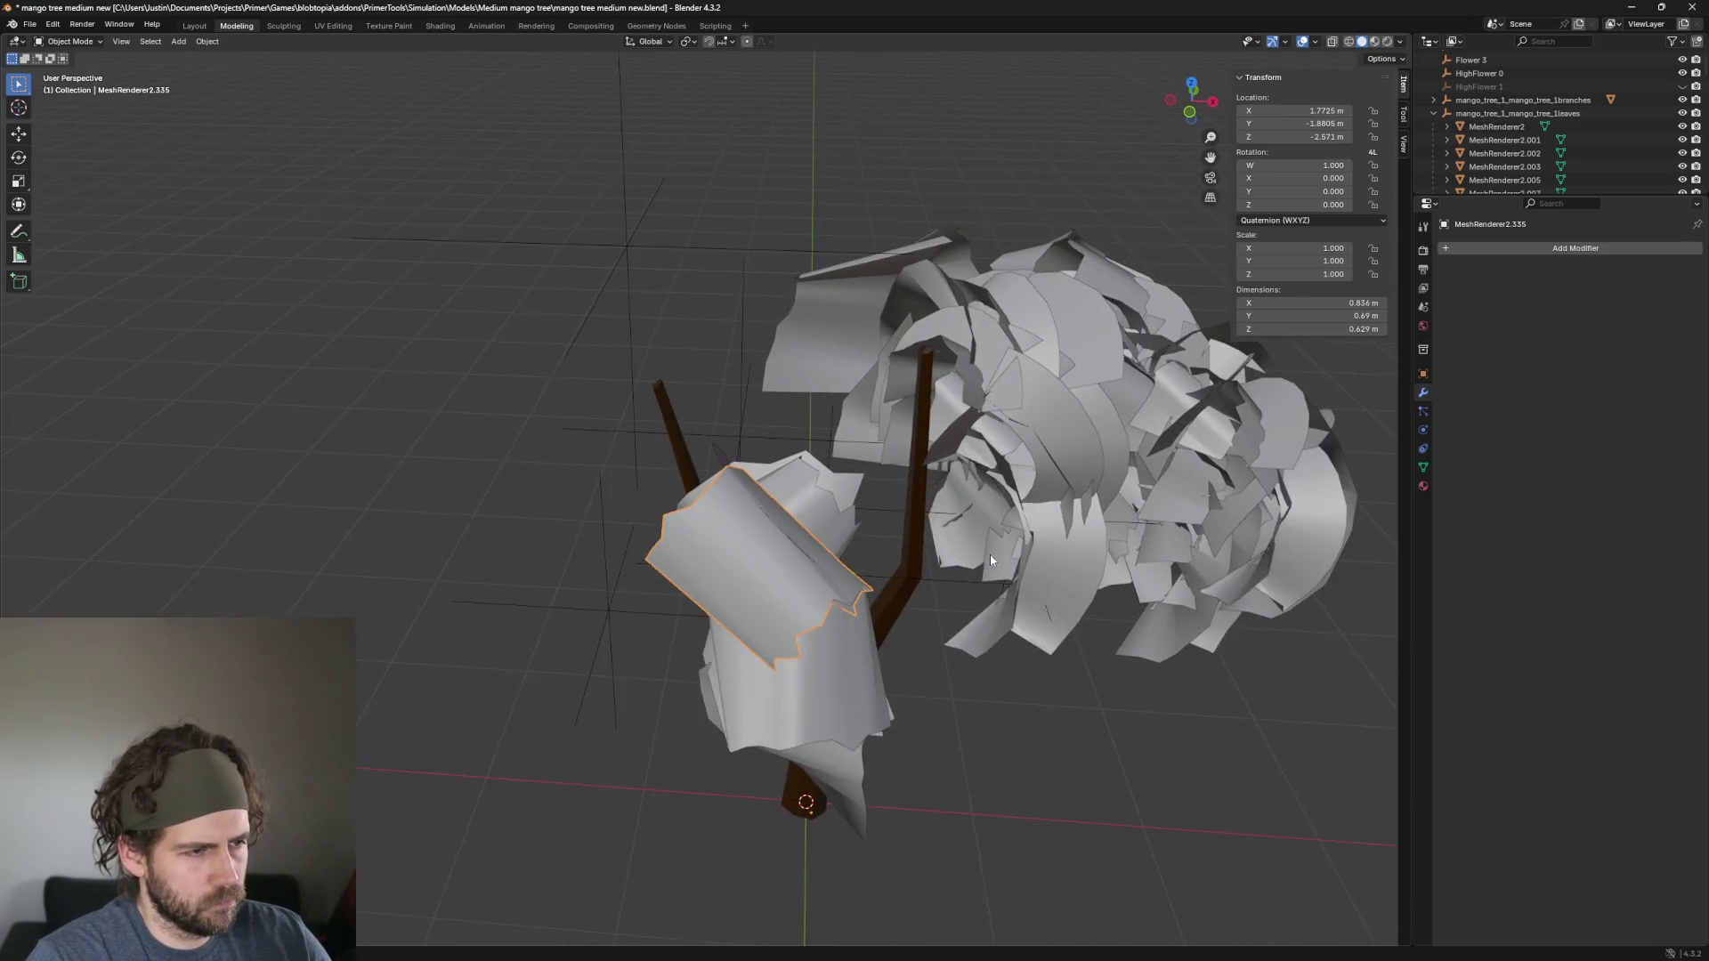
pyautogui.click(858, 644)
pyautogui.scroll(4, 825, 661)
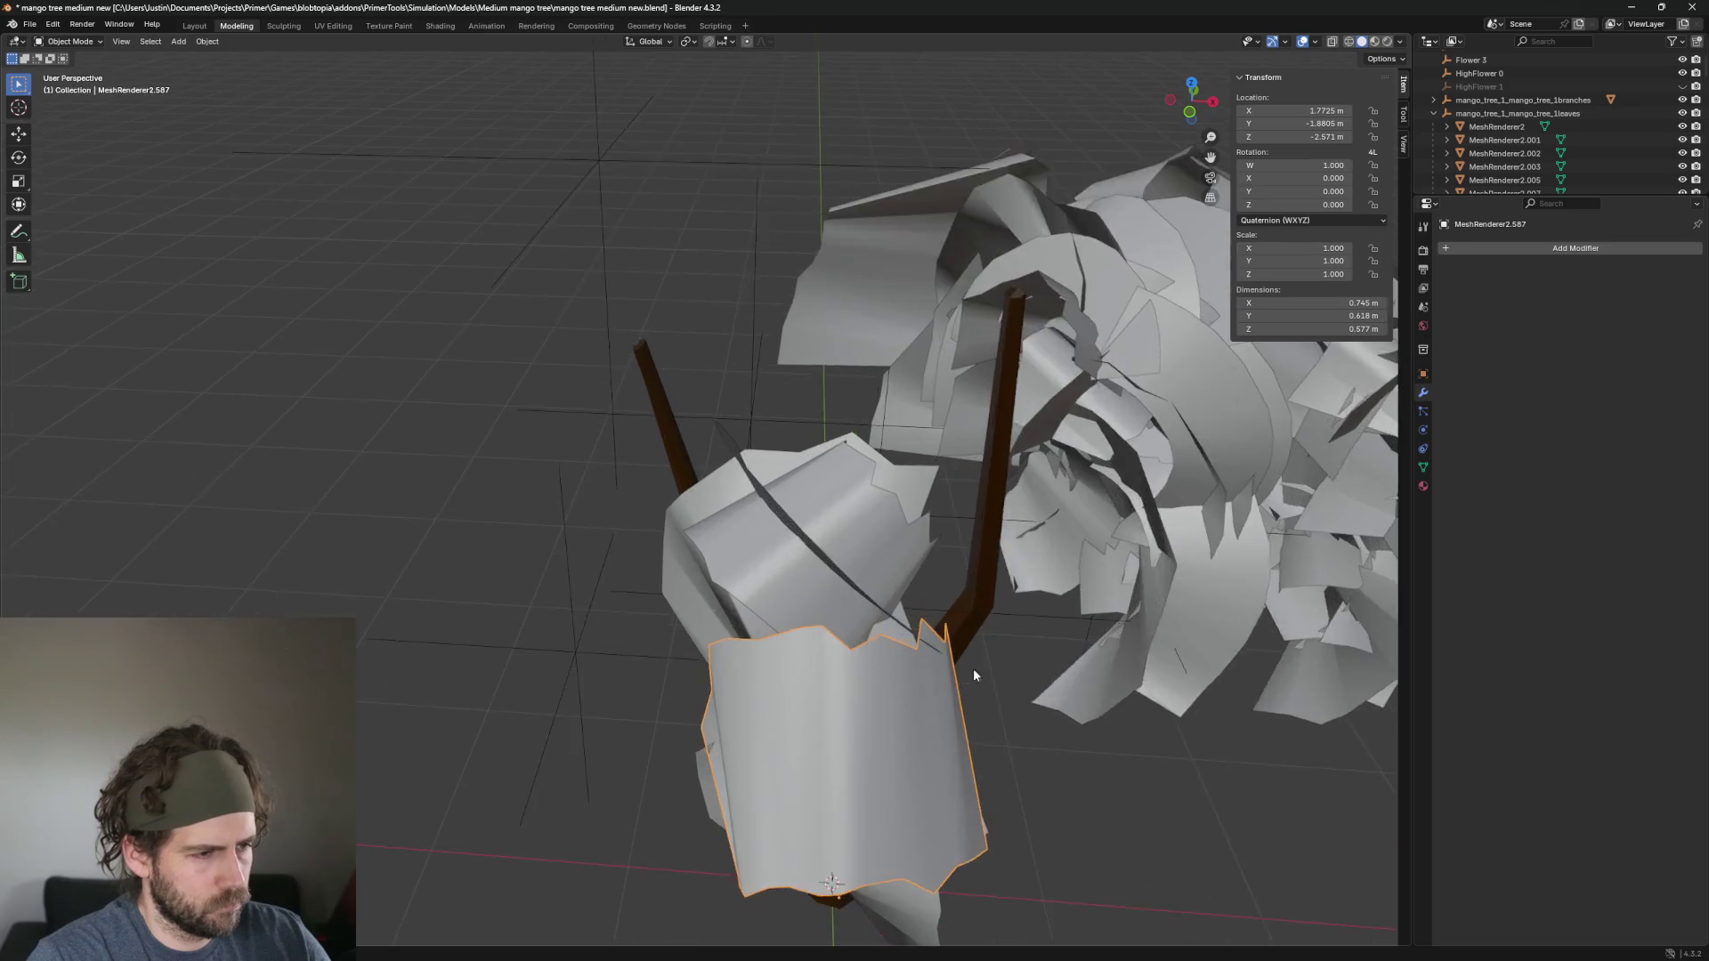
pyautogui.moveTo(973, 670); pyautogui.dragTo(1040, 589)
pyautogui.press('Delete')
pyautogui.click(888, 526)
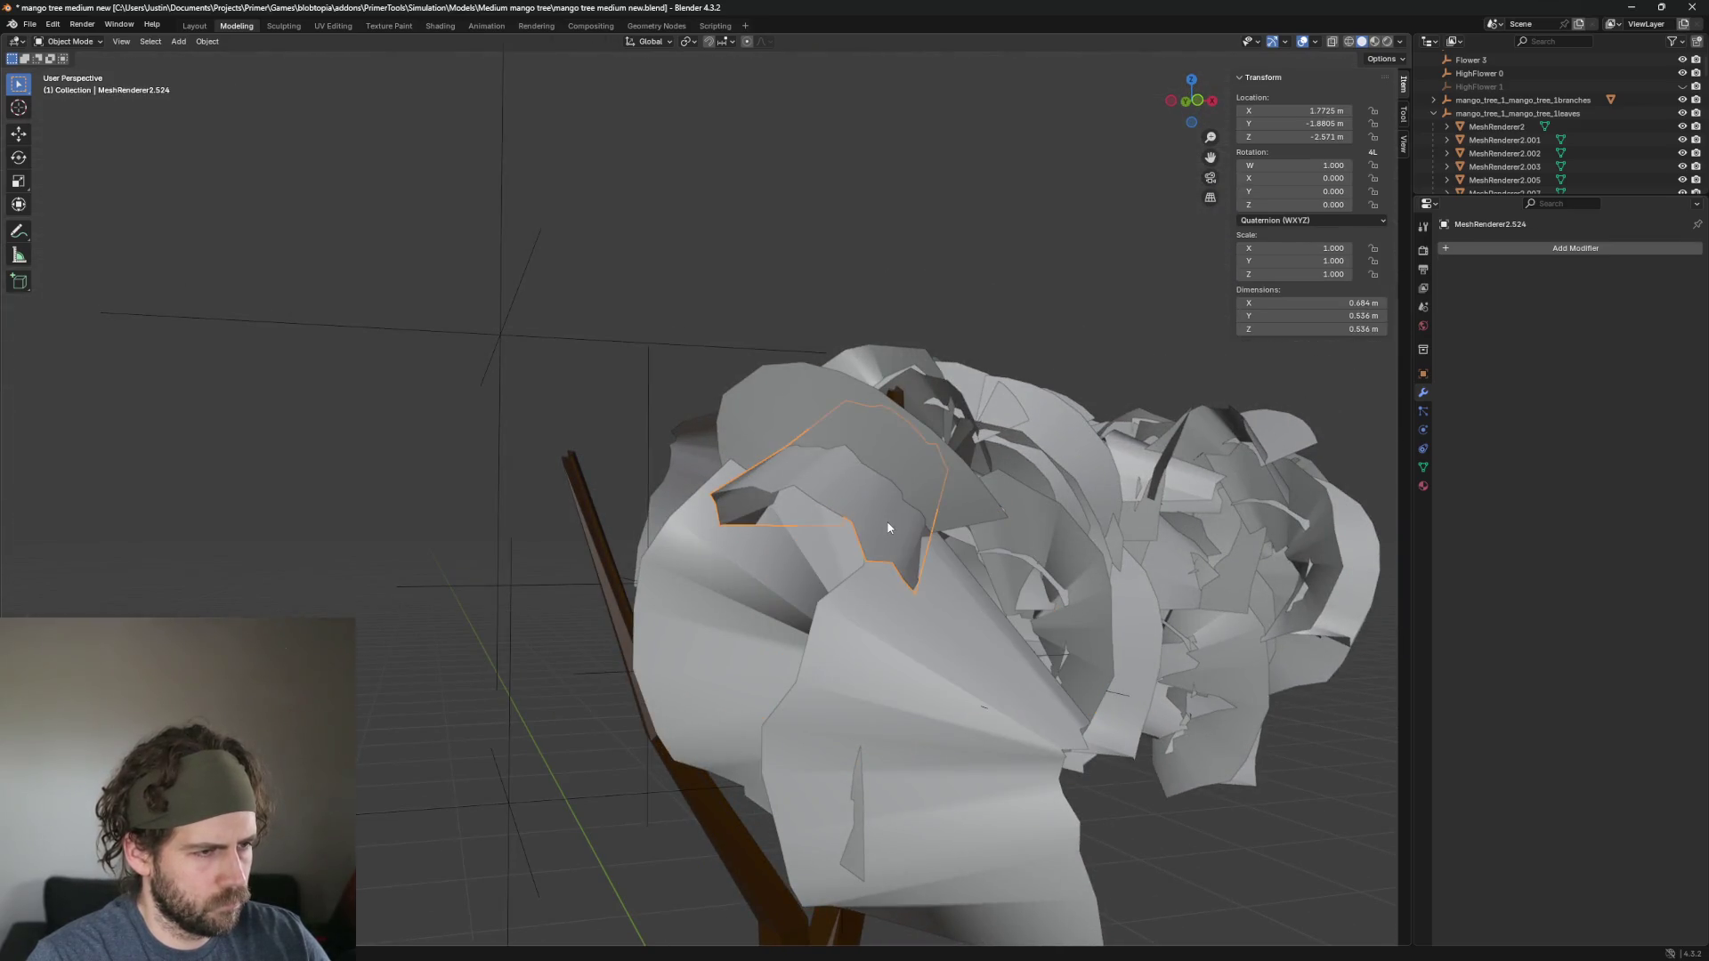
pyautogui.press('Delete')
pyautogui.click(896, 456)
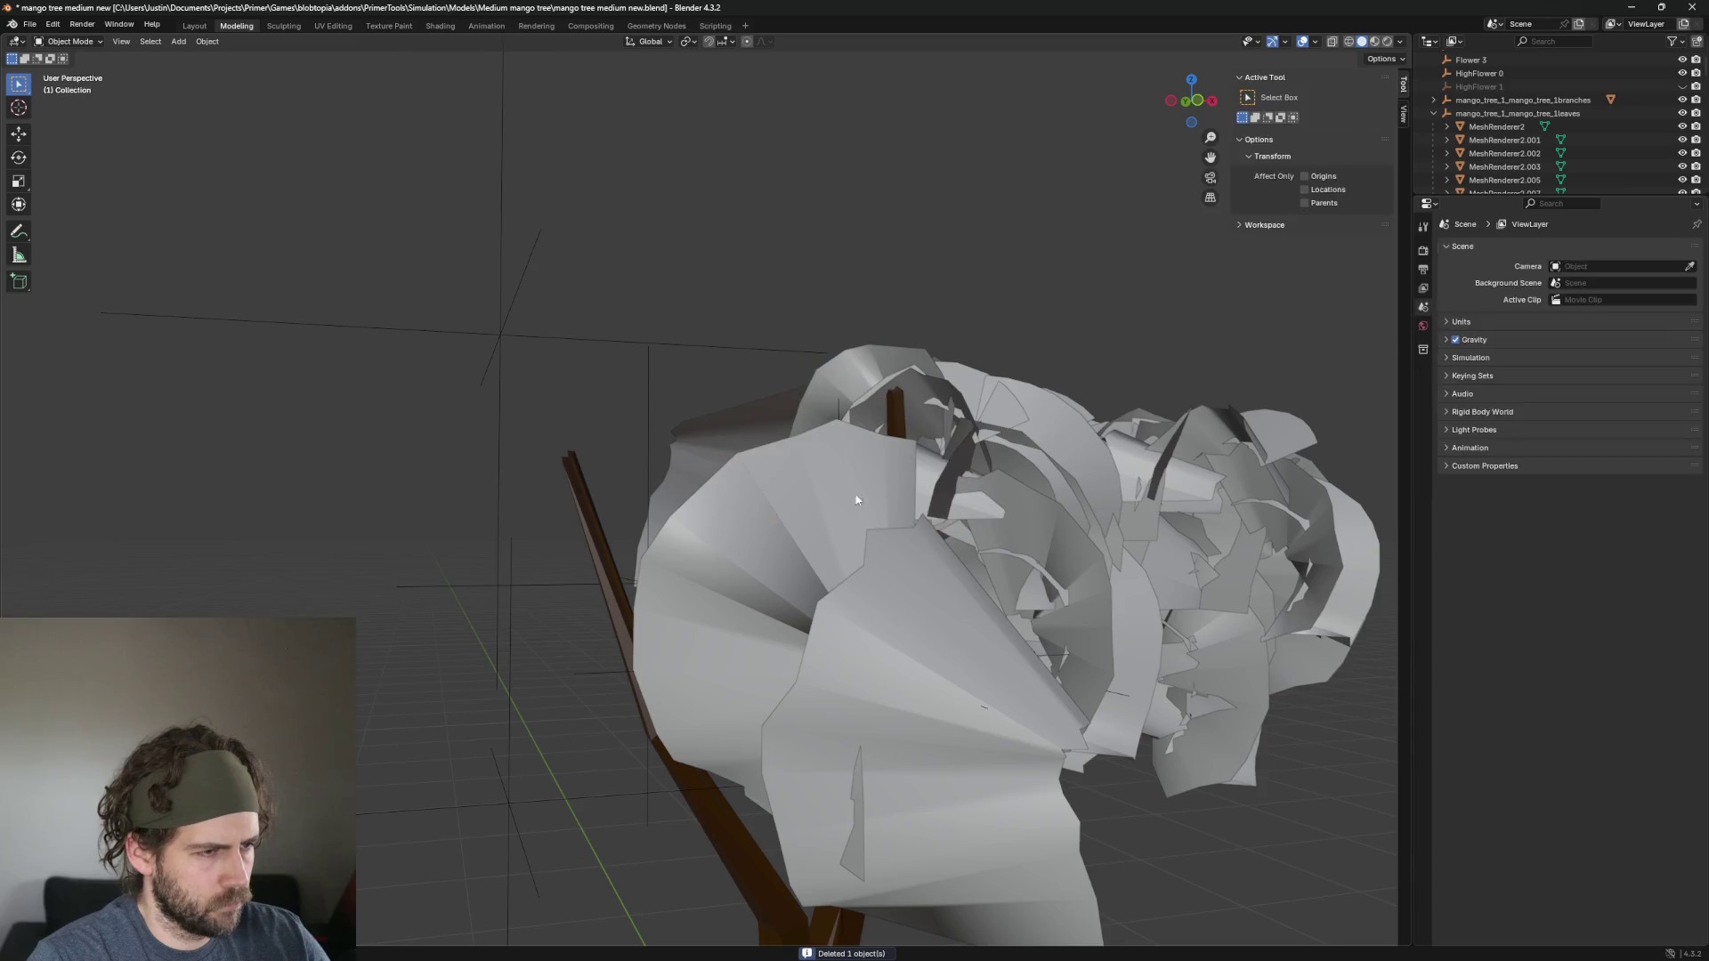
pyautogui.press('h')
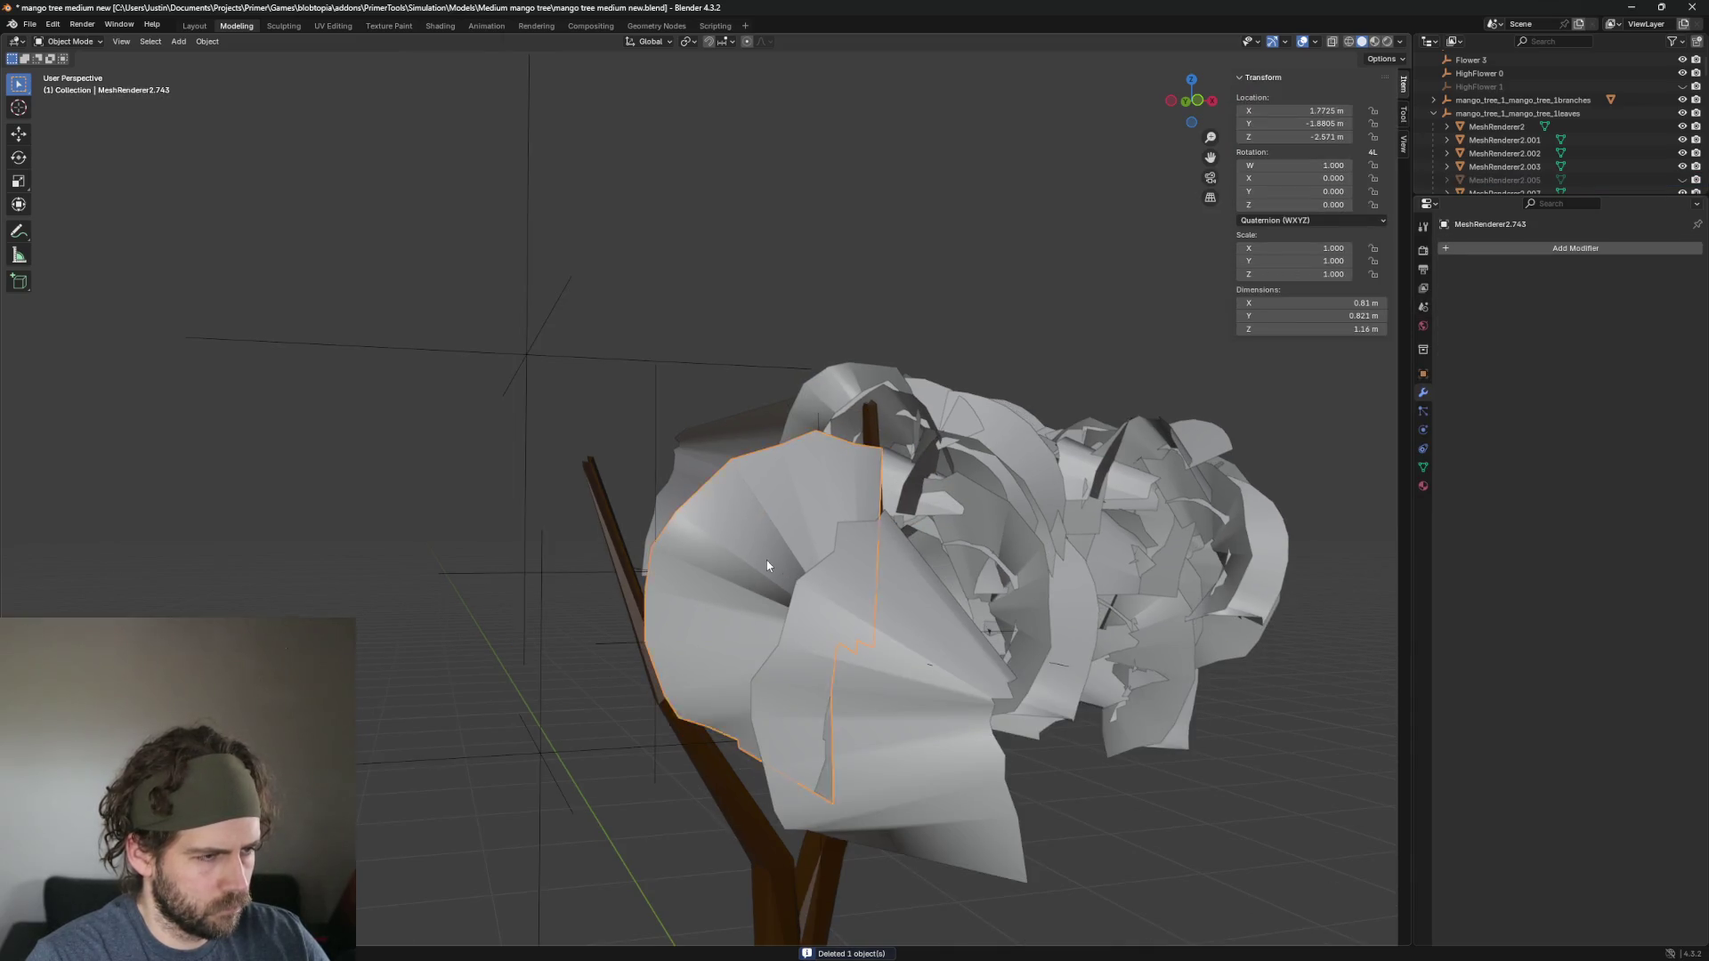
pyautogui.click(894, 649)
pyautogui.click(863, 670)
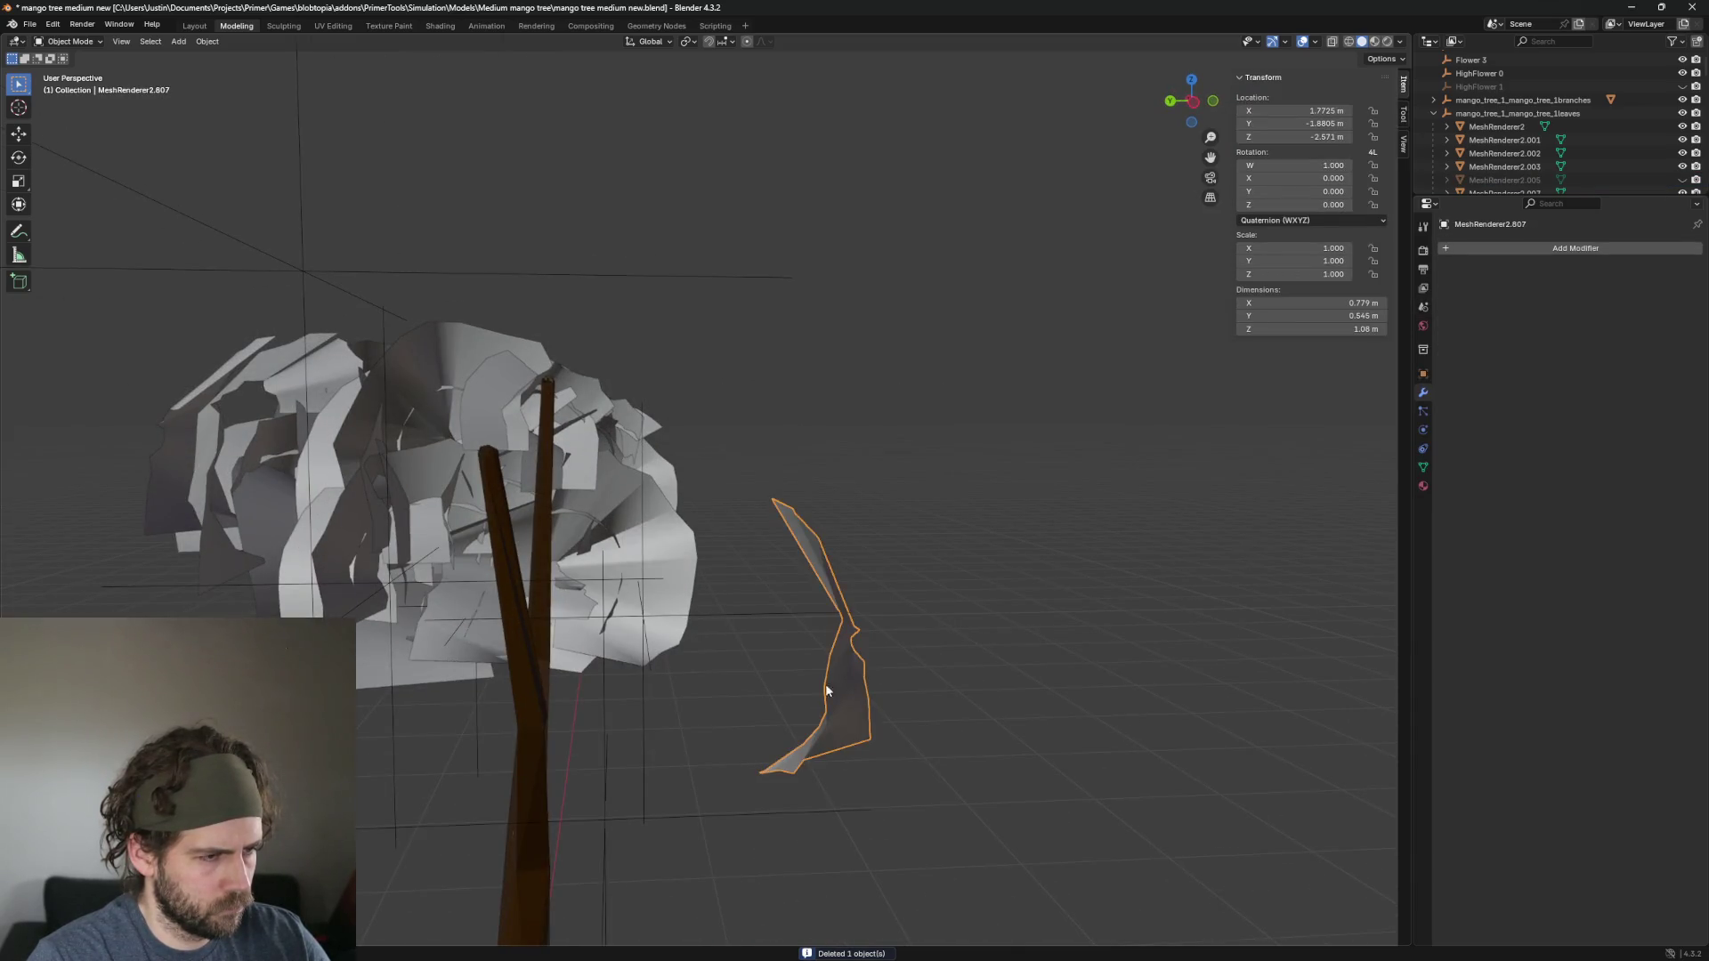
# Delete two leaves at the edge of the leaf cluster, including the curved one.
pyautogui.moveTo(854, 750)
pyautogui.mouseDown()
pyautogui.moveTo(1019, 709)
pyautogui.moveTo(664, 733)
pyautogui.moveTo(725, 744)
pyautogui.moveTo(856, 669)
pyautogui.moveTo(881, 721)
pyautogui.moveTo(766, 766)
pyautogui.mouseUp()
pyautogui.click(610, 505)
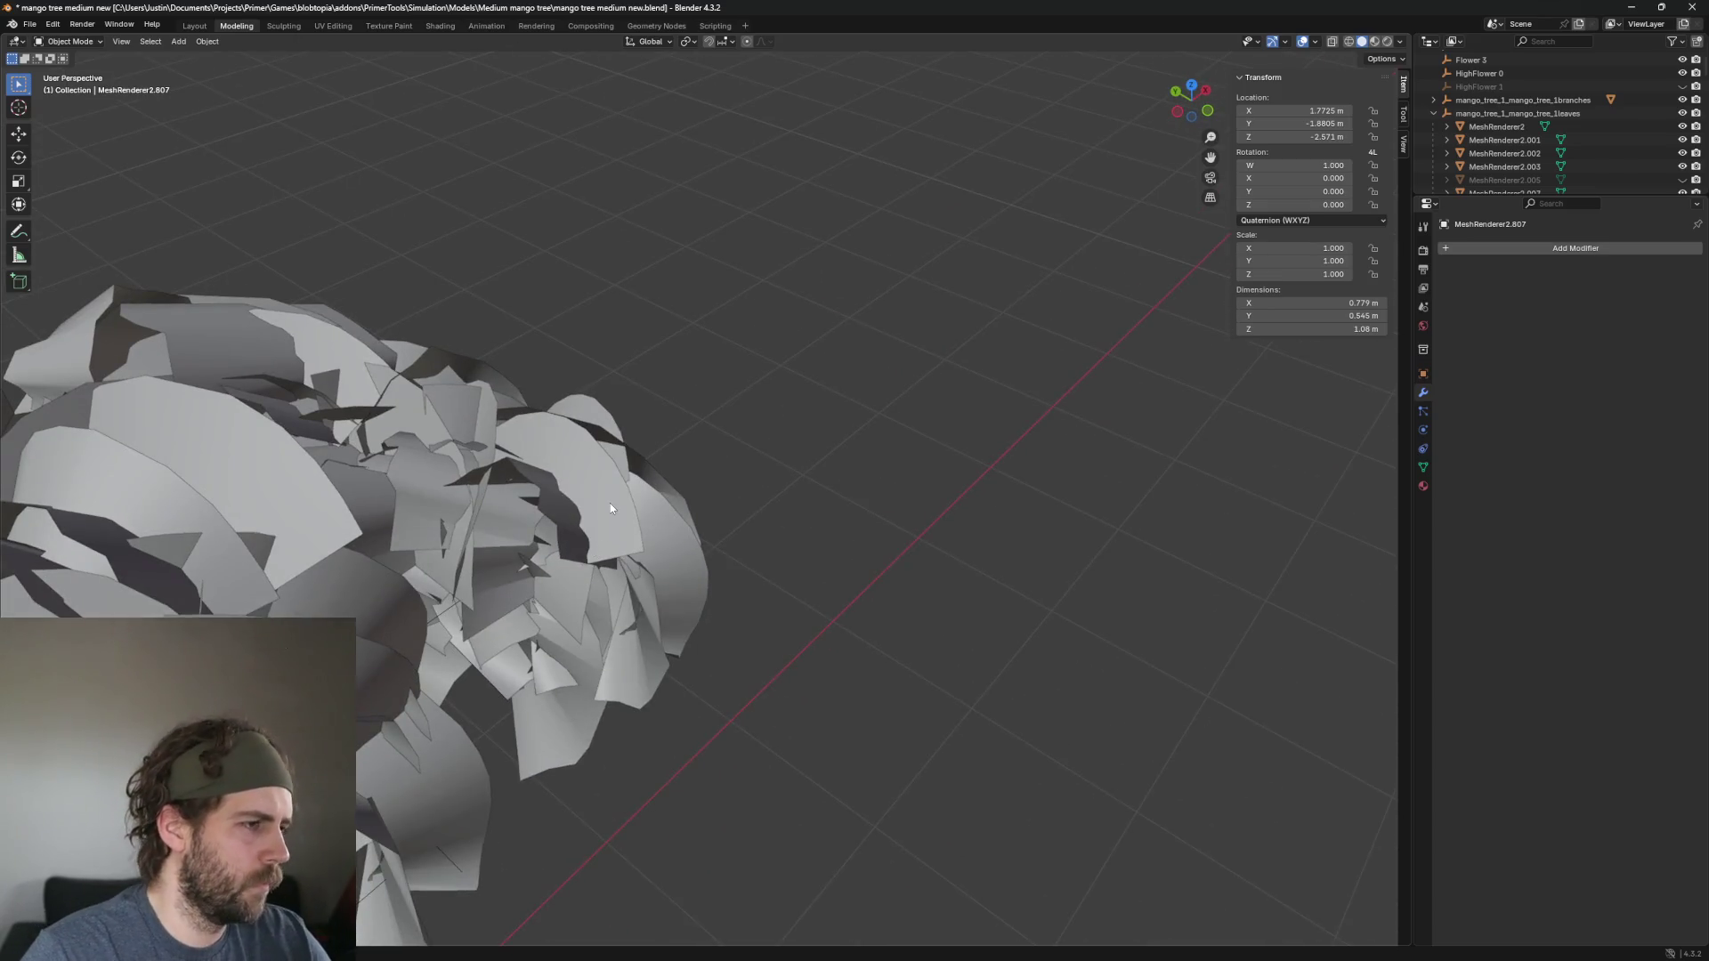
pyautogui.press('Delete')
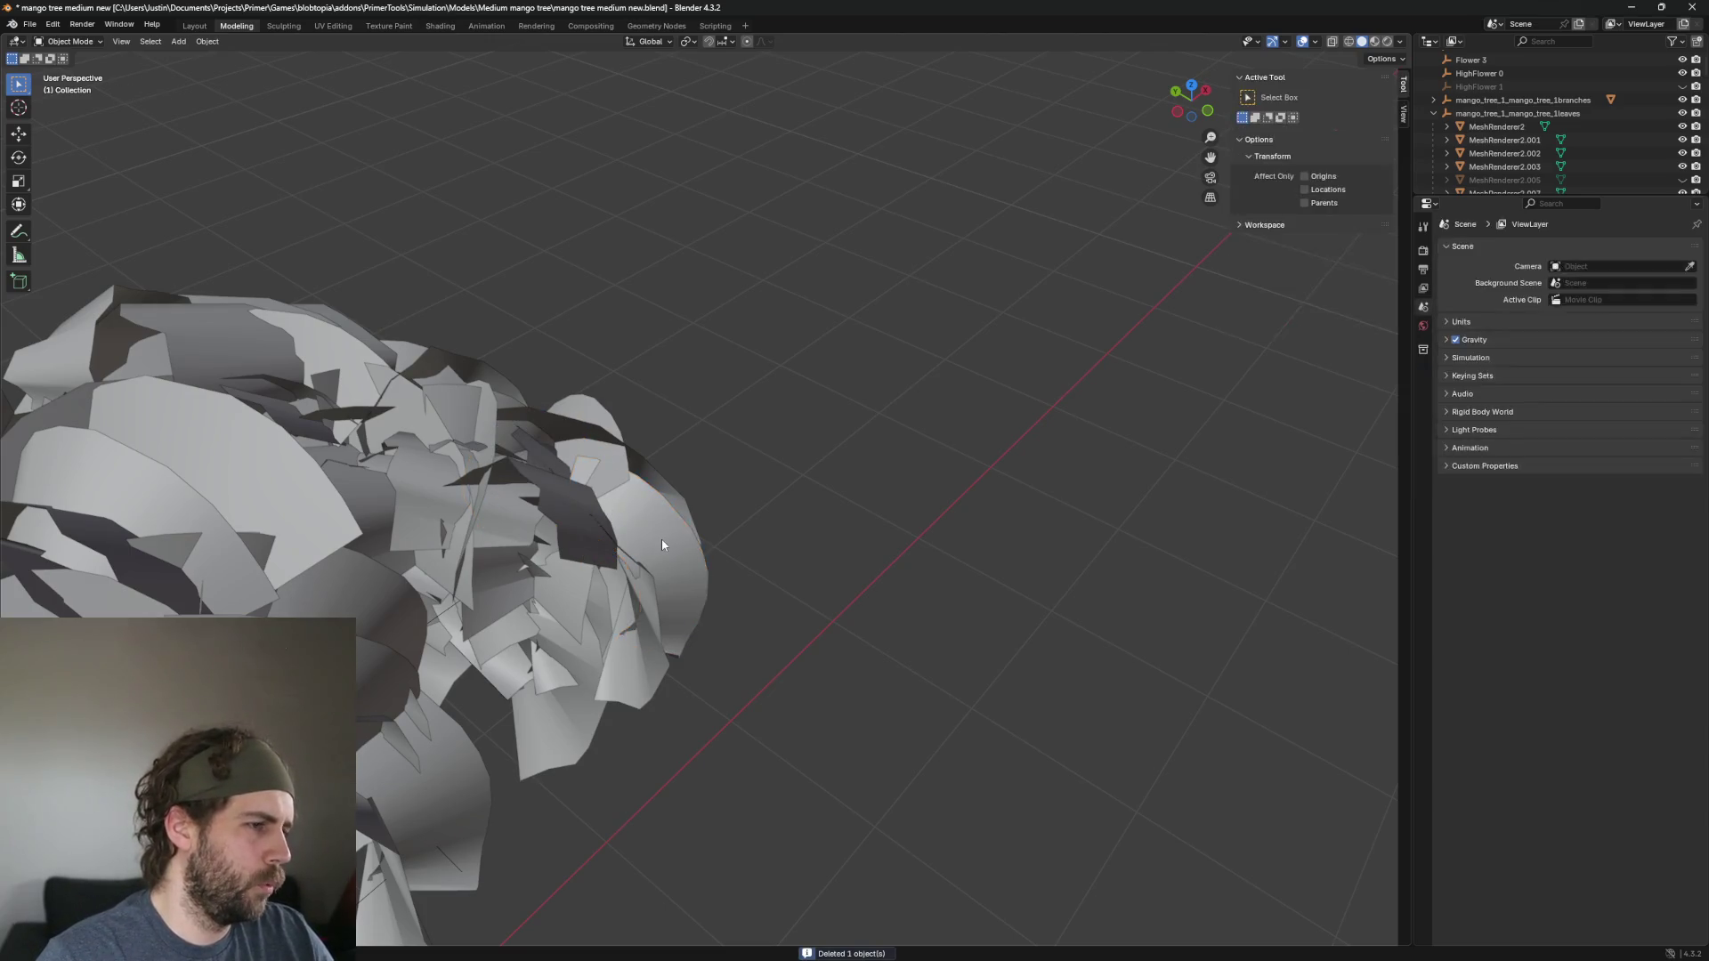
pyautogui.click(661, 540)
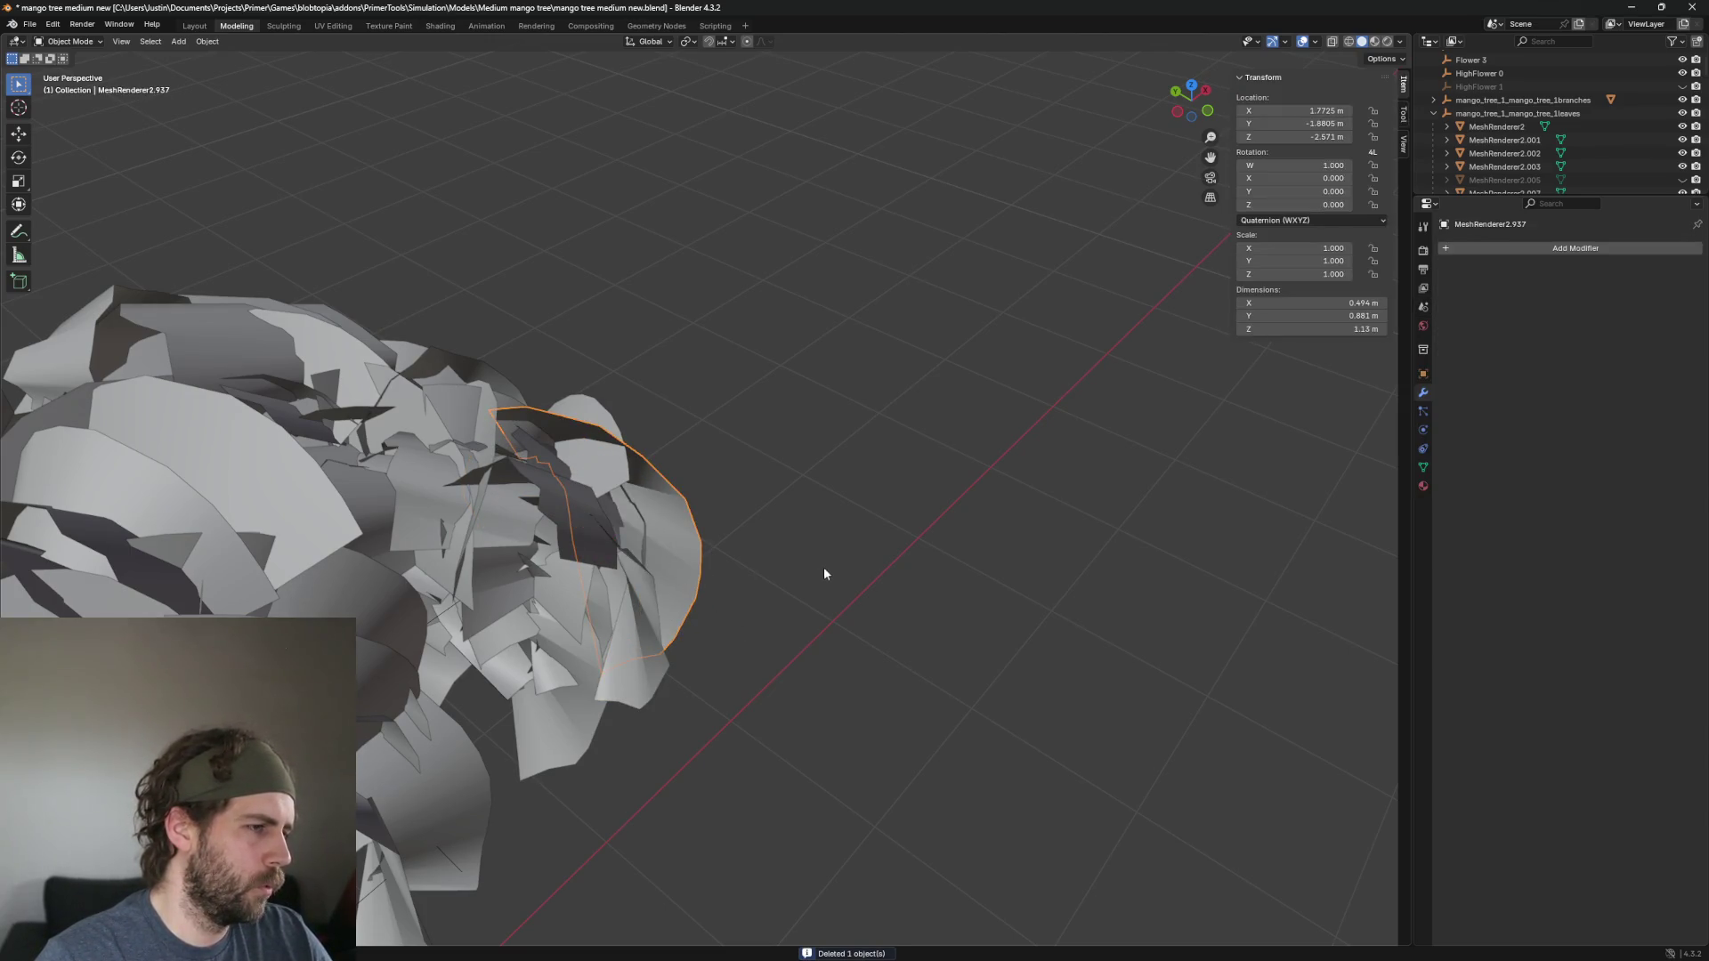
pyautogui.moveTo(824, 567)
pyautogui.mouseDown()
pyautogui.moveTo(744, 565)
pyautogui.moveTo(616, 452)
pyautogui.moveTo(772, 596)
pyautogui.mouseUp()
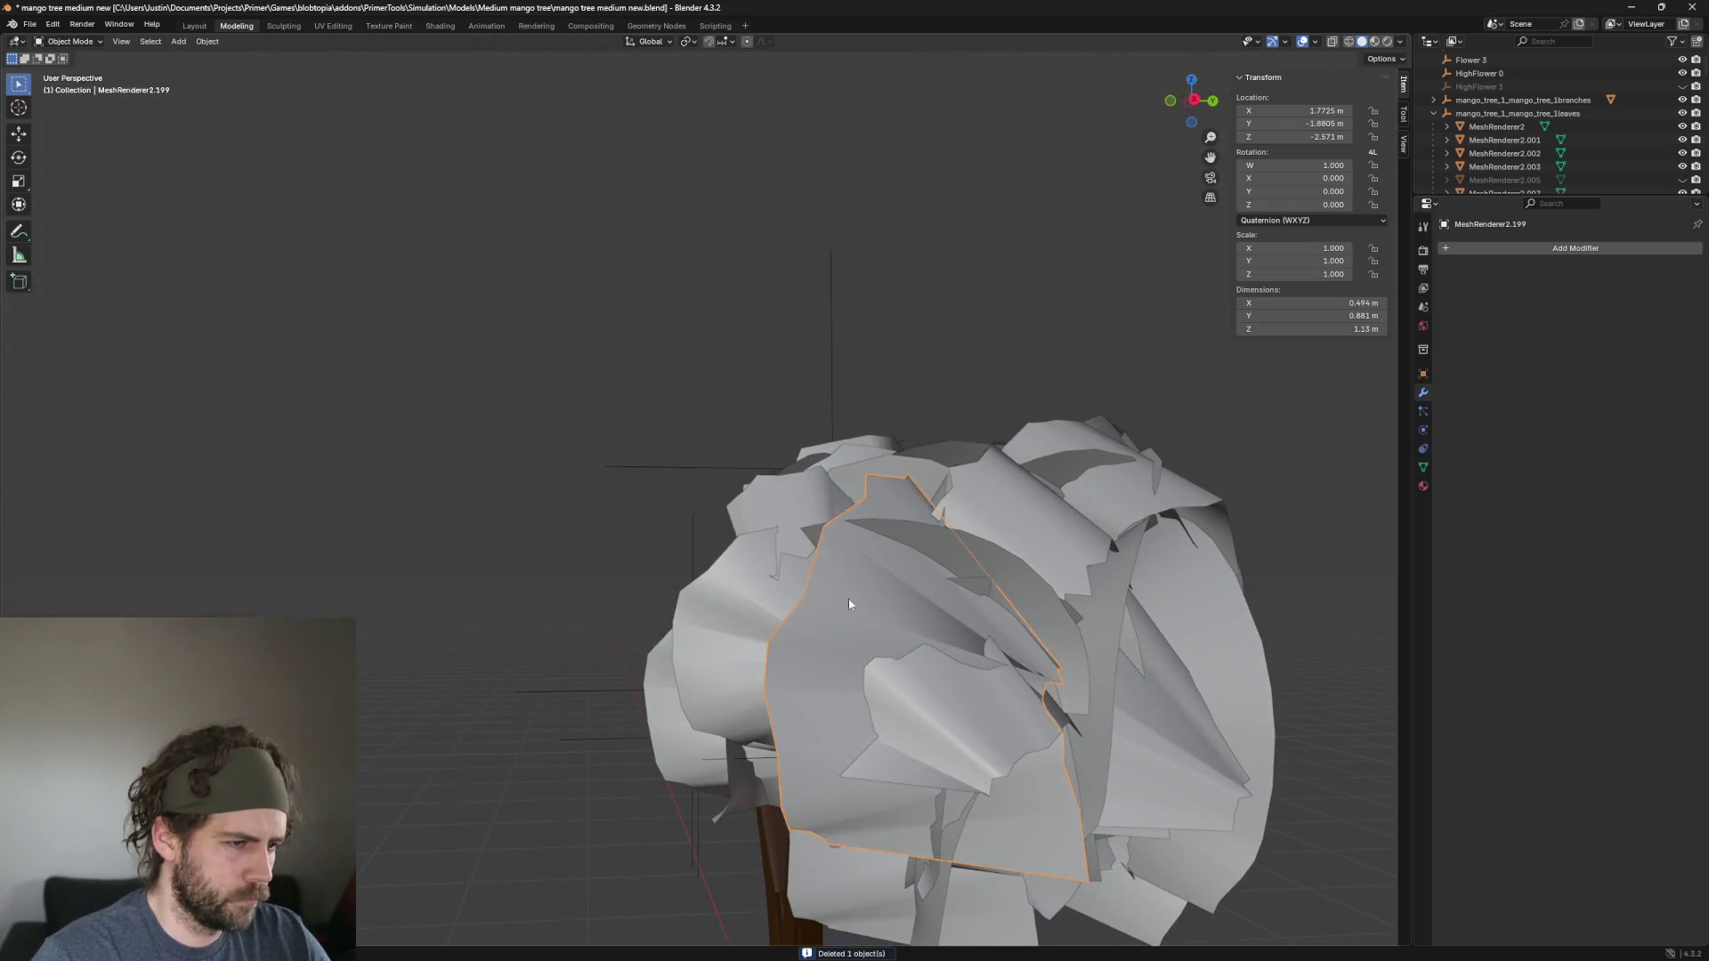
pyautogui.press('Delete')
# Delete the arc-shaped leaves and a neighbouring leaf in the crown.
pyautogui.click(932, 705)
pyautogui.click(712, 670)
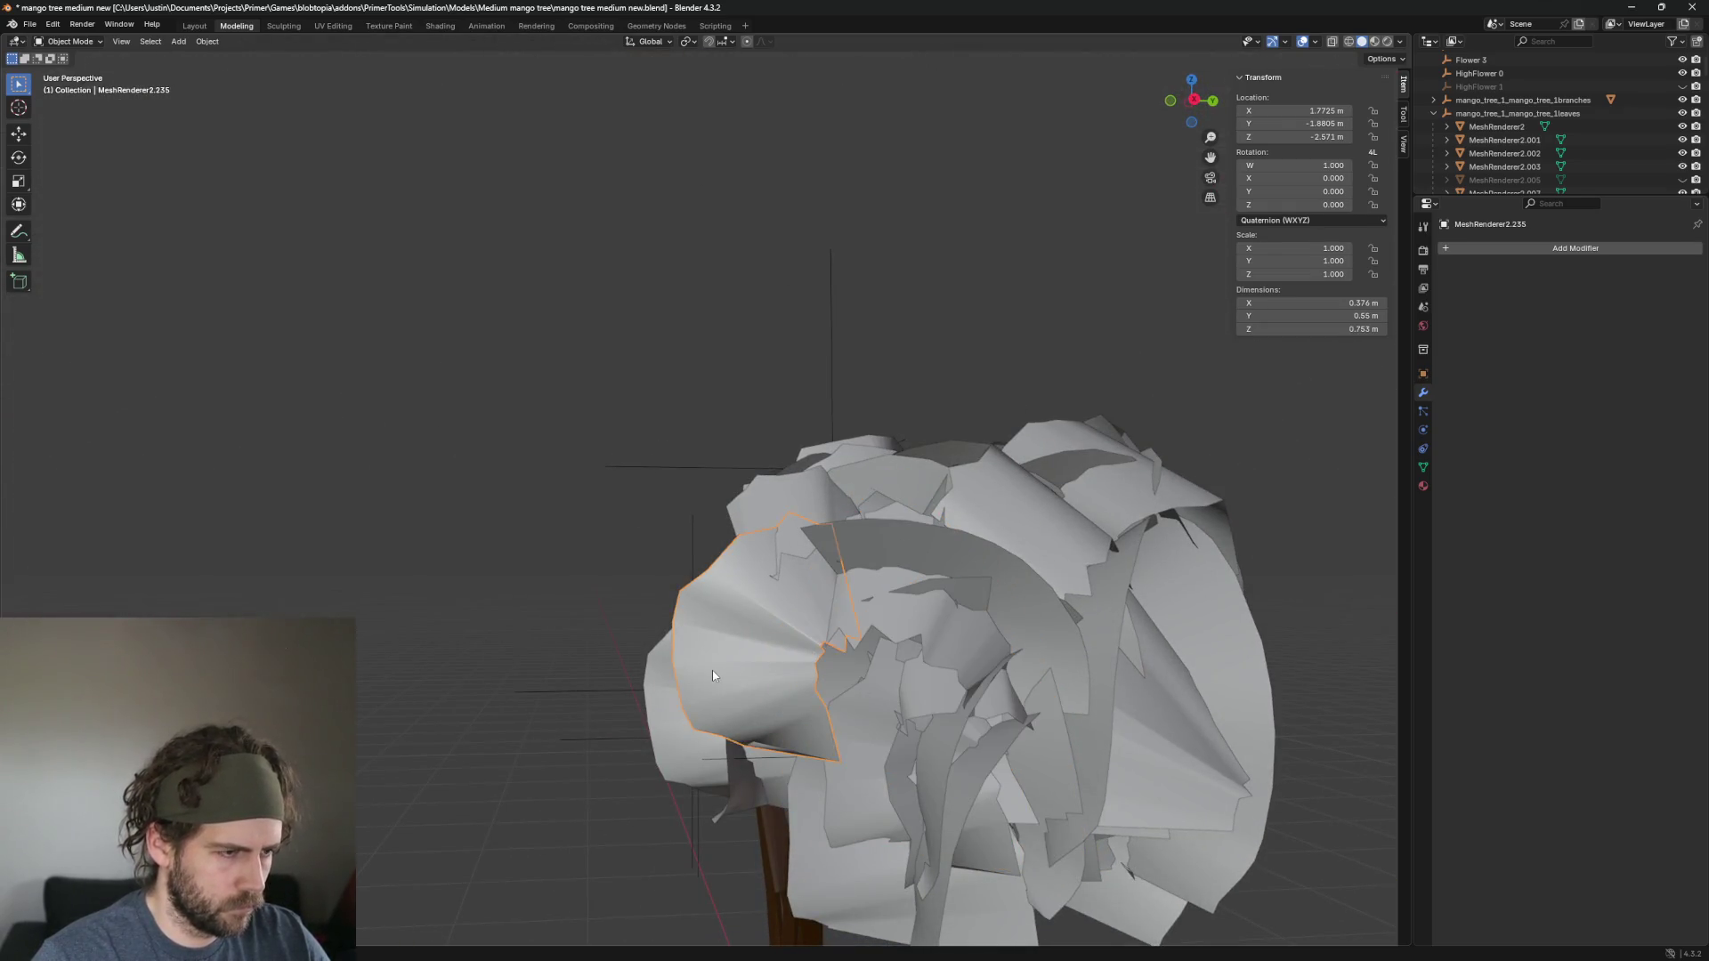
pyautogui.press('Delete')
pyautogui.click(959, 562)
pyautogui.press('Delete')
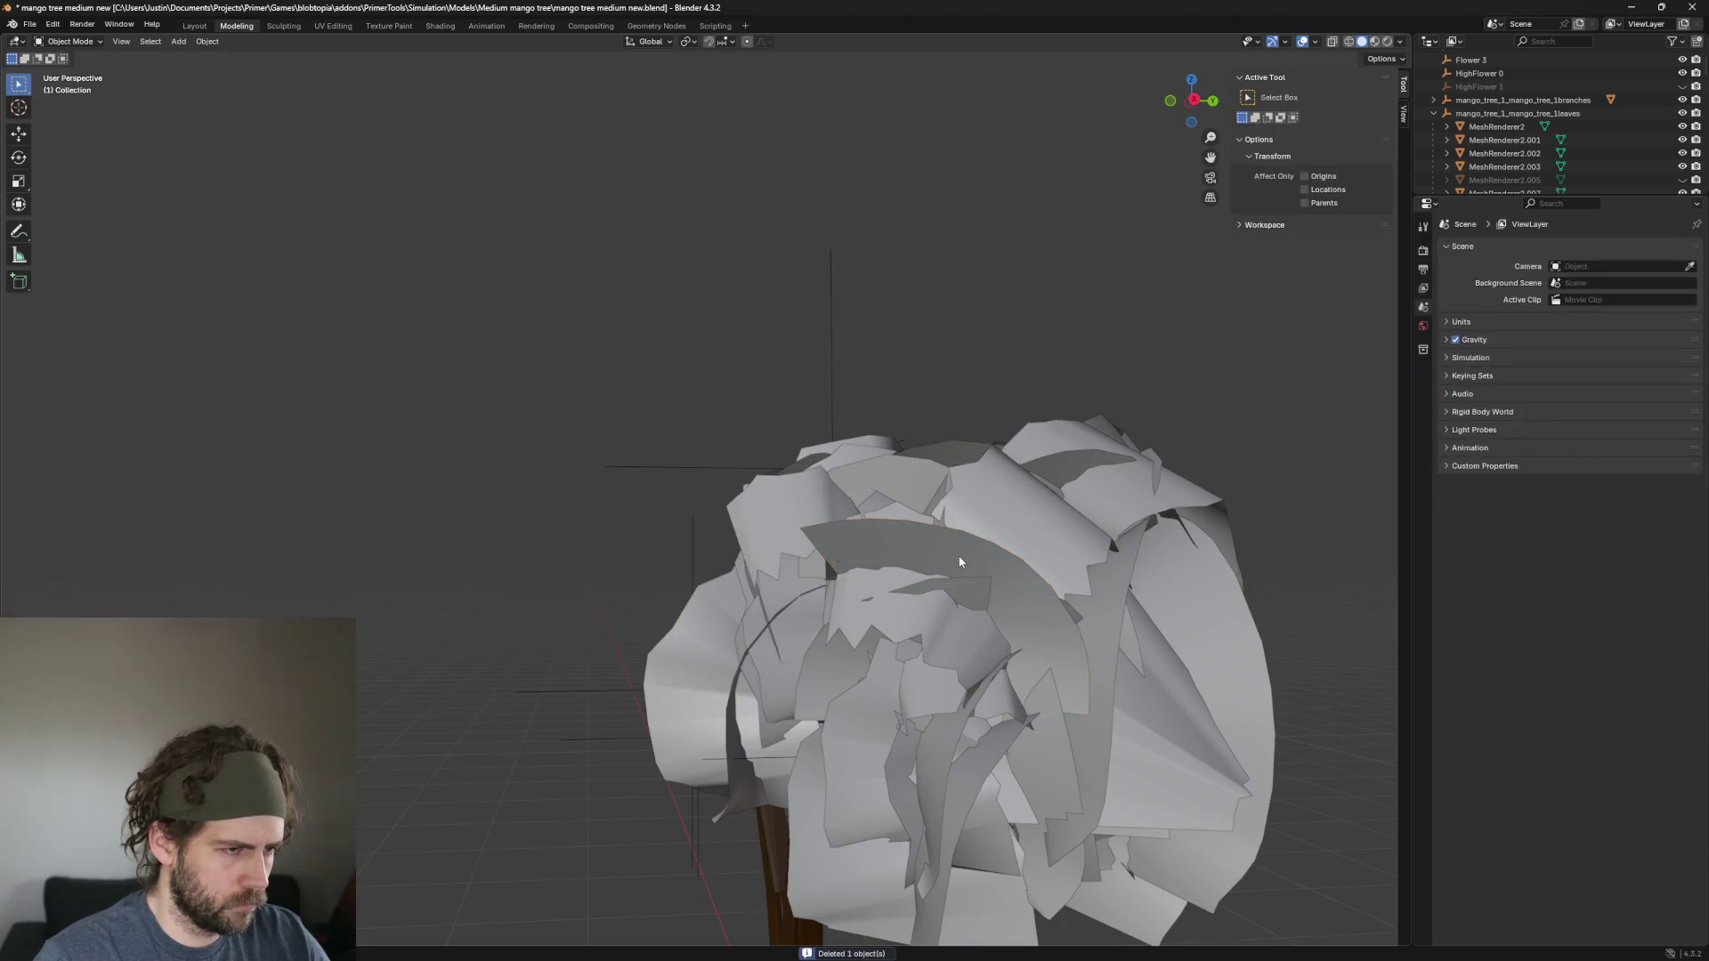
pyautogui.click(1000, 598)
pyautogui.press('Delete')
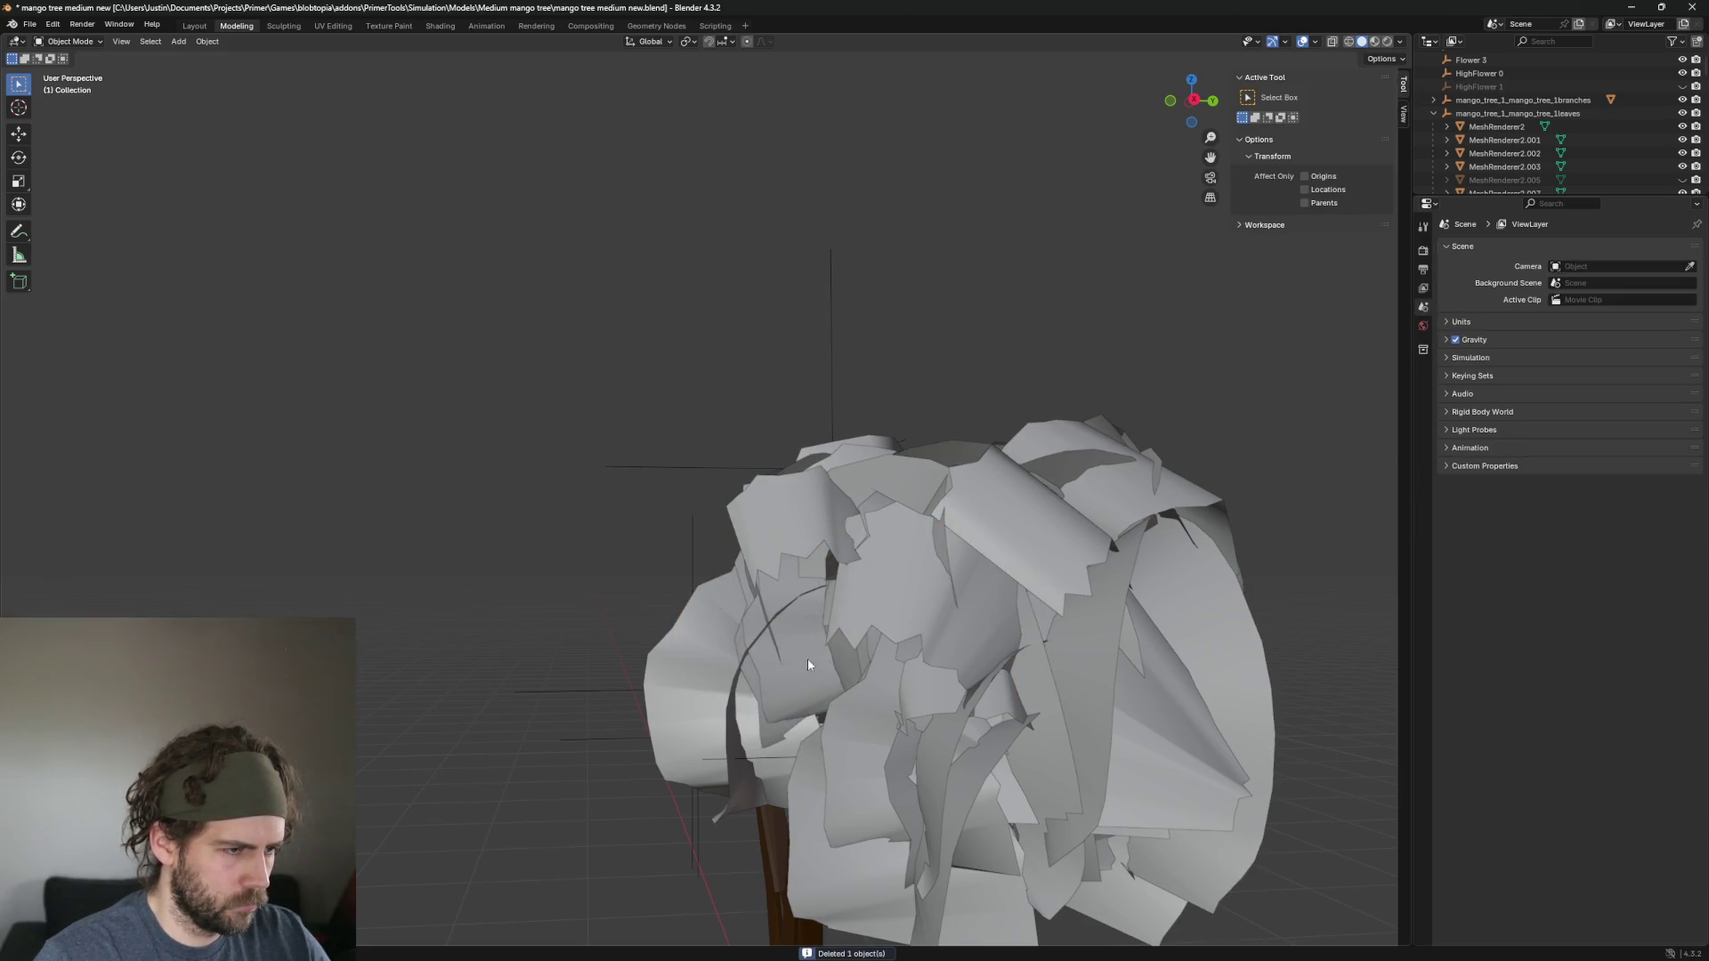
# Remove several leaves from the left side of the crown.
pyautogui.click(773, 732)
pyautogui.moveTo(819, 682)
pyautogui.mouseDown()
pyautogui.moveTo(630, 664)
pyautogui.moveTo(1065, 686)
pyautogui.moveTo(931, 732)
pyautogui.moveTo(948, 749)
pyautogui.moveTo(744, 594)
pyautogui.mouseUp()
pyautogui.click(630, 664)
pyautogui.press('Delete')
pyautogui.click(931, 731)
pyautogui.click(748, 835)
pyautogui.press('Delete')
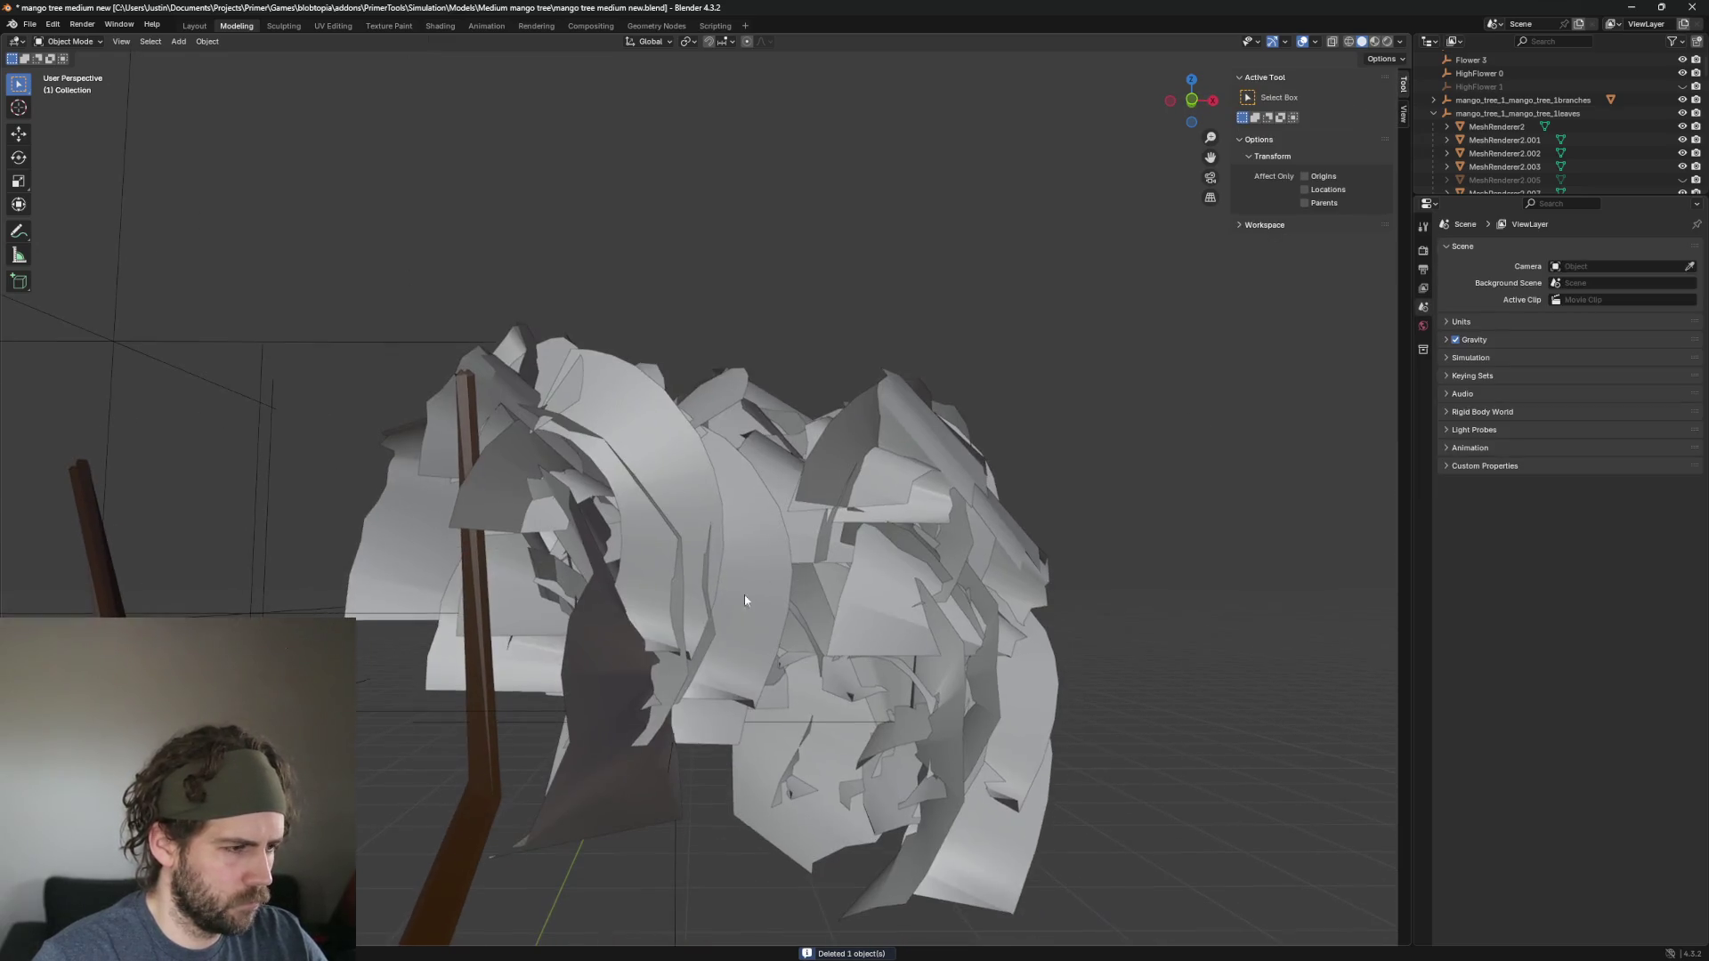
pyautogui.click(746, 756)
pyautogui.moveTo(746, 756); pyautogui.dragTo(730, 767)
pyautogui.press('Delete')
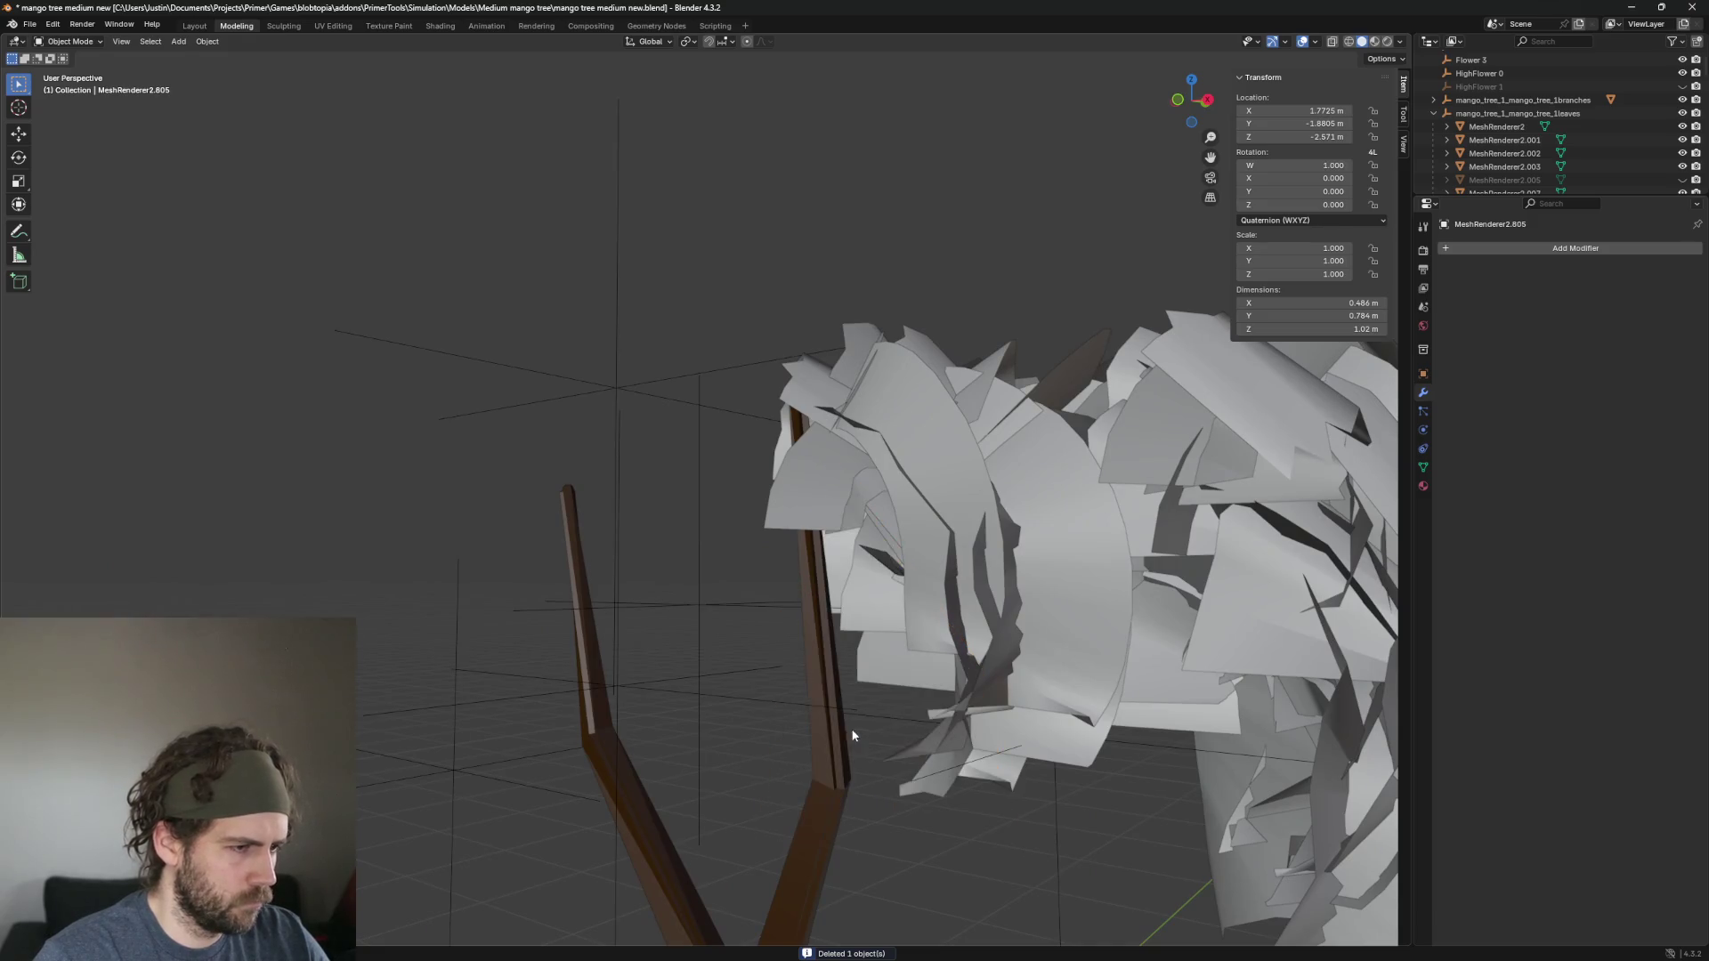
# Delete the remaining leaves in the upper and inner crown.
pyautogui.click(1059, 425)
pyautogui.moveTo(1059, 425); pyautogui.dragTo(946, 632)
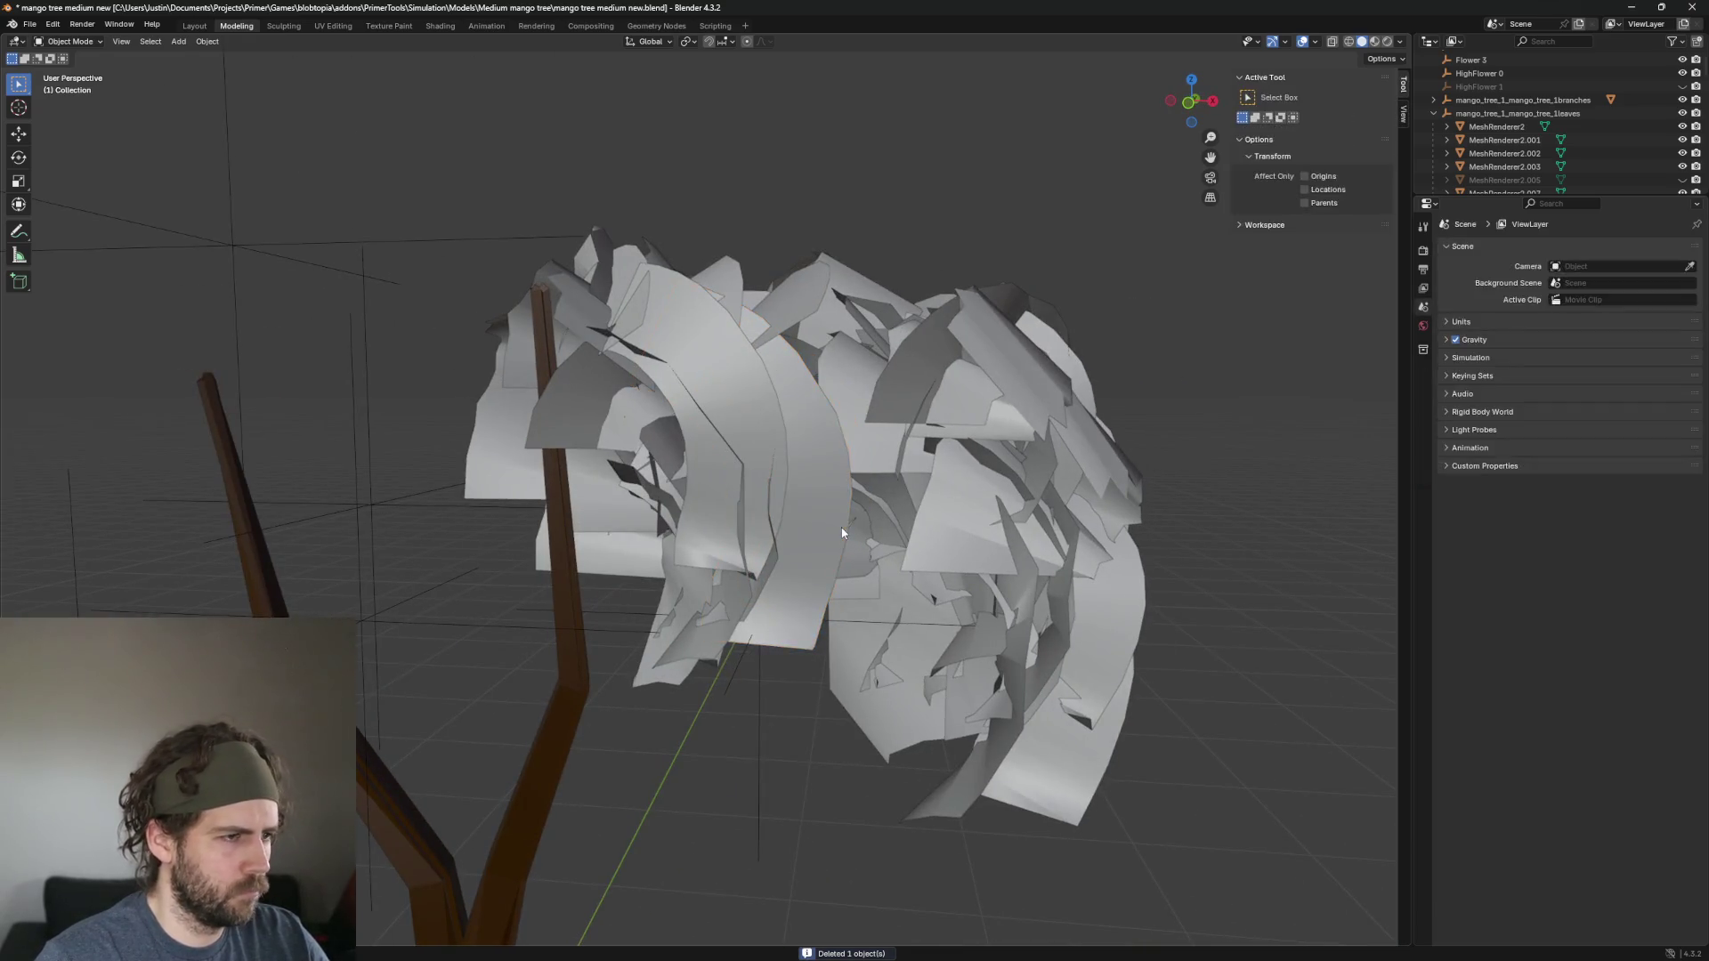
pyautogui.press('Delete')
pyautogui.click(756, 419)
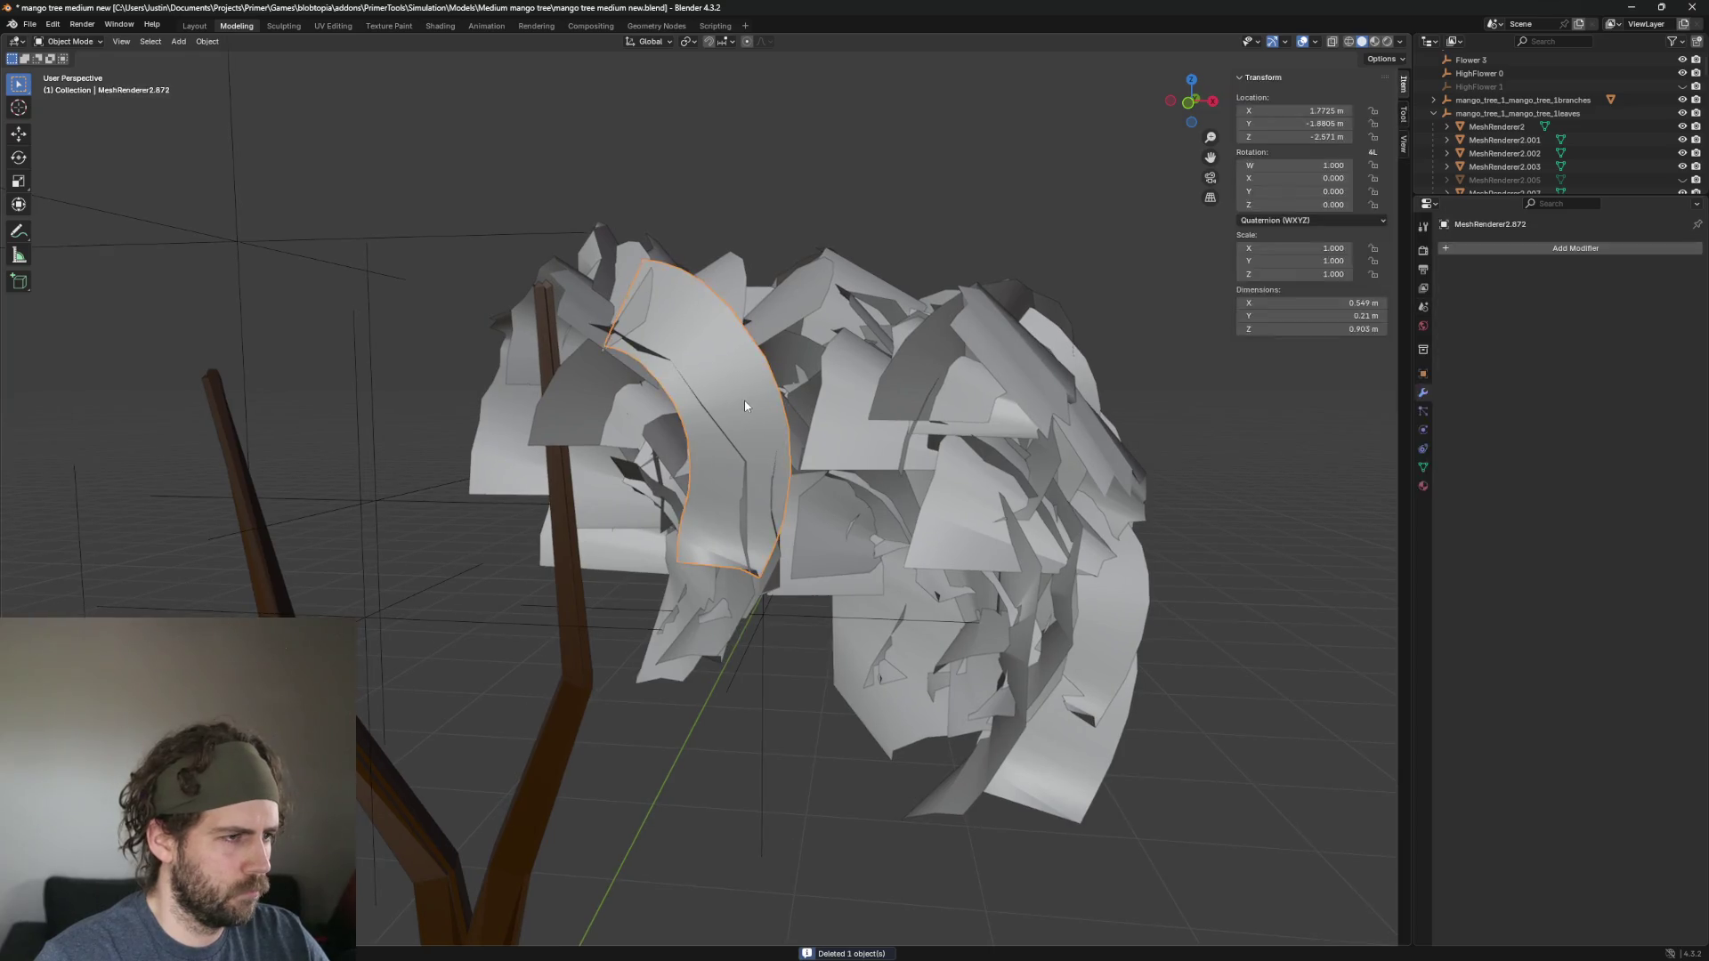
pyautogui.press('Delete')
pyautogui.moveTo(745, 398)
pyautogui.mouseDown()
pyautogui.moveTo(1002, 645)
pyautogui.moveTo(904, 488)
pyautogui.moveTo(829, 532)
pyautogui.moveTo(717, 413)
pyautogui.moveTo(703, 516)
pyautogui.mouseUp()
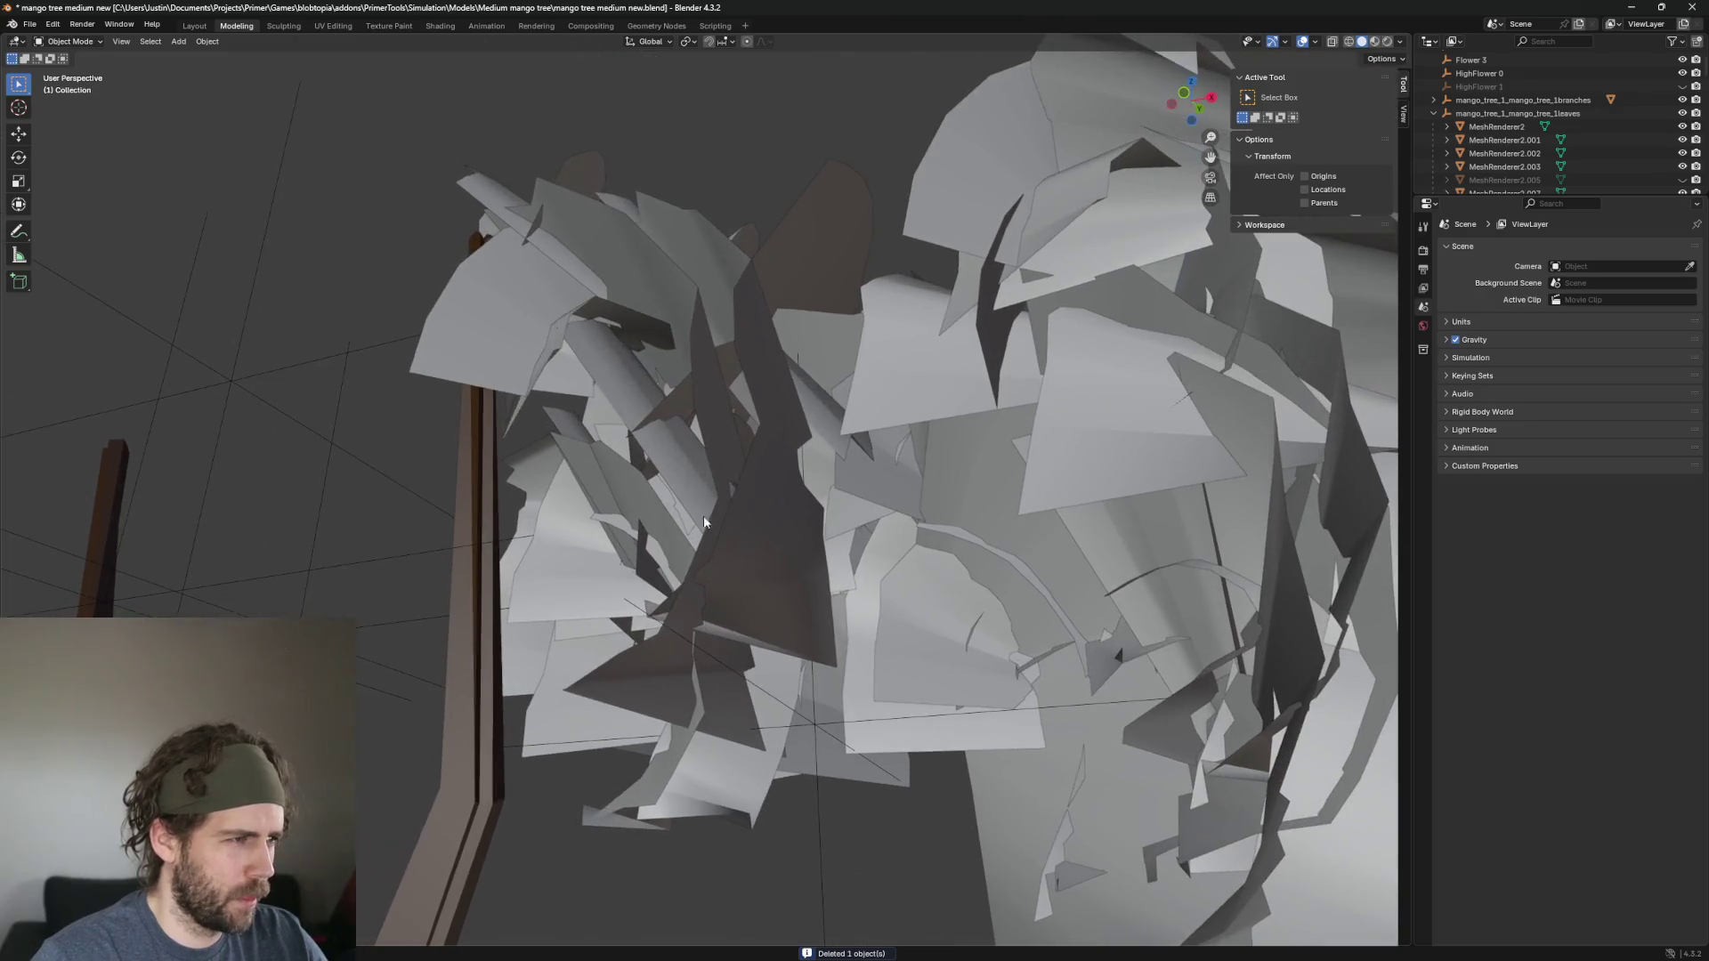
pyautogui.click(538, 319)
pyautogui.press('Delete')
pyautogui.click(539, 319)
pyautogui.moveTo(538, 319)
pyautogui.mouseDown()
pyautogui.moveTo(648, 354)
pyautogui.moveTo(627, 306)
pyautogui.moveTo(634, 538)
pyautogui.mouseUp()
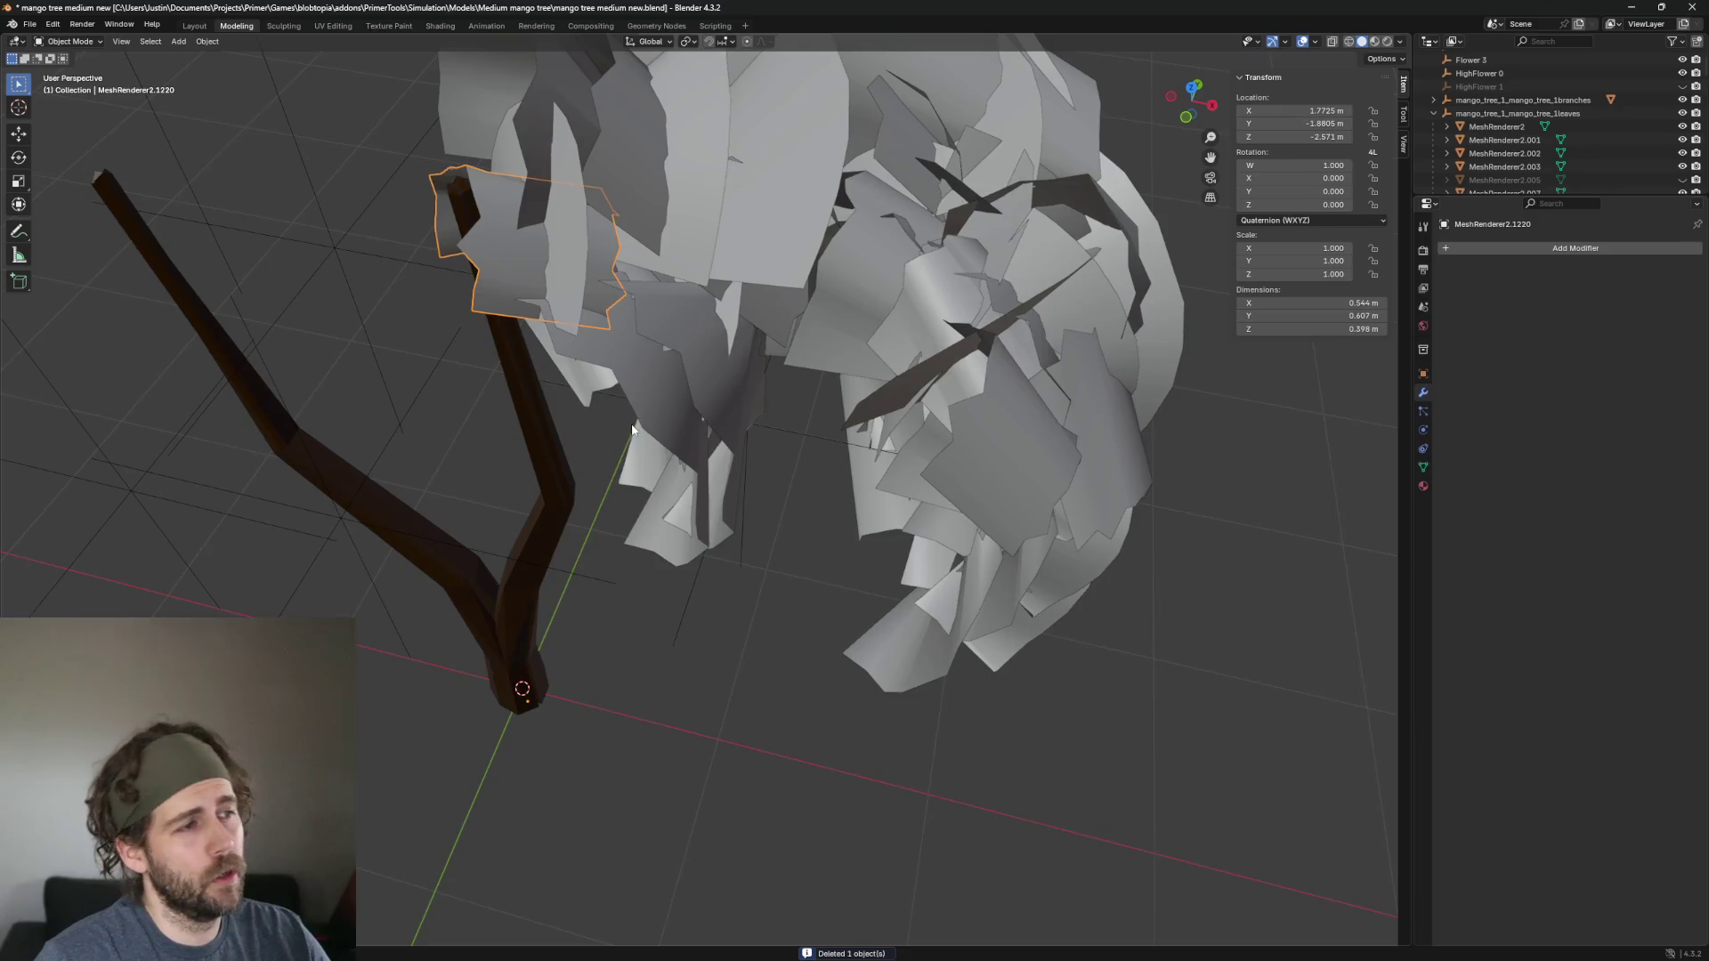
# Delete a stray leaf and the arched leaf over the trunk.
pyautogui.scroll(-5, 632, 430)
pyautogui.moveTo(680, 393); pyautogui.dragTo(664, 264)
pyautogui.press('Delete')
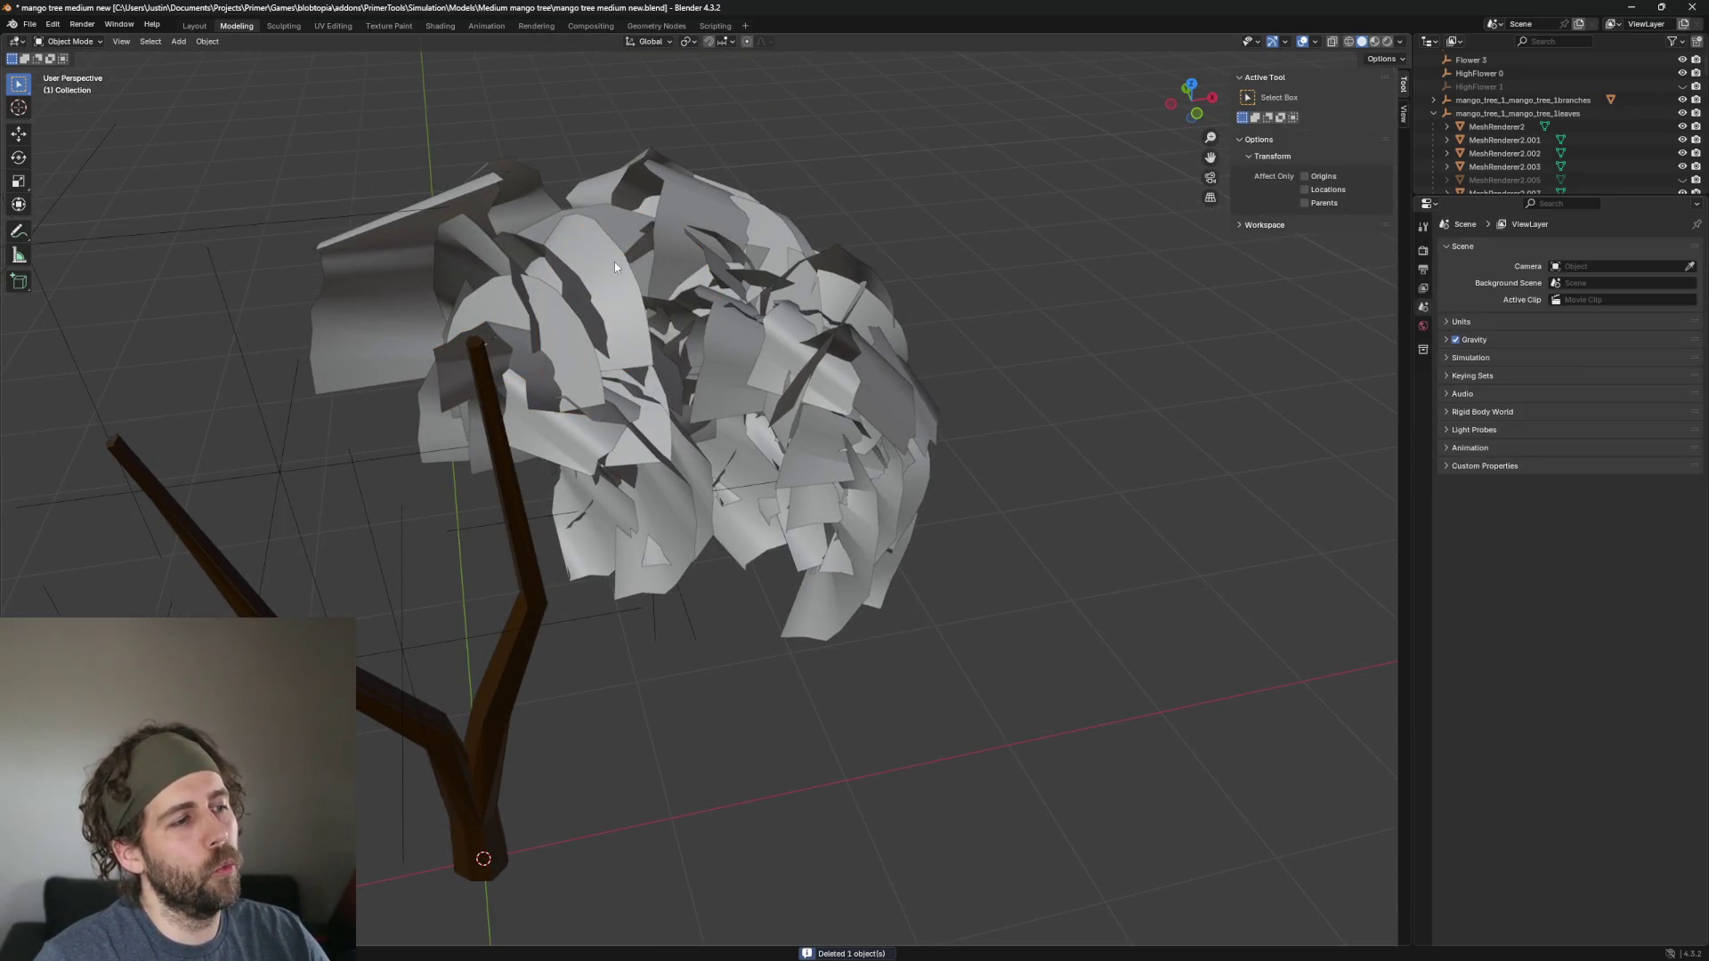
pyautogui.click(614, 265)
pyautogui.press('KP_Decimal')
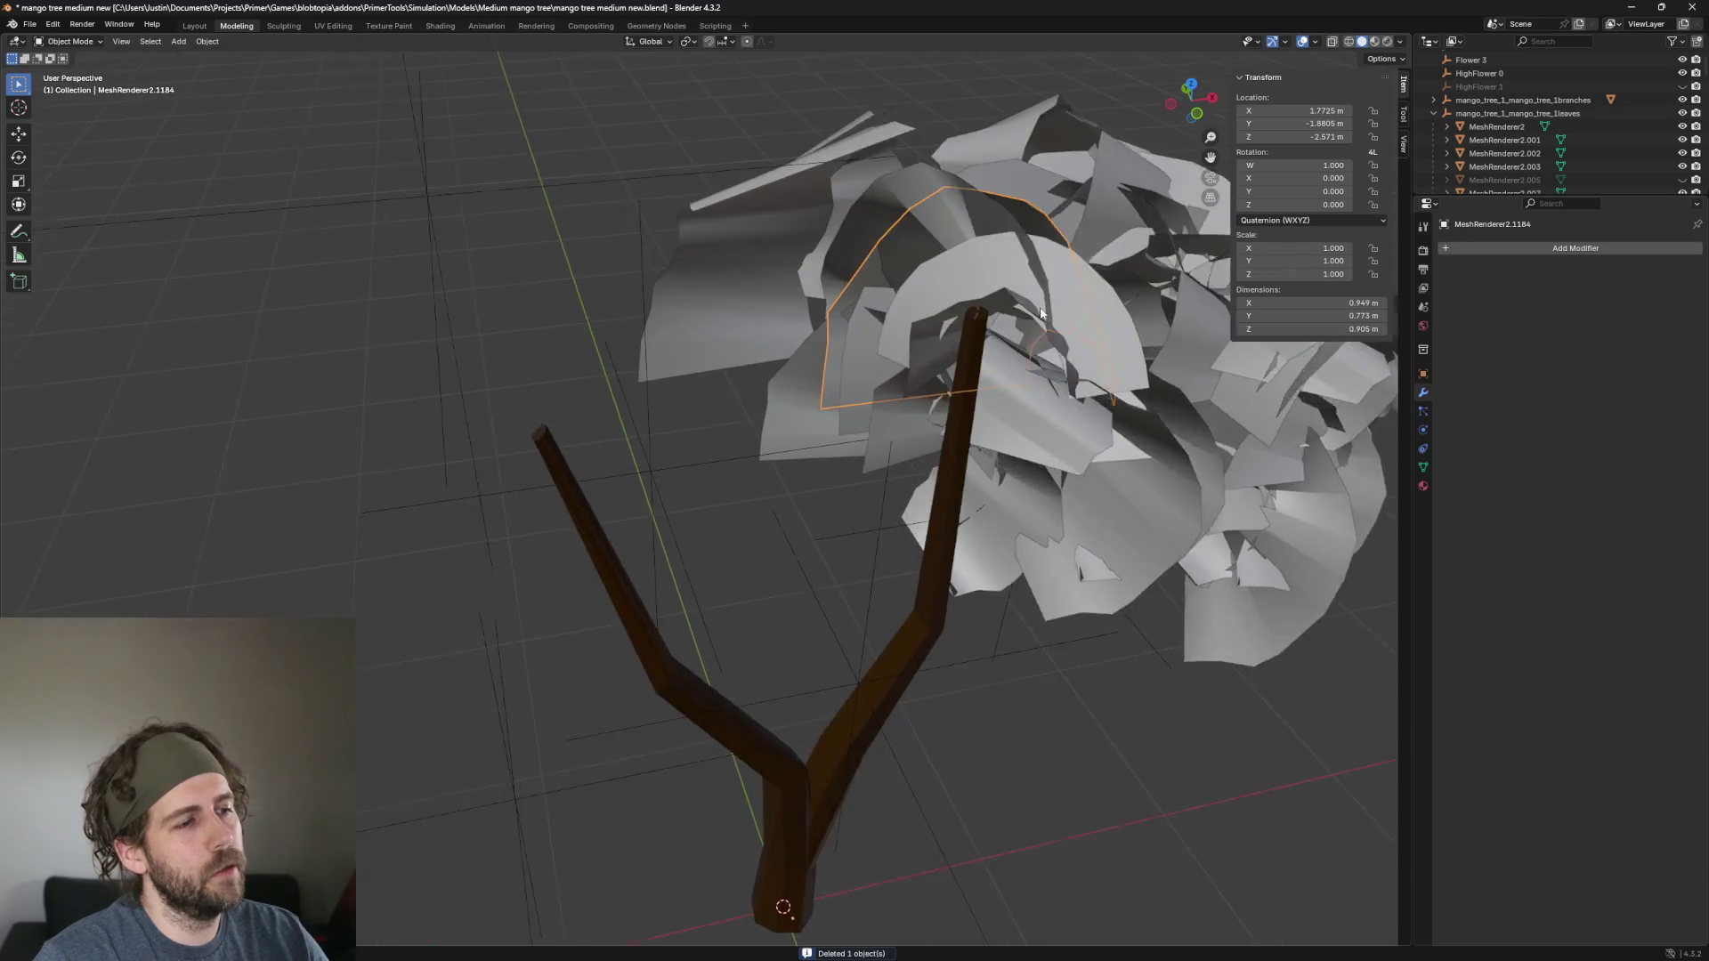
pyautogui.moveTo(1041, 312)
pyautogui.mouseDown()
pyautogui.moveTo(1116, 301)
pyautogui.moveTo(879, 377)
pyautogui.mouseUp()
pyautogui.click(880, 377)
pyautogui.press('KP_Decimal')
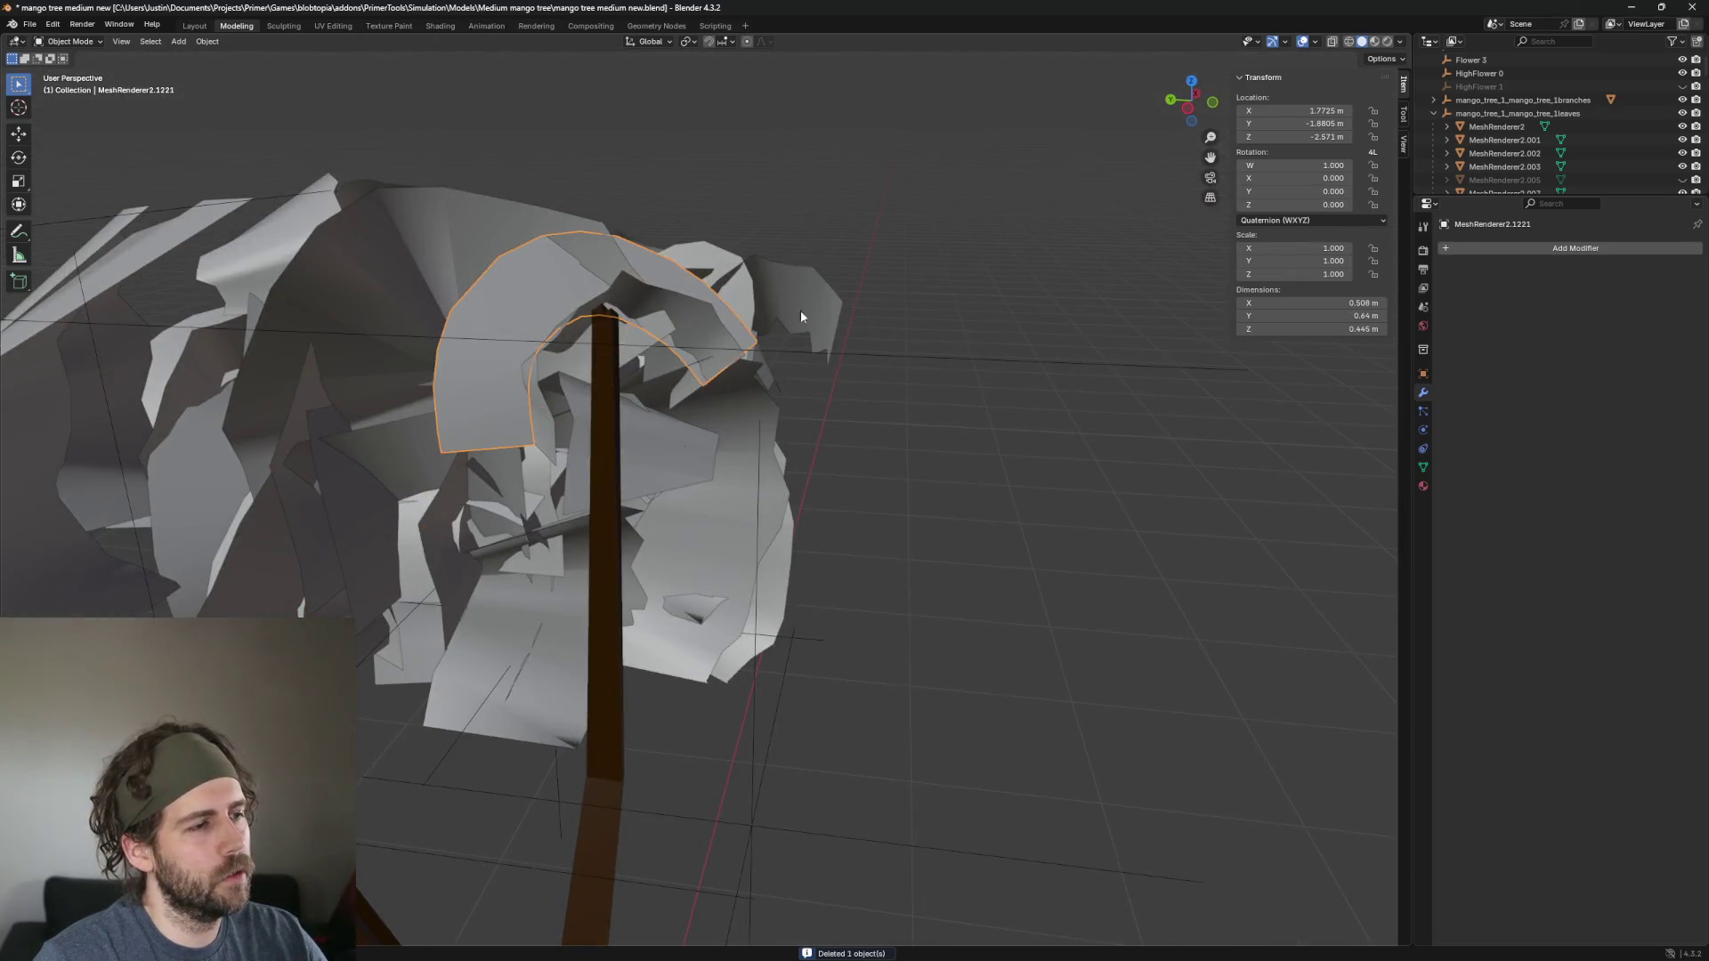
pyautogui.scroll(-3, 799, 315)
pyautogui.press('Delete')
# Pick out and inspect candidate leaves at the canopy's front.
pyautogui.click(589, 251)
pyautogui.press('KP_Decimal')
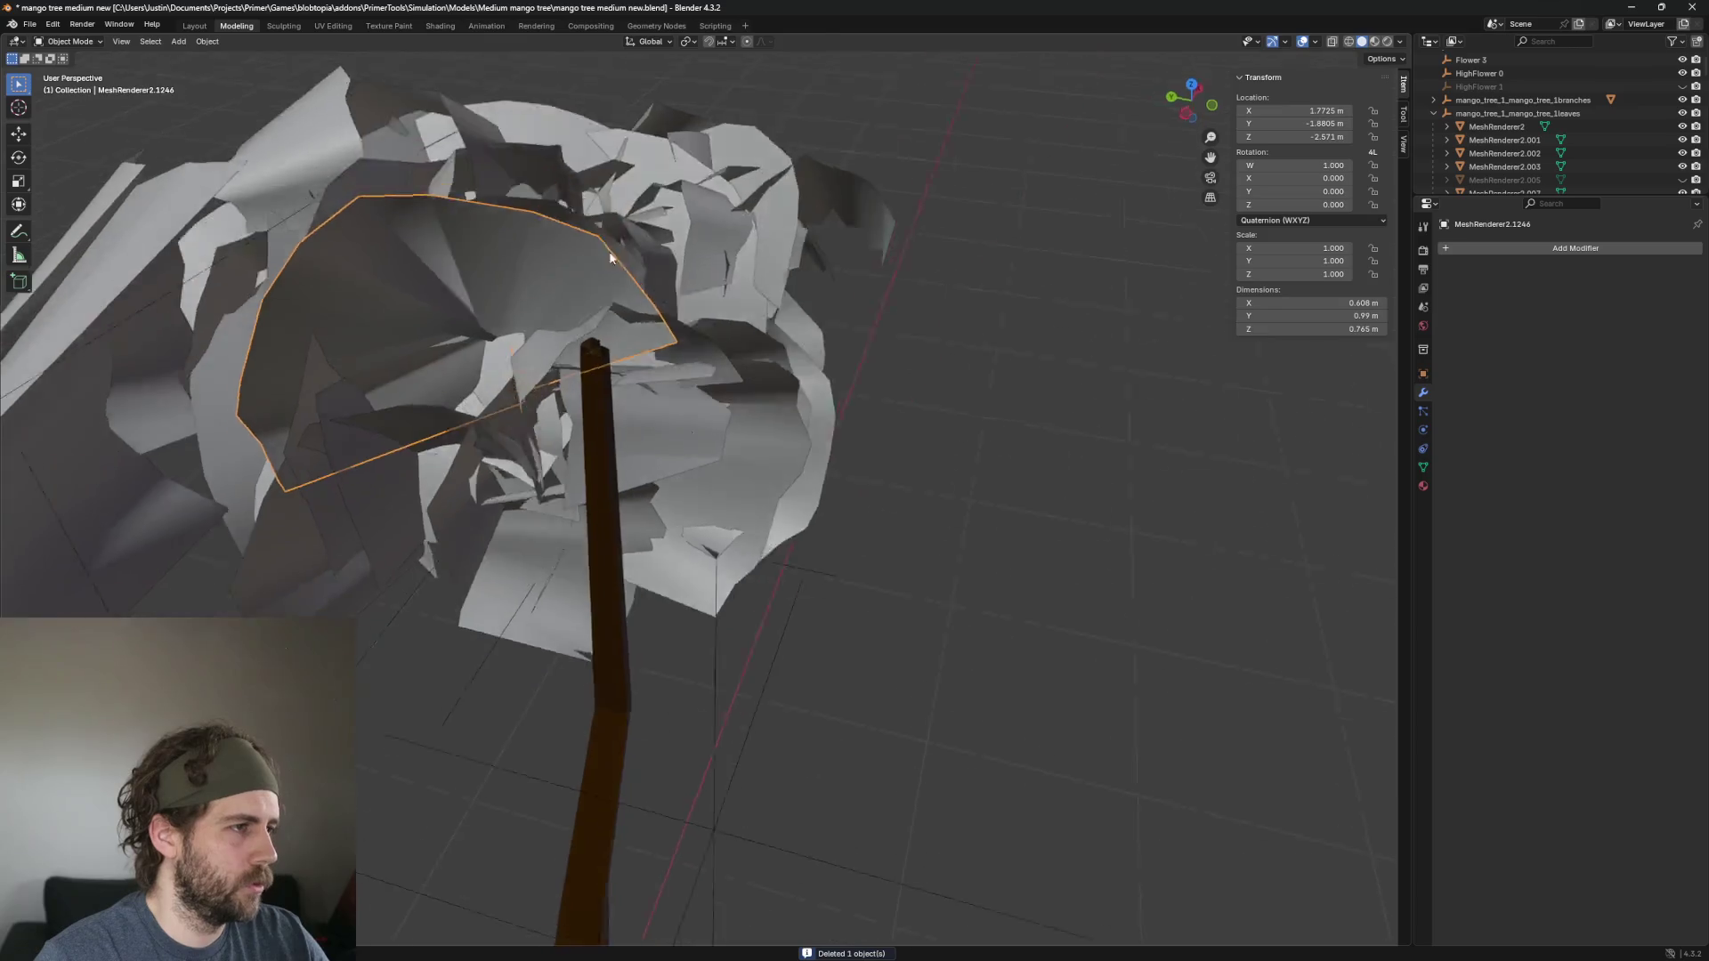
pyautogui.scroll(-3, 609, 257)
pyautogui.click(531, 226)
pyautogui.moveTo(531, 226)
pyautogui.mouseDown()
pyautogui.moveTo(626, 269)
pyautogui.moveTo(723, 216)
pyautogui.mouseUp()
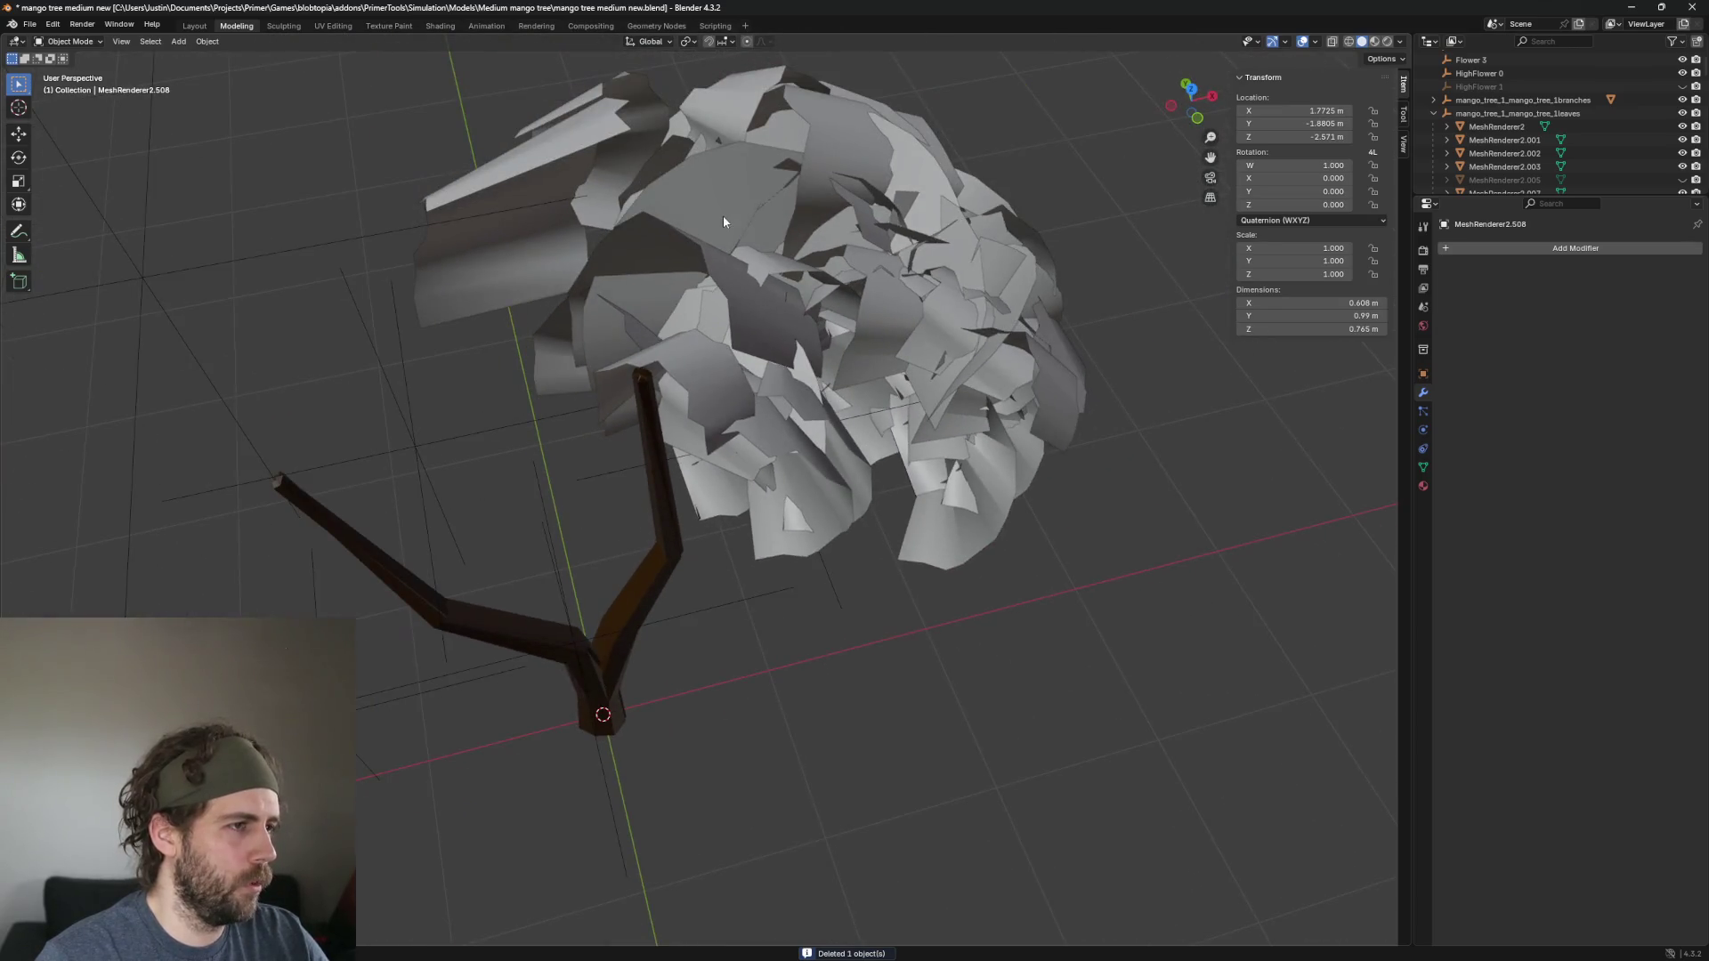
pyautogui.click(664, 239)
pyautogui.click(773, 248)
pyautogui.click(666, 253)
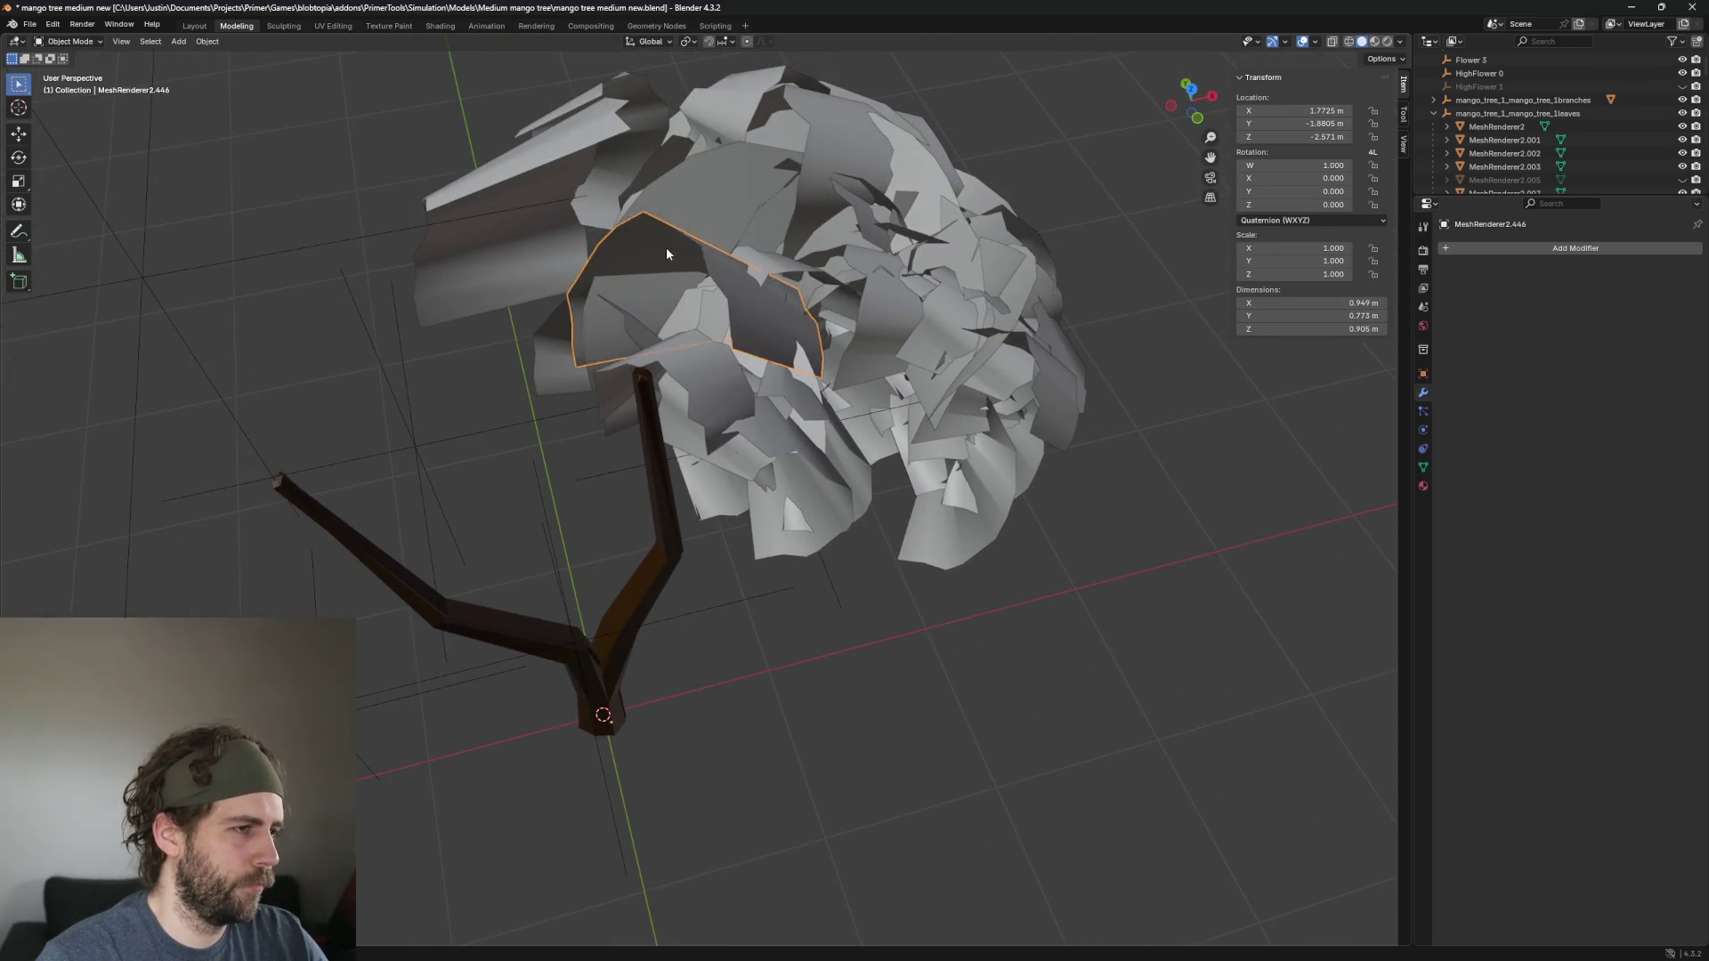
pyautogui.scroll(-2, 666, 248)
pyautogui.moveTo(666, 248)
pyautogui.mouseDown()
pyautogui.moveTo(712, 407)
pyautogui.moveTo(843, 500)
pyautogui.mouseUp()
pyautogui.scroll(3, 843, 500)
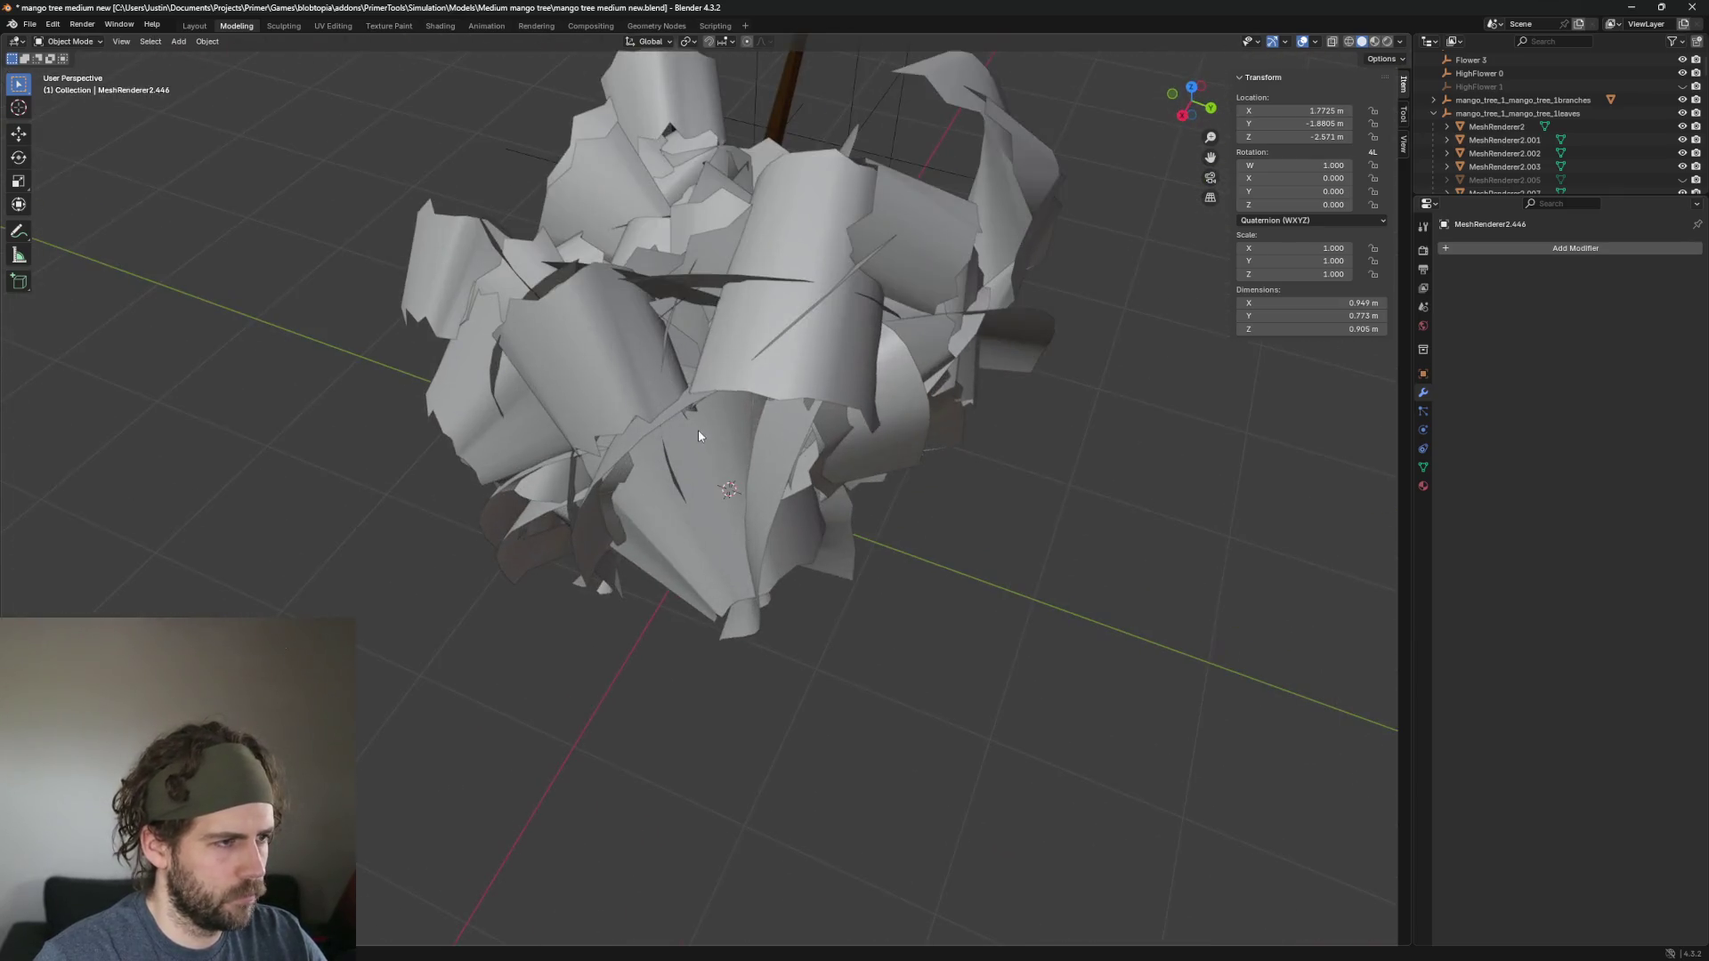
# Delete the central, upper-right and top leaves of the canopy.
pyautogui.click(809, 201)
pyautogui.press('Delete')
pyautogui.click(922, 226)
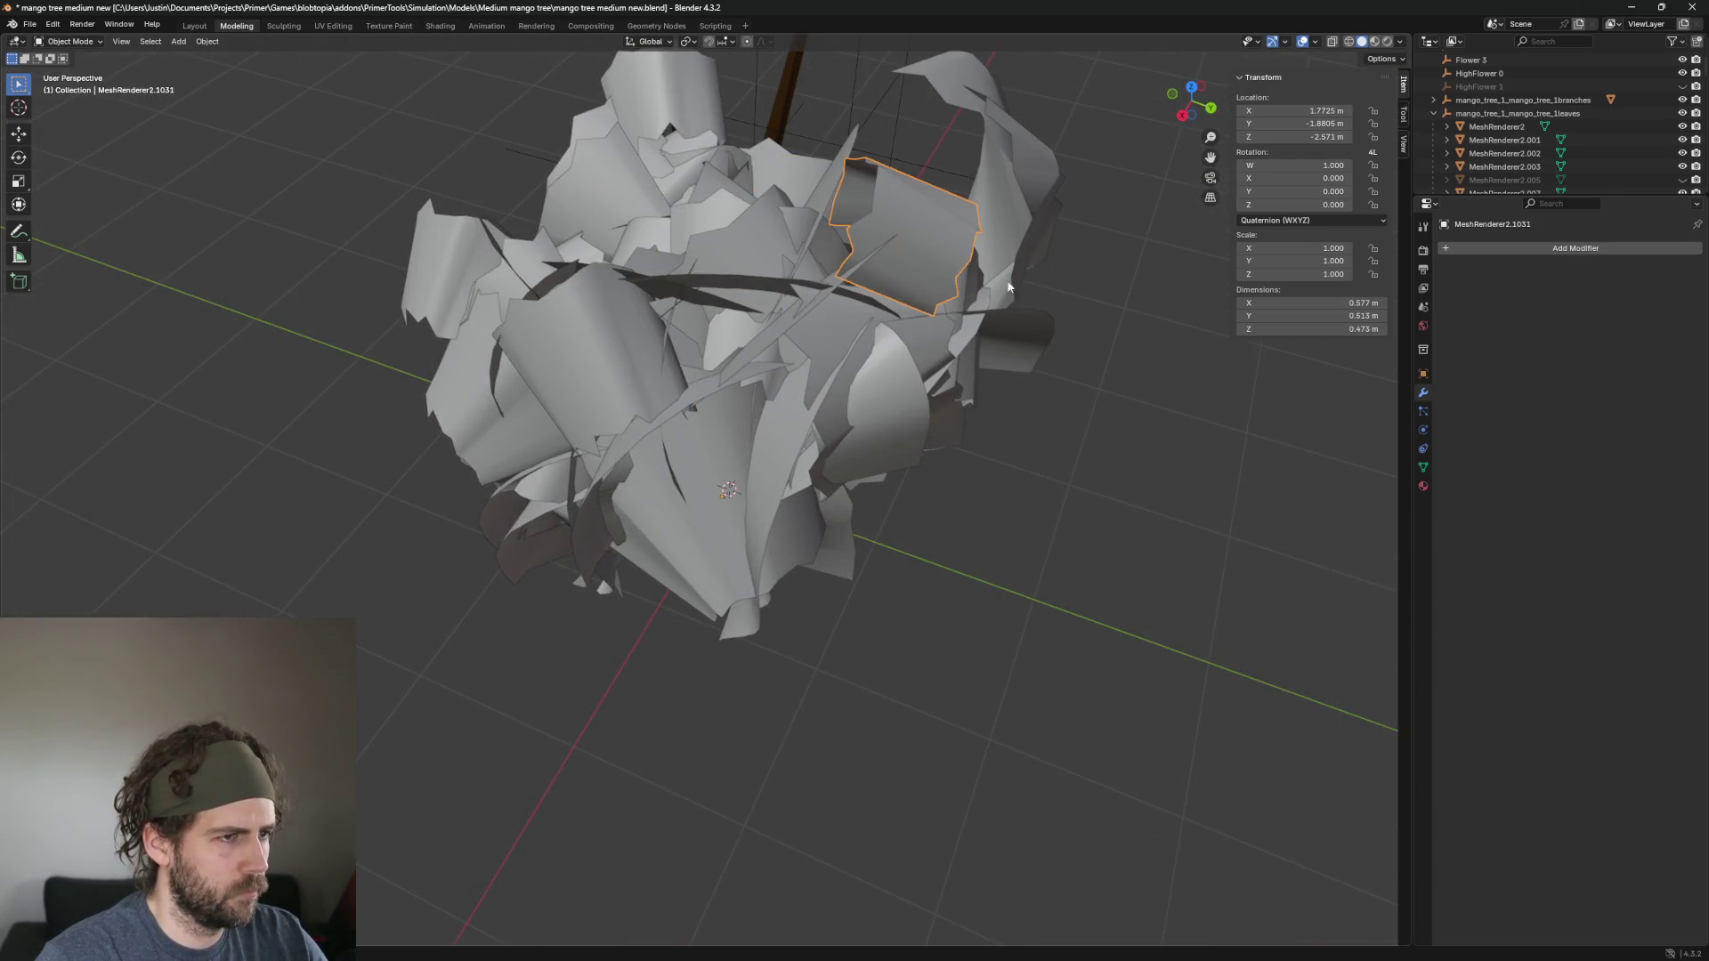
pyautogui.press('Delete')
pyautogui.click(1021, 268)
pyautogui.moveTo(1021, 269)
pyautogui.mouseDown()
pyautogui.moveTo(927, 351)
pyautogui.moveTo(809, 397)
pyautogui.mouseUp()
pyautogui.scroll(3, 819, 419)
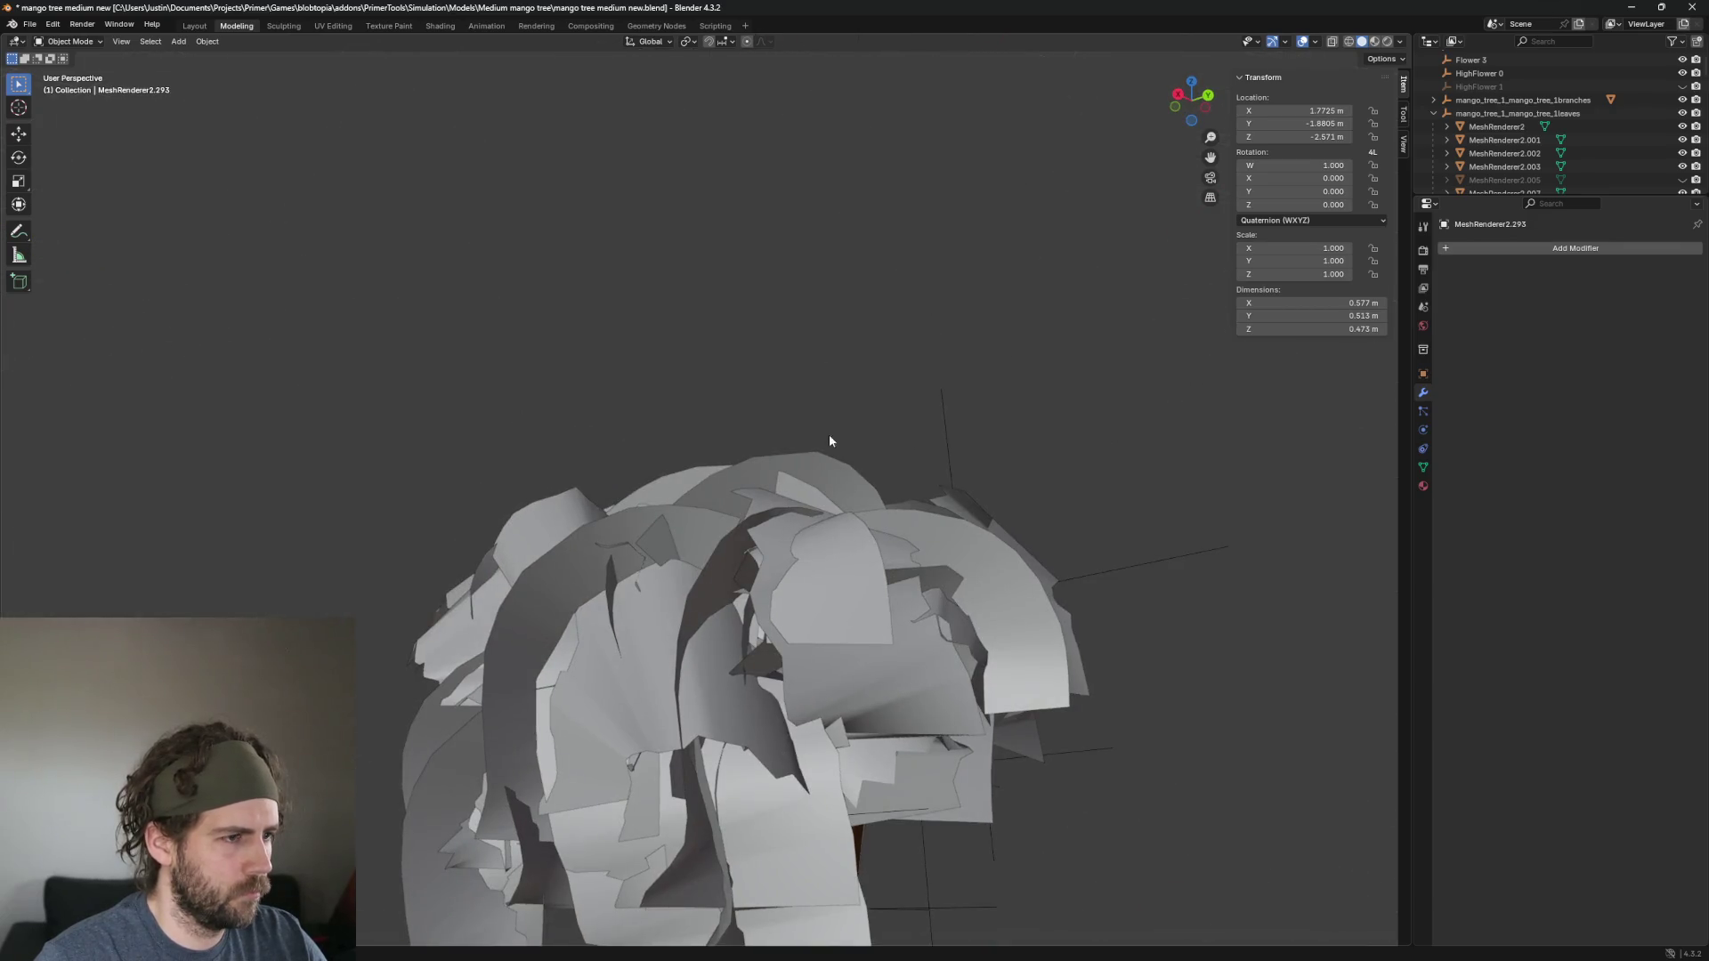
pyautogui.press('Delete')
# Delete one leaf on the left and one on the right of the canopy.
pyautogui.click(560, 565)
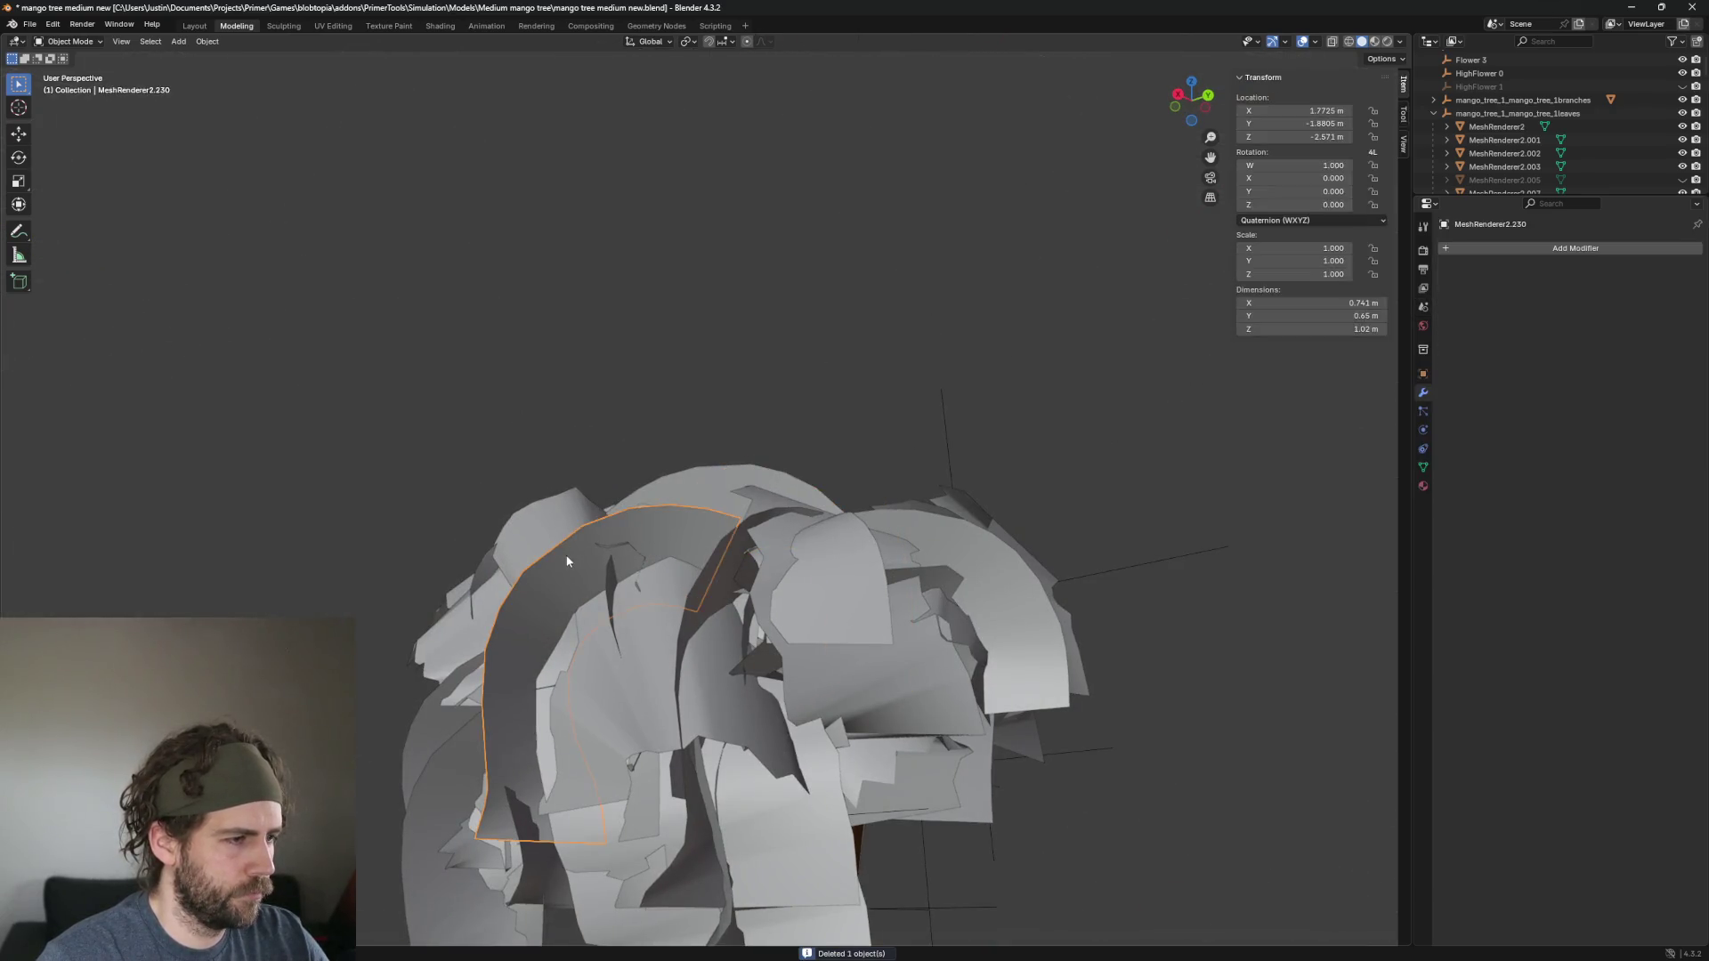
pyautogui.press('Delete')
pyautogui.click(979, 547)
pyautogui.press('Delete')
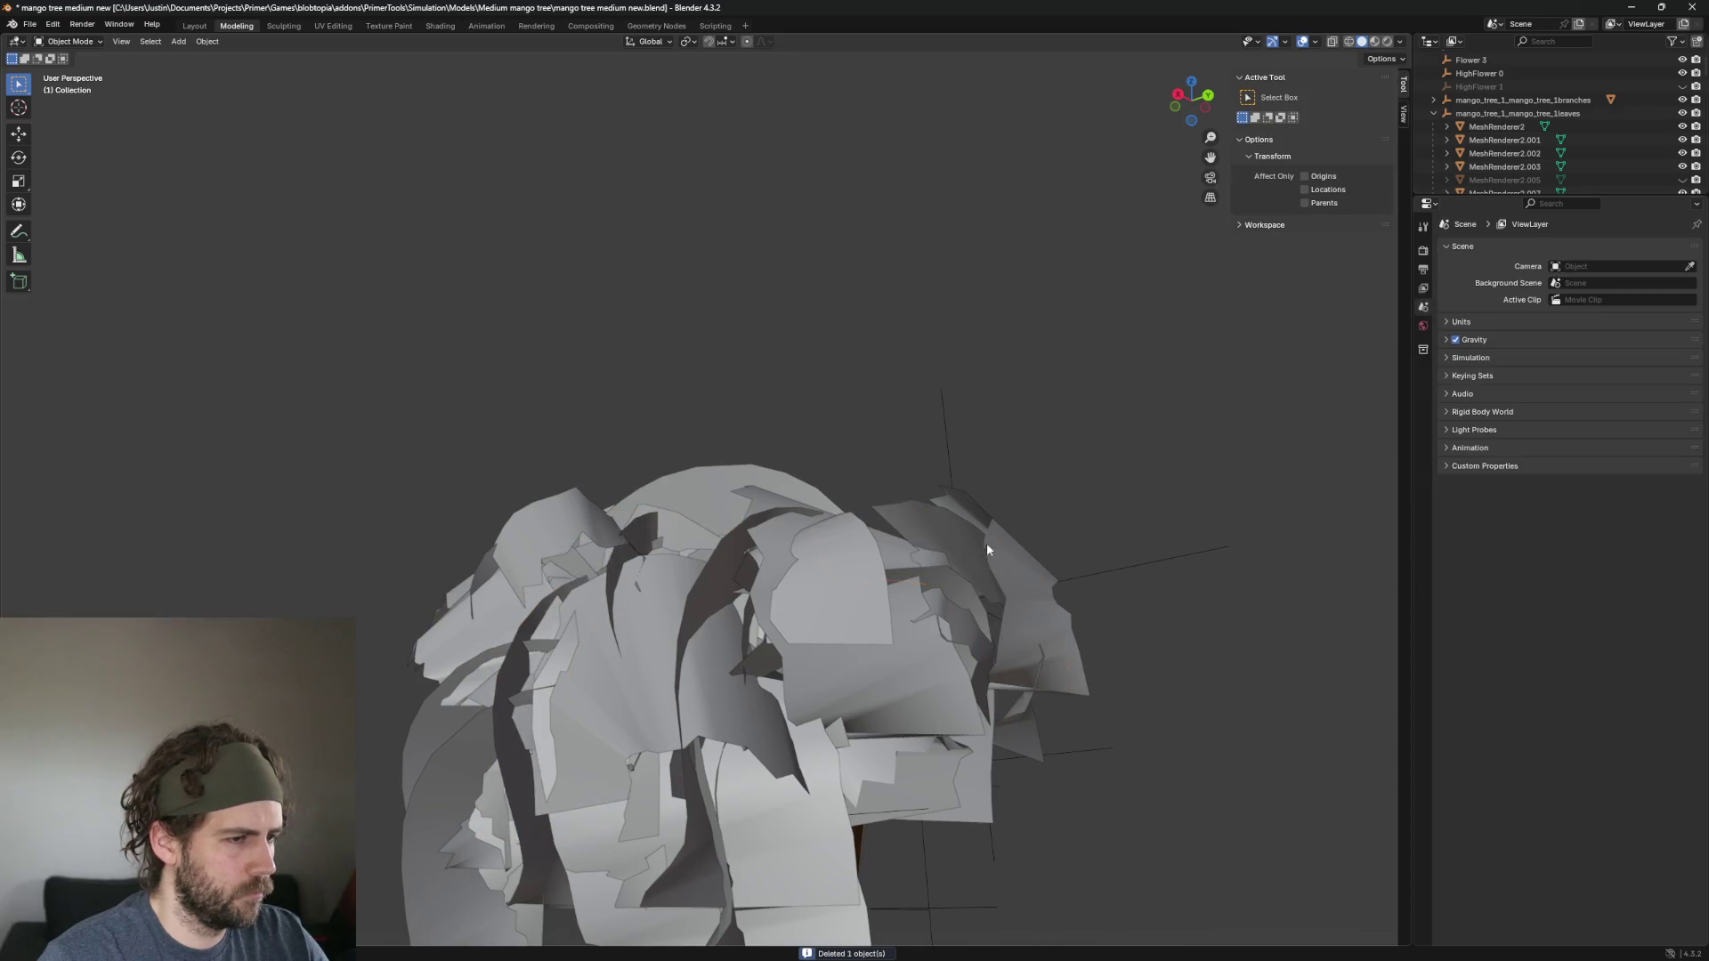
pyautogui.click(676, 590)
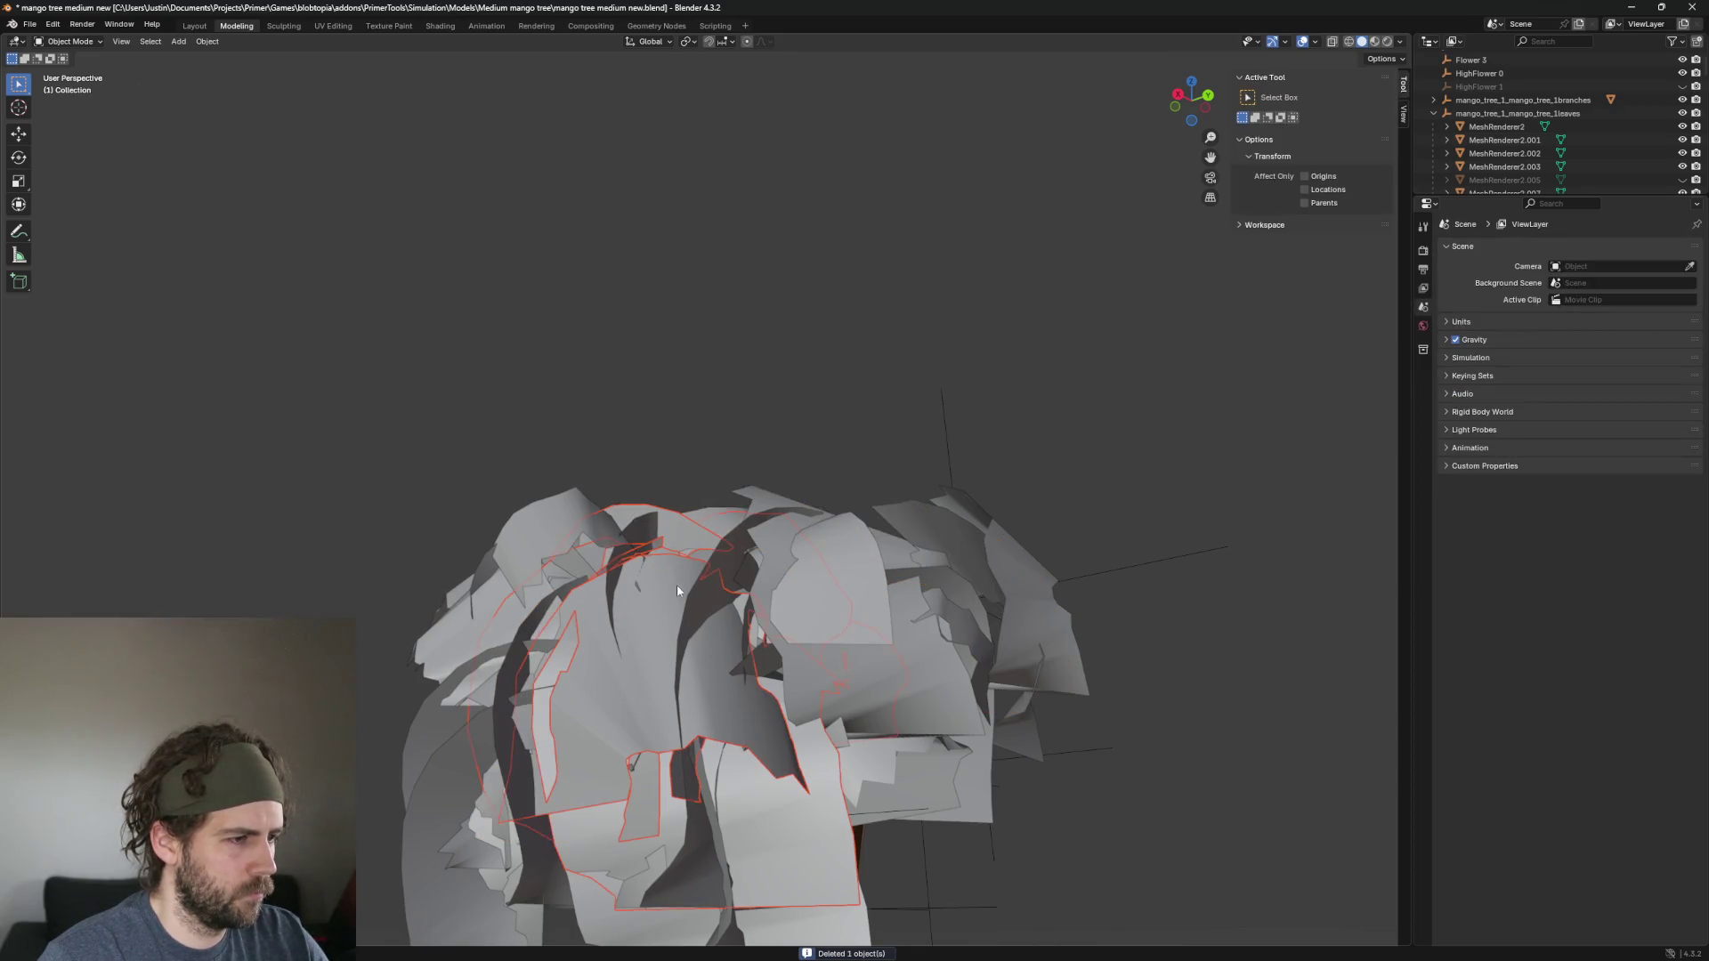
# Delete a leaf on the right side, undoing and redoing the deletion.
pyautogui.click(867, 585)
pyautogui.scroll(-4, 986, 685)
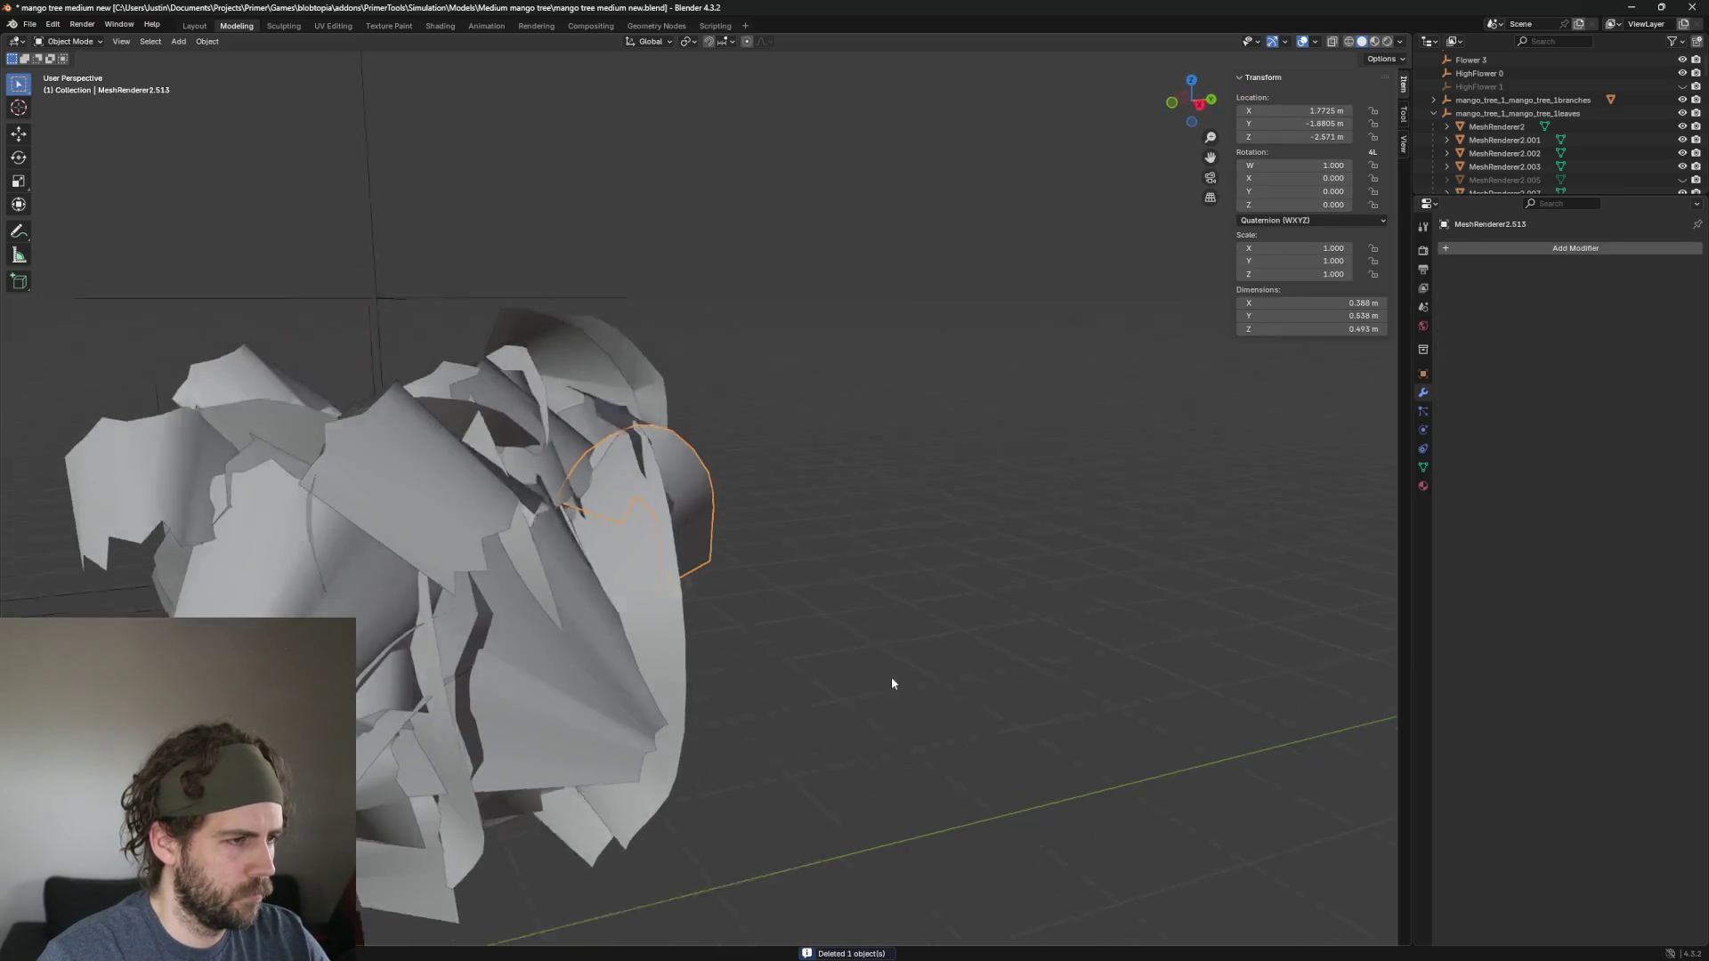
pyautogui.press('Delete')
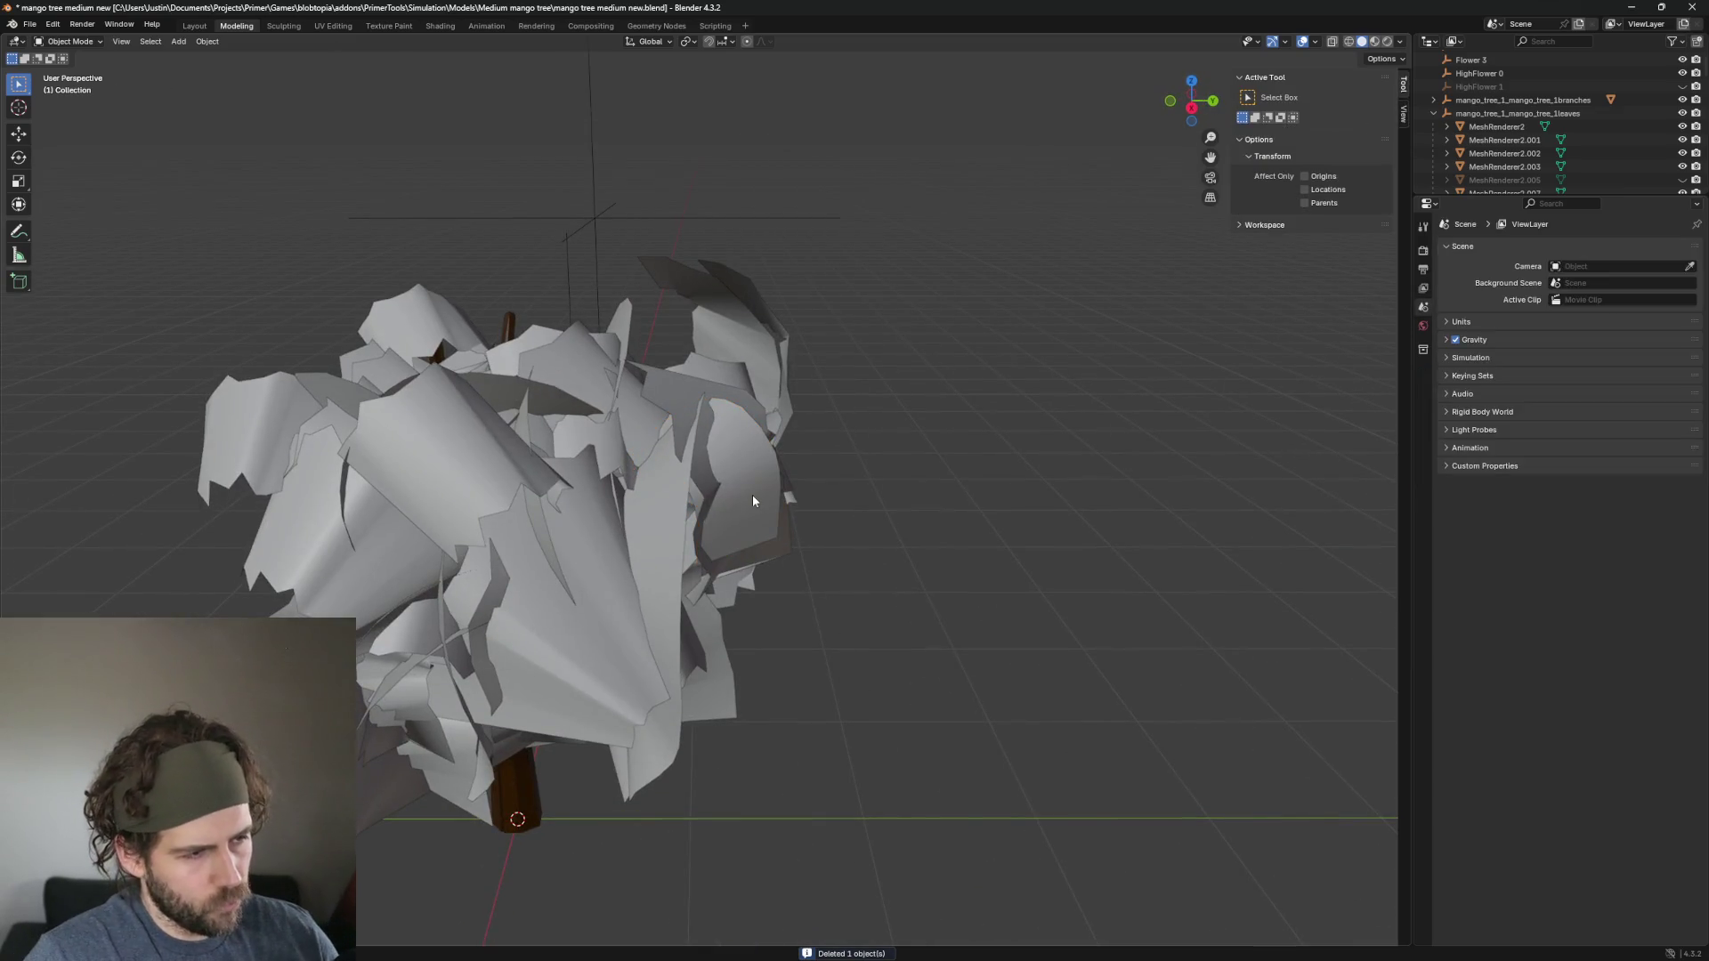
pyautogui.hotkey('ctrl', 'z')
pyautogui.hotkey('ctrl', 'z')
pyautogui.hotkey('ctrl', 'shift', 'z')
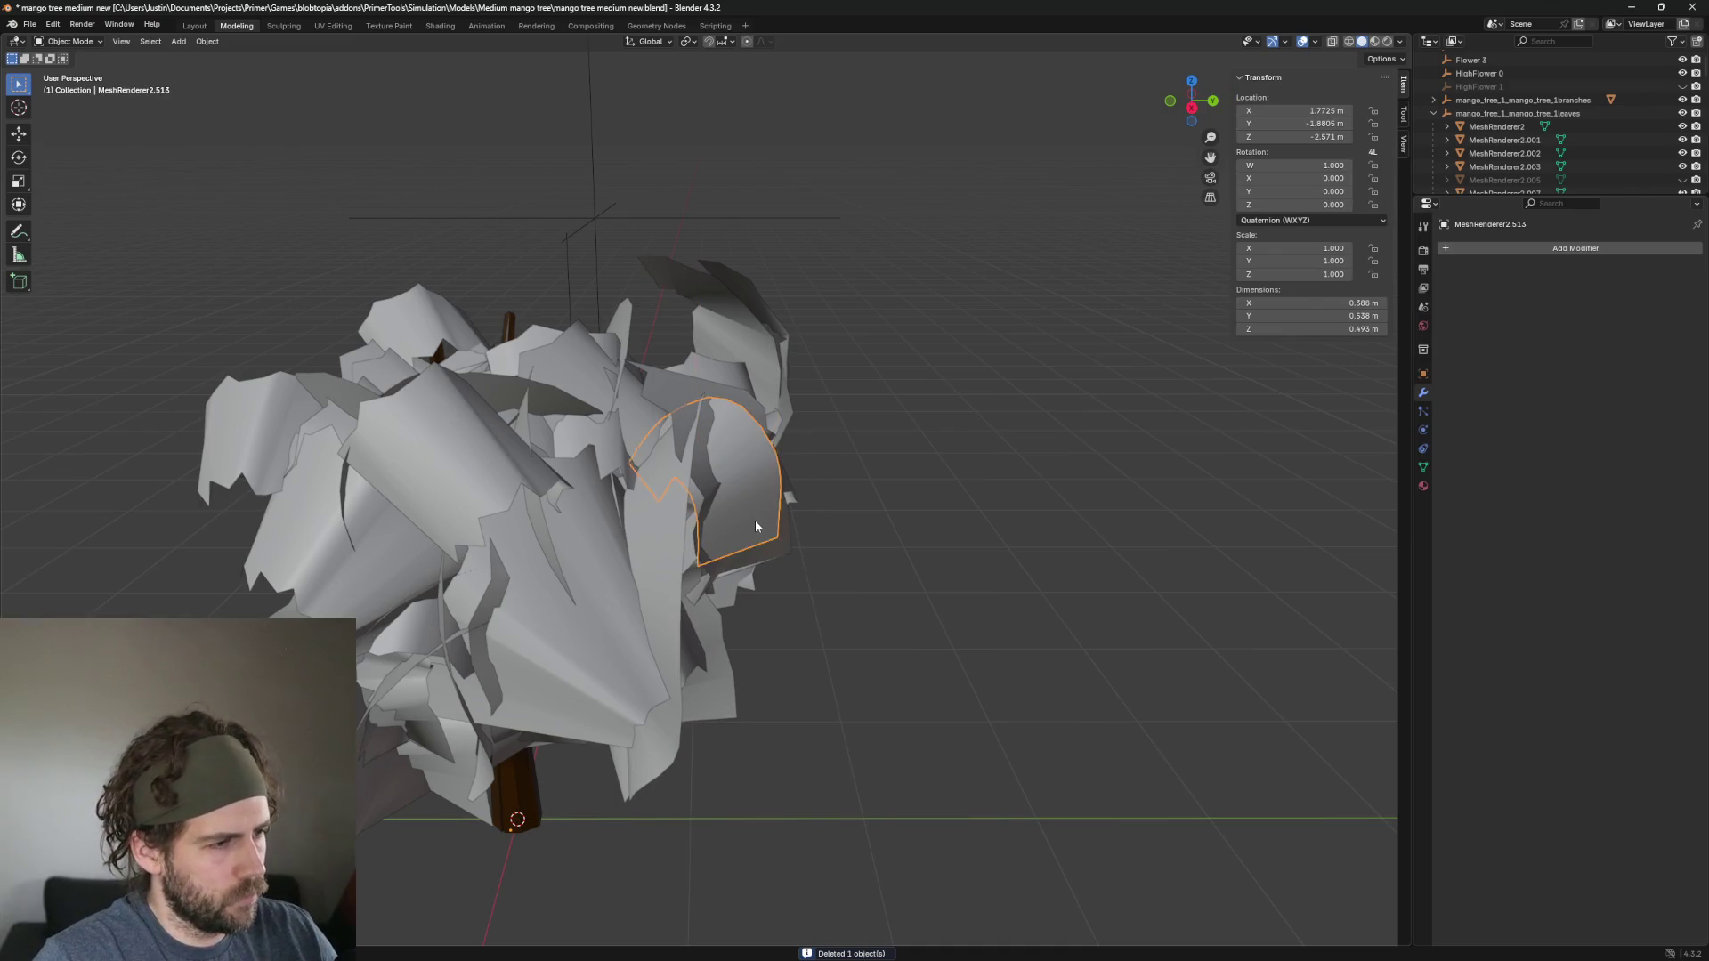
# Delete another leaf and hide the big leaf on the canopy's right.
pyautogui.click(754, 526)
pyautogui.press('KP_Decimal')
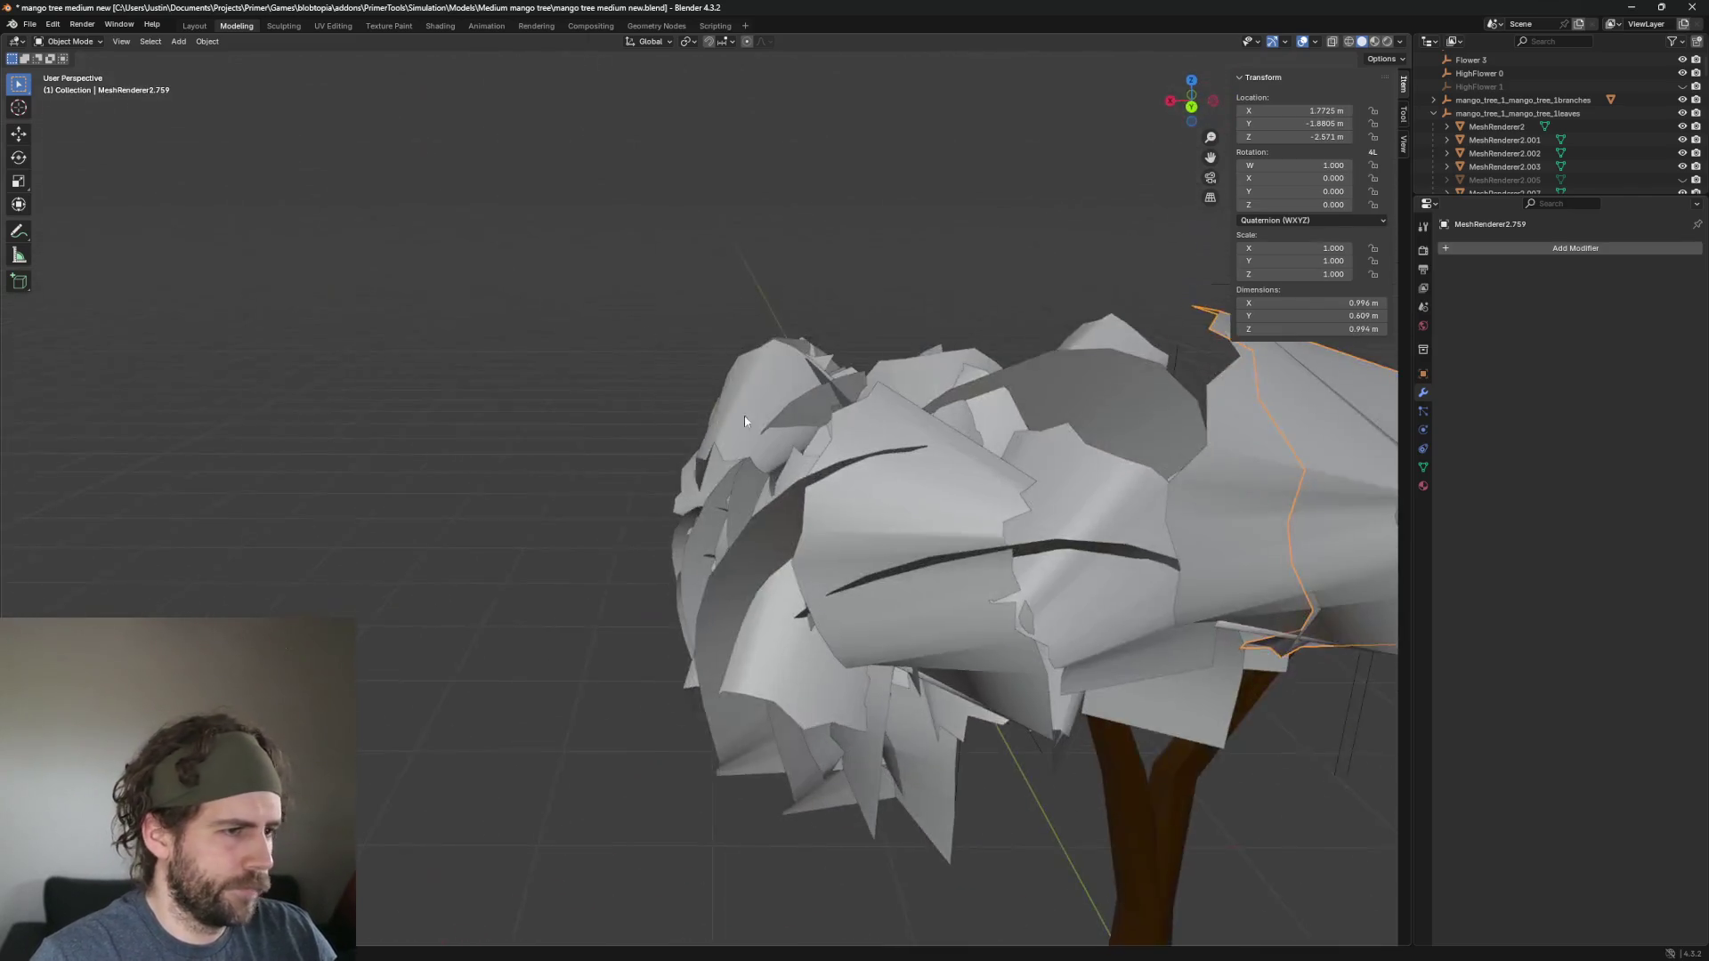
pyautogui.scroll(-4, 744, 421)
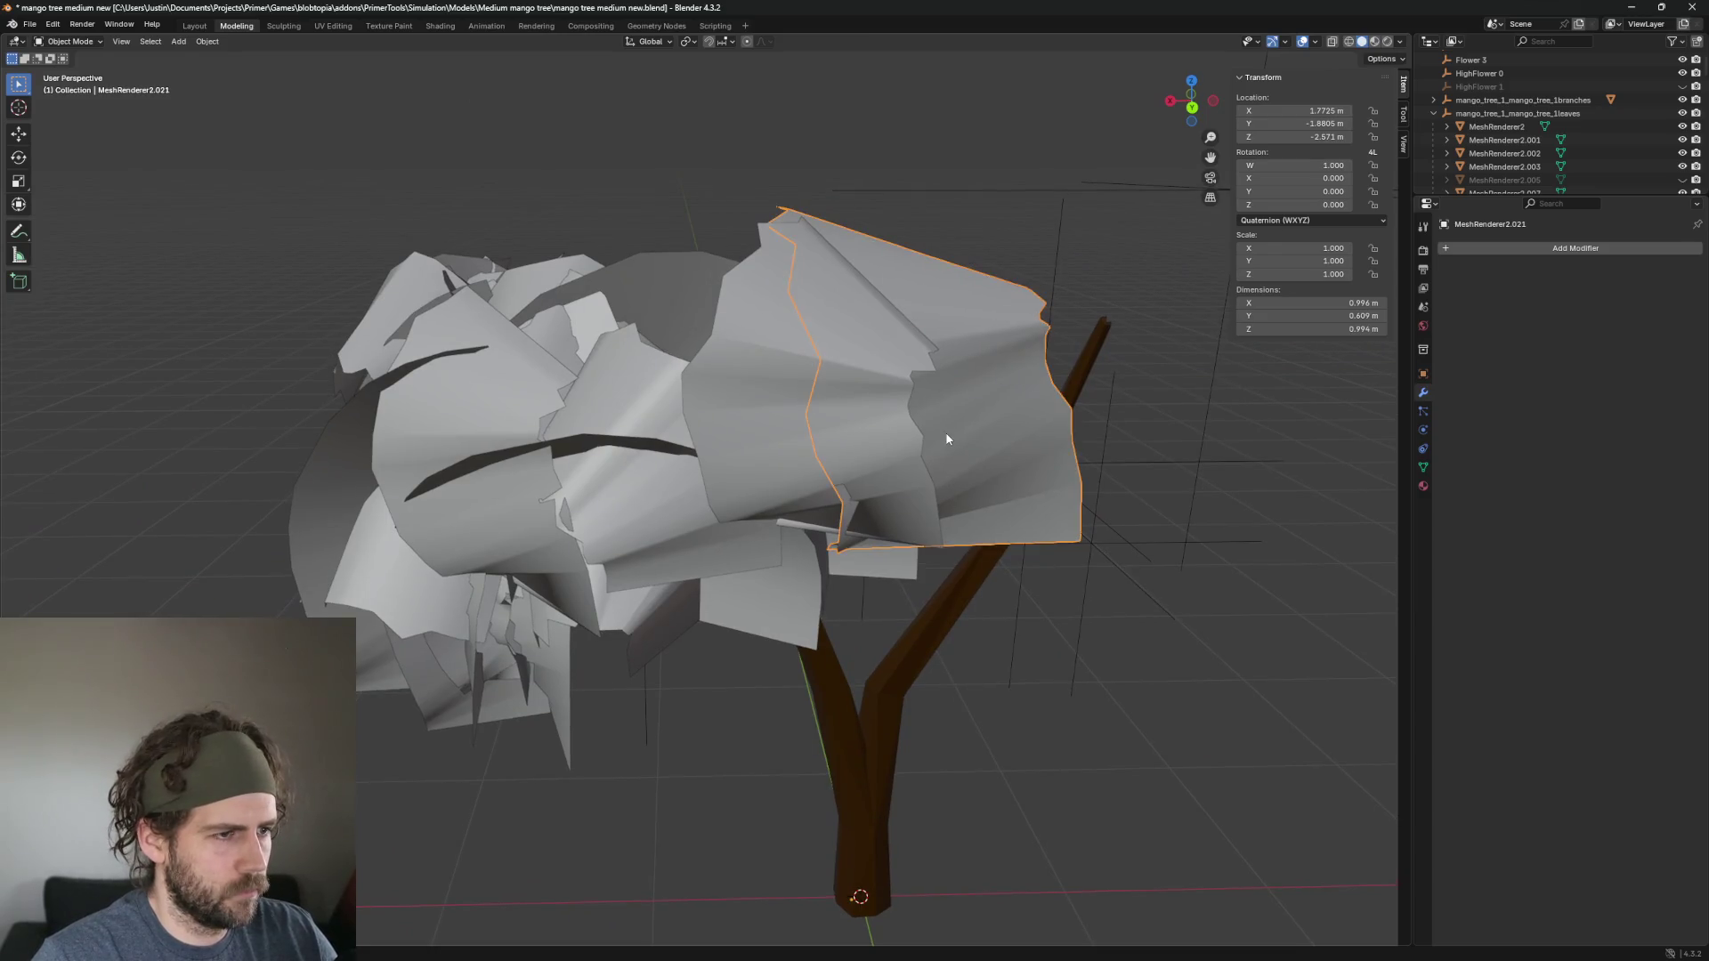
pyautogui.press('Delete')
pyautogui.click(826, 418)
pyautogui.press('h')
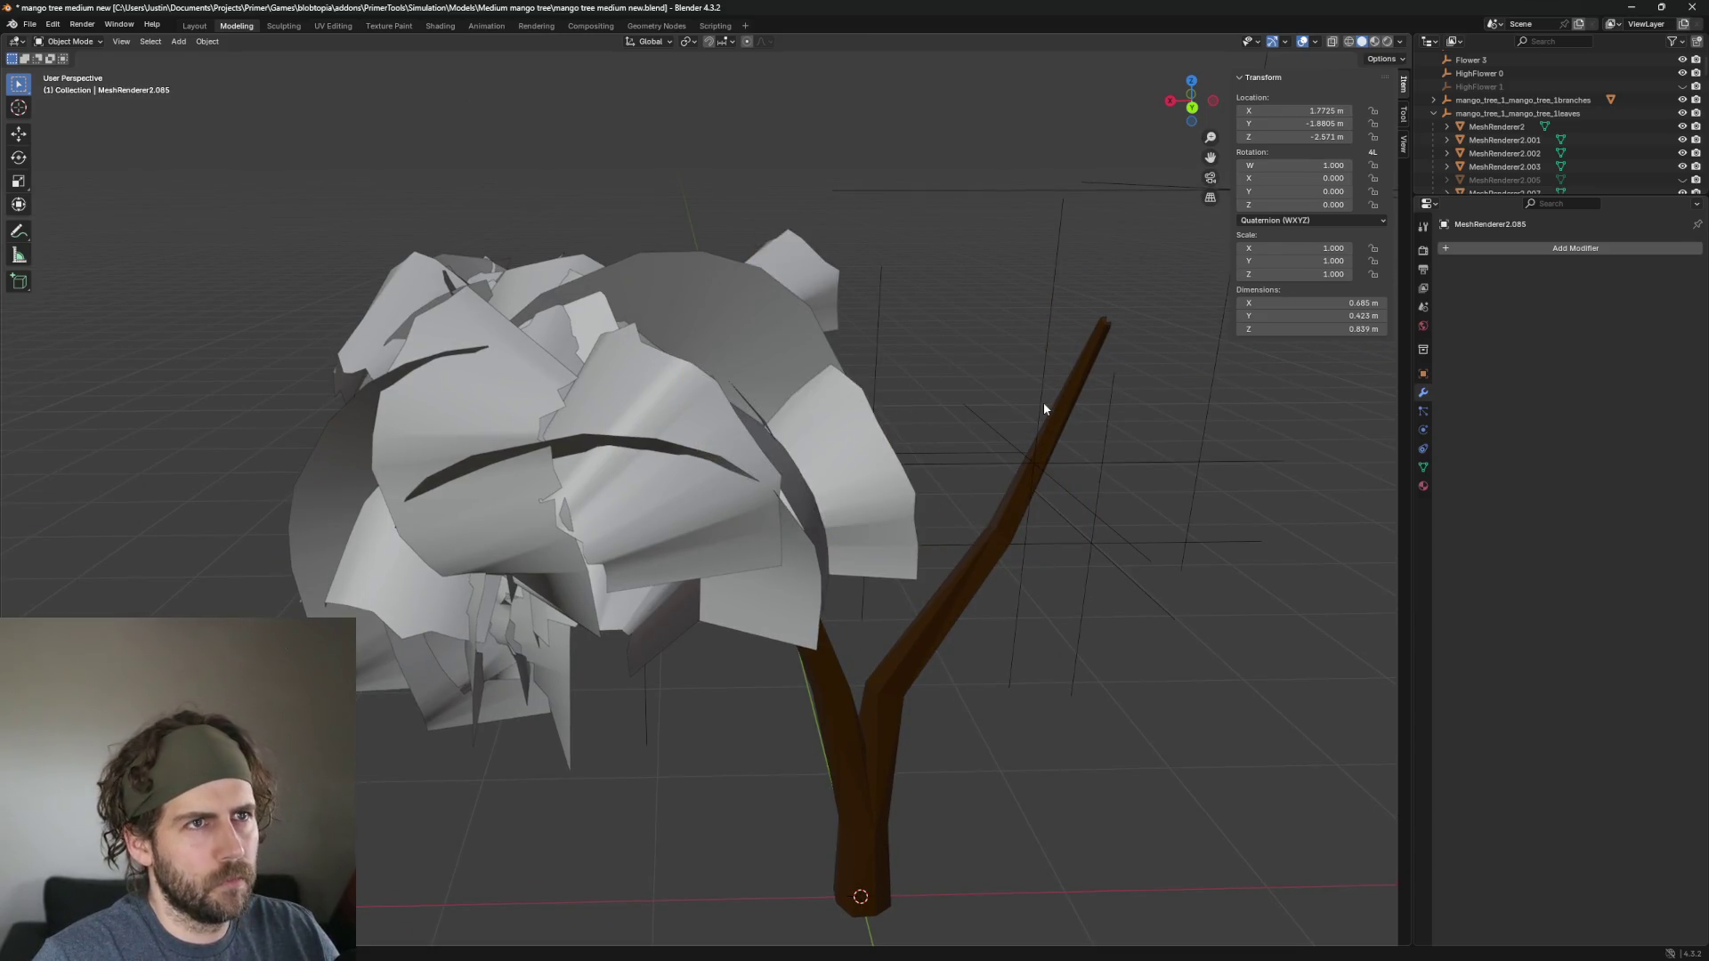
pyautogui.moveTo(1043, 419)
pyautogui.mouseDown()
pyautogui.moveTo(1187, 458)
pyautogui.moveTo(1059, 506)
pyautogui.moveTo(1200, 397)
pyautogui.moveTo(968, 485)
pyautogui.moveTo(890, 392)
pyautogui.moveTo(824, 514)
pyautogui.moveTo(763, 532)
pyautogui.mouseUp()
# Delete the large arching leaf over the canopy.
pyautogui.click(1059, 505)
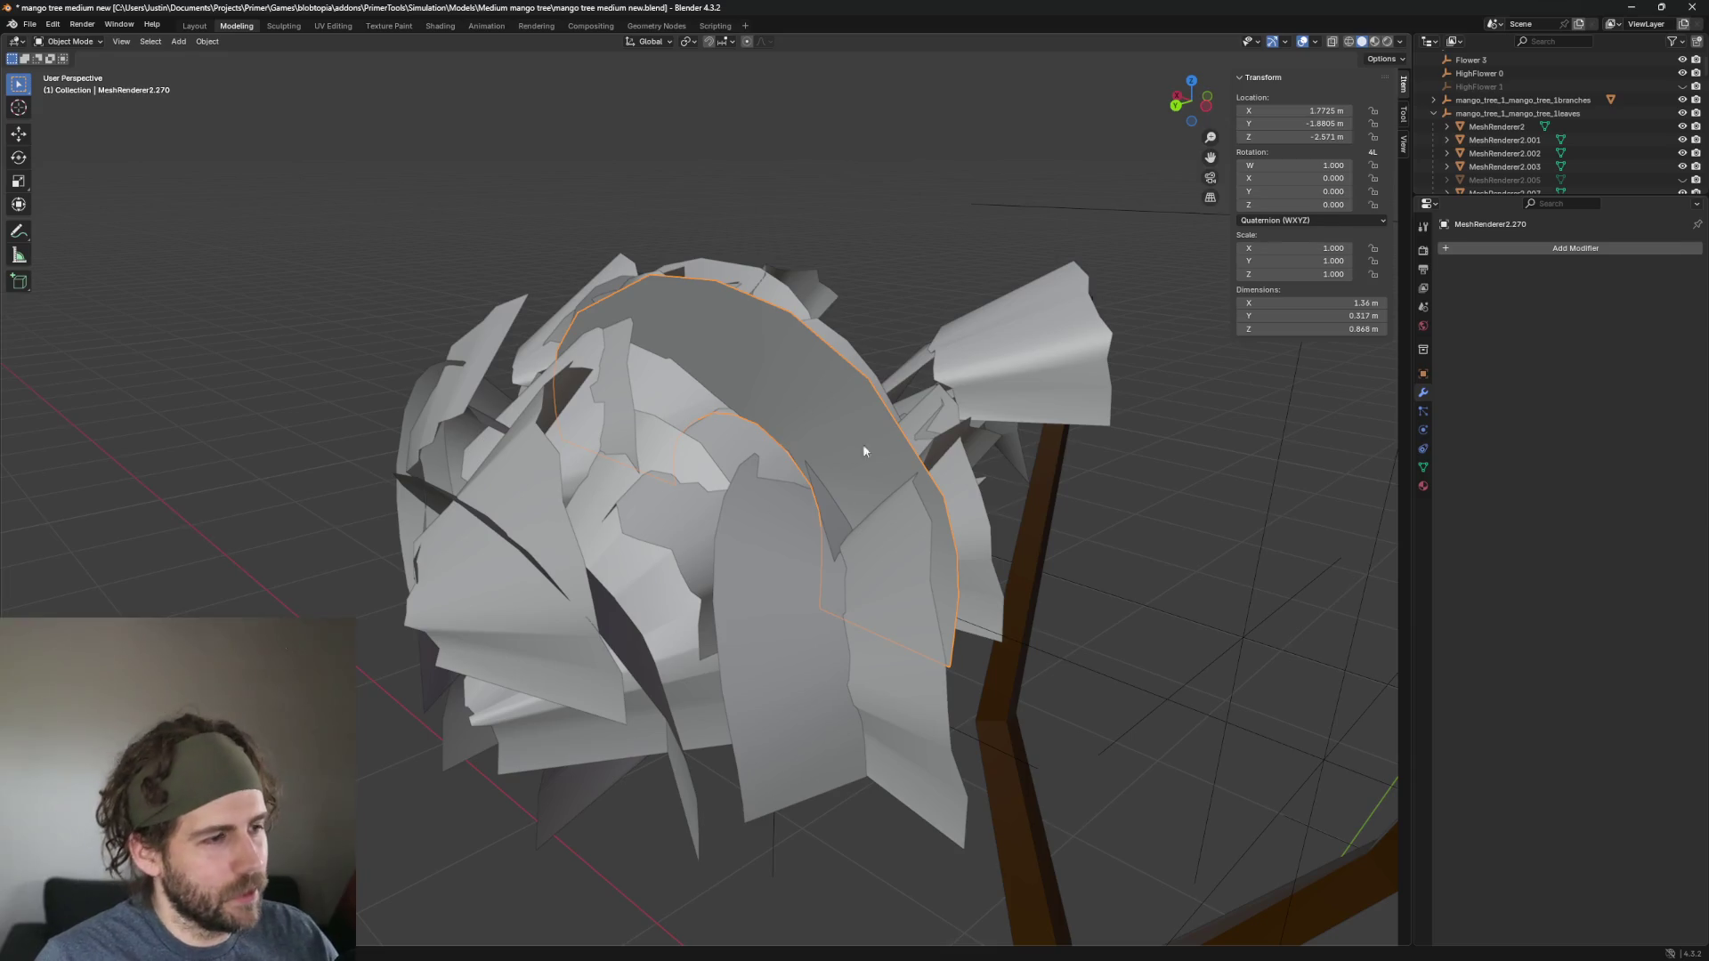
pyautogui.scroll(3, 977, 309)
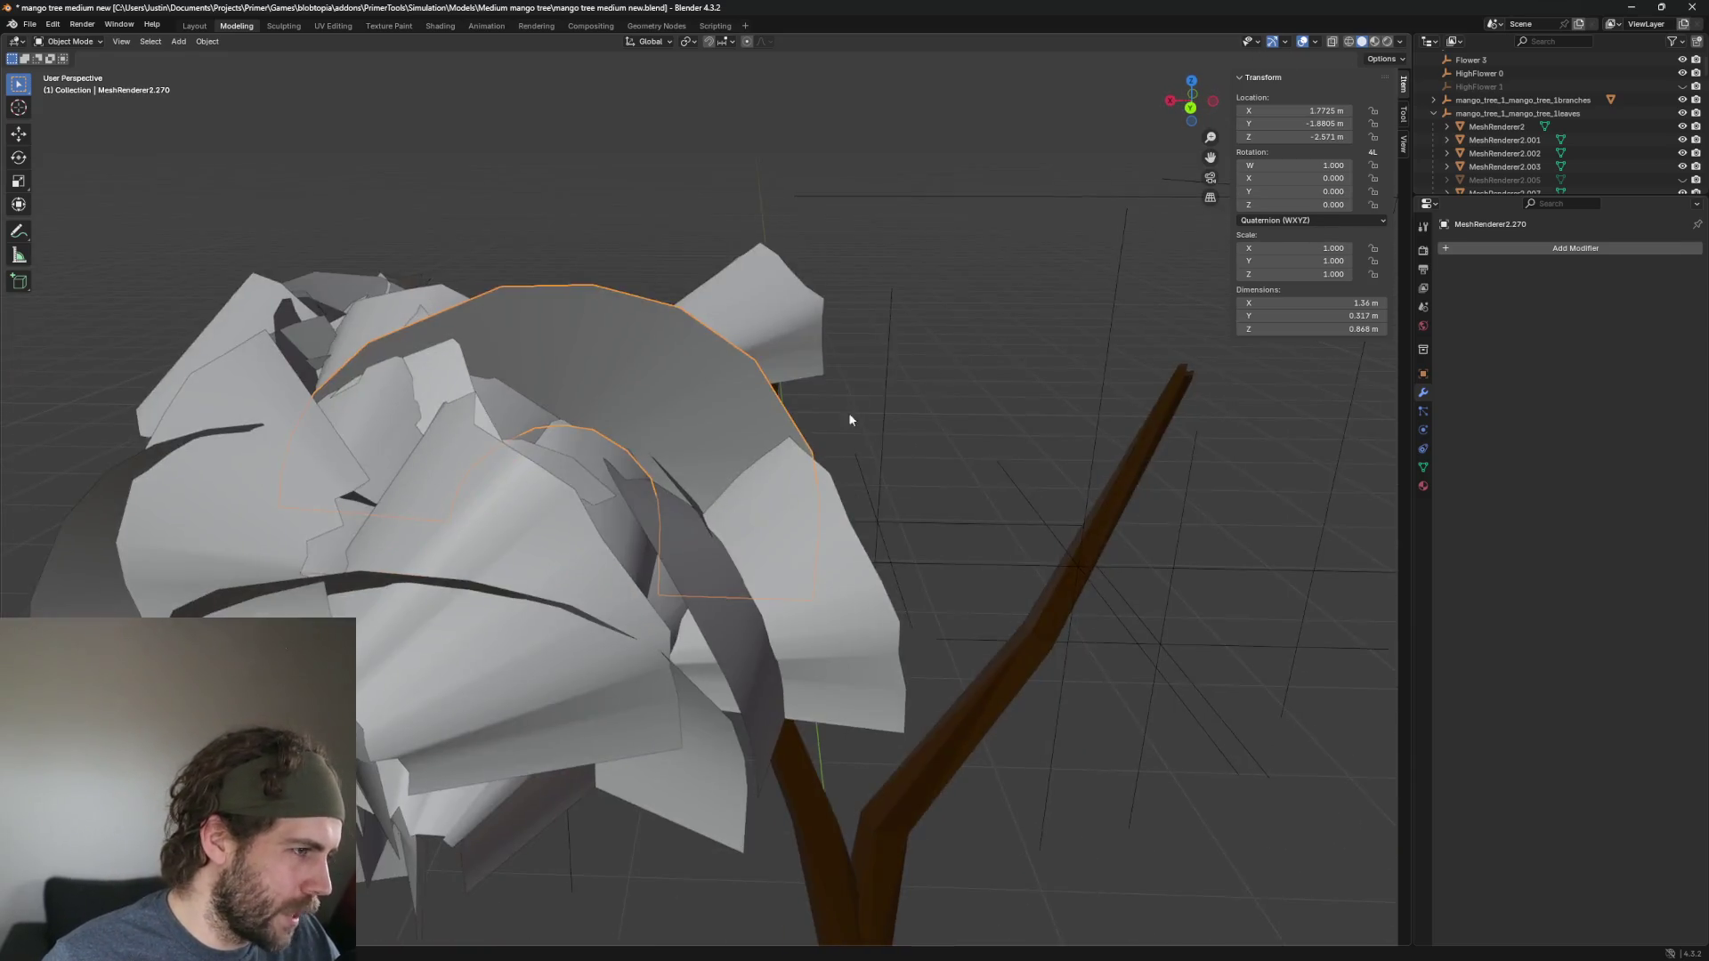
pyautogui.scroll(3, 850, 418)
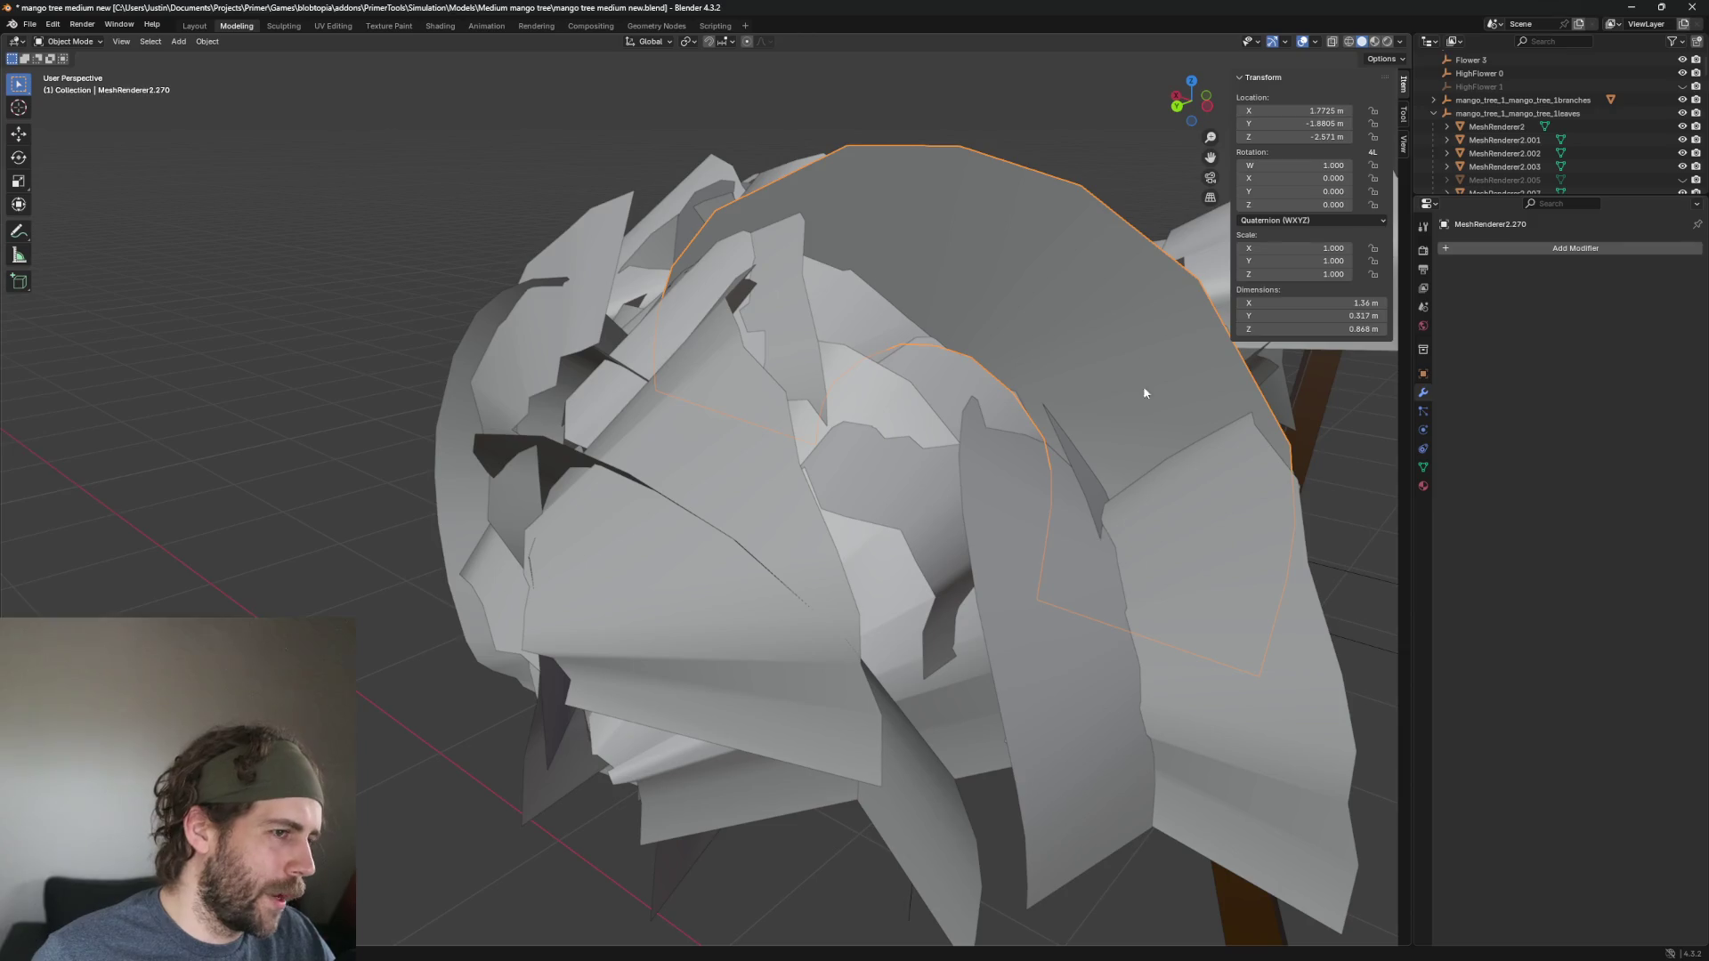
pyautogui.press('KP_Decimal')
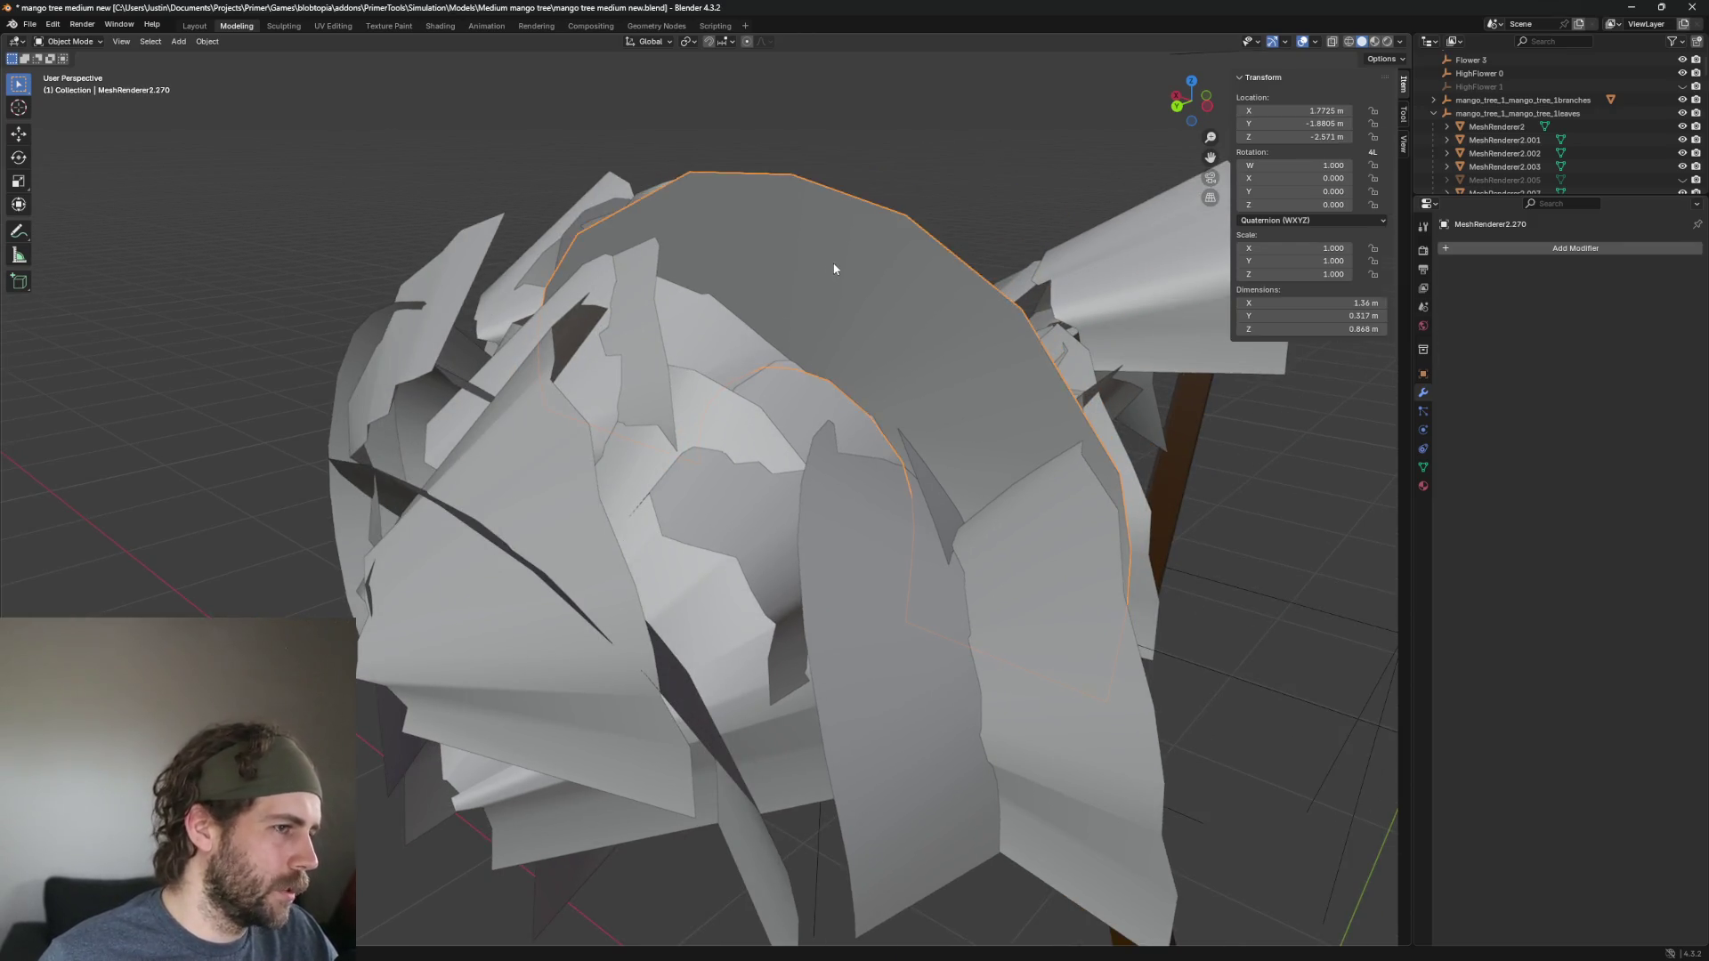
pyautogui.scroll(-3, 890, 231)
pyautogui.press('Delete')
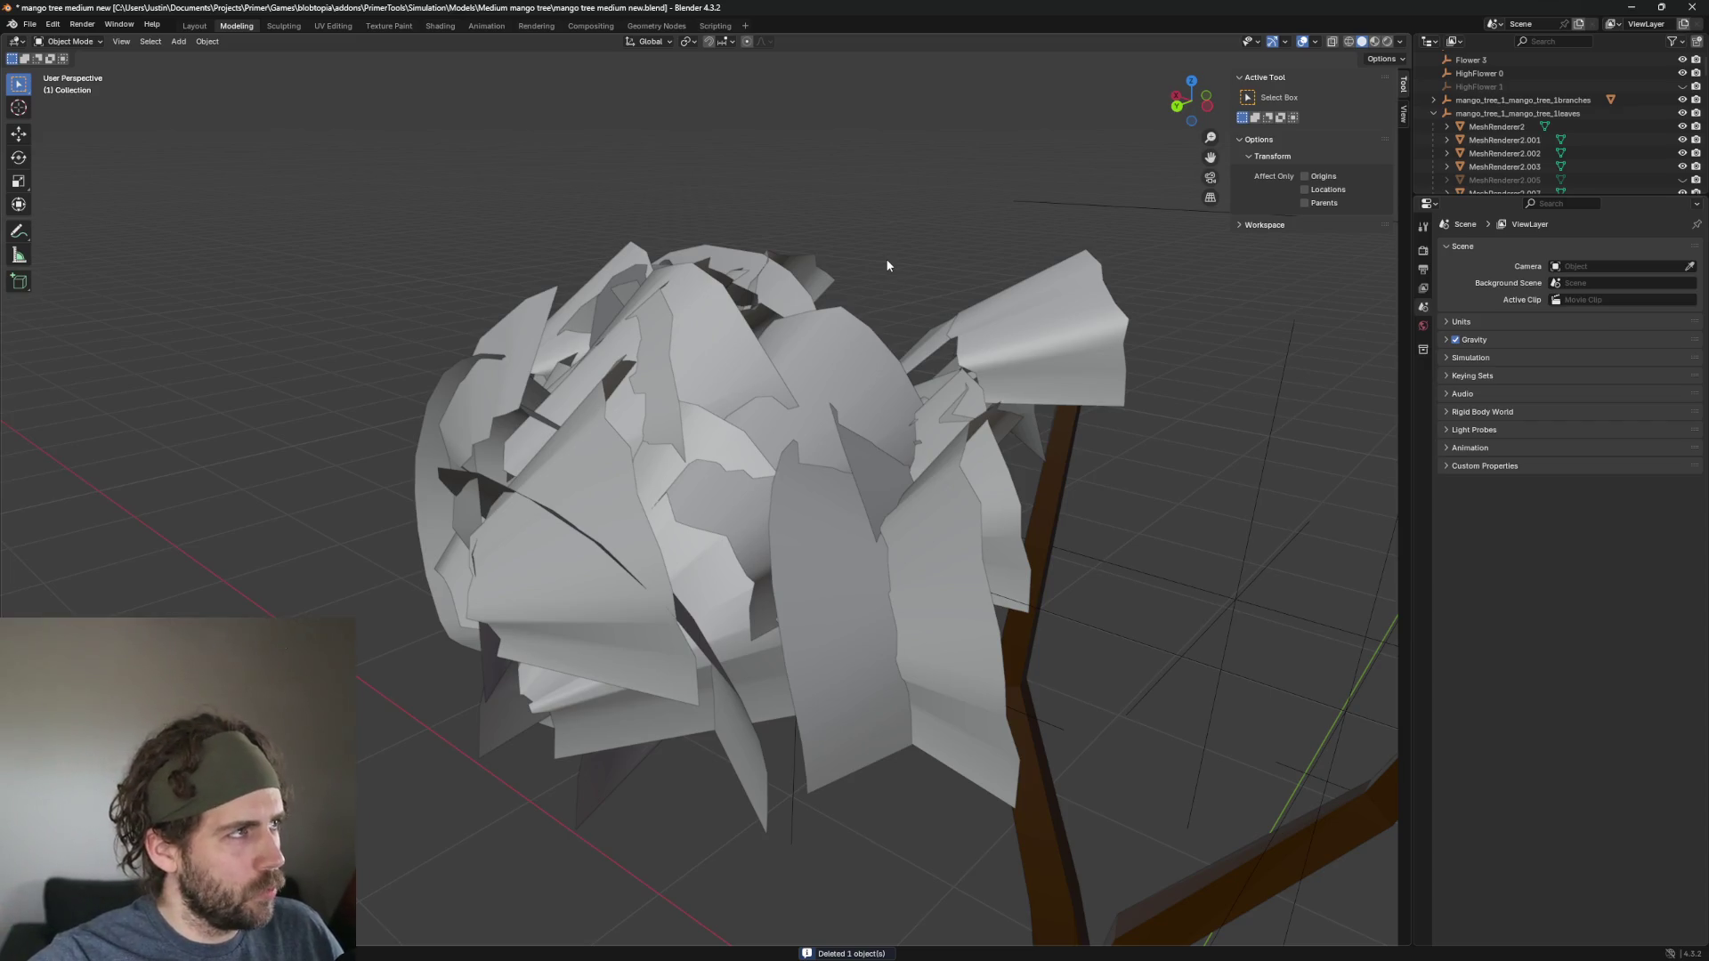
pyautogui.scroll(5, 887, 265)
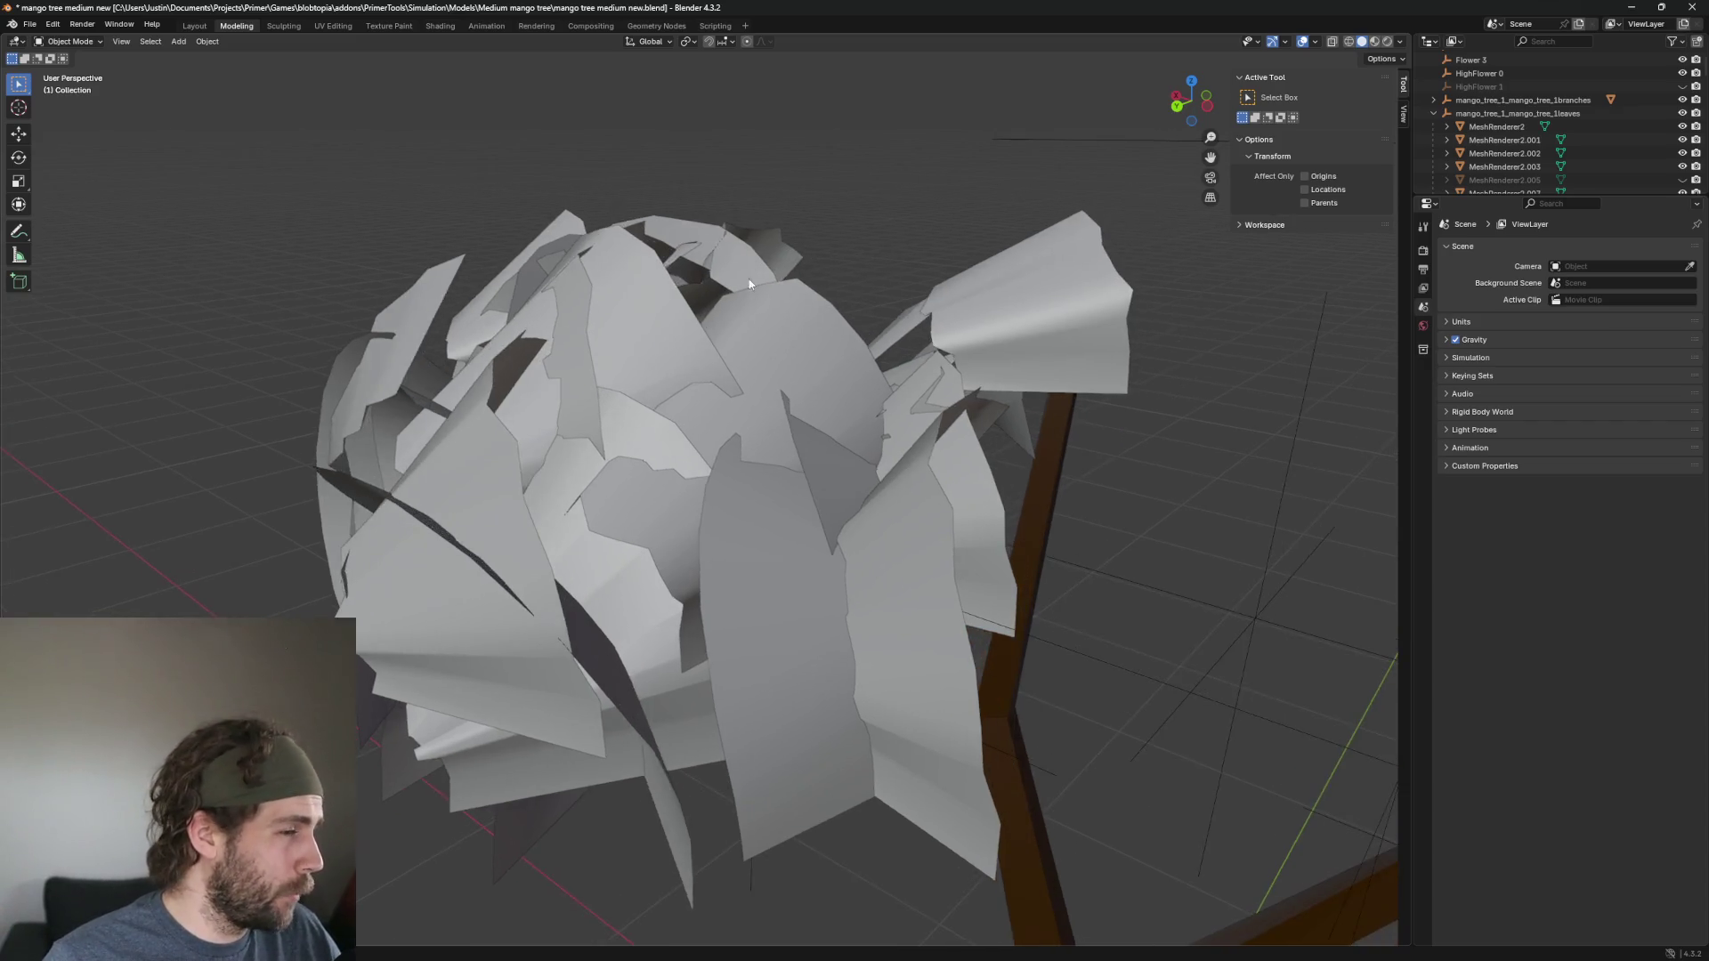
# Delete the top-right leaf of the cluster.
pyautogui.click(763, 347)
pyautogui.moveTo(762, 340)
pyautogui.mouseDown()
pyautogui.moveTo(1065, 322)
pyautogui.moveTo(810, 506)
pyautogui.mouseUp()
pyautogui.click(799, 286)
pyautogui.click(1055, 319)
pyautogui.press('Delete')
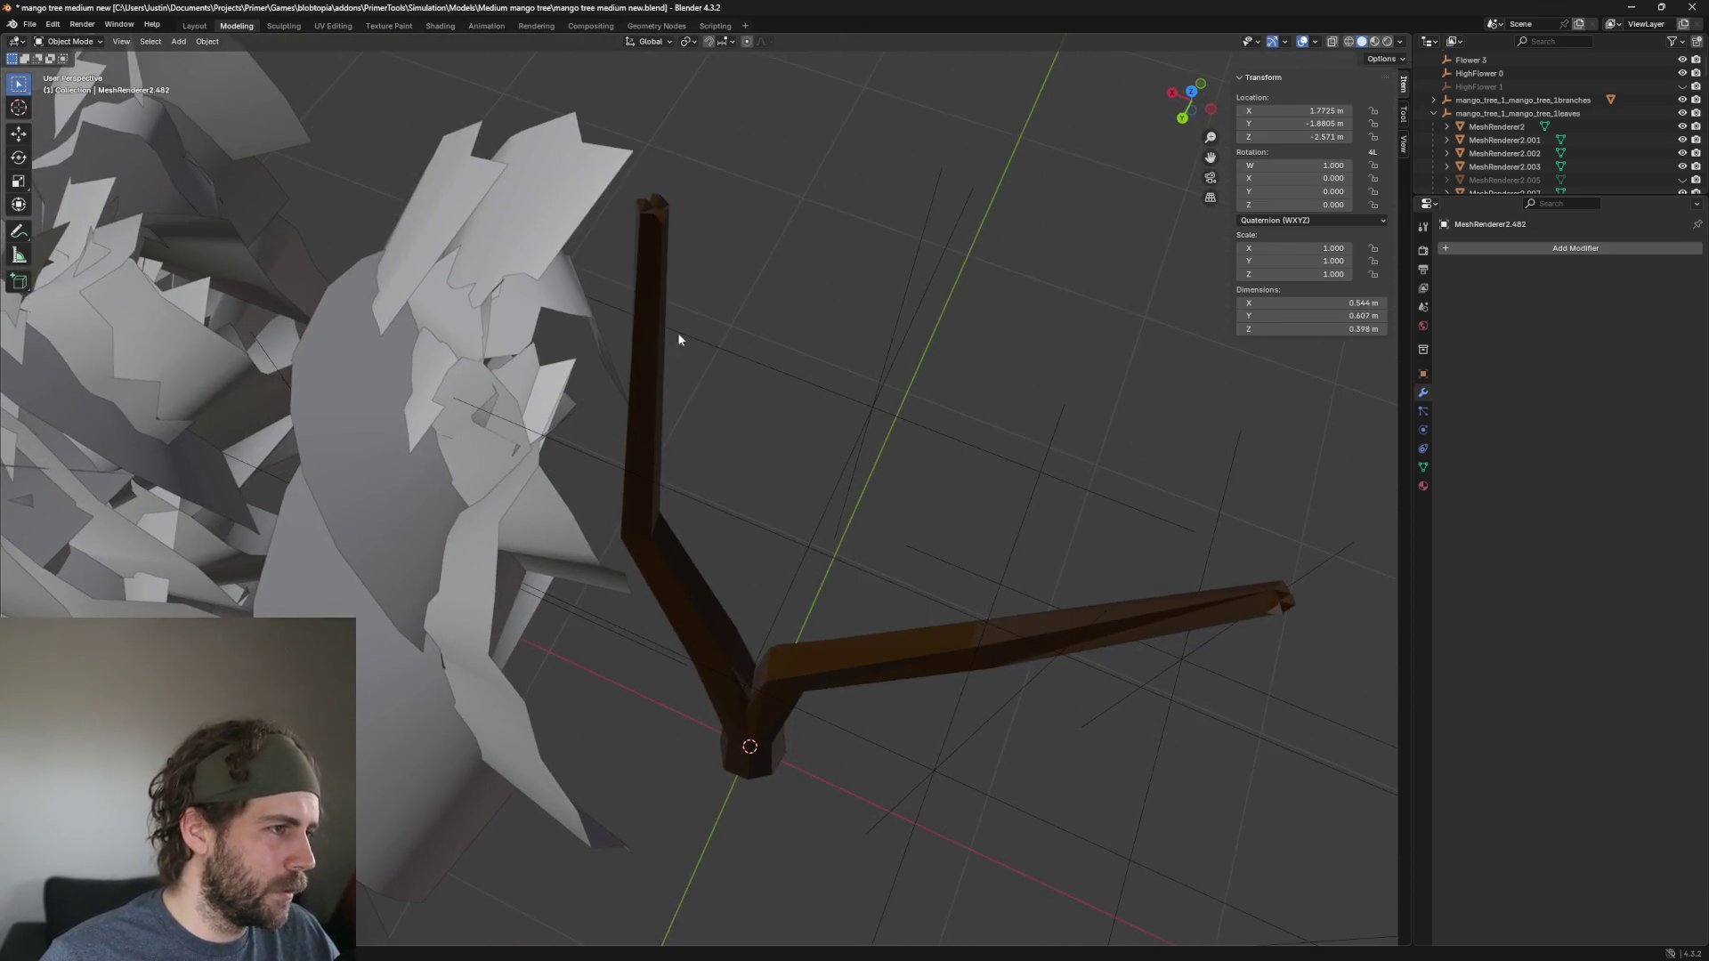
# Delete two leaves inside the leaf cluster.
pyautogui.moveTo(676, 333)
pyautogui.mouseDown()
pyautogui.moveTo(1007, 527)
pyautogui.moveTo(650, 251)
pyautogui.mouseUp()
pyautogui.click(709, 211)
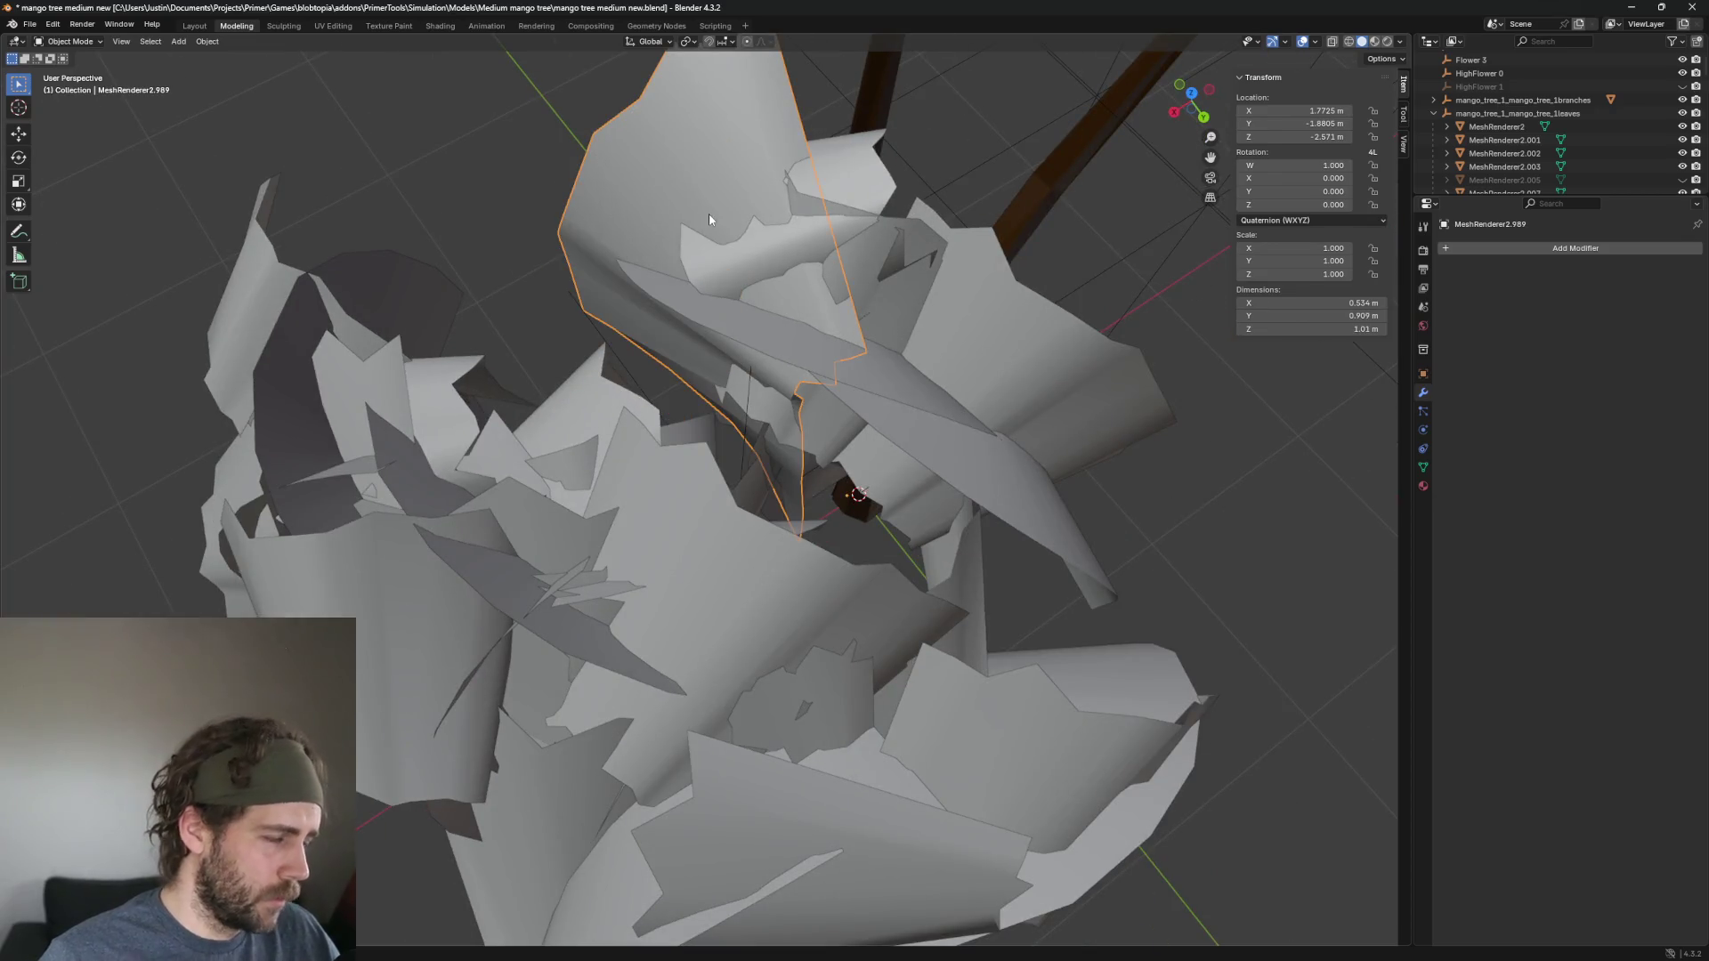
pyautogui.press('Delete')
pyautogui.moveTo(771, 230); pyautogui.dragTo(926, 271)
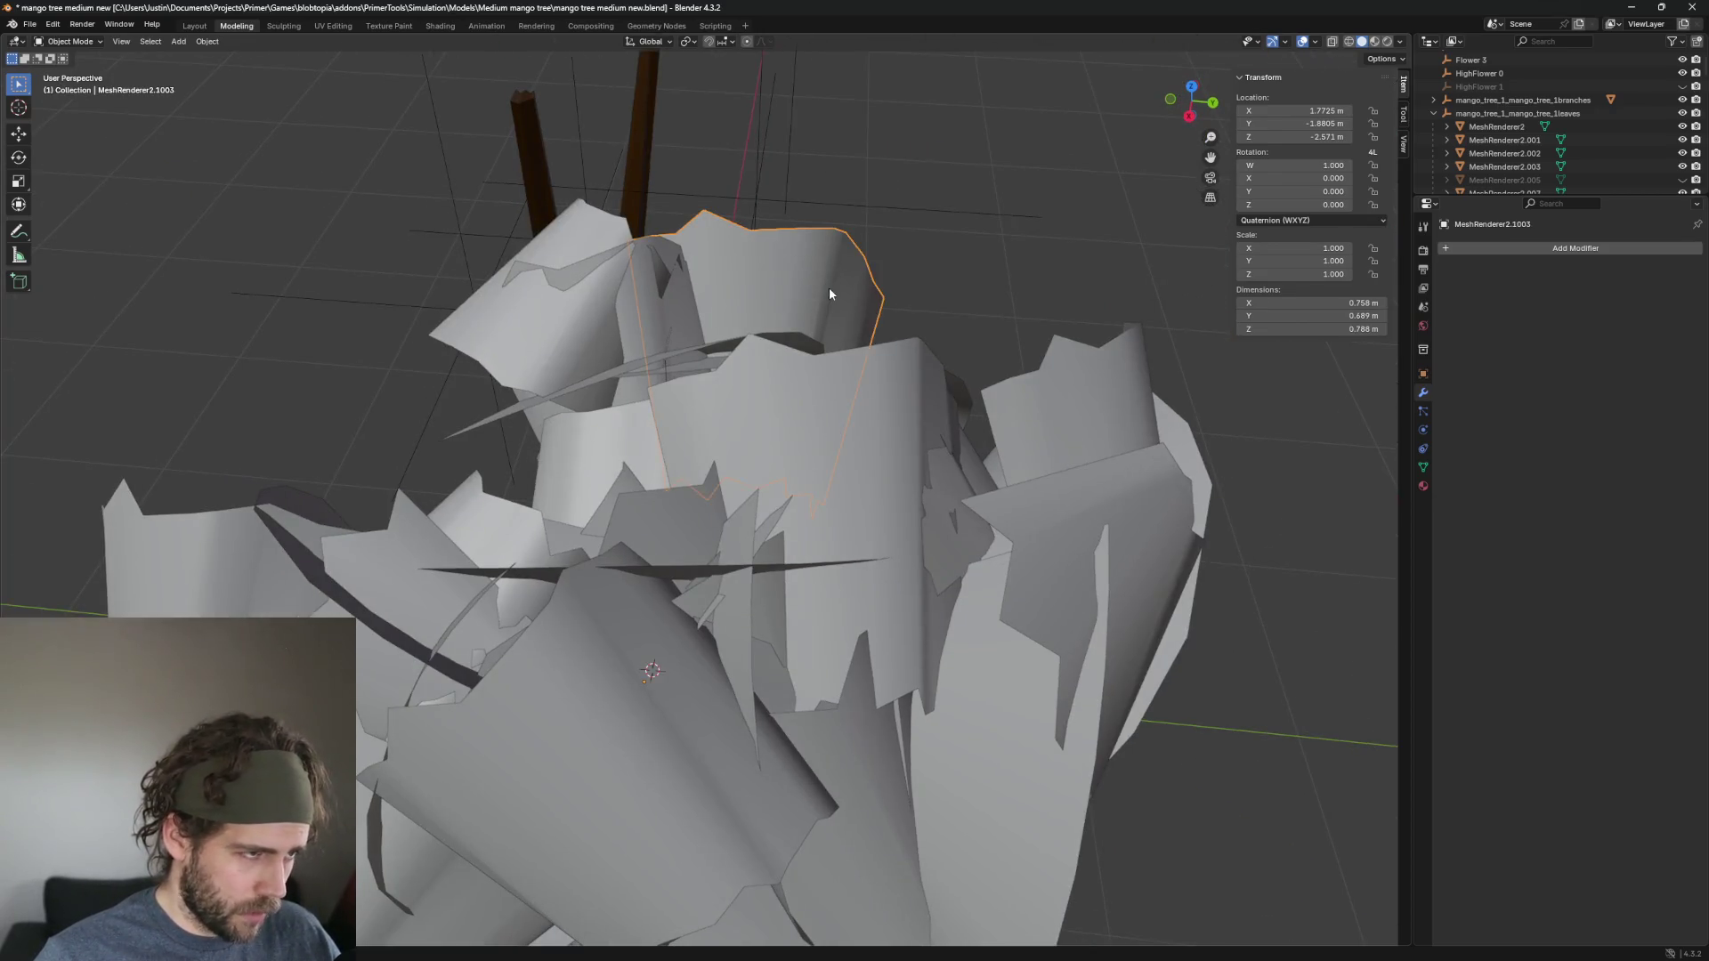
pyautogui.press('Delete')
# Delete a canopy leaf and its neighbour near the branch stems.
pyautogui.click(585, 356)
pyautogui.moveTo(585, 356)
pyautogui.mouseDown()
pyautogui.moveTo(1066, 391)
pyautogui.moveTo(829, 351)
pyautogui.moveTo(645, 616)
pyautogui.mouseUp()
pyautogui.click(632, 413)
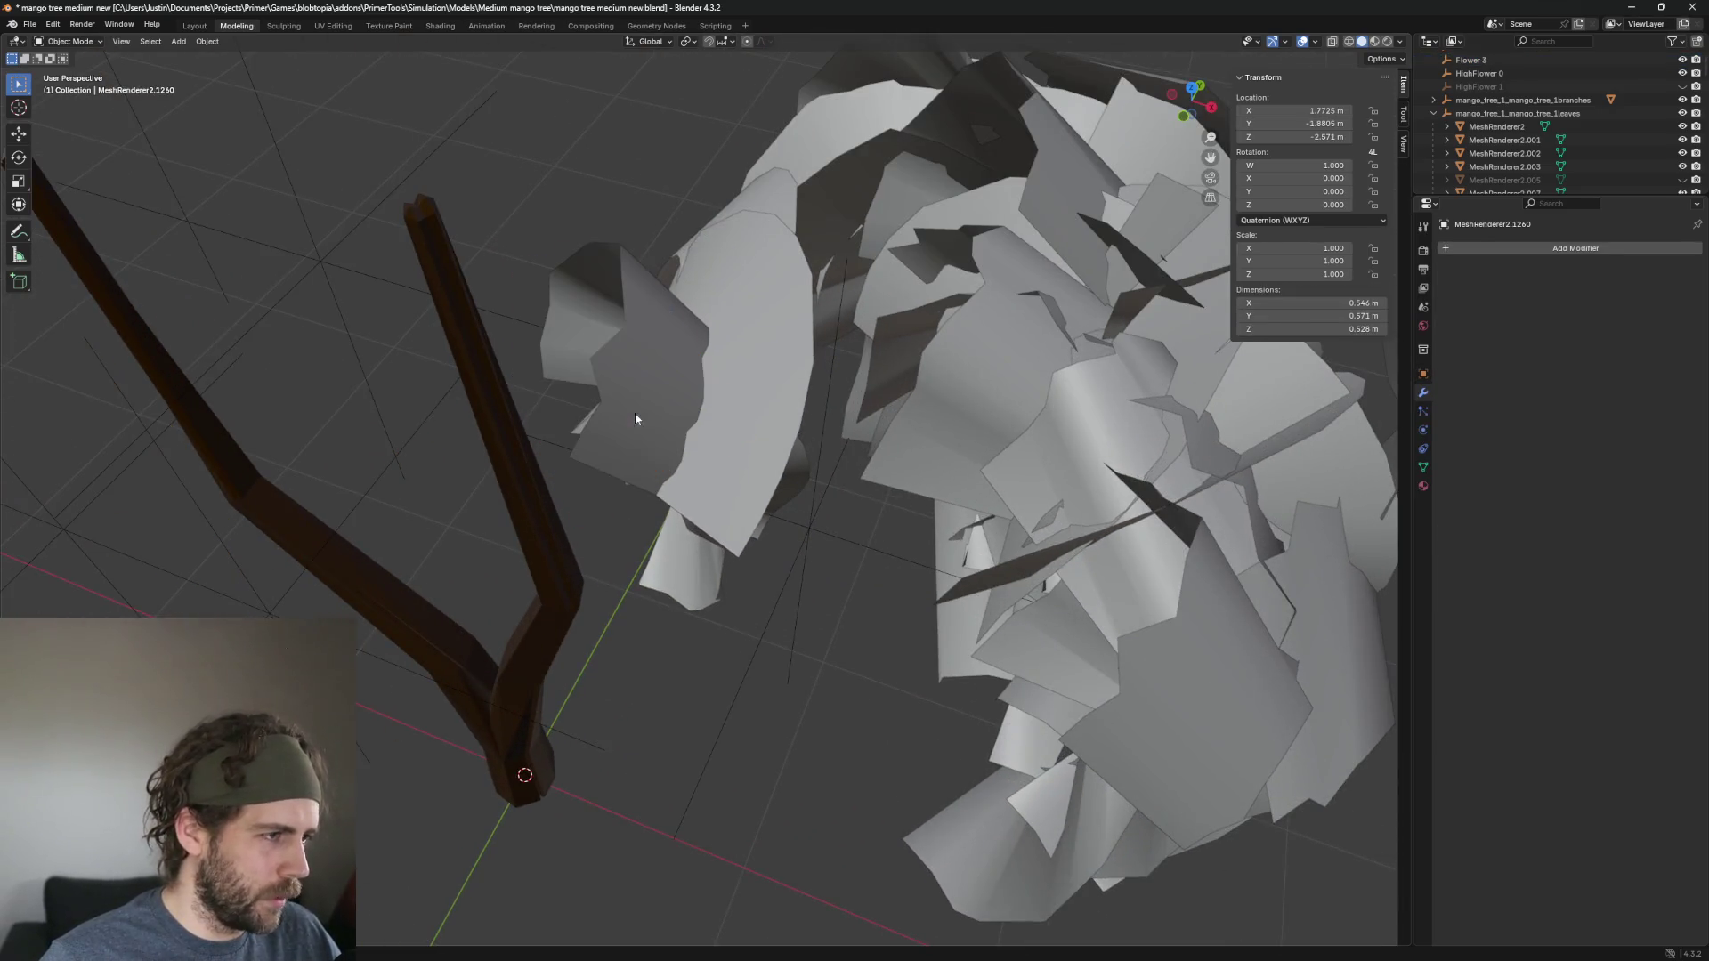
pyautogui.press('Delete')
pyautogui.click(723, 409)
pyautogui.moveTo(722, 409); pyautogui.dragTo(584, 557)
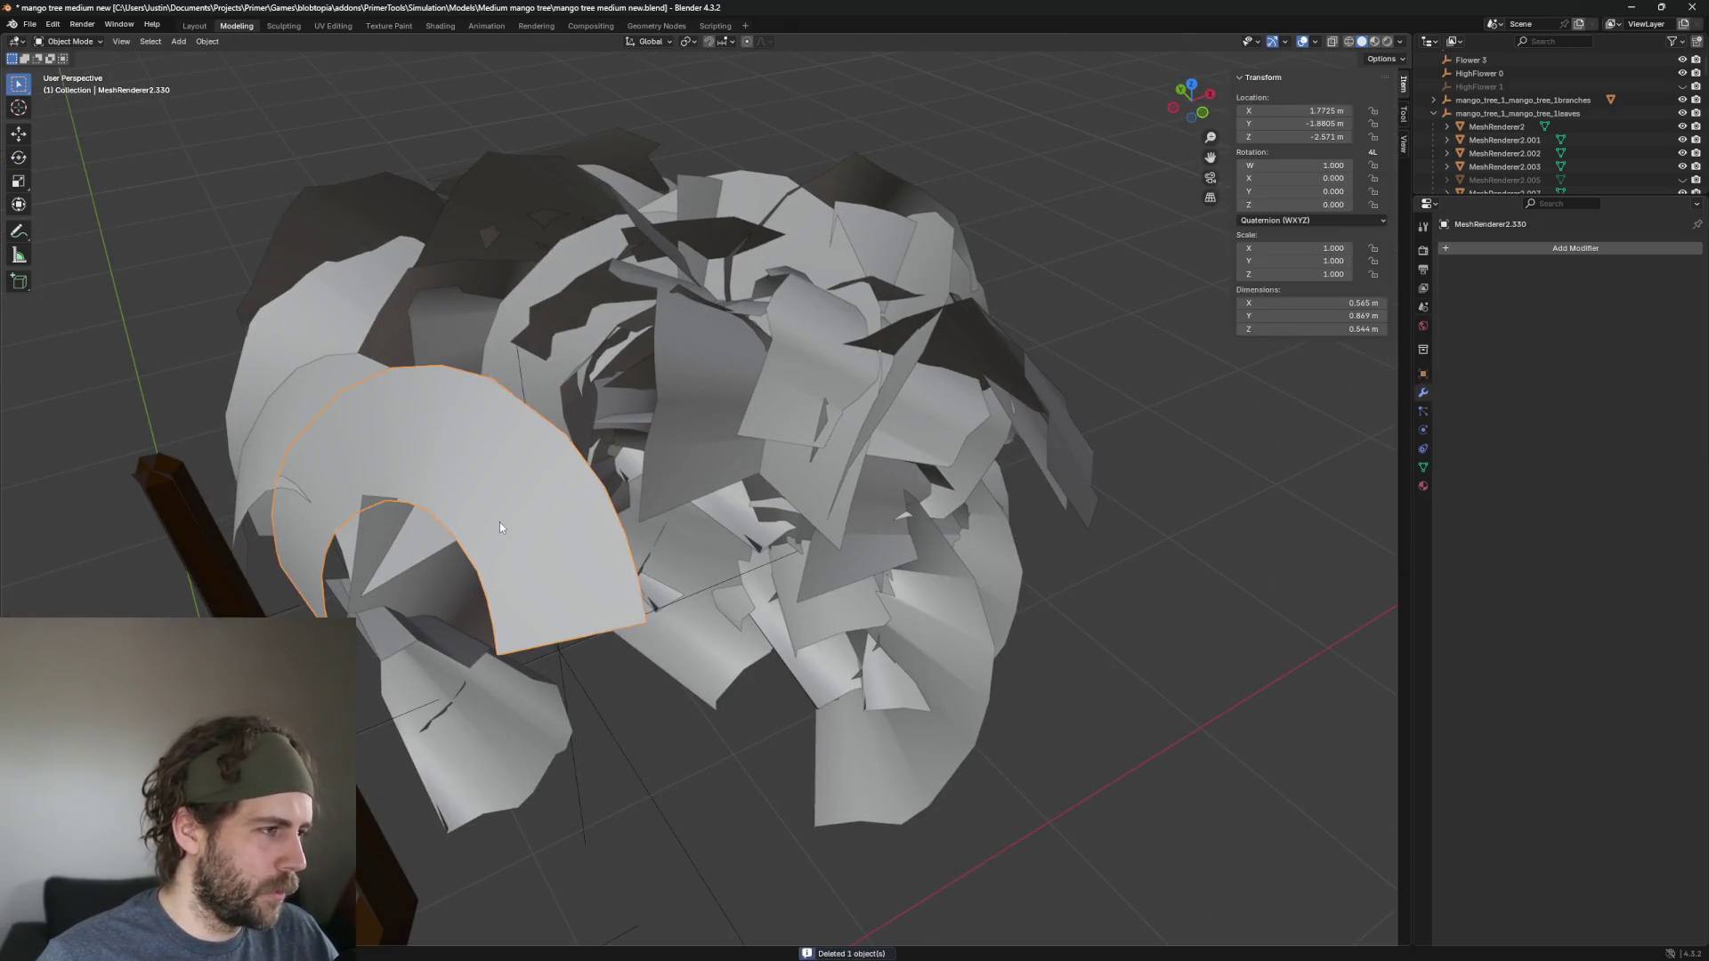
pyautogui.press('Delete')
# Delete leaves at the canopy front, restoring and re-deleting the arch leaf.
pyautogui.click(389, 459)
pyautogui.moveTo(388, 460); pyautogui.dragTo(530, 683)
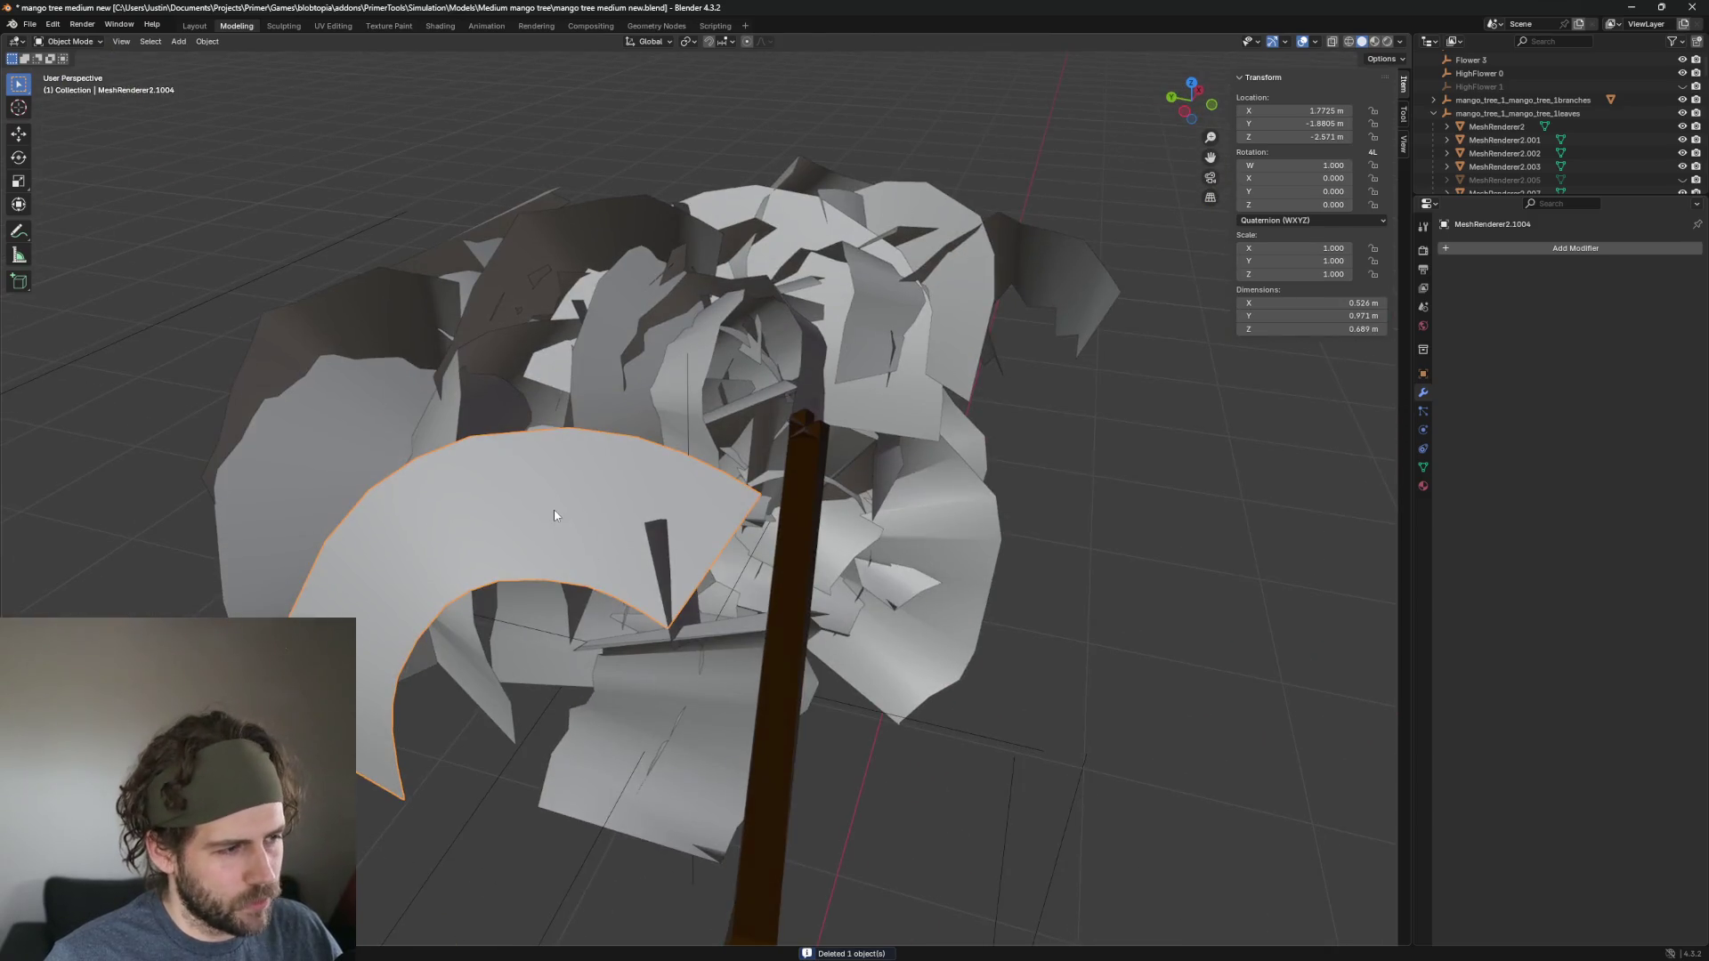
pyautogui.press('Delete')
pyautogui.click(525, 506)
pyautogui.press('Delete')
pyautogui.click(402, 521)
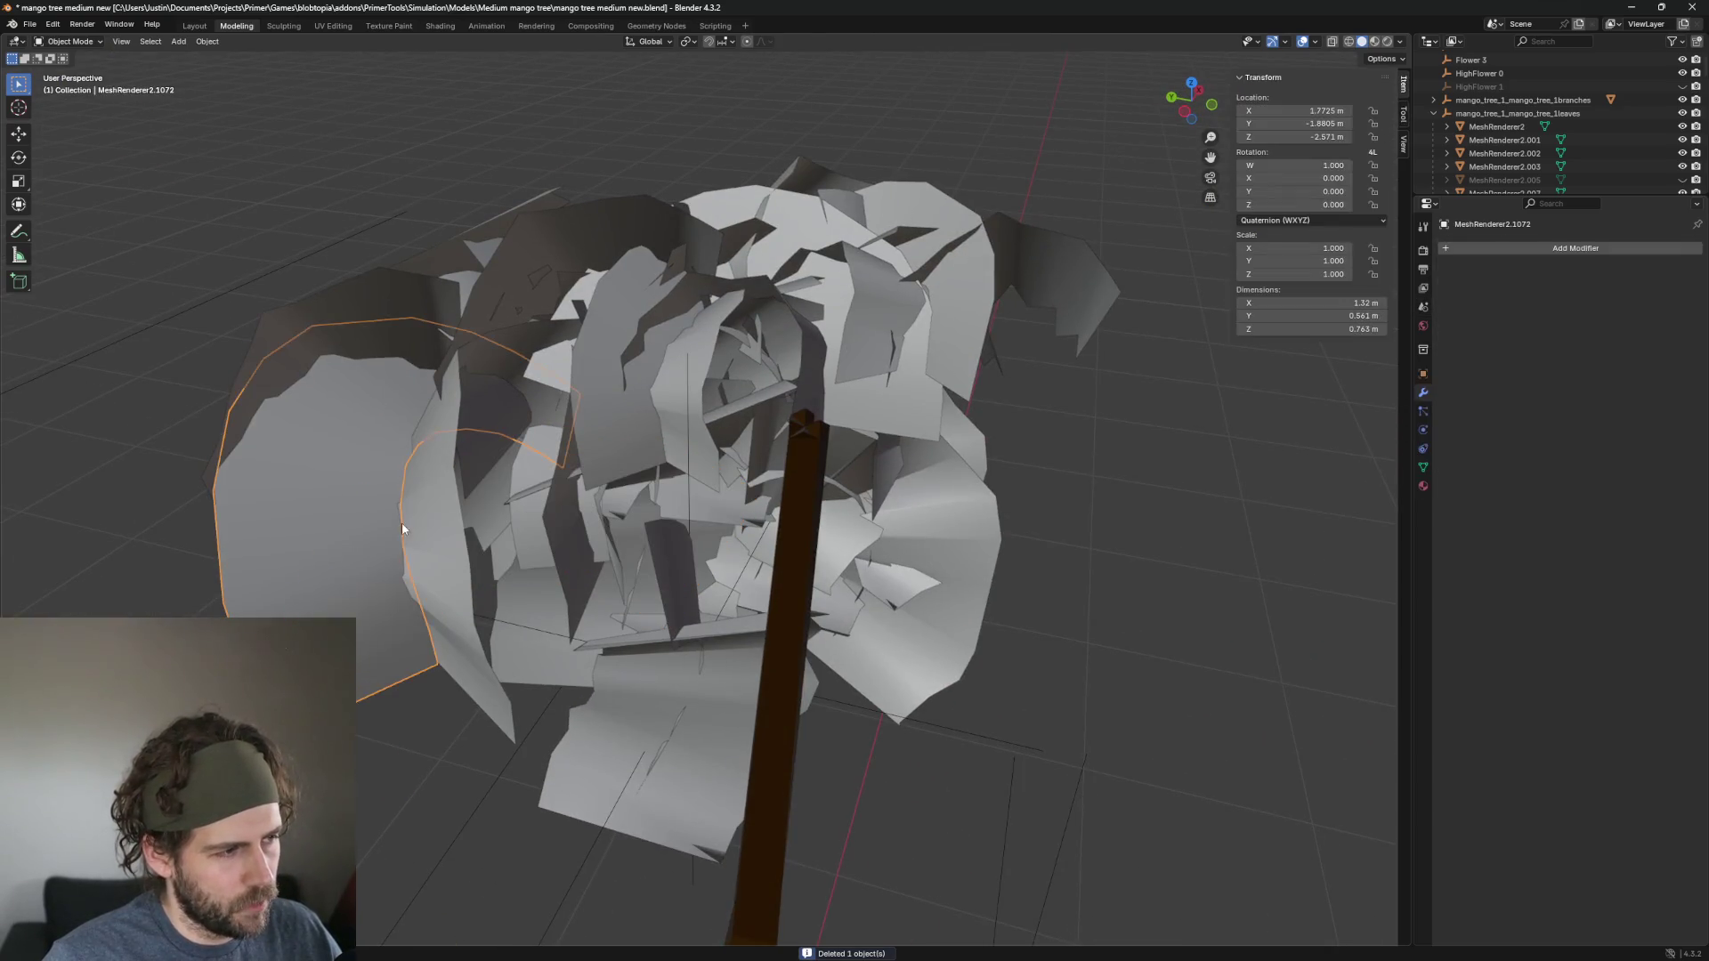
pyautogui.moveTo(402, 521); pyautogui.dragTo(734, 538)
pyautogui.hotkey('ctrl', 'z')
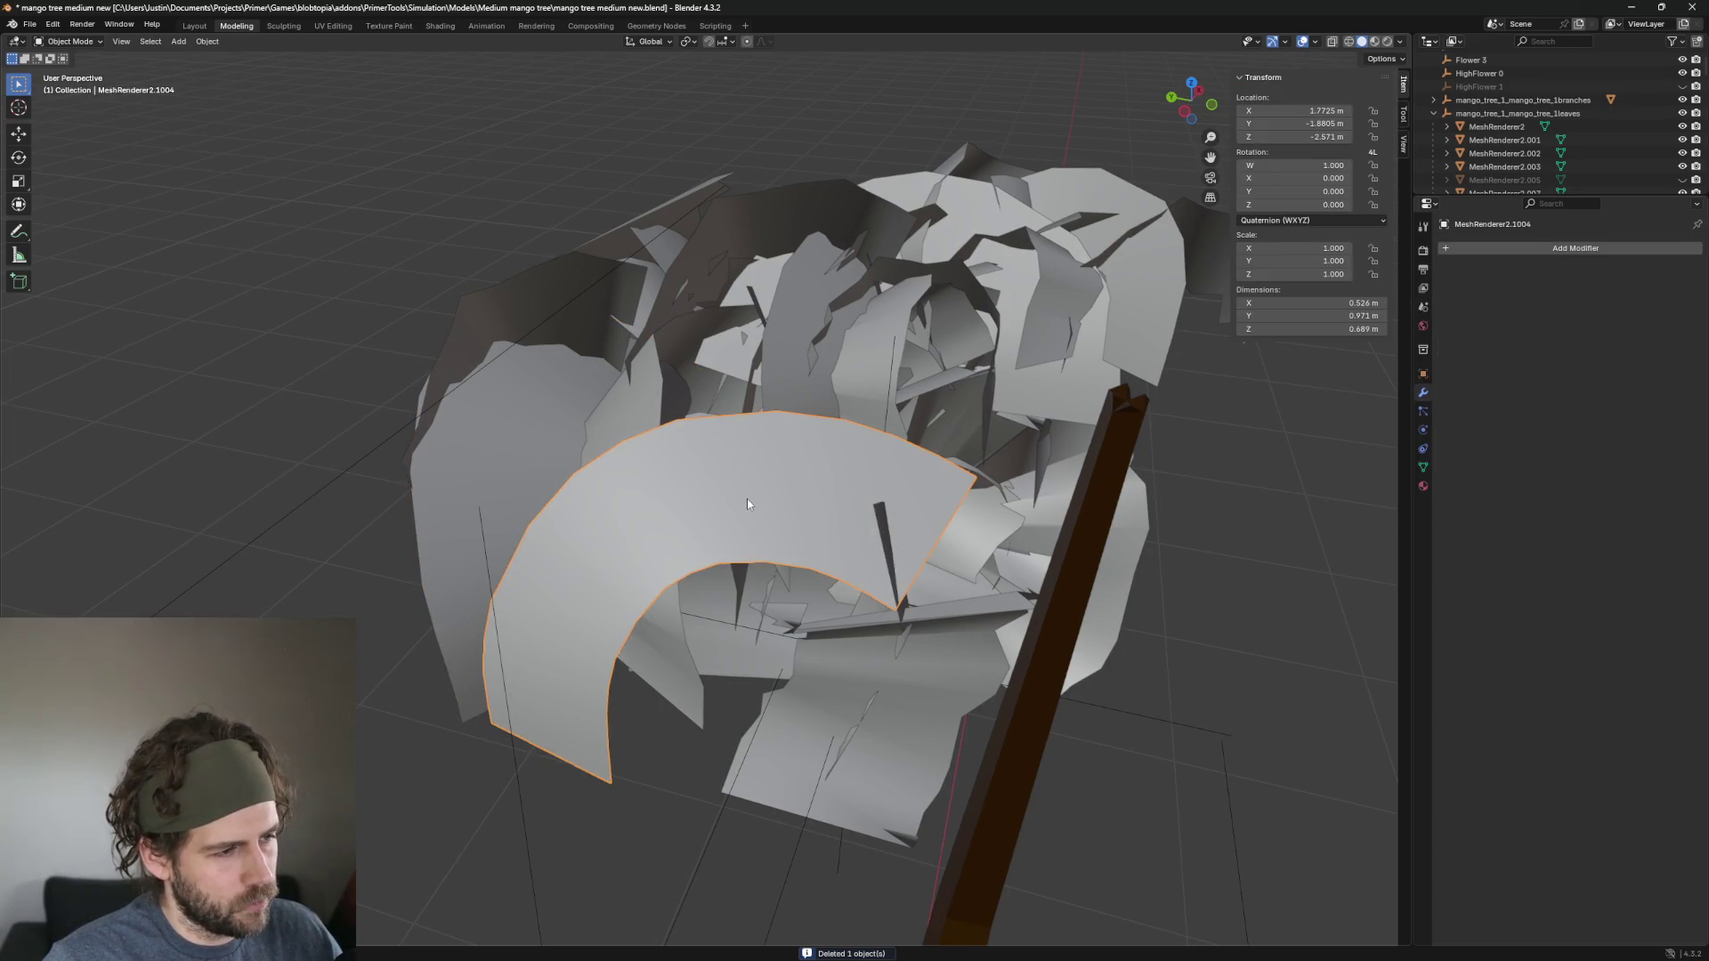
pyautogui.press('Delete')
# Delete the left leaf and the front-left arch leaf.
pyautogui.click(486, 517)
pyautogui.press('Delete')
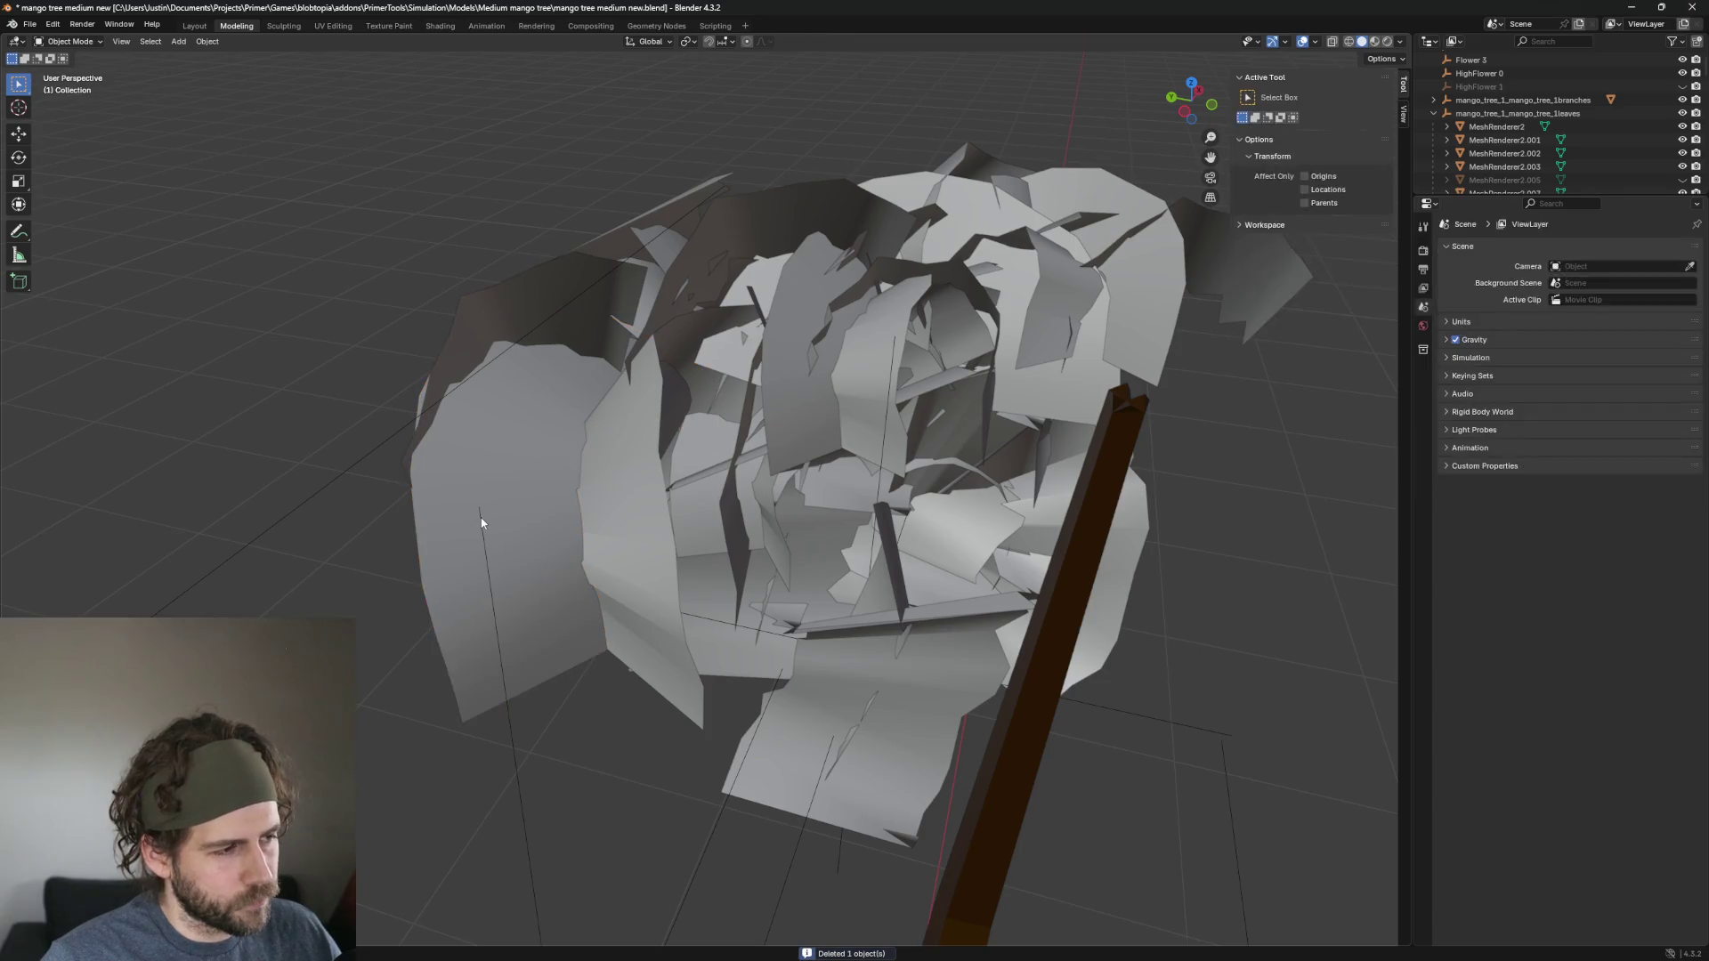
pyautogui.click(480, 522)
pyautogui.press('Delete')
# Delete the big leaf in front of the trunk branches.
pyautogui.click(522, 363)
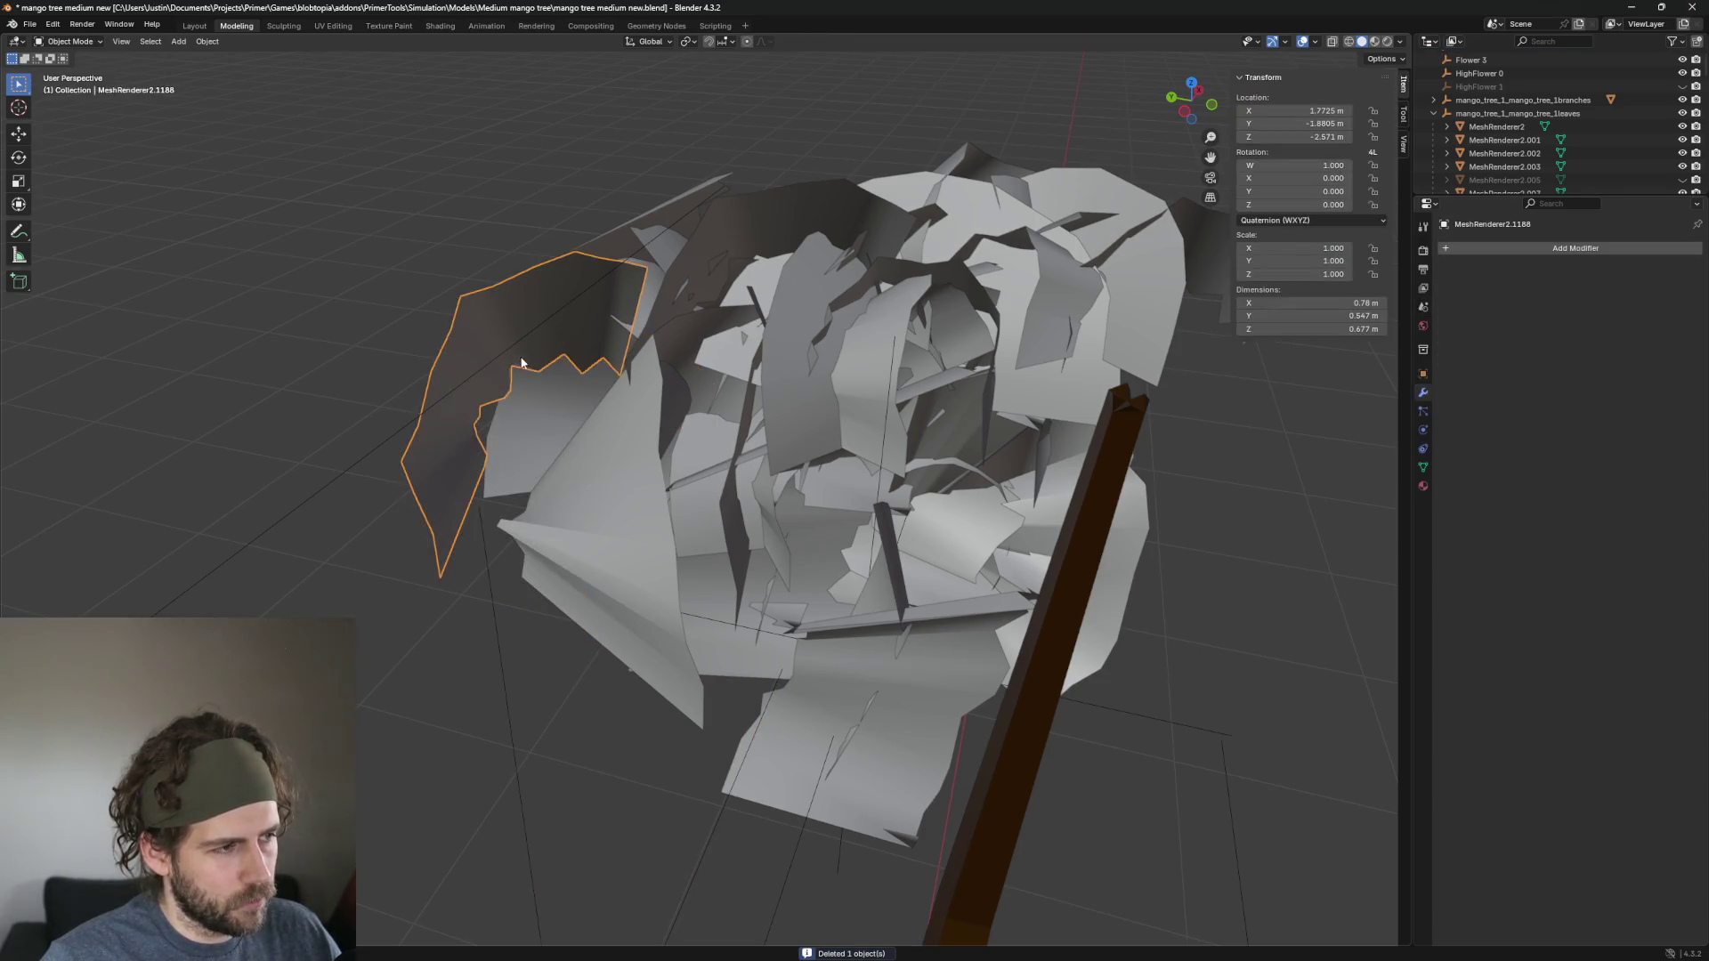
pyautogui.moveTo(522, 363); pyautogui.dragTo(816, 564)
pyautogui.scroll(5, 893, 563)
pyautogui.scroll(2, 548, 671)
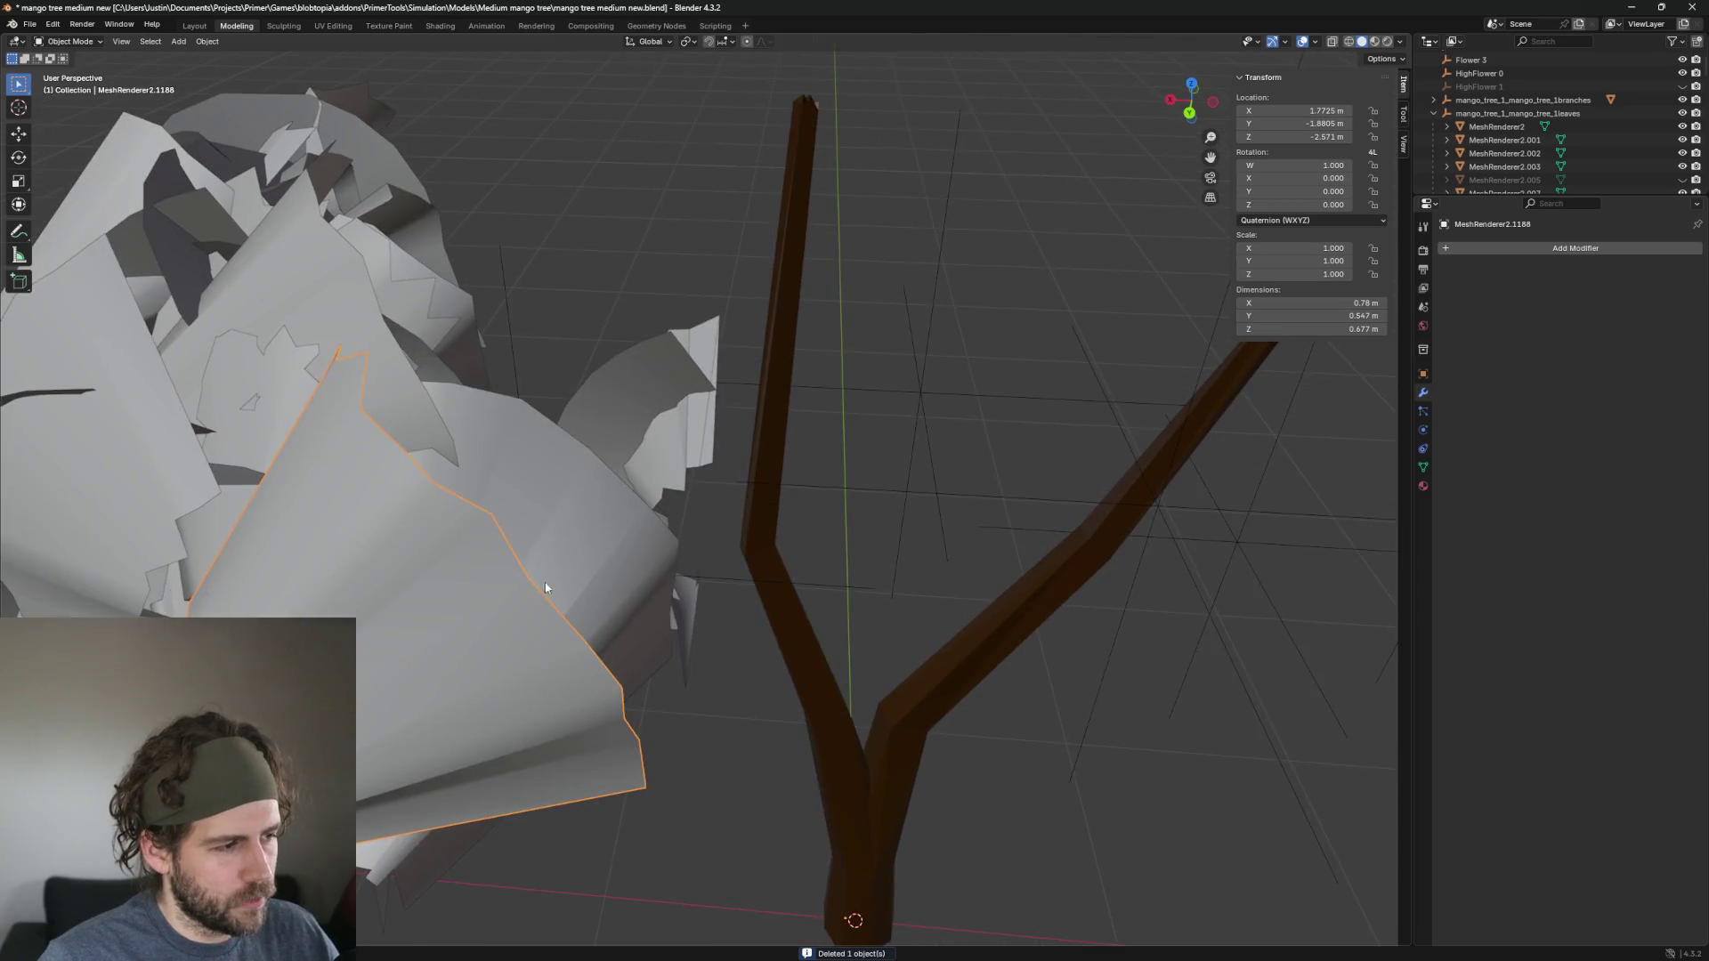
pyautogui.scroll(2, 546, 584)
pyautogui.click(642, 442)
pyautogui.press('Delete')
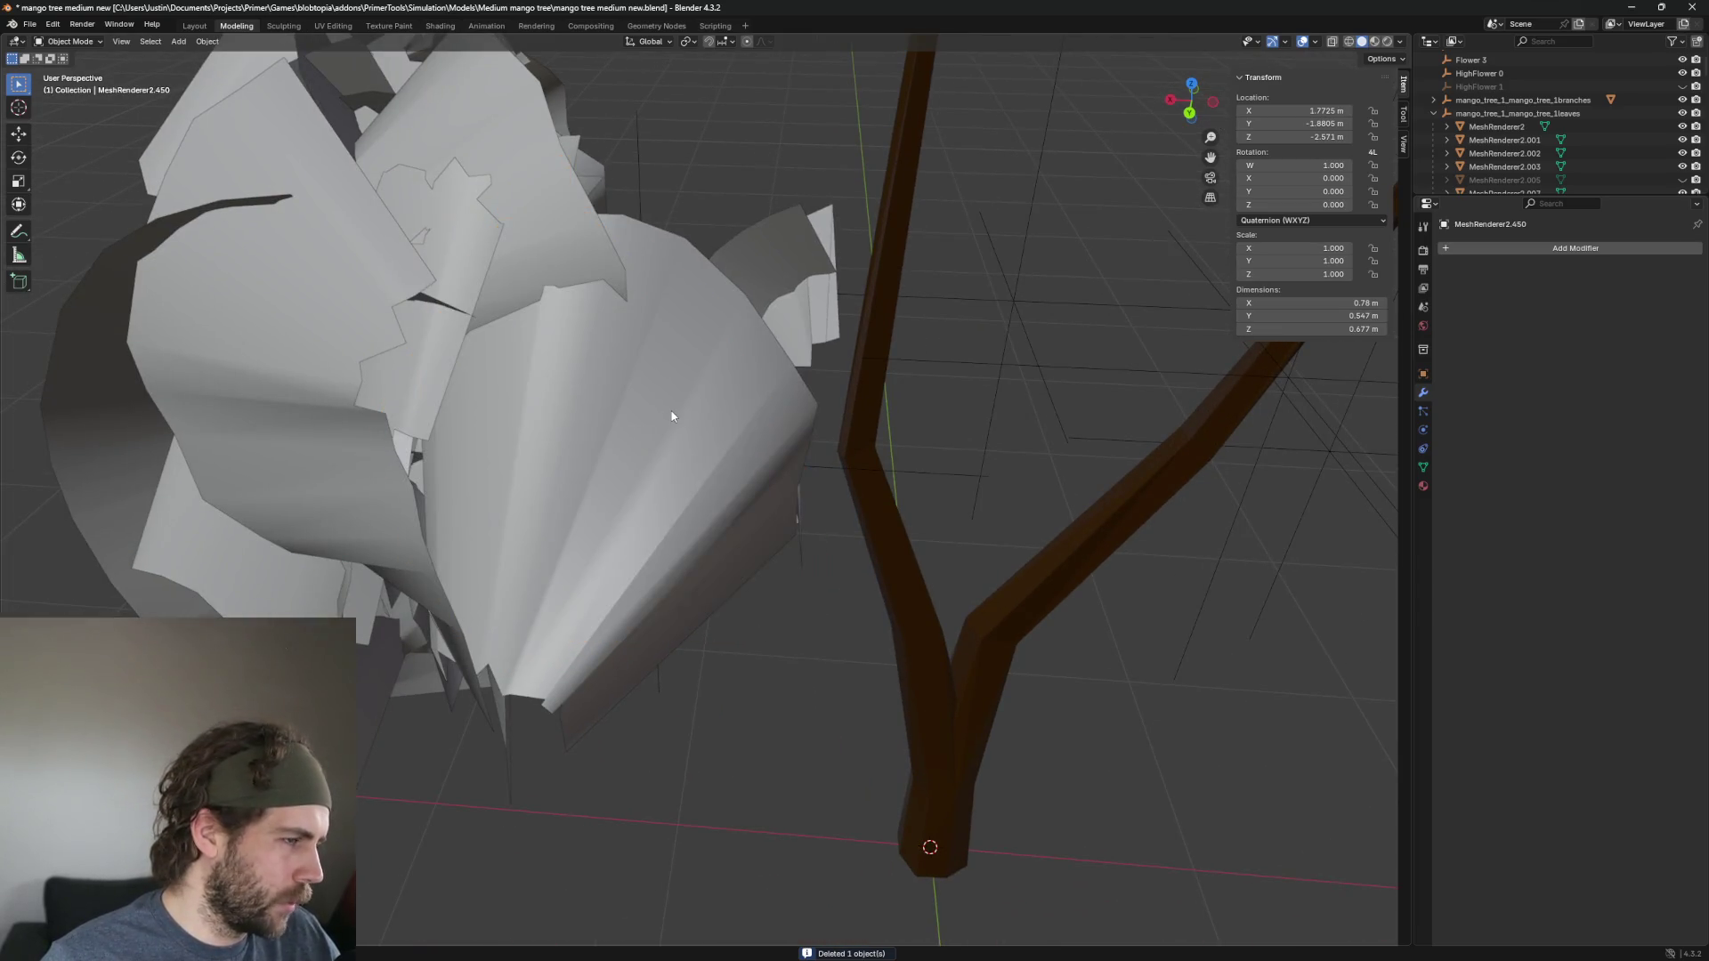
# Delete the fan-shaped leaf and one more leaf from the cluster.
pyautogui.click(678, 432)
pyautogui.press('Delete')
pyautogui.click(586, 388)
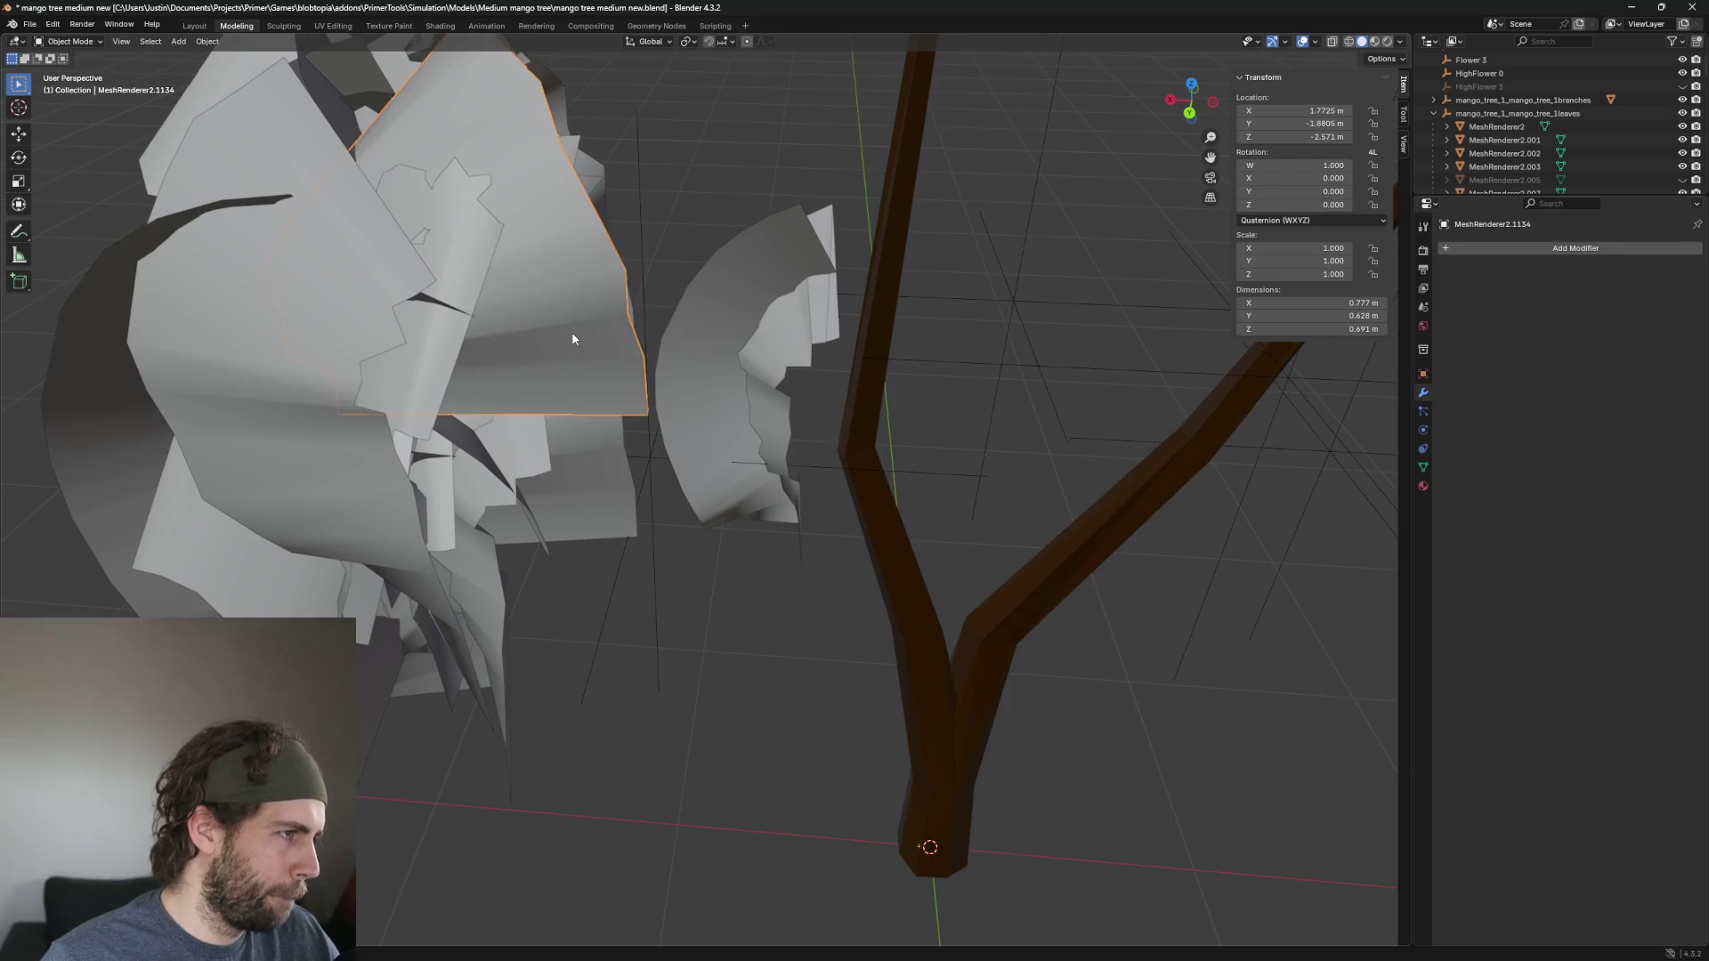
pyautogui.press('Delete')
pyautogui.click(557, 355)
pyautogui.press('KP_Decimal')
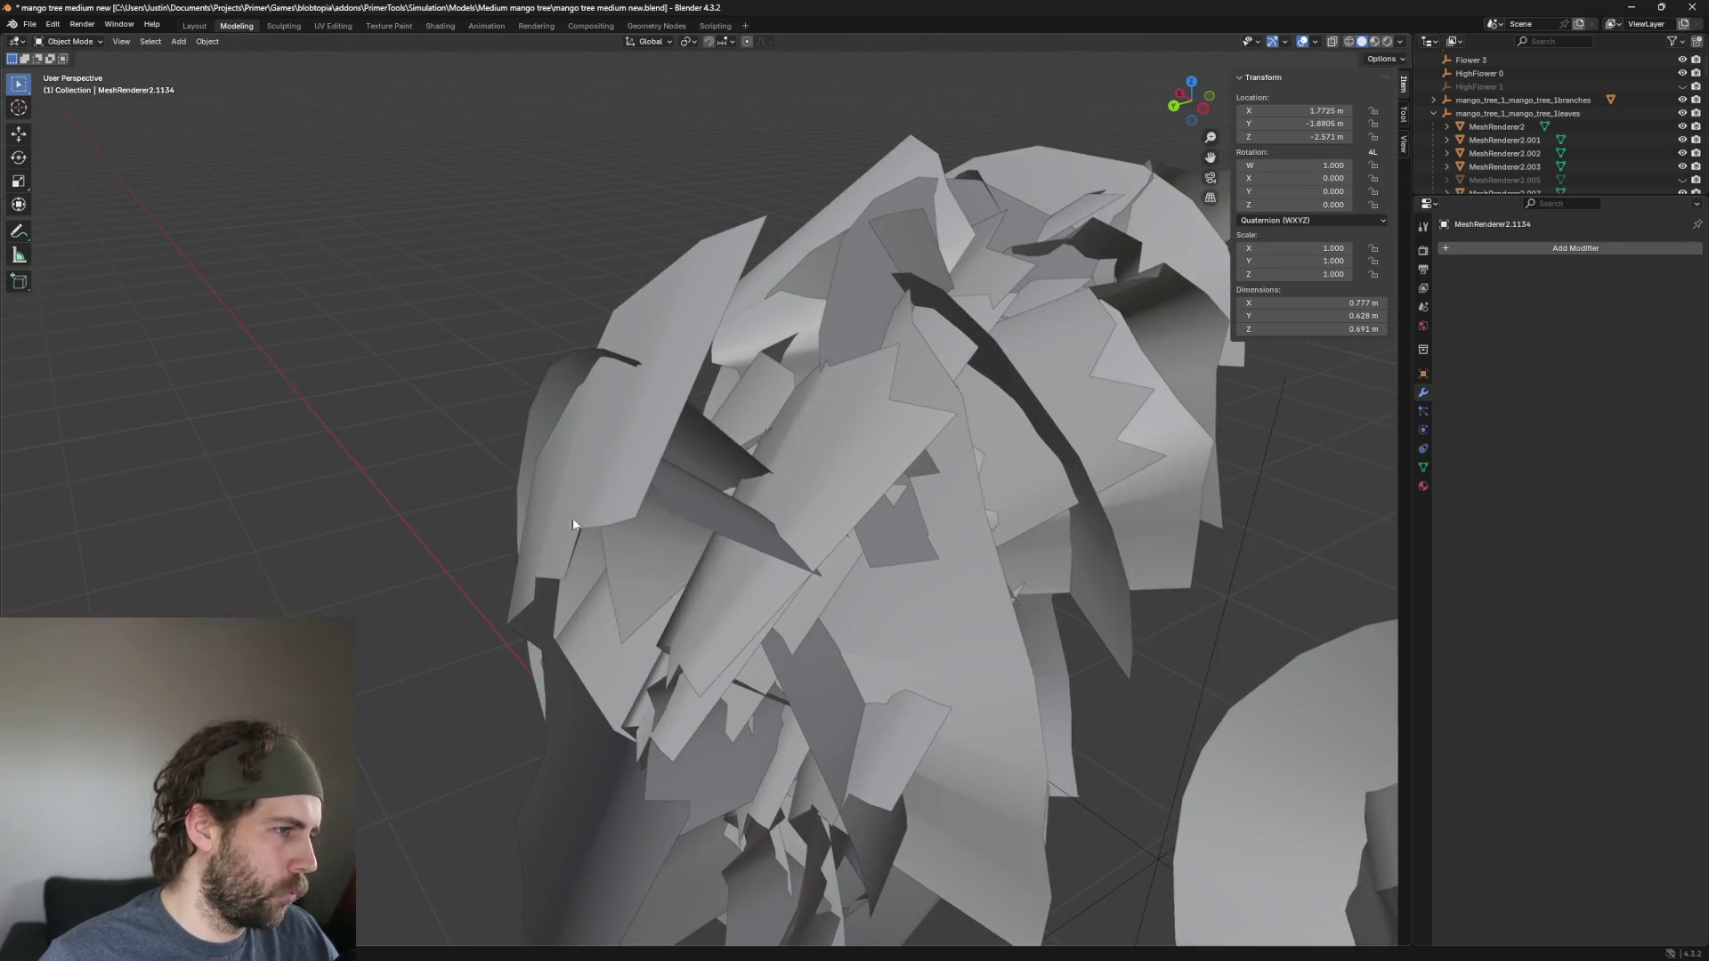
# Delete the front leaf, the large dark leaf behind it and the arc-shaped left leaf.
pyautogui.scroll(-4, 573, 524)
pyautogui.click(691, 602)
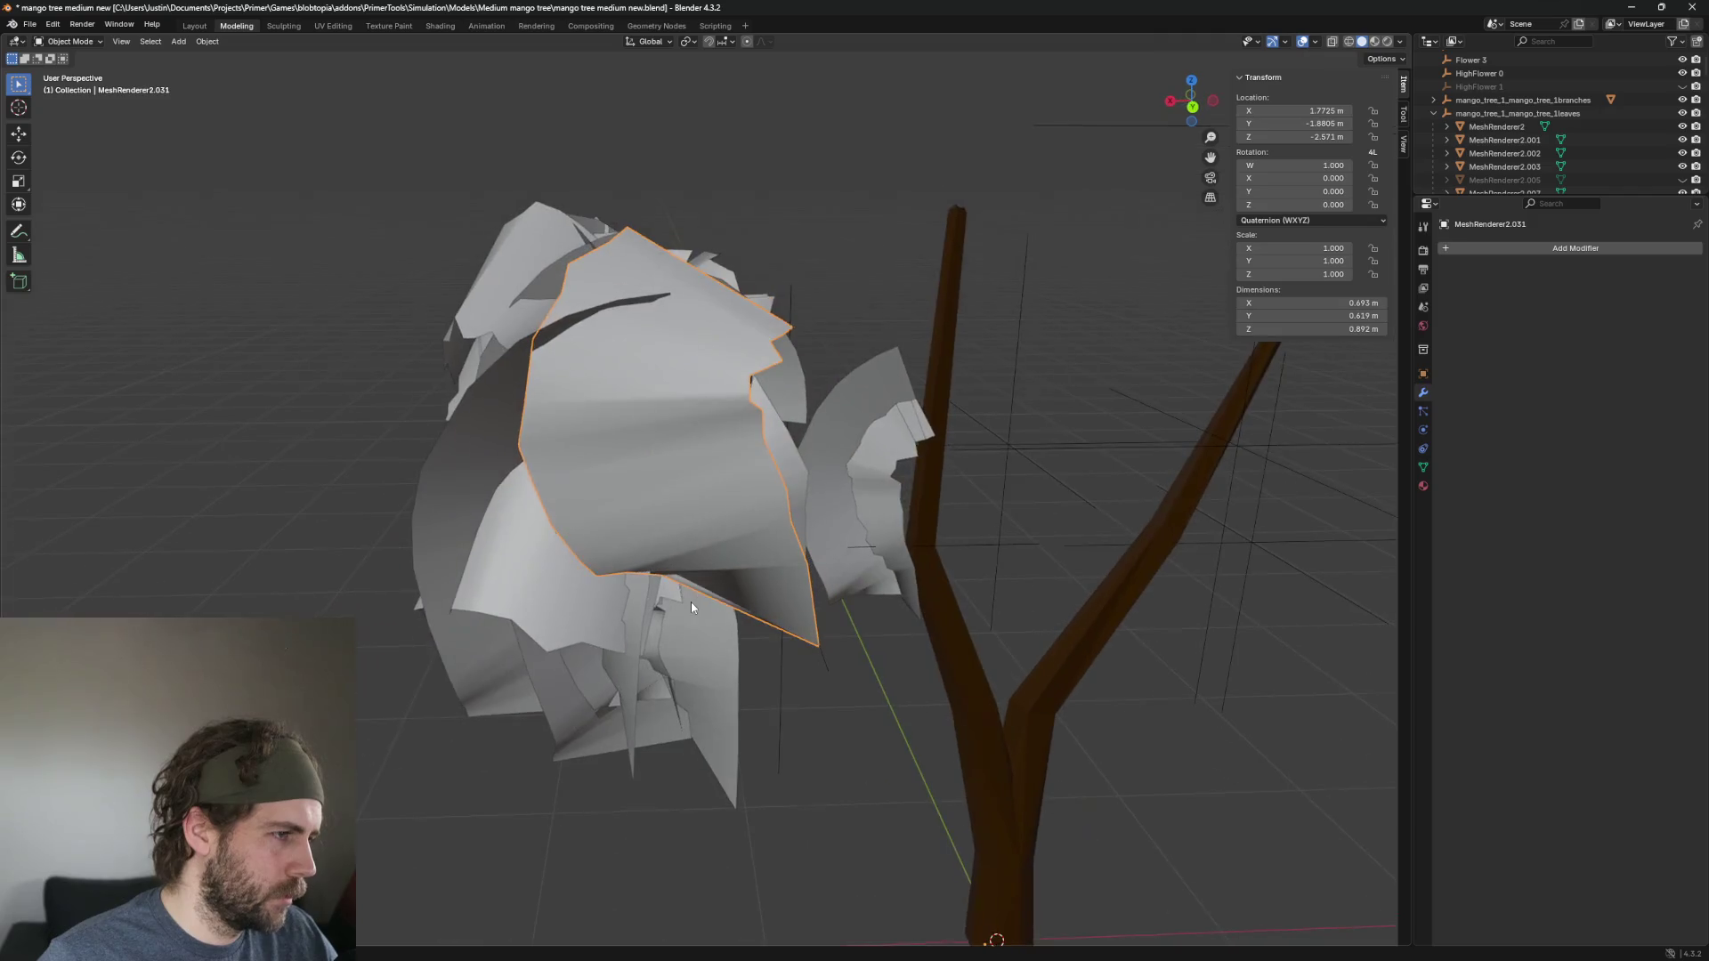
pyautogui.press('Delete')
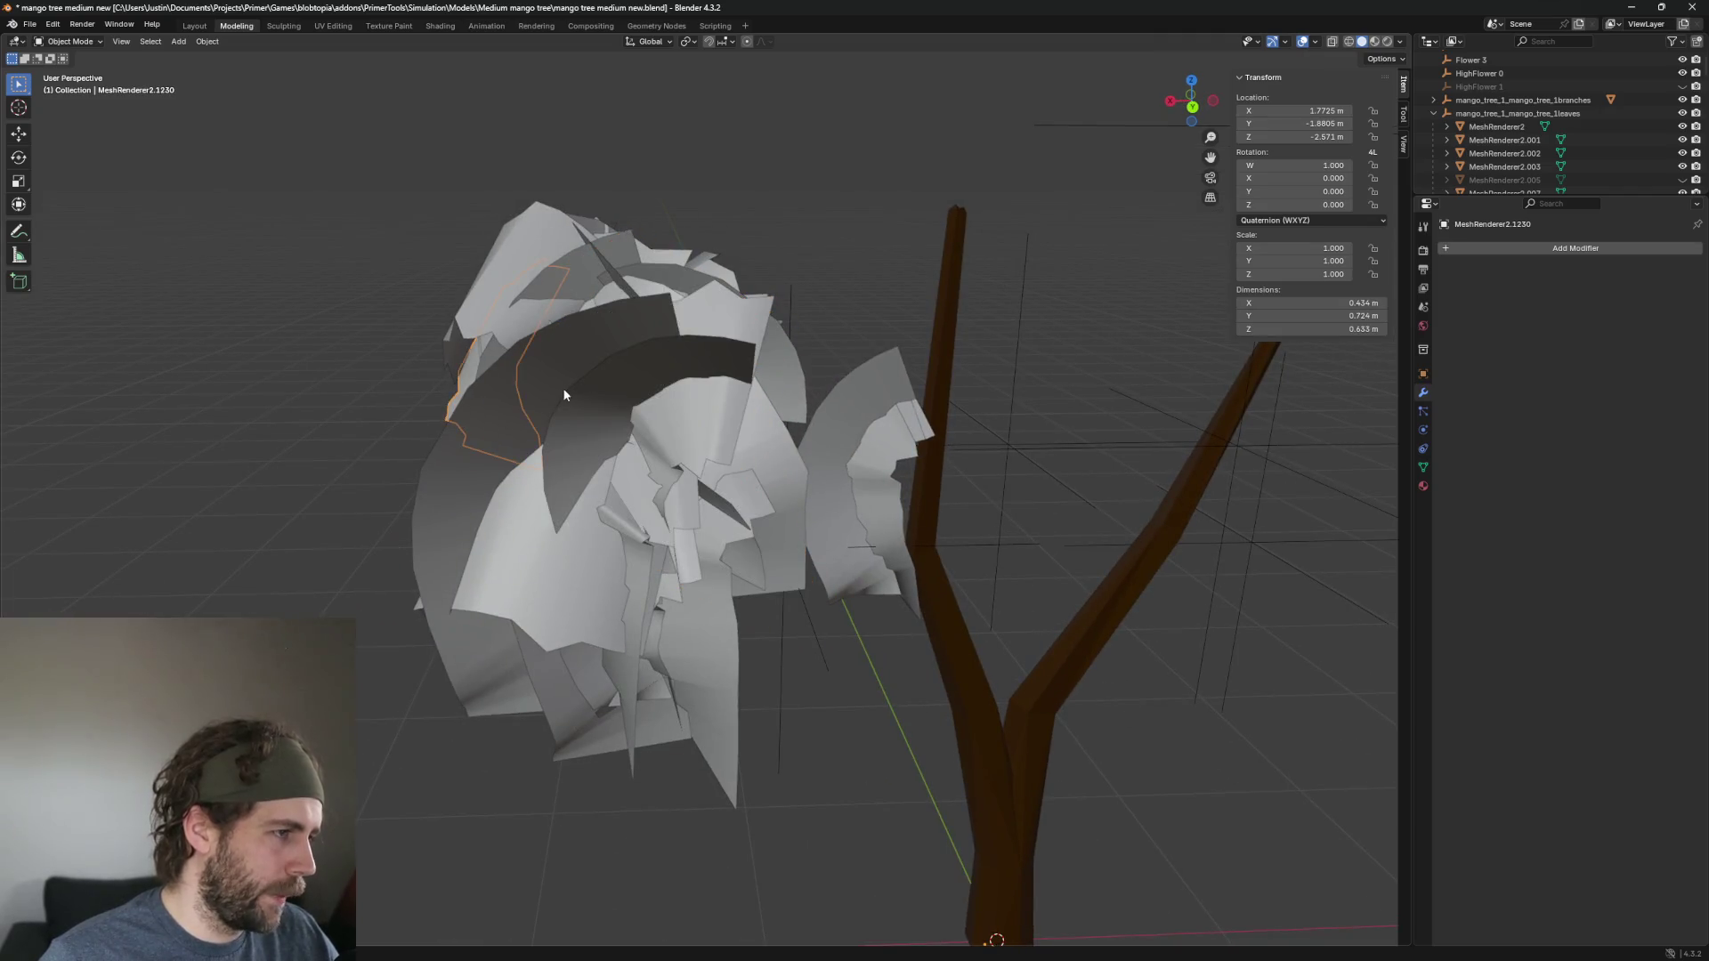
pyautogui.click(562, 387)
pyautogui.click(513, 378)
pyautogui.press('Delete')
pyautogui.hotkey('ctrl', 'z')
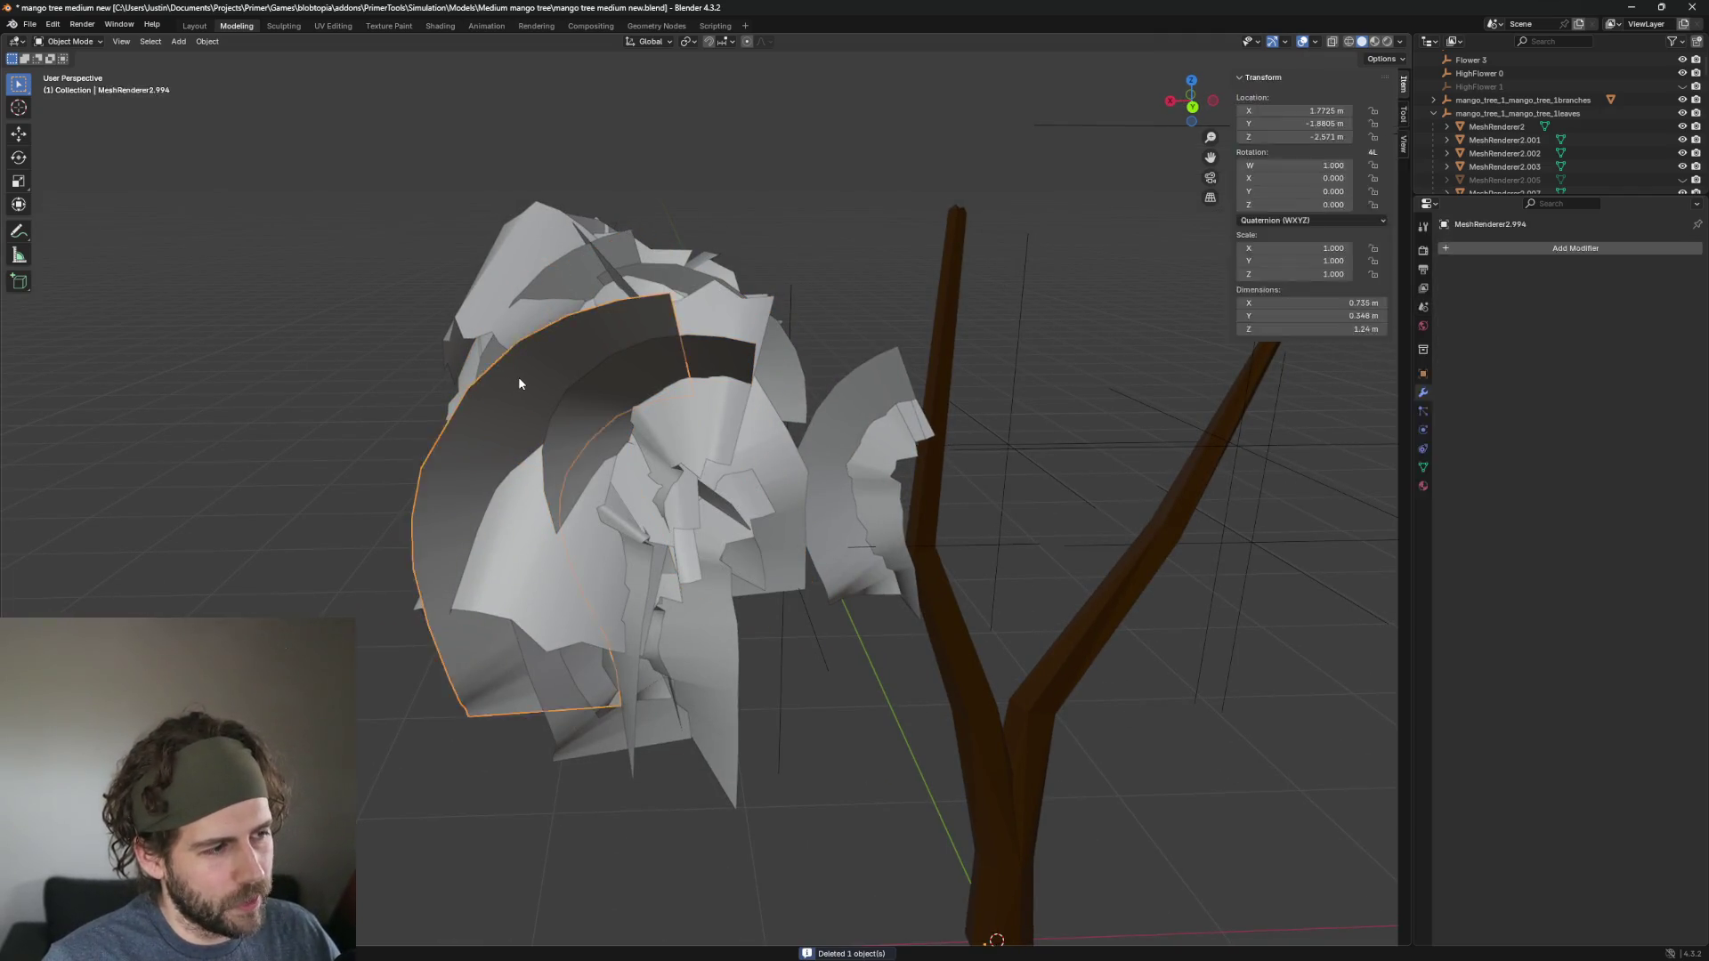
pyautogui.press('Delete')
pyautogui.click(621, 409)
pyautogui.scroll(5, 667, 463)
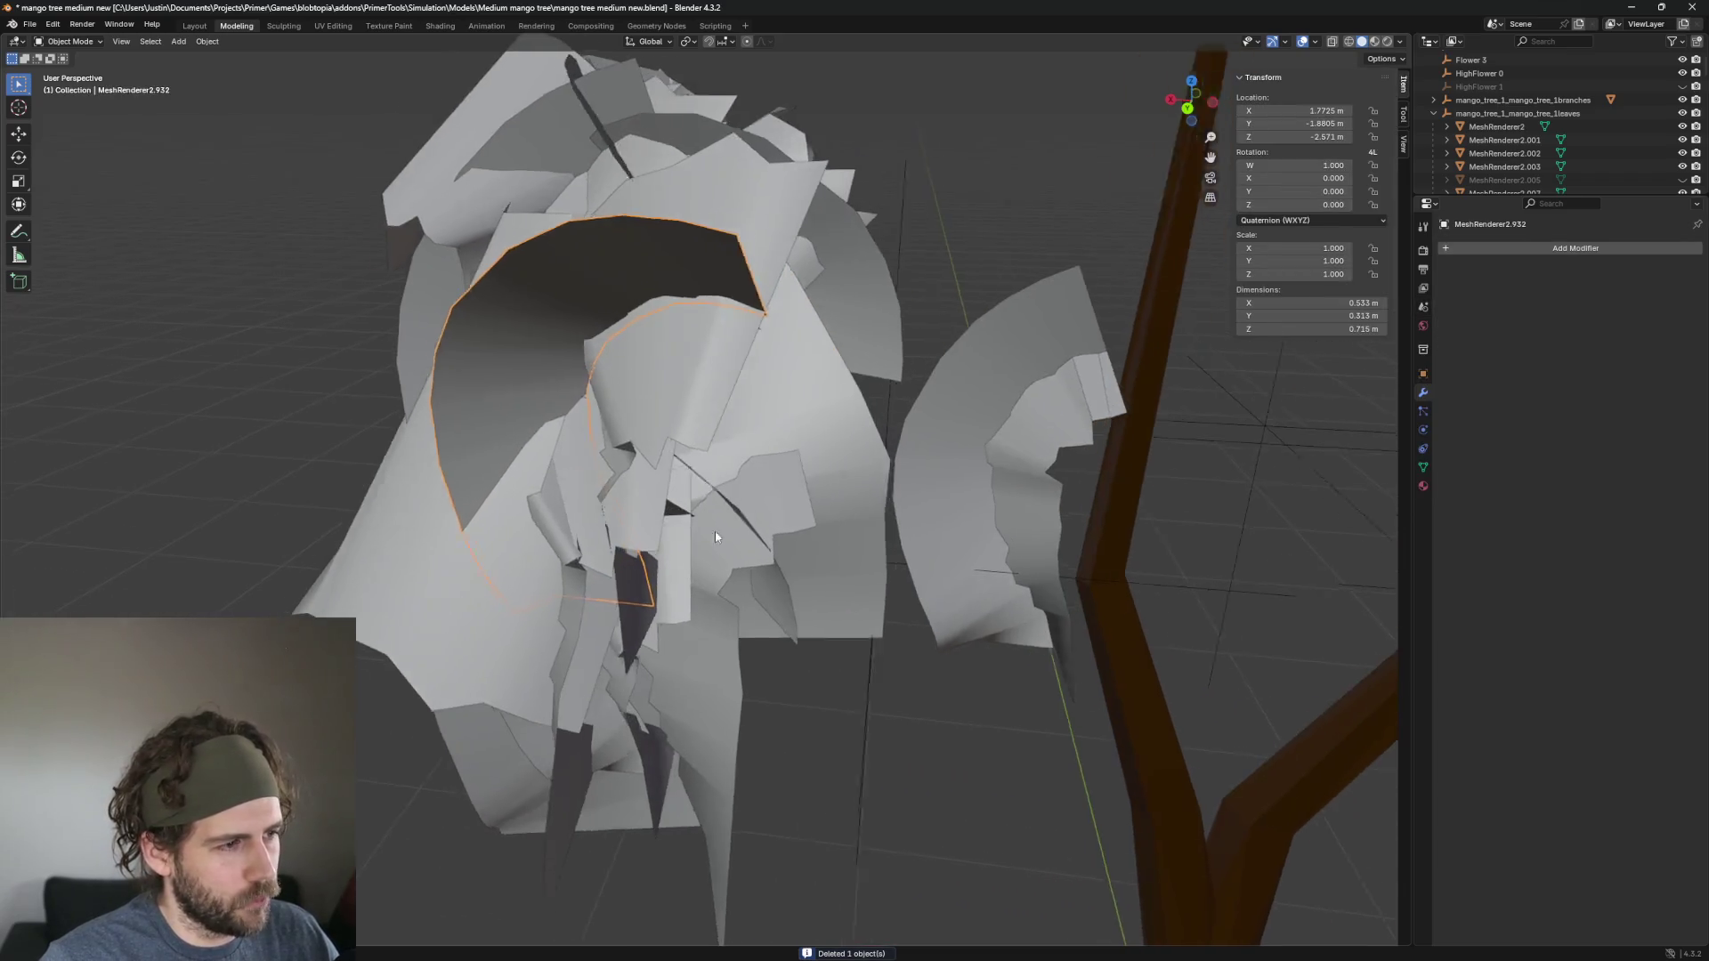
pyautogui.press('Delete')
# Delete one more overlapping leaf on the cluster's front.
pyautogui.scroll(-5, 667, 555)
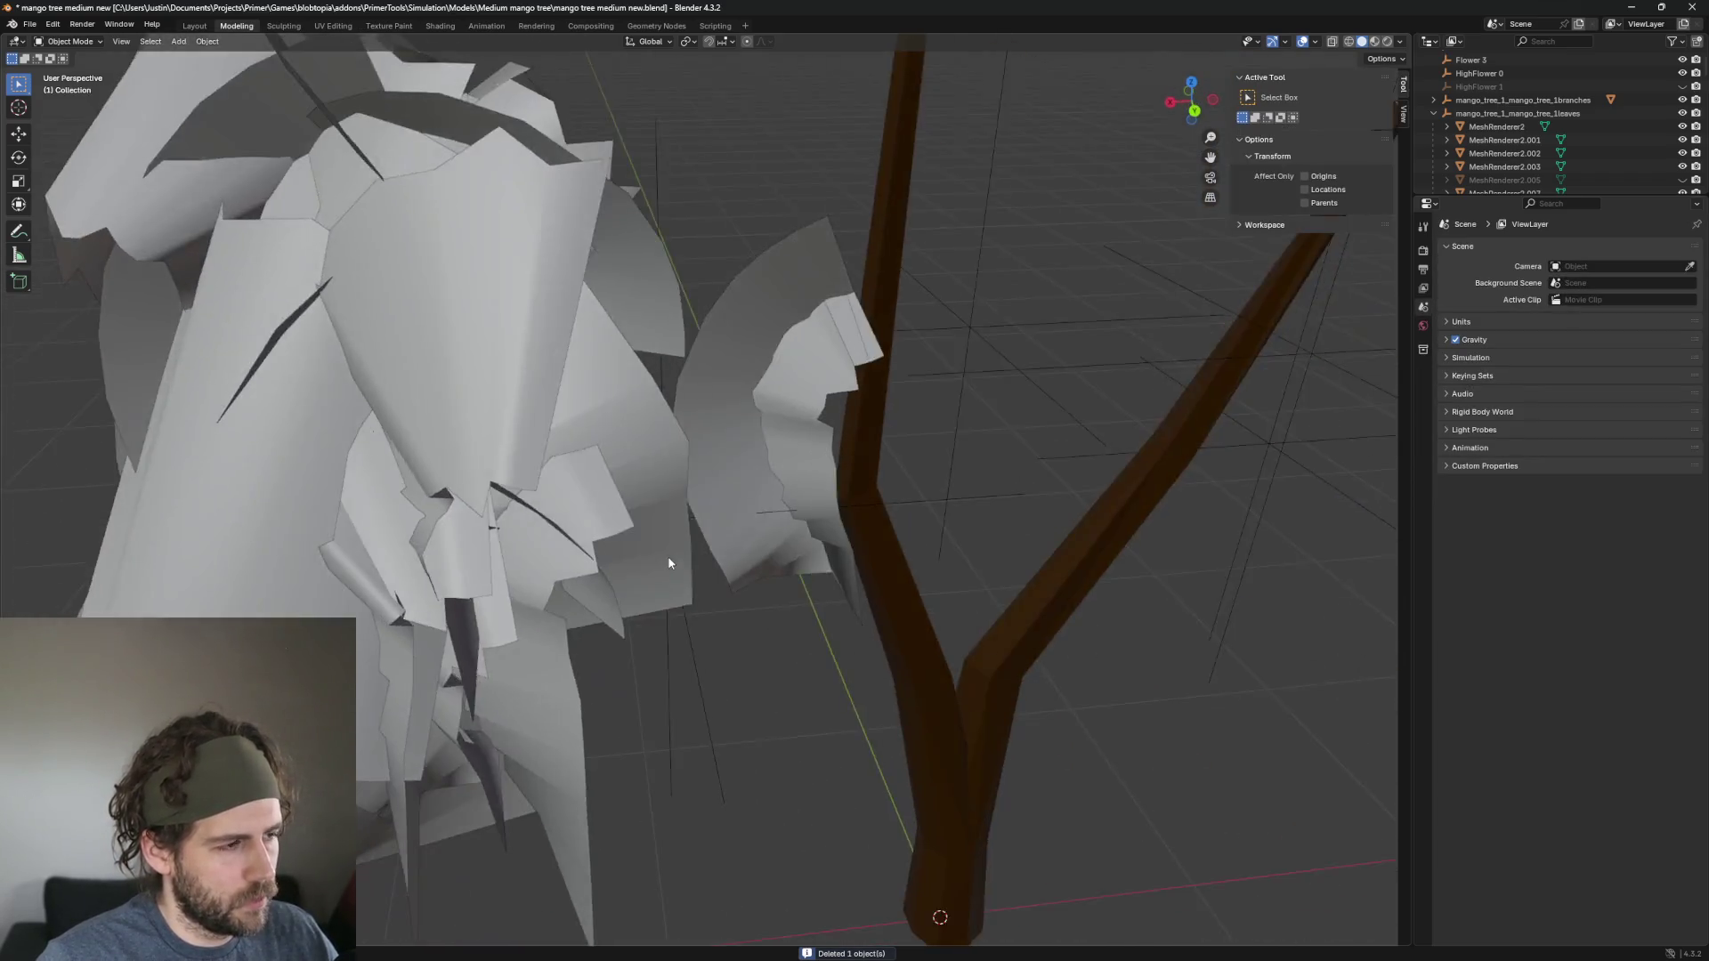
pyautogui.click(881, 561)
pyautogui.scroll(5, 945, 607)
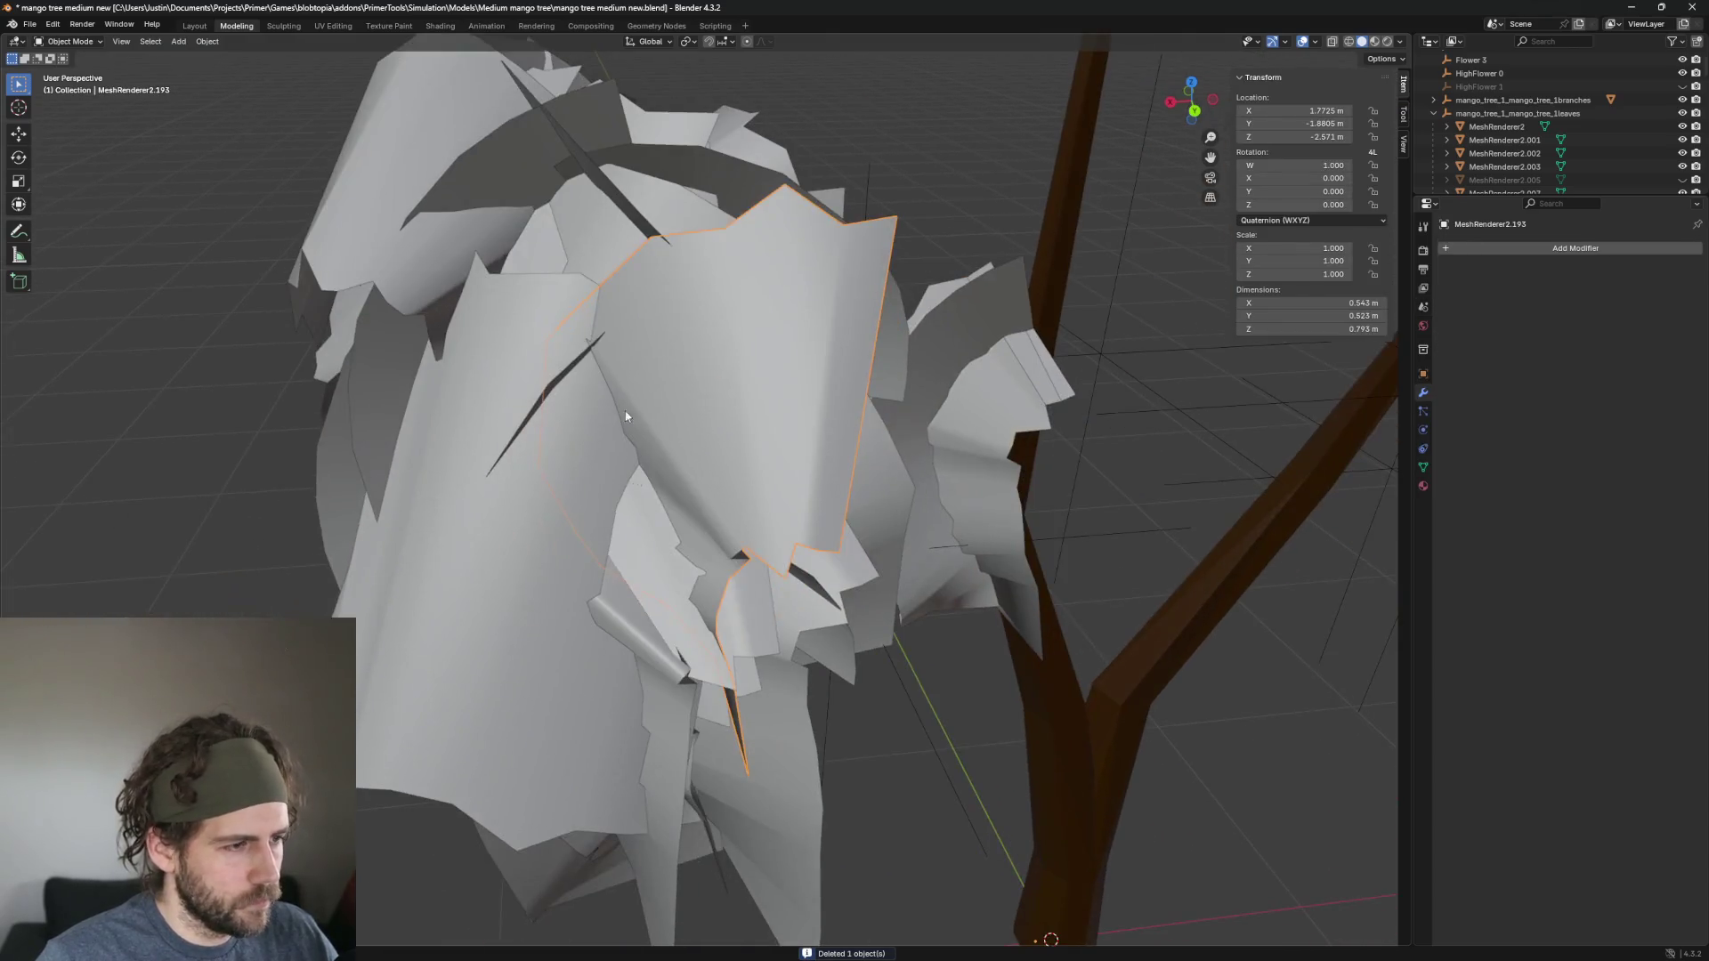
pyautogui.scroll(-3, 477, 542)
pyautogui.click(675, 561)
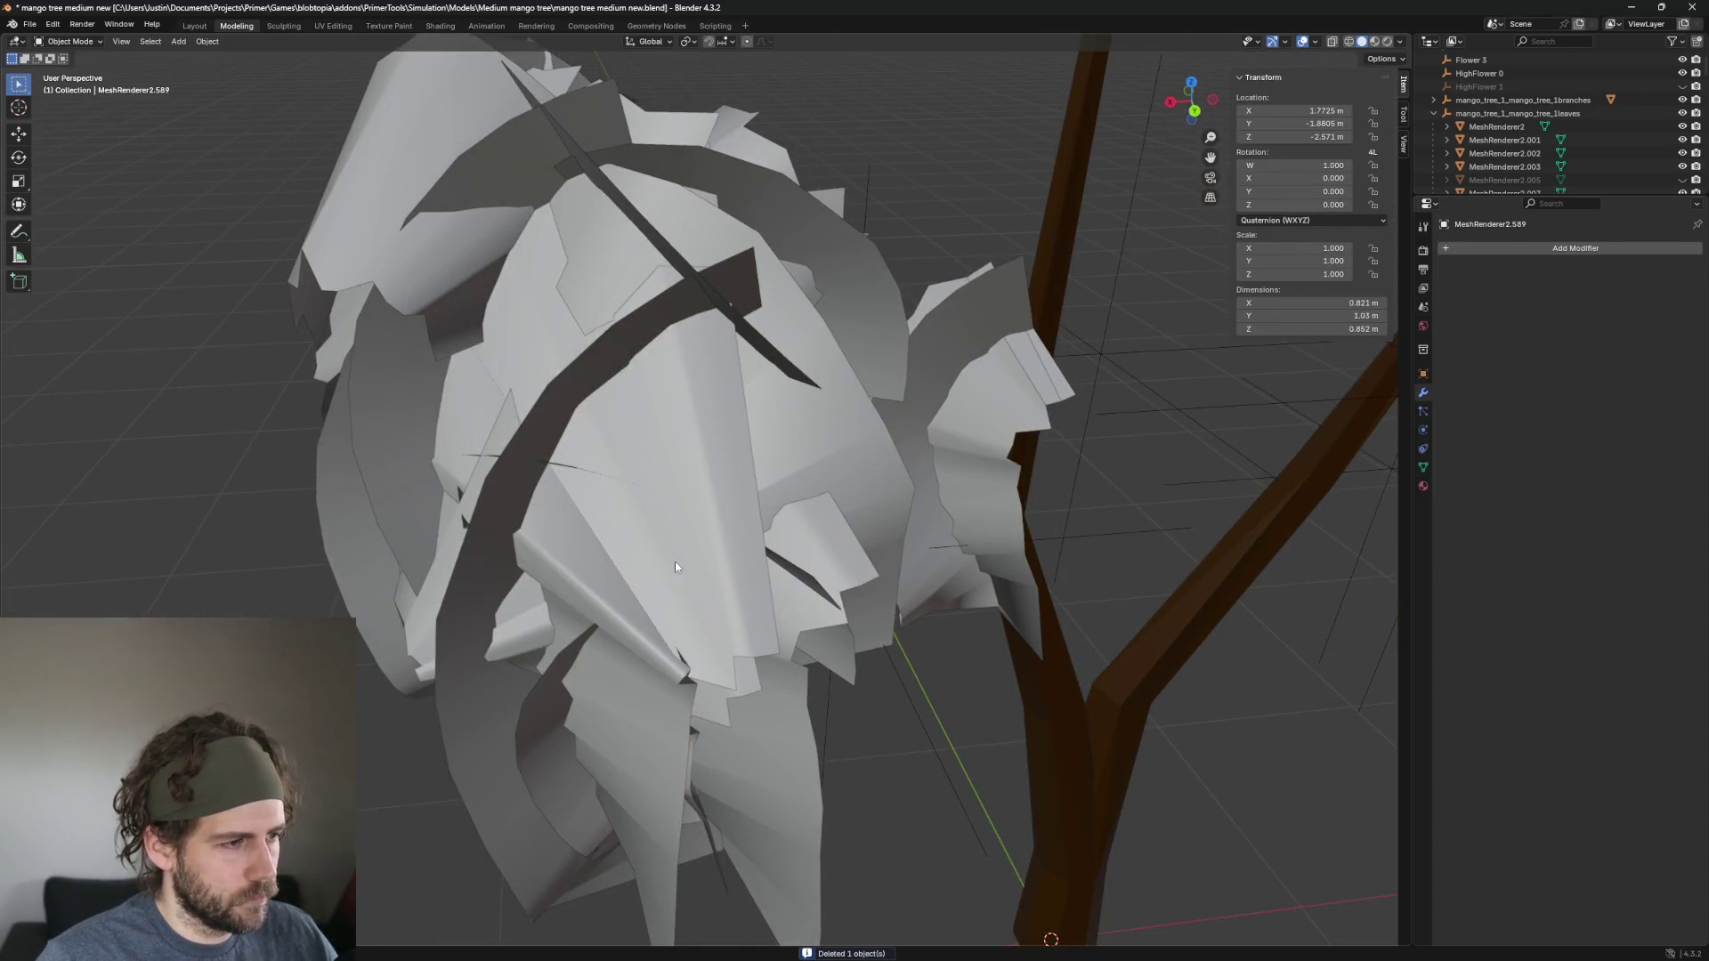
pyautogui.scroll(5, 764, 509)
pyautogui.scroll(-3, 763, 513)
pyautogui.click(699, 507)
pyautogui.scroll(3, 676, 463)
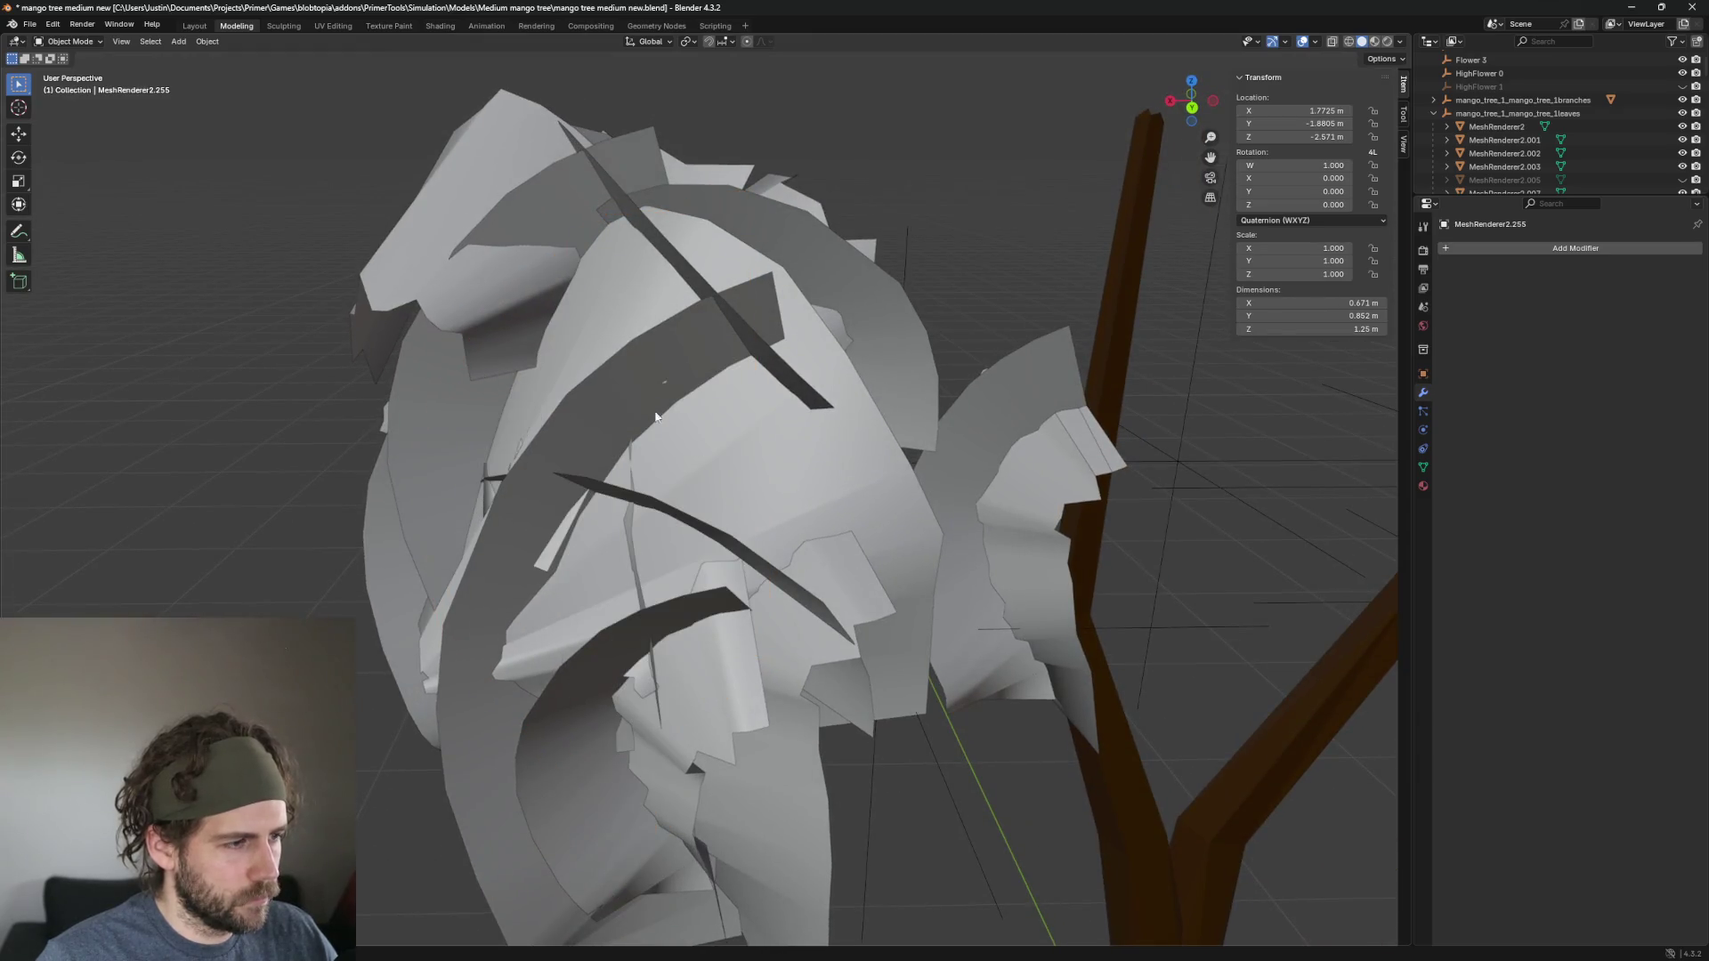
pyautogui.press('Delete')
# Delete the leaves on the cluster's left, including the tall curved leaf and its neighbour.
pyautogui.click(971, 507)
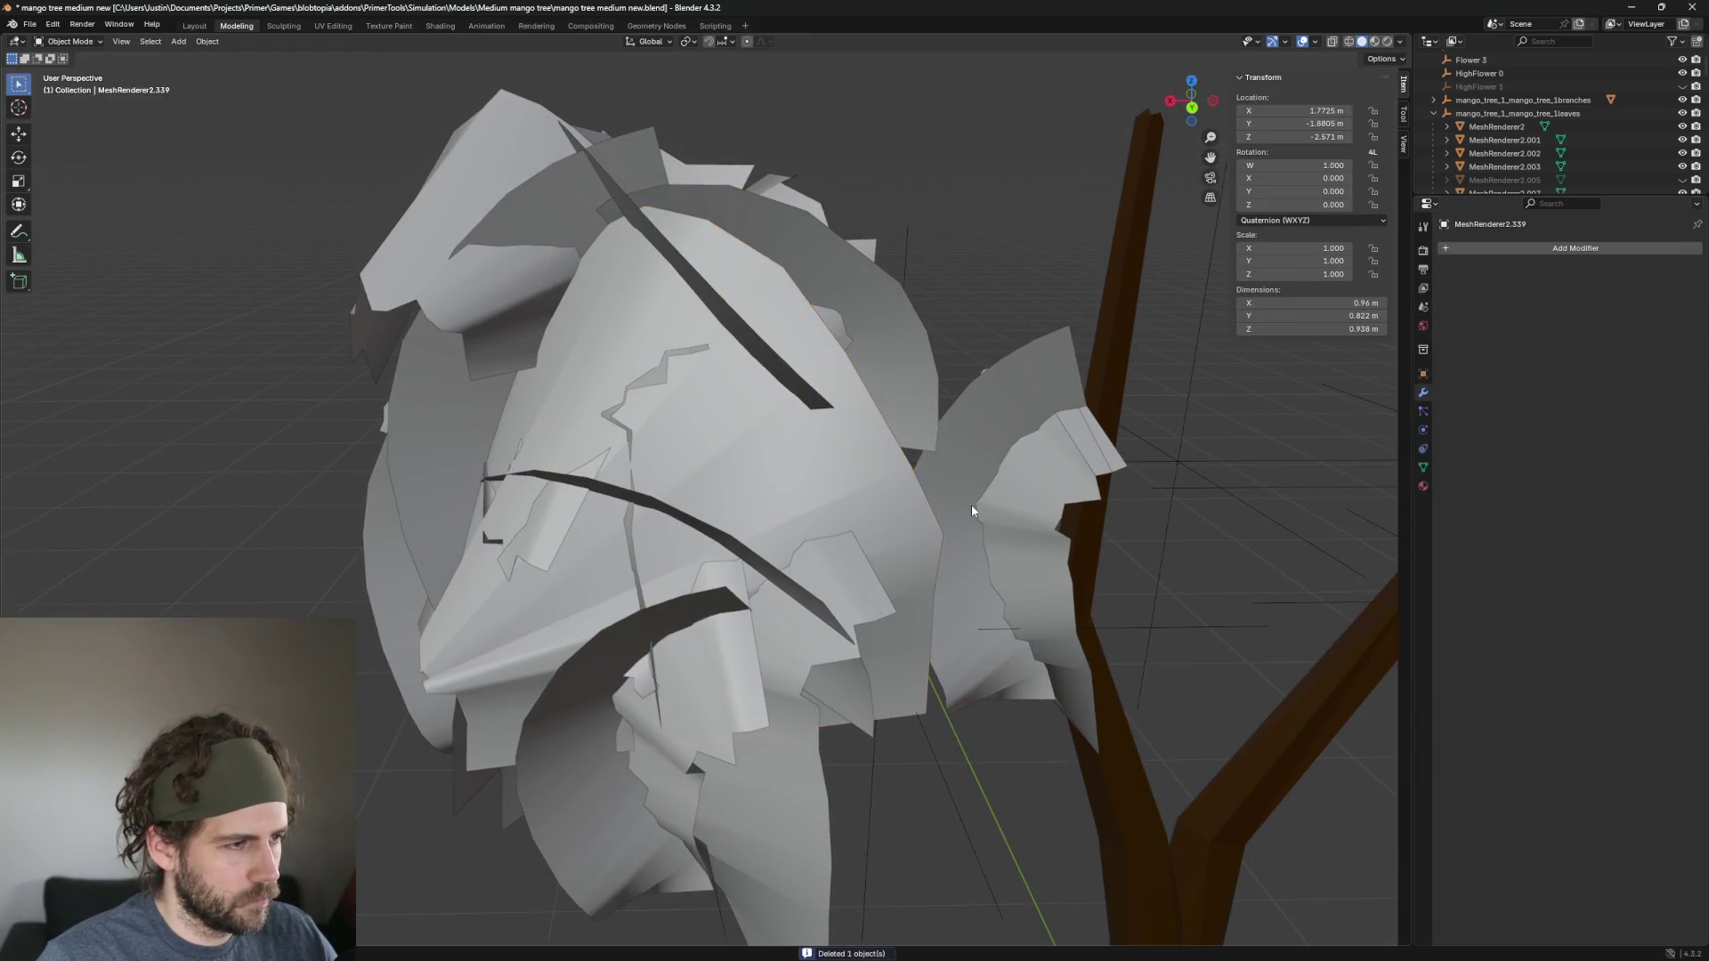
pyautogui.scroll(-3, 841, 512)
pyautogui.click(869, 496)
pyautogui.scroll(4, 870, 445)
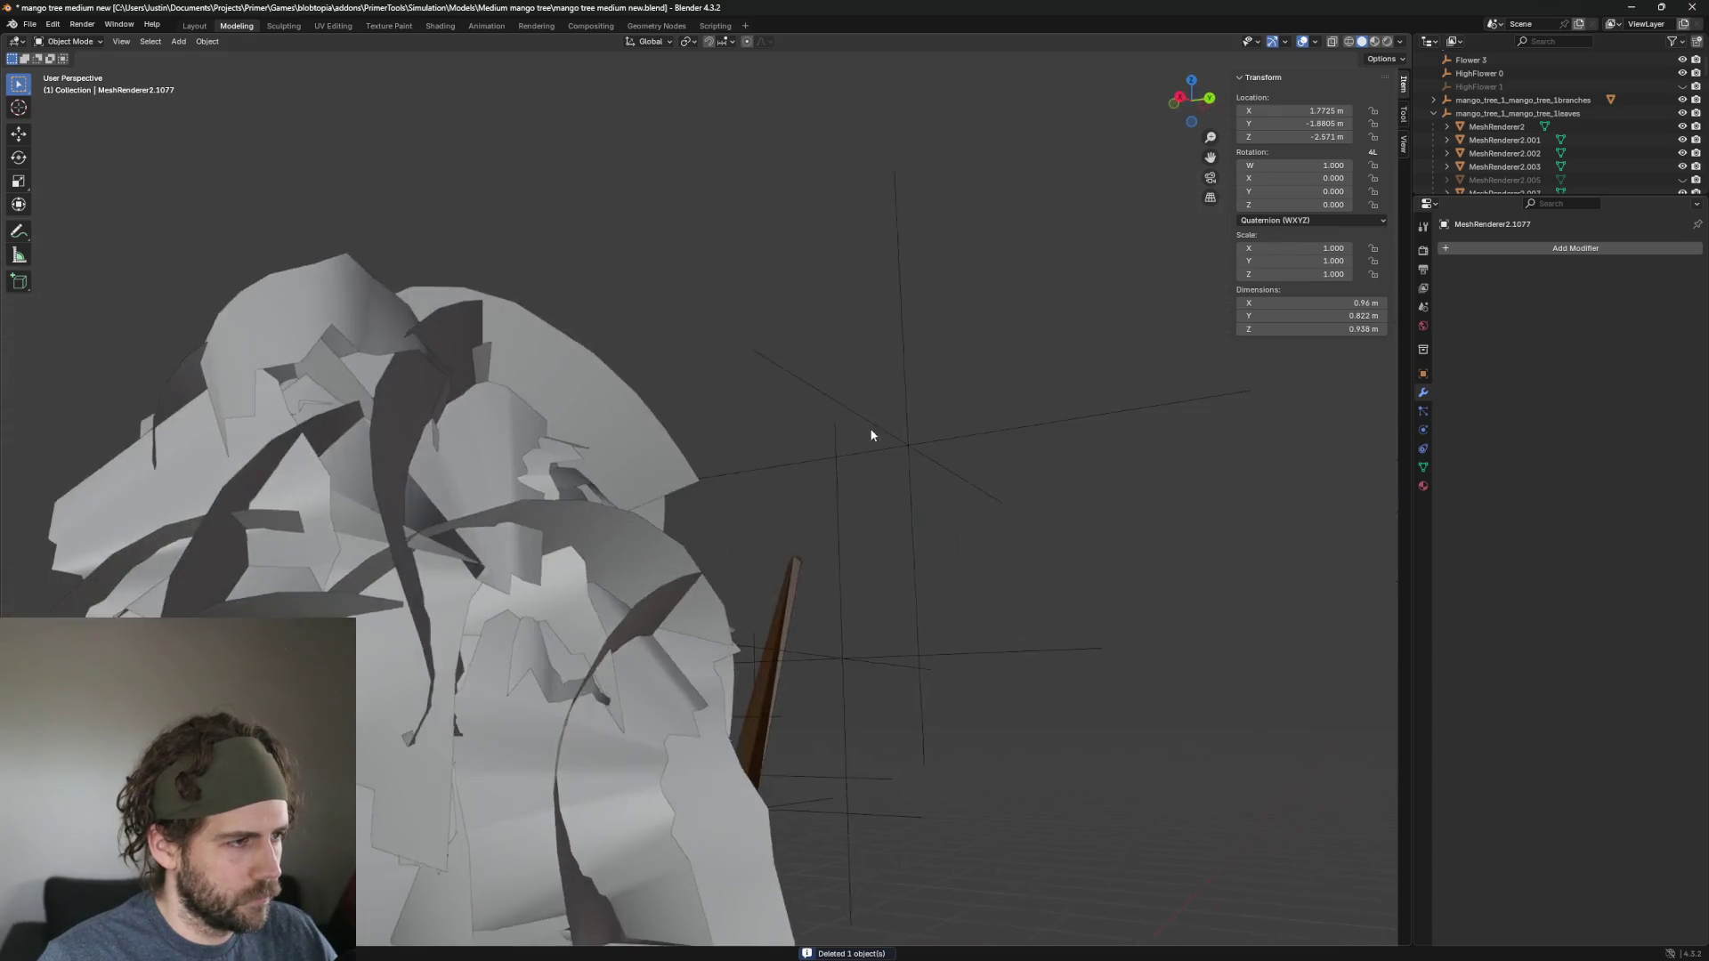
pyautogui.press('Delete')
pyautogui.click(485, 396)
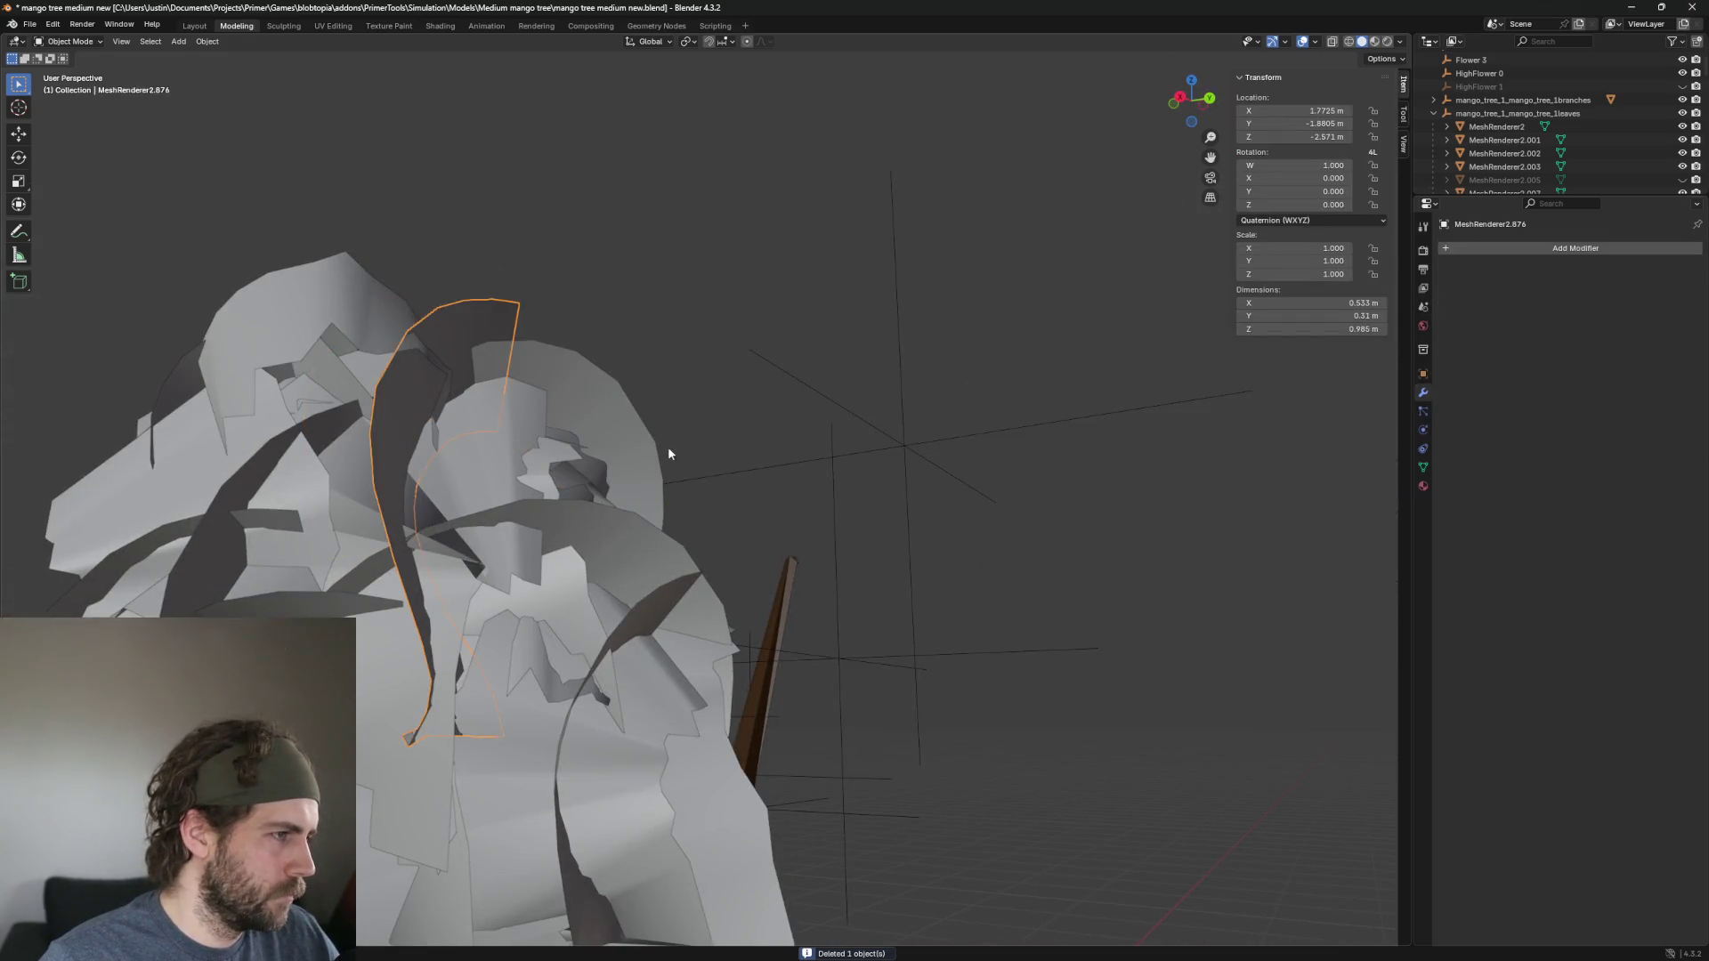
pyautogui.scroll(3, 521, 485)
pyautogui.press('Delete')
pyautogui.click(525, 470)
pyautogui.press('Delete')
# Delete the top-right arc leaf and its duplicate in the same spot.
pyautogui.click(793, 422)
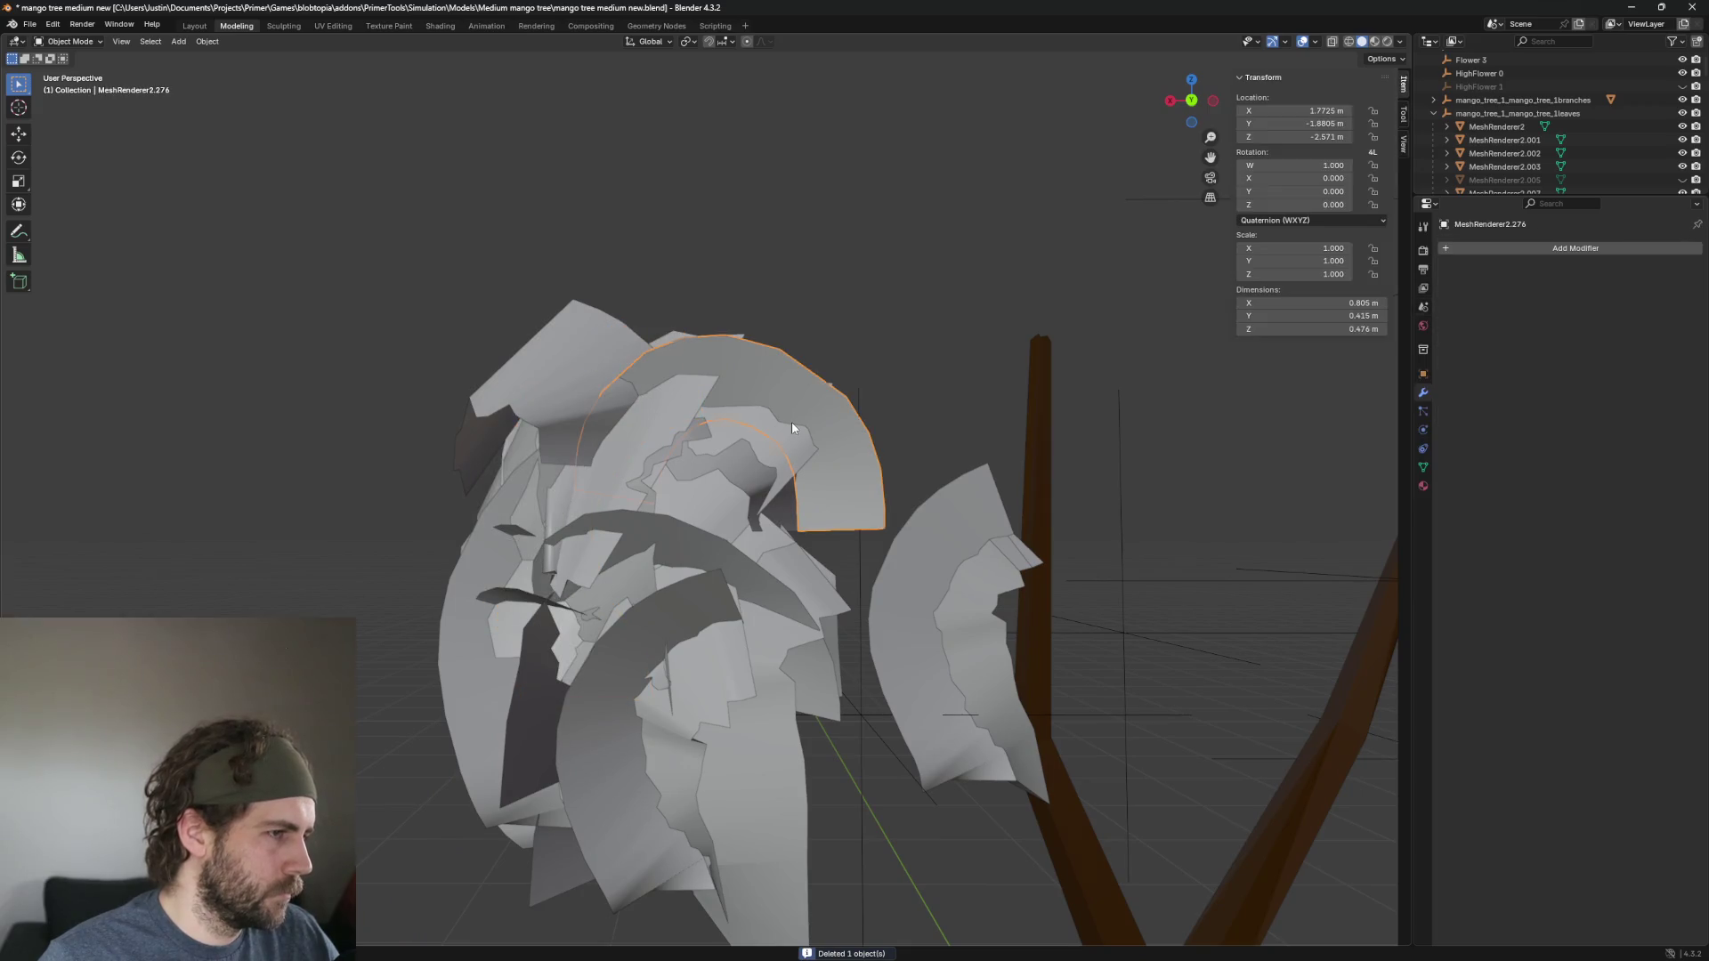
pyautogui.press('Delete')
pyautogui.click(810, 396)
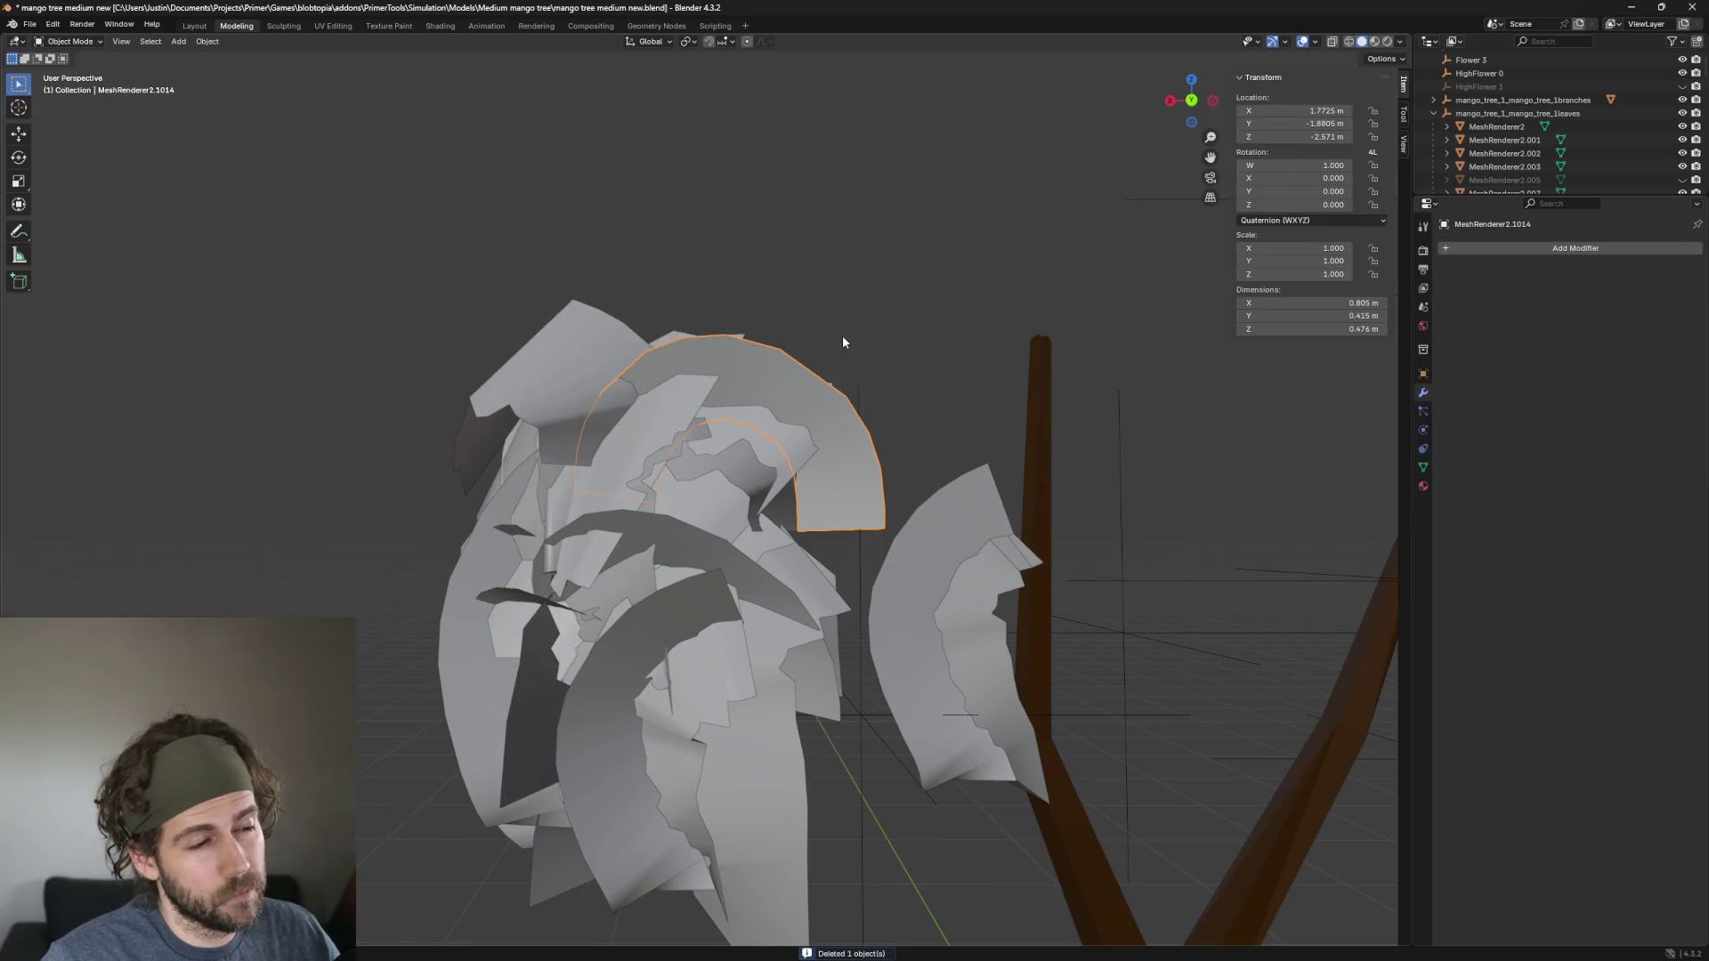
pyautogui.press('Delete')
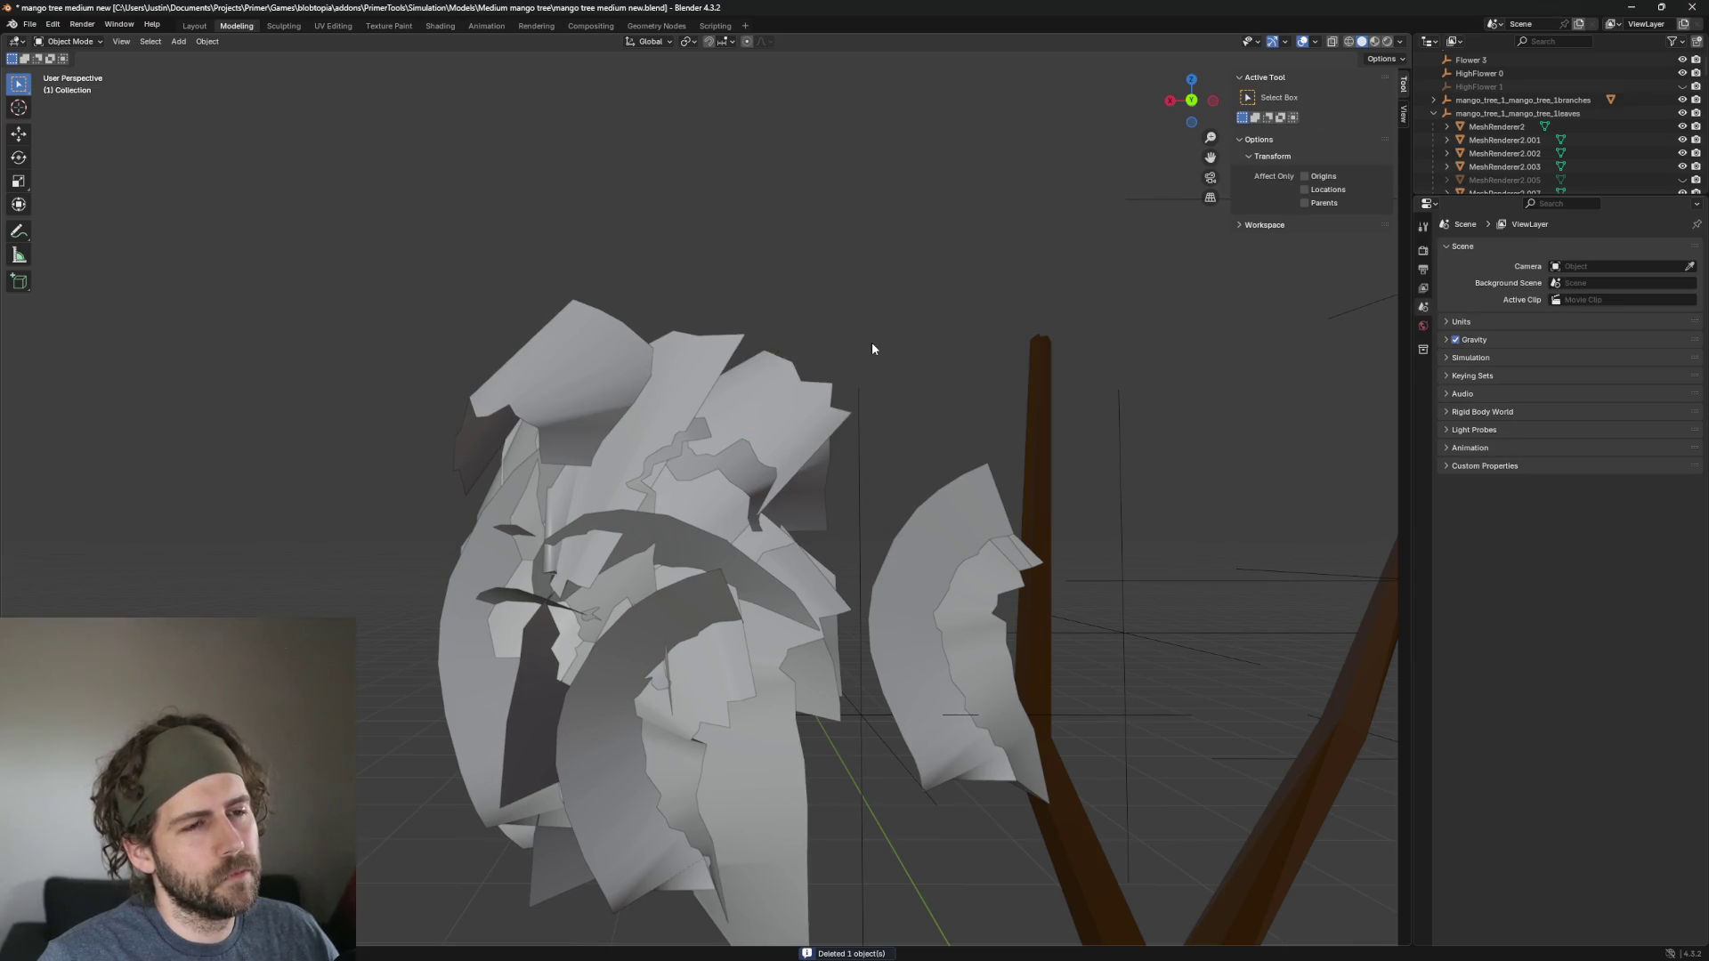
# Delete the middle leaf and the front arc leaf, then select the top-left leaf.
pyautogui.scroll(-3, 870, 349)
pyautogui.scroll(3, 870, 349)
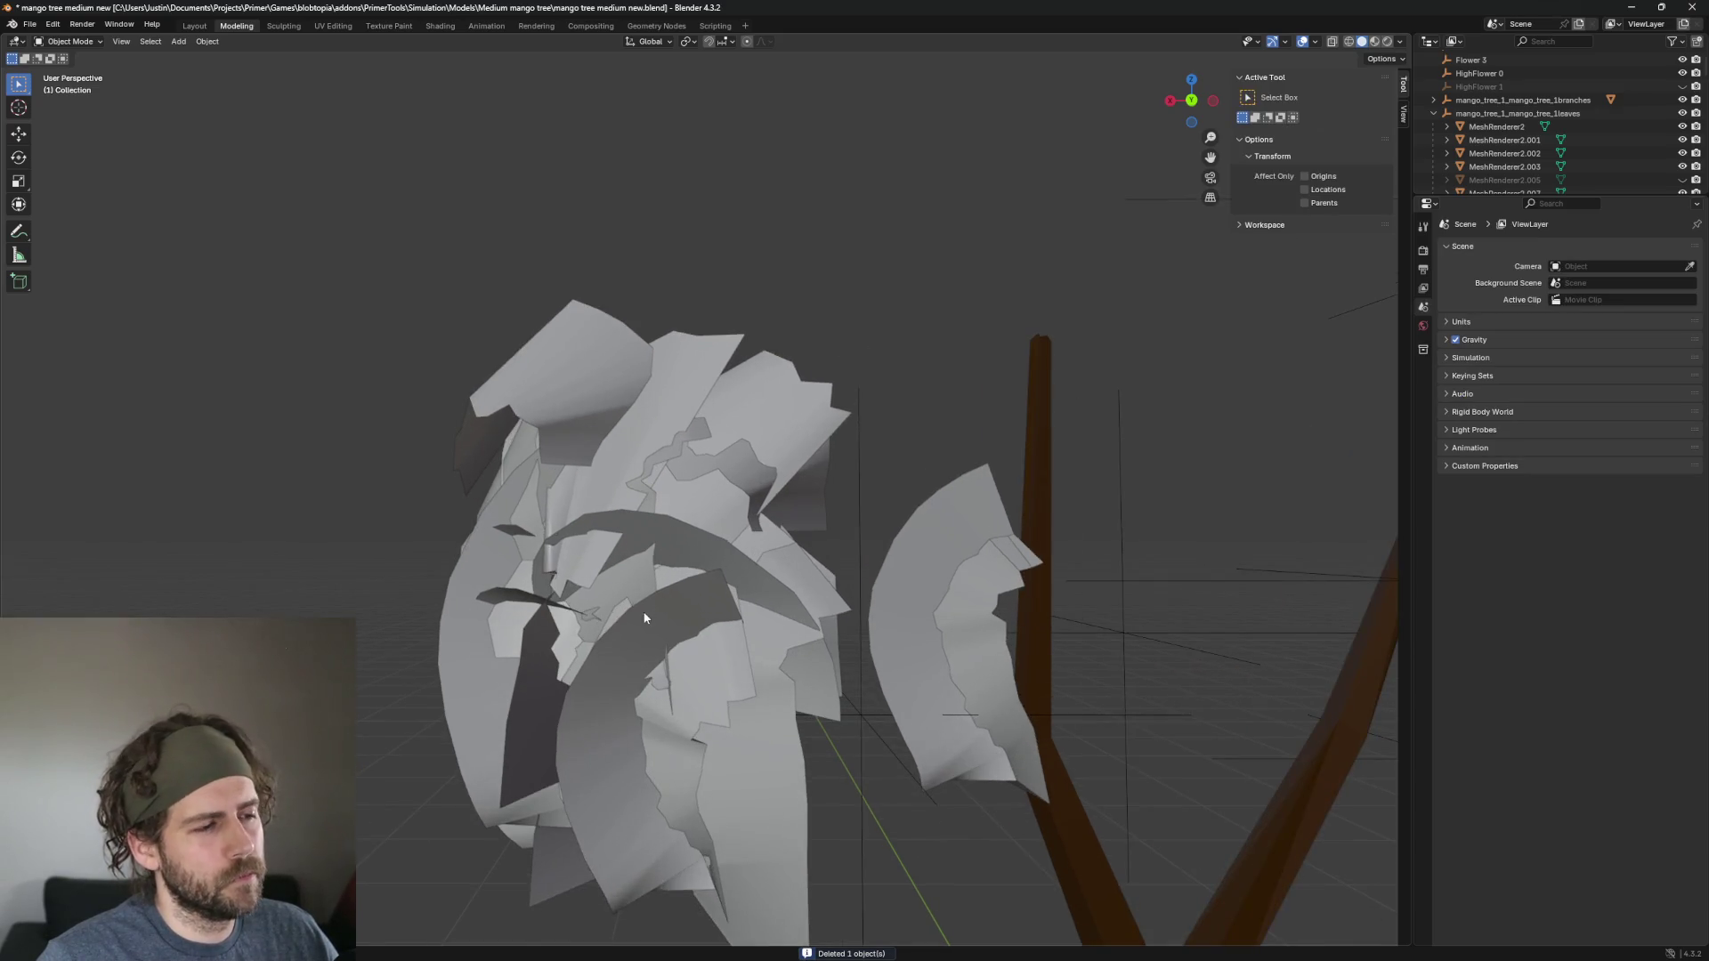
pyautogui.click(717, 559)
pyautogui.press('Delete')
pyautogui.click(671, 596)
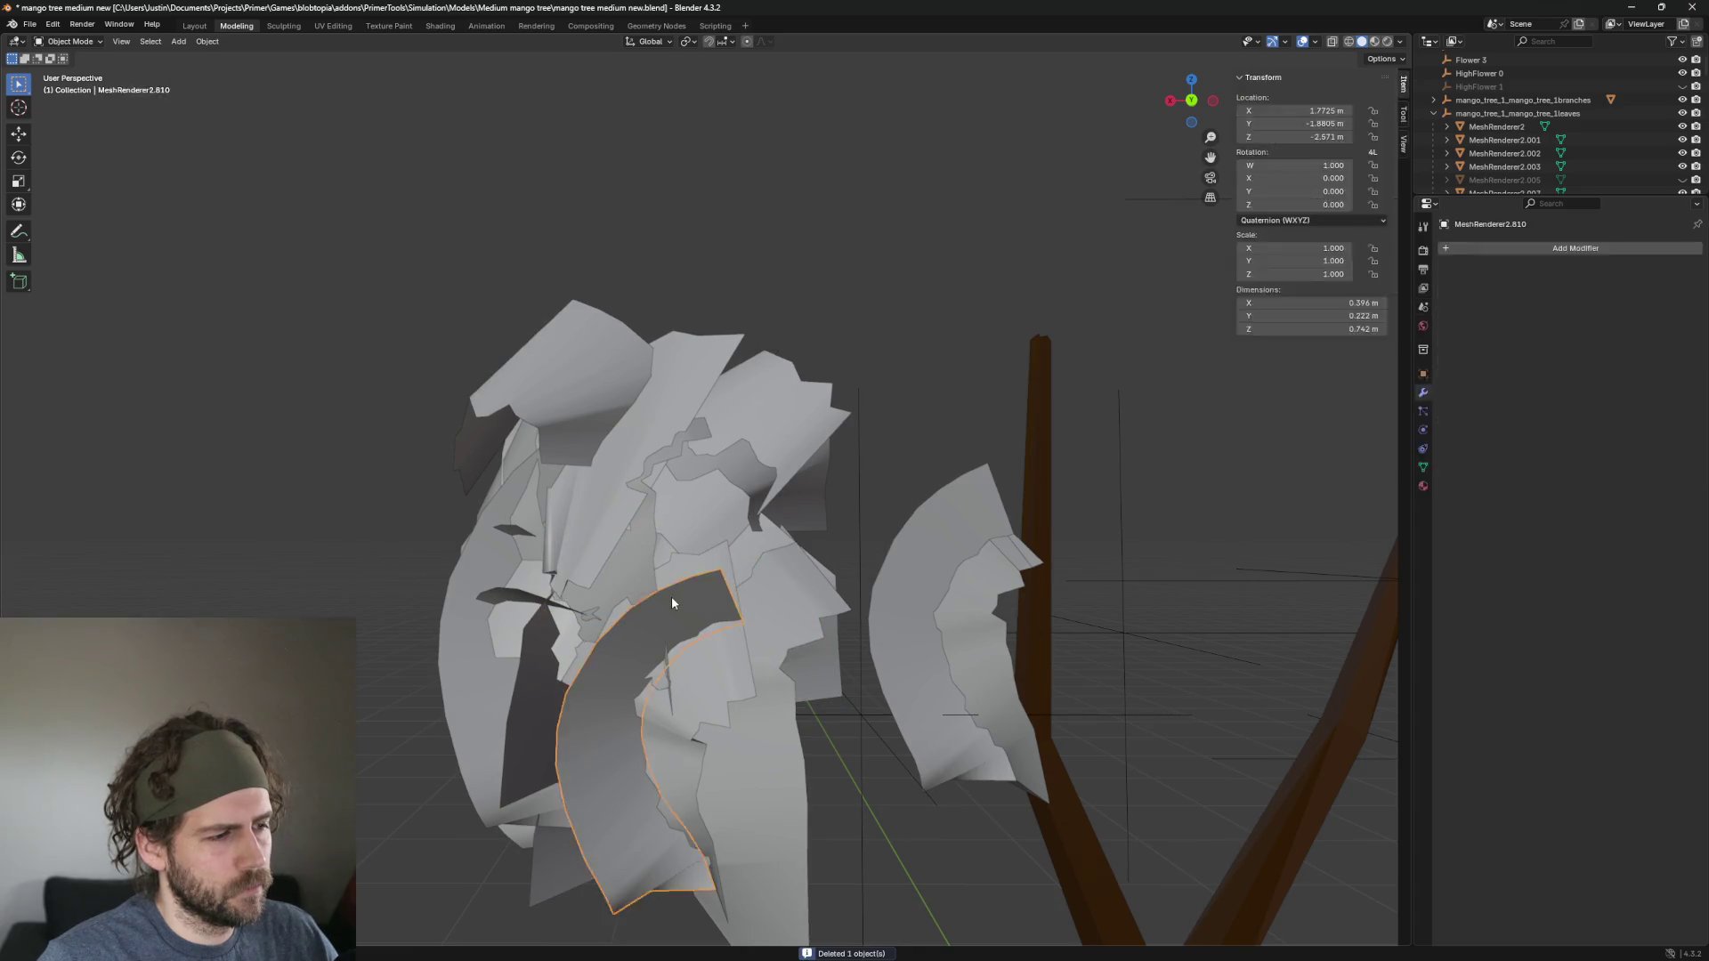
pyautogui.press('Delete')
pyautogui.click(532, 349)
pyautogui.scroll(2, 718, 402)
pyautogui.scroll(-3, 718, 402)
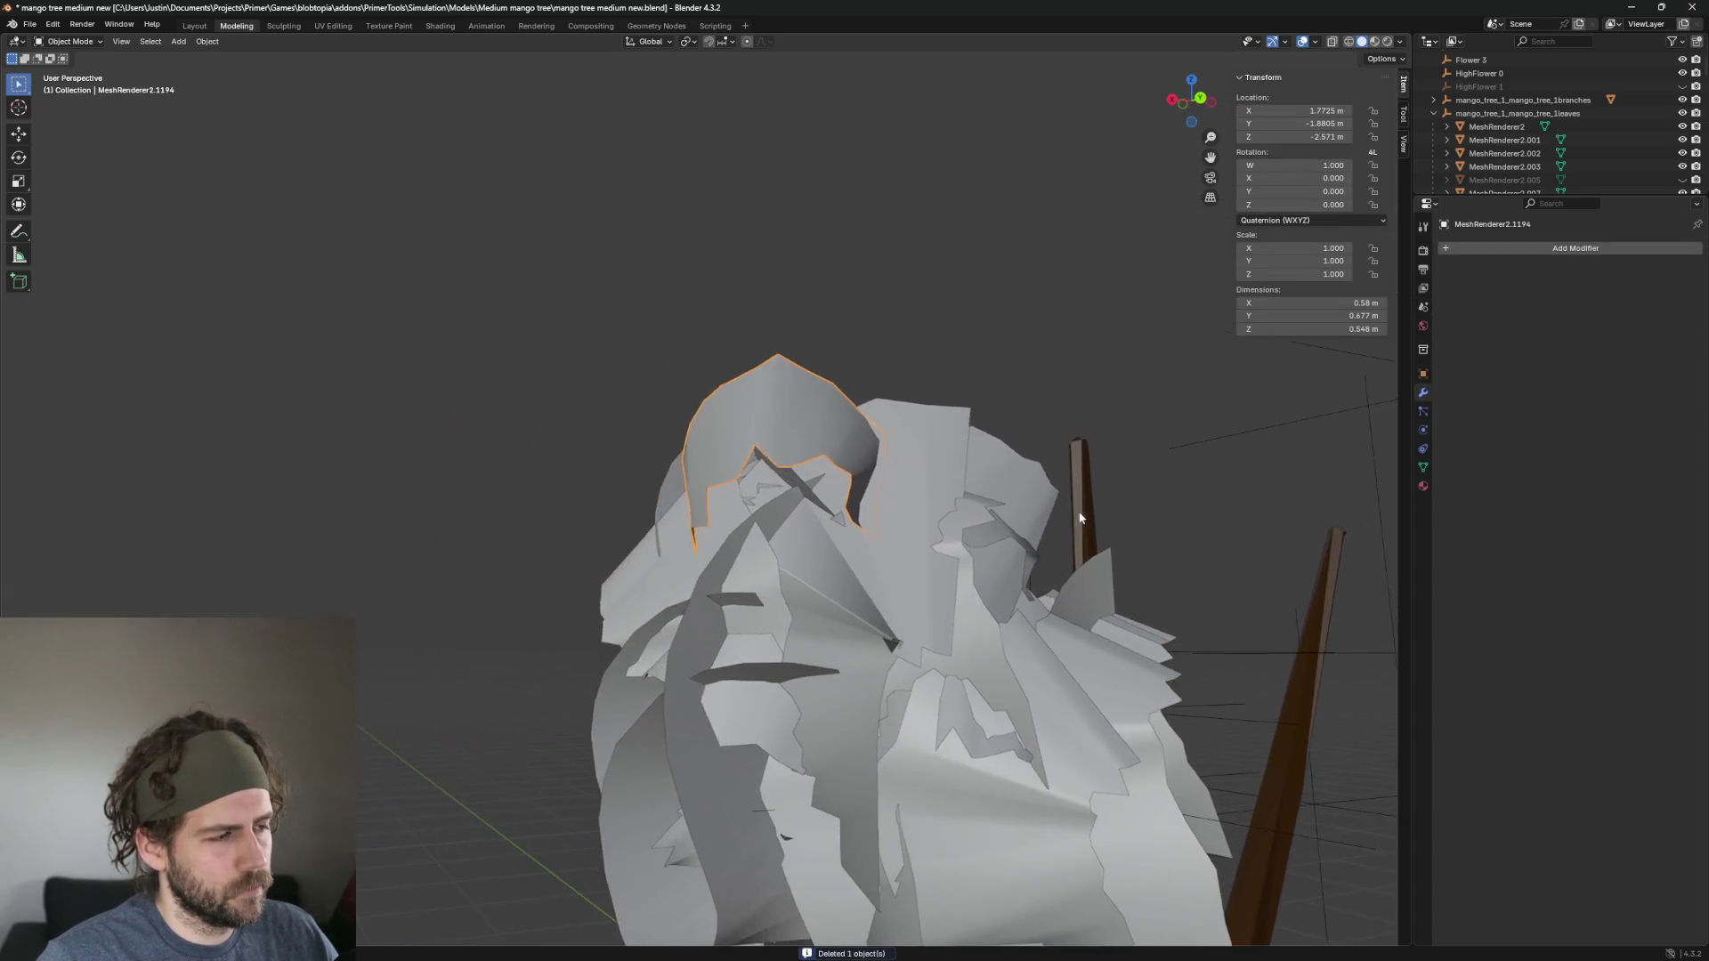
# Delete the dark curved top leaf and the leaves on the cluster's left.
pyautogui.click(814, 425)
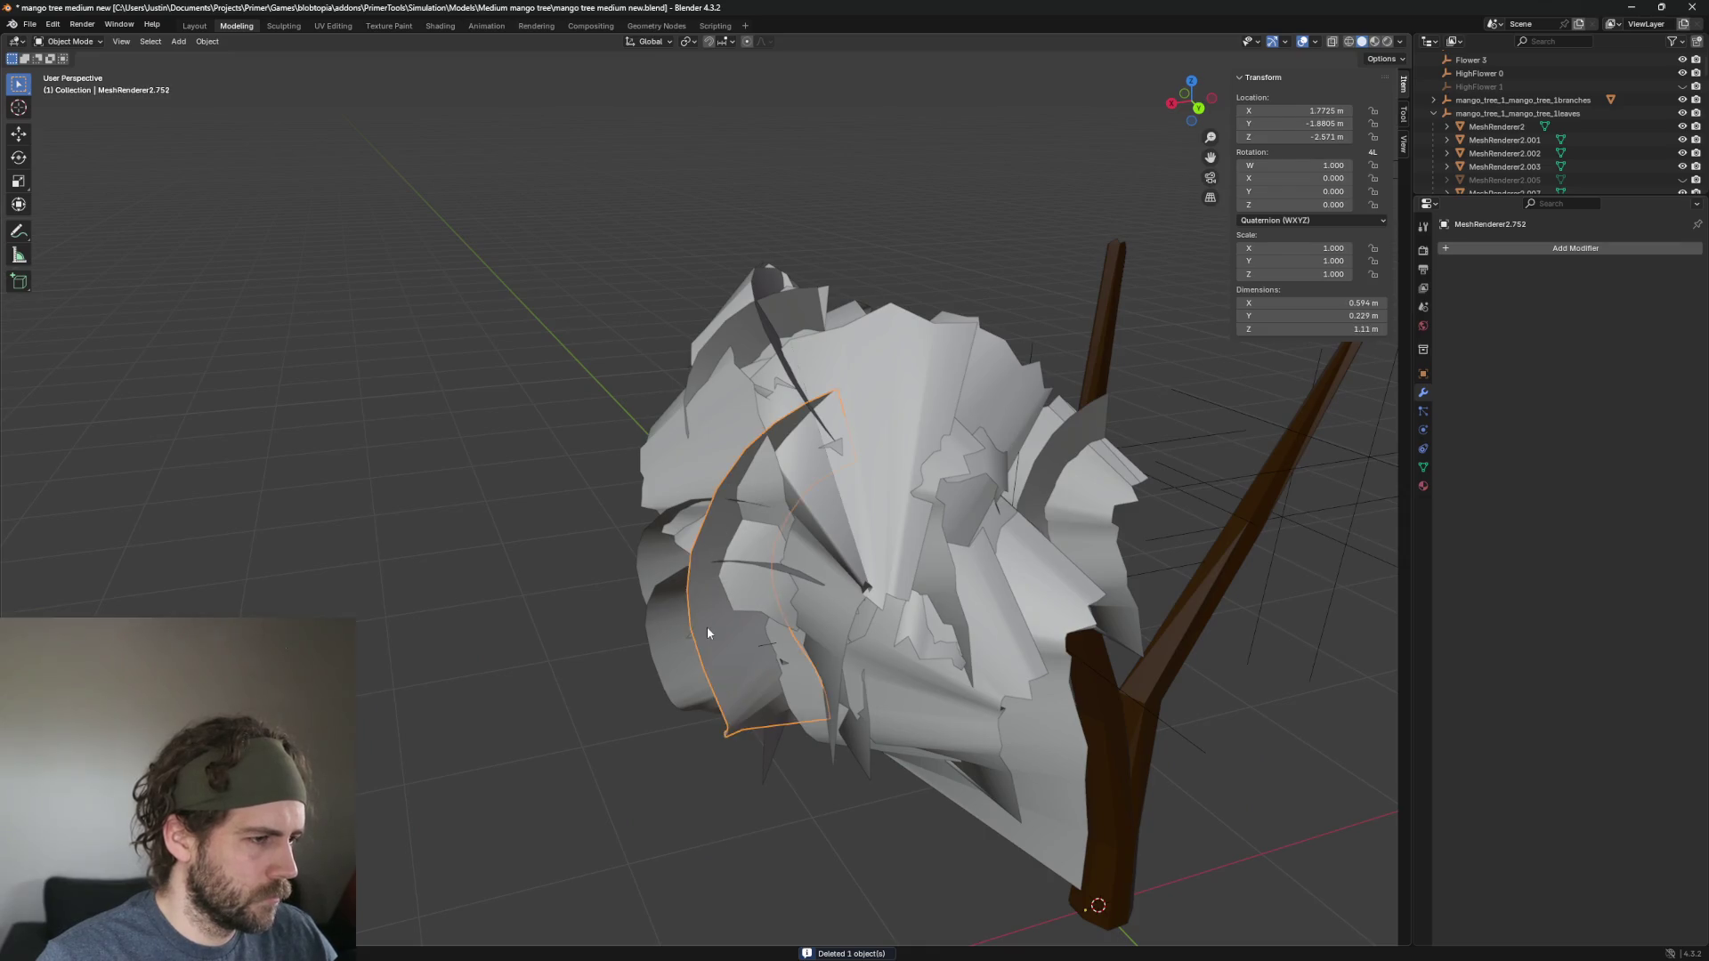
pyautogui.press('Delete')
pyautogui.click(739, 323)
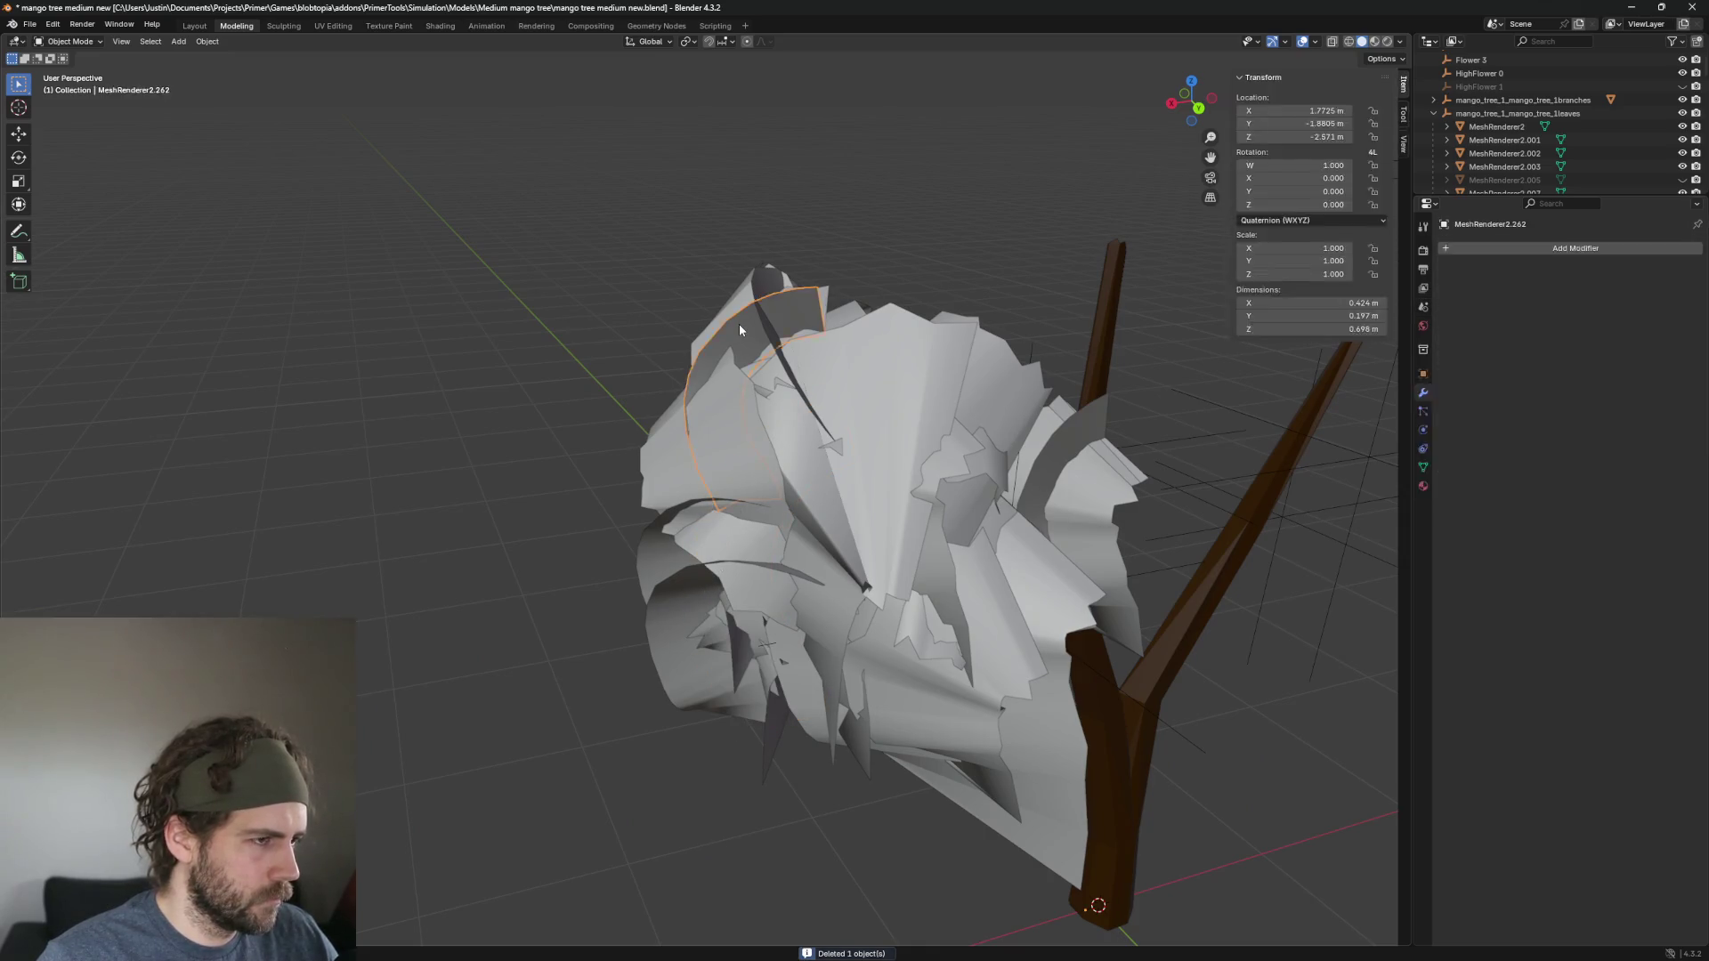
pyautogui.moveTo(785, 358)
pyautogui.mouseDown()
pyautogui.moveTo(899, 446)
pyautogui.moveTo(692, 557)
pyautogui.moveTo(933, 568)
pyautogui.mouseUp()
pyautogui.scroll(2, 933, 568)
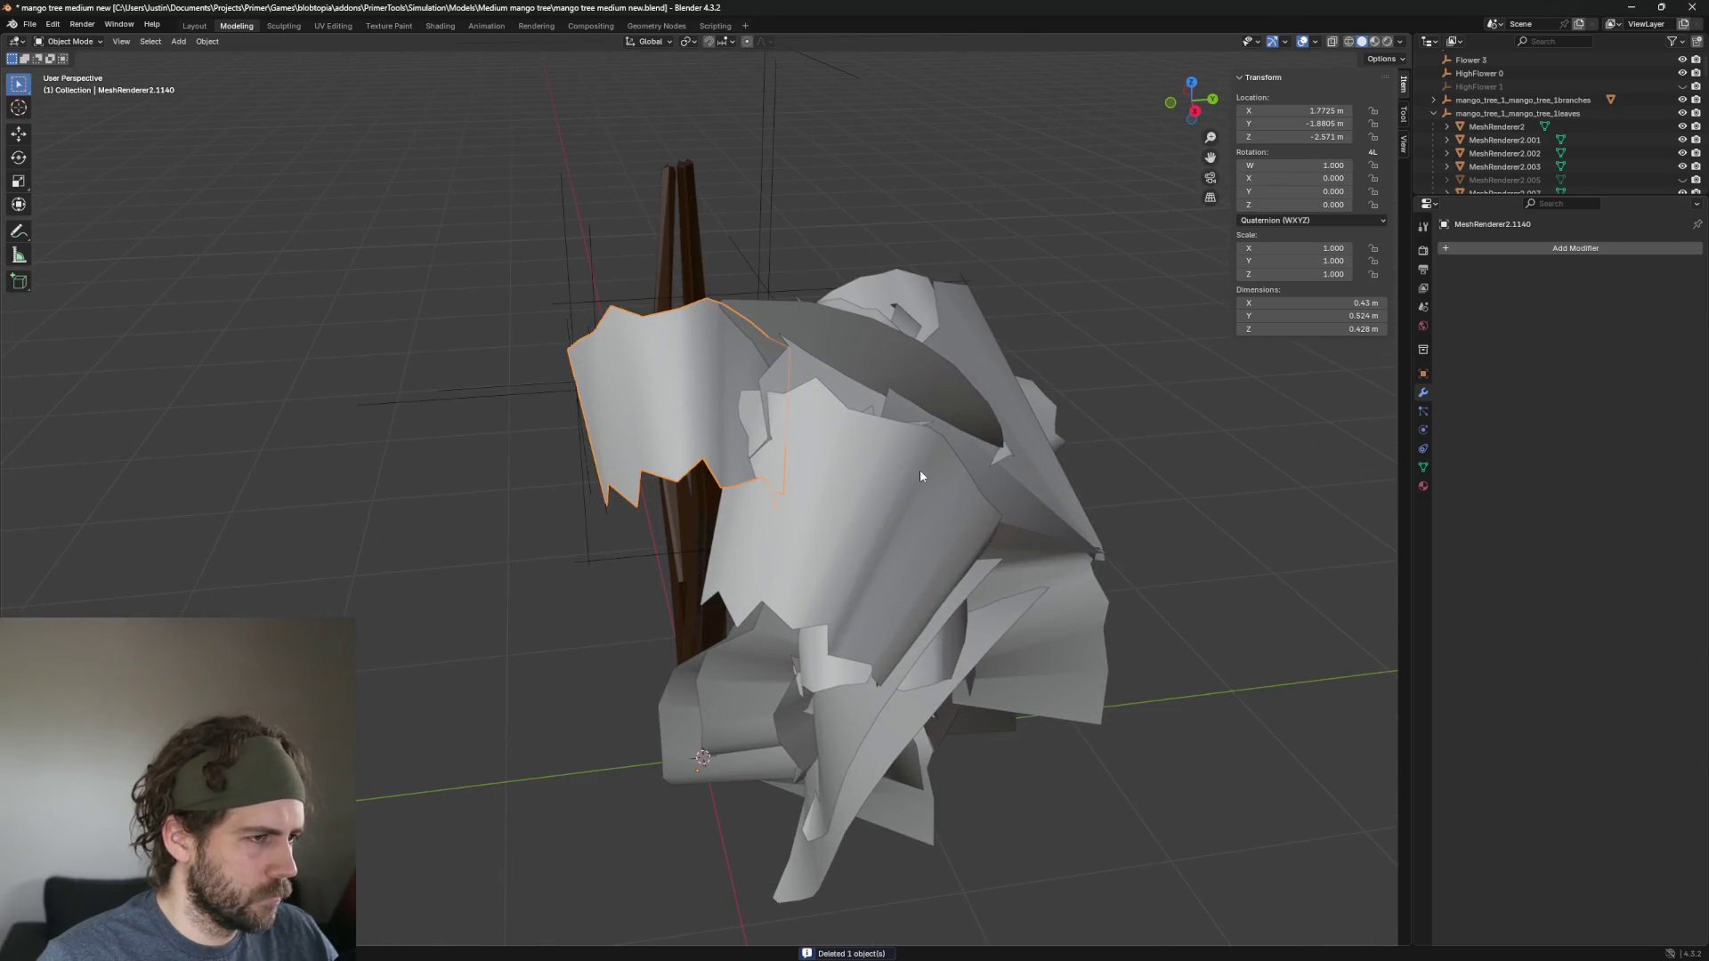
pyautogui.click(869, 344)
pyautogui.press('Delete')
pyautogui.click(628, 378)
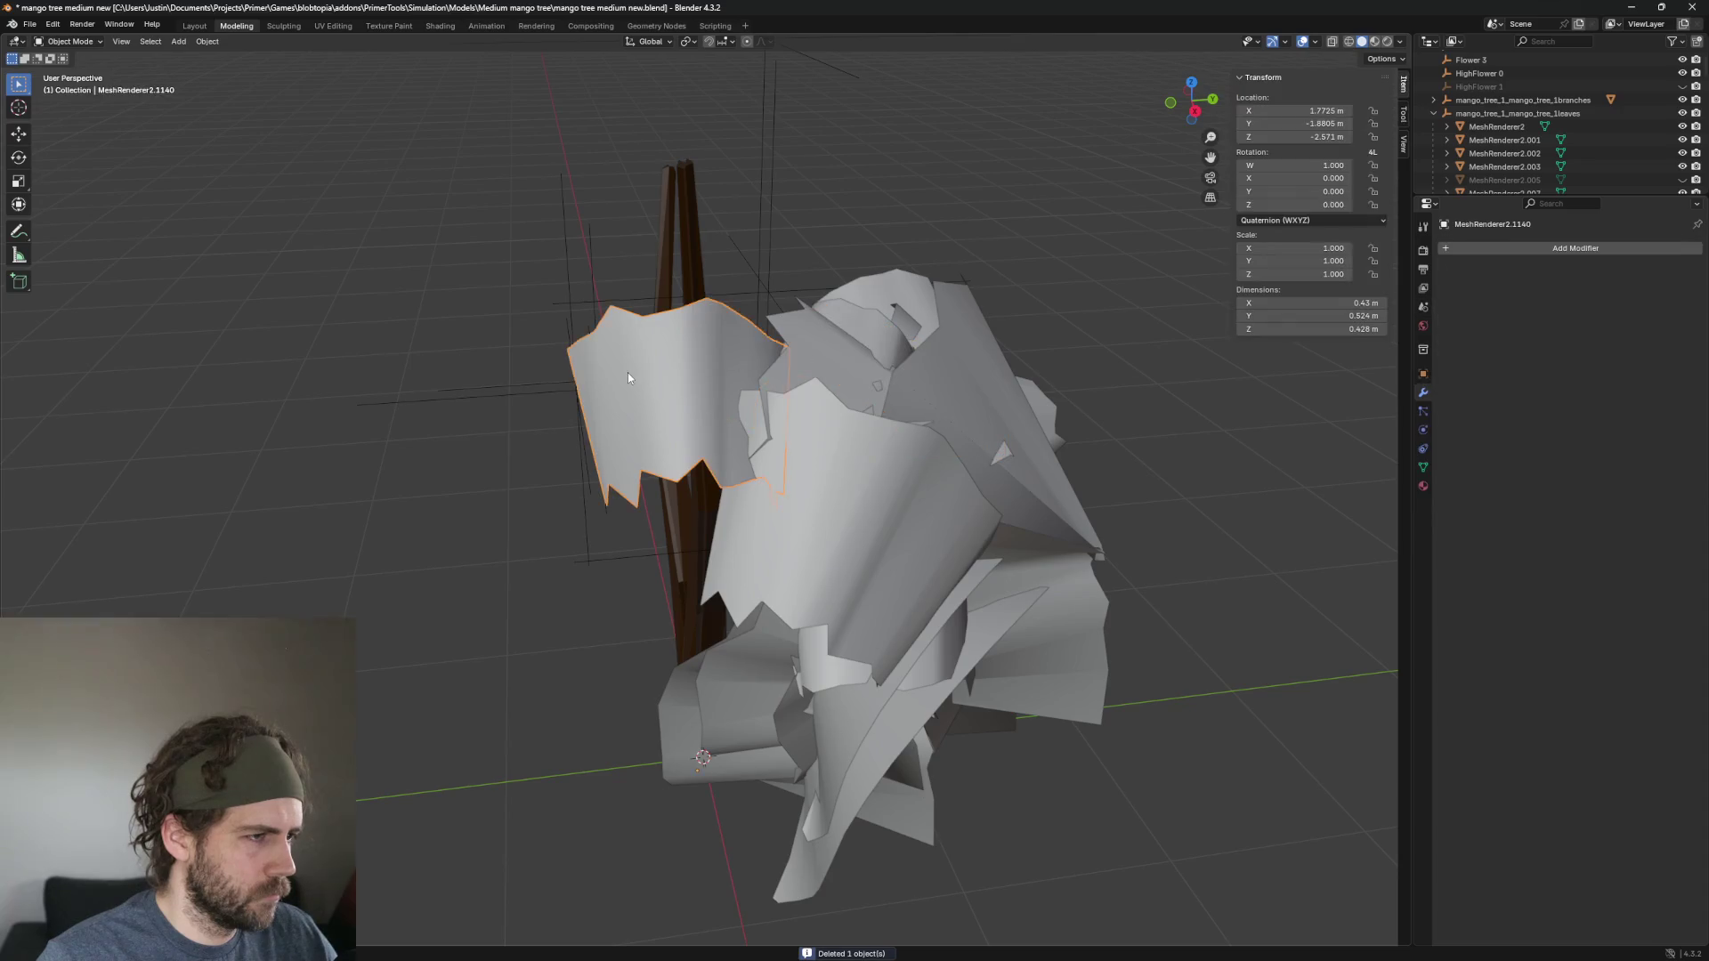
pyautogui.press('Delete')
# Delete the large right leaf plus the left, upper-left and upper leaves.
pyautogui.click(878, 365)
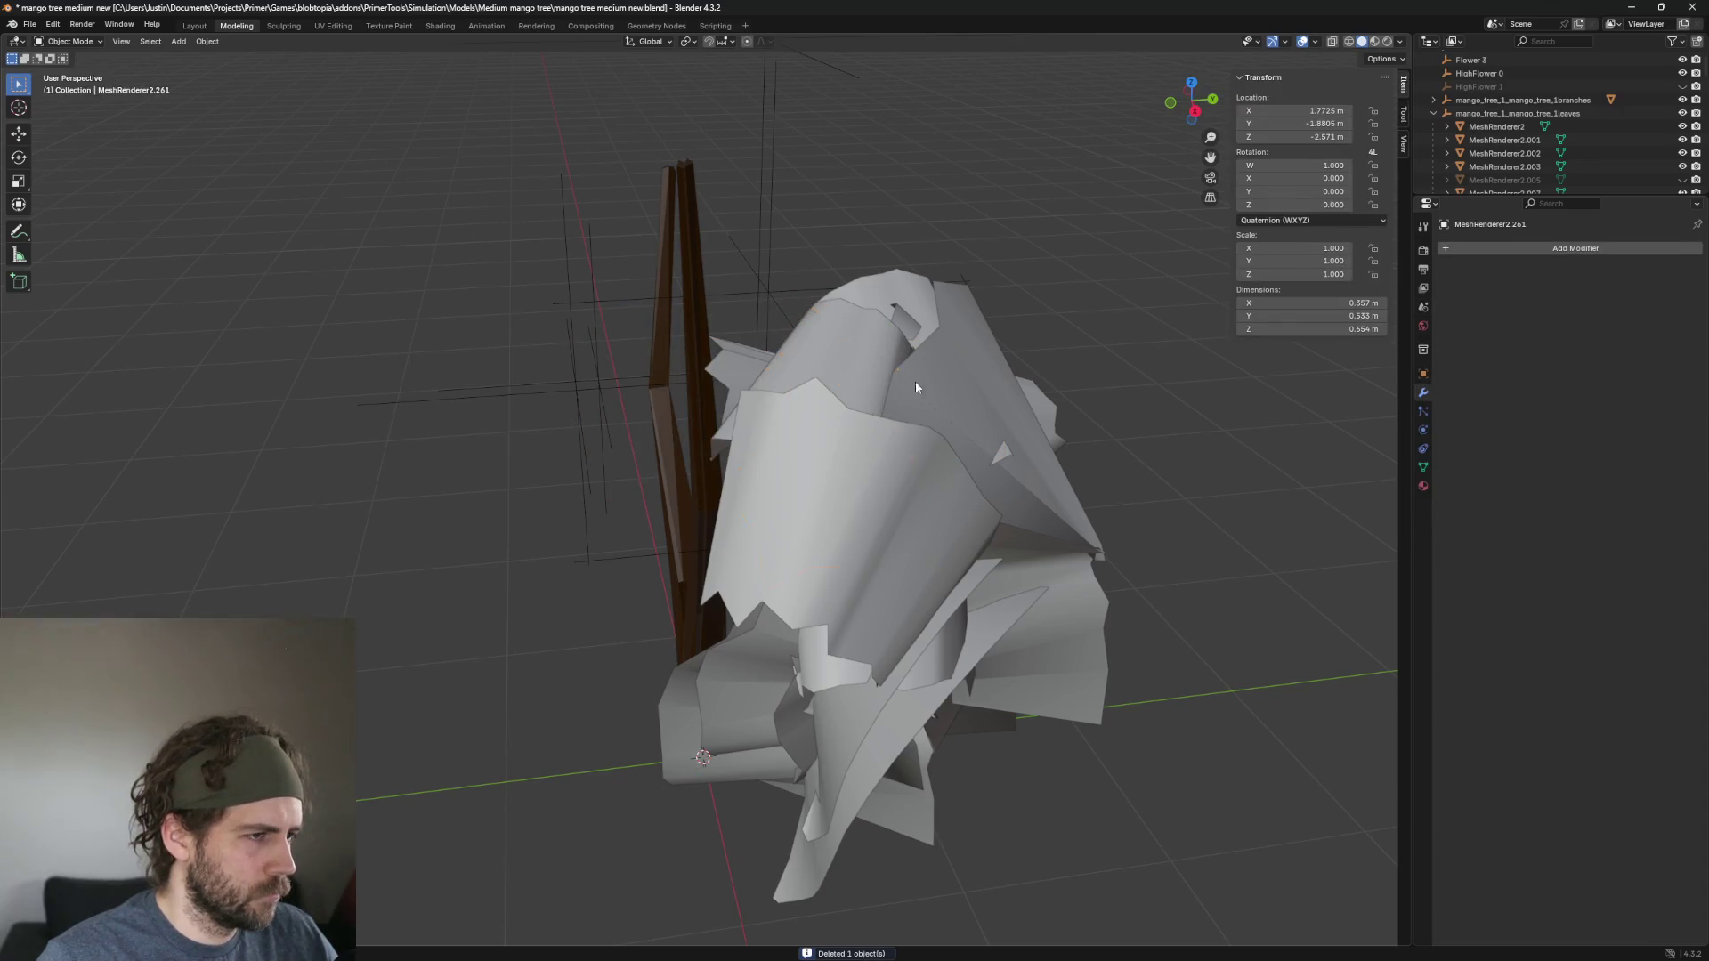
pyautogui.click(917, 387)
pyautogui.press('Delete')
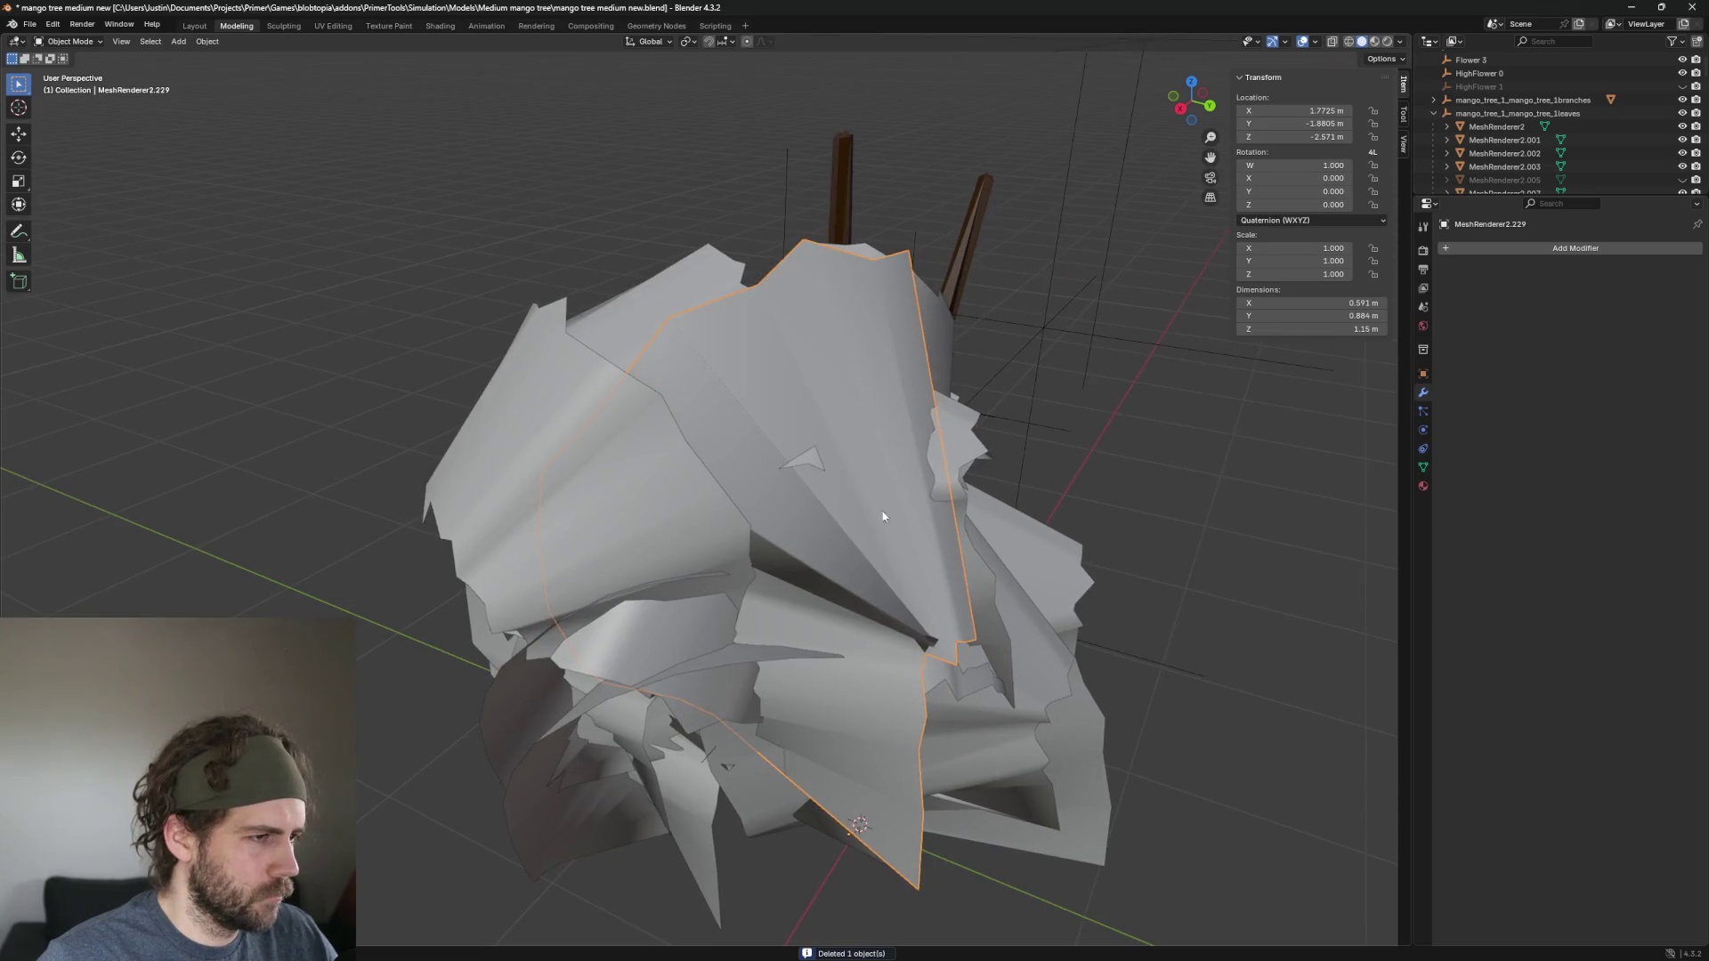
pyautogui.click(623, 461)
pyautogui.press('Delete')
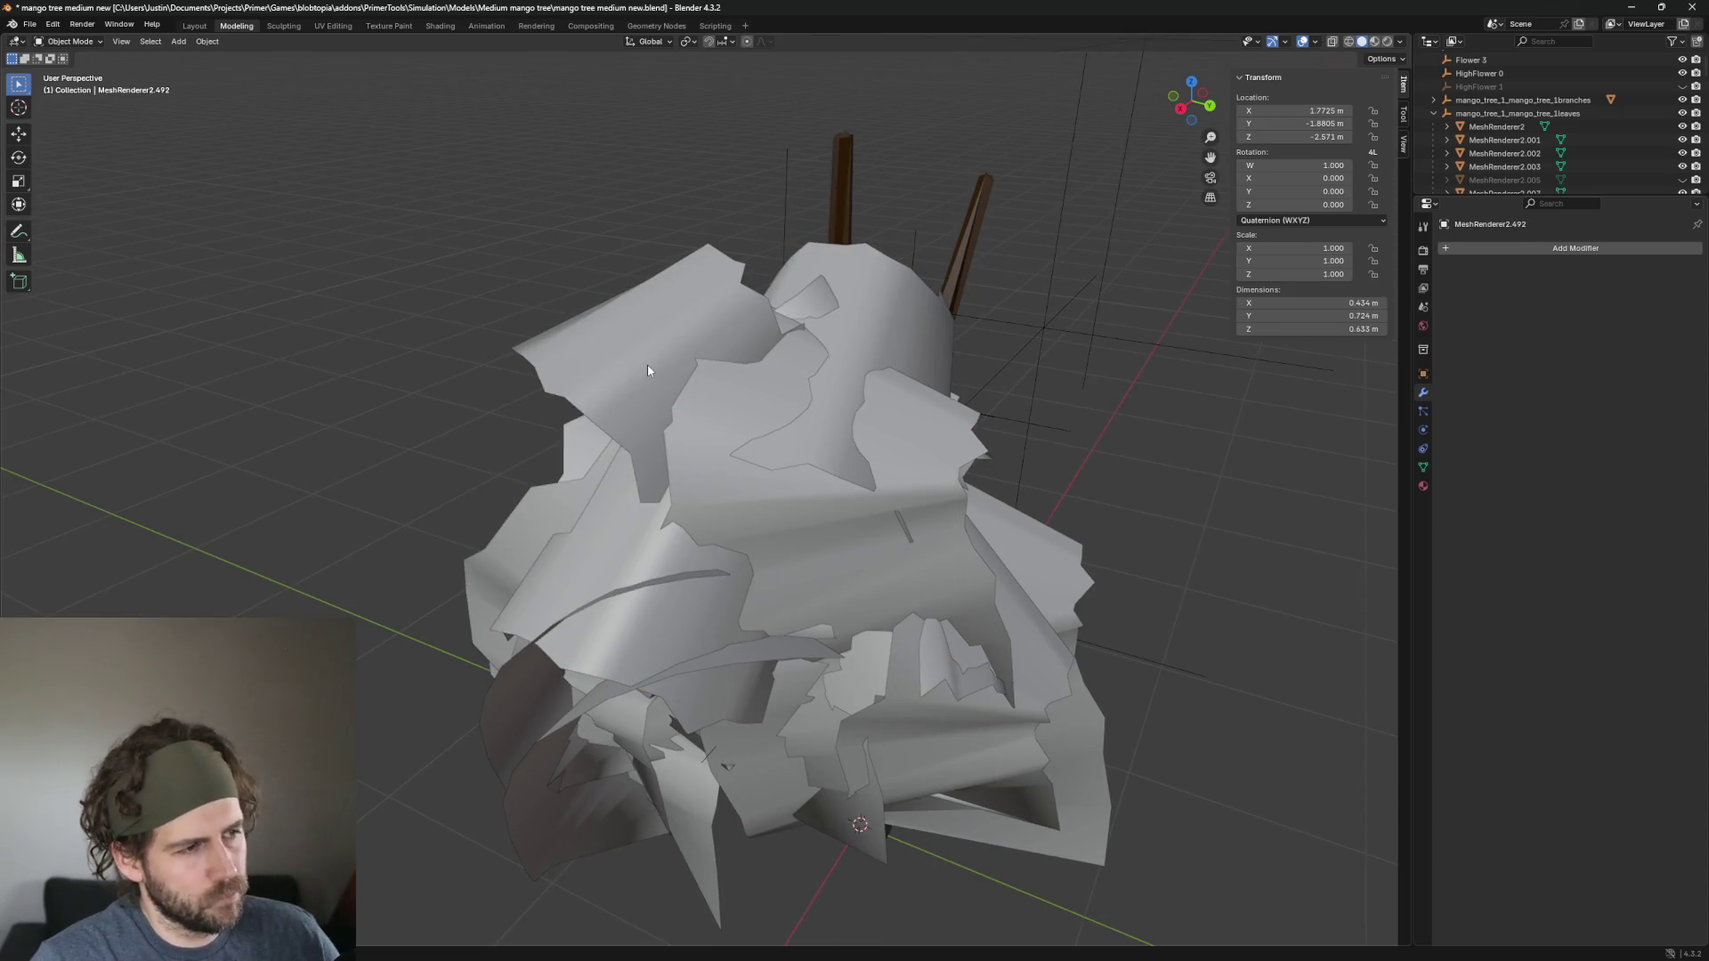
pyautogui.click(648, 363)
pyautogui.press('Delete')
pyautogui.click(894, 312)
pyautogui.press('Delete')
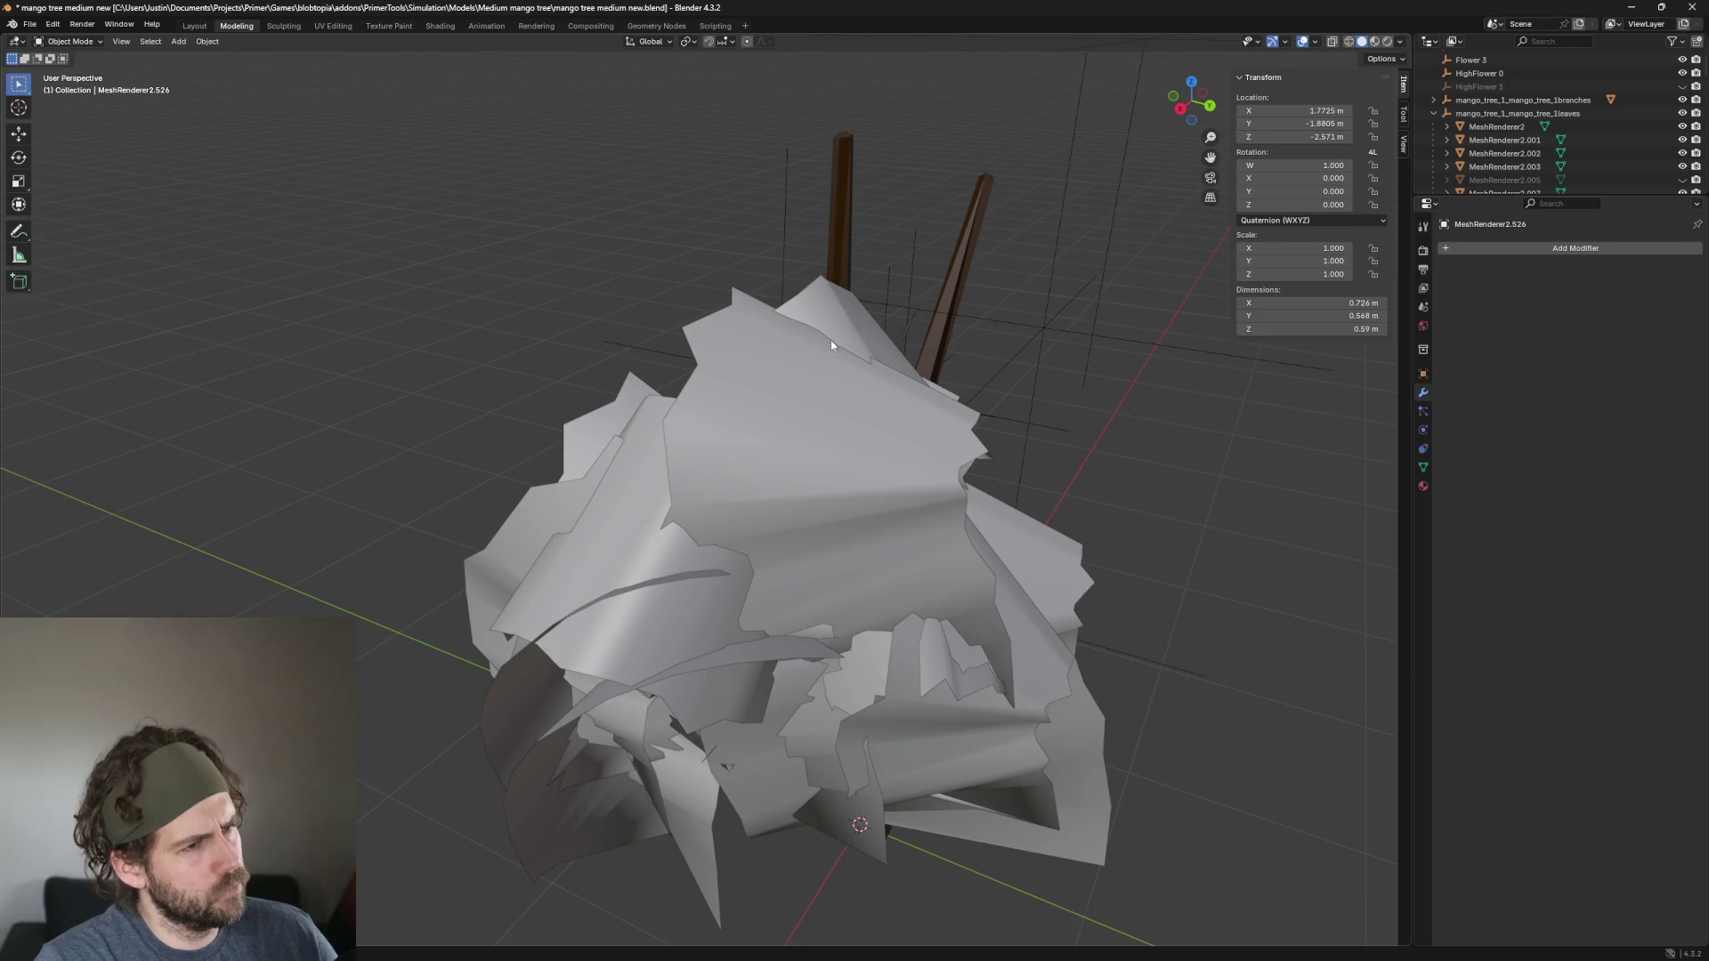
pyautogui.click(776, 425)
pyautogui.press('Delete')
# Delete the upper leaf mesh, the arched leaf and another canopy leaf.
pyautogui.click(884, 409)
pyautogui.press('Delete')
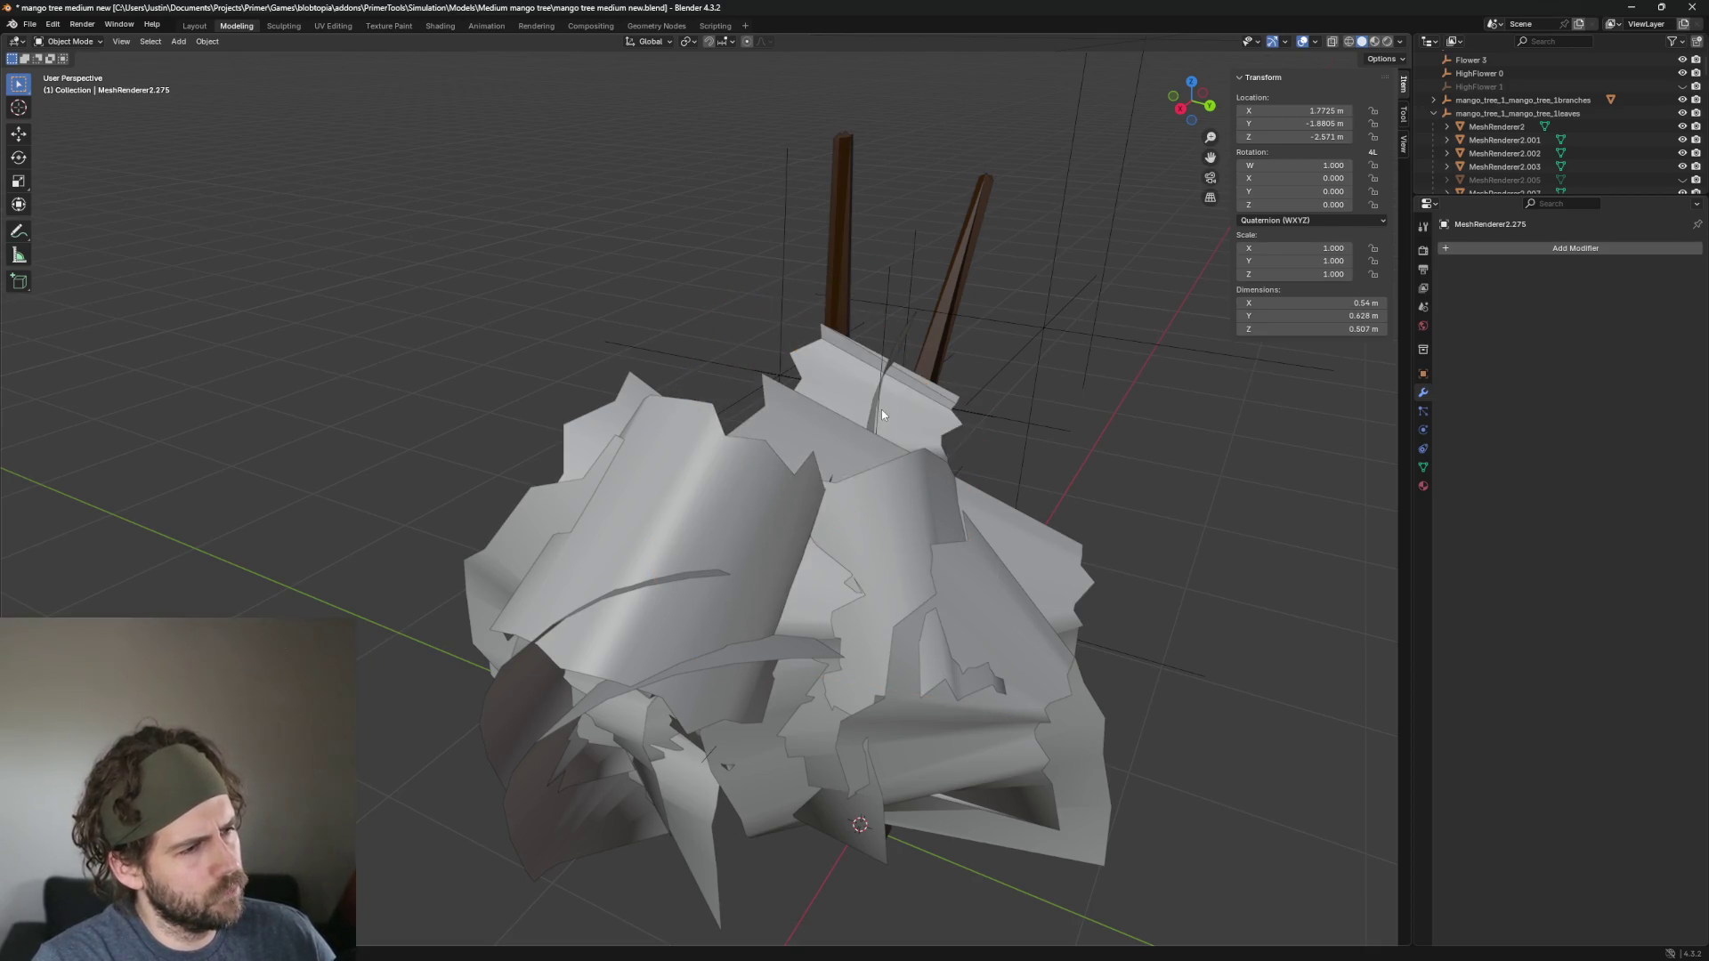
pyautogui.click(689, 511)
pyautogui.press('Delete')
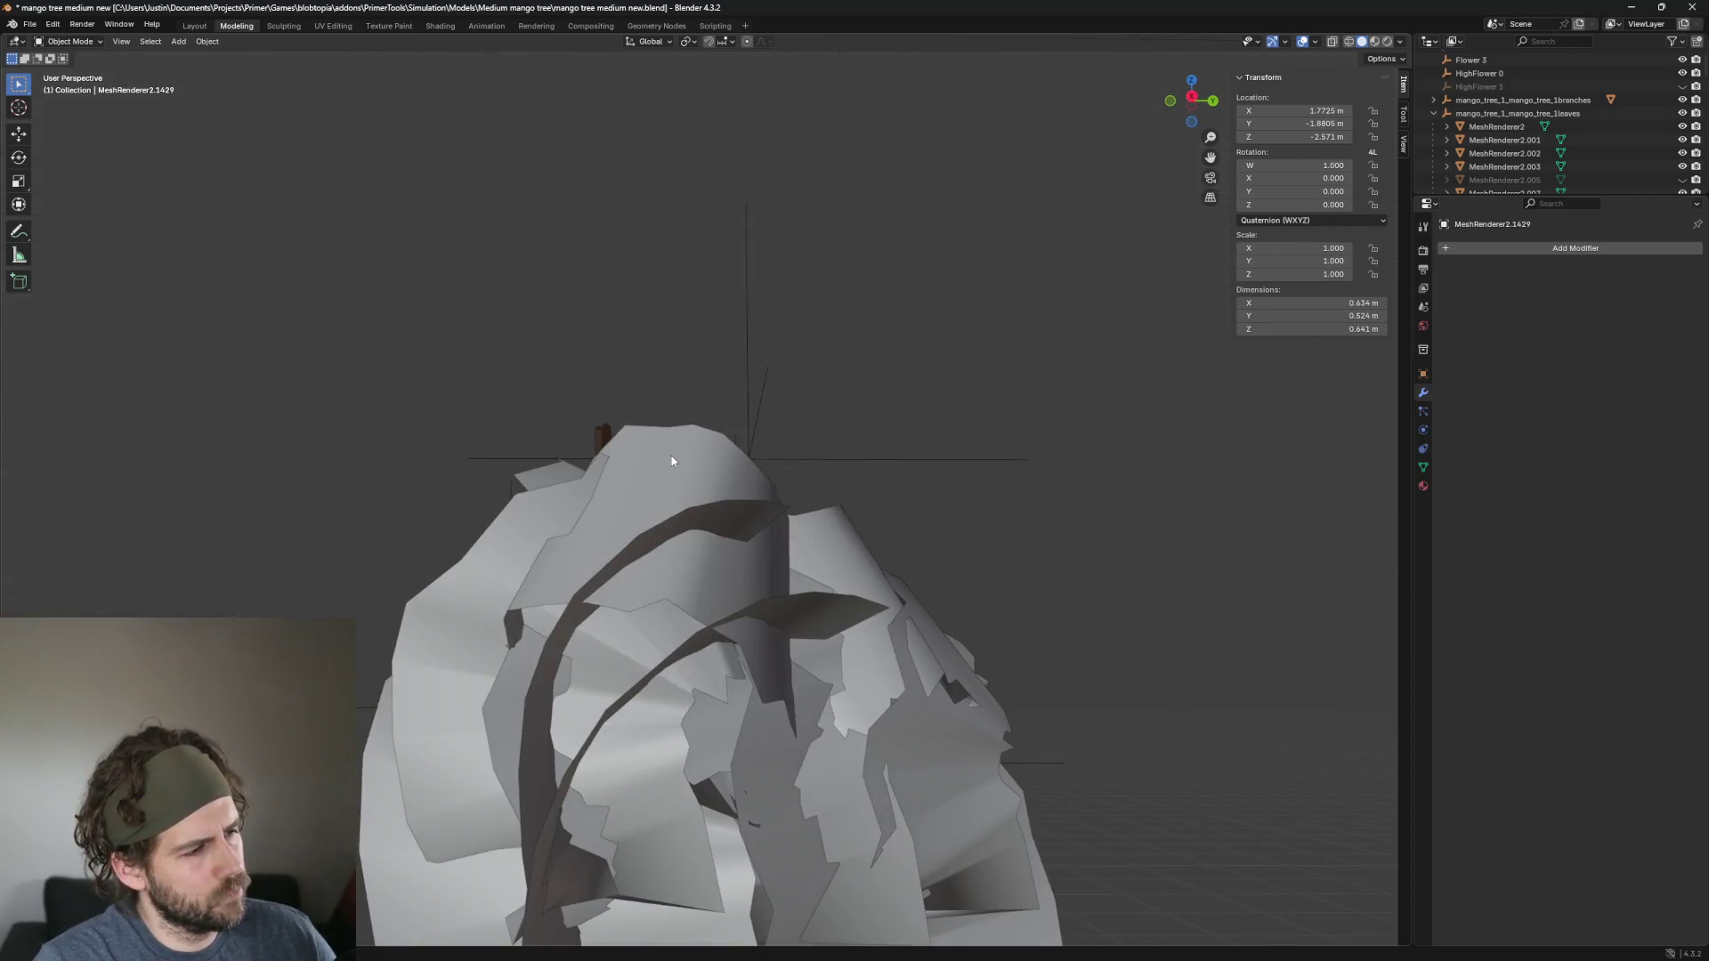
pyautogui.click(703, 514)
pyautogui.press('Delete')
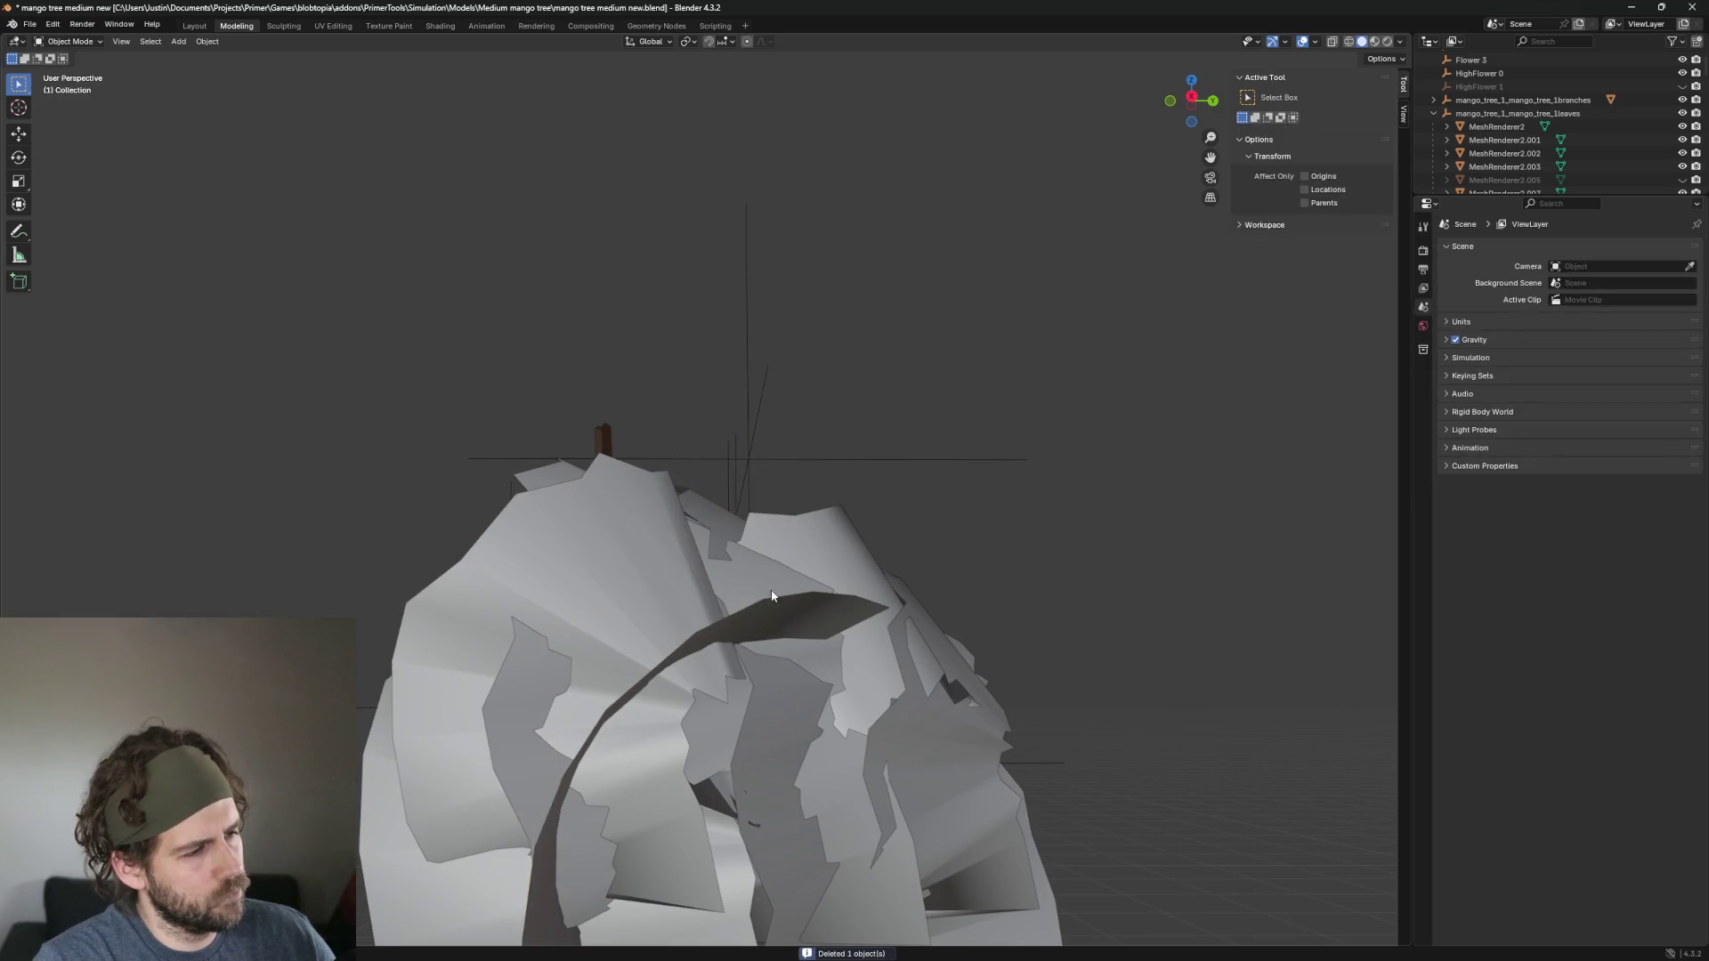
pyautogui.click(787, 605)
pyautogui.scroll(-5, 878, 609)
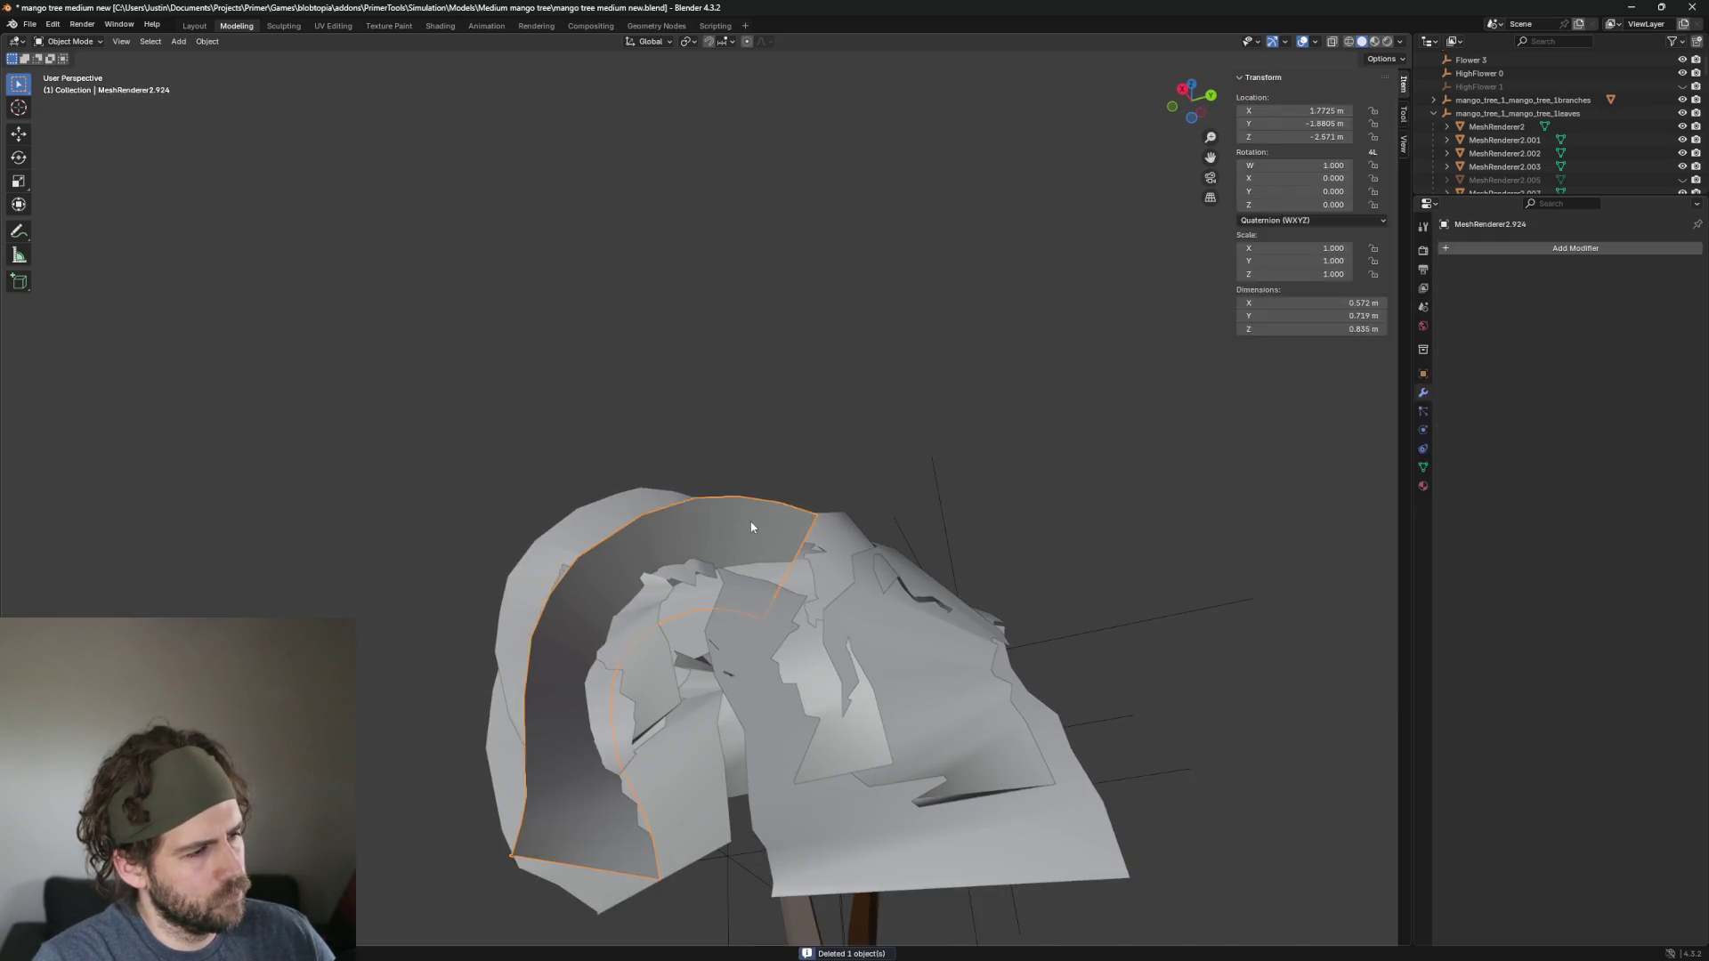
pyautogui.press('Delete')
pyautogui.scroll(3, 638, 553)
# Delete the remaining canopy leaves, including the large curved leaf and those near the branches.
pyautogui.click(638, 554)
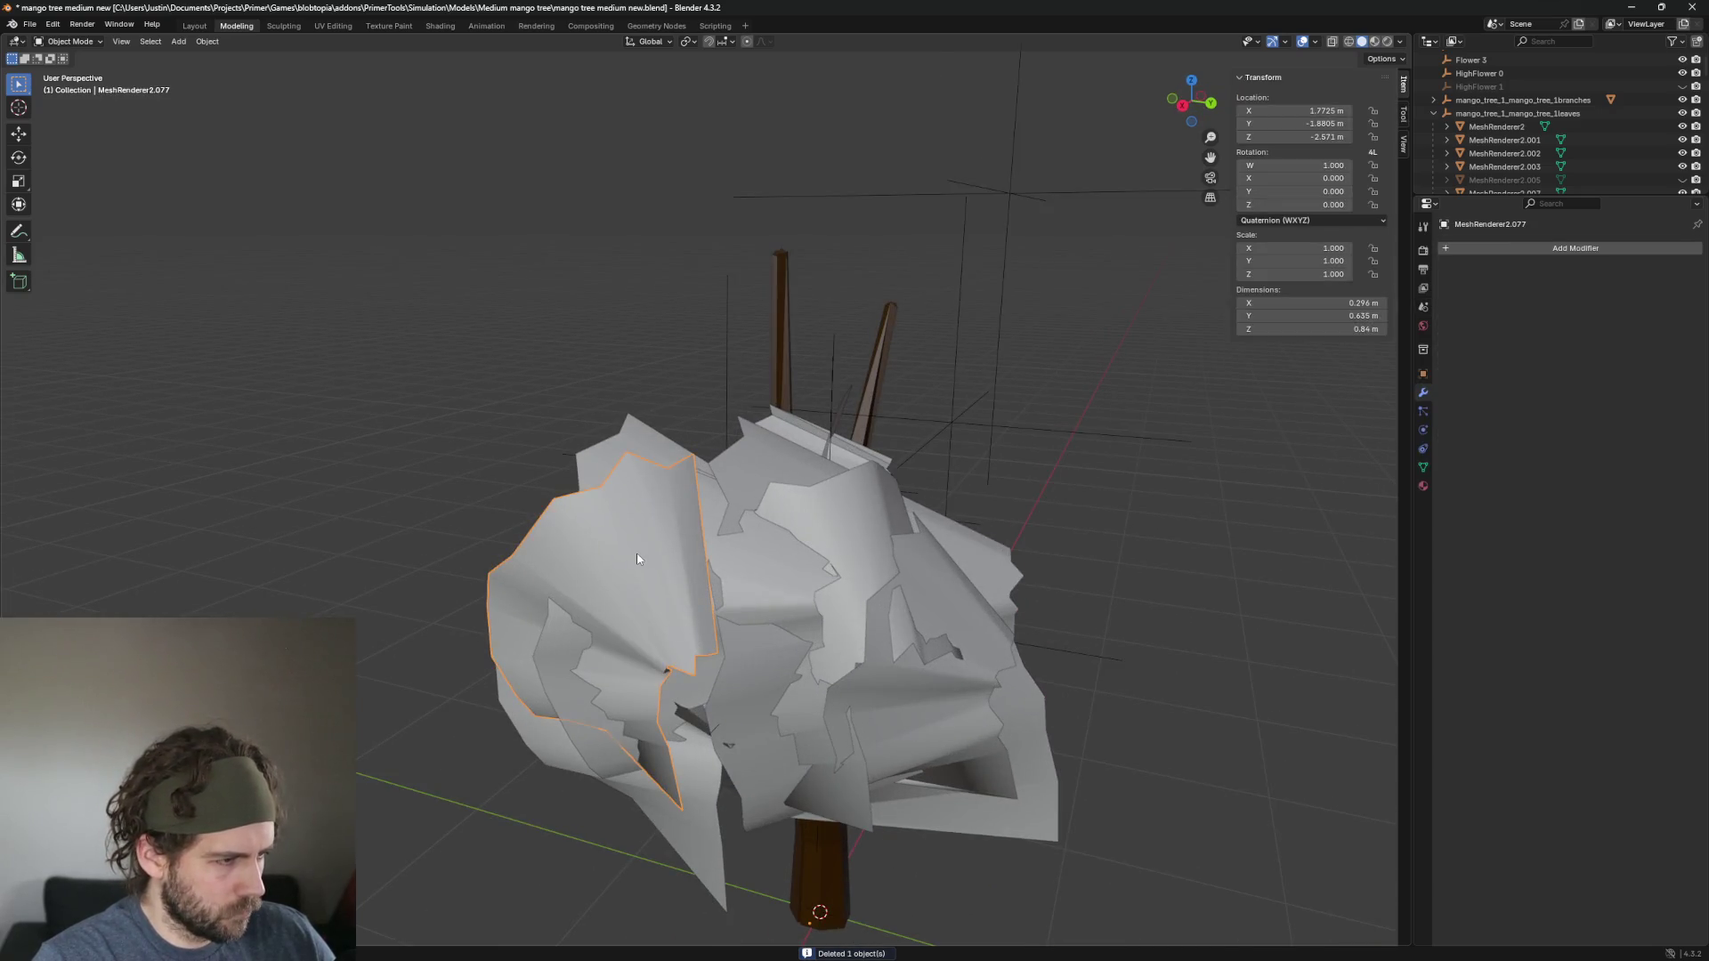
pyautogui.press('Delete')
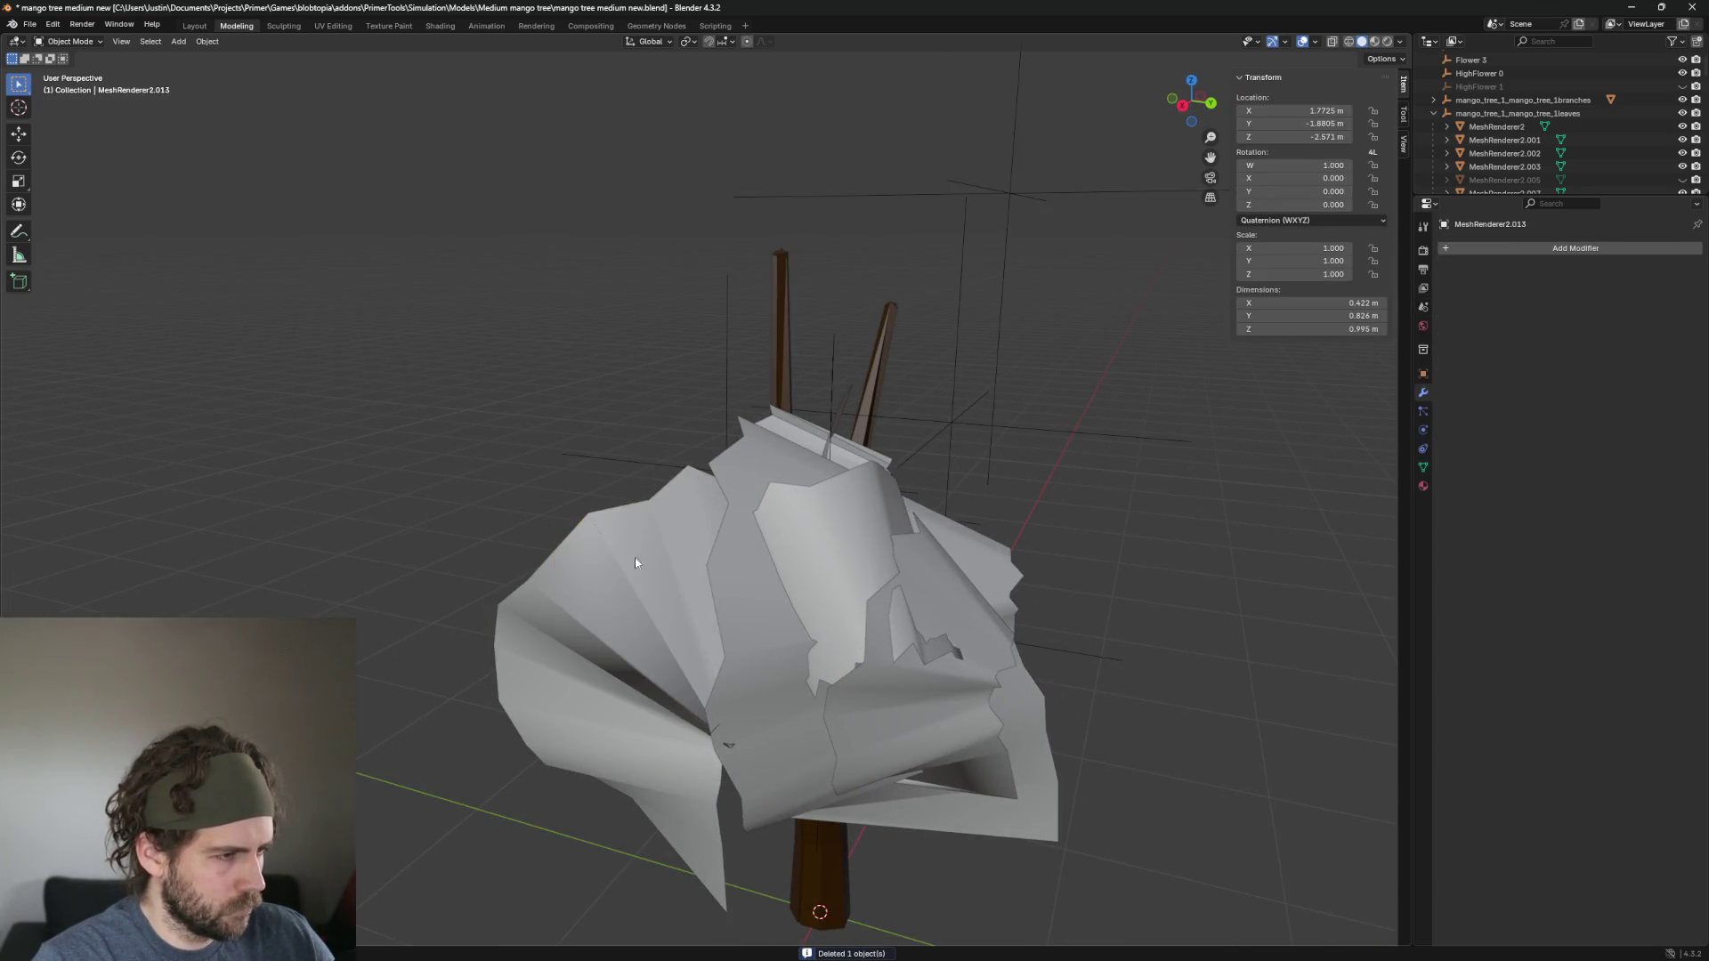
pyautogui.click(715, 604)
pyautogui.press('Delete')
pyautogui.click(620, 625)
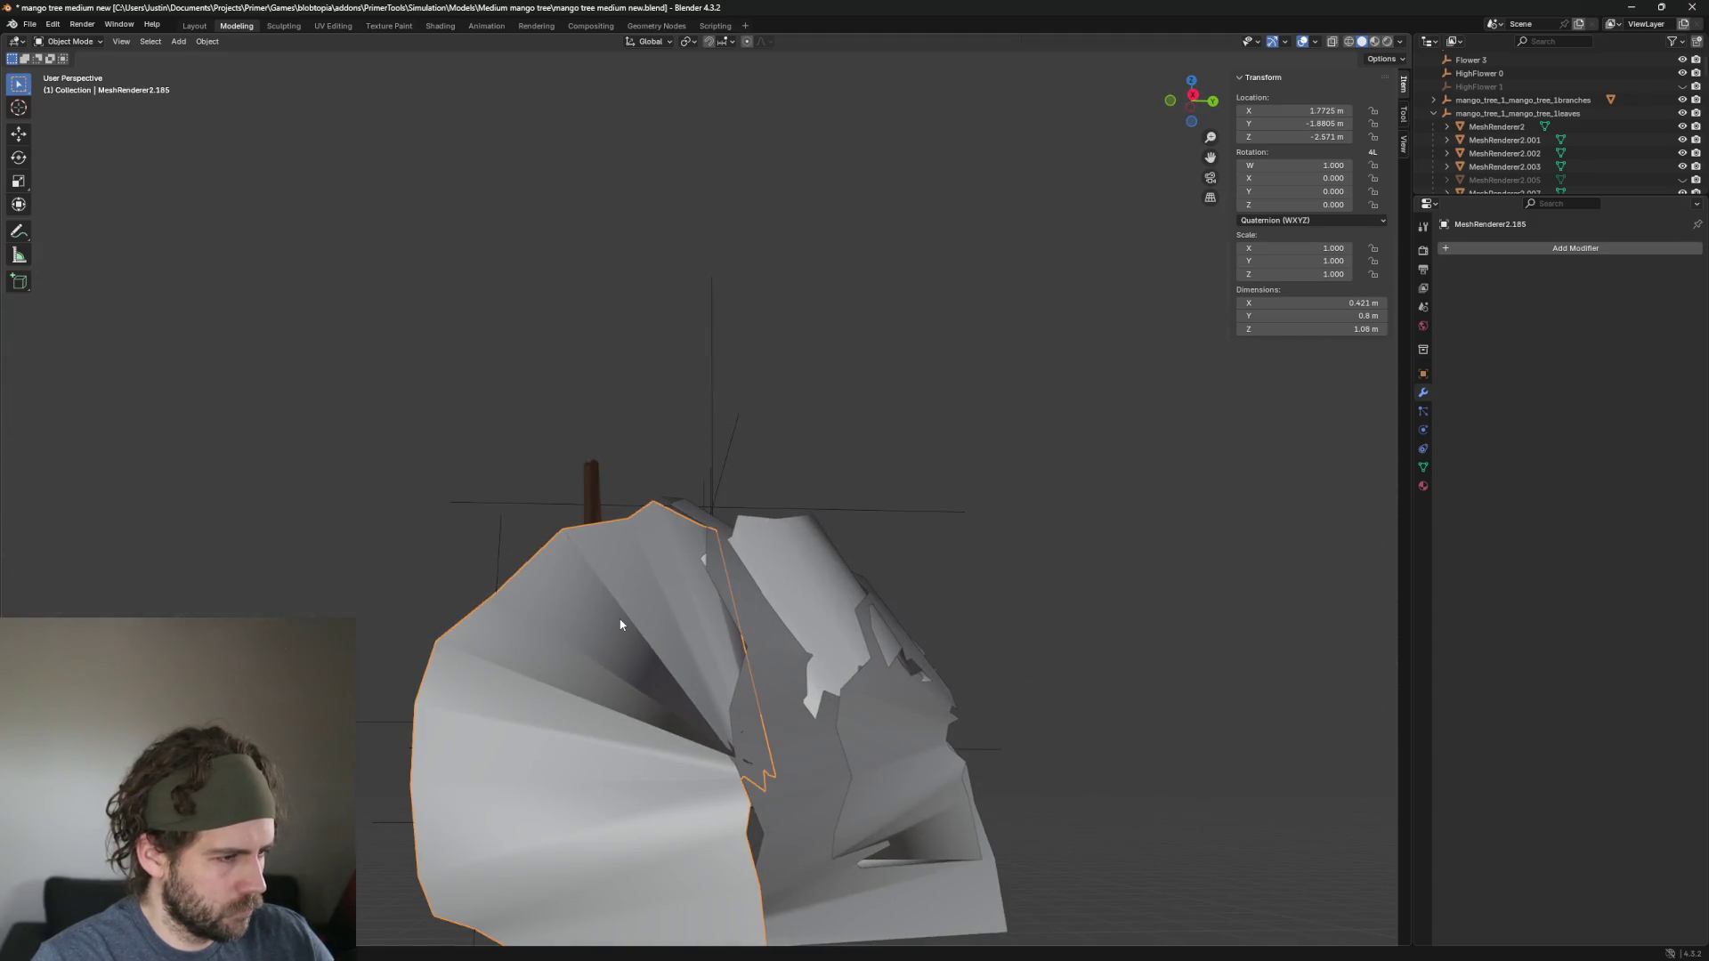
pyautogui.scroll(-5, 620, 625)
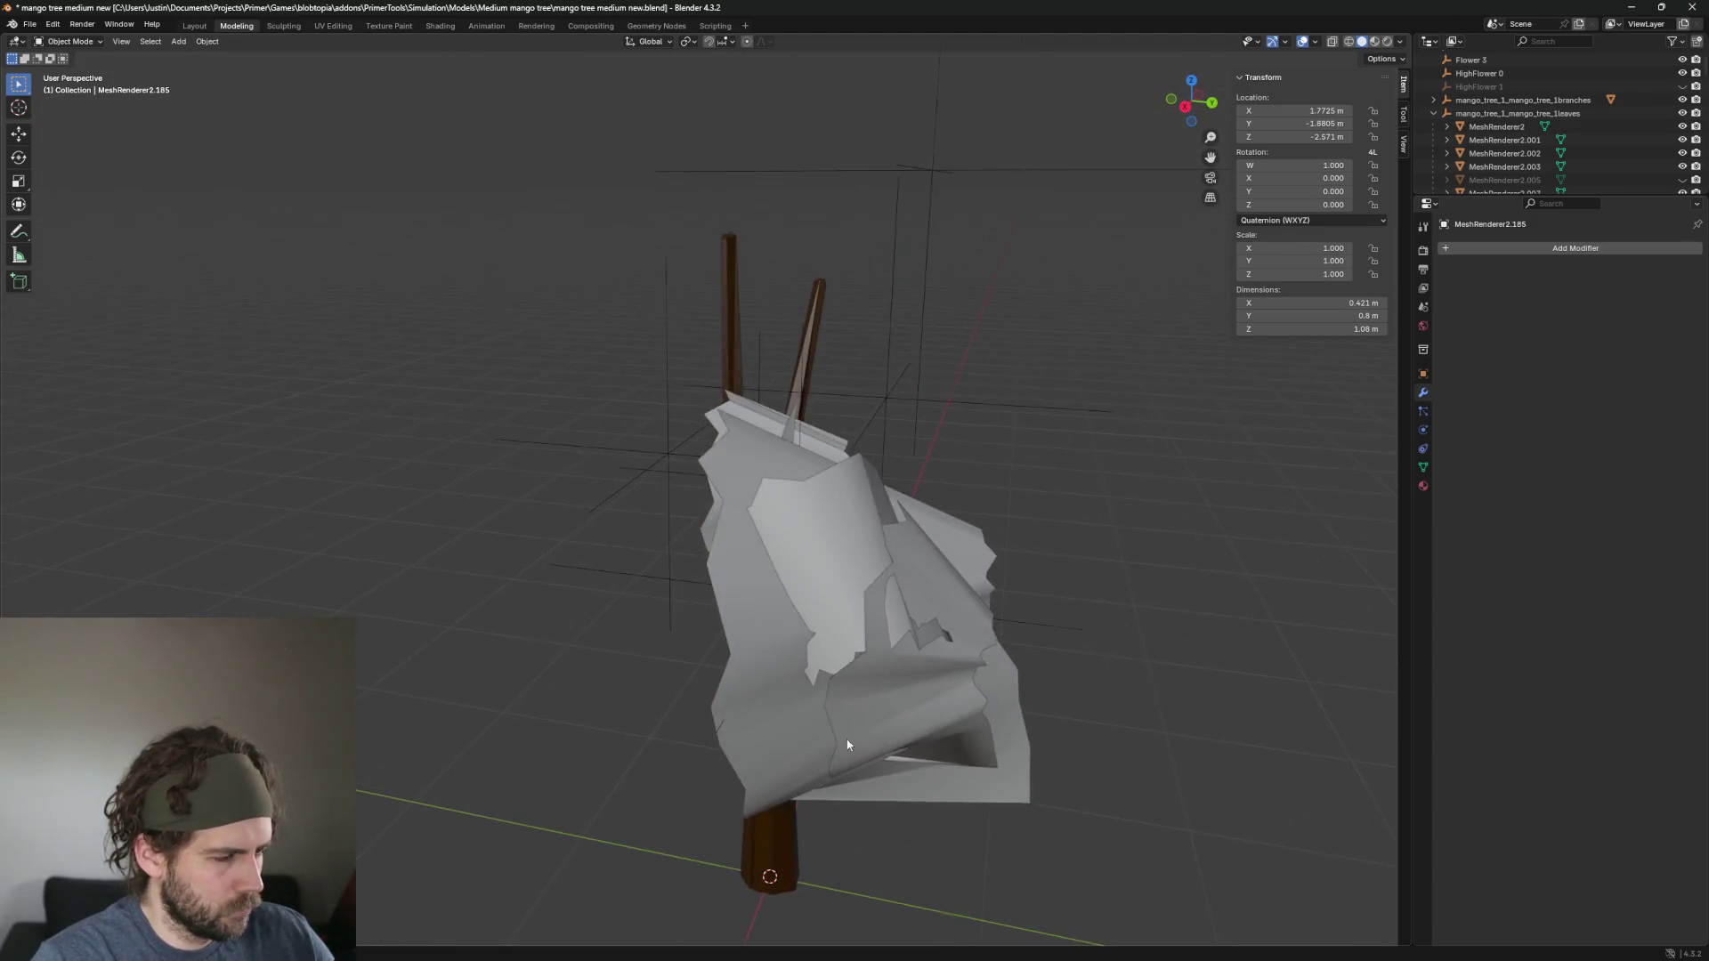
pyautogui.press('Delete')
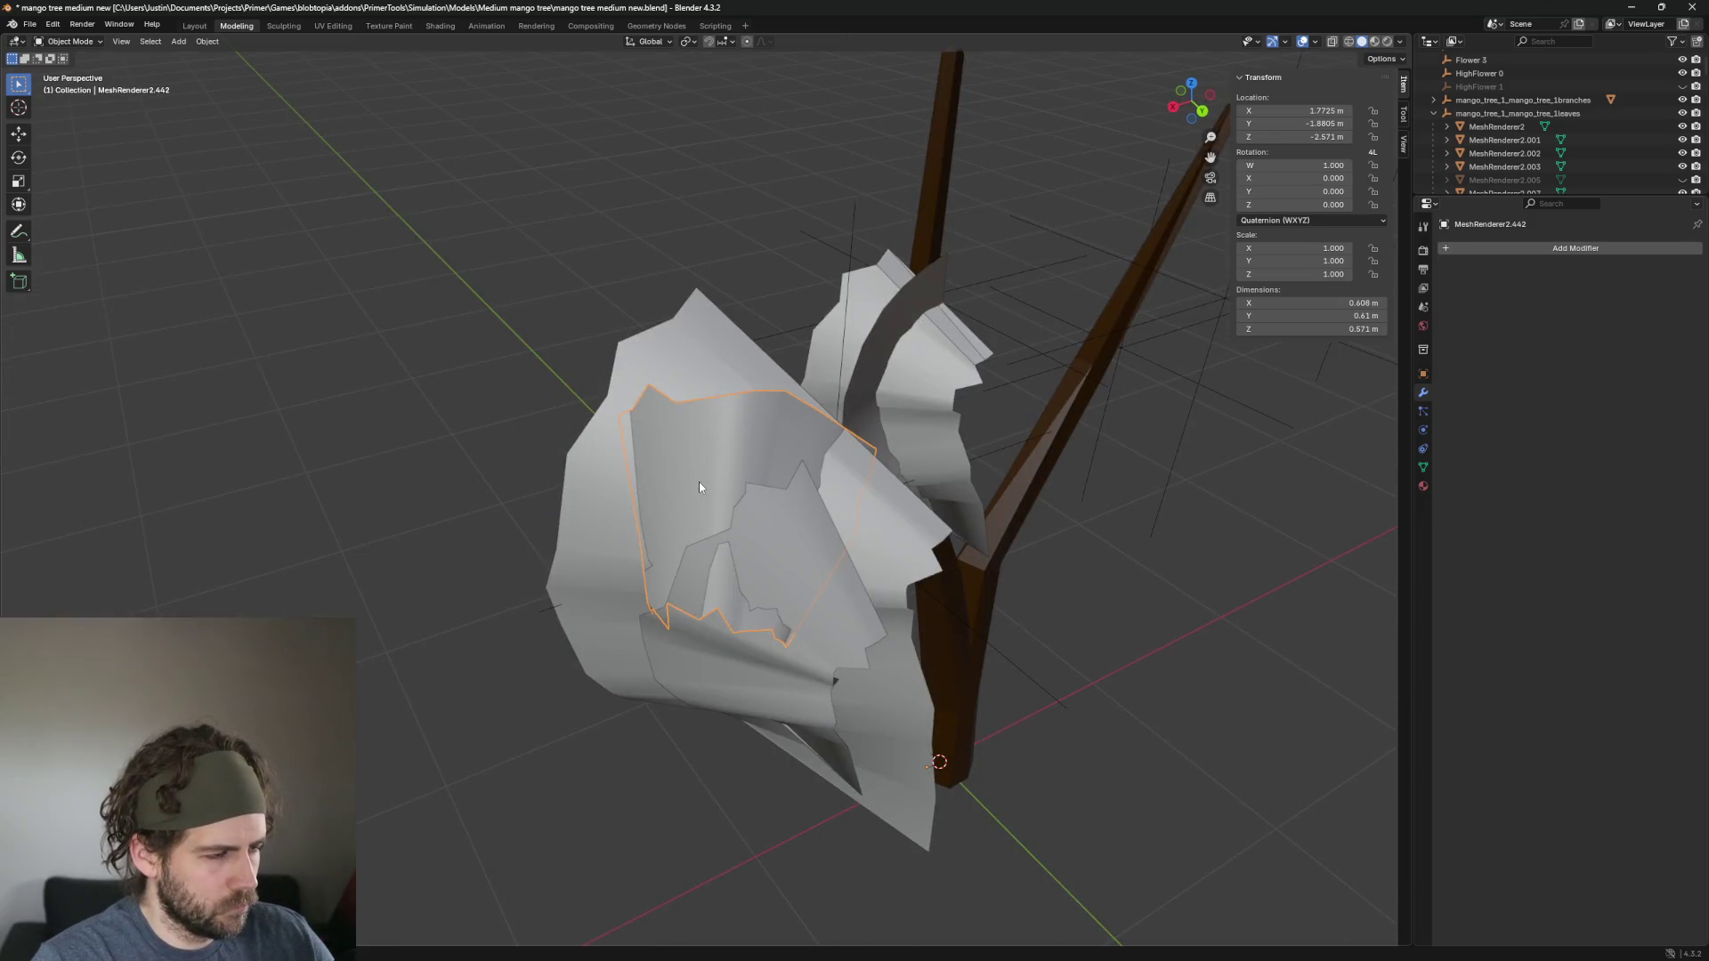
pyautogui.click(697, 482)
pyautogui.press('Delete')
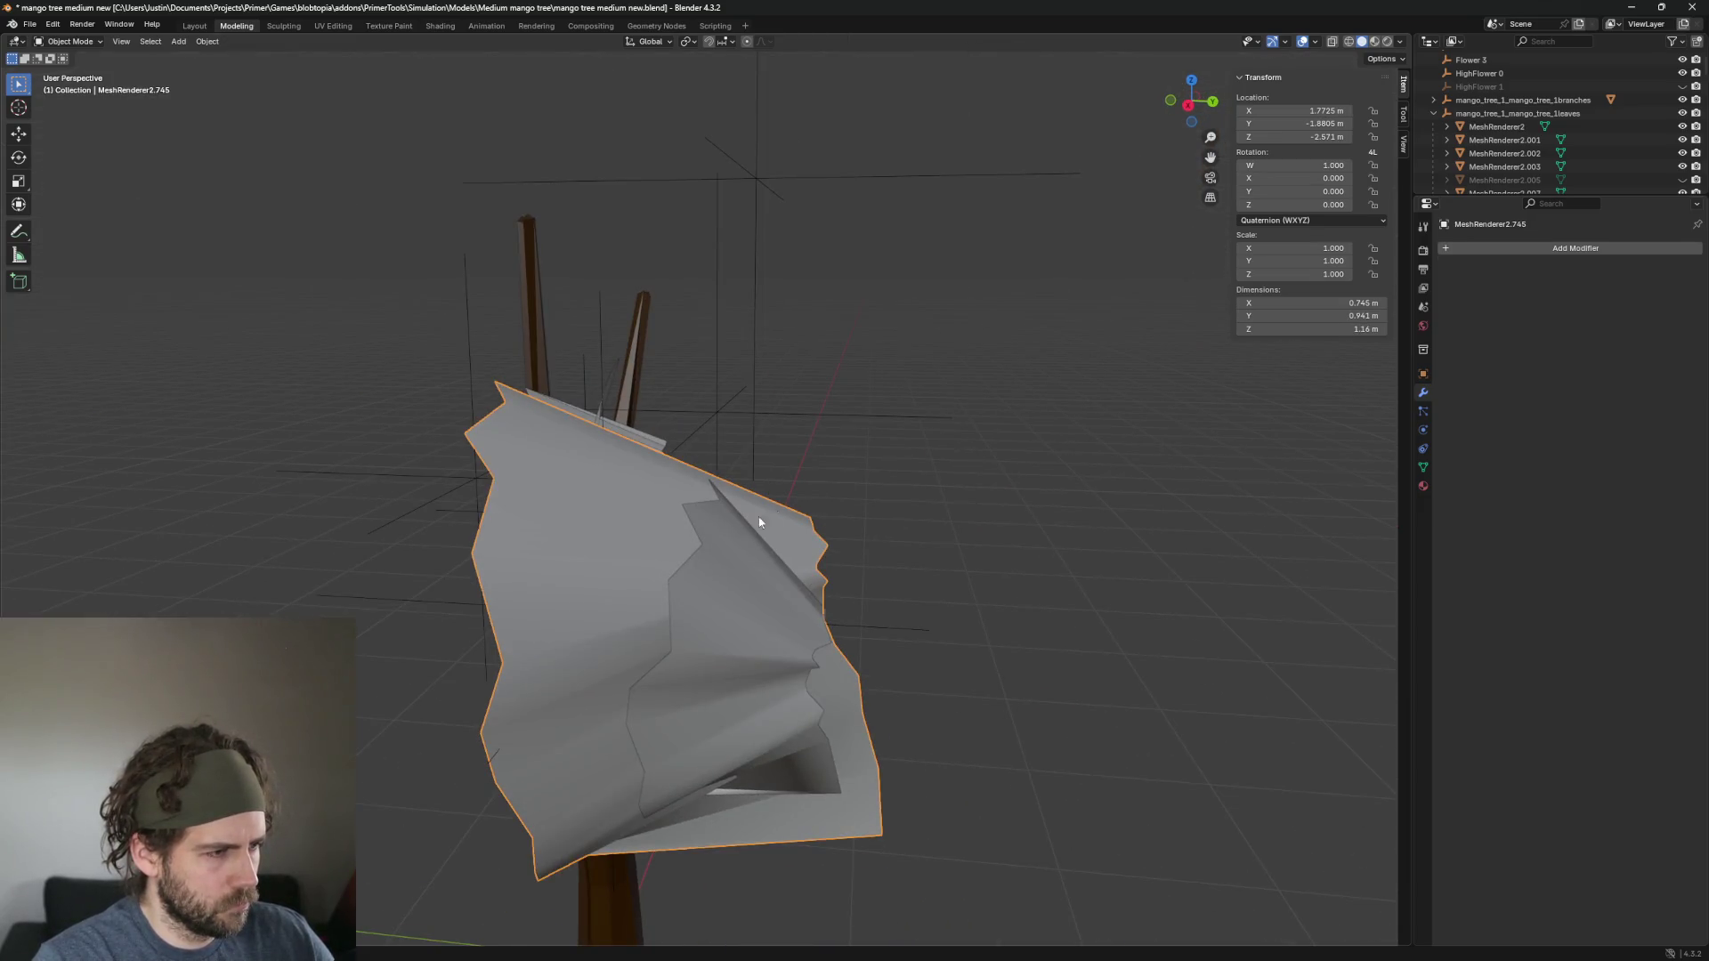
pyautogui.press('Delete')
pyautogui.click(777, 634)
pyautogui.press('Delete')
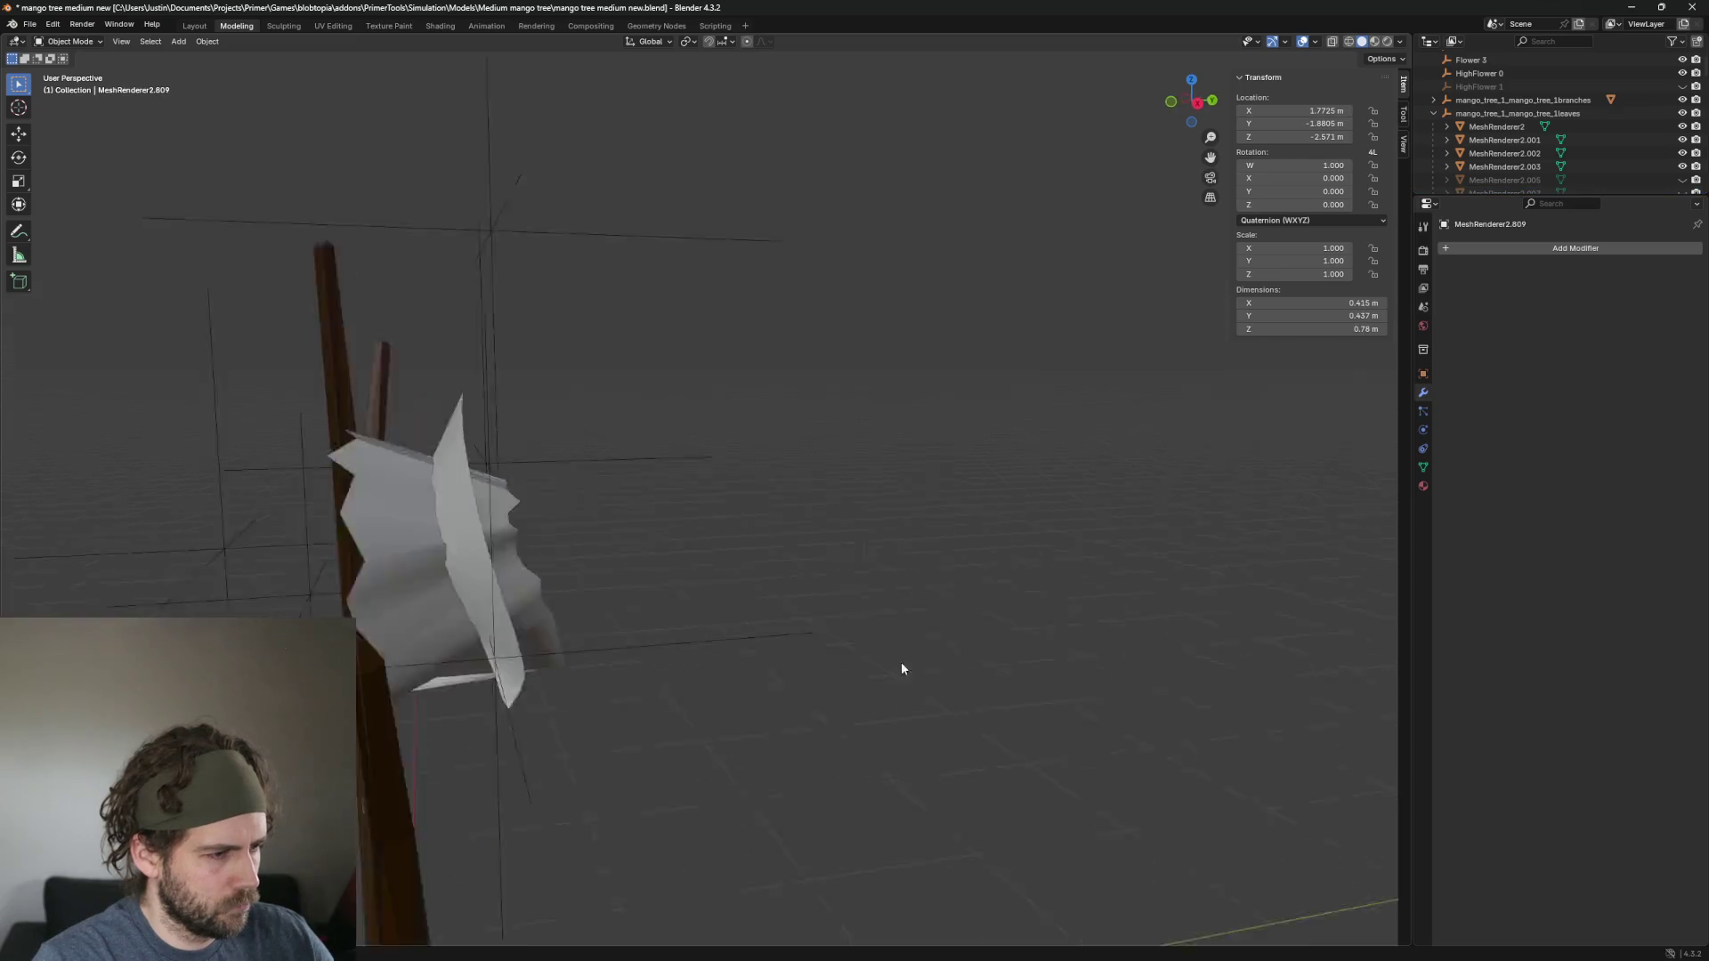
# Delete the curved leaf by the trunk and hide the small leaf with H.
pyautogui.moveTo(901, 668)
pyautogui.mouseDown()
pyautogui.moveTo(680, 656)
pyautogui.moveTo(747, 675)
pyautogui.moveTo(435, 599)
pyautogui.mouseUp()
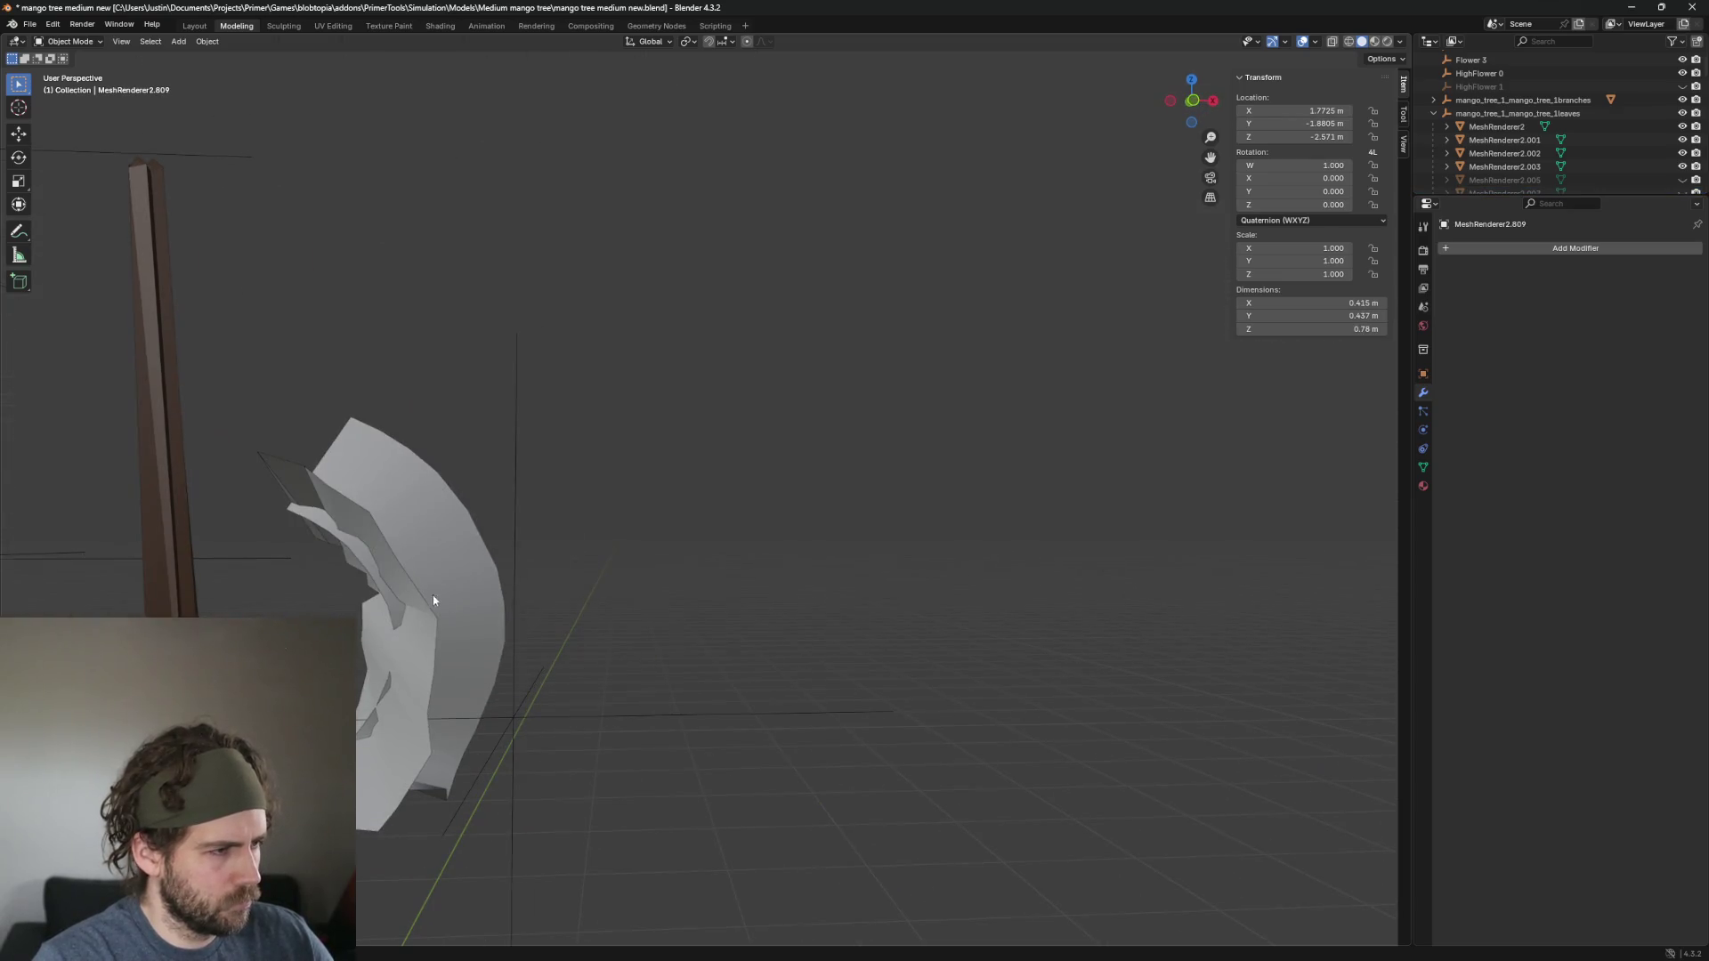
pyautogui.click(423, 546)
pyautogui.press('Delete')
pyautogui.scroll(-4, 579, 630)
pyautogui.click(535, 523)
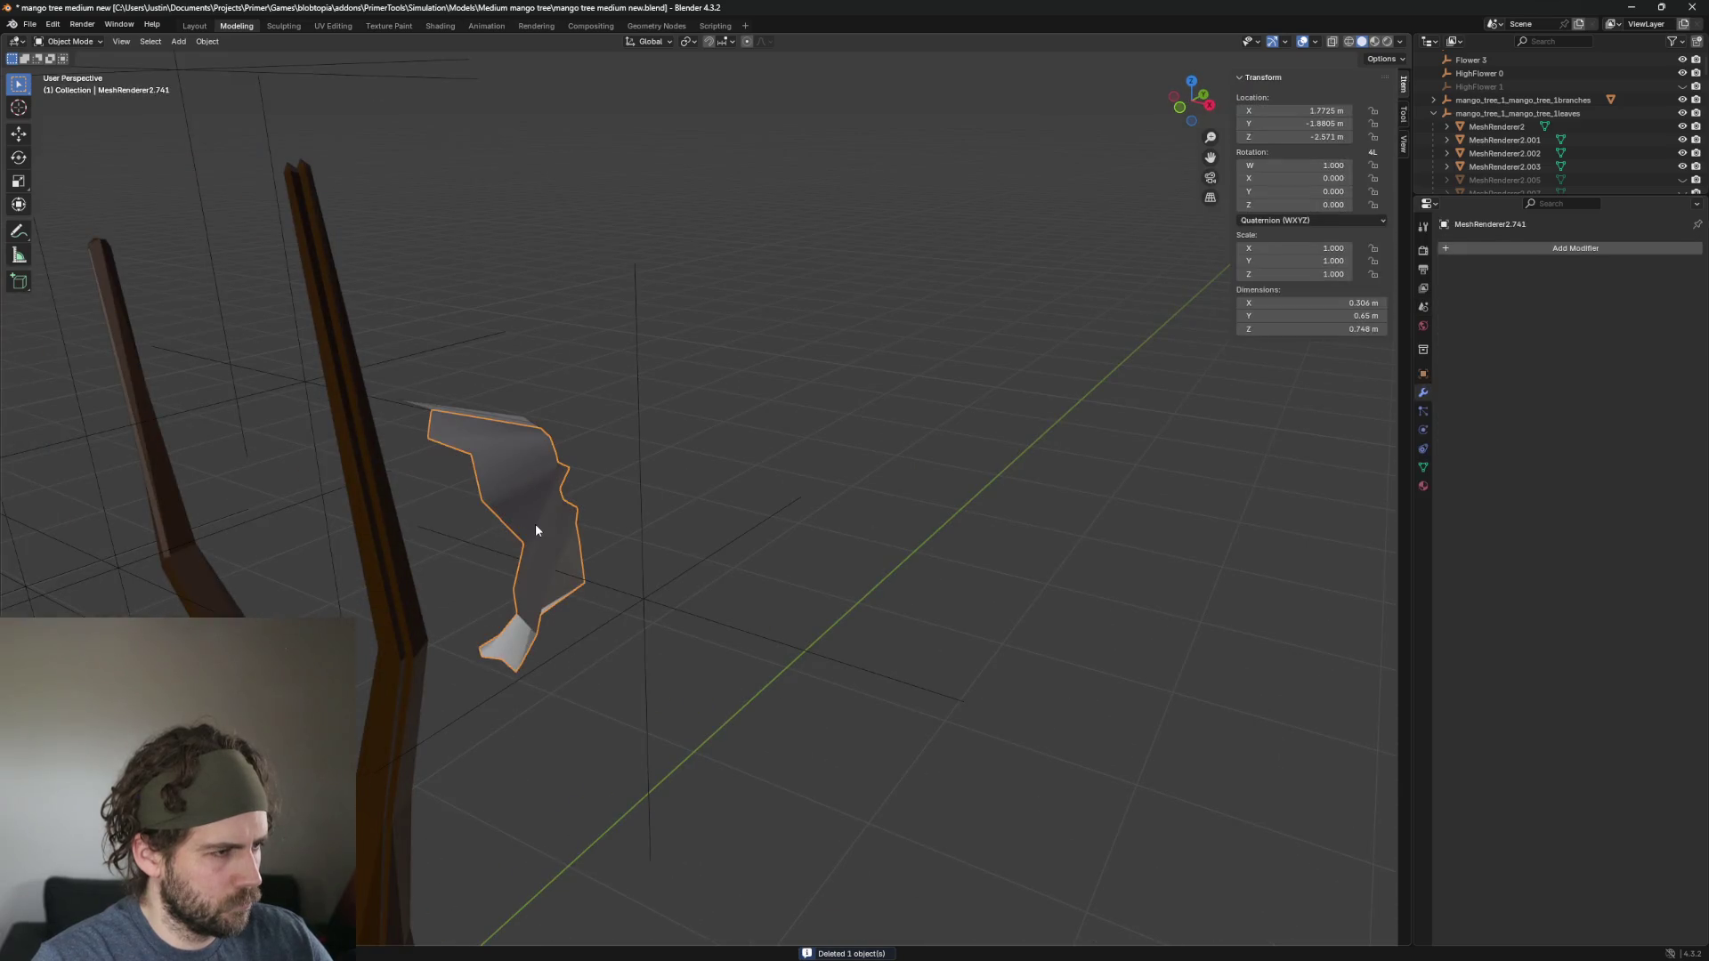
pyautogui.click(612, 532)
pyautogui.click(531, 525)
pyautogui.press('h')
# Hide the leaf near the branches and the overlapping leaves beside it.
pyautogui.moveTo(675, 563)
pyautogui.mouseDown()
pyautogui.moveTo(613, 612)
pyautogui.moveTo(810, 466)
pyautogui.moveTo(674, 654)
pyautogui.moveTo(457, 554)
pyautogui.moveTo(487, 497)
pyautogui.mouseUp()
pyautogui.click(525, 357)
pyautogui.press('h')
pyautogui.click(550, 392)
pyautogui.press('h')
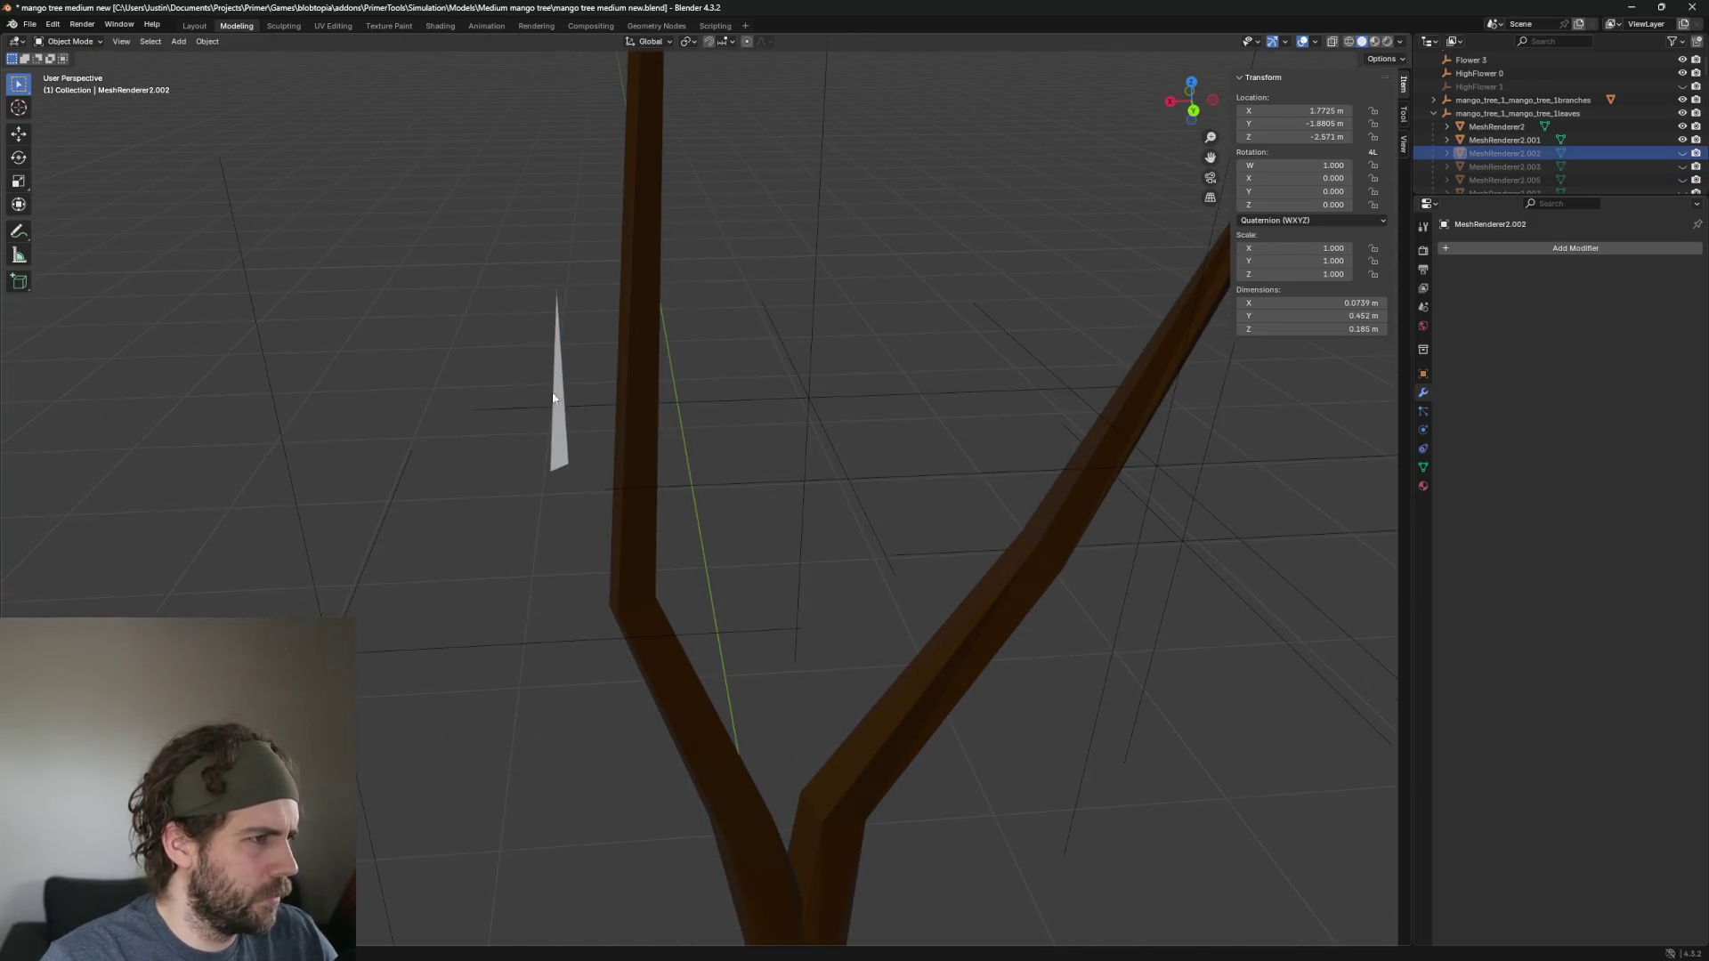
pyautogui.click(552, 405)
pyautogui.press('h')
pyautogui.click(552, 422)
pyautogui.press('h')
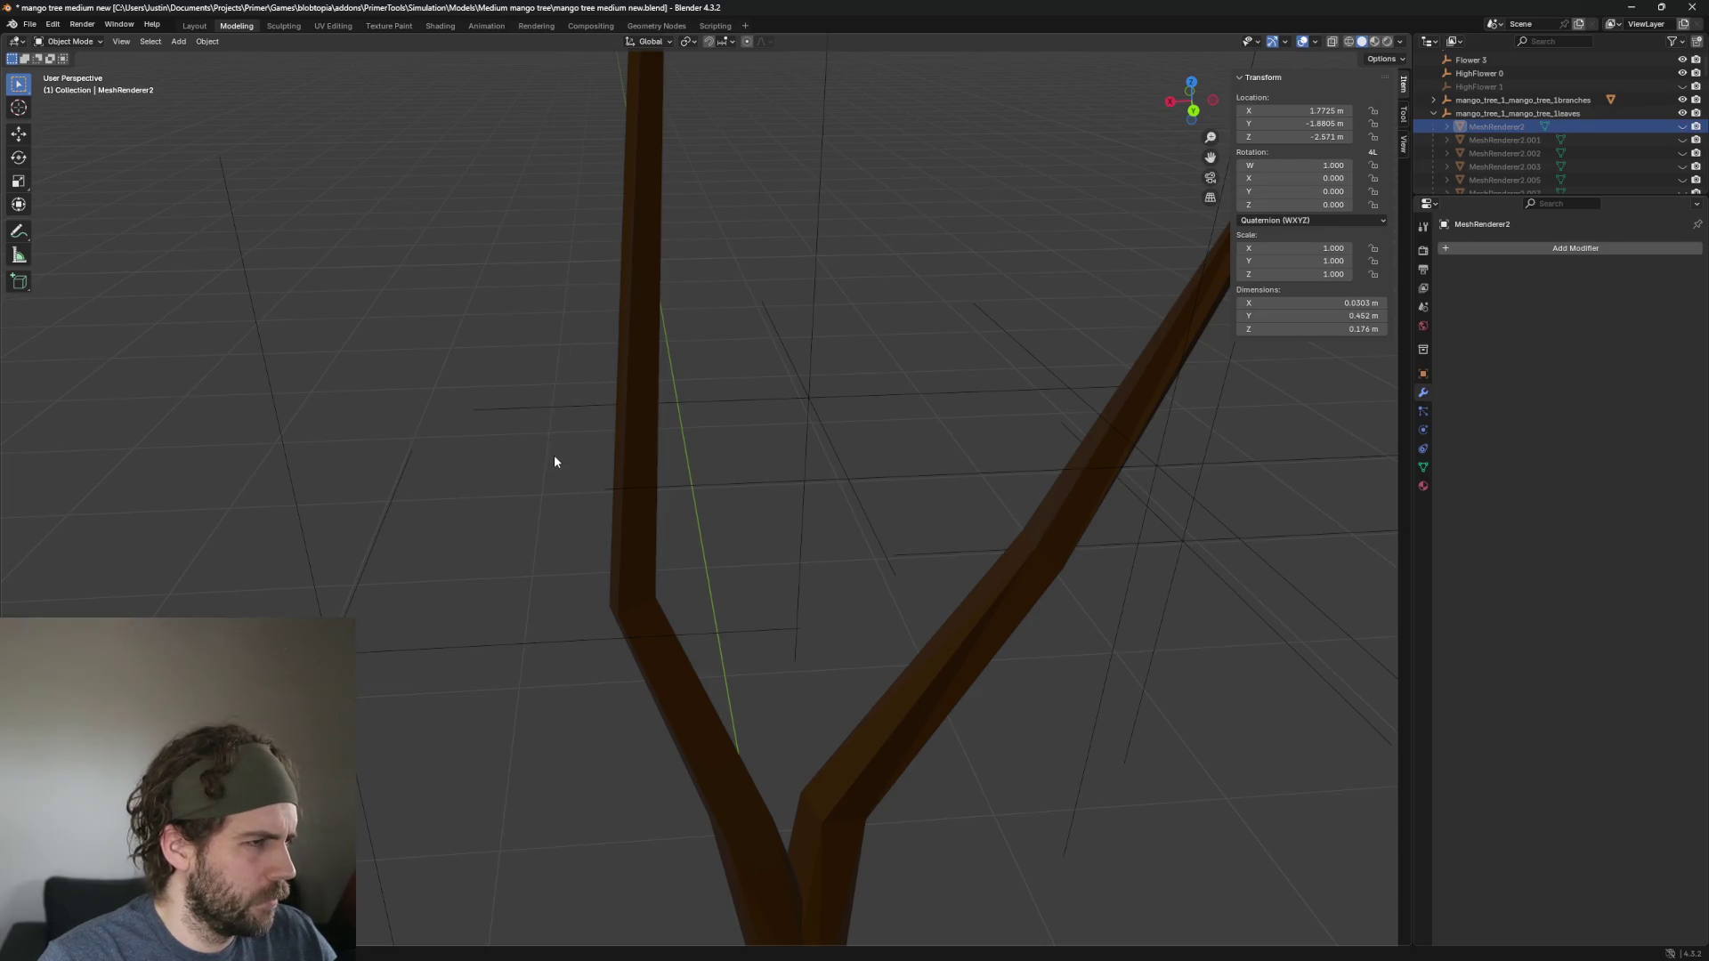
# Box-select the three overlapping small leaves by the branch fork and delete them.
pyautogui.hotkey('ctrl', 'z')
pyautogui.hotkey('ctrl', 'z')
pyautogui.hotkey('ctrl', 'z')
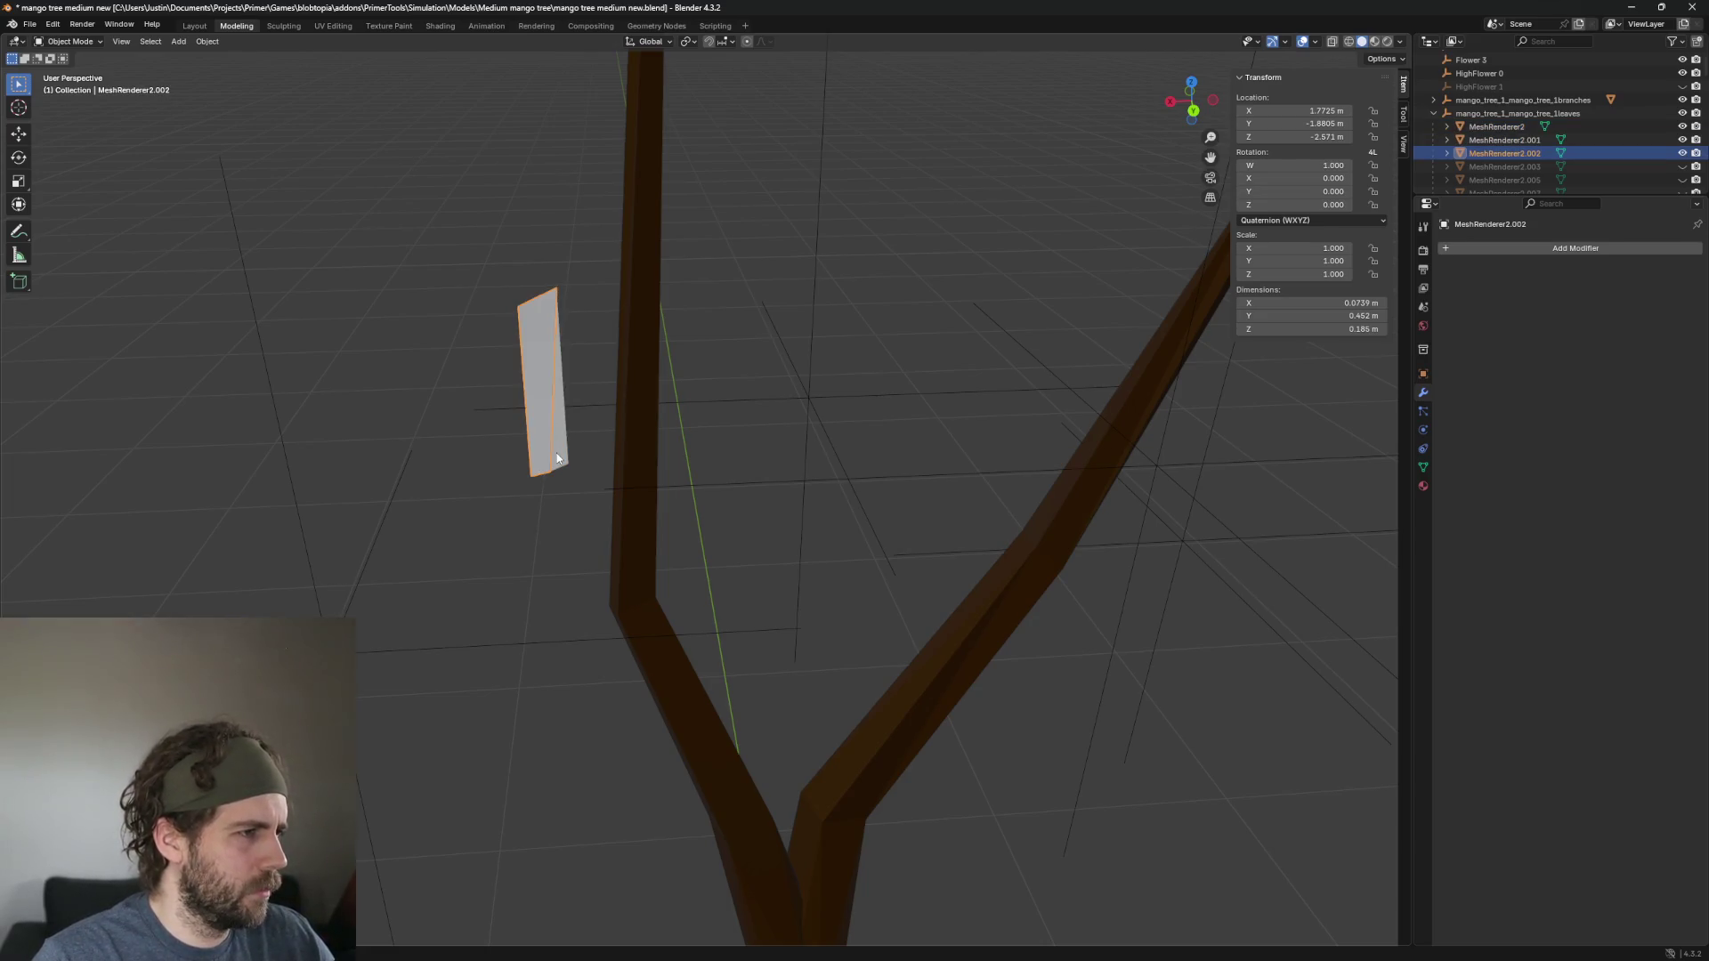
pyautogui.click(536, 518)
pyautogui.moveTo(481, 267); pyautogui.dragTo(573, 366)
pyautogui.press('Delete')
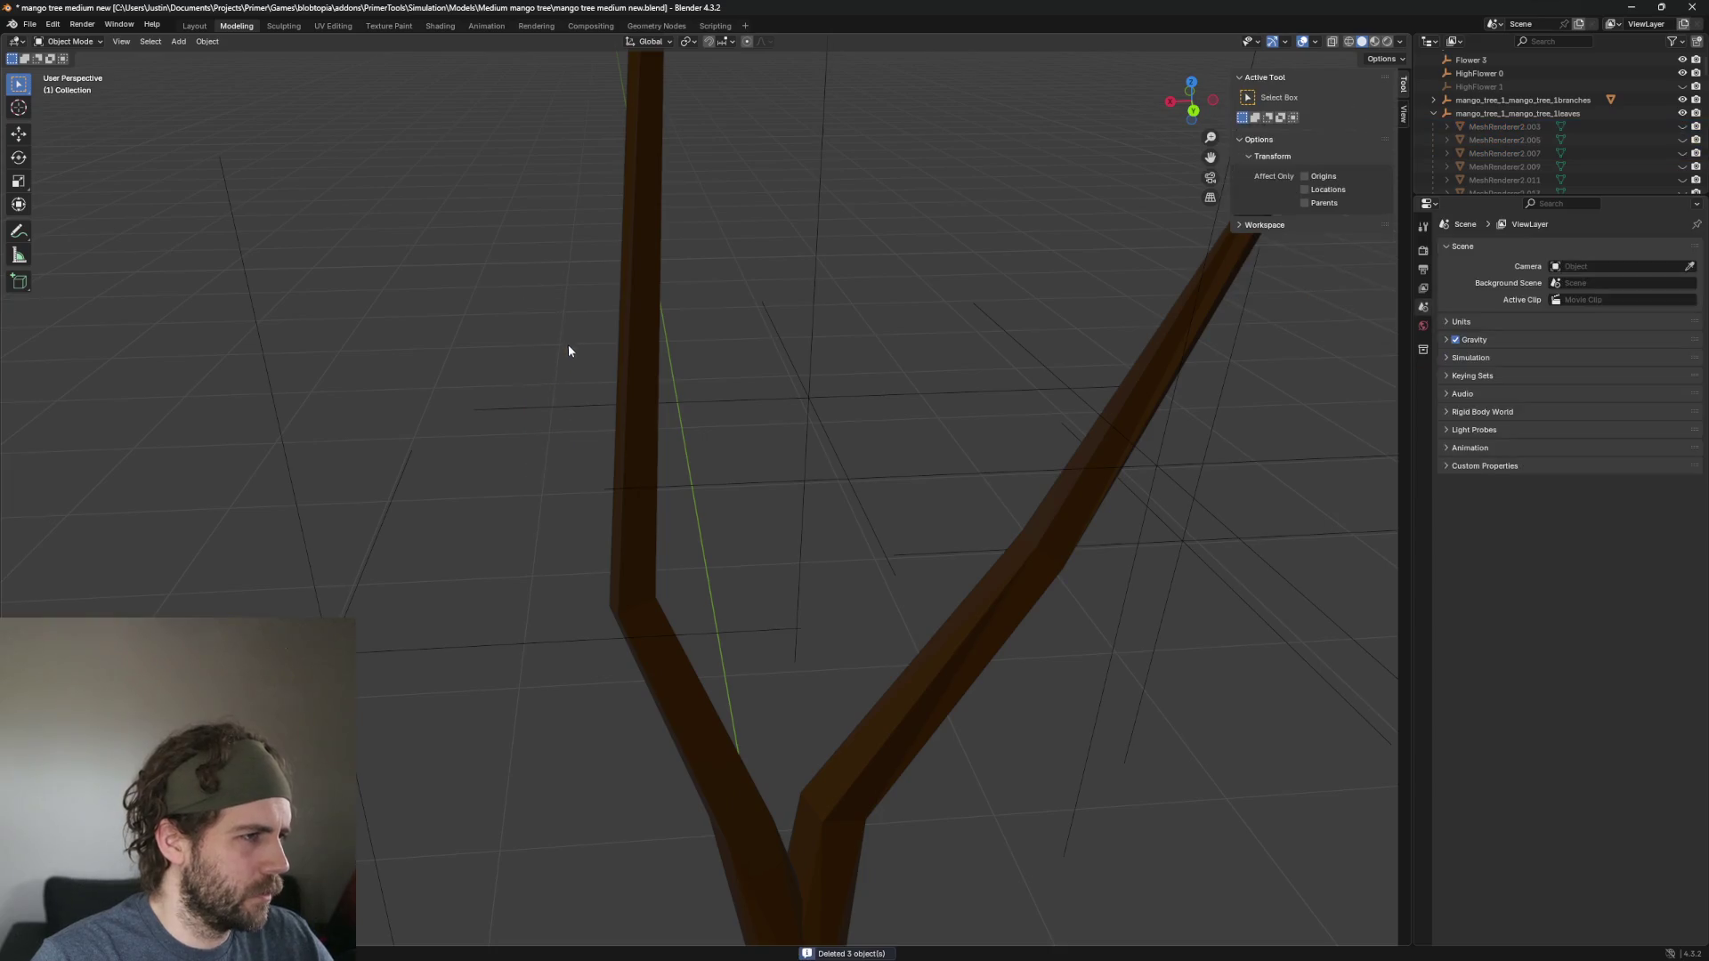
# Unhide all objects with Alt+H, deselect, and orbit around the full leafy tree.
pyautogui.scroll(-10, 623, 427)
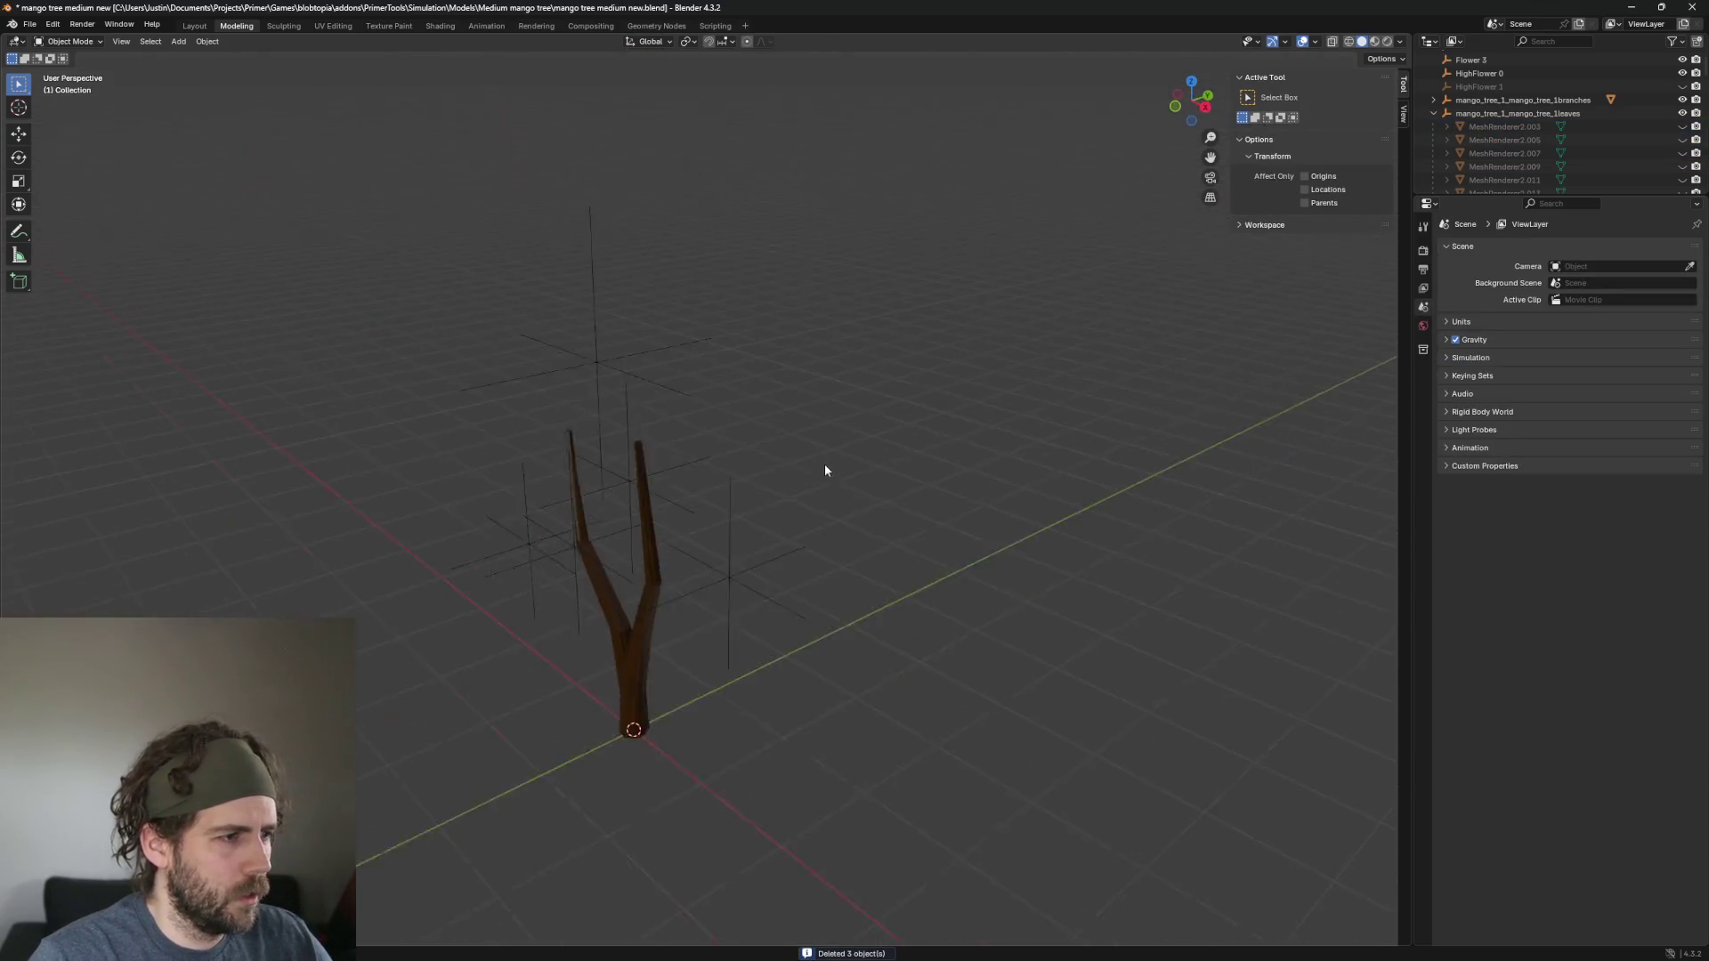
pyautogui.moveTo(824, 470)
pyautogui.mouseDown()
pyautogui.moveTo(793, 484)
pyautogui.moveTo(897, 561)
pyautogui.mouseUp()
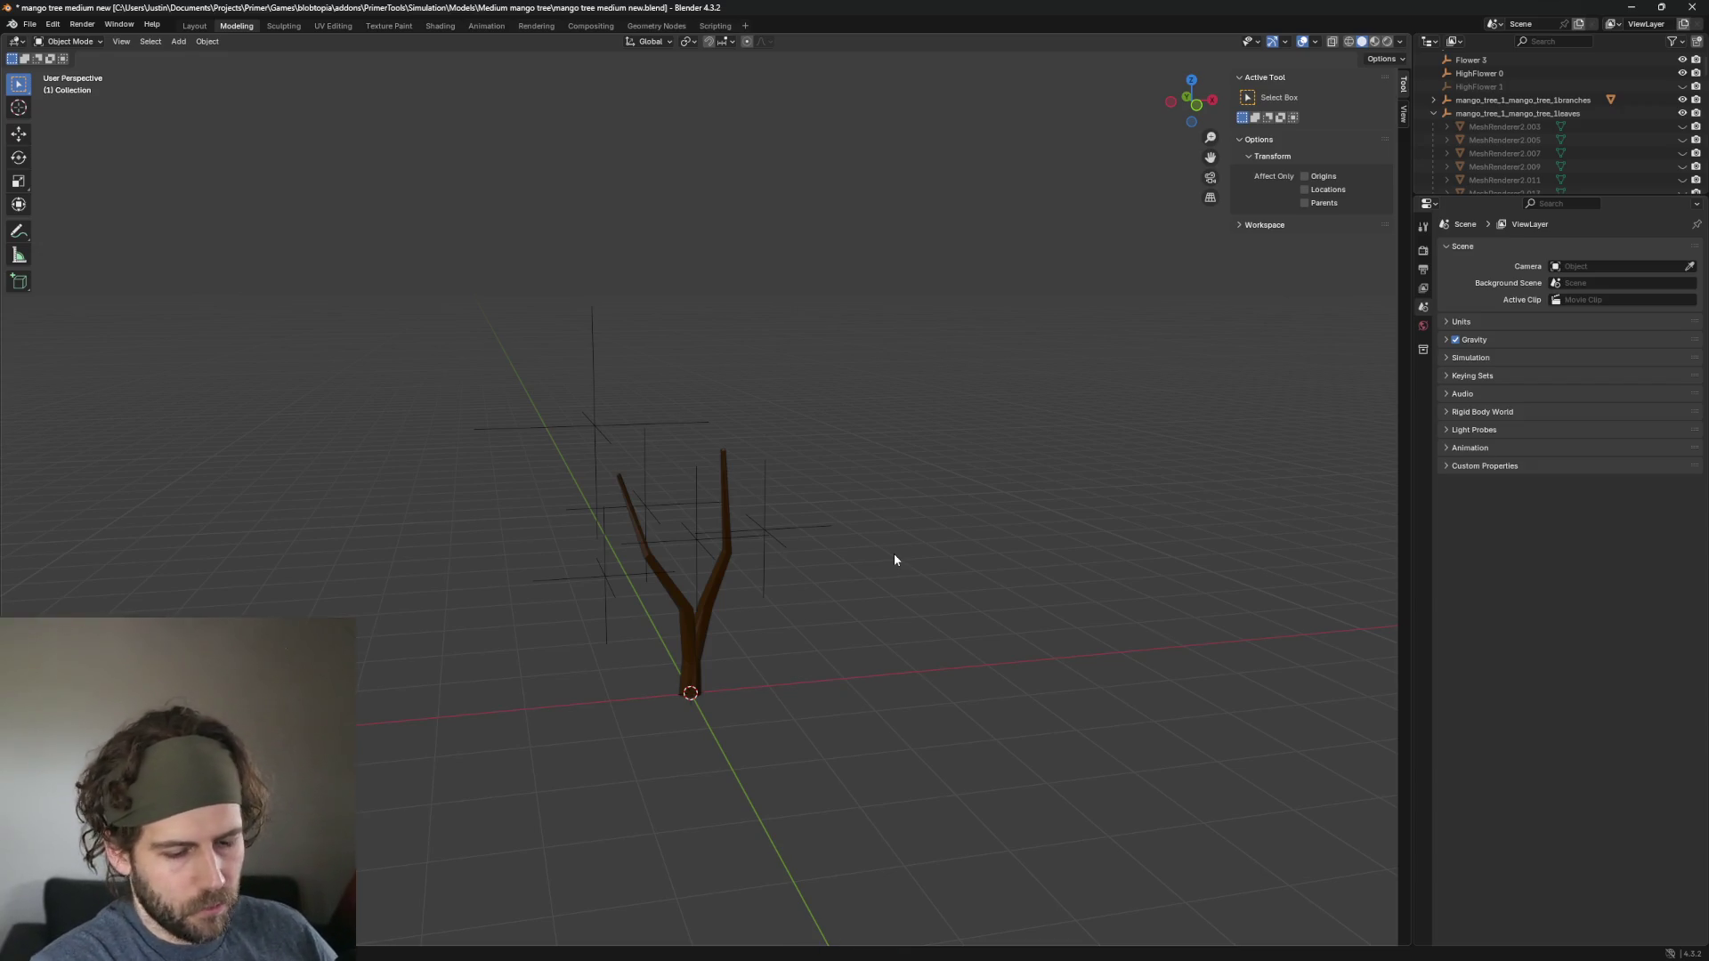
pyautogui.hotkey('shift', 'h')
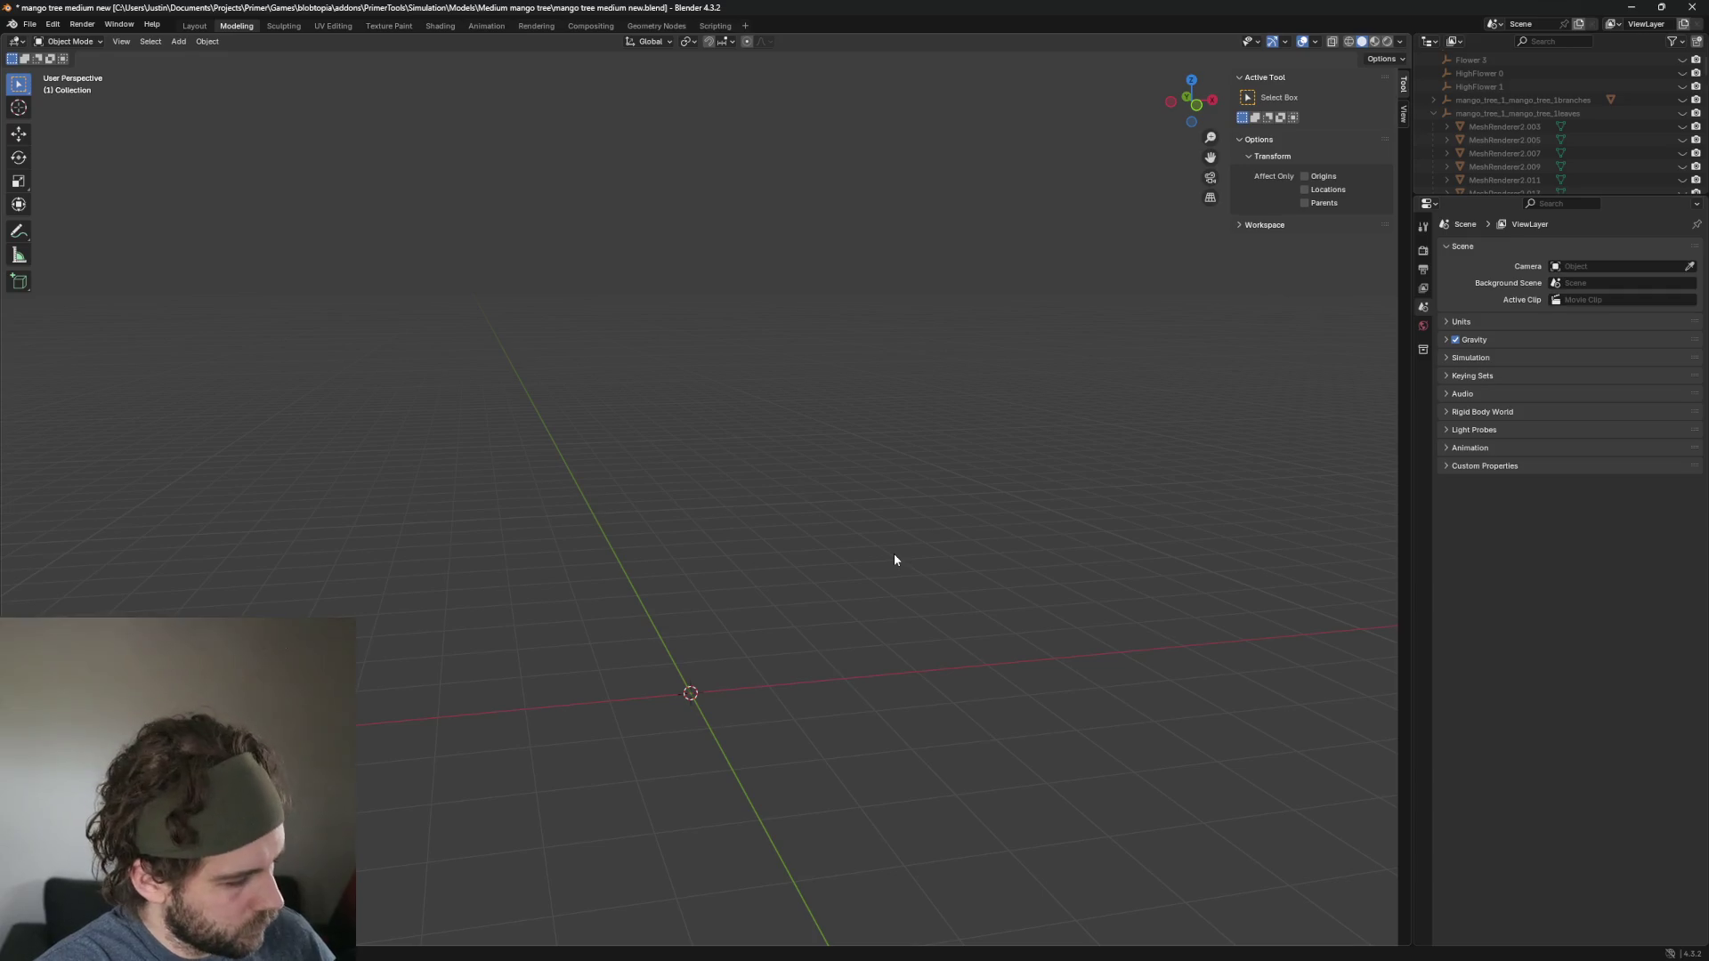
pyautogui.hotkey('alt', 'h')
pyautogui.click(895, 557)
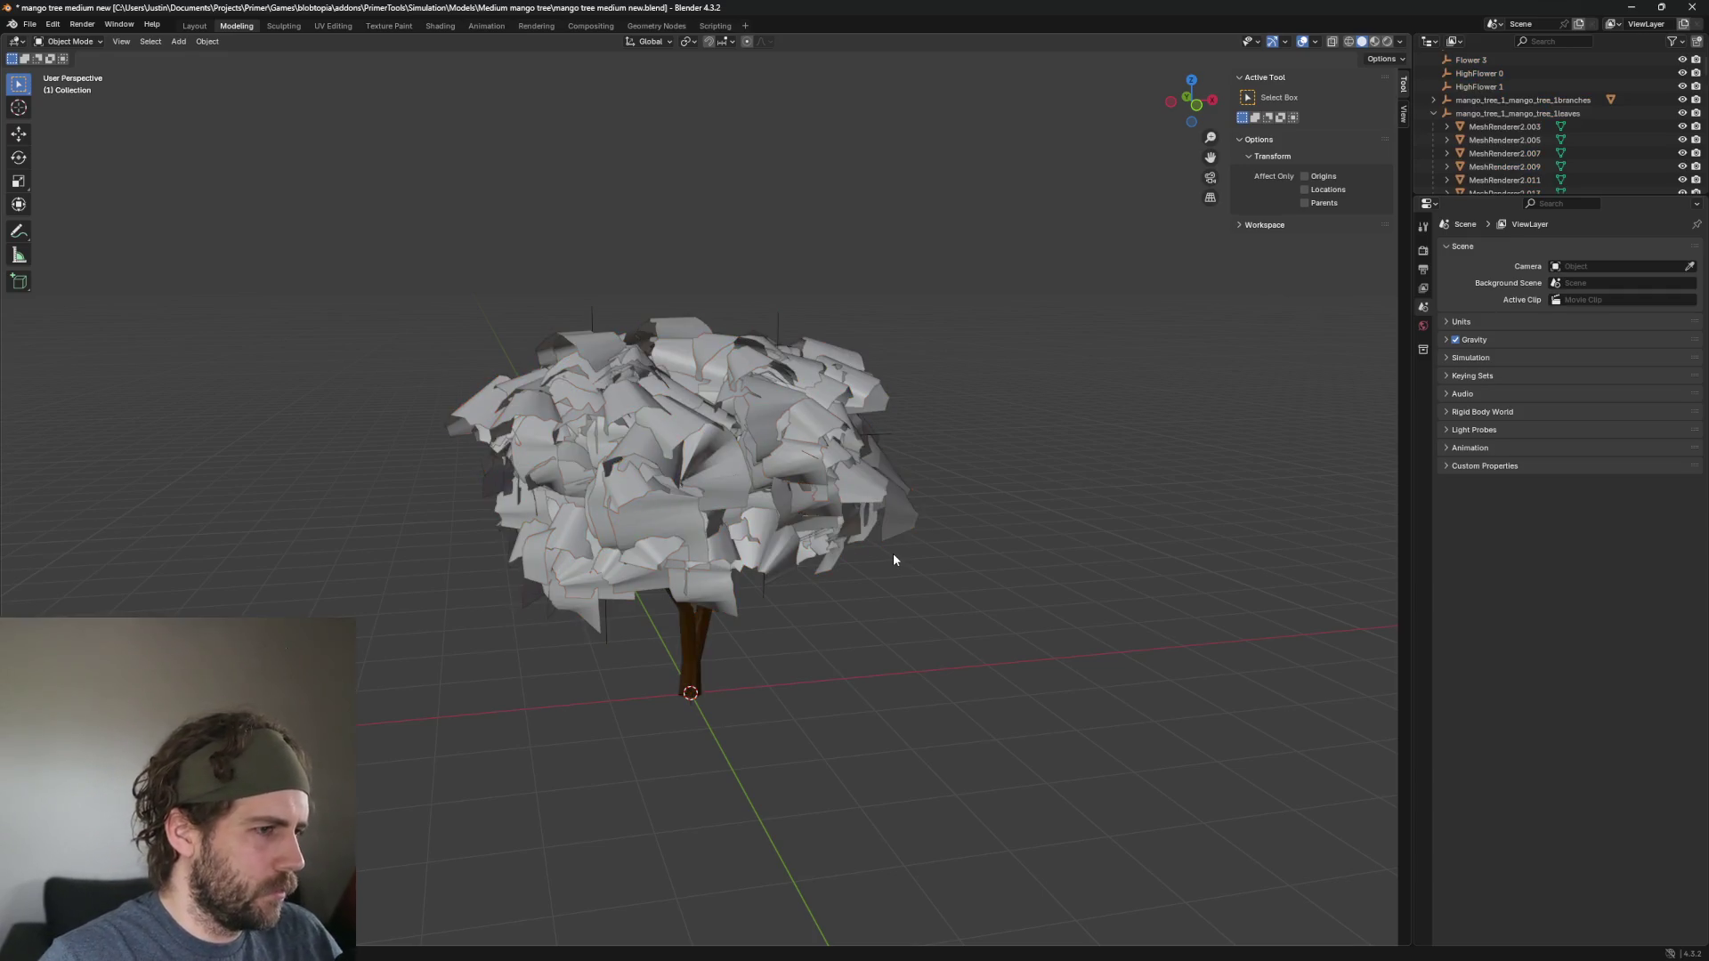
pyautogui.moveTo(879, 609)
pyautogui.mouseDown()
pyautogui.moveTo(982, 582)
pyautogui.moveTo(846, 611)
pyautogui.mouseUp()
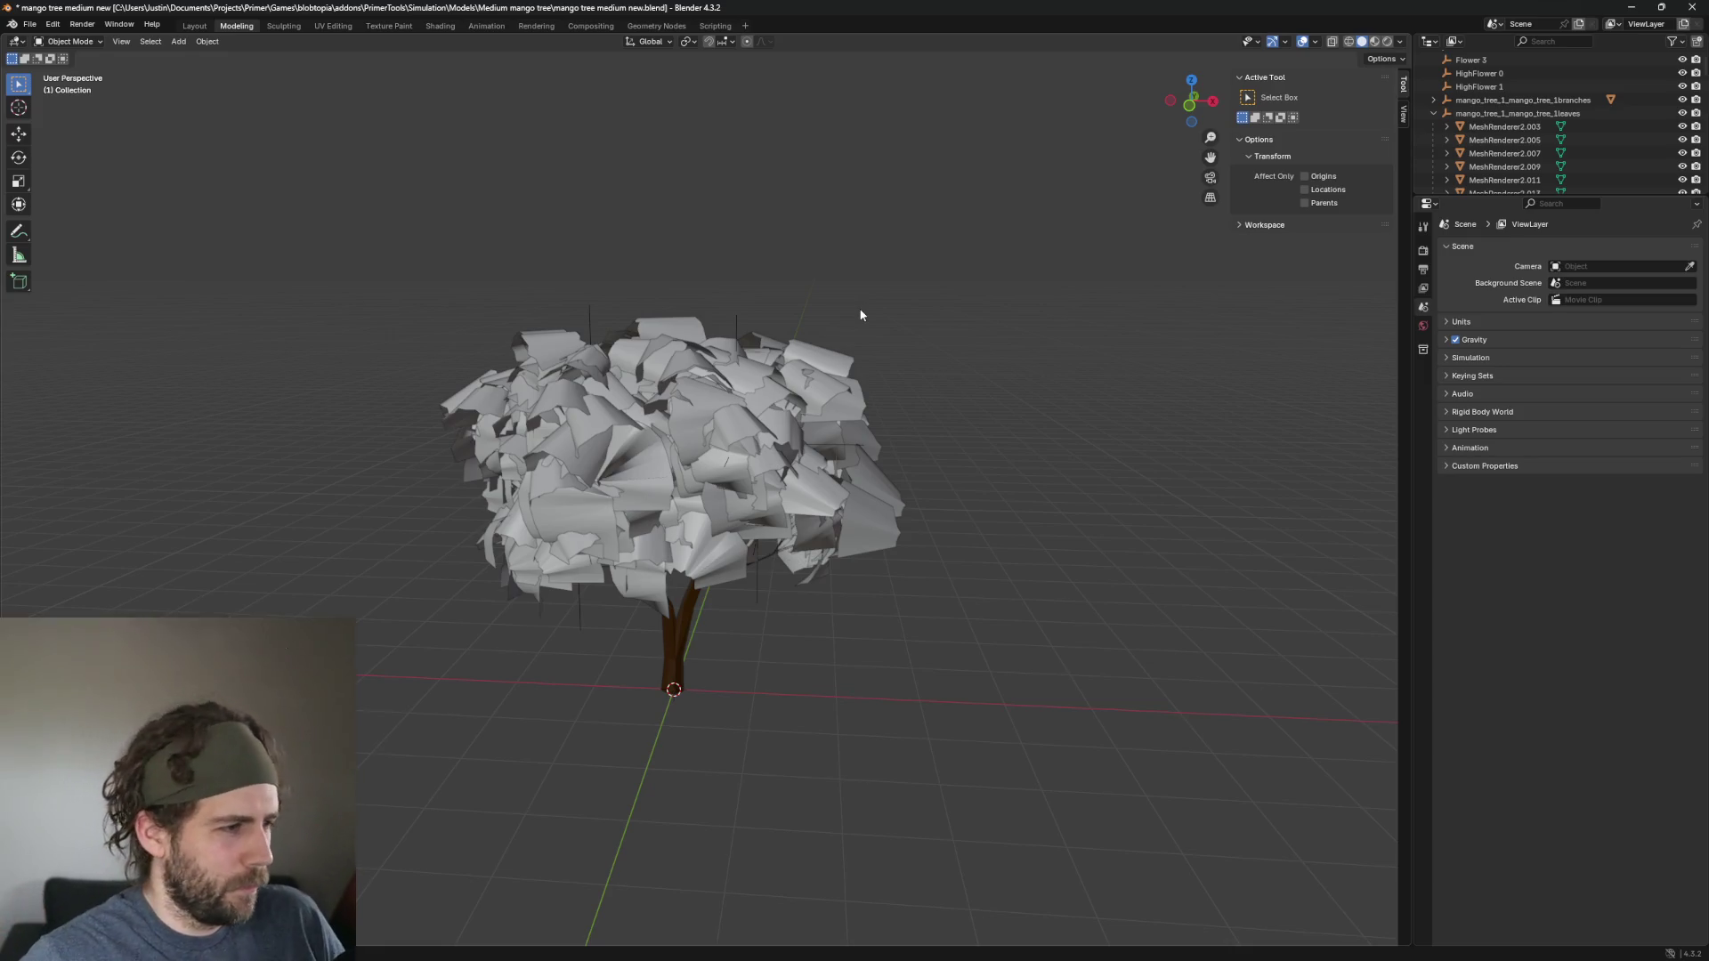
pyautogui.moveTo(852, 308)
pyautogui.mouseDown()
pyautogui.moveTo(1059, 335)
pyautogui.moveTo(1237, 318)
pyautogui.moveTo(1023, 385)
pyautogui.moveTo(1031, 343)
pyautogui.moveTo(918, 397)
pyautogui.moveTo(1354, 96)
pyautogui.mouseUp()
# Switch the viewport to Material Preview and inspect the coloured tree.
pyautogui.press('z')
pyautogui.click(1228, 366)
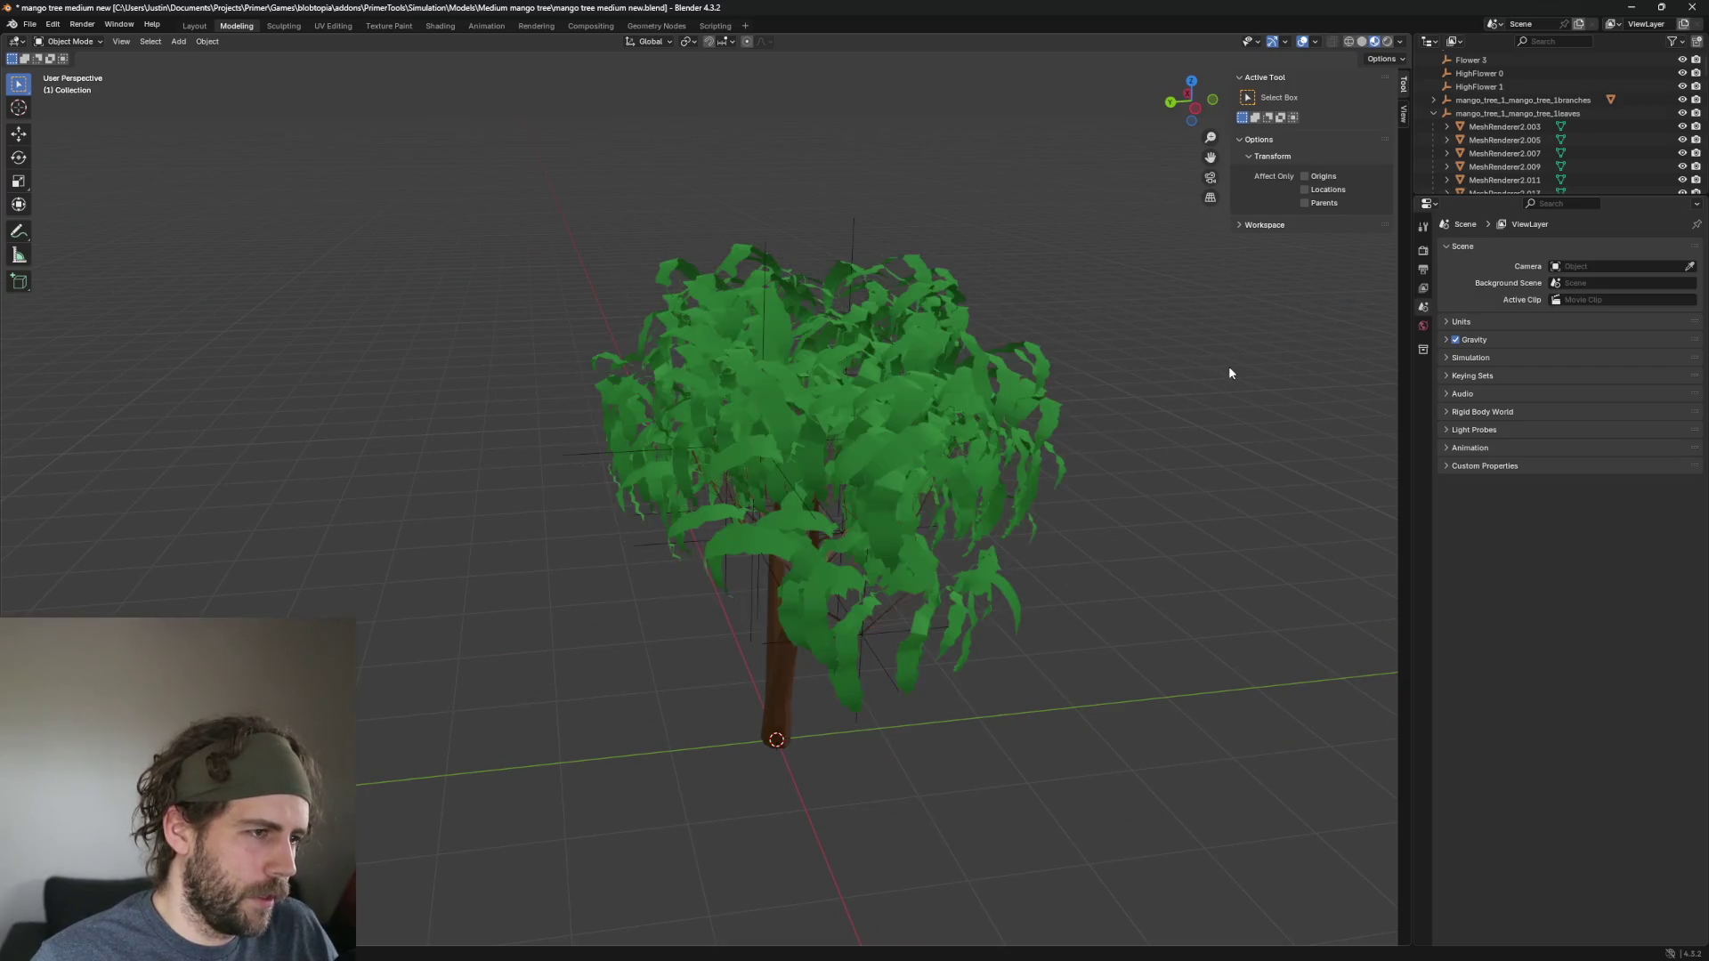
pyautogui.moveTo(1197, 394)
pyautogui.mouseDown()
pyautogui.moveTo(1041, 431)
pyautogui.moveTo(1064, 335)
pyautogui.moveTo(1051, 432)
pyautogui.moveTo(1145, 427)
pyautogui.moveTo(900, 507)
pyautogui.moveTo(1030, 515)
pyautogui.moveTo(916, 504)
pyautogui.moveTo(878, 458)
pyautogui.moveTo(744, 400)
pyautogui.moveTo(687, 449)
pyautogui.moveTo(702, 382)
pyautogui.mouseUp()
pyautogui.scroll(5, 1141, 442)
pyautogui.scroll(5, 919, 477)
pyautogui.scroll(-5, 923, 483)
# Save the file as 'mango tree medium new.blend' with Ctrl+S.
pyautogui.hotkey('ctrl', 's')
pyautogui.scroll(-3, 809, 443)
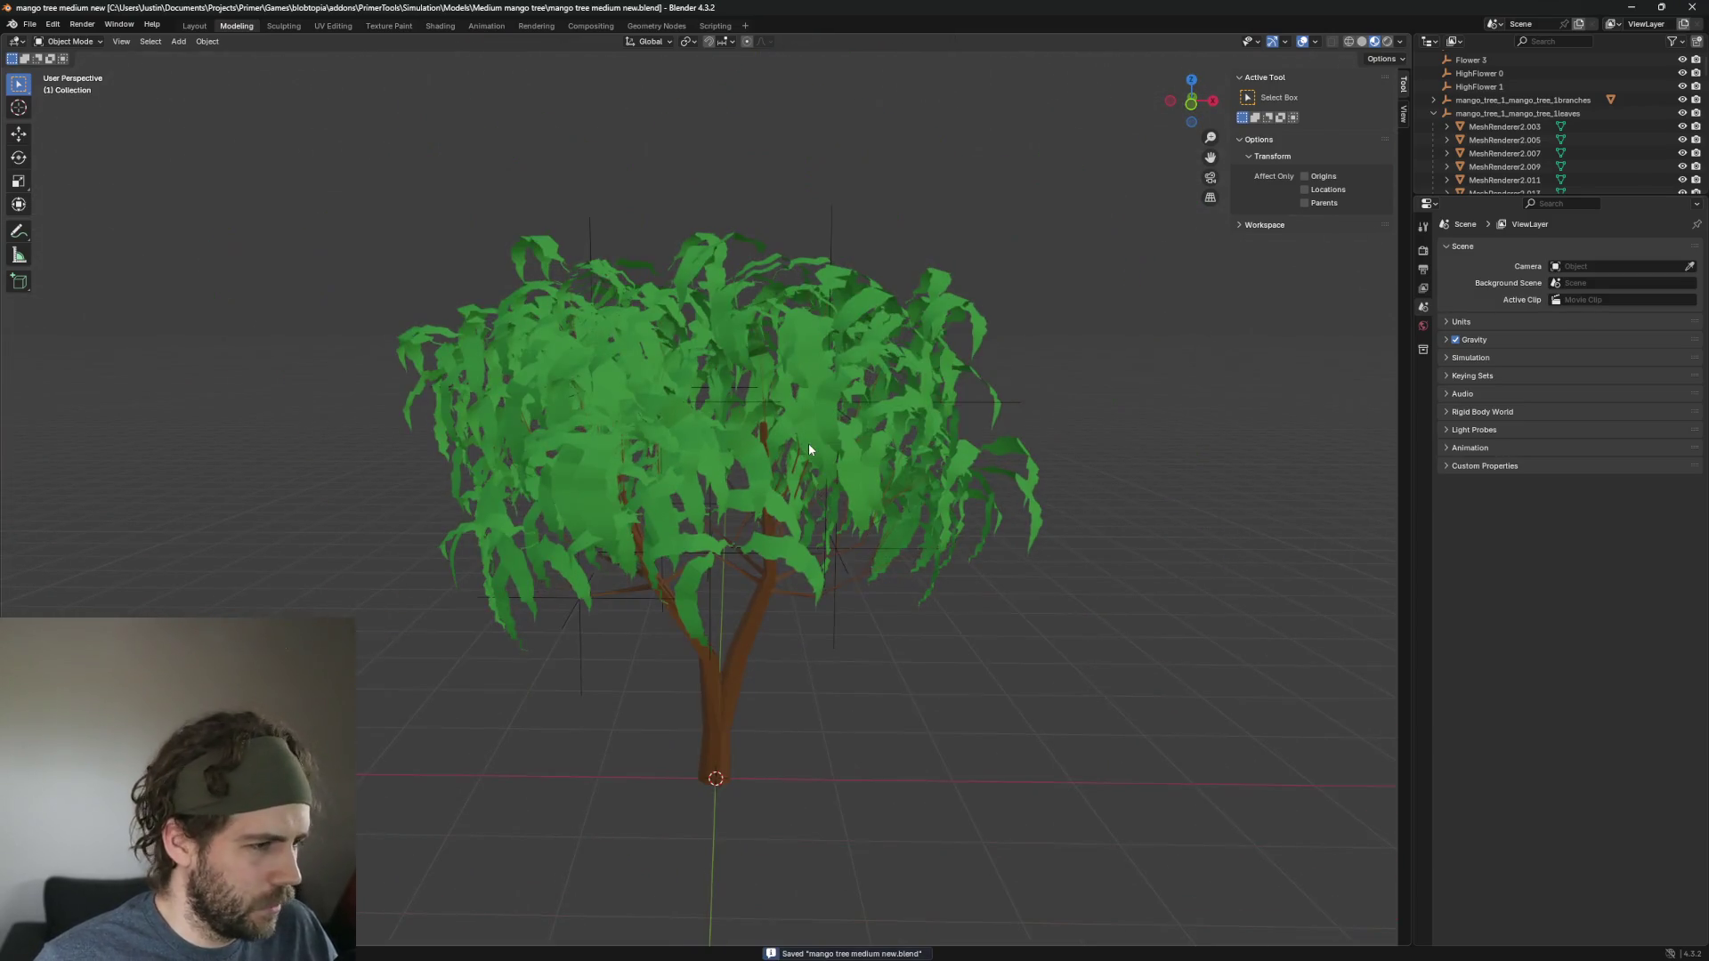
pyautogui.click(41, 30)
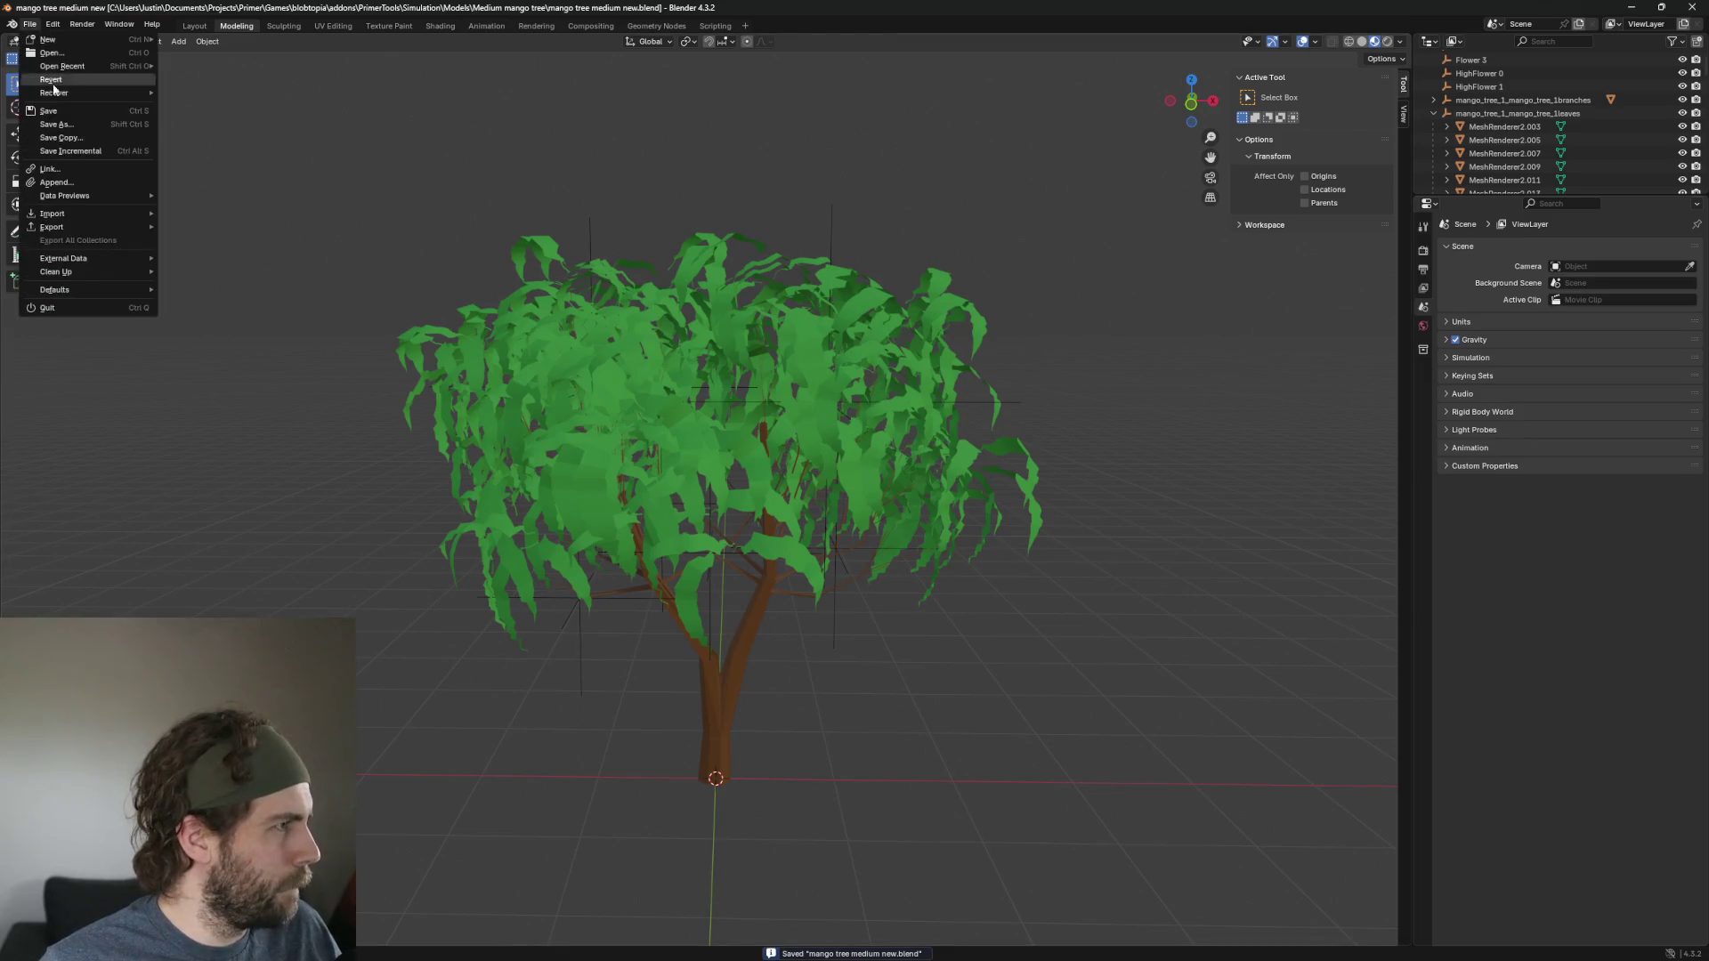
# Browse the glTF 2.0 export folders up to the Simulation folder, then cancel that export.
pyautogui.moveTo(99, 228)
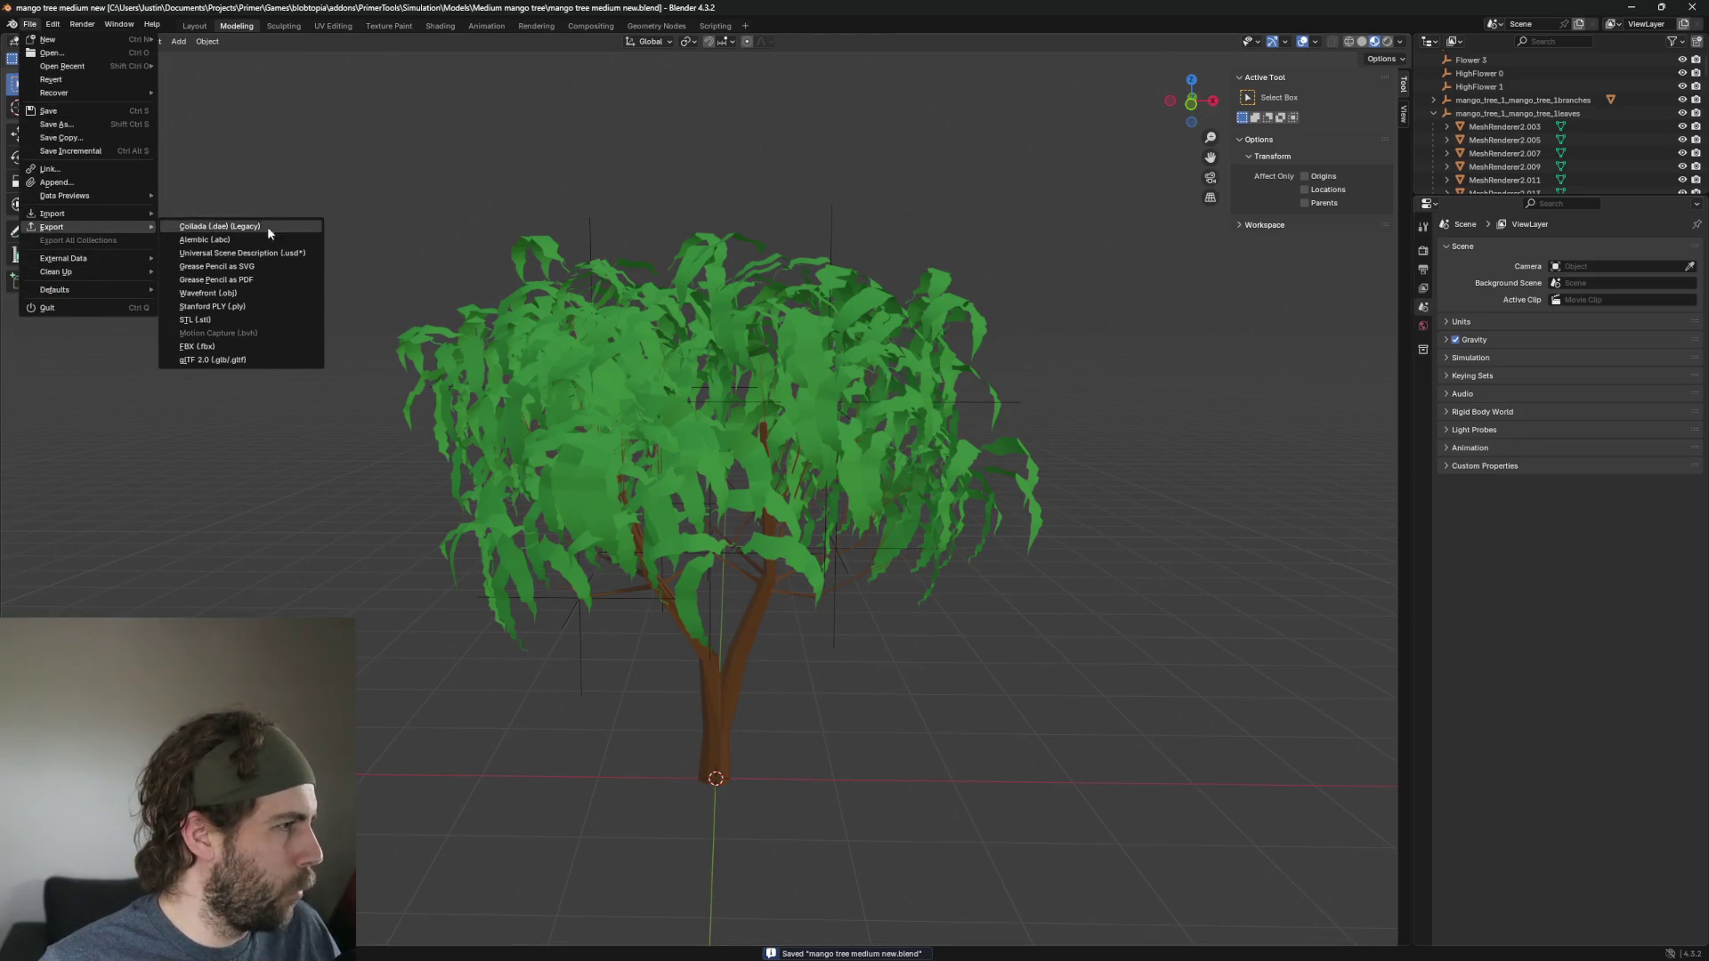
pyautogui.click(228, 360)
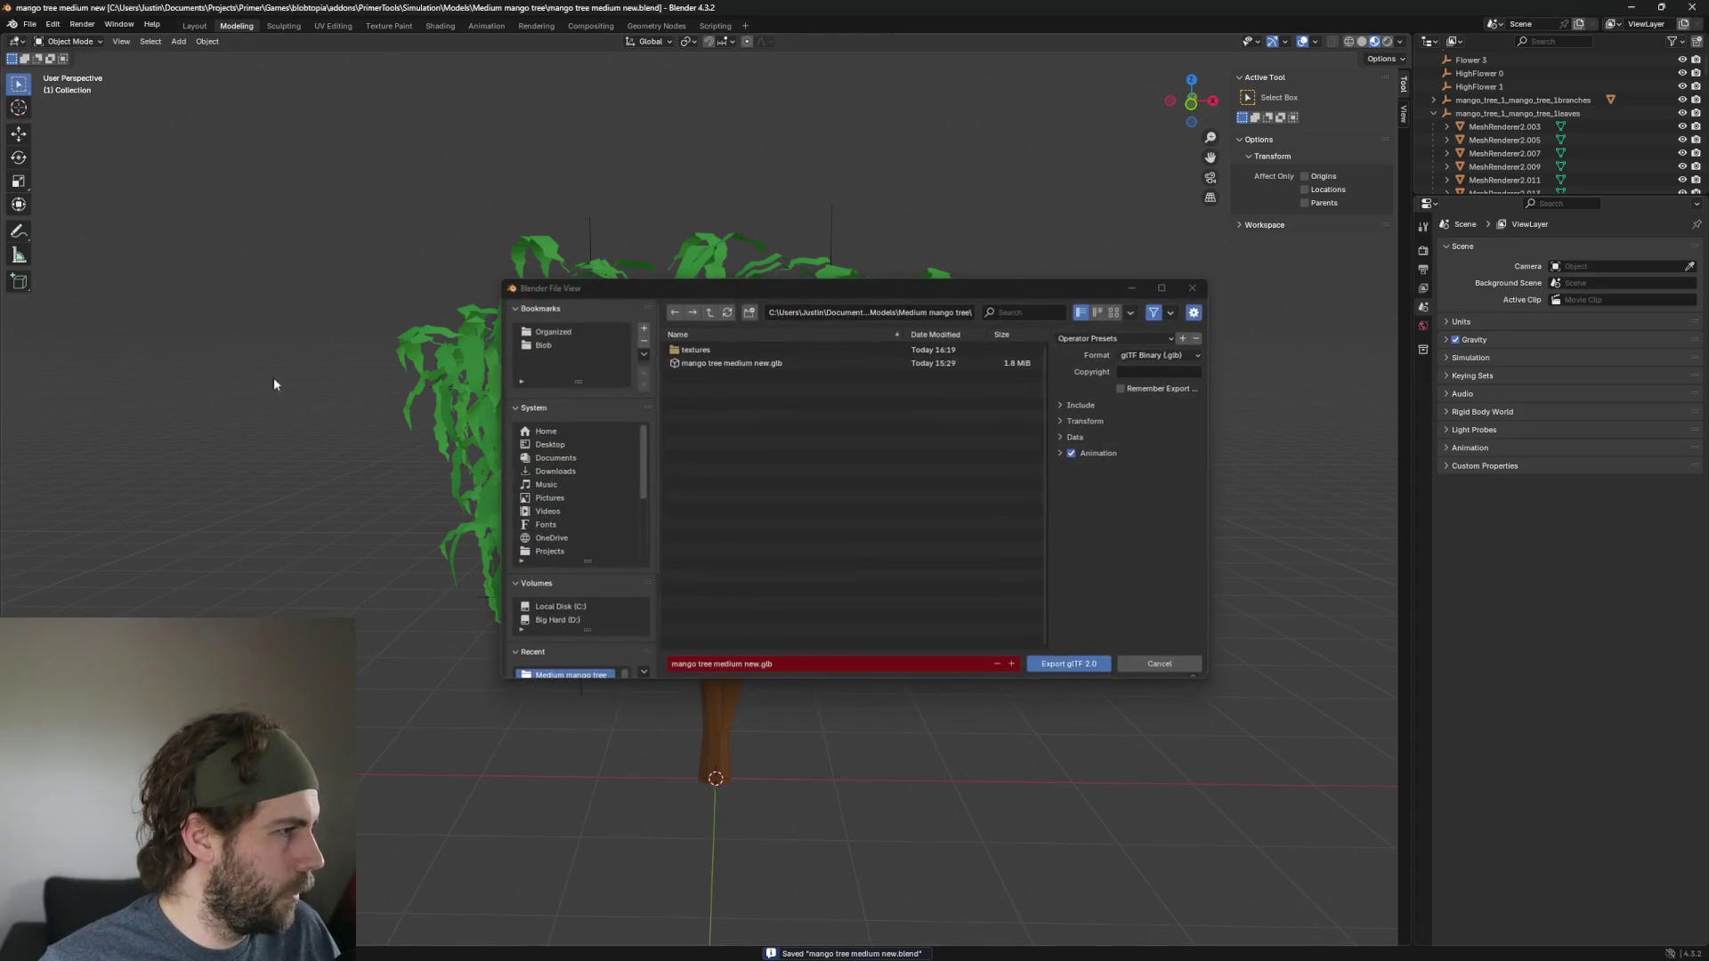
pyautogui.click(755, 366)
pyautogui.click(888, 314)
pyautogui.press('Home')
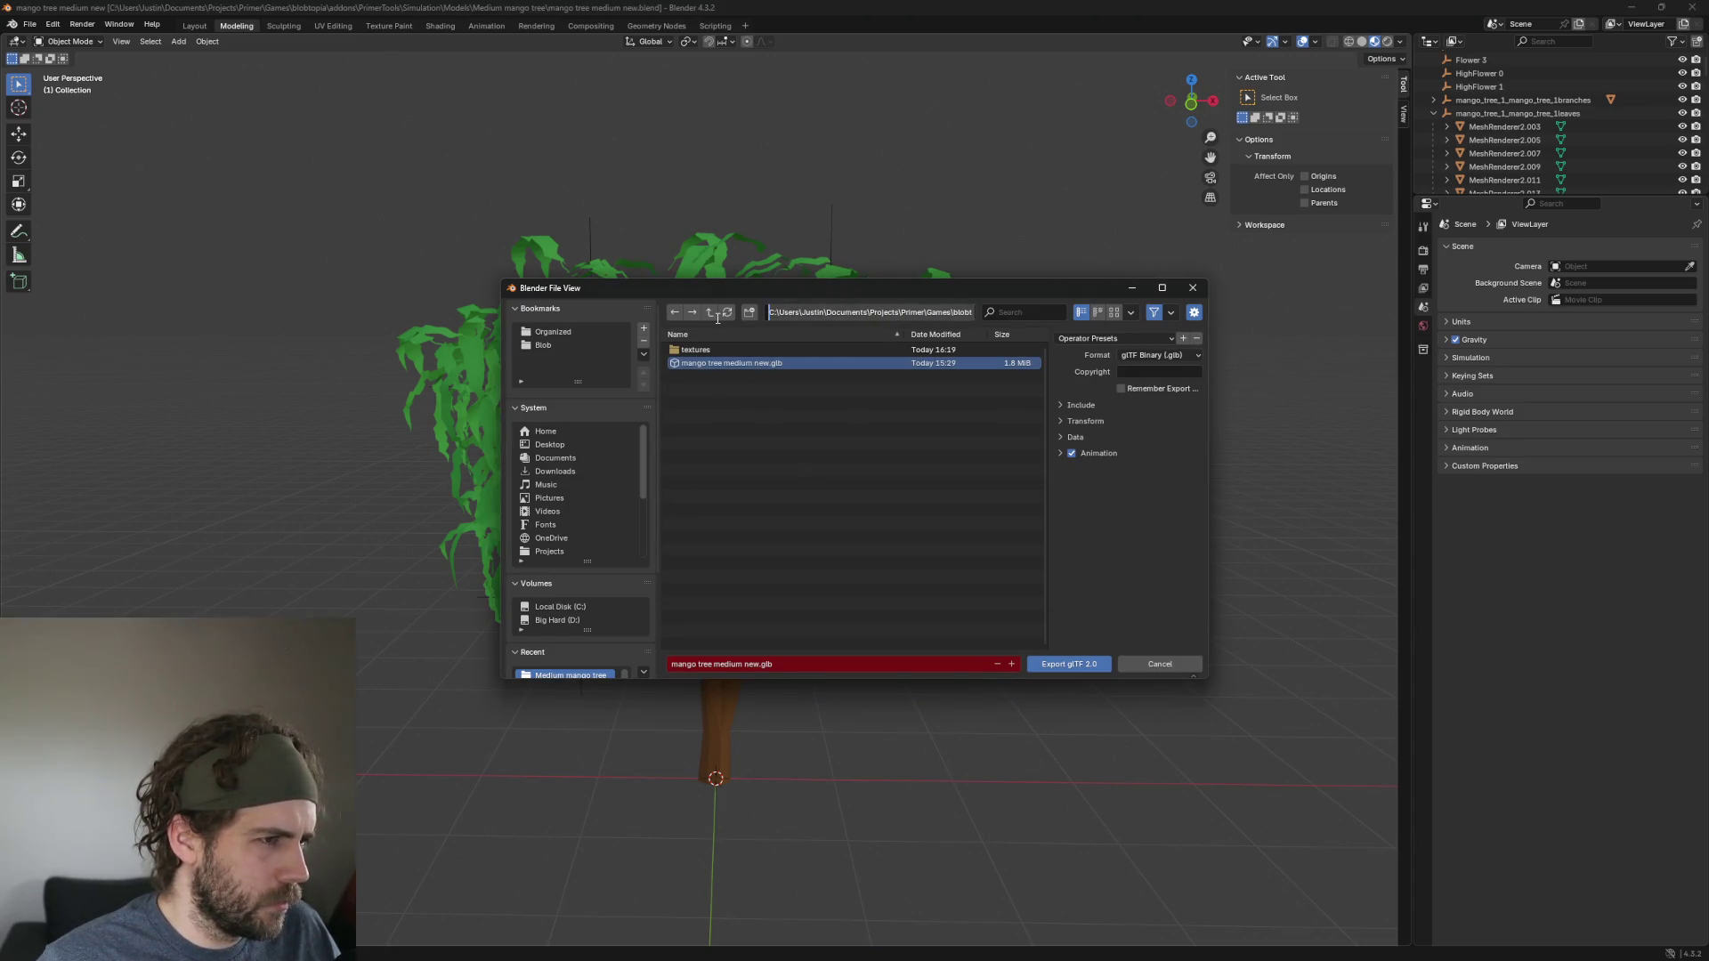
pyautogui.press('End')
pyautogui.press('Home')
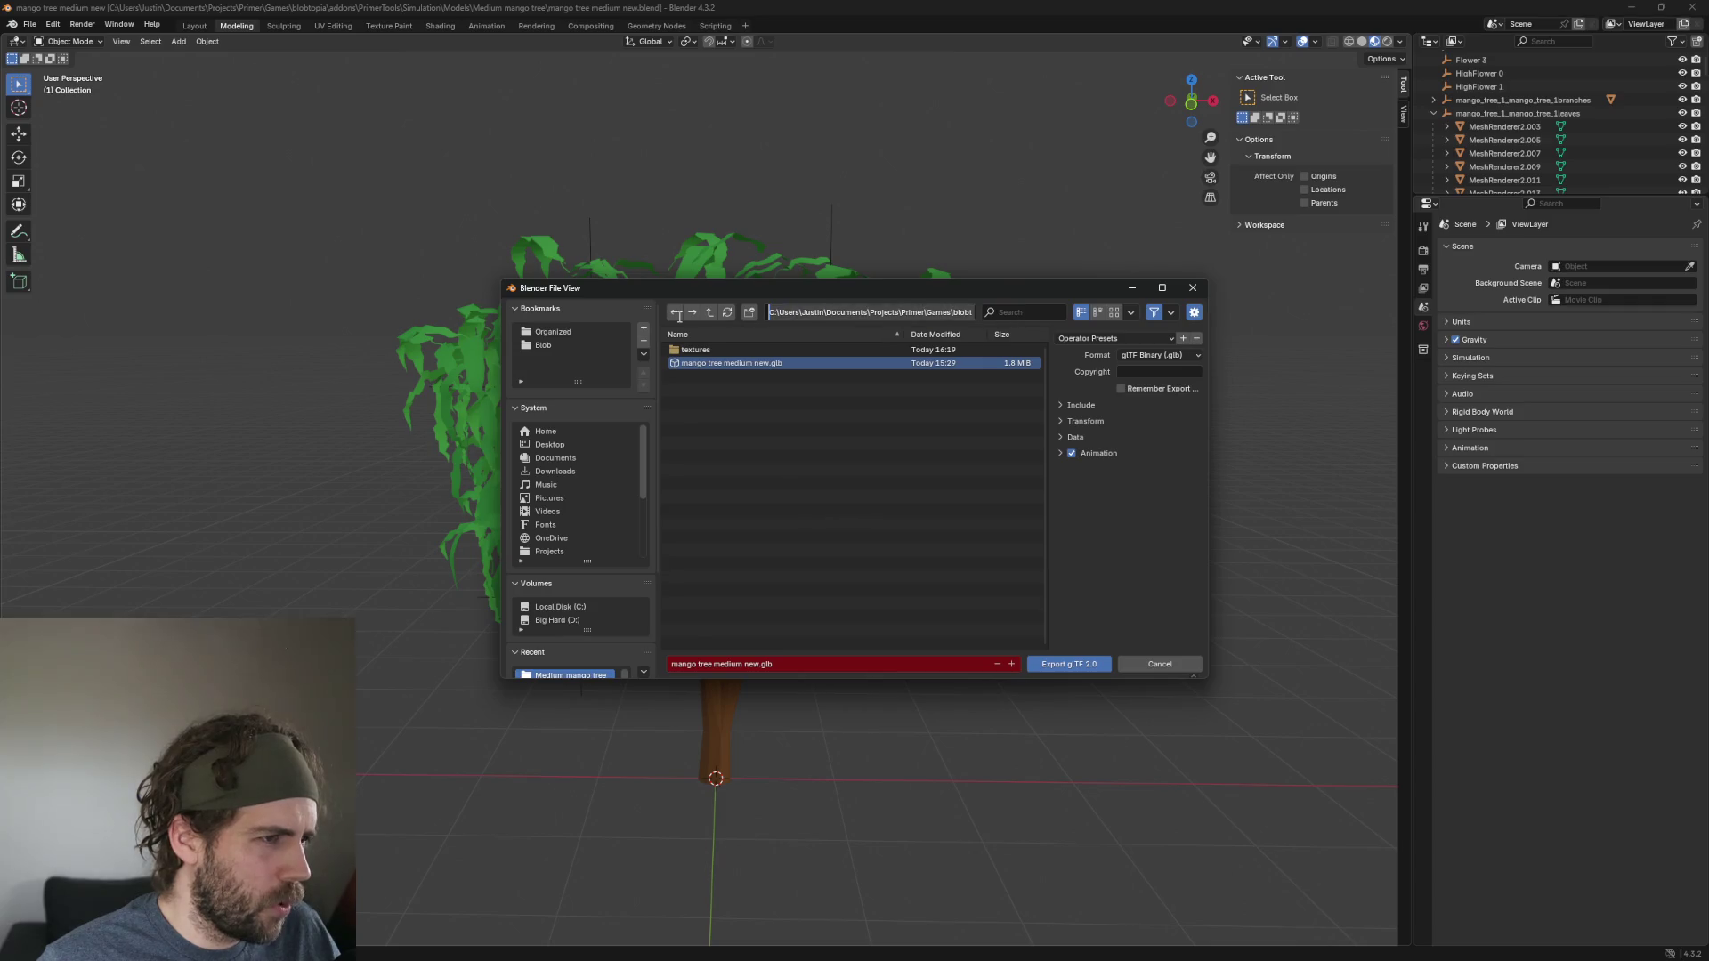
pyautogui.click(710, 313)
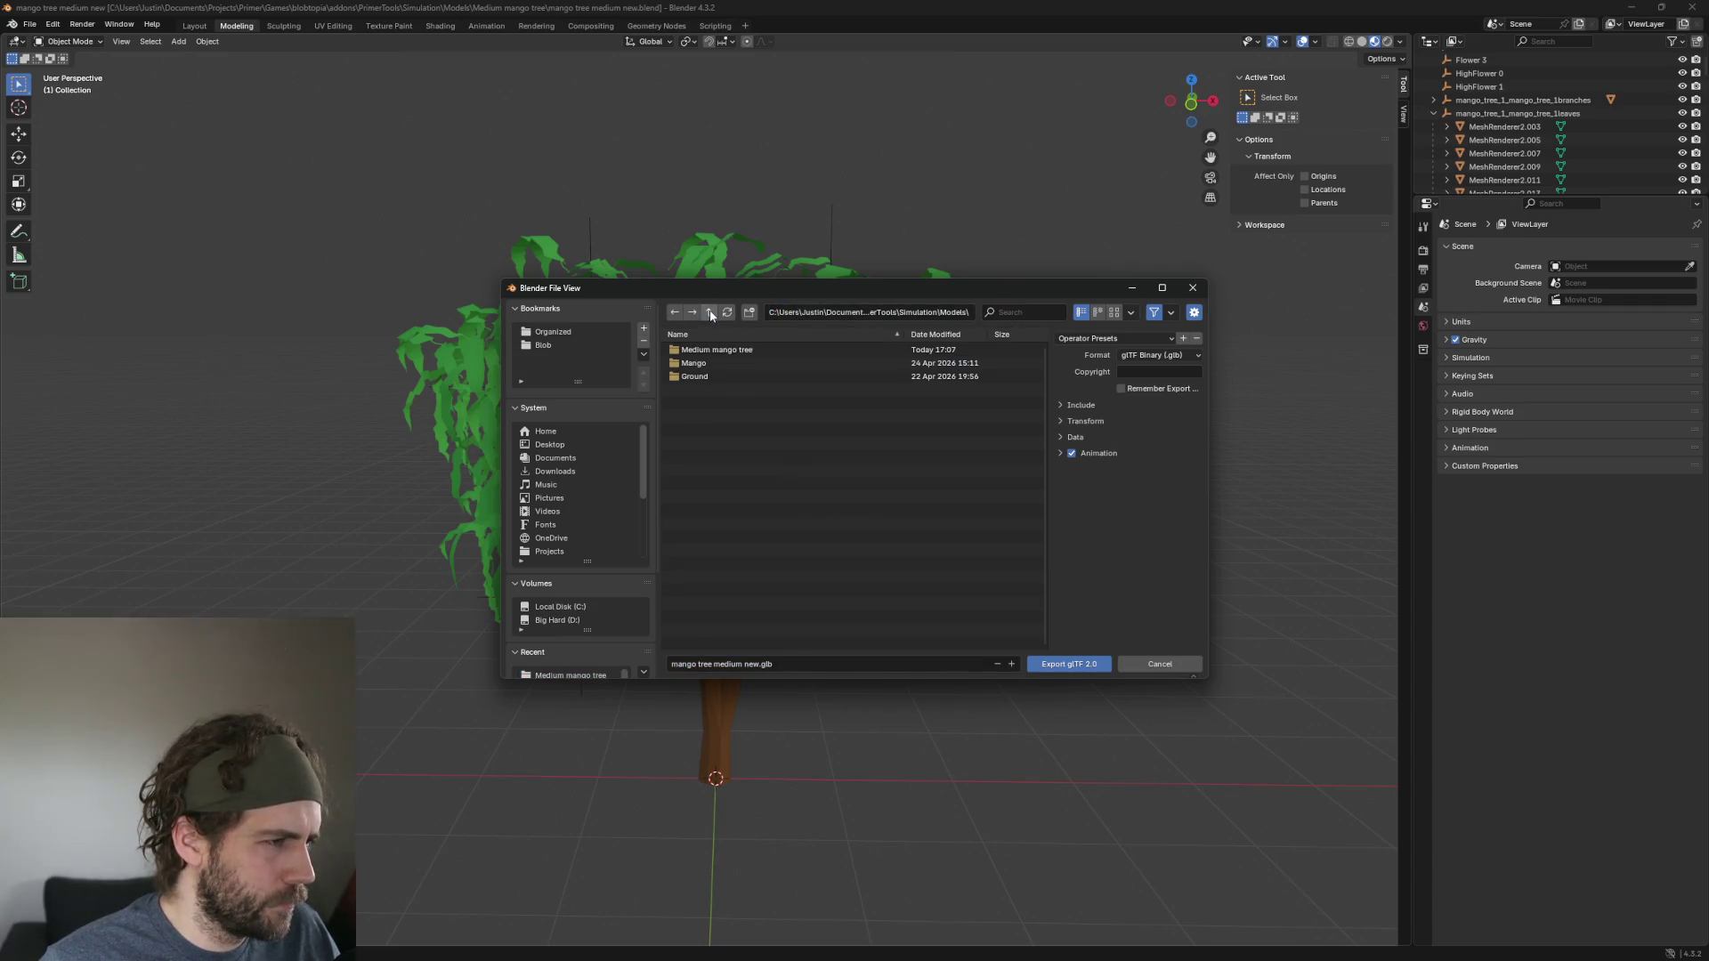
pyautogui.click(710, 314)
pyautogui.click(711, 313)
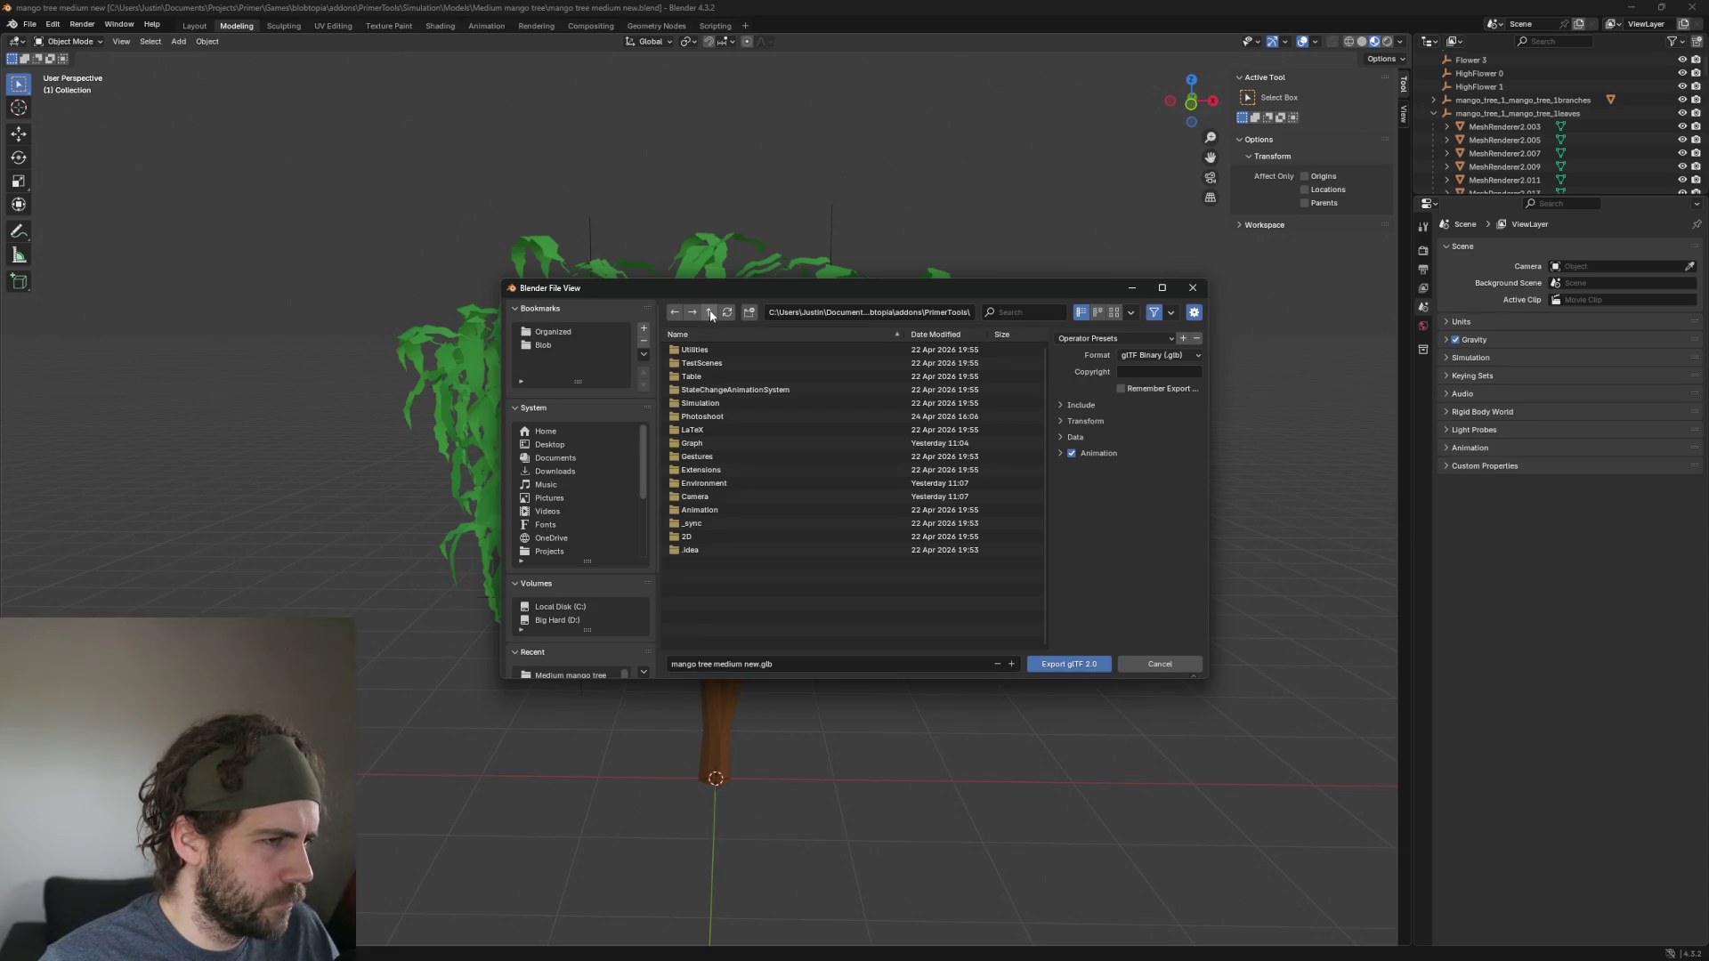
pyautogui.click(710, 313)
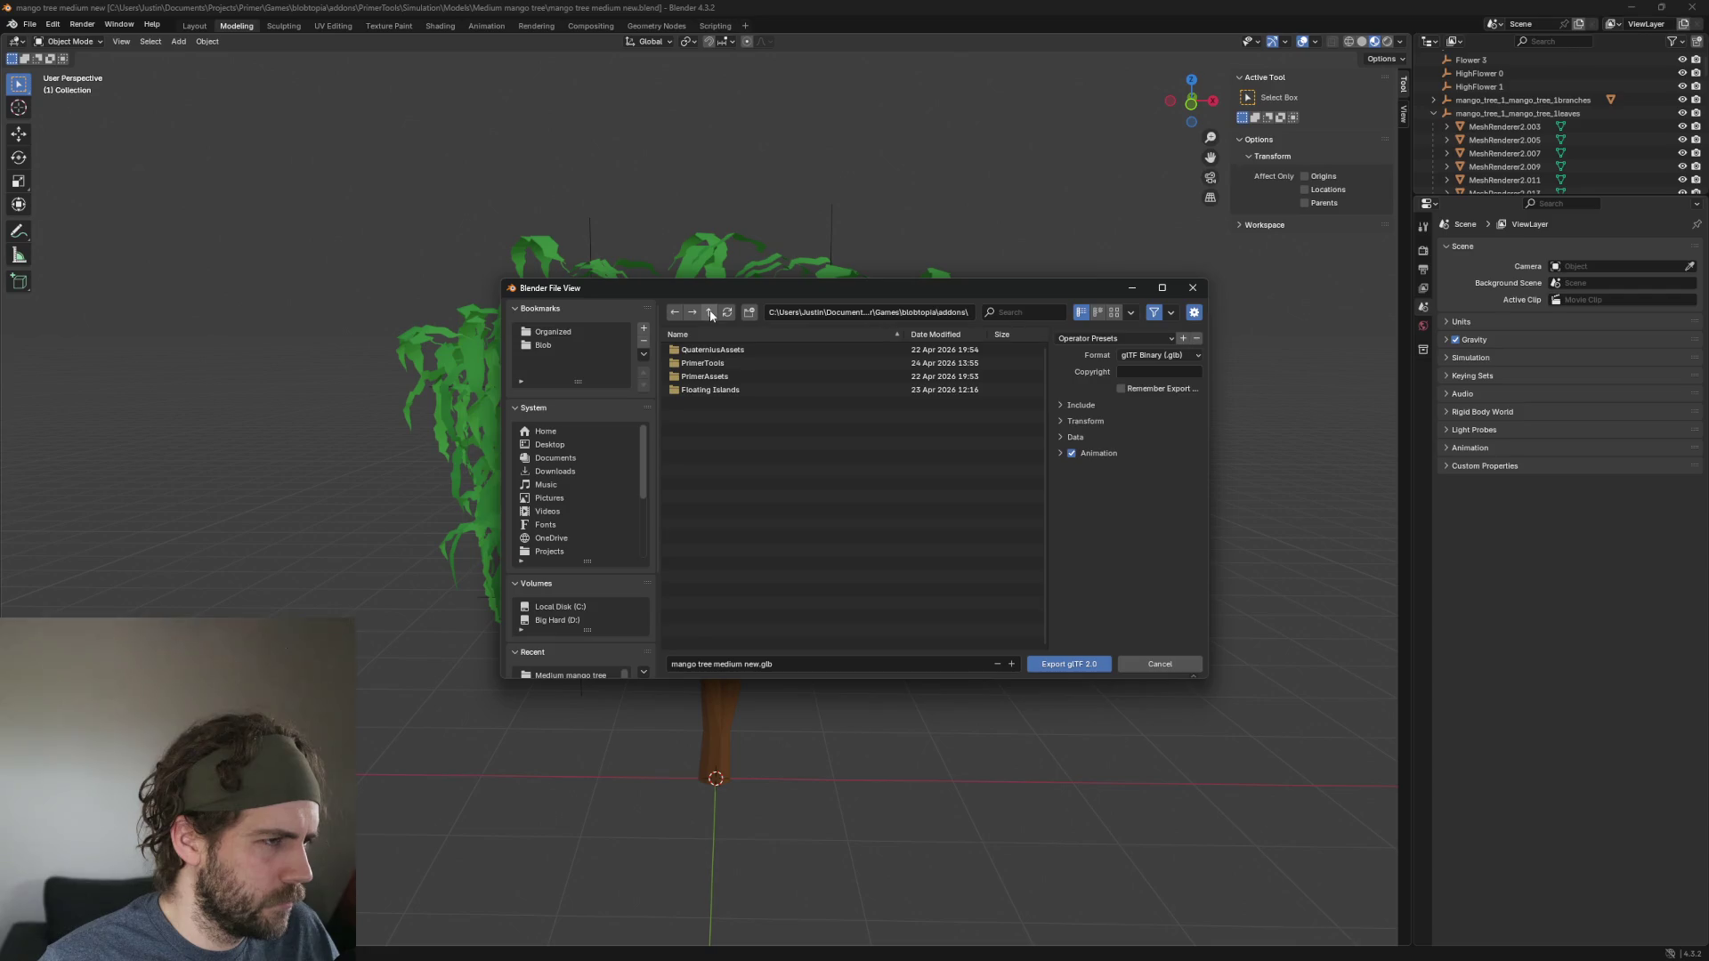
pyautogui.doubleClick(716, 365)
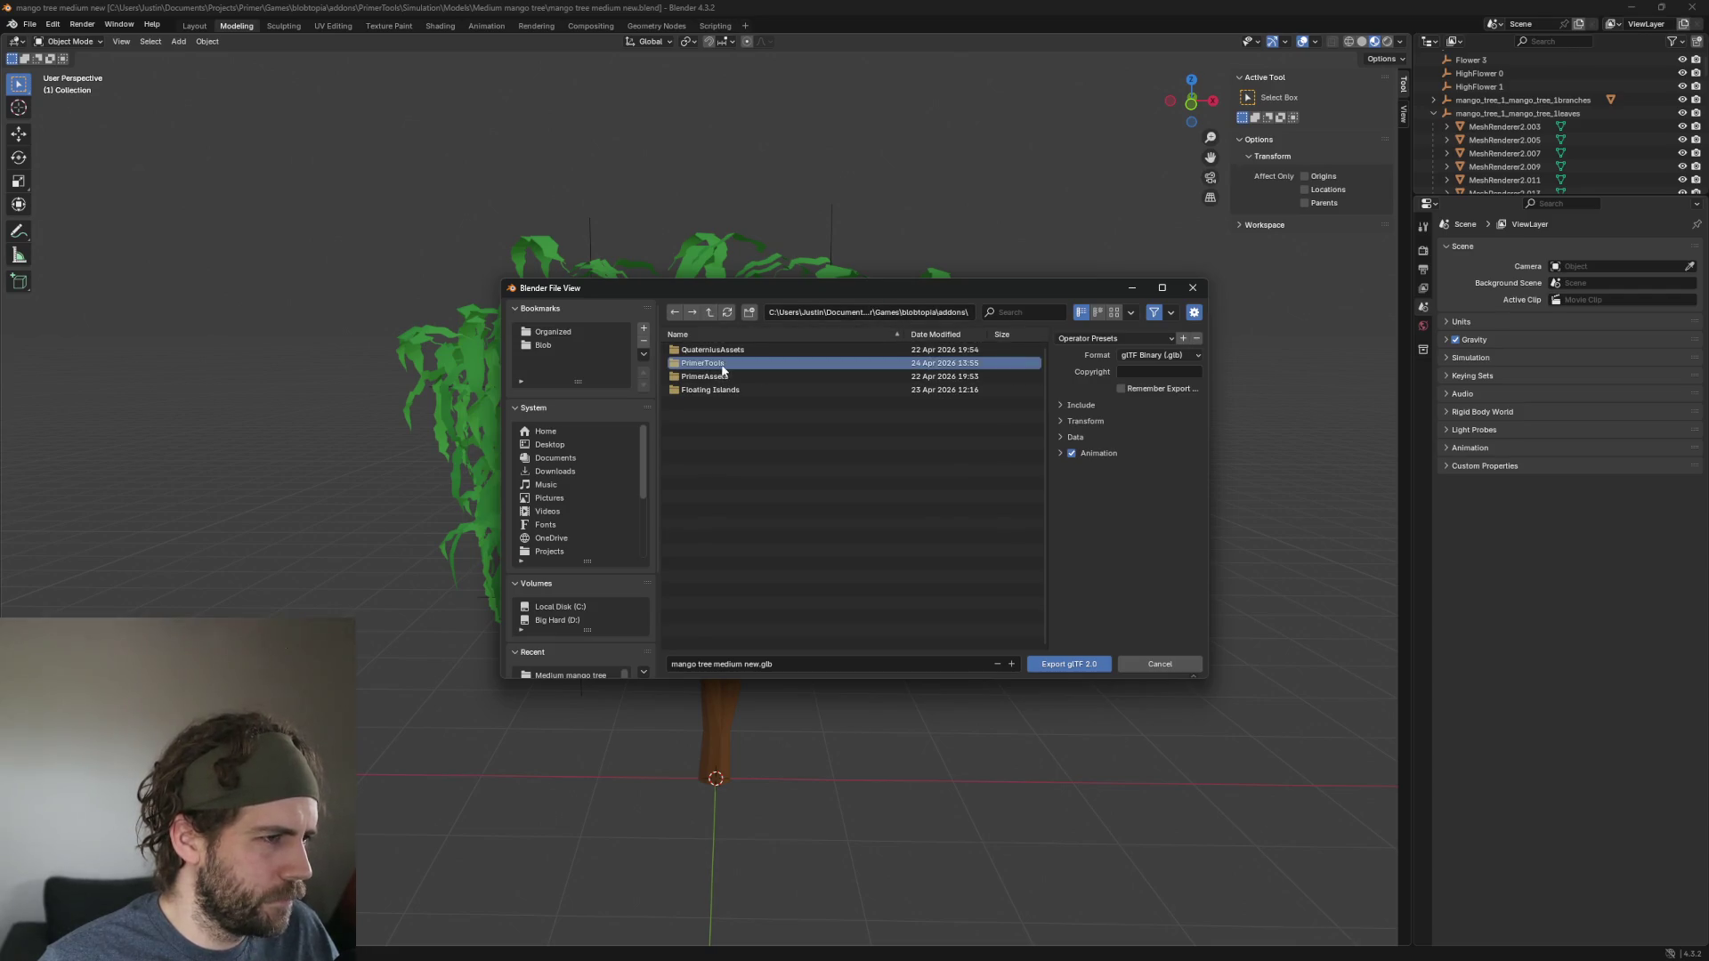
pyautogui.click(877, 314)
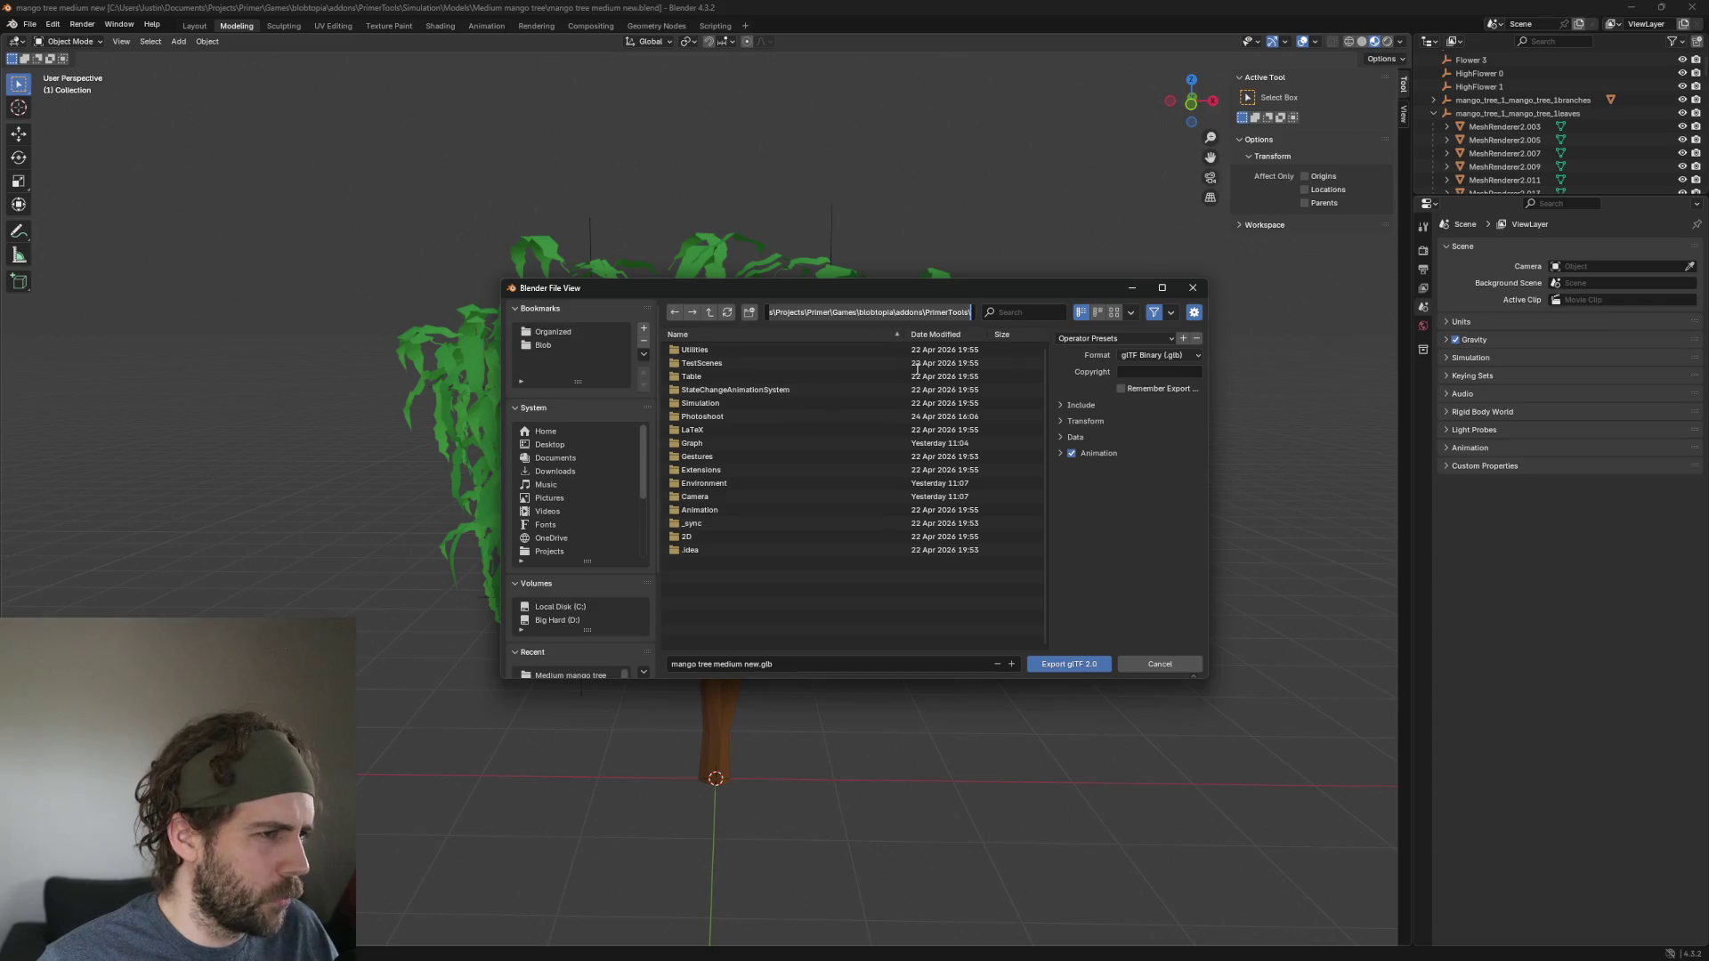
pyautogui.click(735, 408)
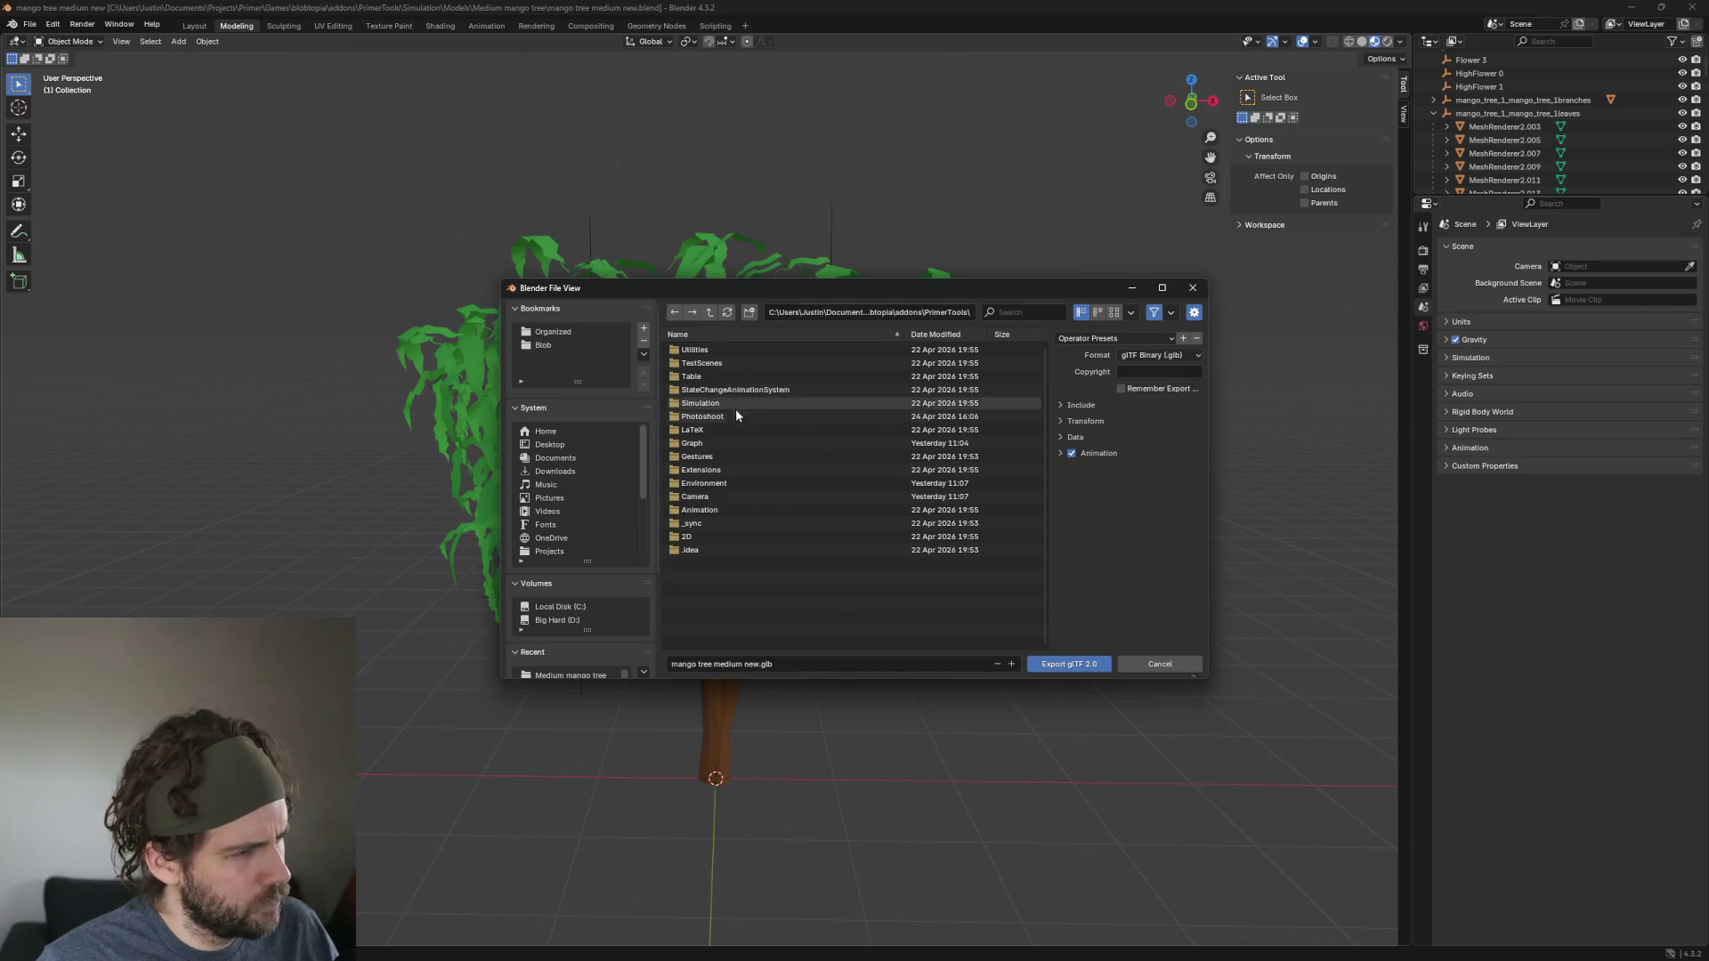
pyautogui.doubleClick(712, 404)
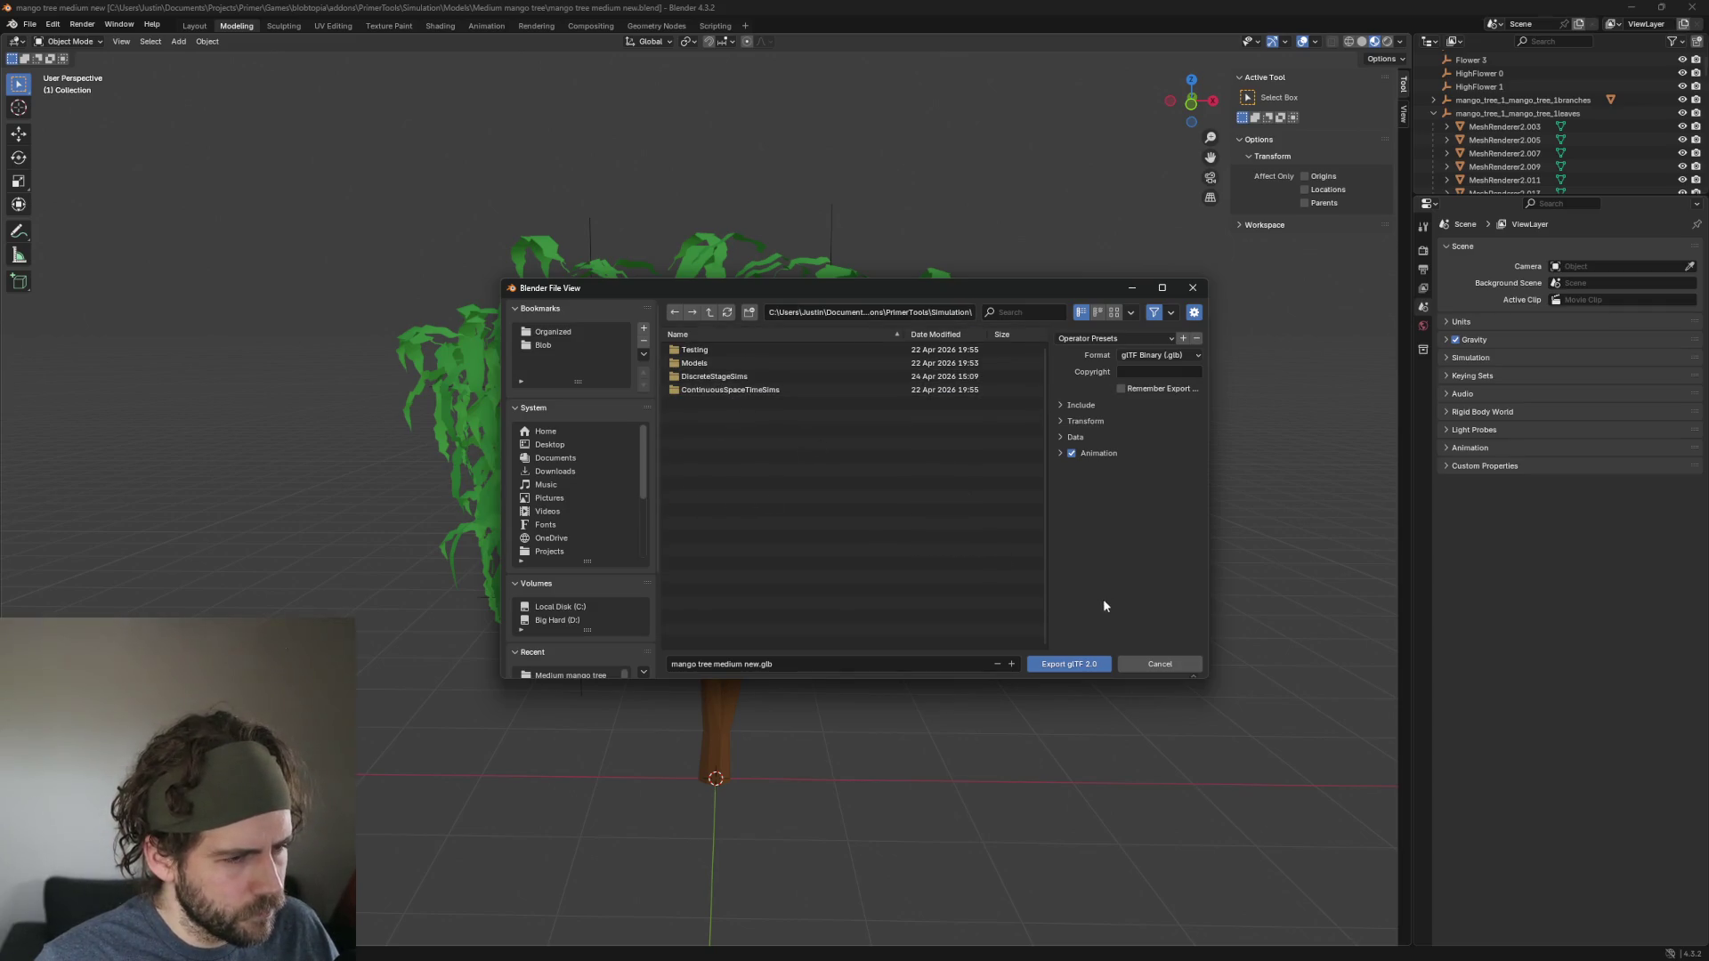
pyautogui.click(1162, 664)
# Restart the glTF 2.0 export and work the folder path back to the Models folder.
pyautogui.click(30, 24)
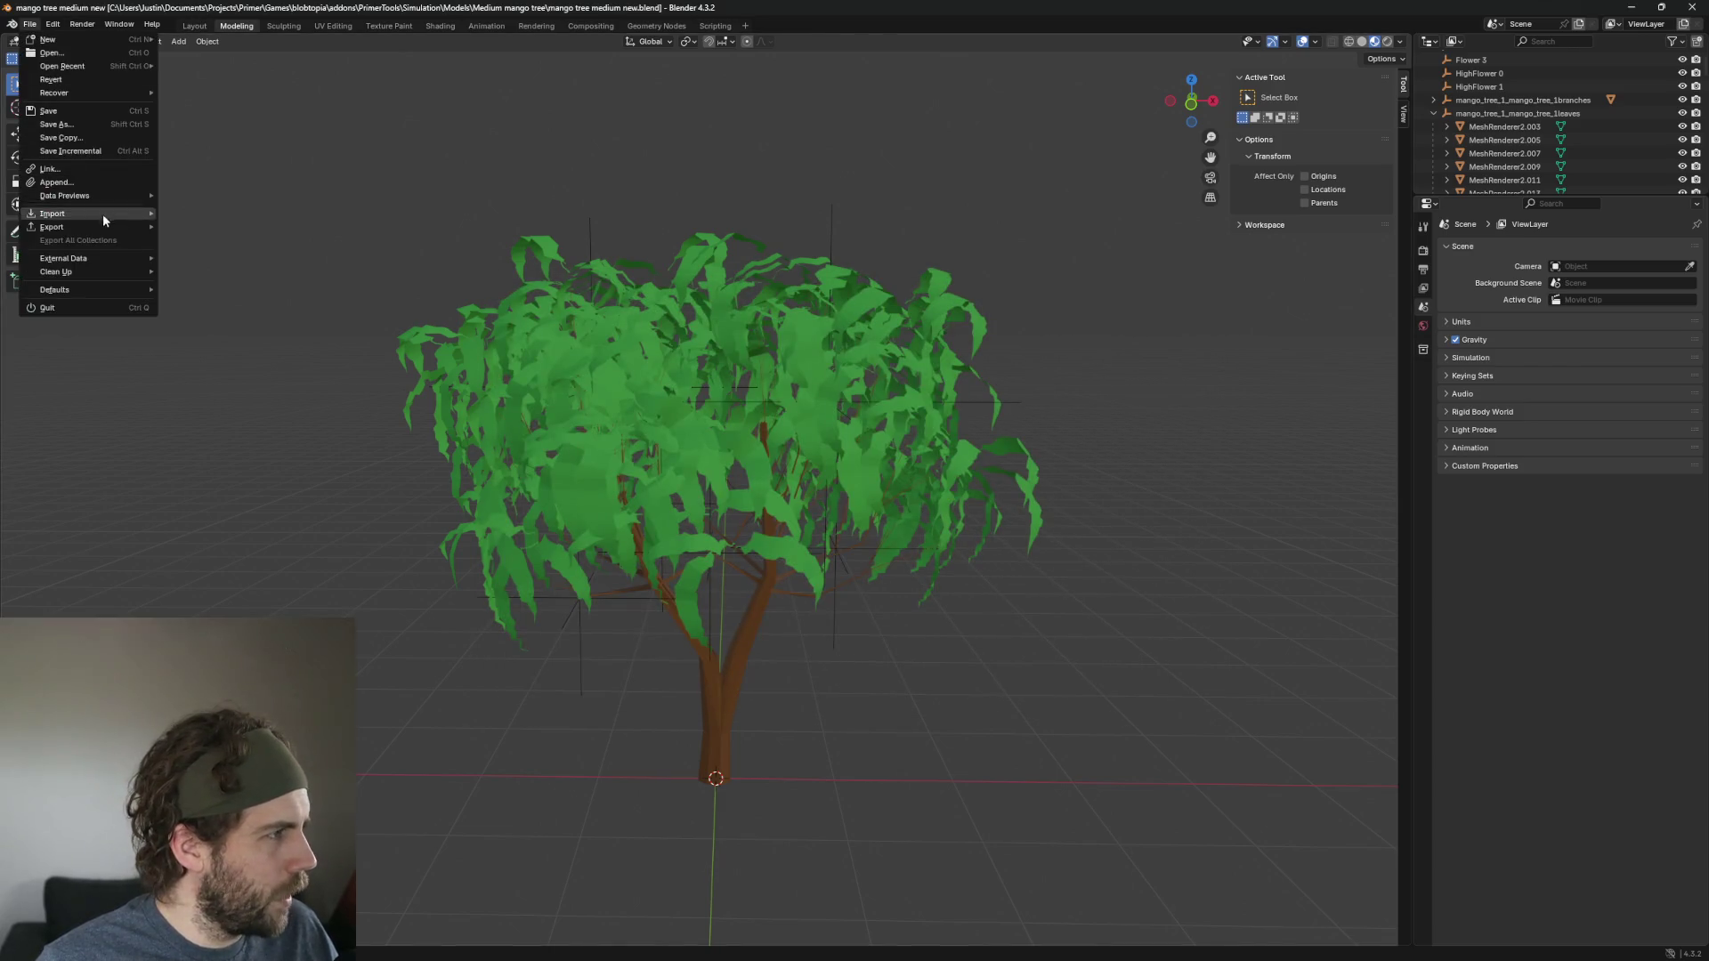
pyautogui.moveTo(93, 224)
pyautogui.click(228, 361)
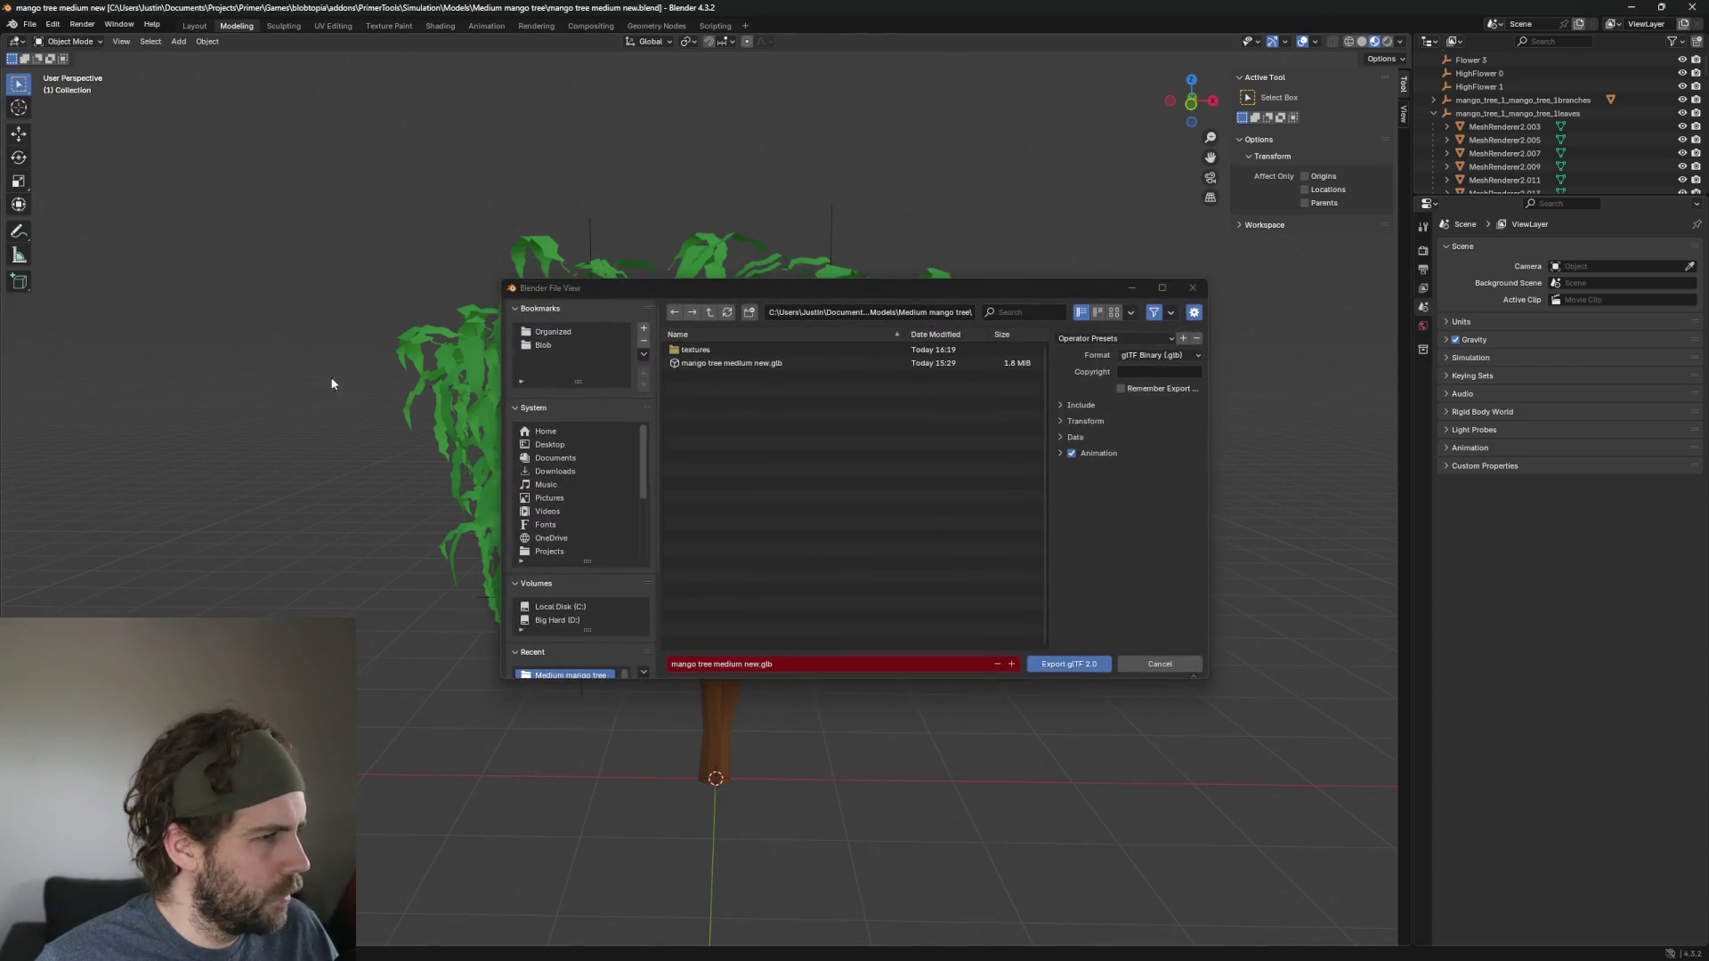
pyautogui.click(848, 315)
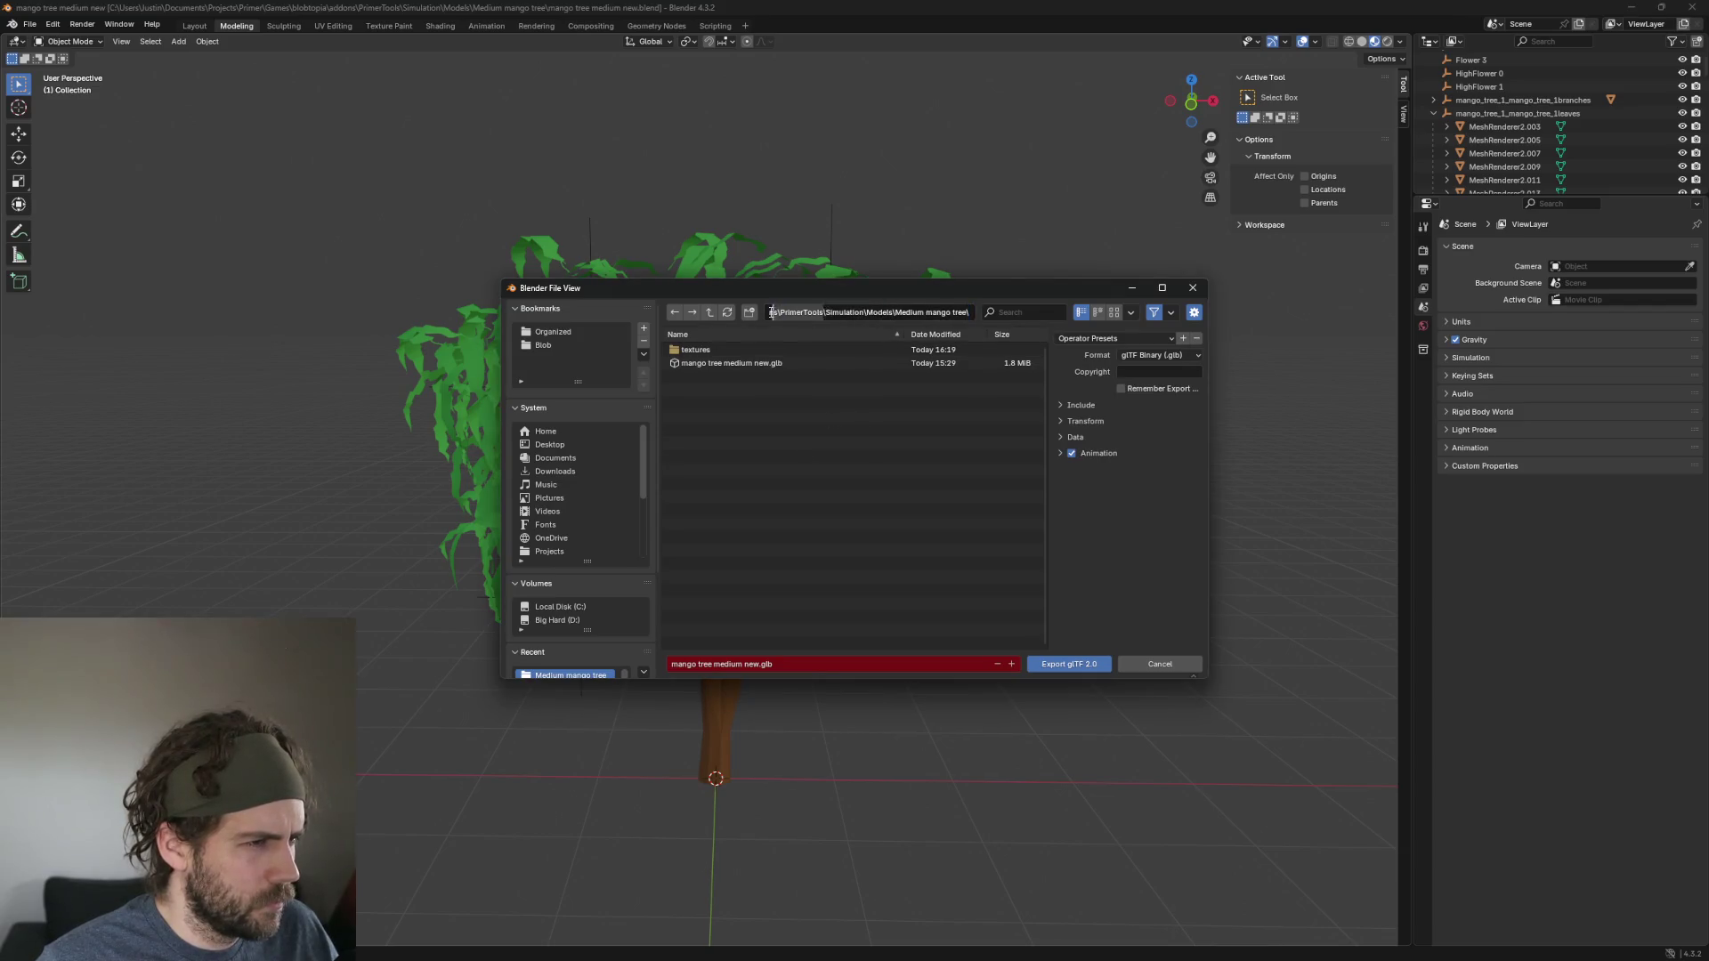
pyautogui.click(849, 315)
pyautogui.moveTo(849, 315); pyautogui.dragTo(982, 318)
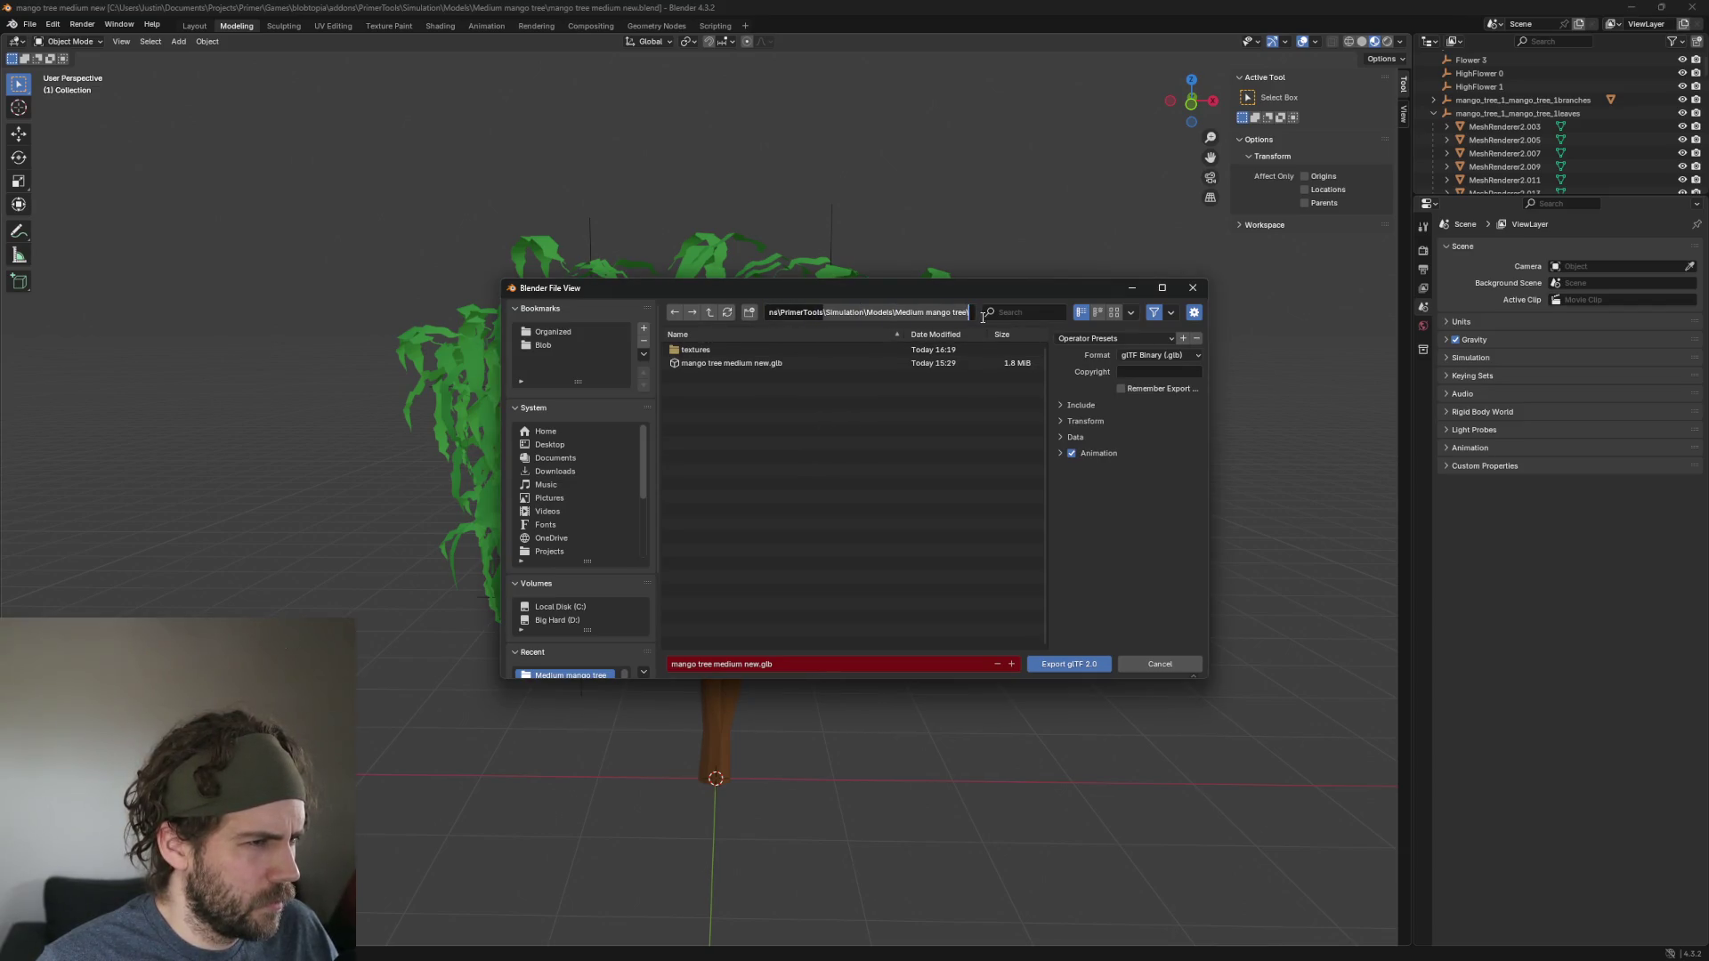
pyautogui.click(708, 314)
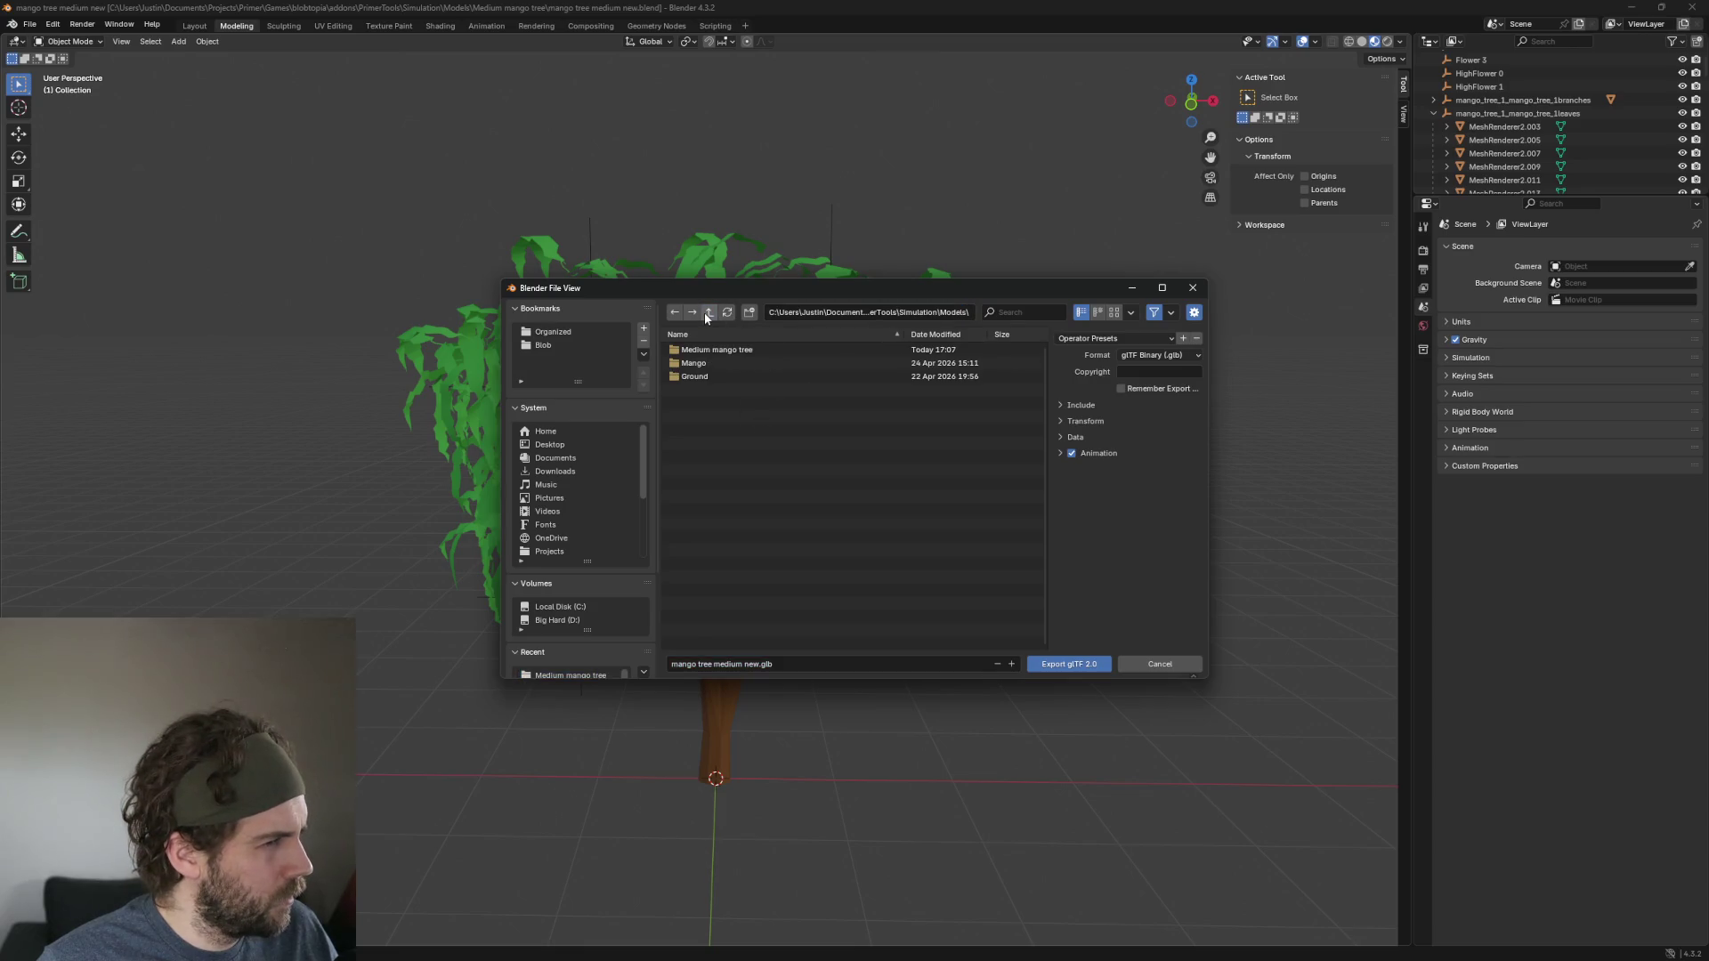
pyautogui.click(849, 315)
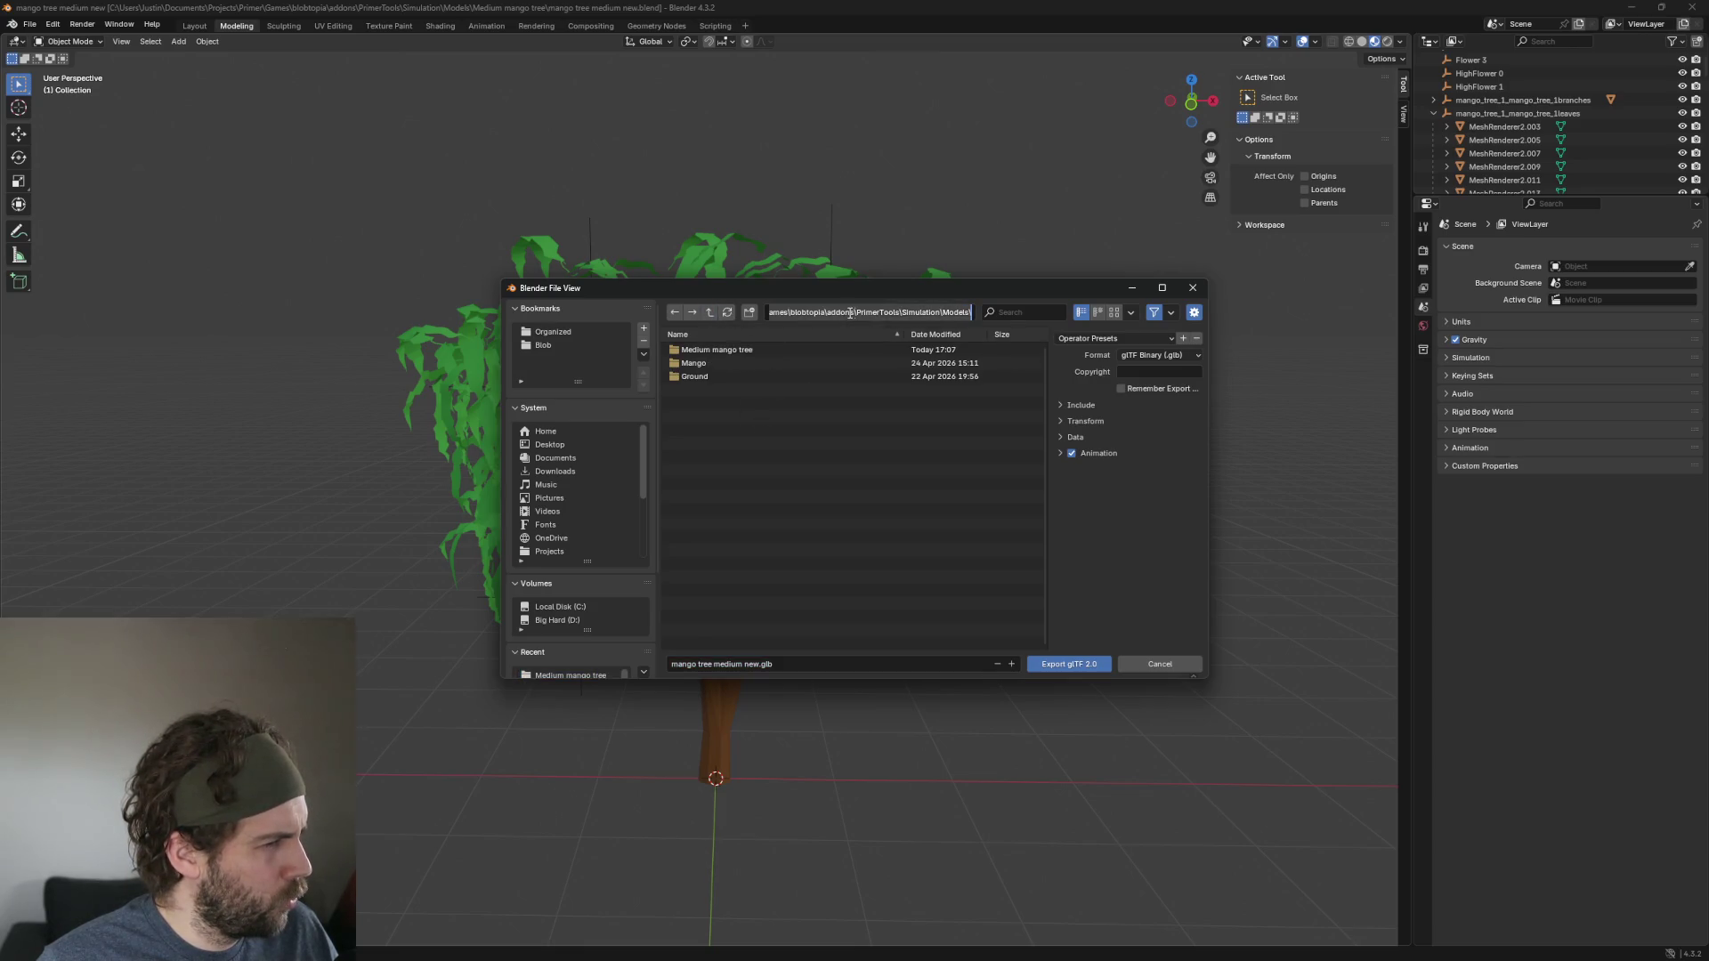
pyautogui.click(804, 416)
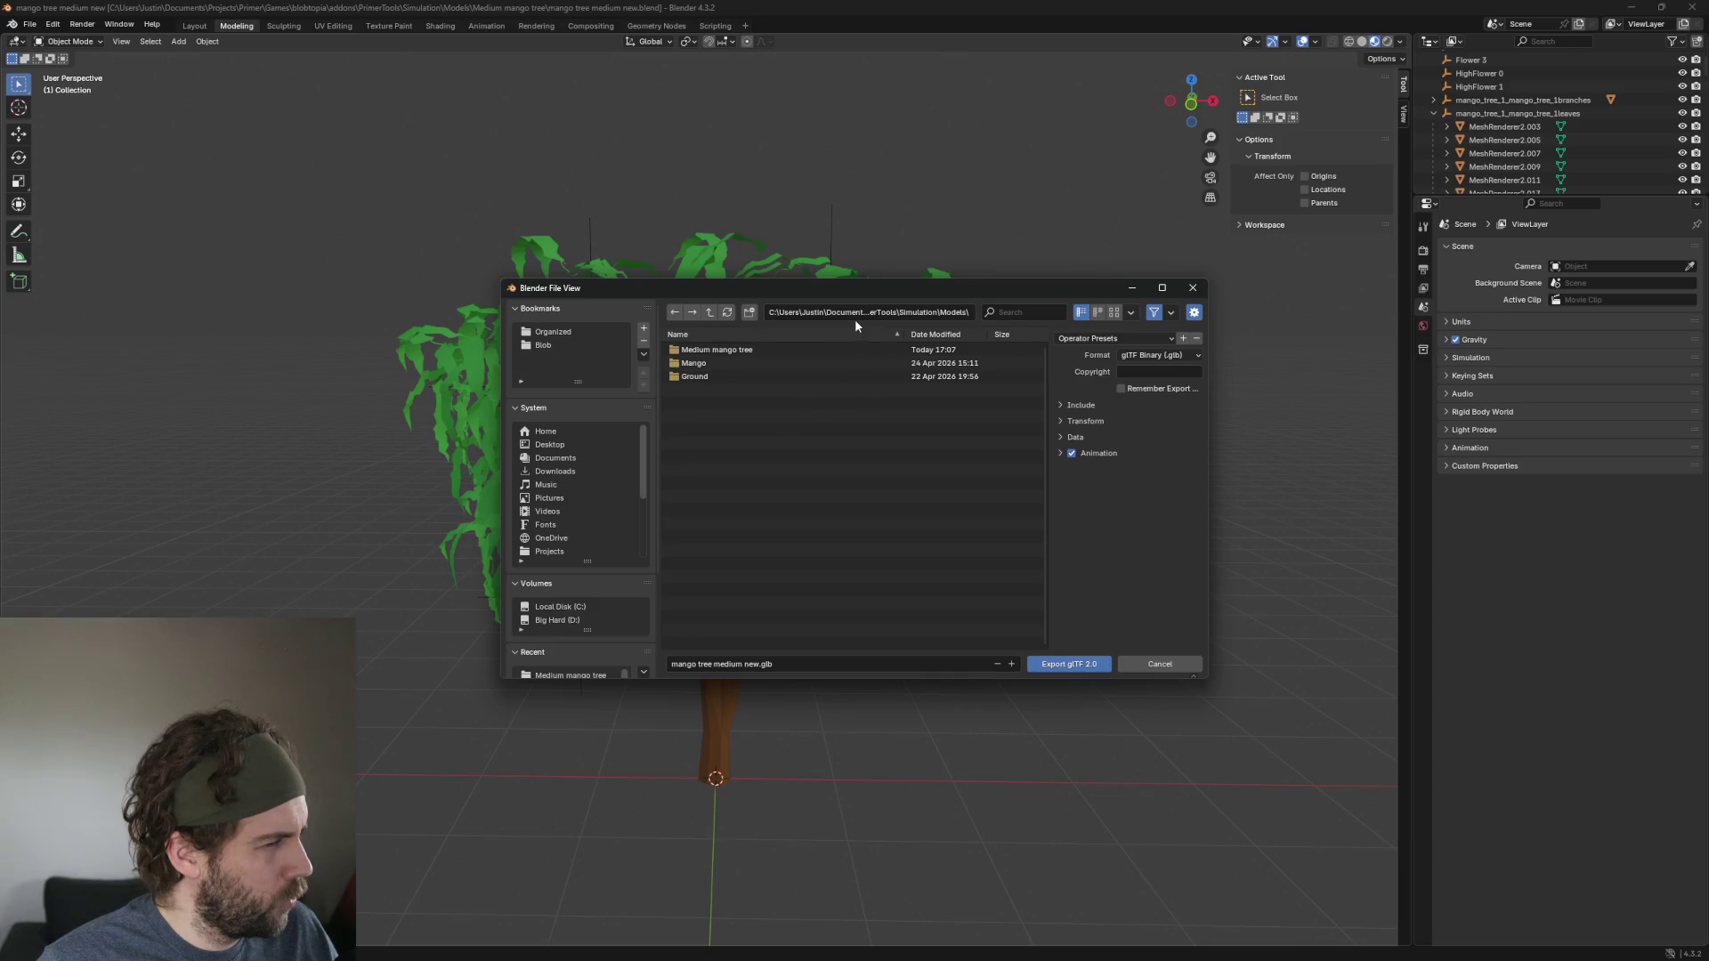
pyautogui.click(896, 315)
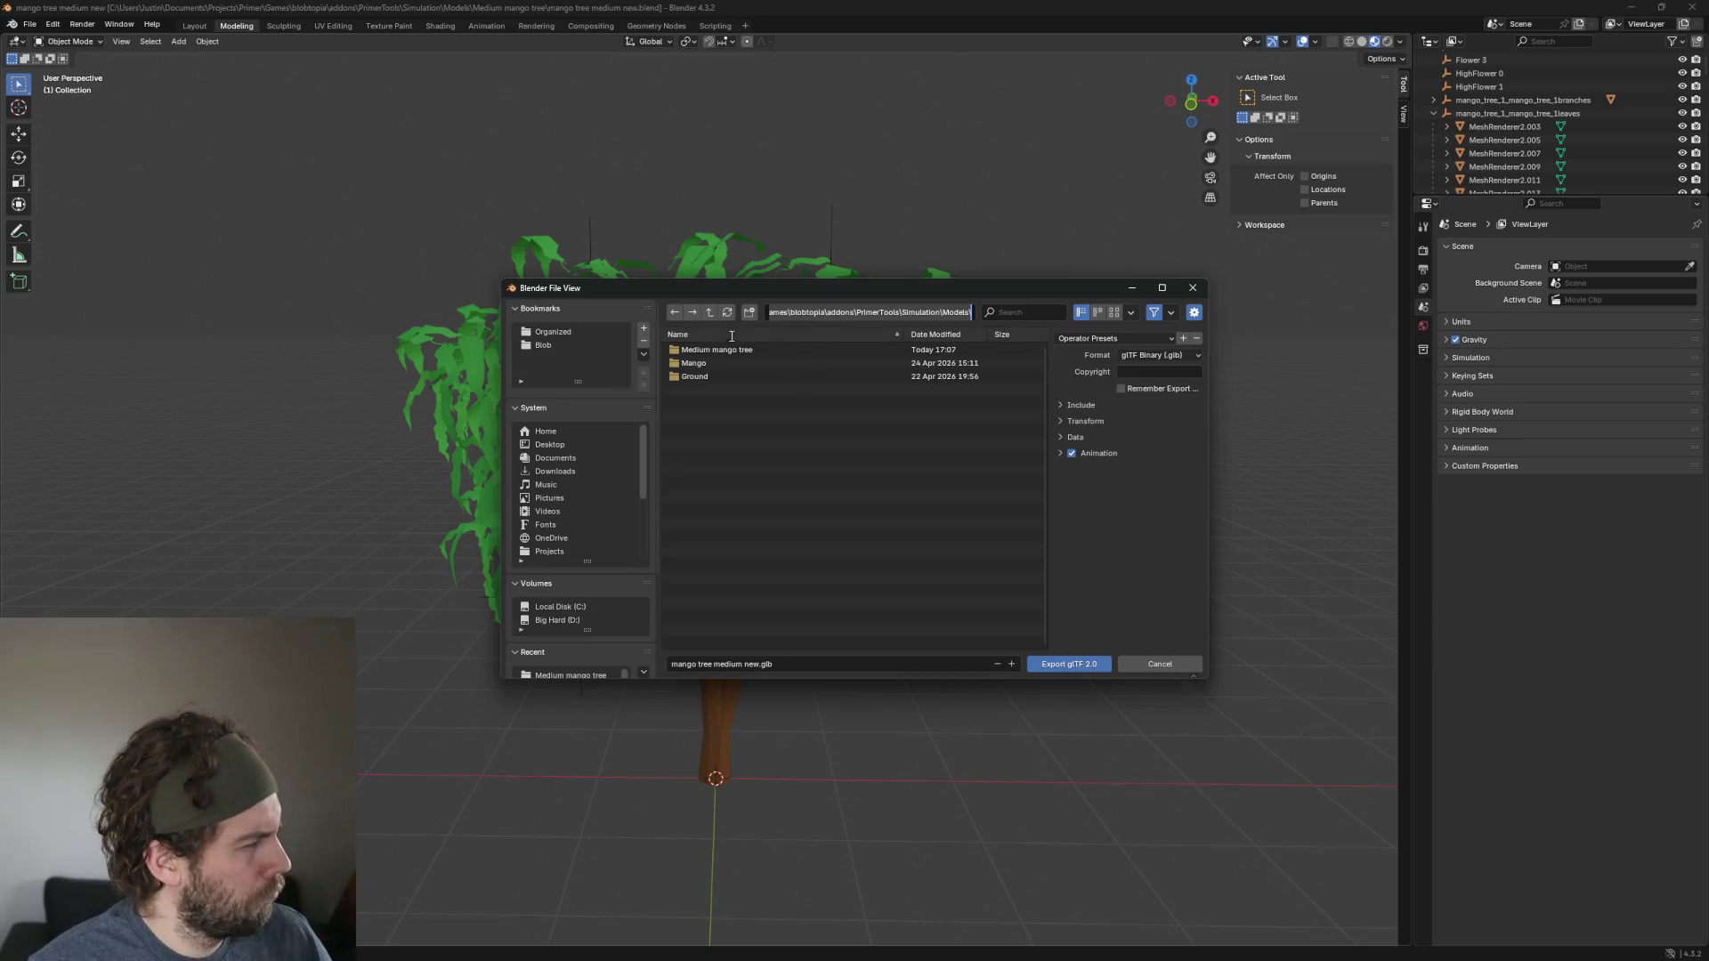
pyautogui.click(717, 408)
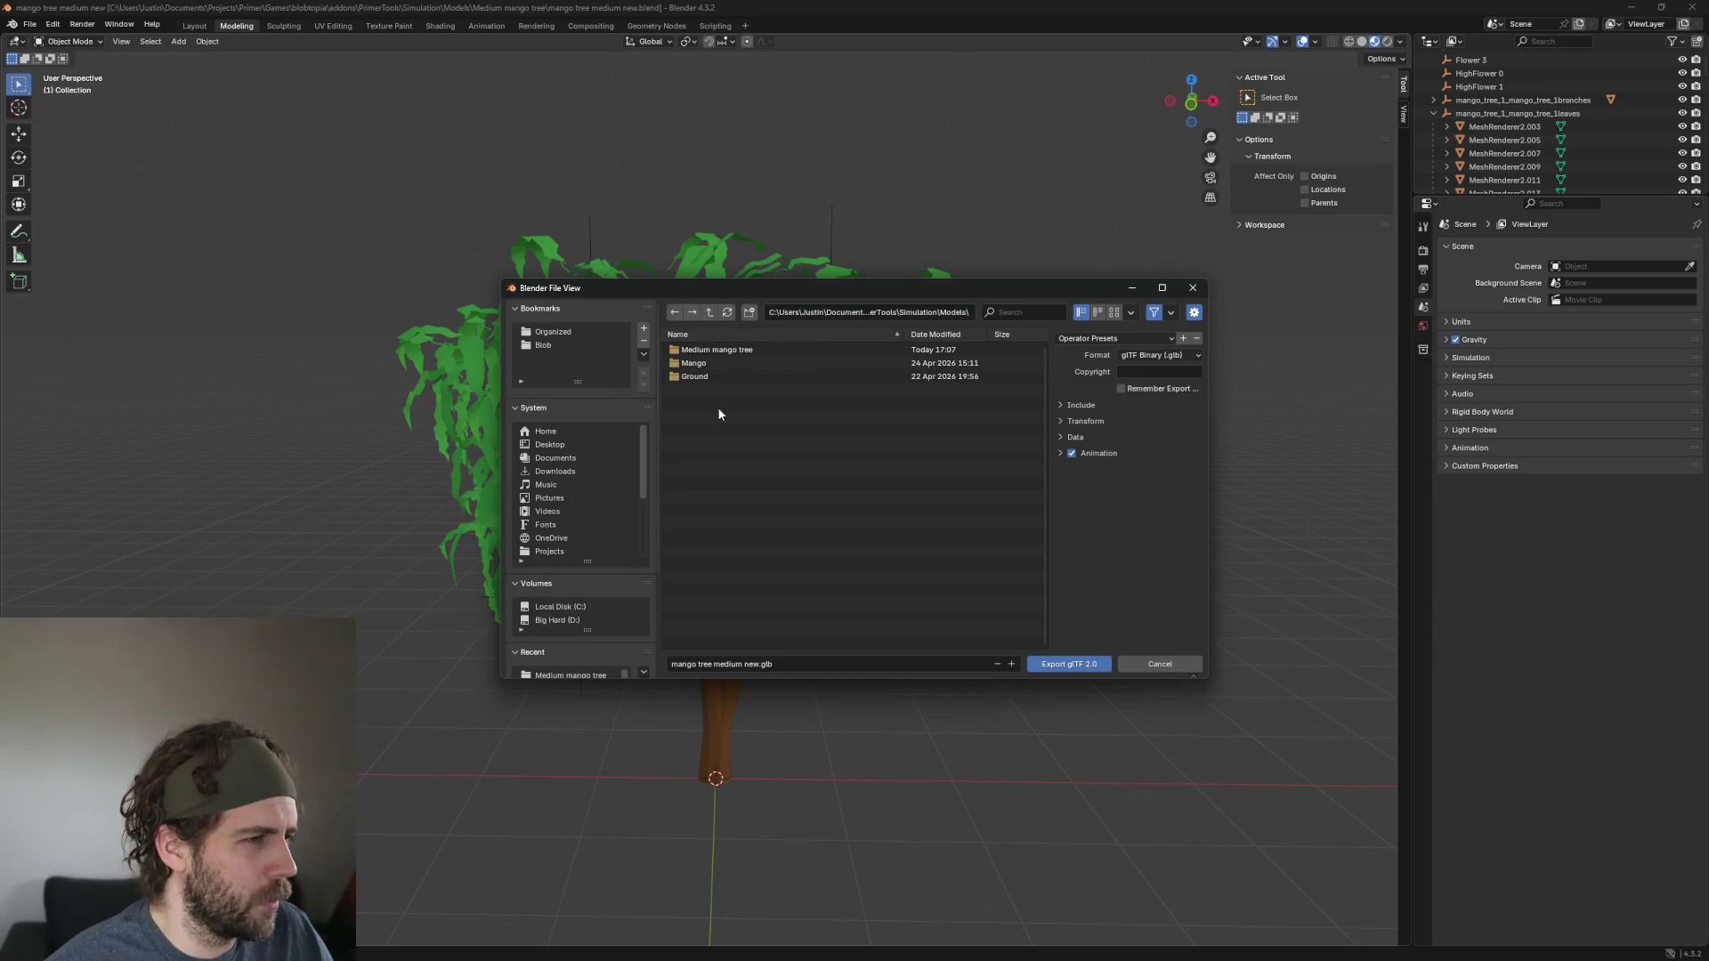
# Export over mango tree medium new.glb in the Medium mango tree folder.
pyautogui.doubleClick(746, 353)
pyautogui.click(774, 365)
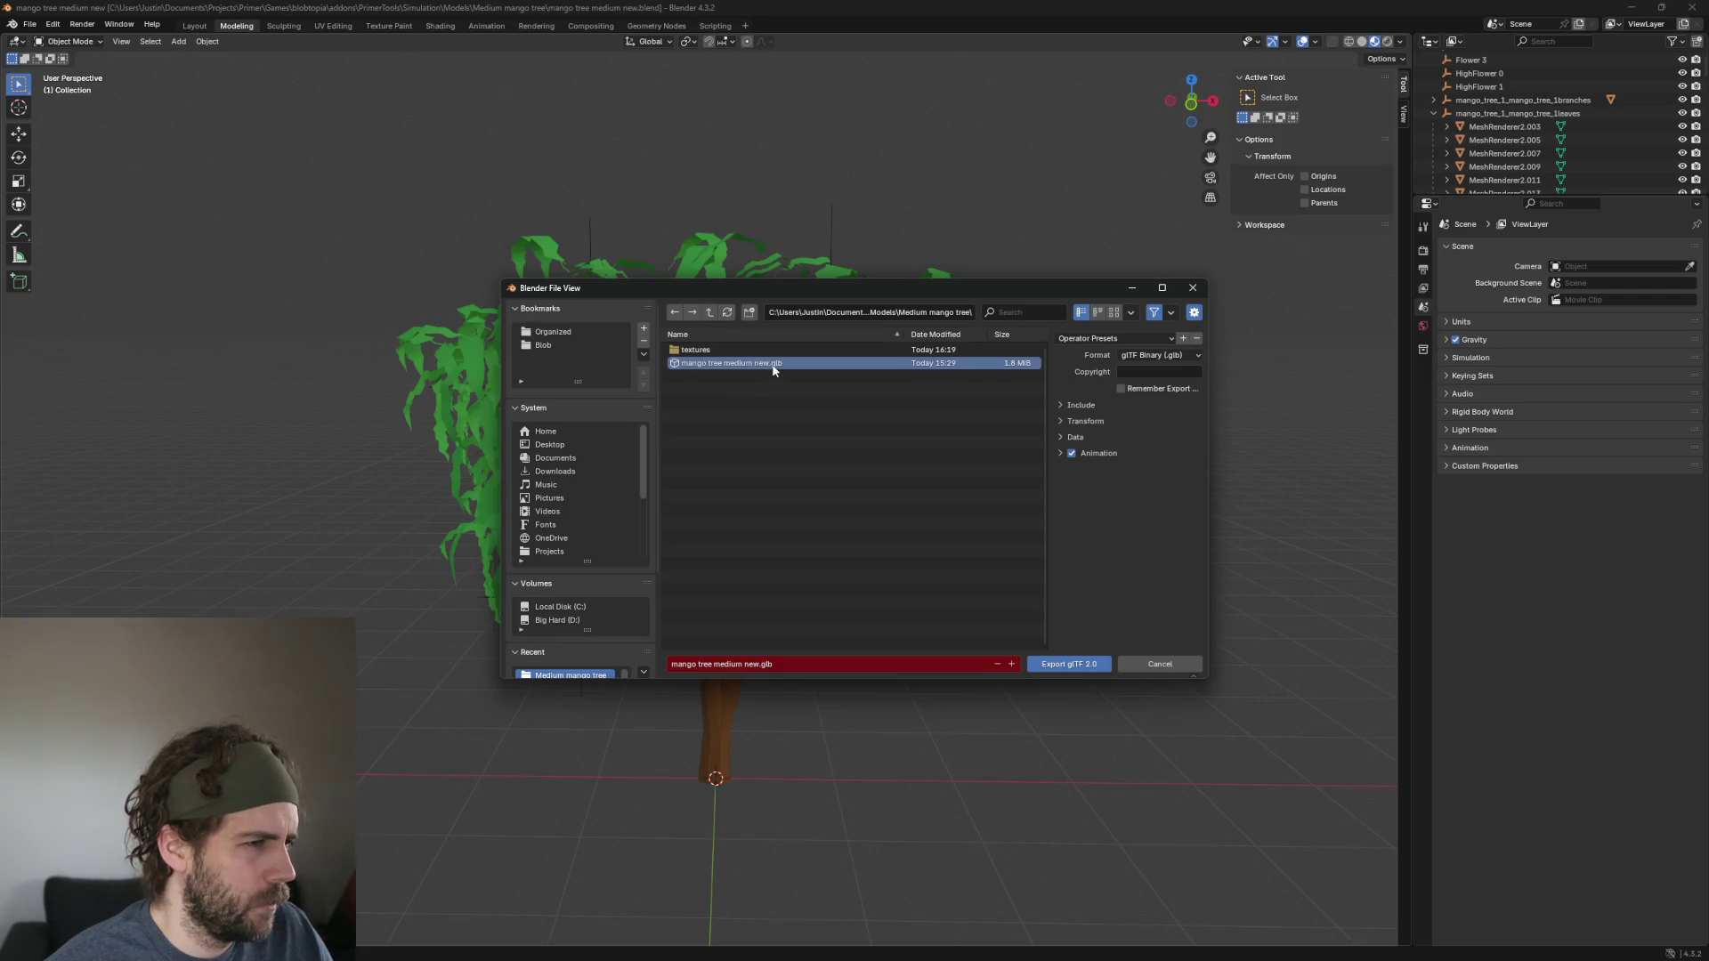
pyautogui.click(1066, 666)
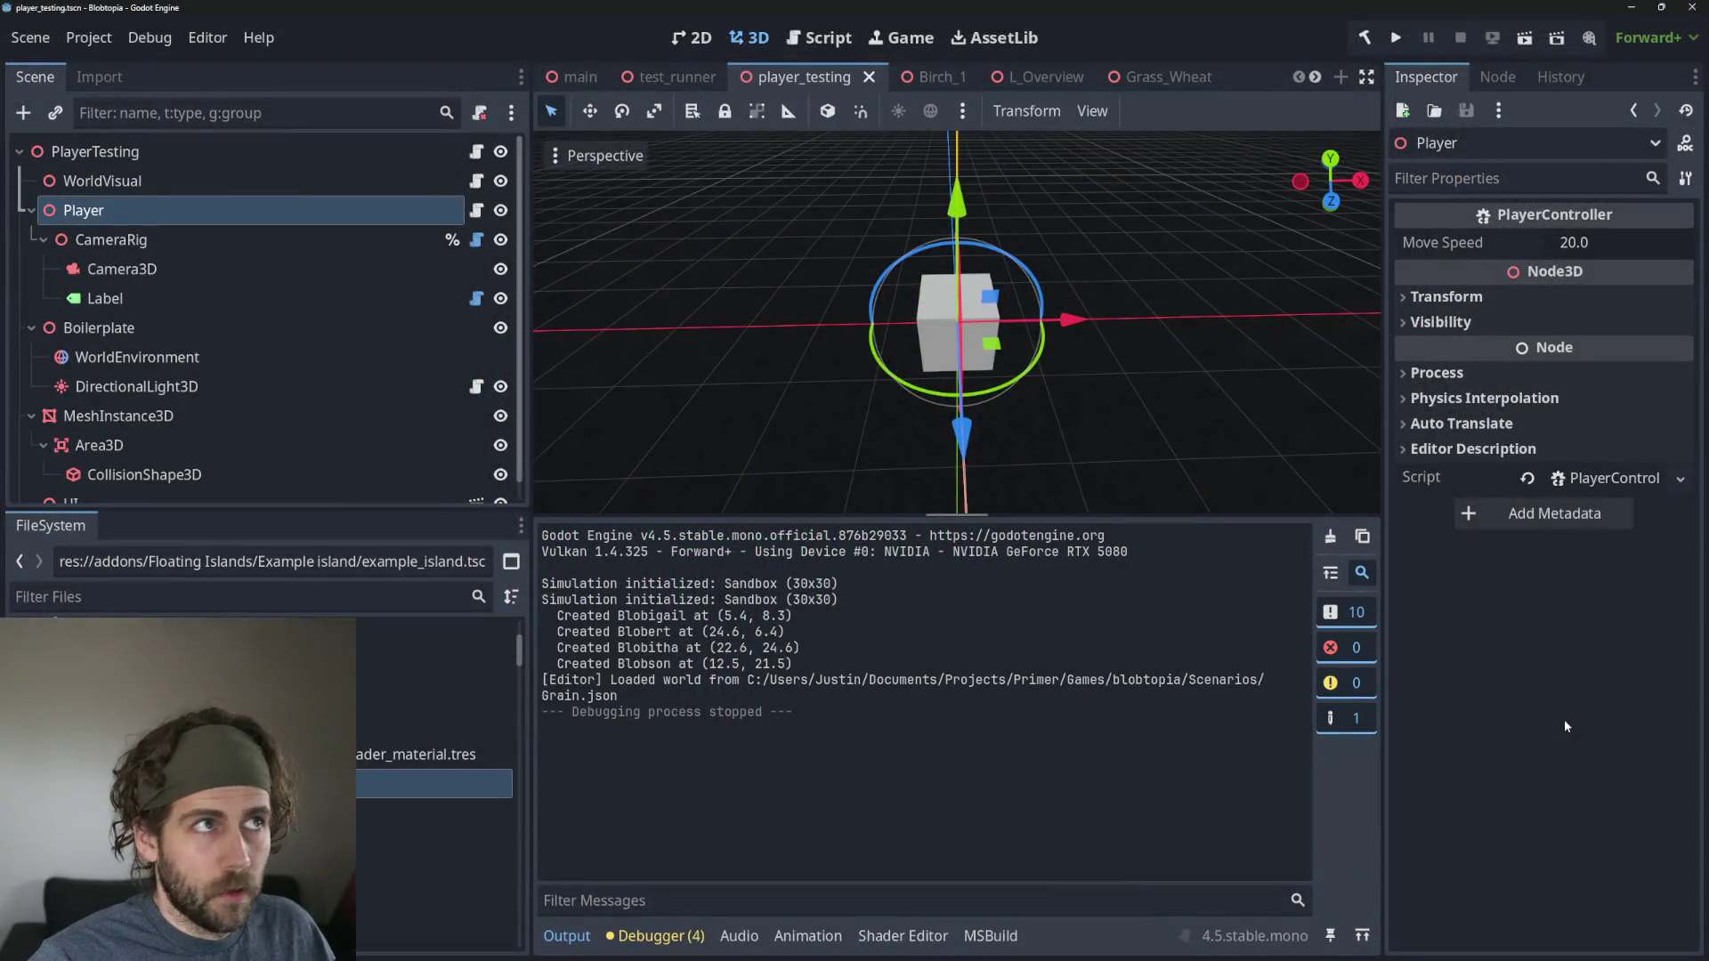
pyautogui.moveTo(785, 631)
pyautogui.mouseDown()
pyautogui.moveTo(541, 631)
pyautogui.moveTo(830, 535)
pyautogui.mouseUp()
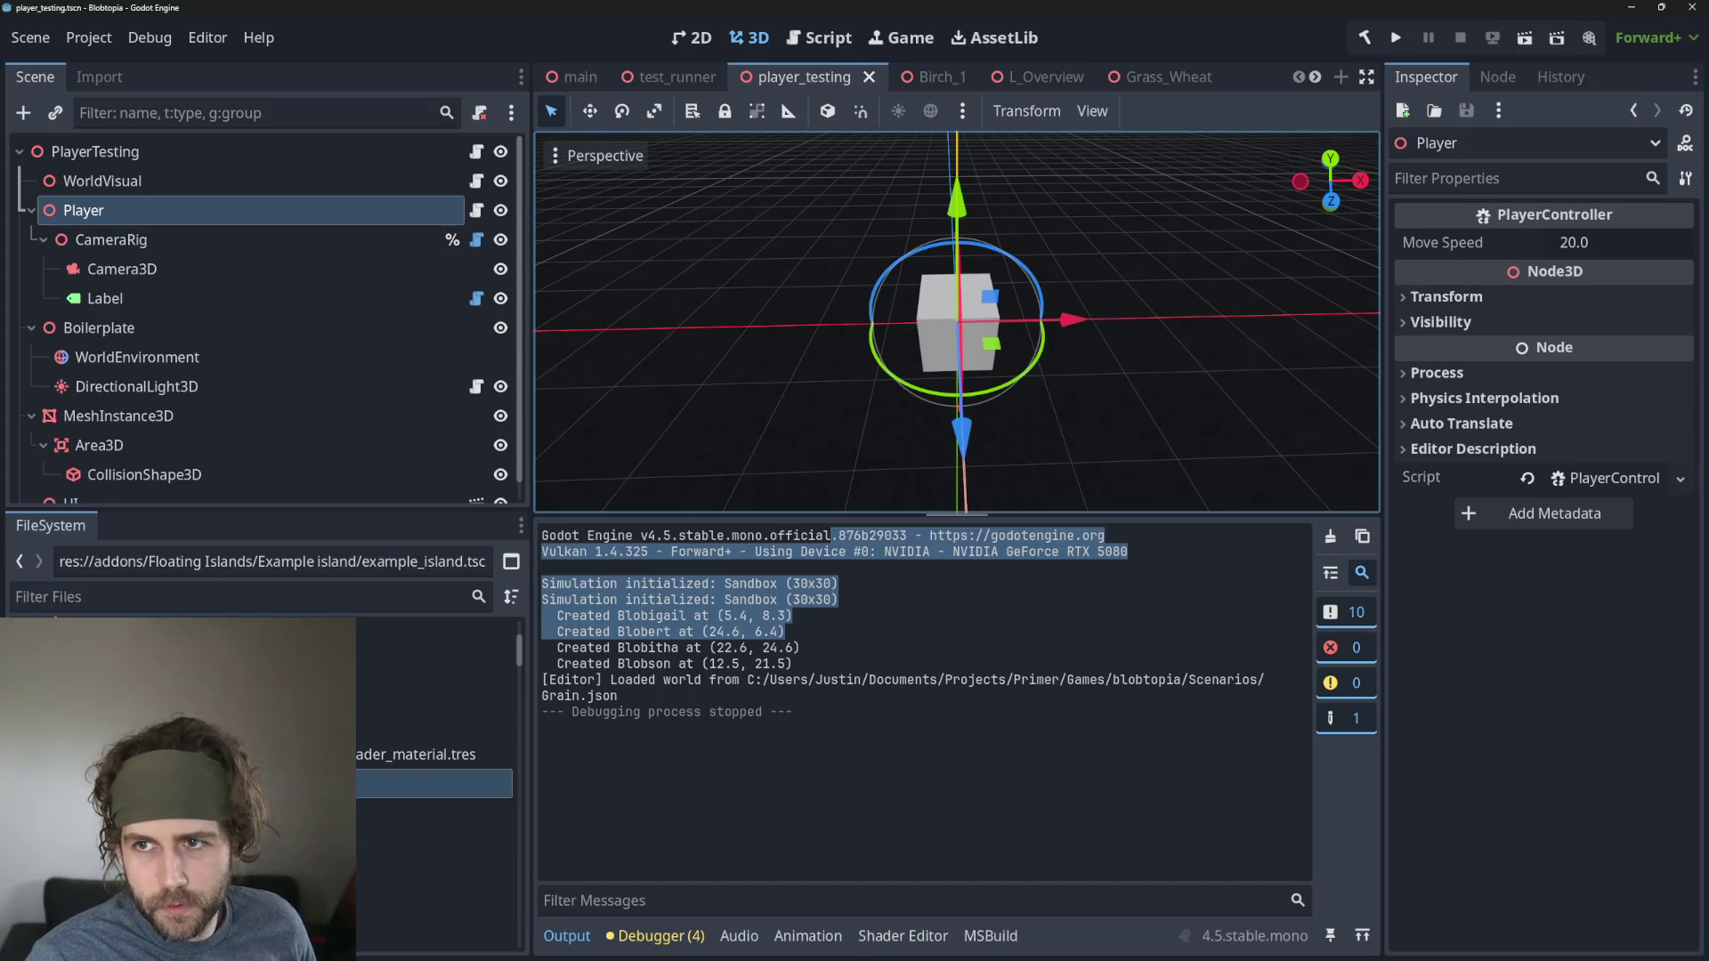
# Bring the Godot editor forward with the player_testing scene tab showing.
pyautogui.click(1594, 623)
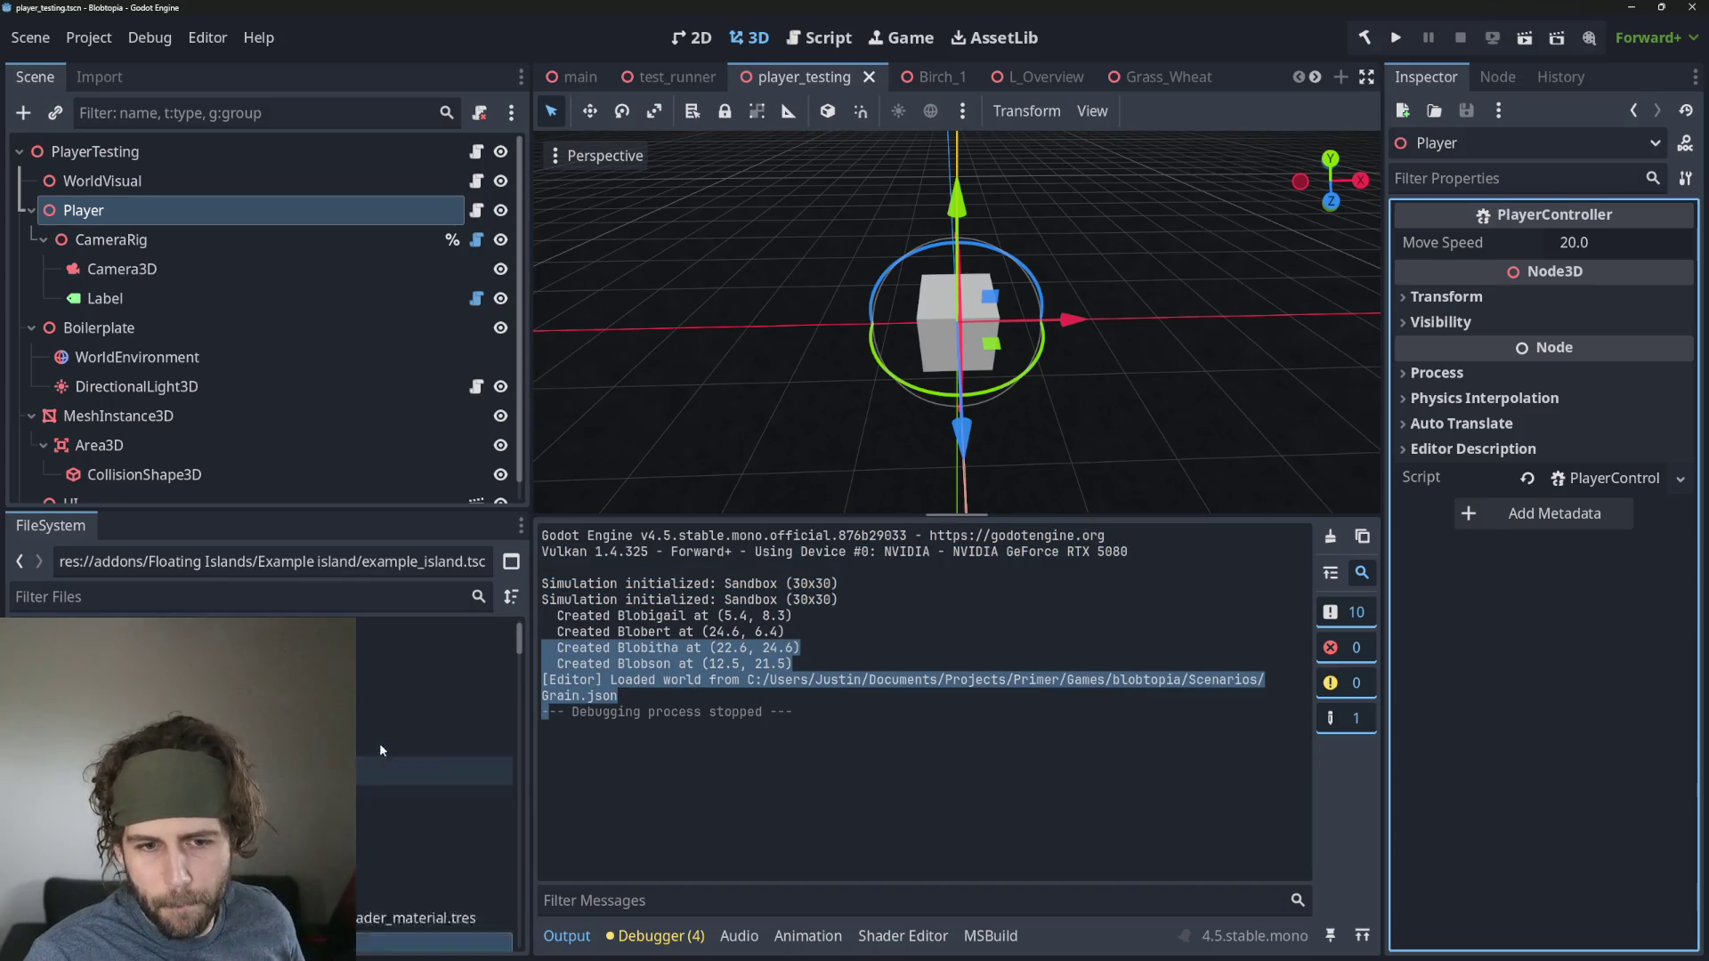
# Filter the FileSystem for 'mango' and open the mango_tree_medium scene from the results.
pyautogui.click(255, 597)
pyautogui.write('ma')
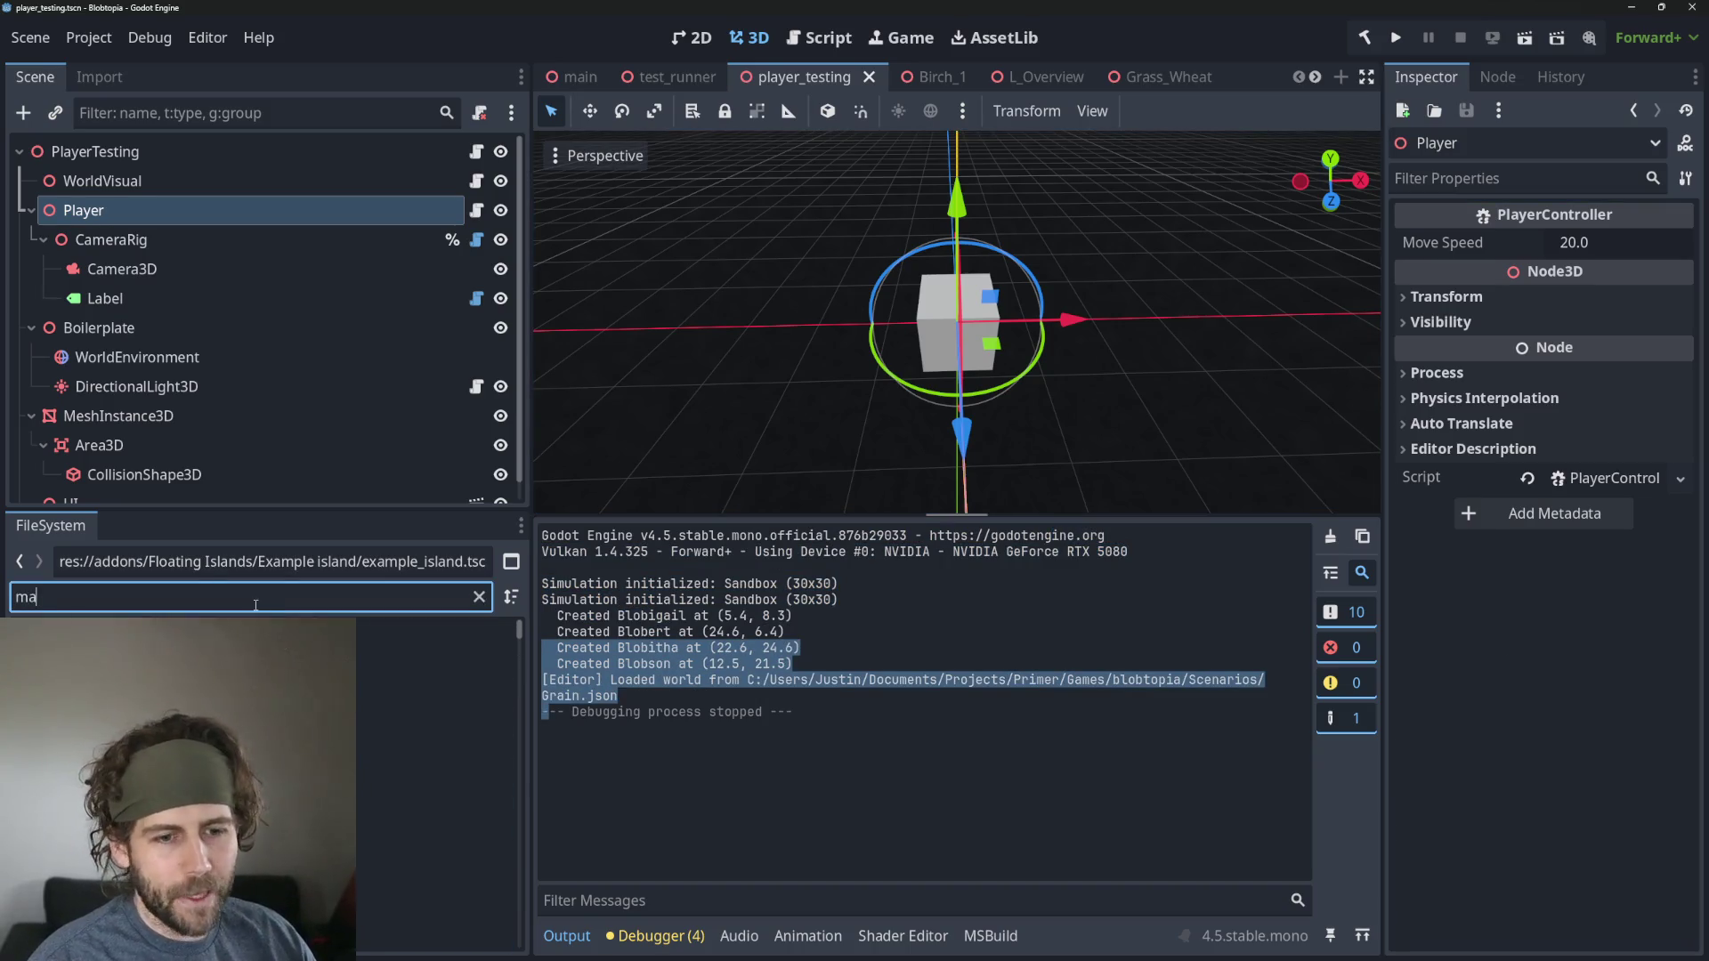
pyautogui.write('ngo')
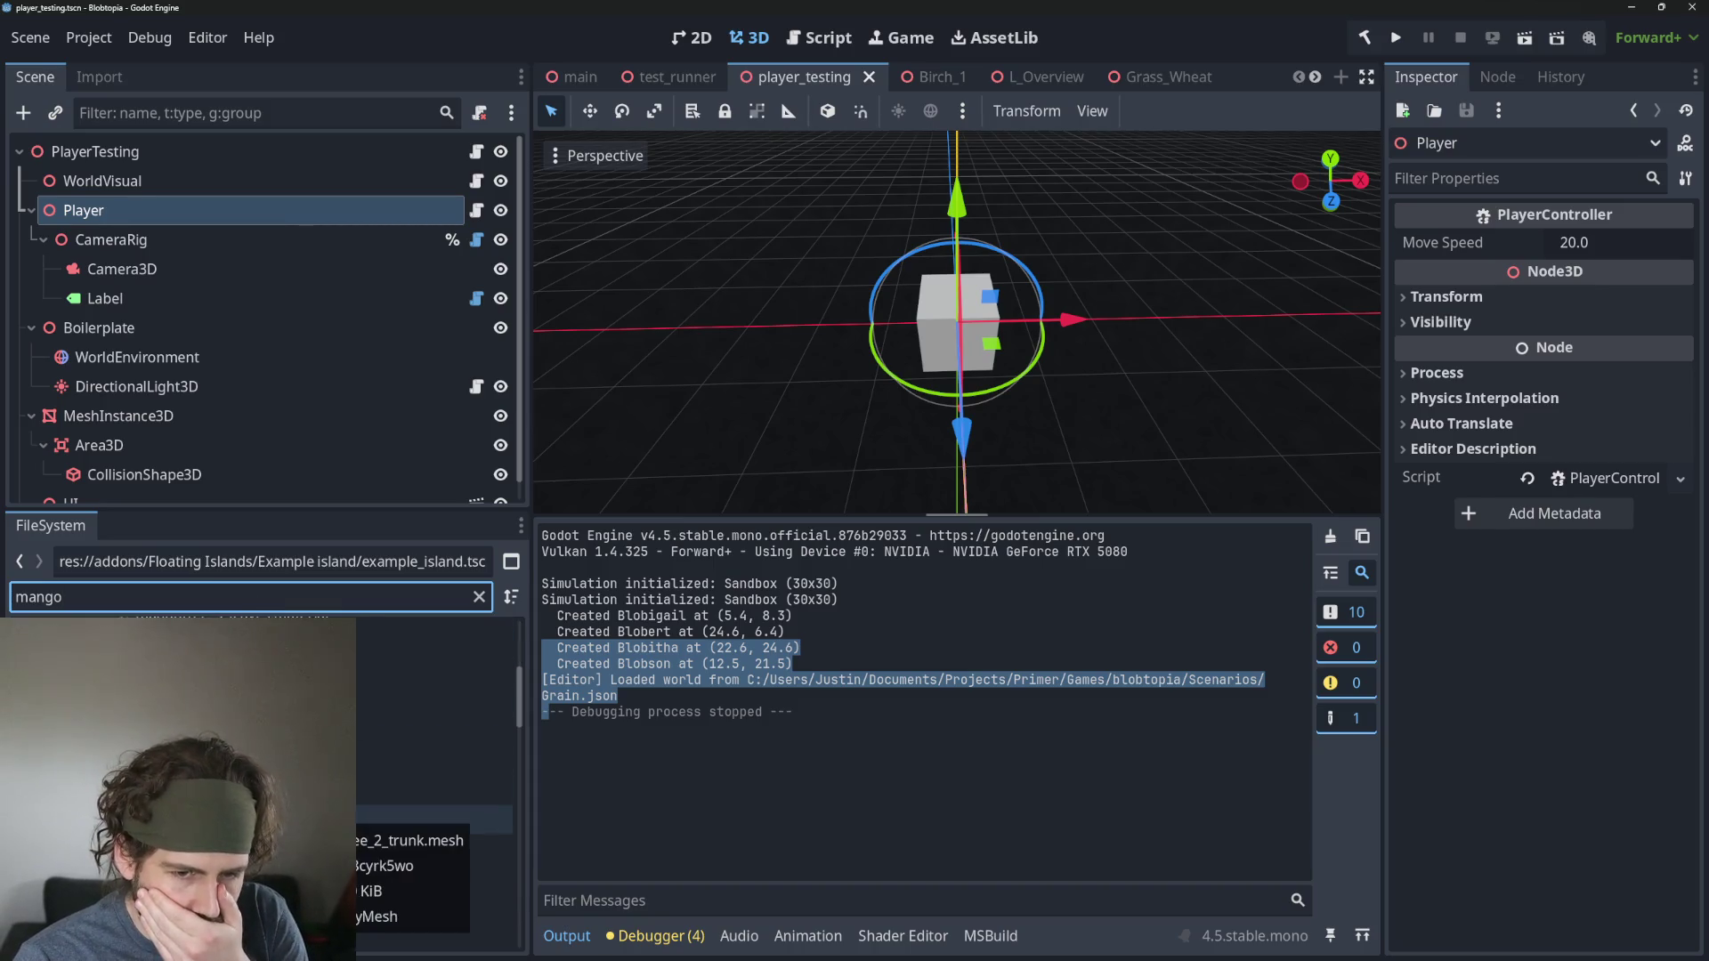
pyautogui.scroll(-3, 434, 797)
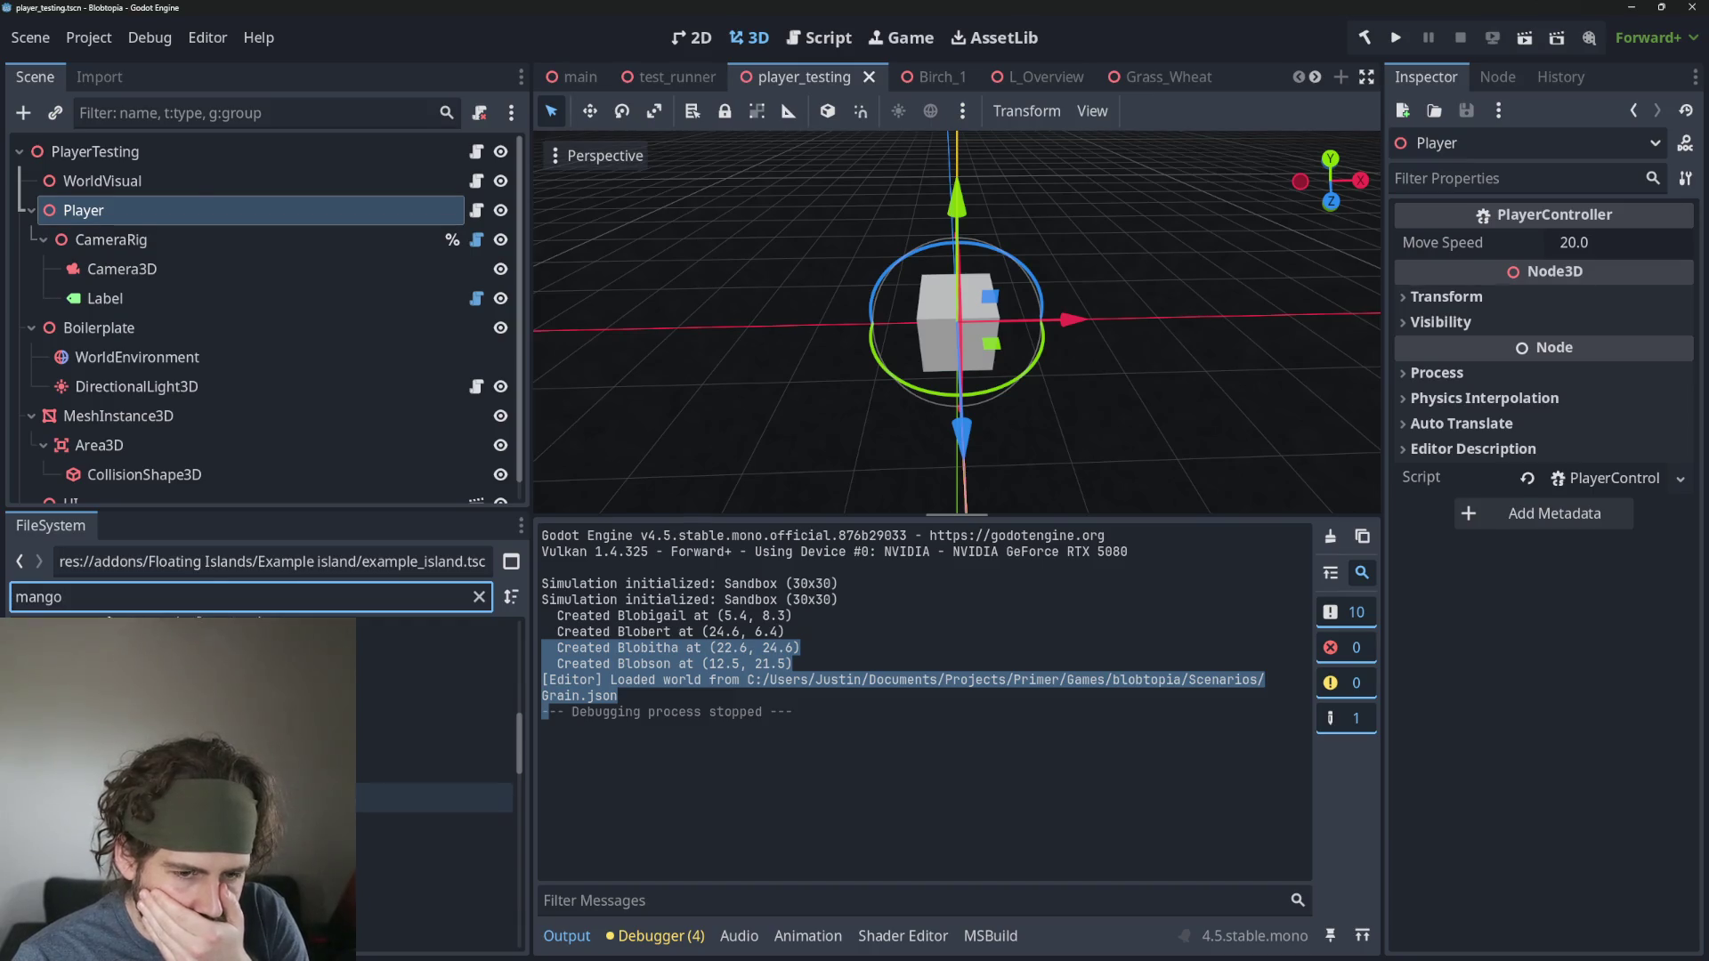
pyautogui.scroll(-3, 379, 810)
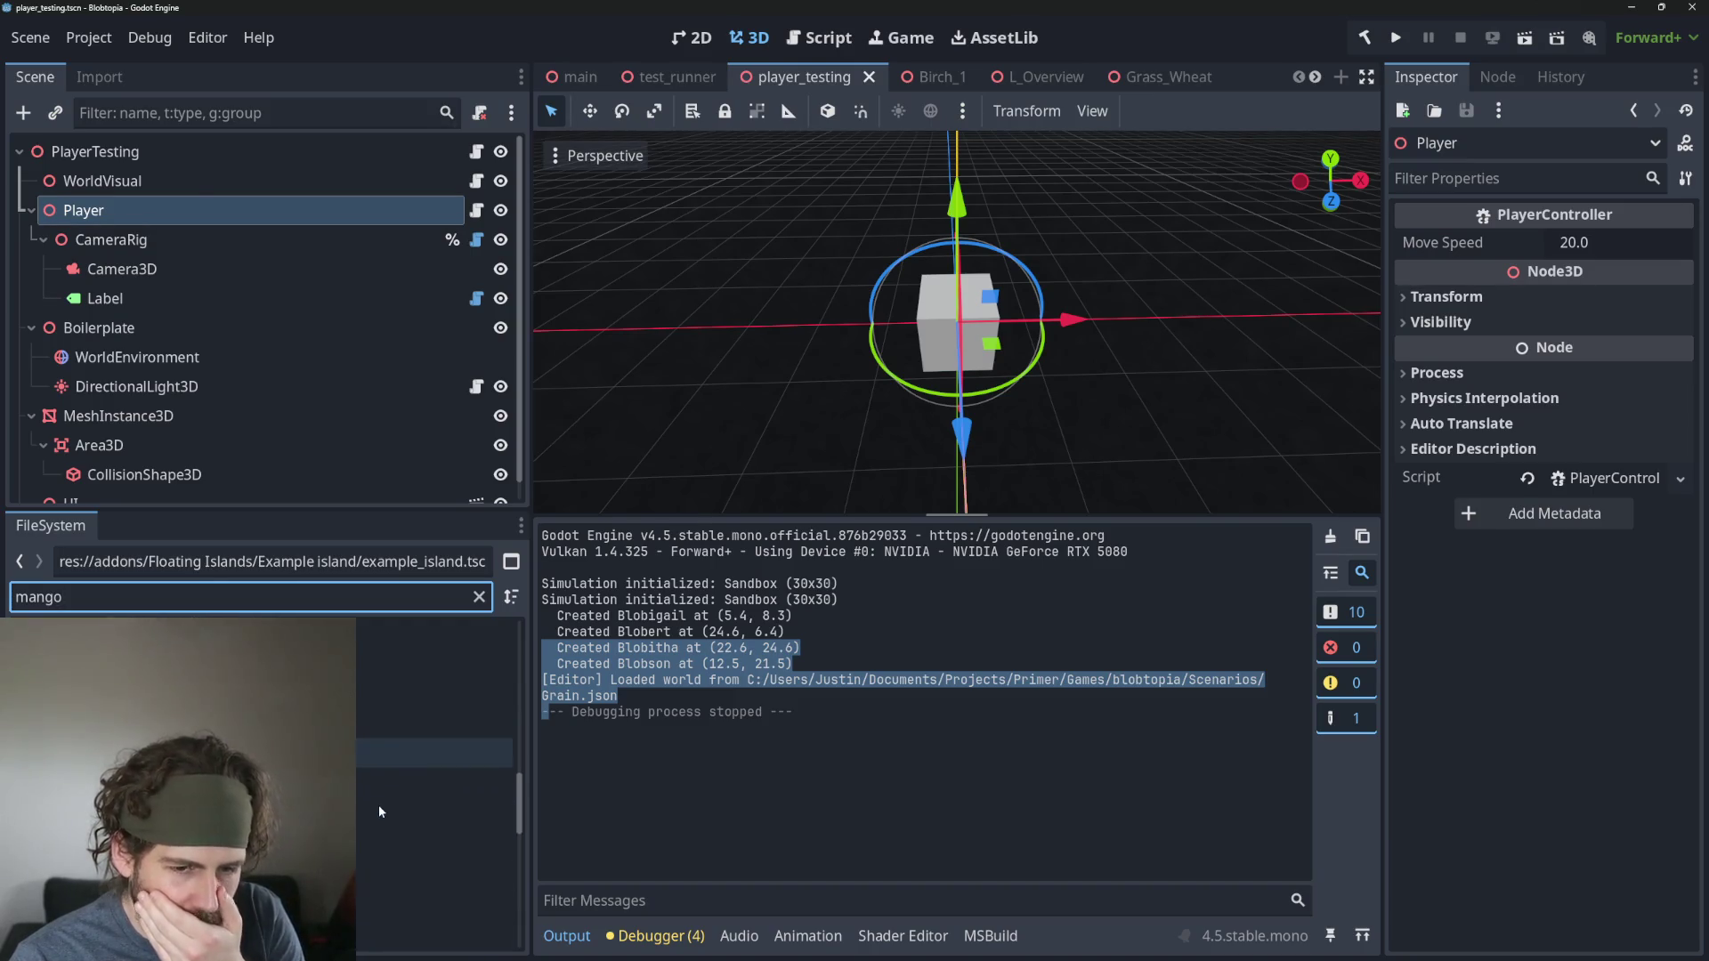
pyautogui.scroll(-3, 379, 810)
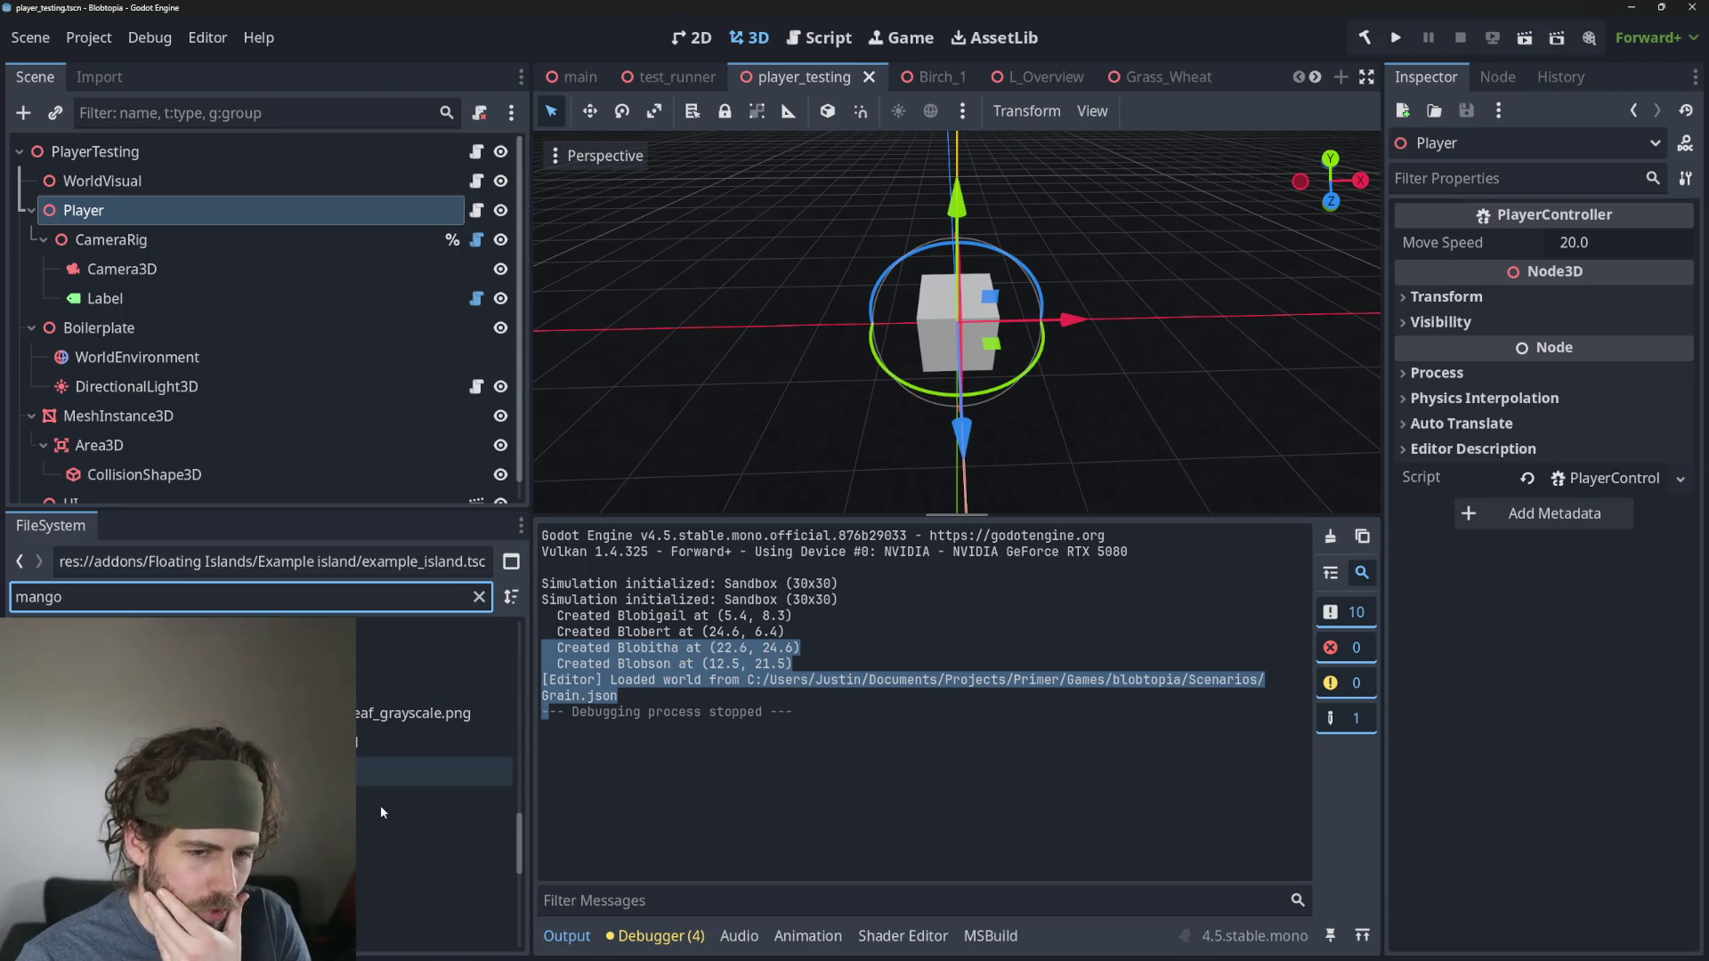
pyautogui.scroll(3, 381, 811)
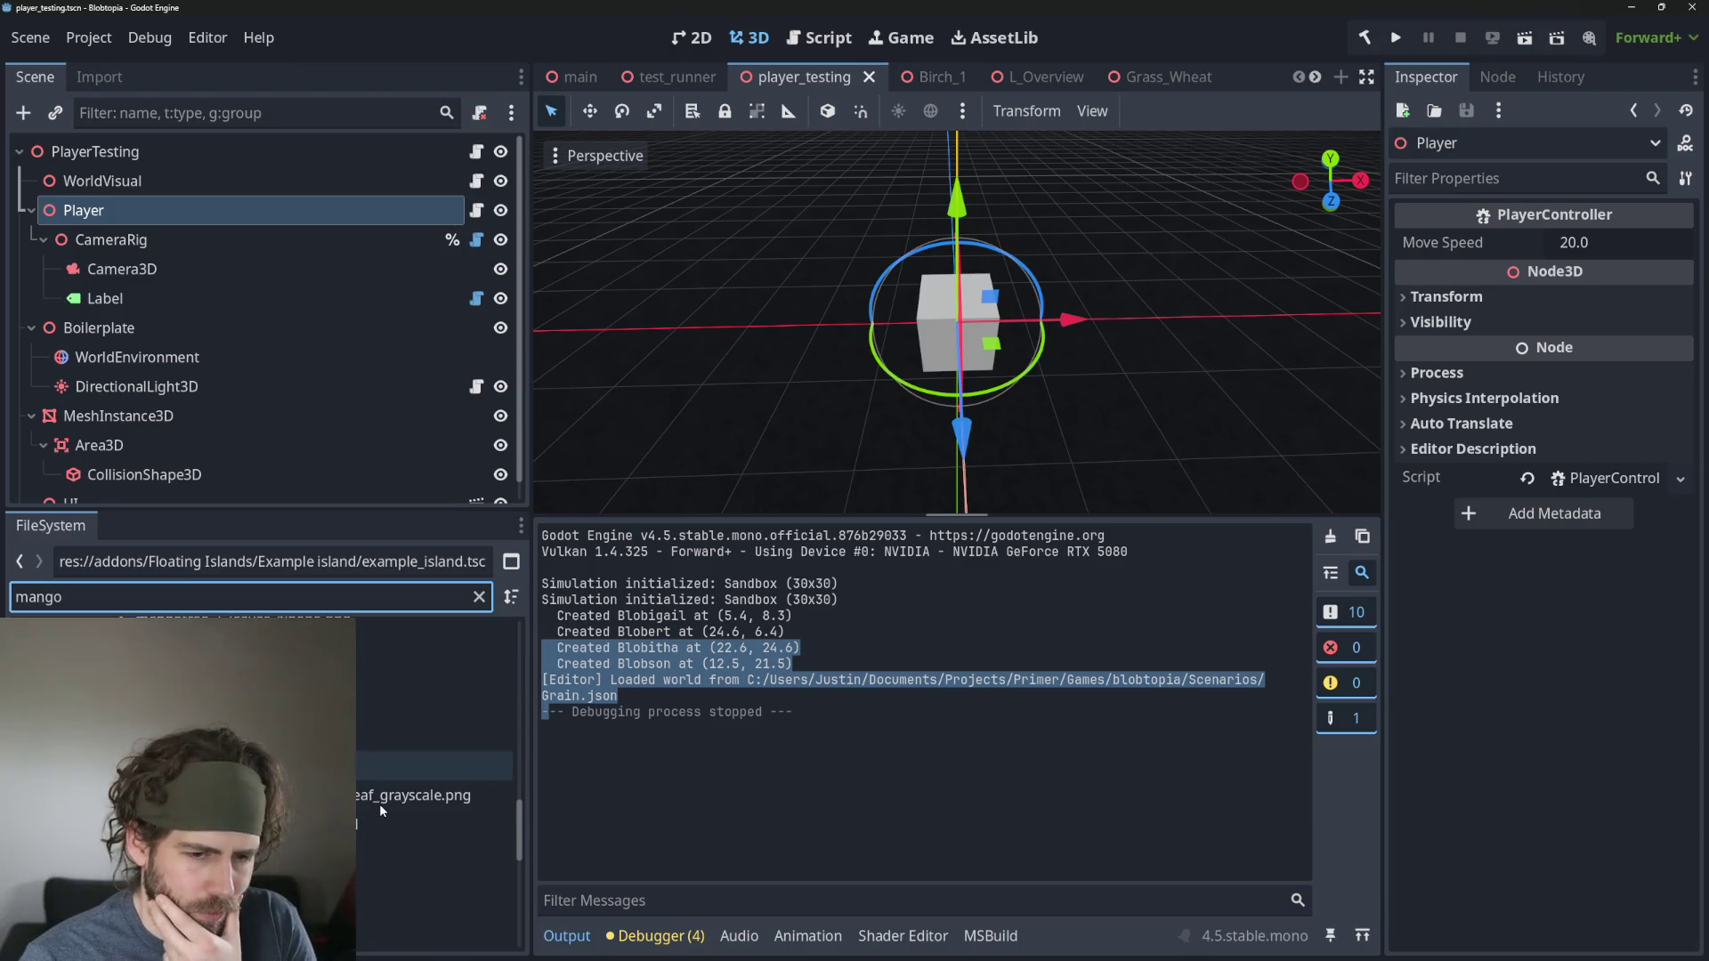
pyautogui.doubleClick(383, 884)
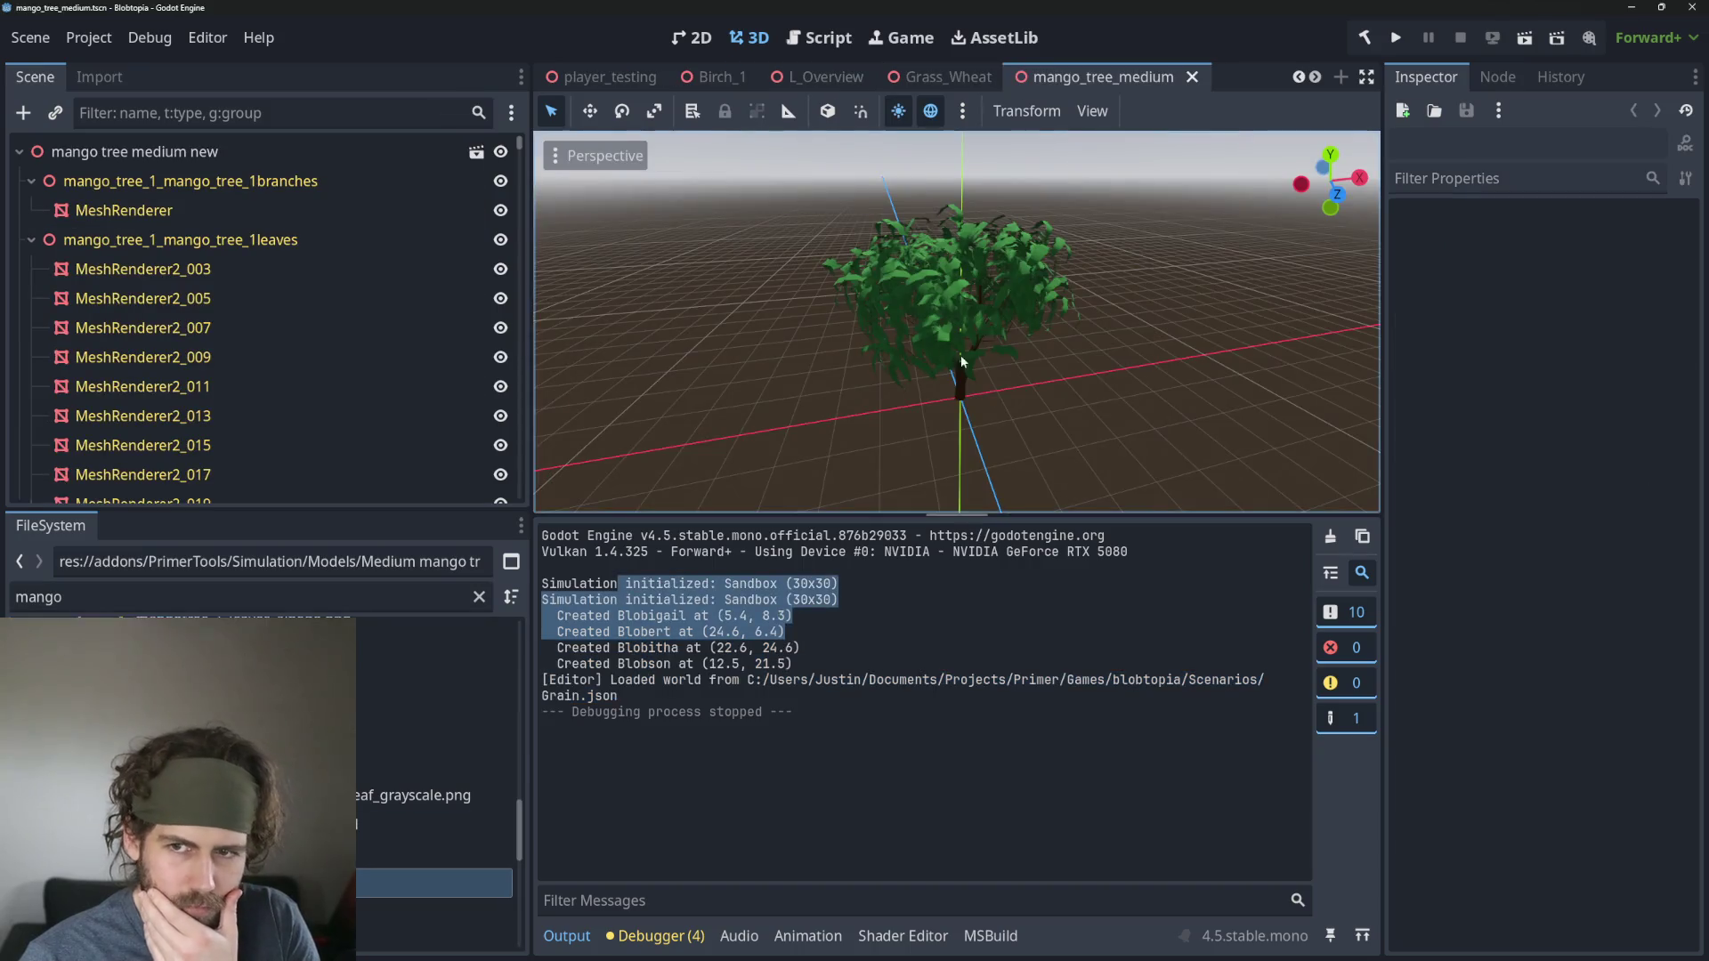
# Orbit and zoom around the mango tree to inspect it in the 3D viewport.
pyautogui.scroll(3, 961, 360)
pyautogui.moveTo(1006, 333)
pyautogui.mouseDown()
pyautogui.moveTo(904, 308)
pyautogui.moveTo(846, 355)
pyautogui.moveTo(987, 344)
pyautogui.mouseUp()
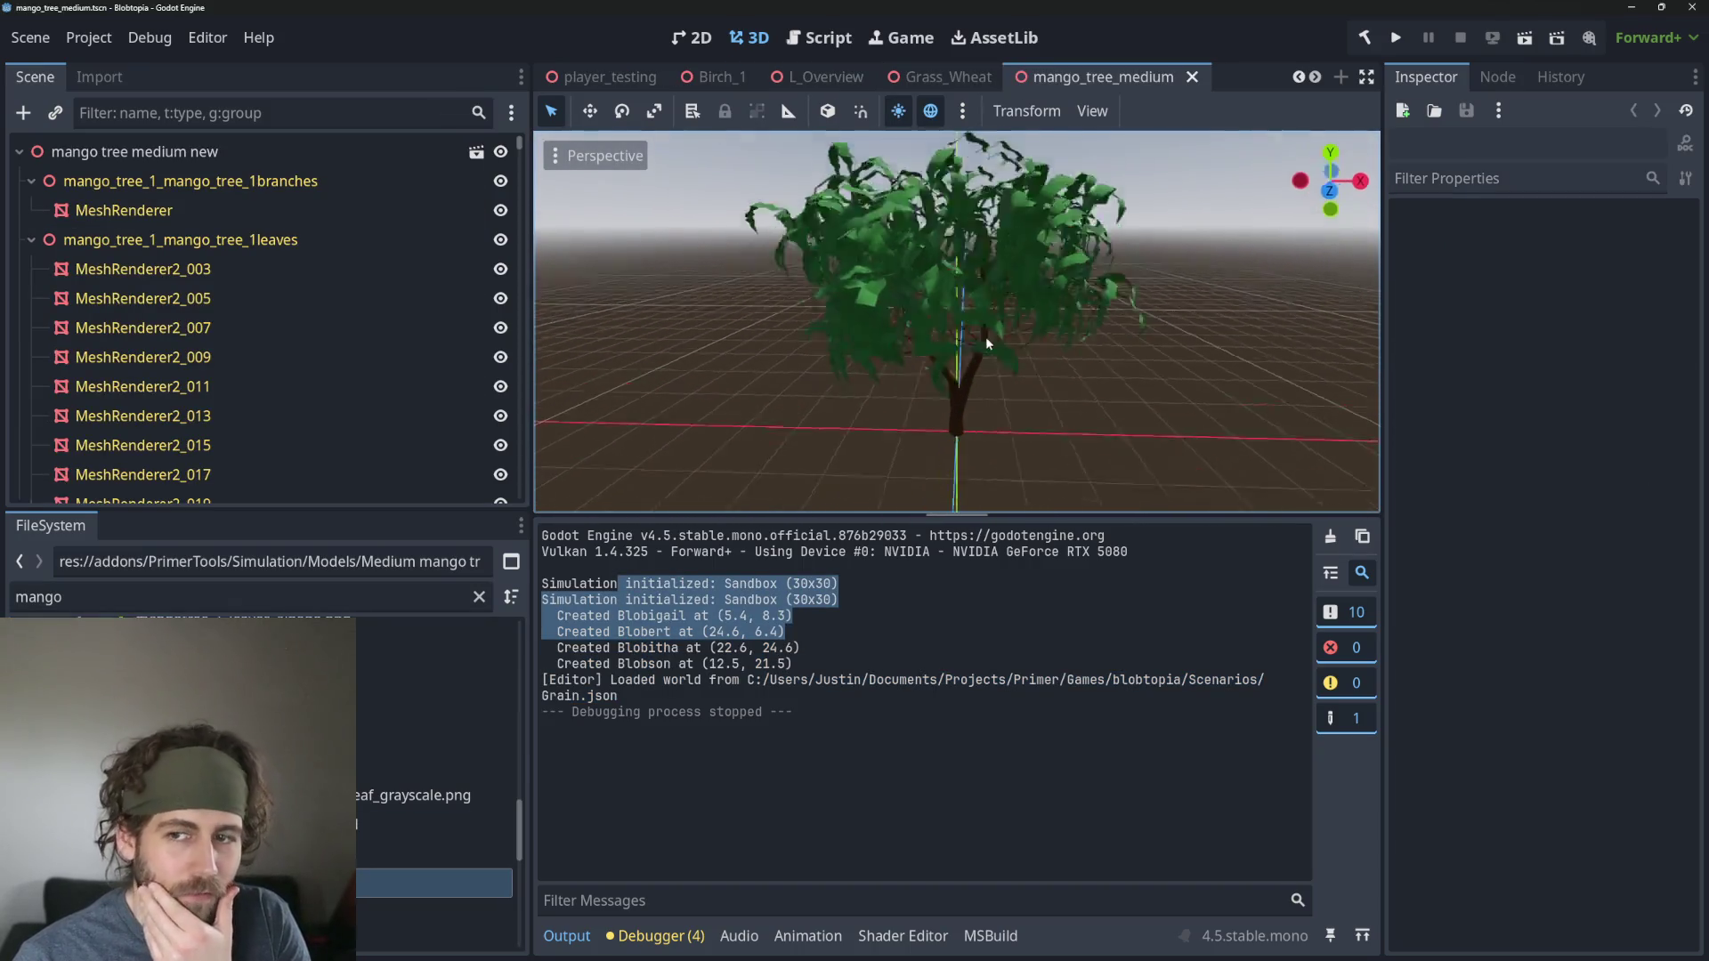
pyautogui.scroll(5, 986, 342)
pyautogui.scroll(-5, 931, 354)
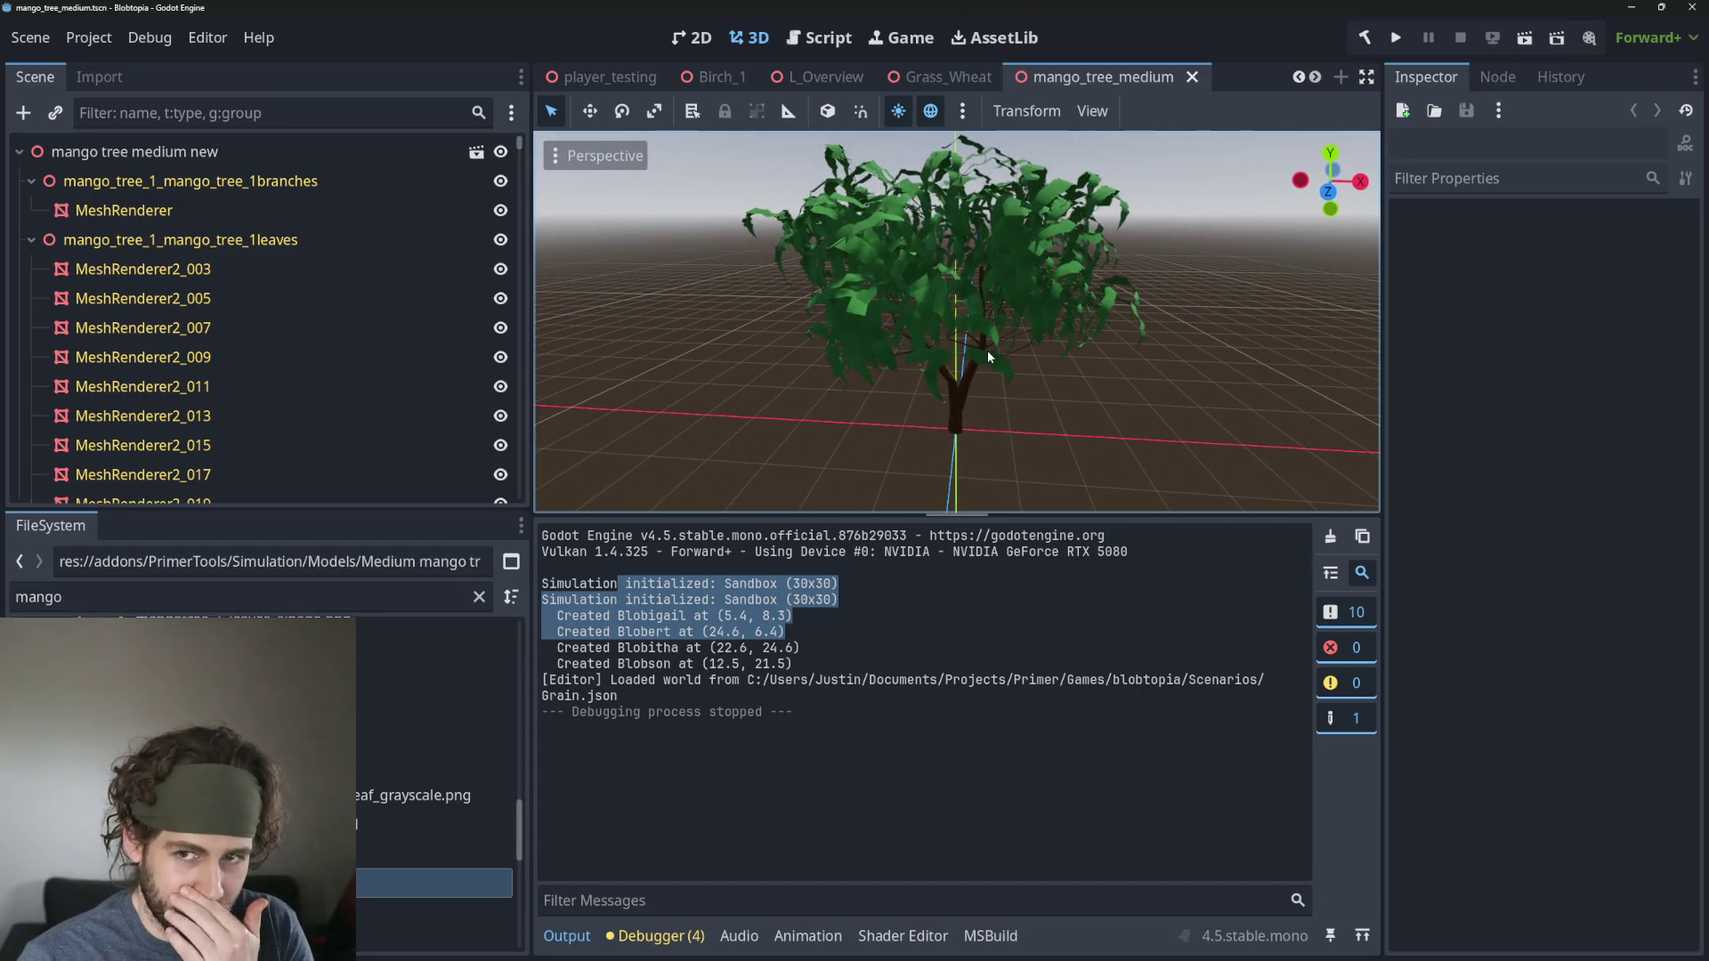
pyautogui.scroll(2, 986, 350)
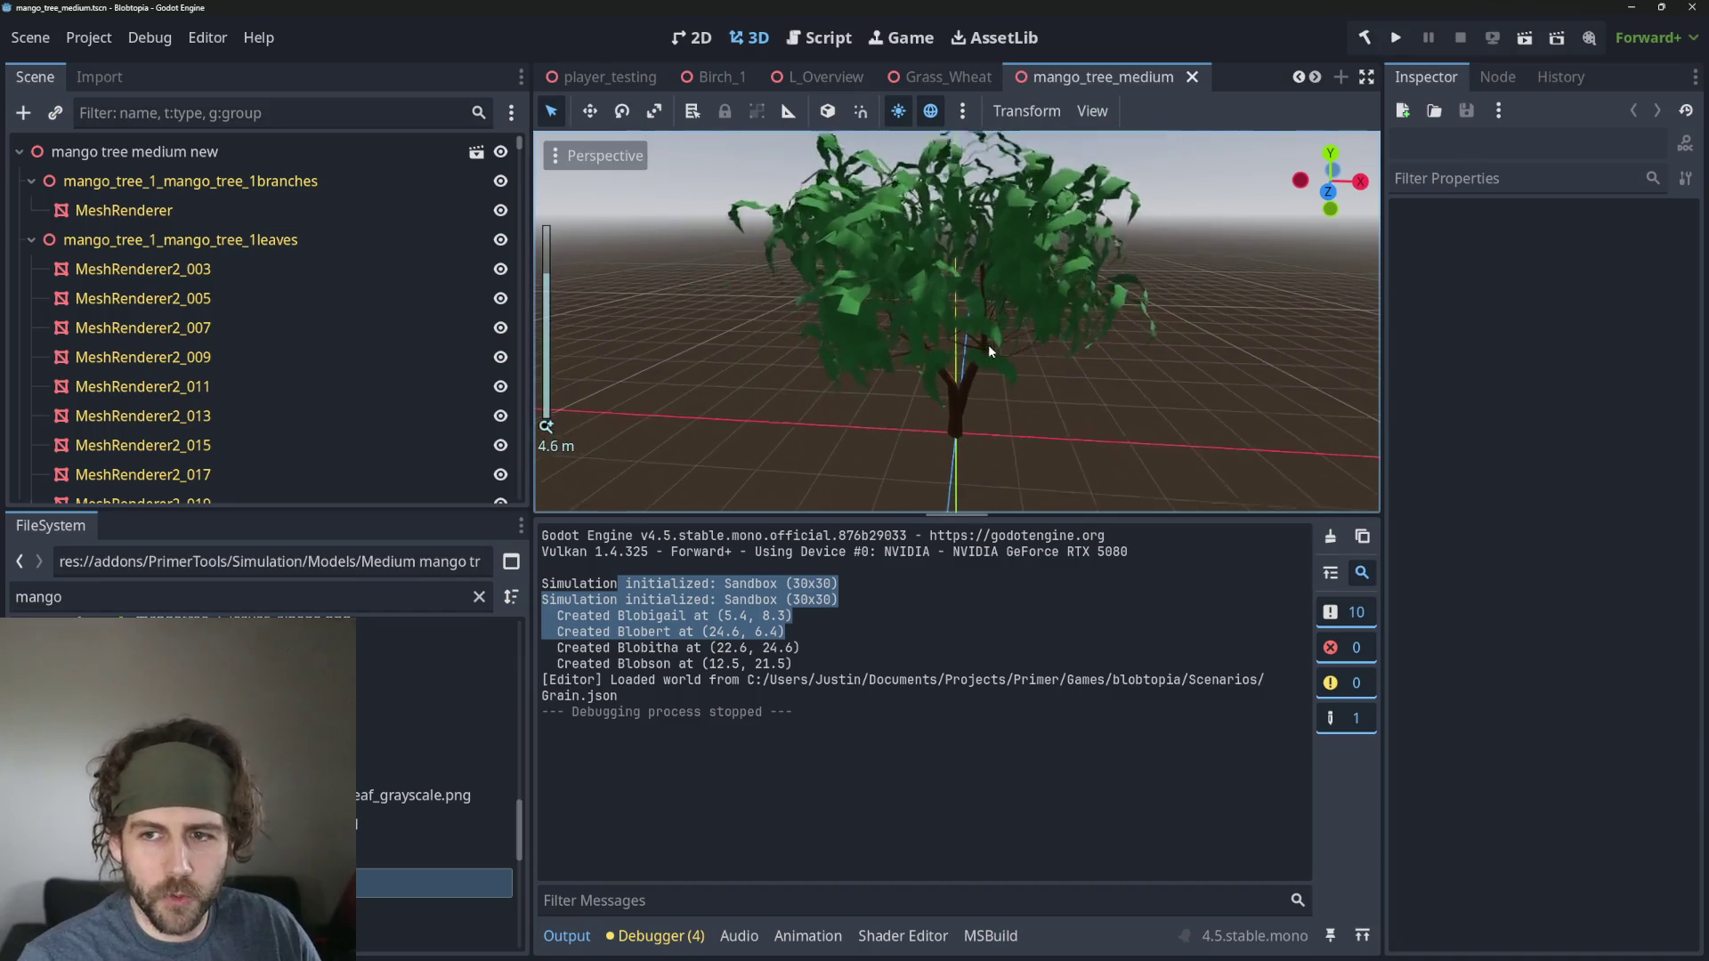
pyautogui.moveTo(988, 345)
pyautogui.mouseDown()
pyautogui.moveTo(1027, 317)
pyautogui.moveTo(1130, 319)
pyautogui.moveTo(1012, 326)
pyautogui.moveTo(943, 397)
pyautogui.moveTo(975, 378)
pyautogui.moveTo(1087, 398)
pyautogui.moveTo(729, 383)
pyautogui.moveTo(954, 391)
pyautogui.moveTo(1084, 350)
pyautogui.moveTo(1250, 354)
pyautogui.moveTo(1094, 359)
pyautogui.moveTo(1060, 419)
pyautogui.moveTo(1071, 369)
pyautogui.moveTo(1036, 390)
pyautogui.moveTo(885, 392)
pyautogui.moveTo(1054, 389)
pyautogui.moveTo(1003, 402)
pyautogui.mouseUp()
pyautogui.scroll(2, 946, 382)
pyautogui.scroll(-3, 1250, 356)
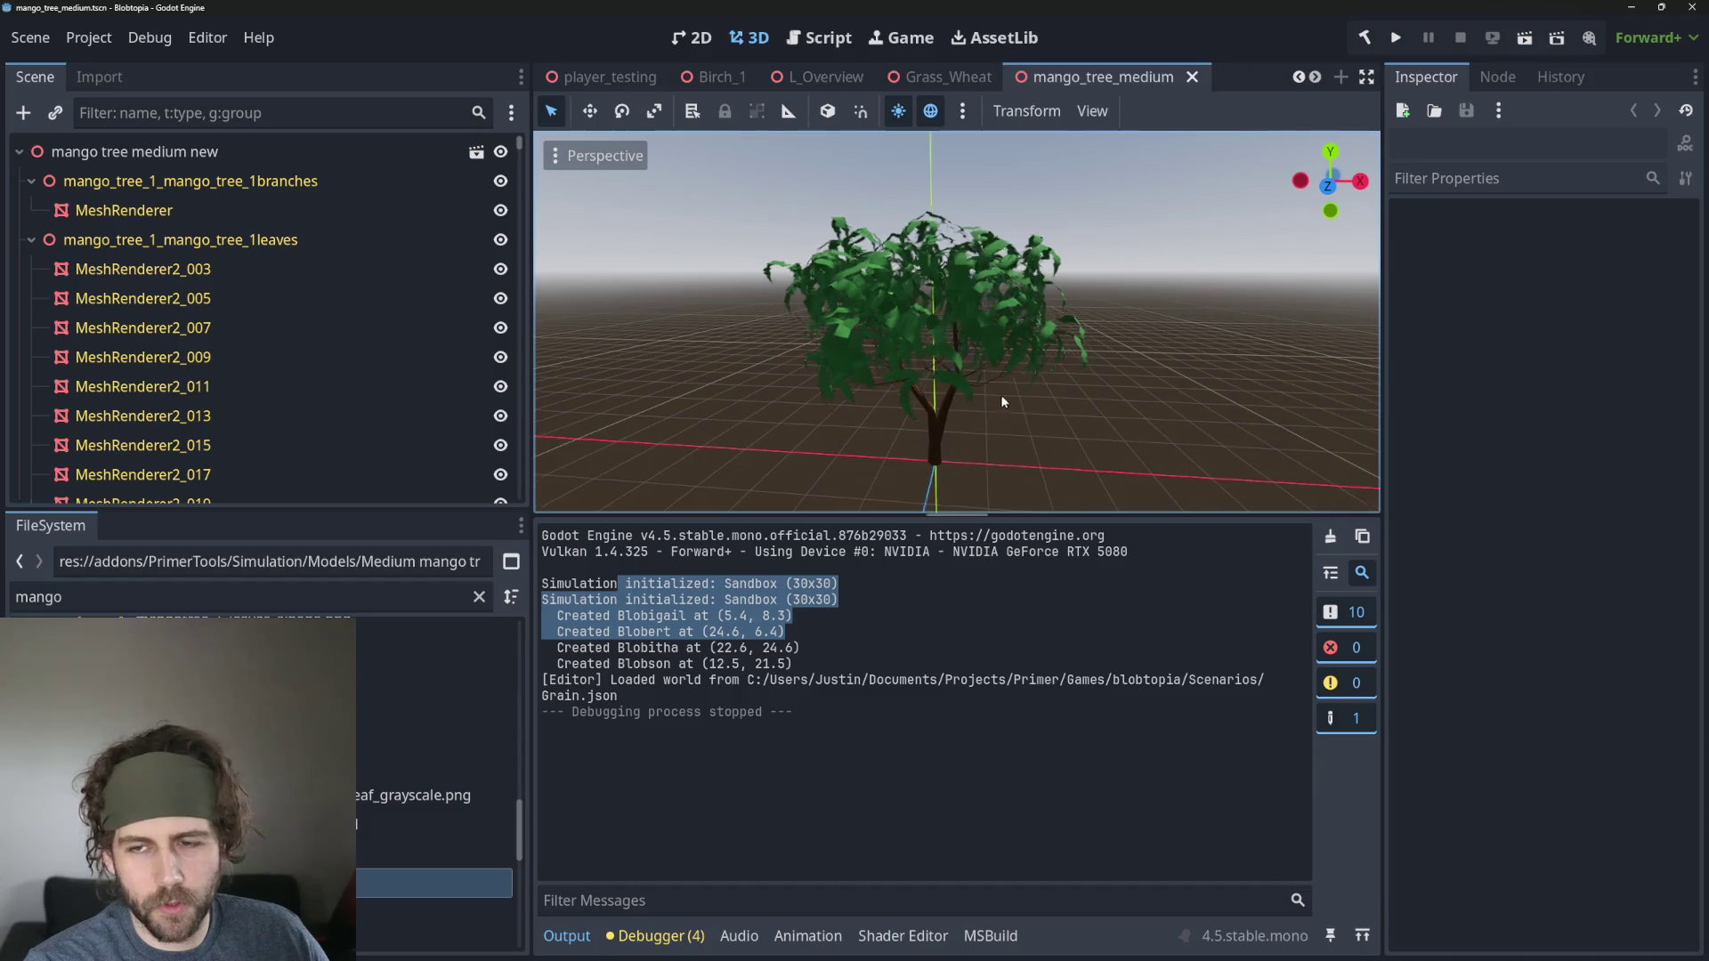
# Enlarge the 3D view, select leaf mesh MeshRenderer2_143, and run the current scene.
pyautogui.moveTo(979, 516); pyautogui.dragTo(979, 663)
pyautogui.click(1016, 485)
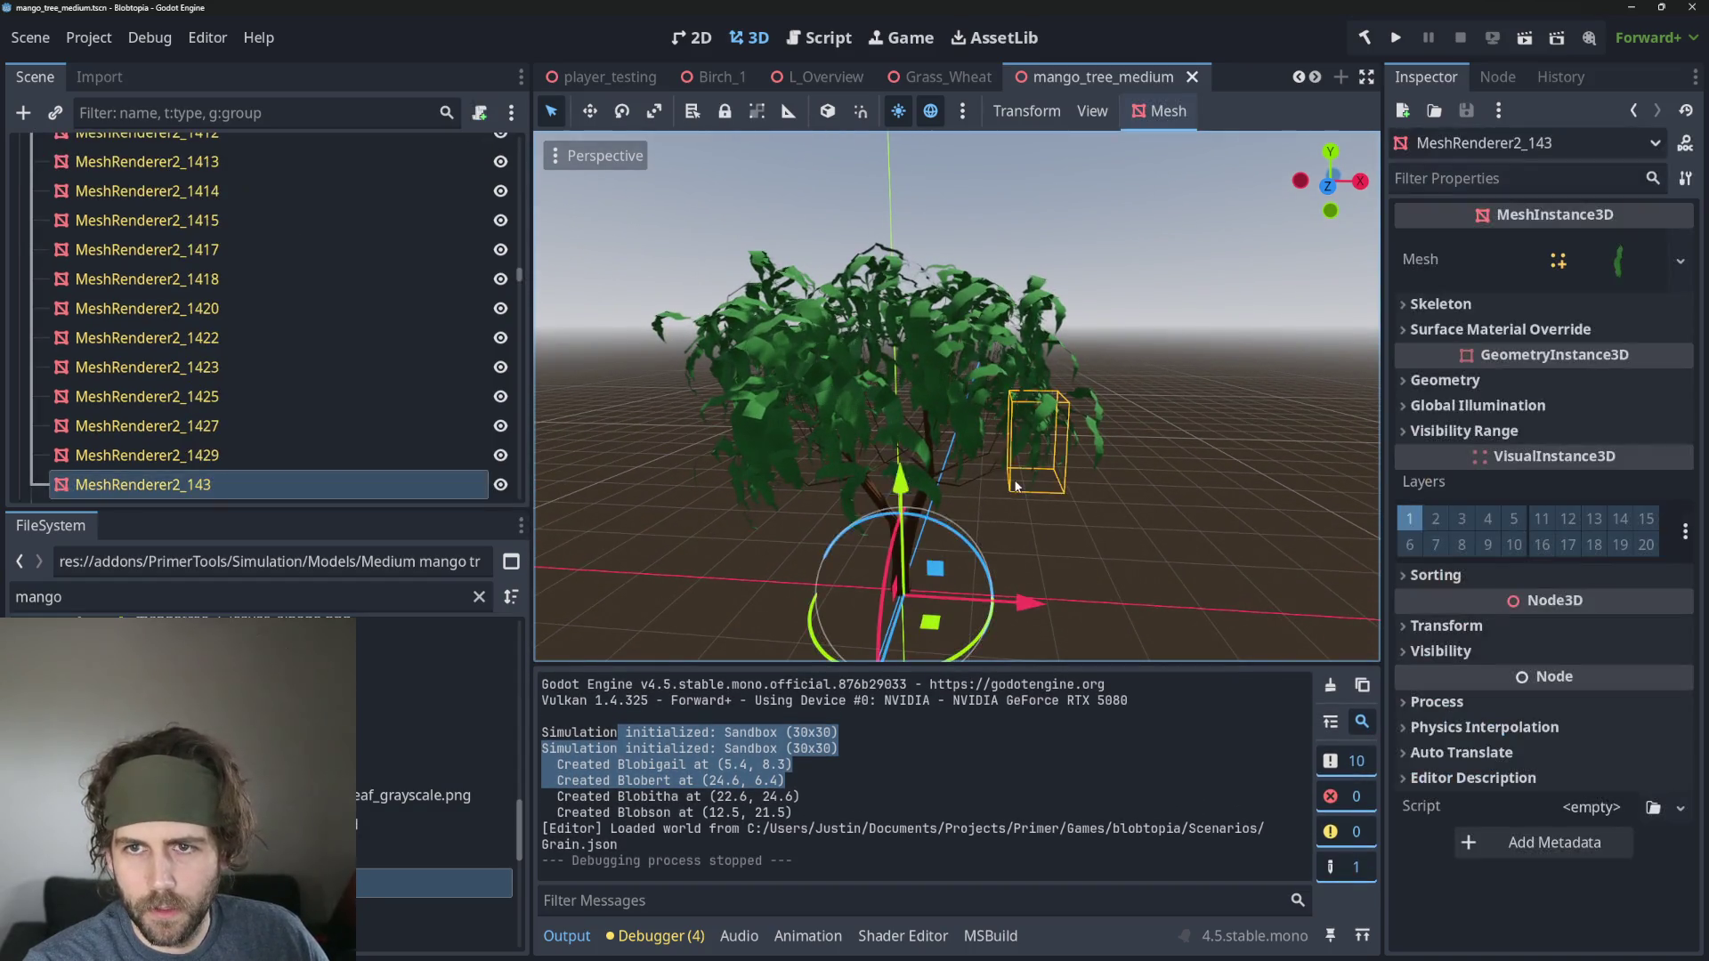
pyautogui.scroll(5, 781, 78)
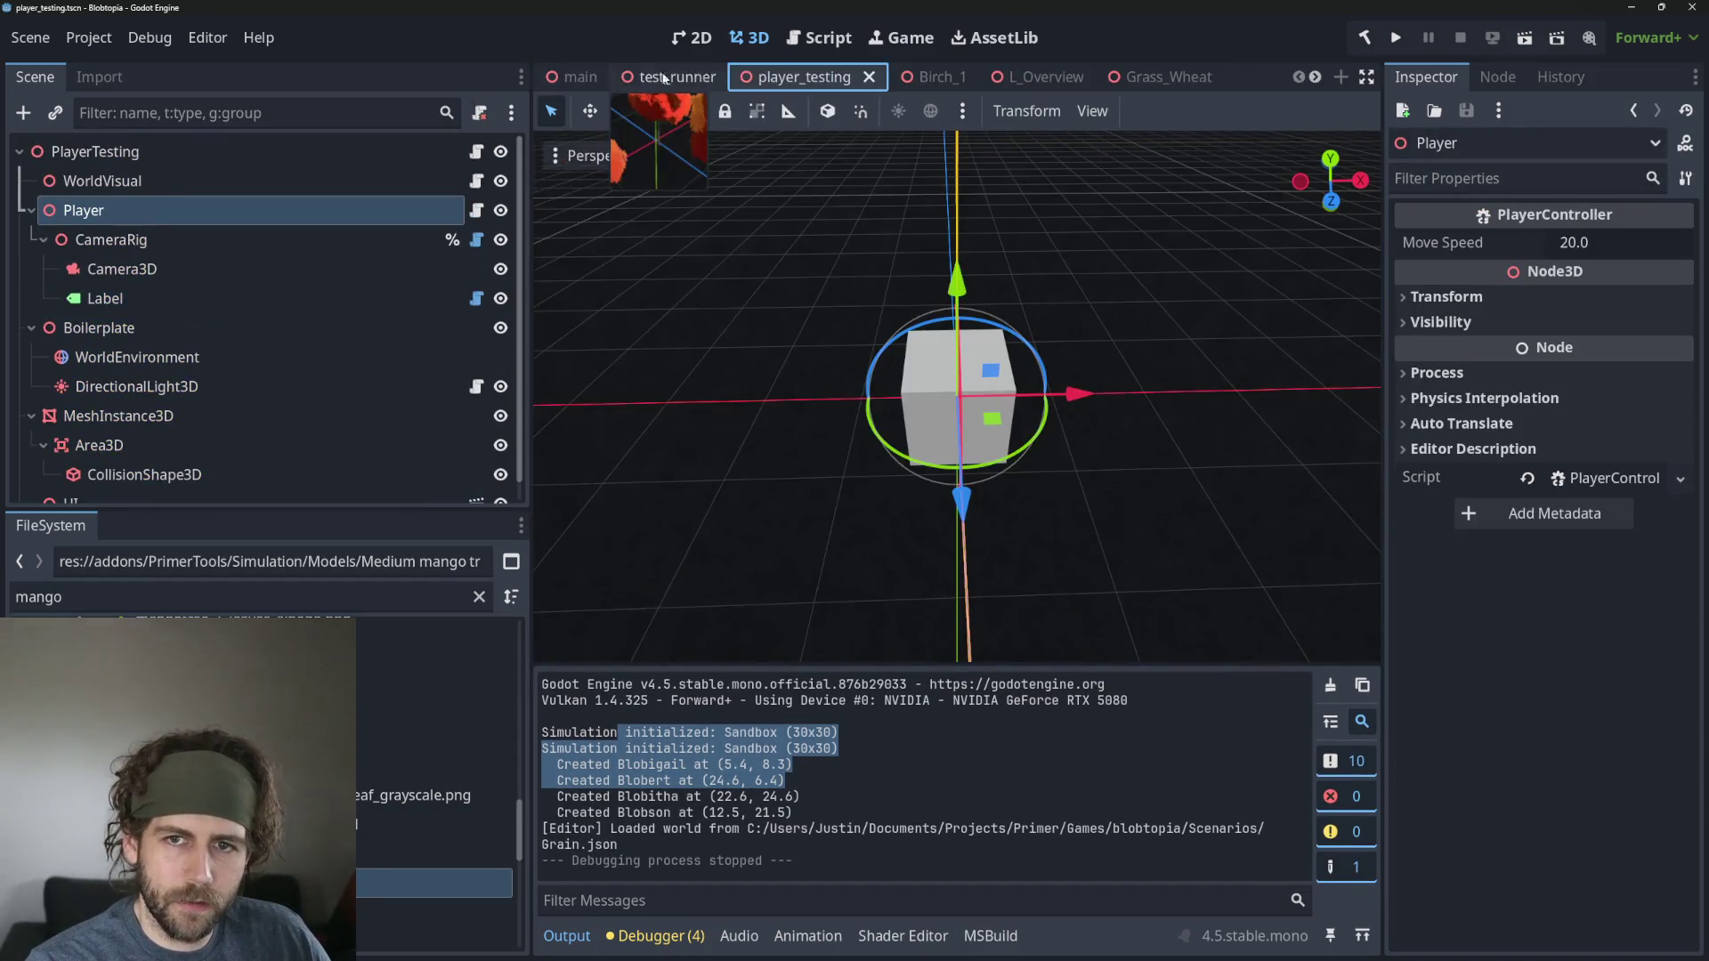
pyautogui.click(1525, 37)
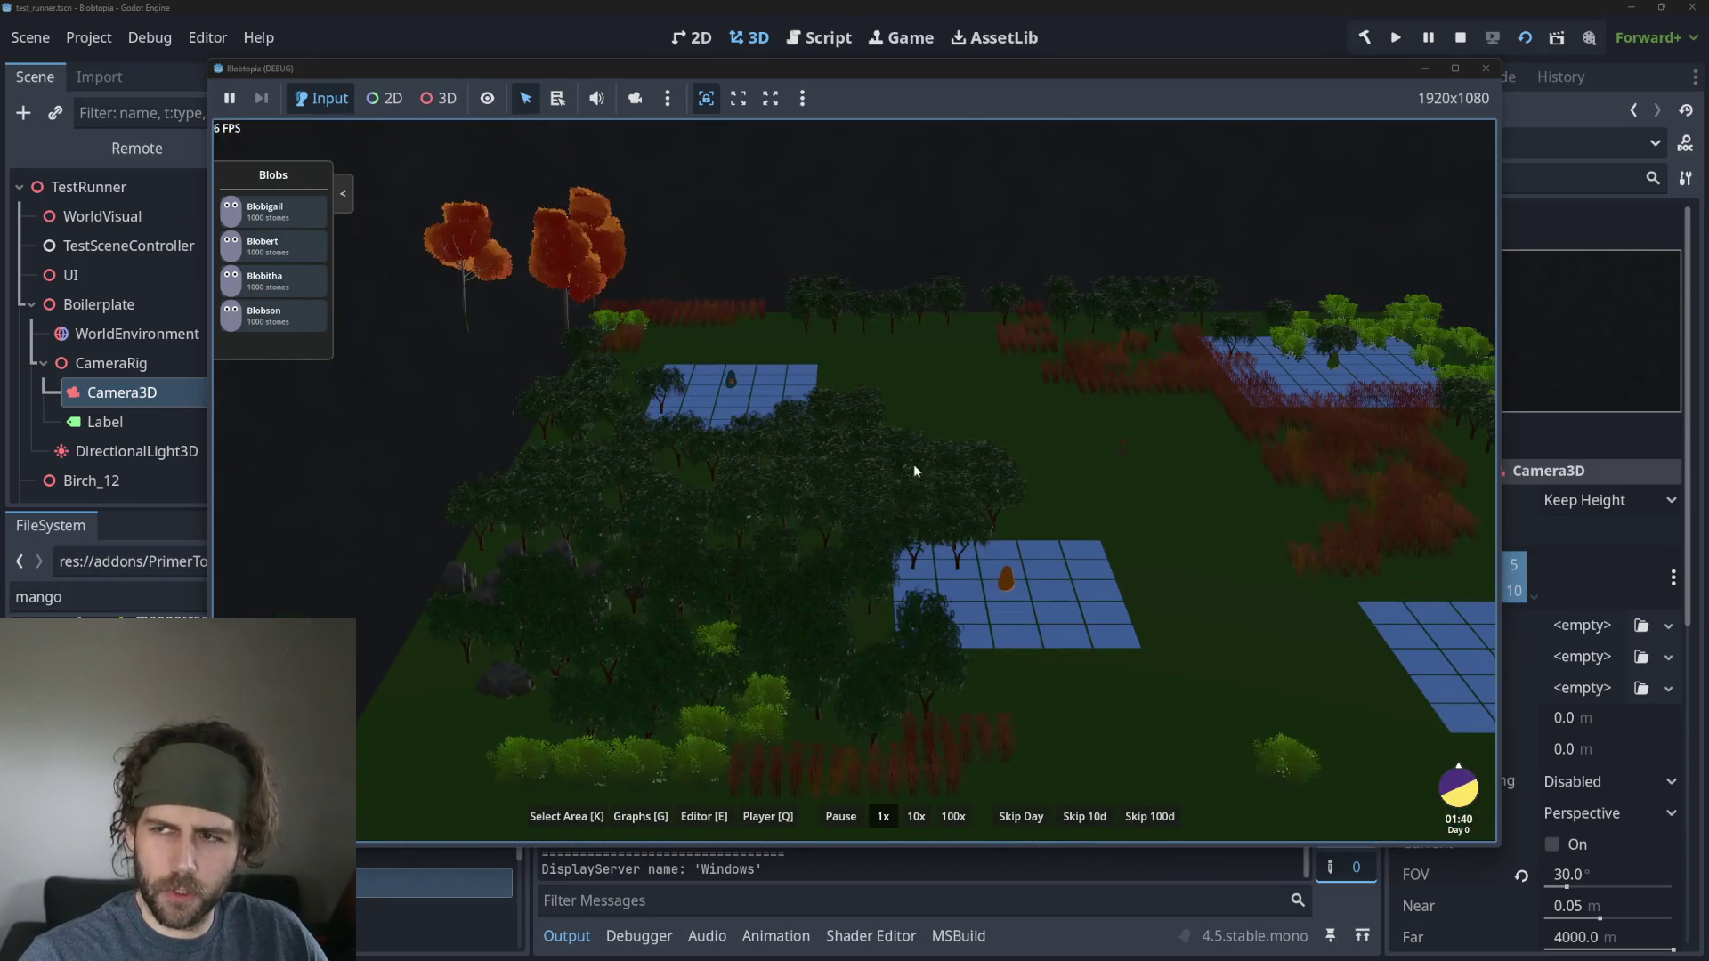
# Stop the running game and step through the L_Overview, Grass_Wheat and player_testing tabs.
pyautogui.click(1460, 37)
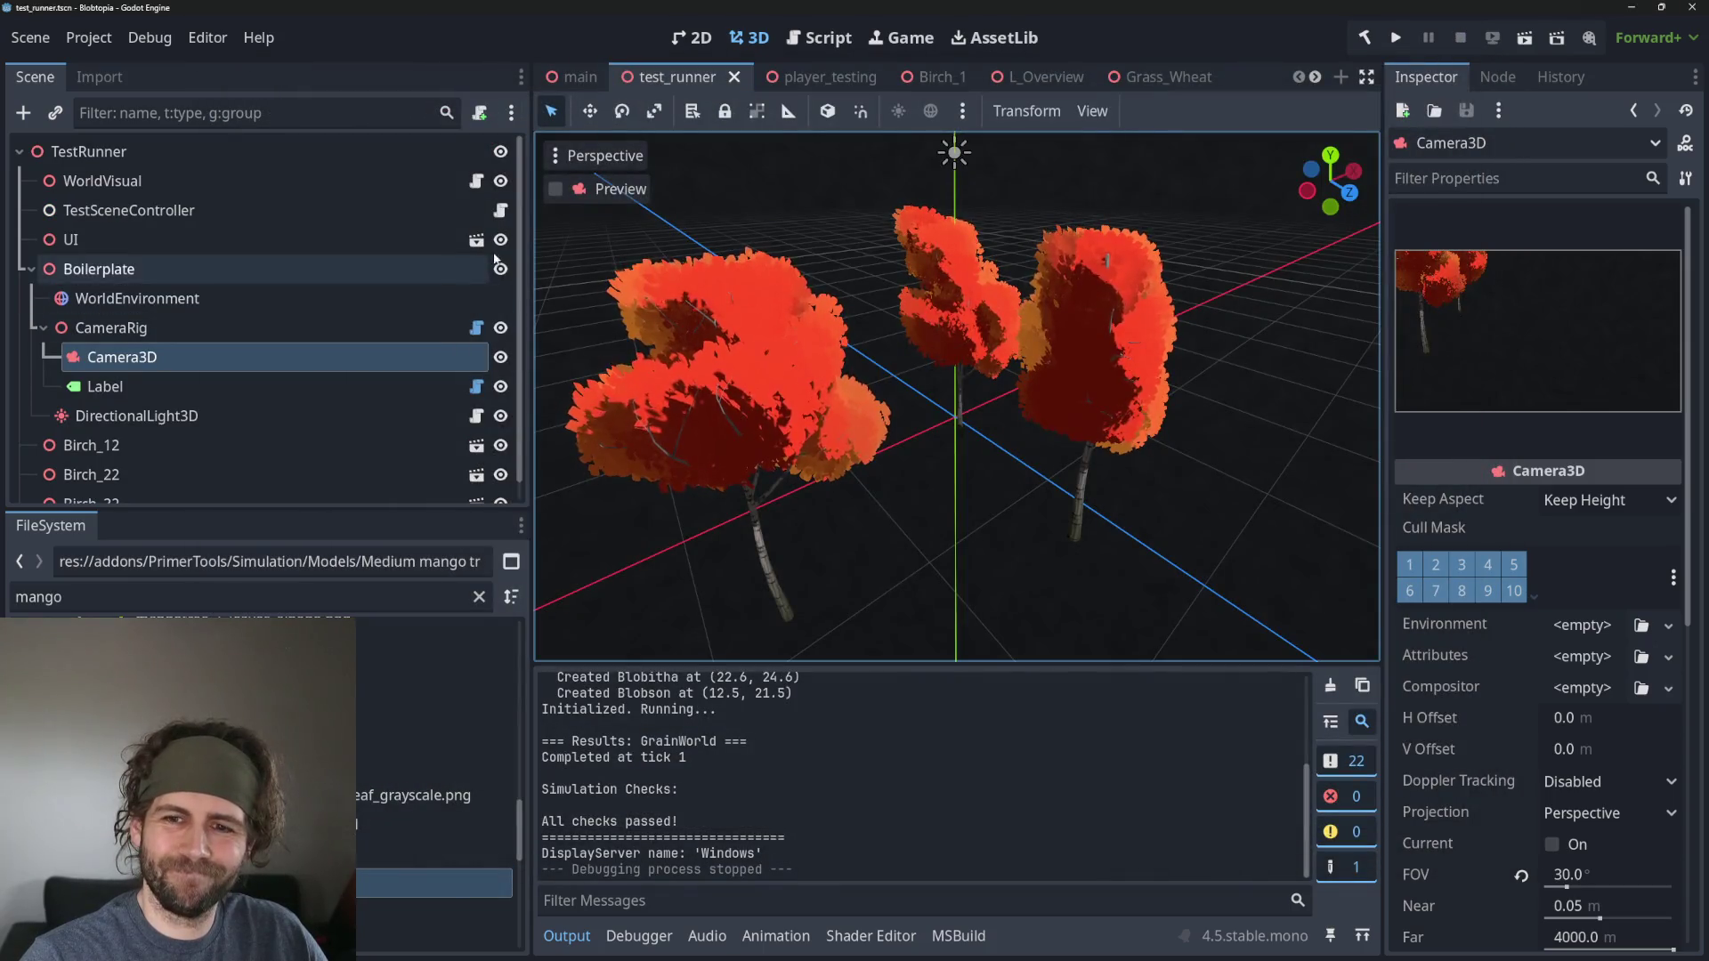
pyautogui.click(1069, 79)
pyautogui.click(1148, 77)
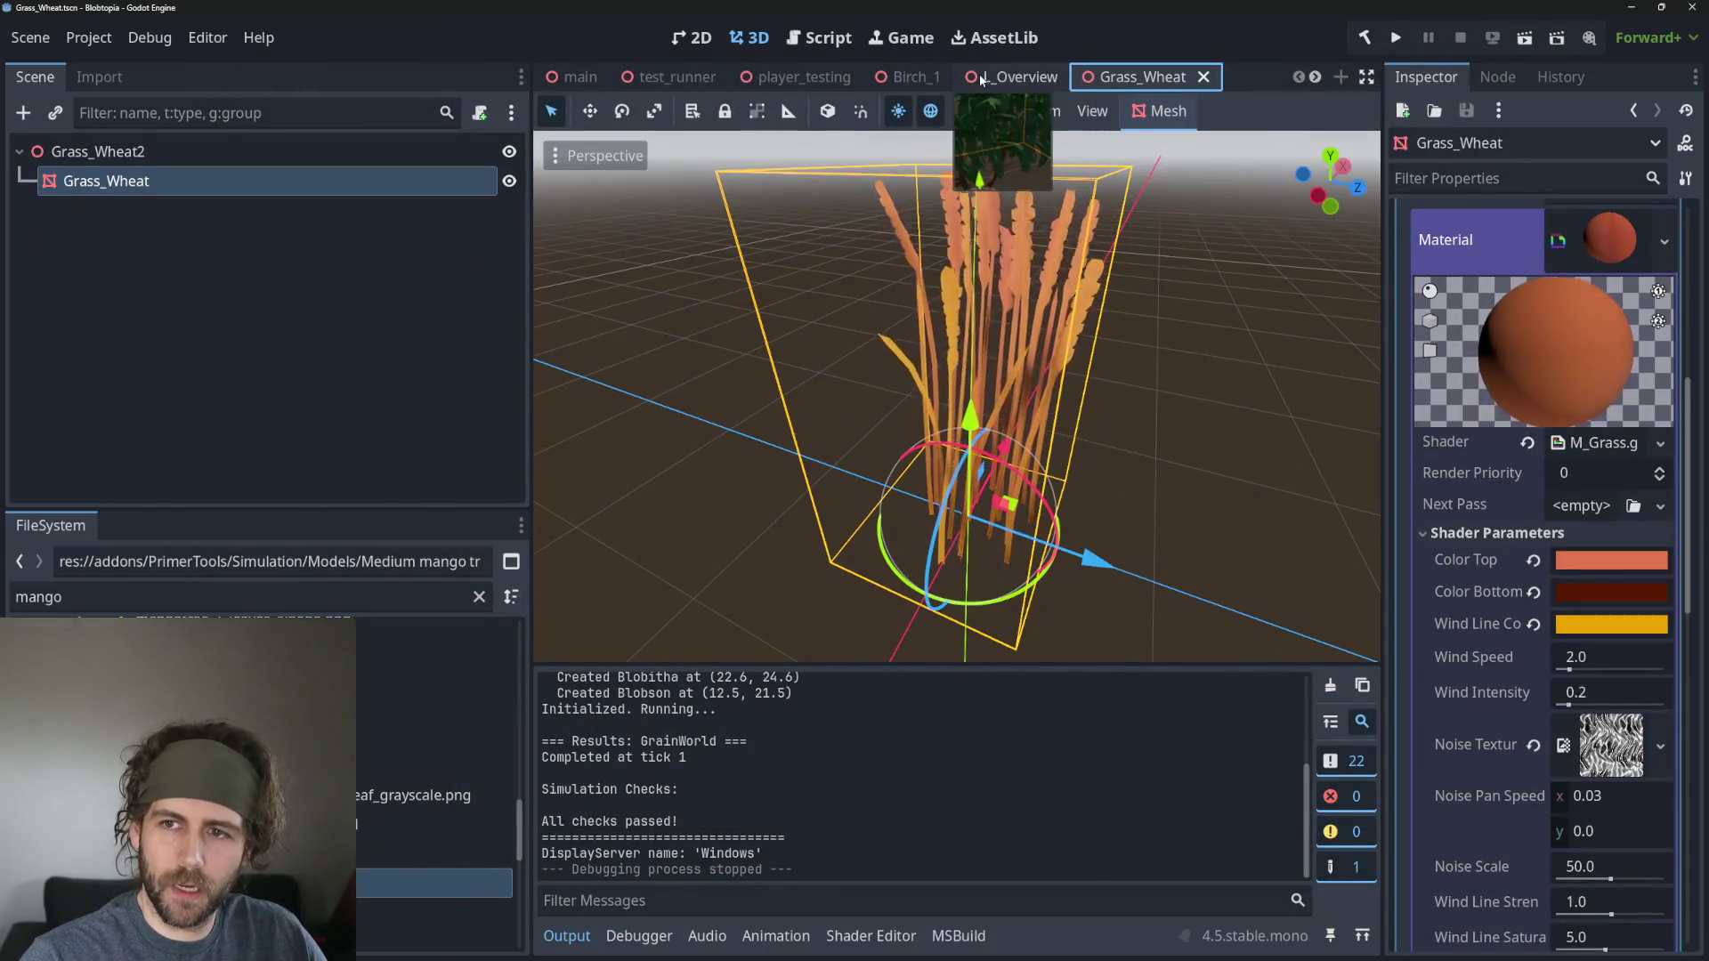
pyautogui.click(803, 79)
# Open the mango_tree_medium scene tab and scroll through its MeshRenderer2 nodes.
pyautogui.scroll(-3, 1187, 78)
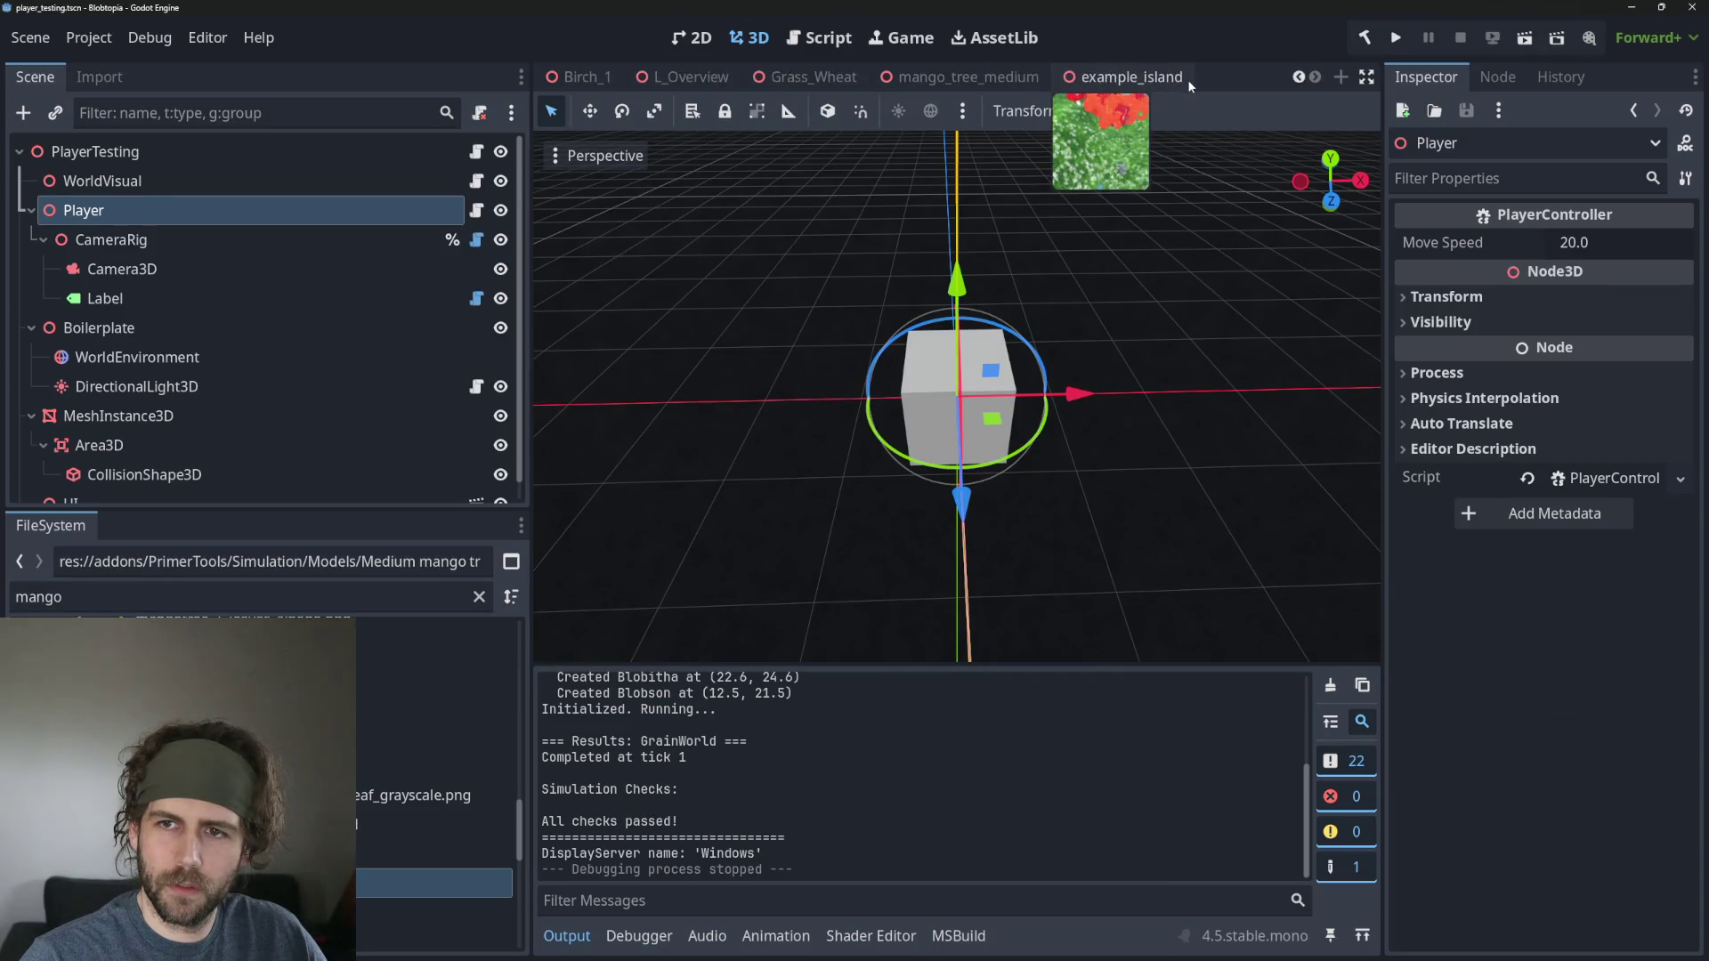
pyautogui.click(961, 77)
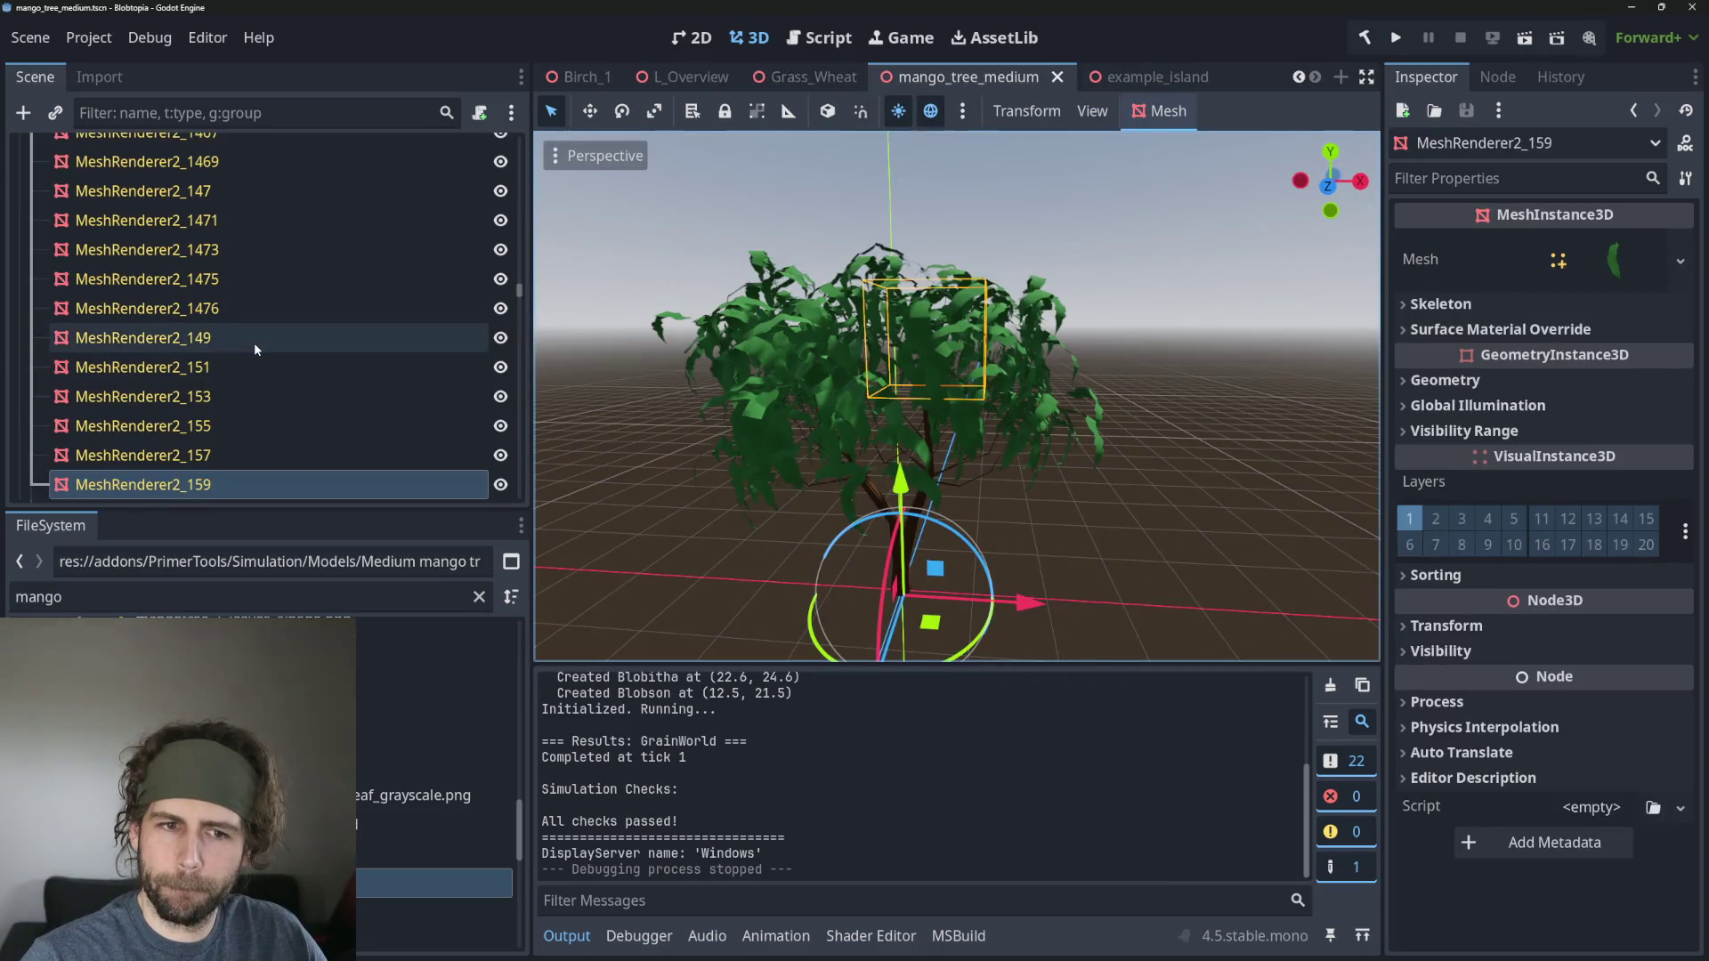
pyautogui.scroll(3, 254, 347)
pyautogui.scroll(3, 252, 346)
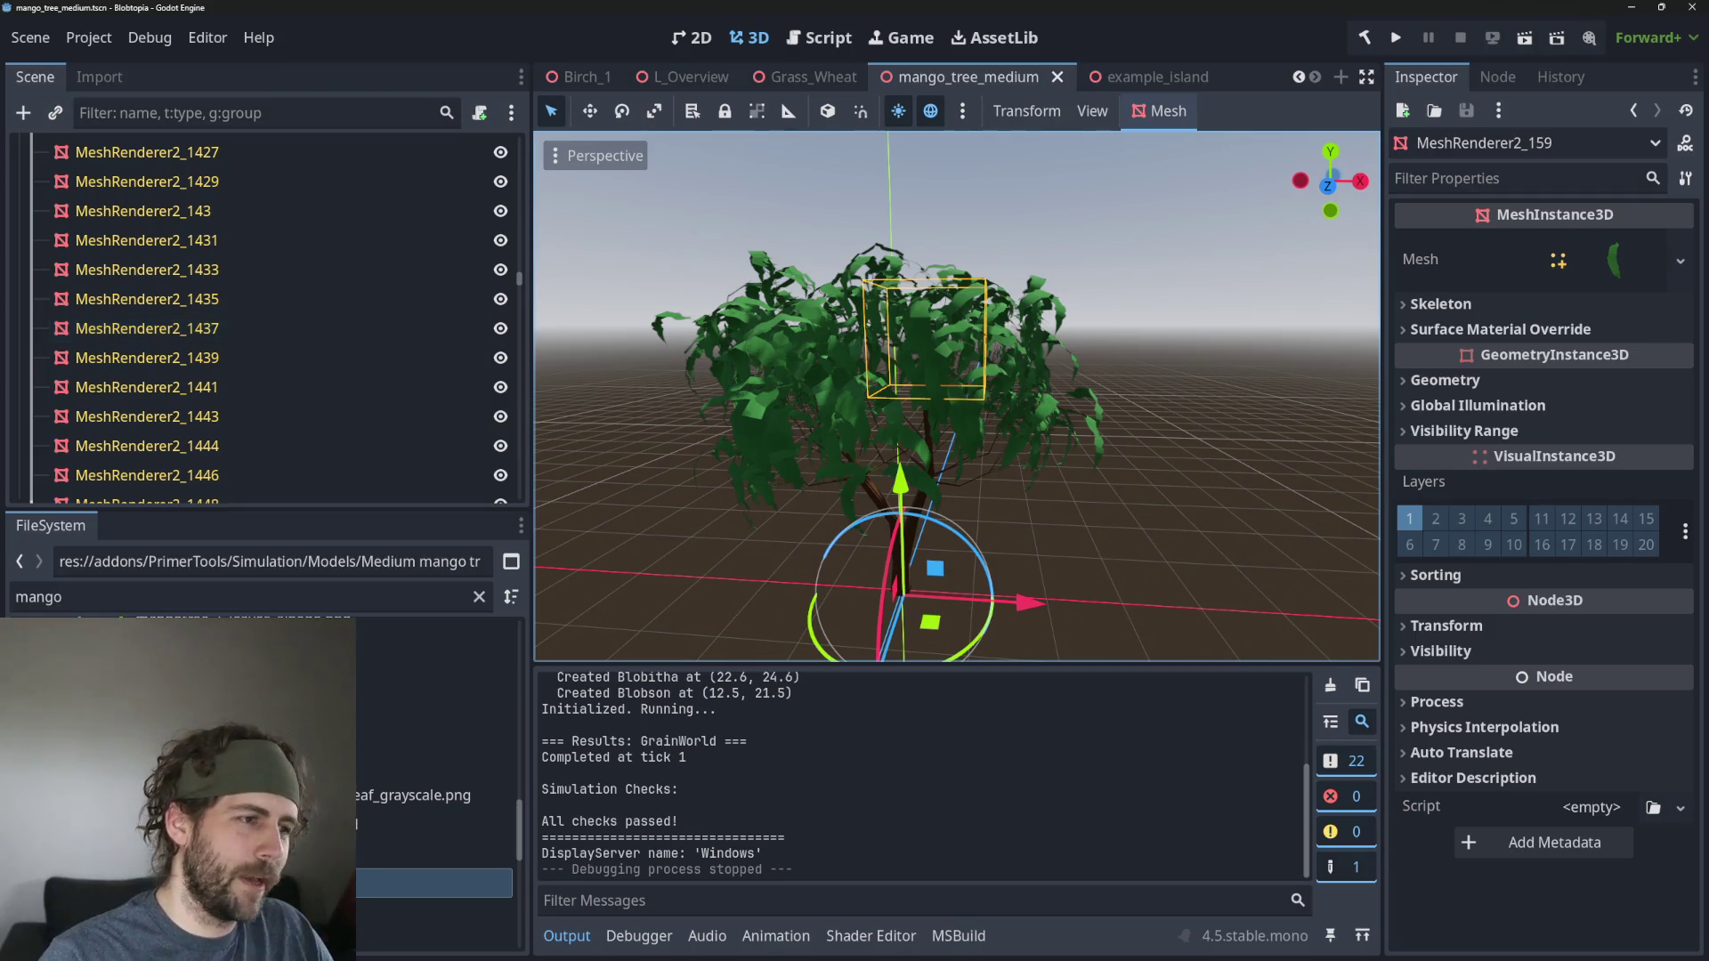
pyautogui.scroll(2, 209, 265)
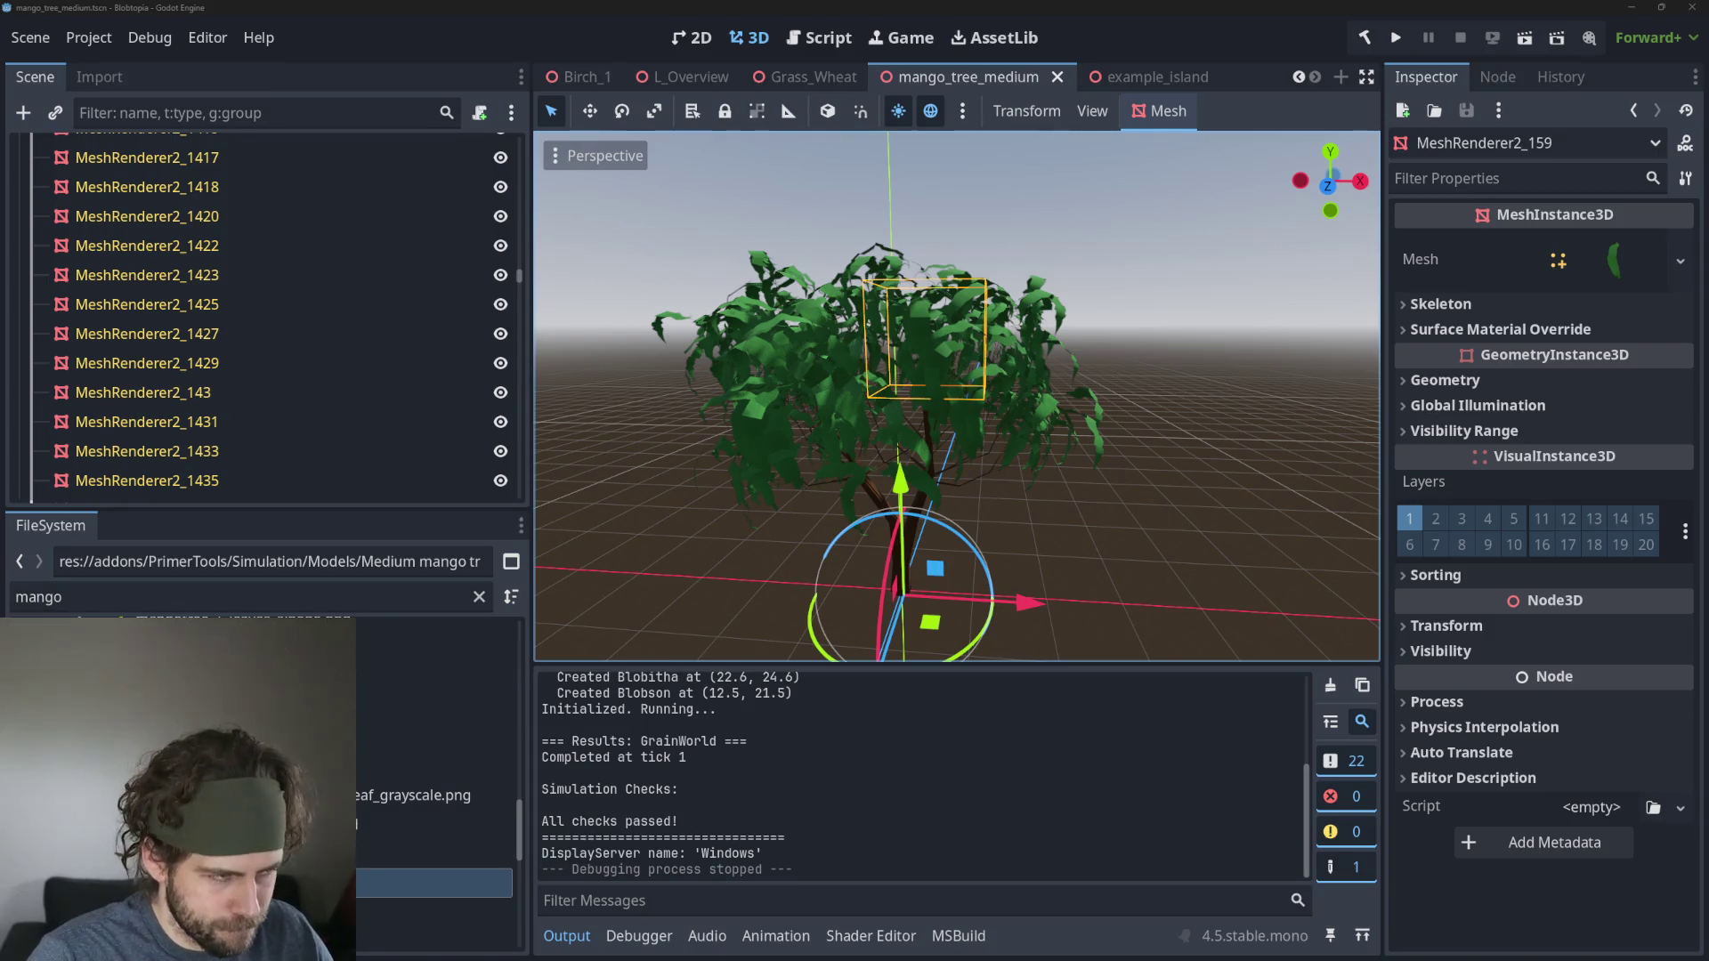
pyautogui.hotkey('alt', 'Tab')
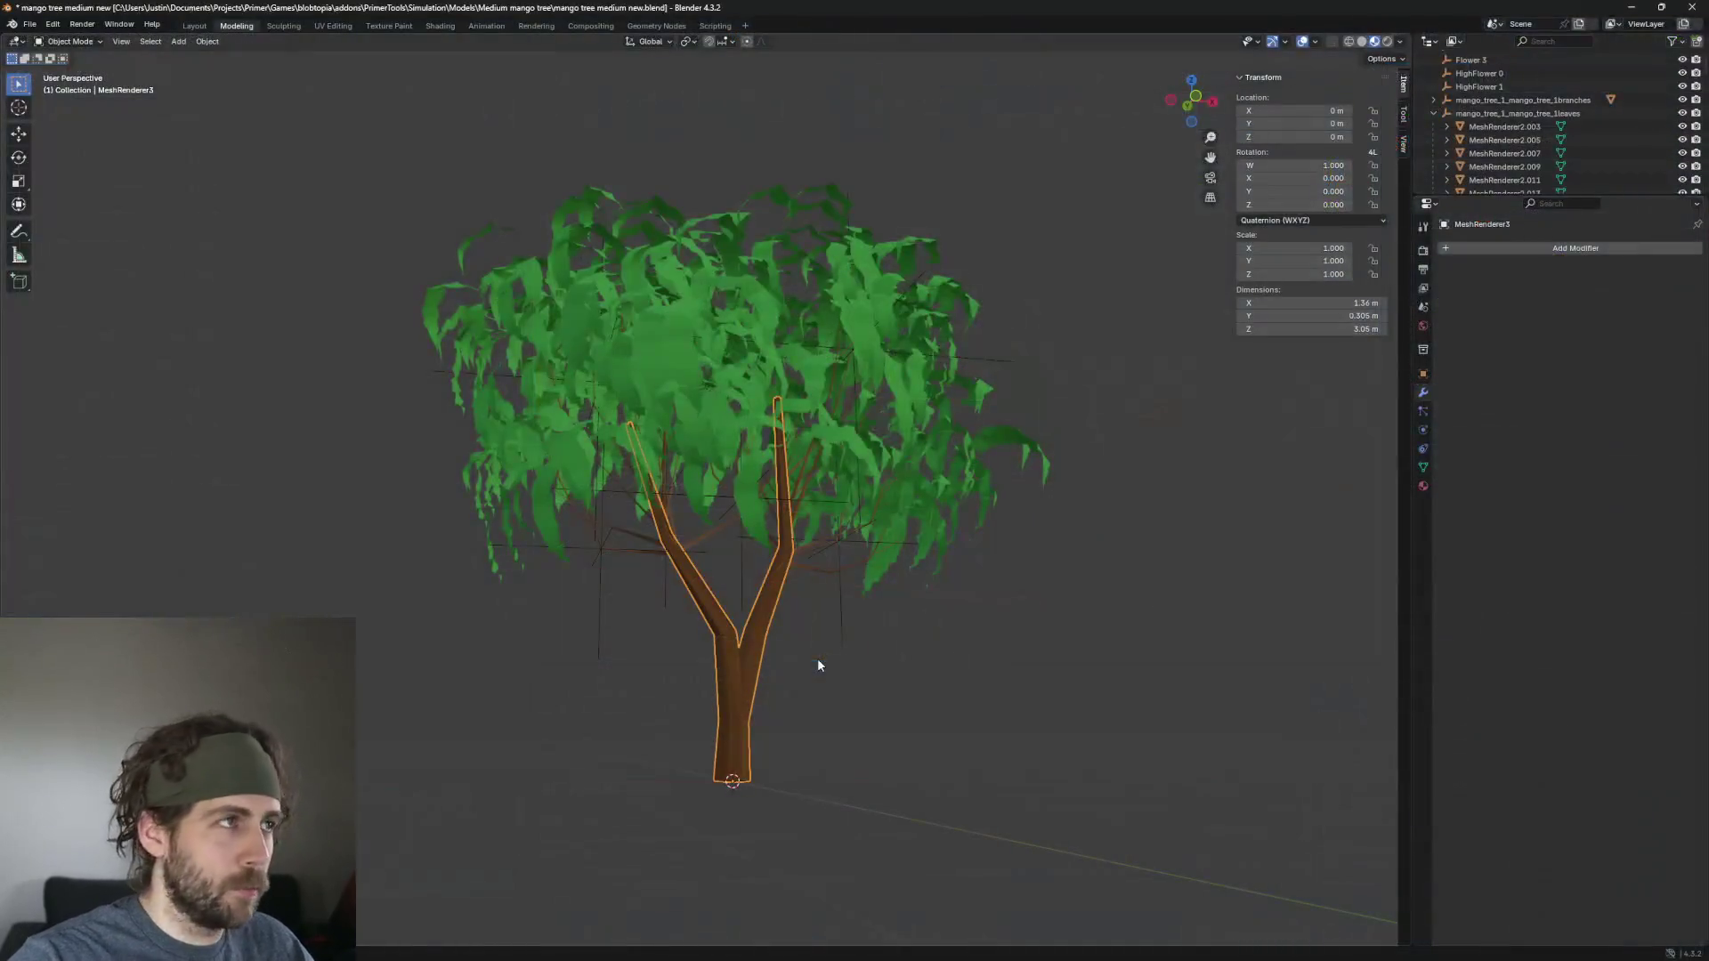
# Select the trunk and branches object and frame the view on it.
pyautogui.scroll(3, 813, 683)
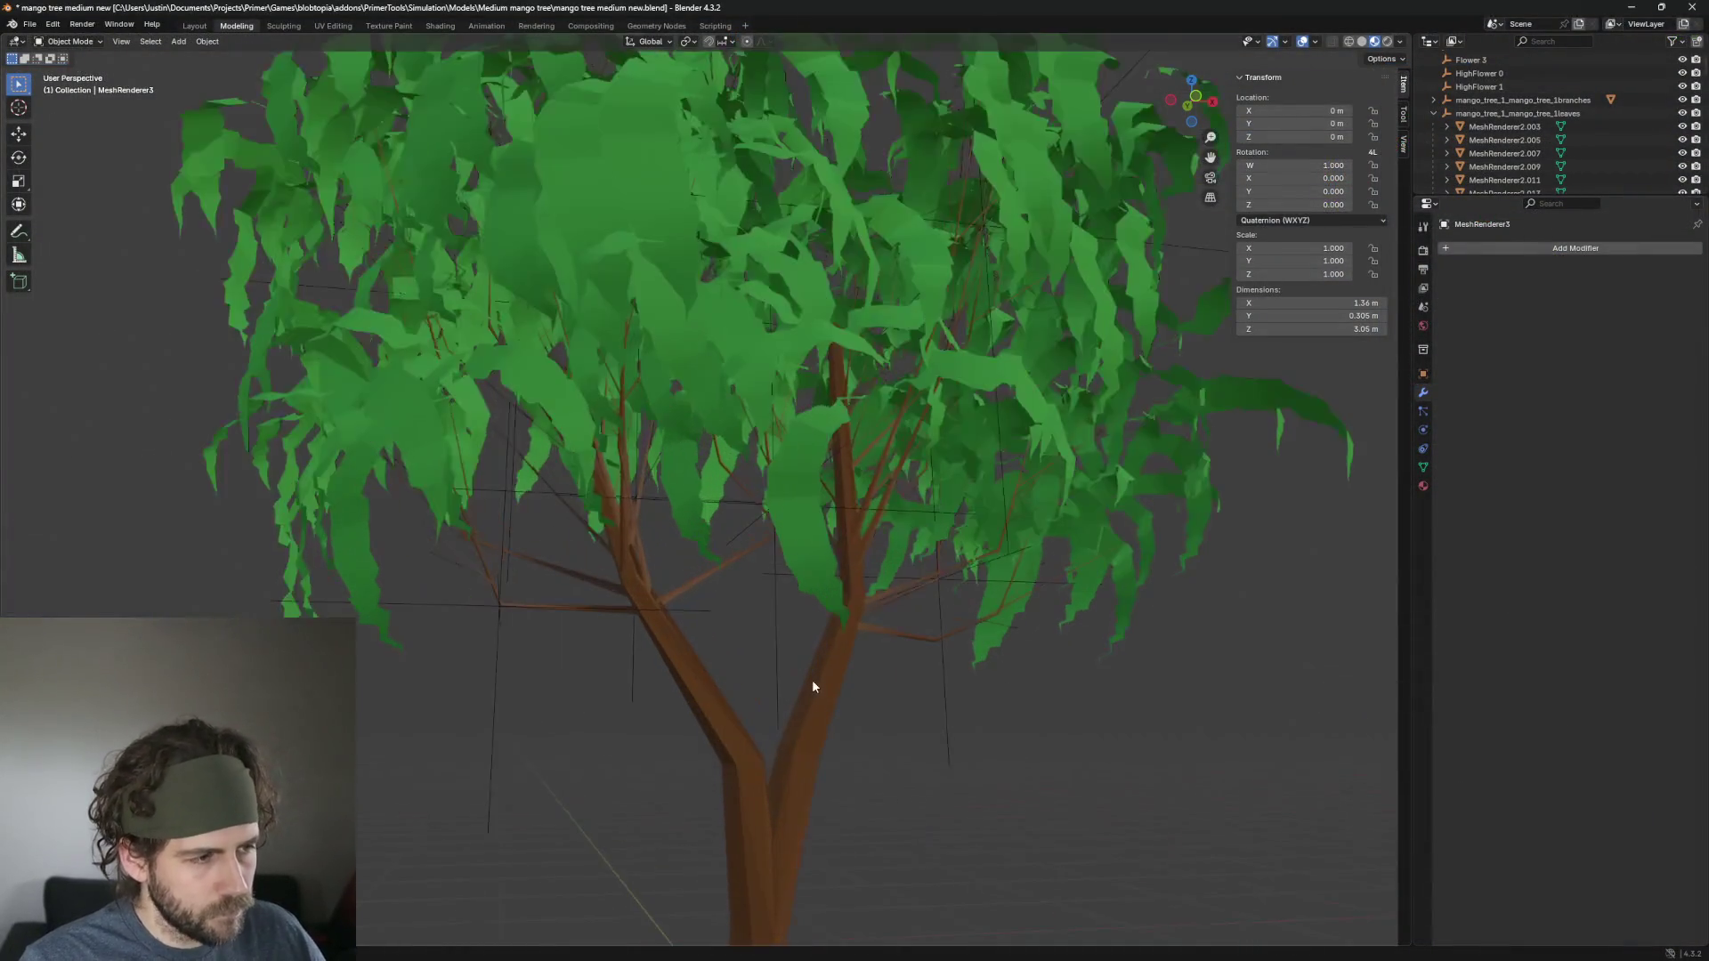
pyautogui.click(771, 792)
pyautogui.press('KP_Decimal')
pyautogui.scroll(2, 934, 801)
pyautogui.moveTo(931, 823)
pyautogui.mouseDown()
pyautogui.moveTo(897, 801)
pyautogui.moveTo(857, 837)
pyautogui.mouseUp()
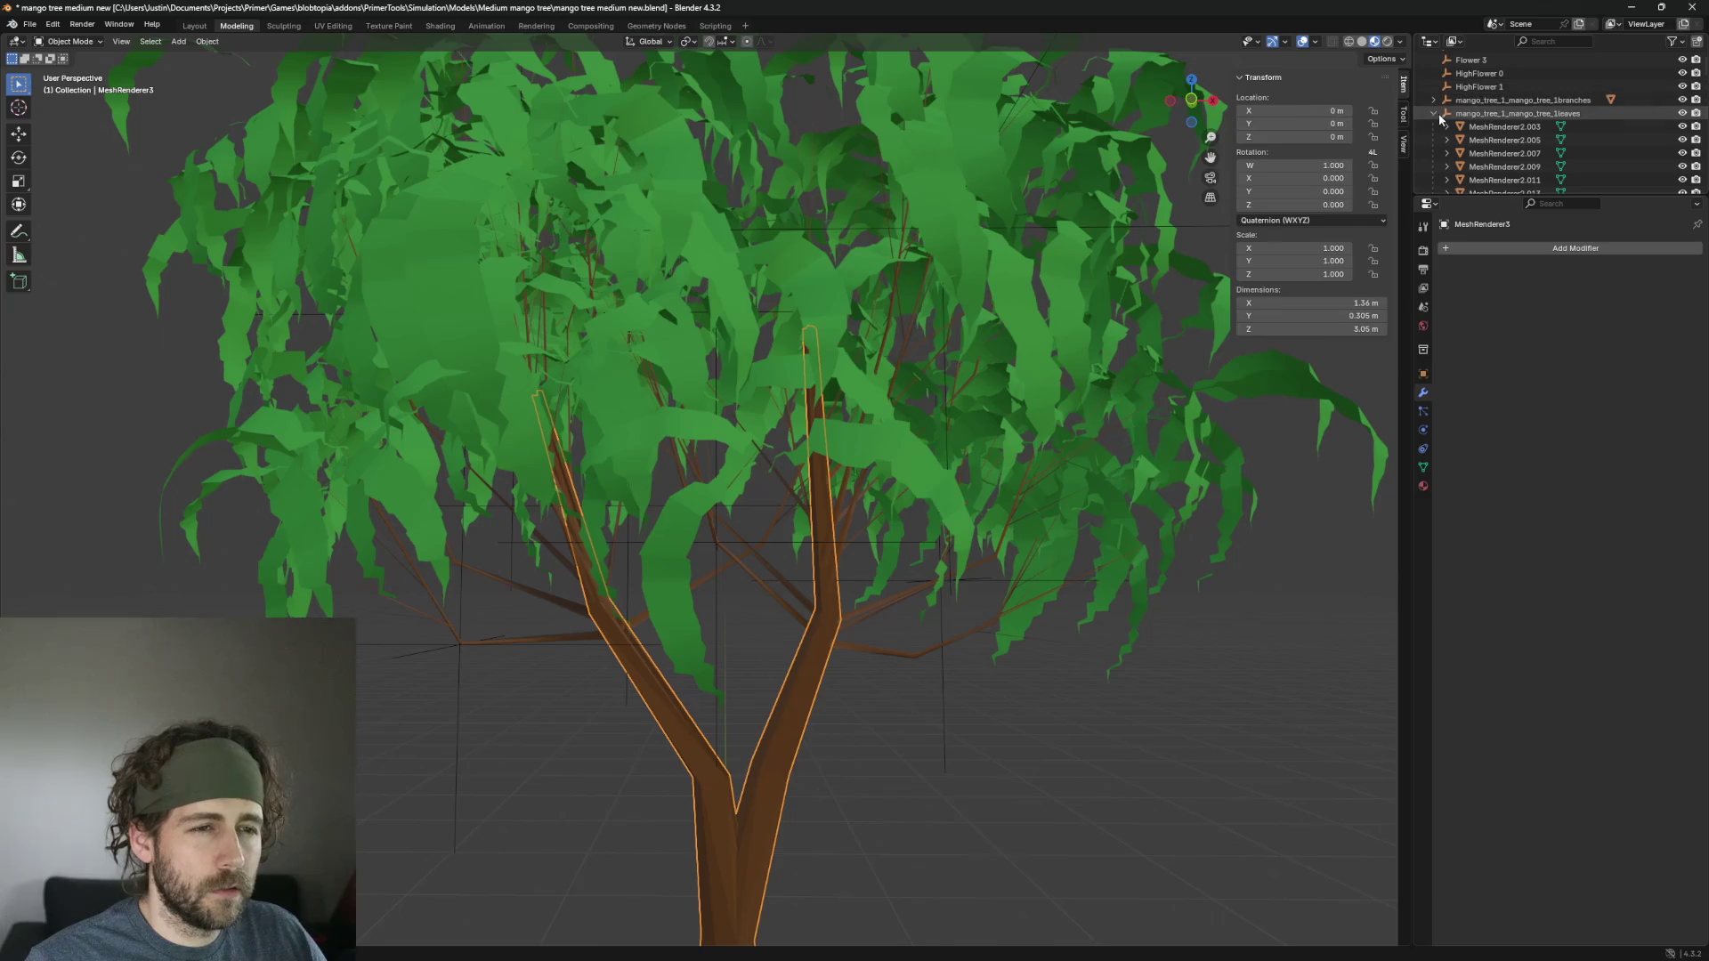
pyautogui.scroll(-1, 1478, 116)
# Range-select the leaf objects MeshRenderer2.003 through MeshRenderer2.1476 in the Outliner.
pyautogui.click(1504, 100)
pyautogui.scroll(-20, 1516, 137)
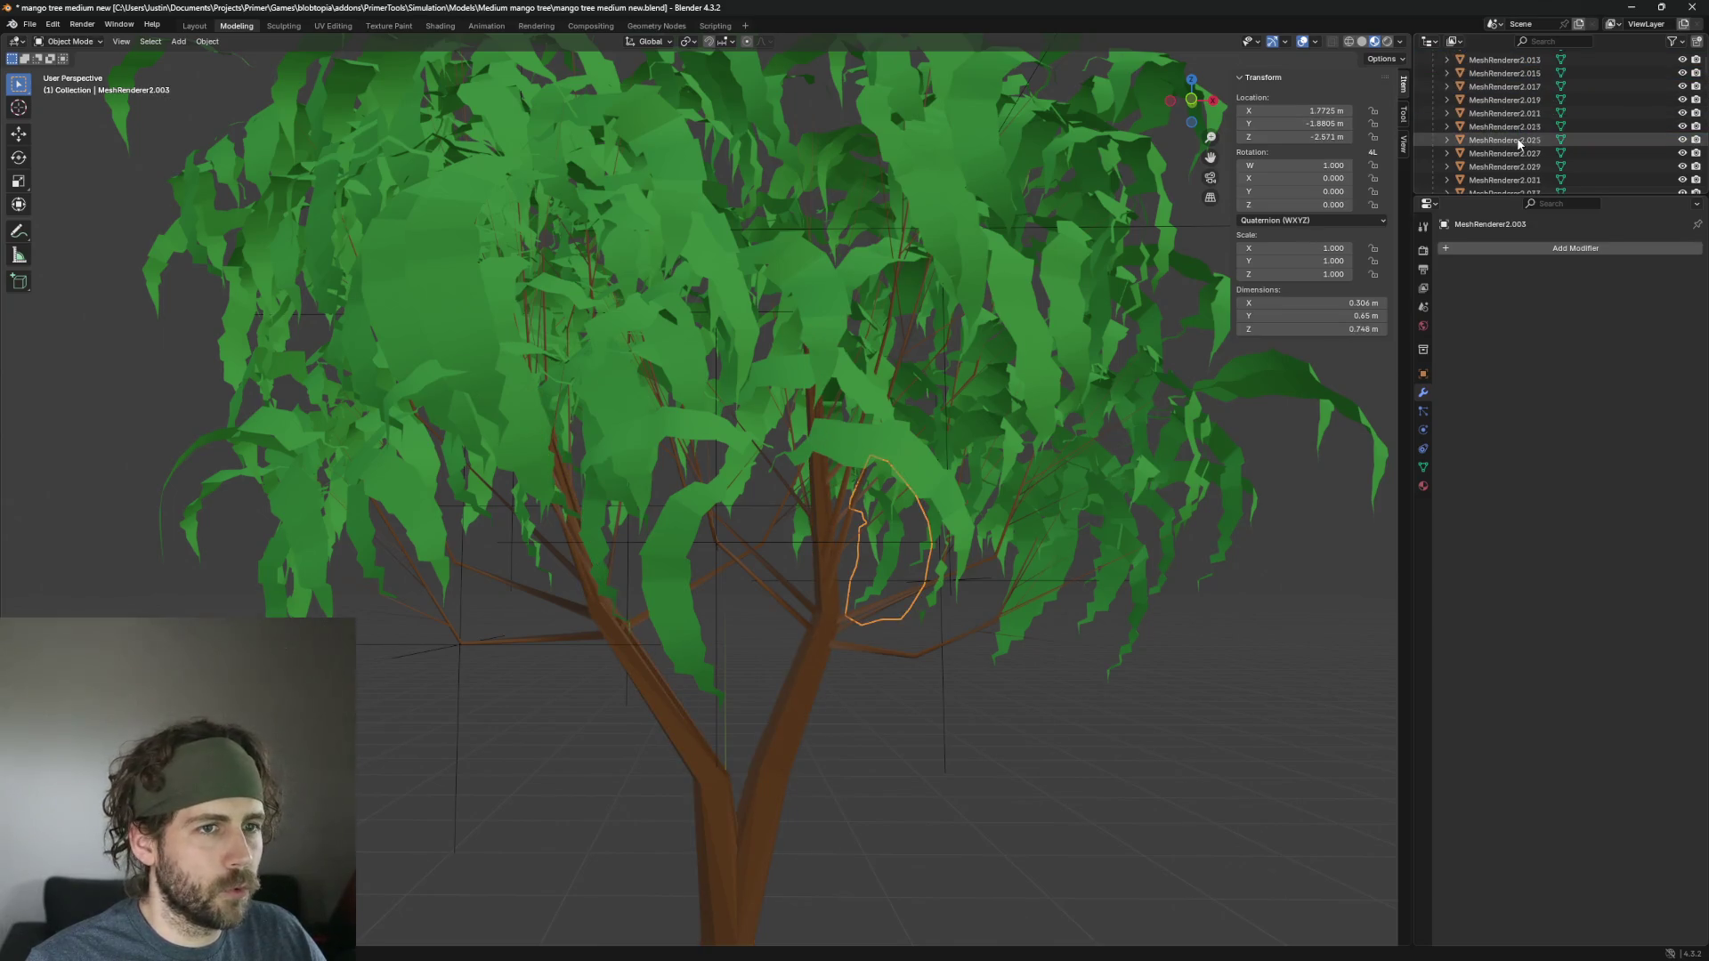
pyautogui.scroll(-20, 1504, 140)
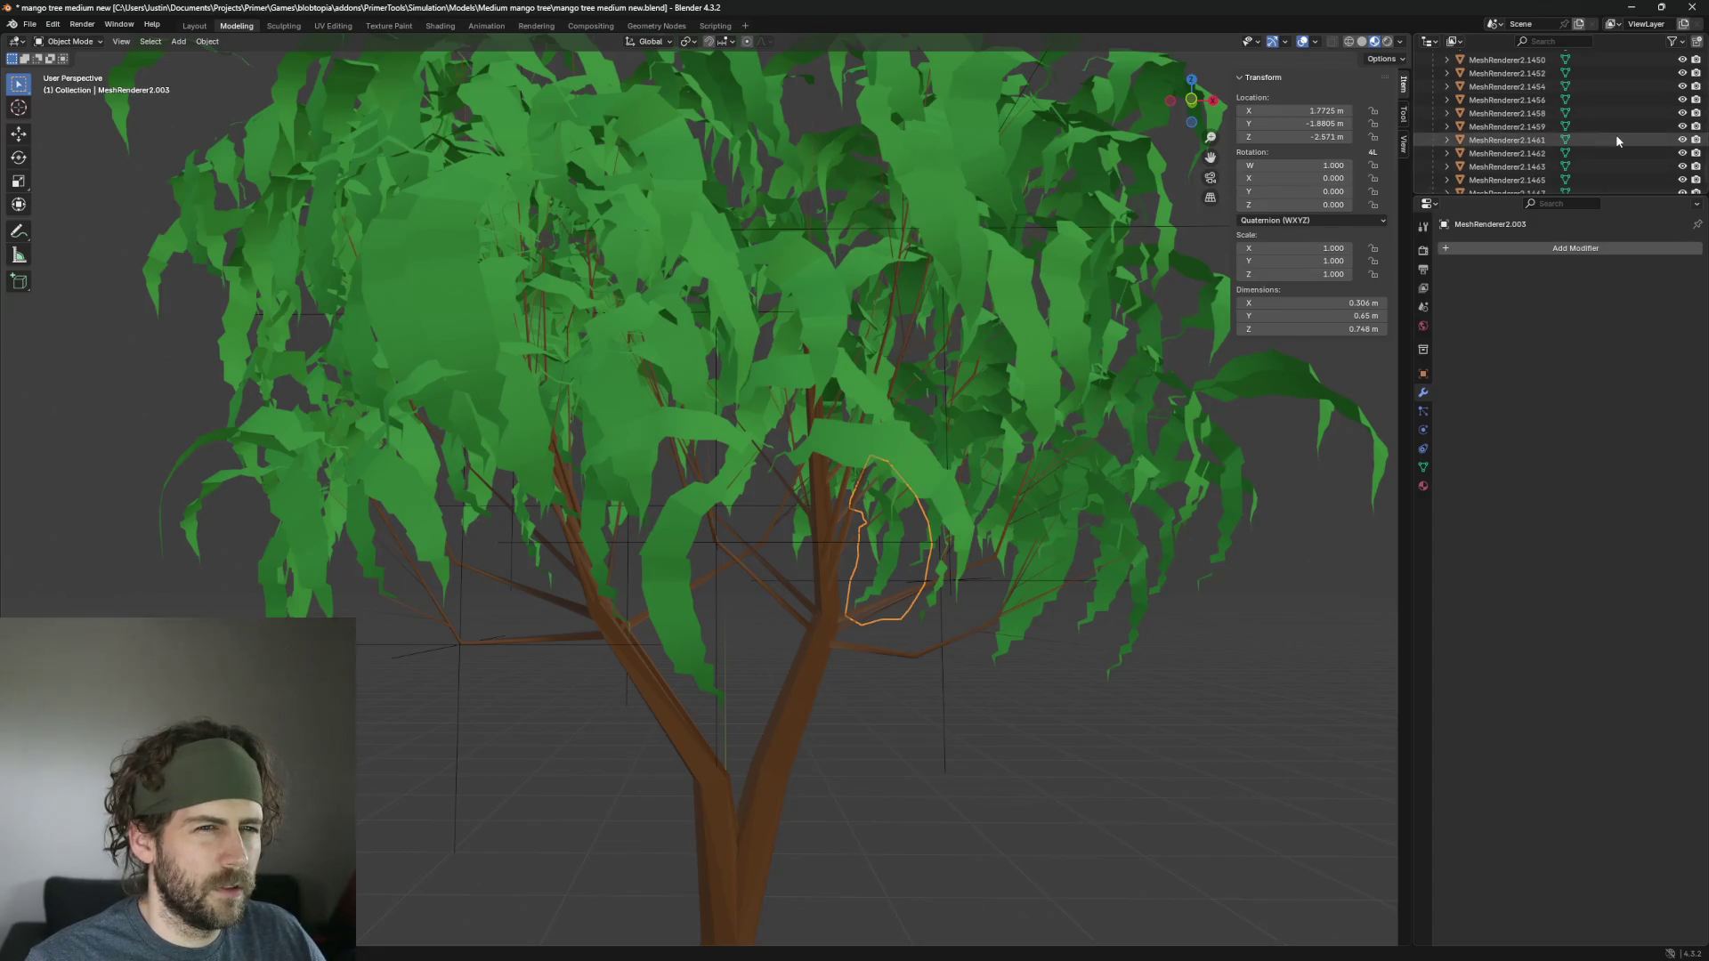
pyautogui.scroll(-3, 1594, 151)
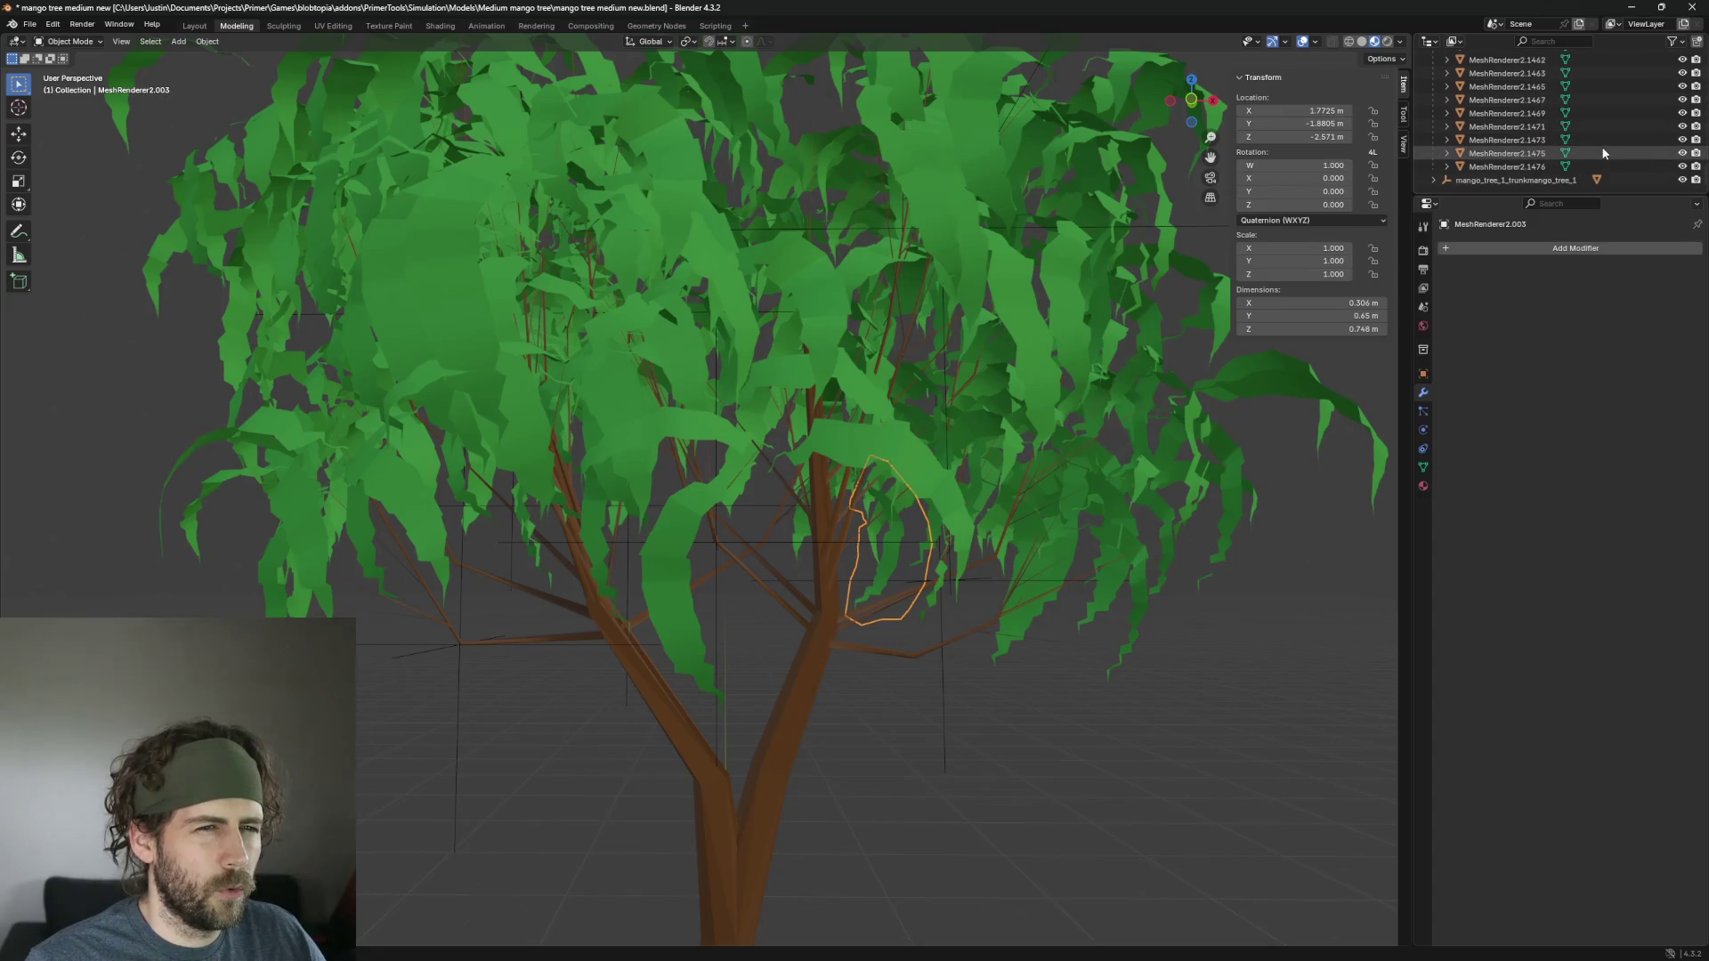
pyautogui.keyDown('shift'); pyautogui.click(1532, 168); pyautogui.keyUp('shift')
pyautogui.scroll(-8, 1177, 276)
pyautogui.scroll(5, 1175, 275)
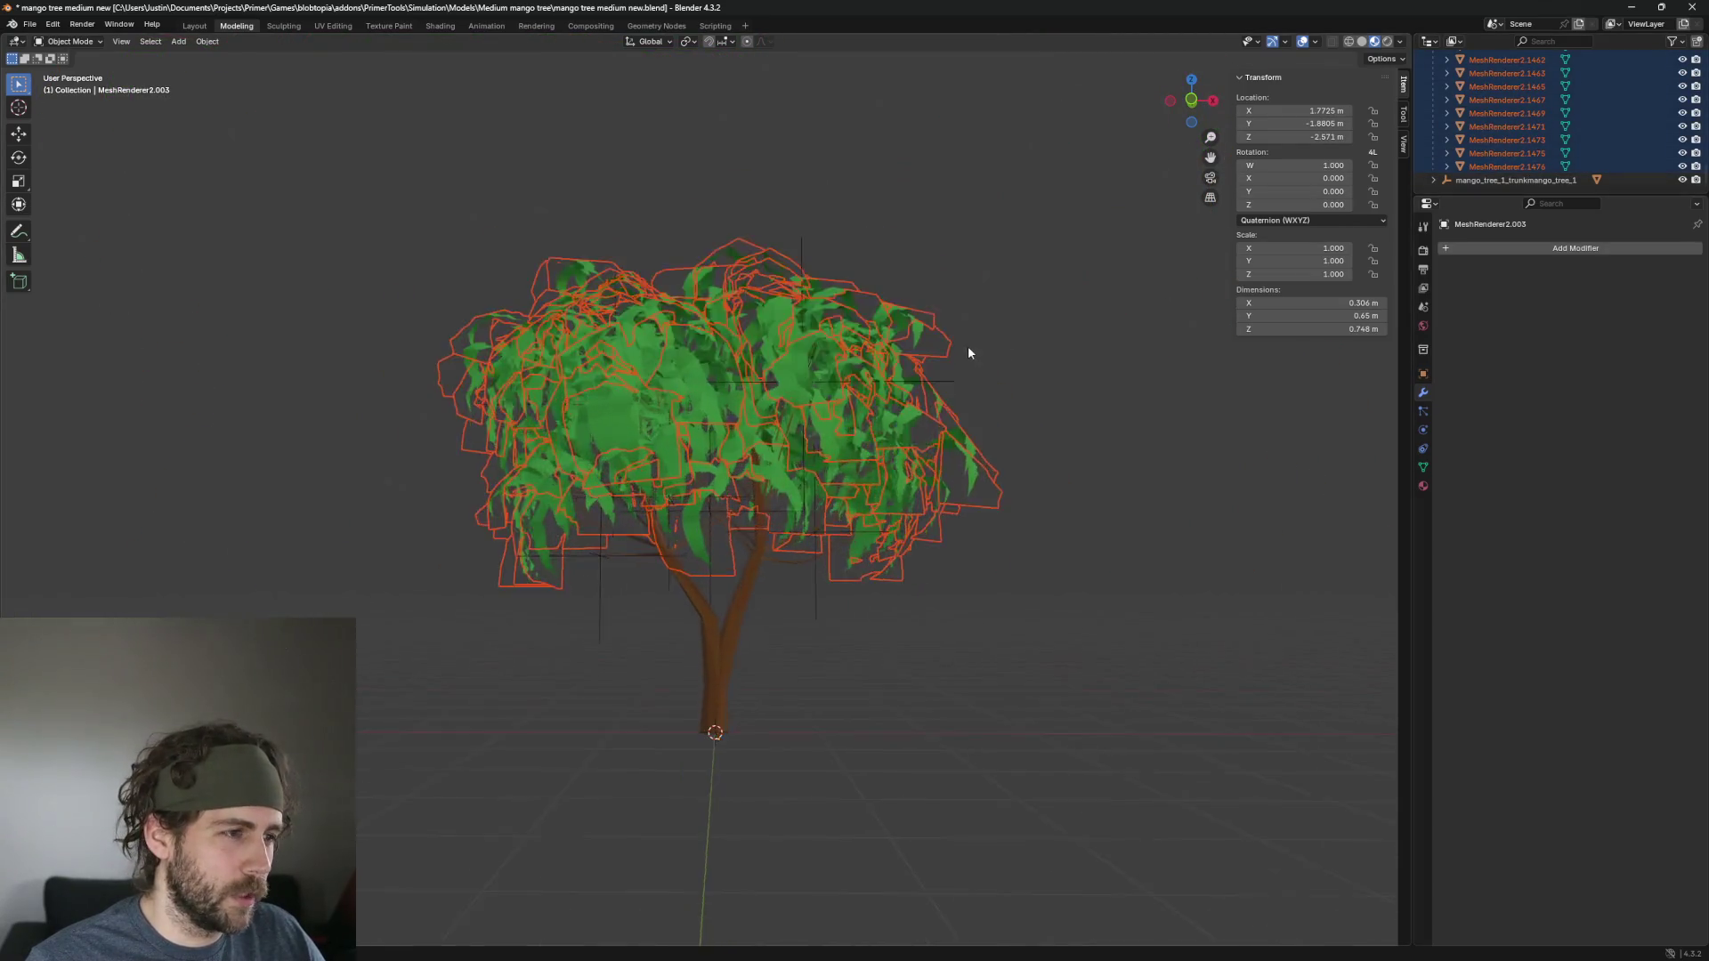
pyautogui.scroll(5, 951, 399)
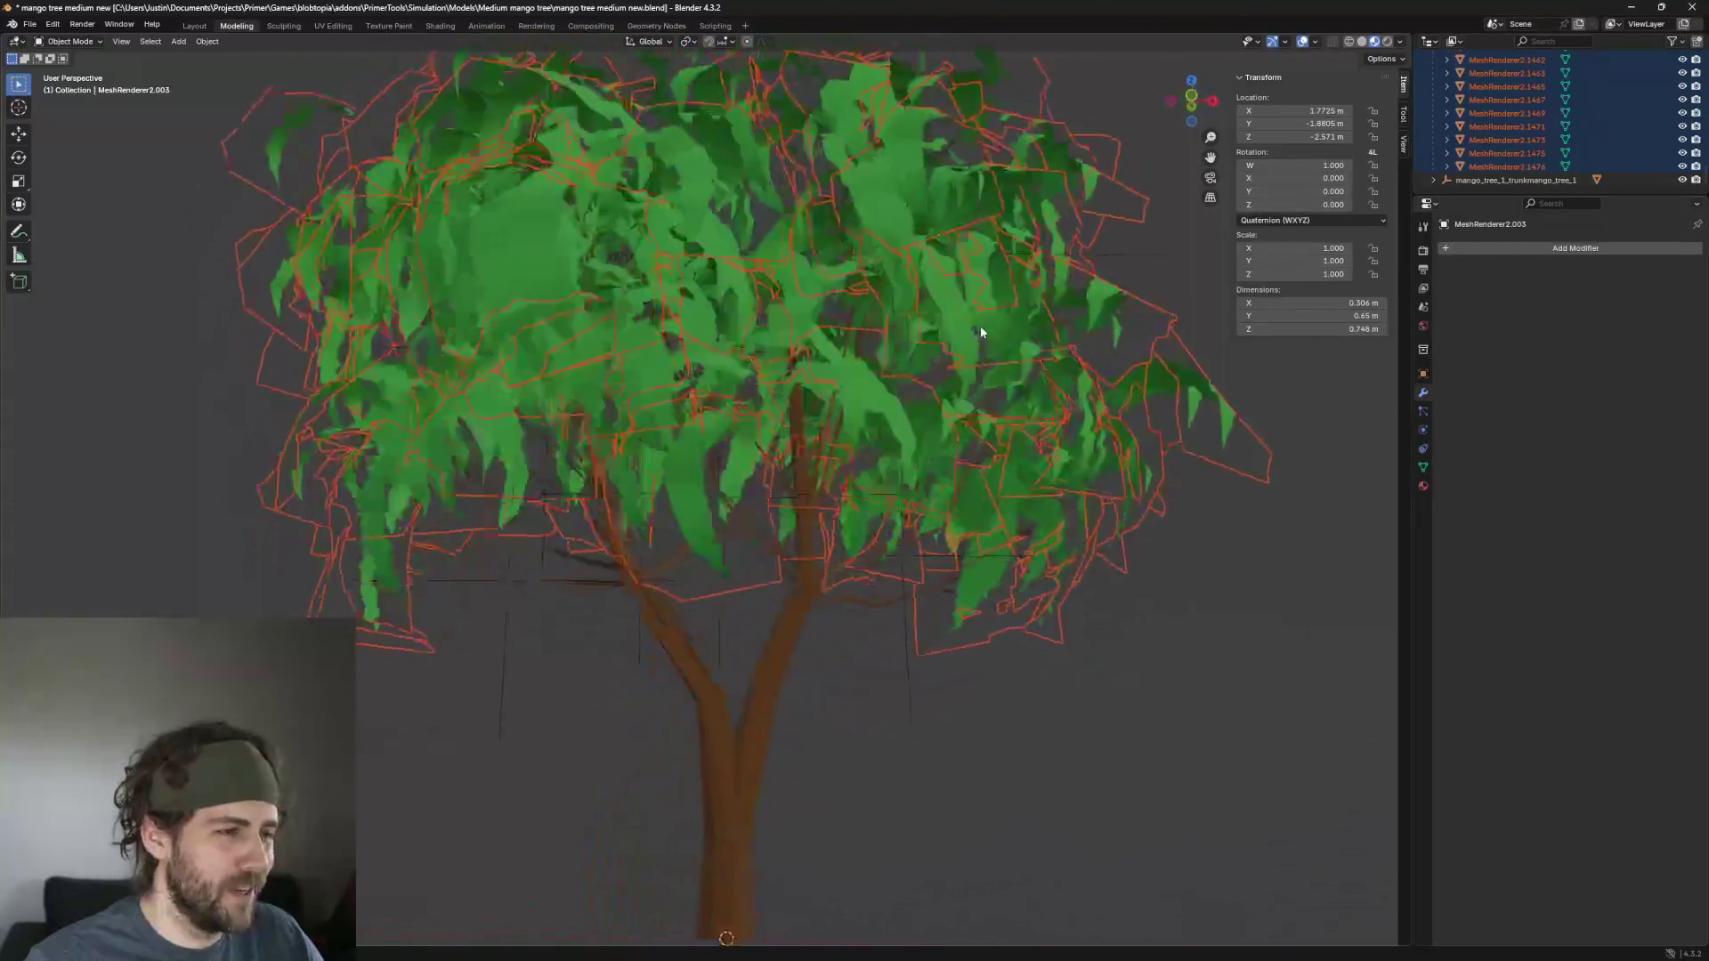
pyautogui.scroll(-5, 926, 341)
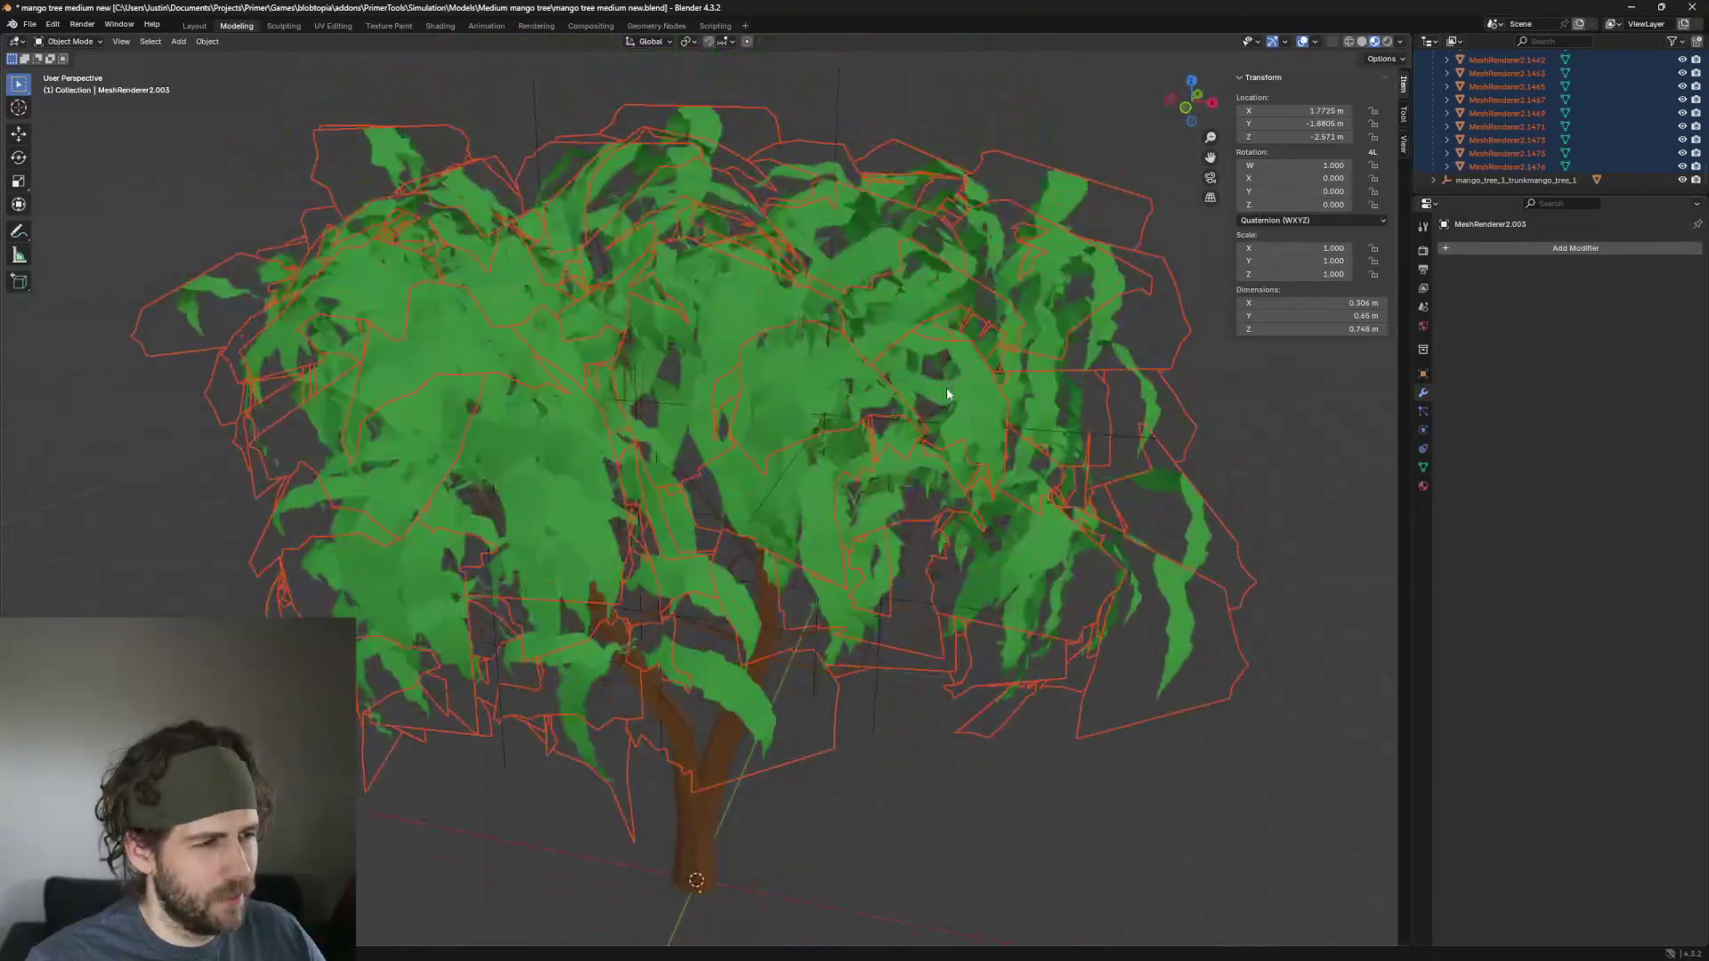
pyautogui.scroll(1, 943, 398)
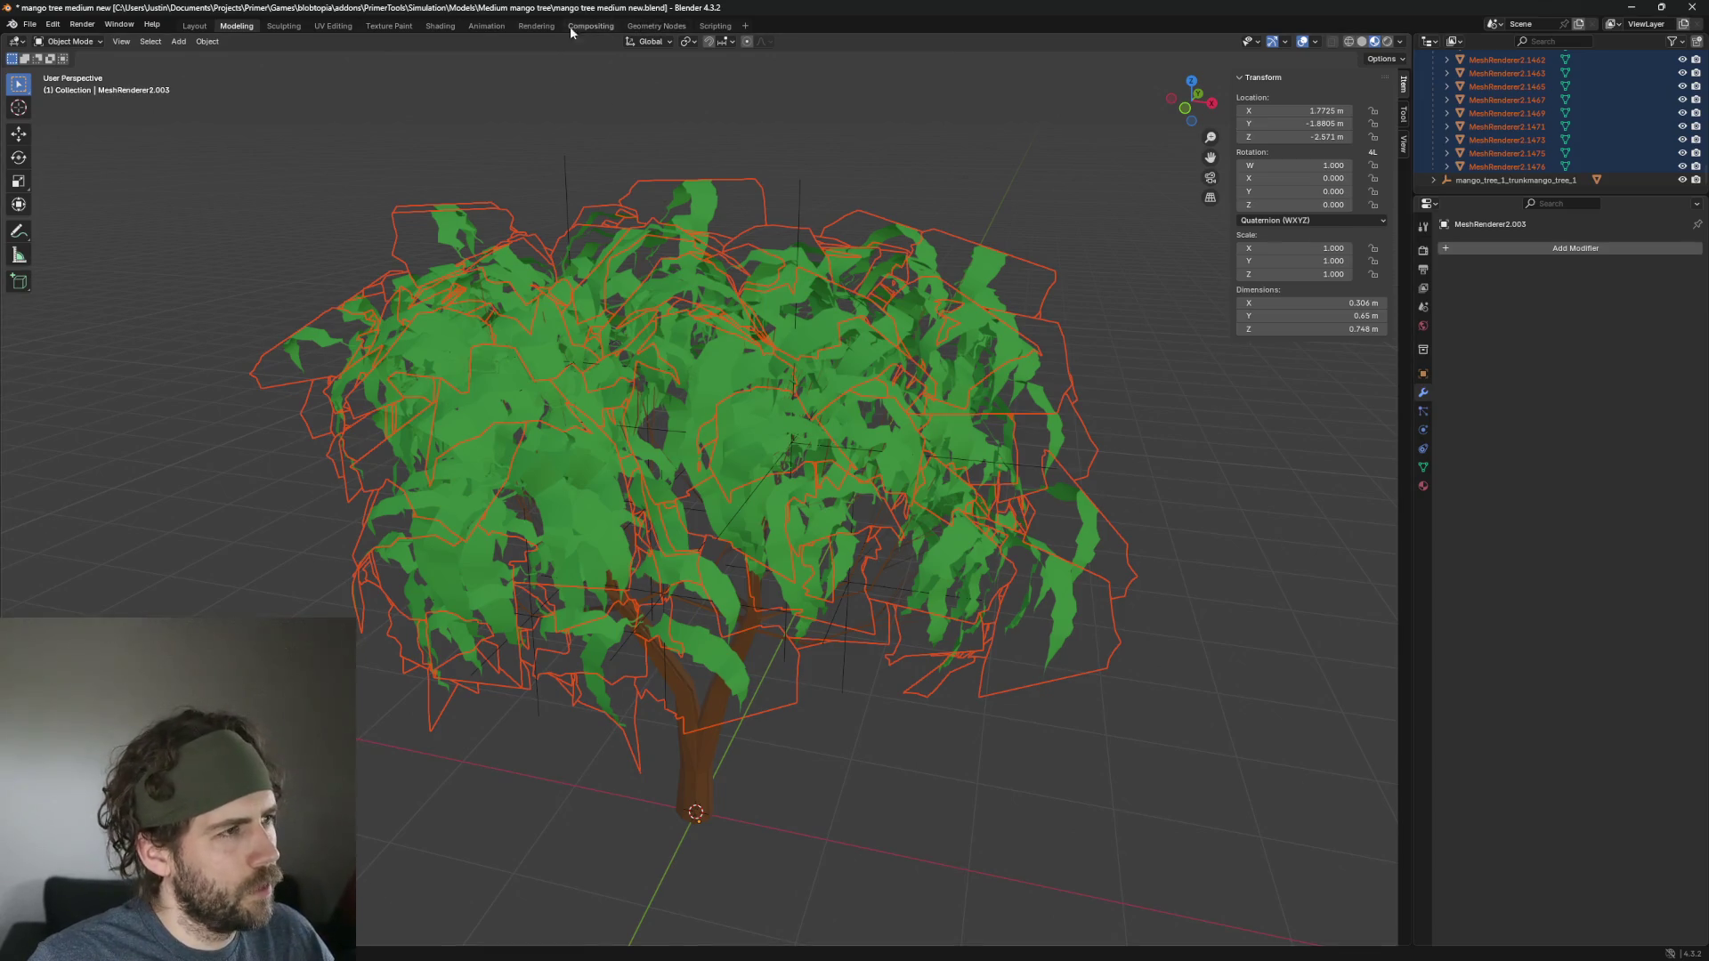
pyautogui.press('Tab')
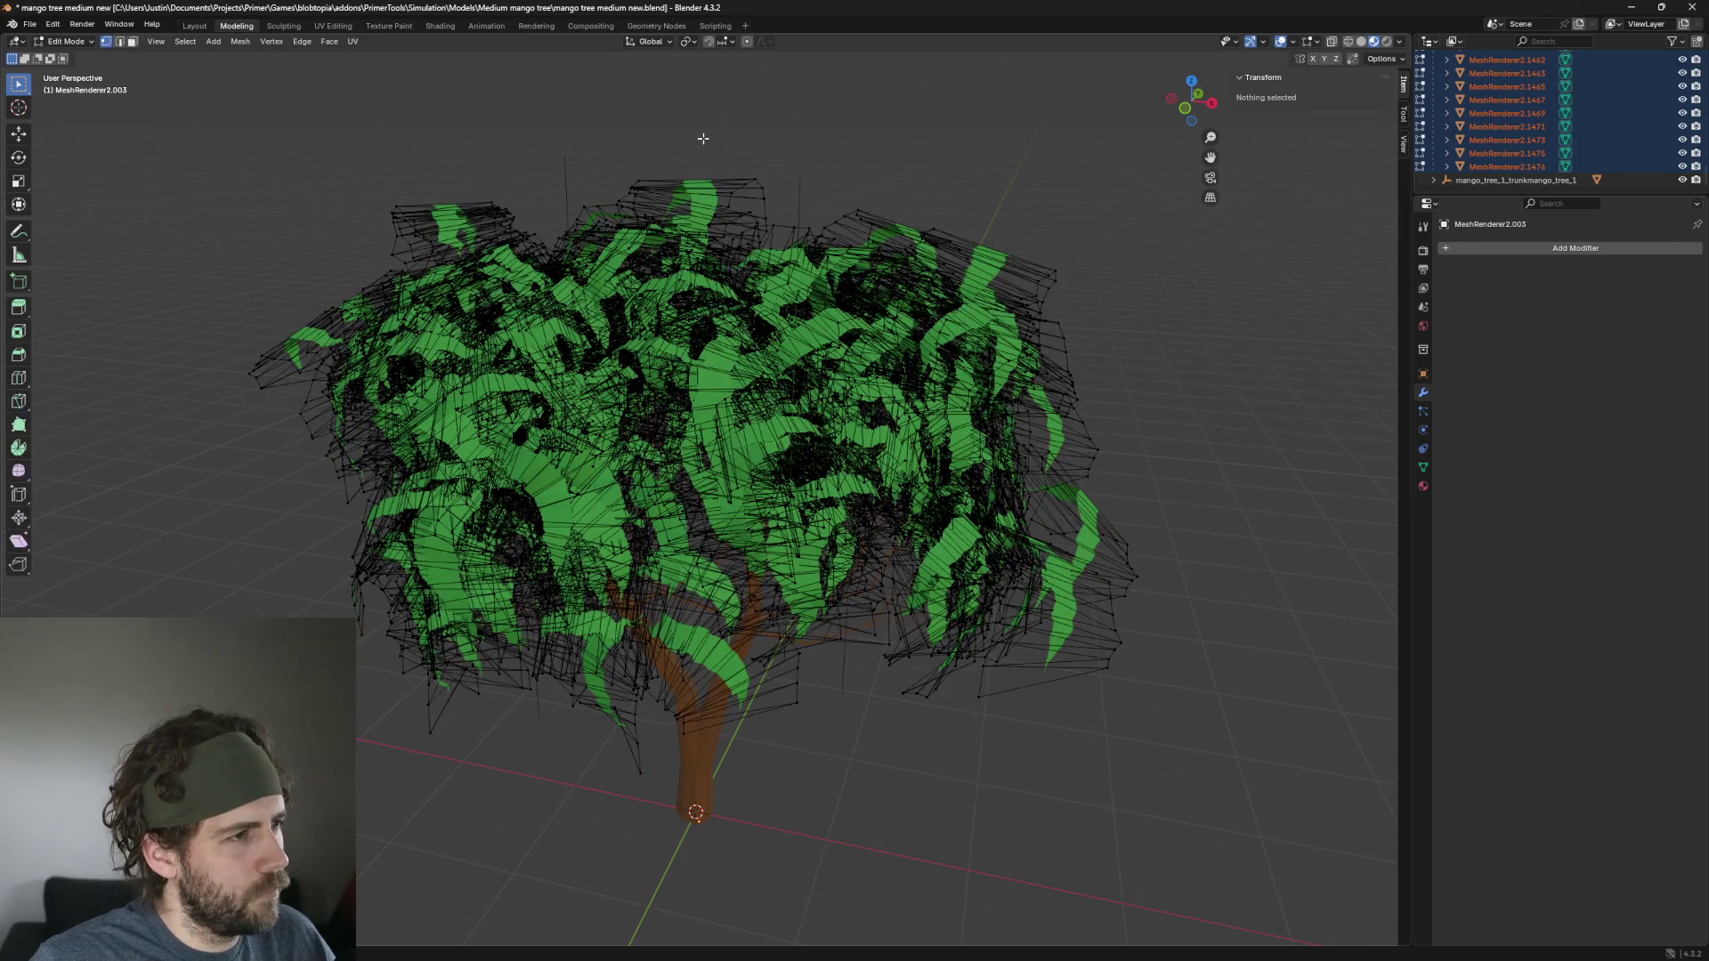
pyautogui.press('a')
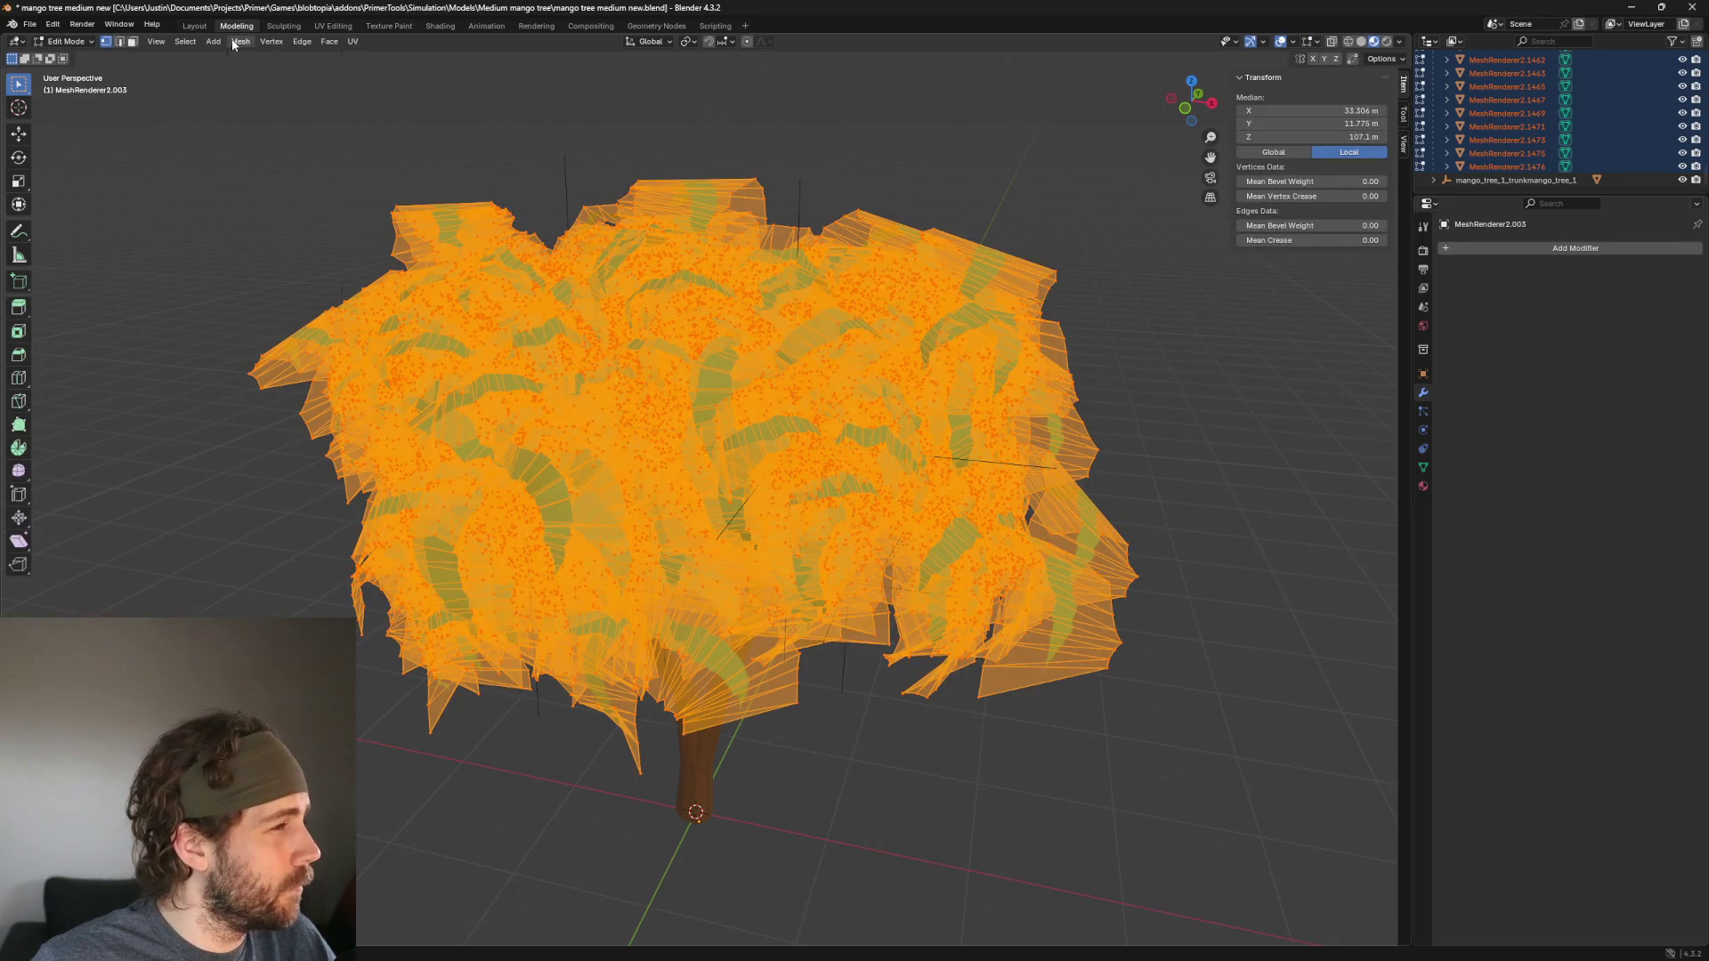
pyautogui.click(234, 44)
pyautogui.moveTo(293, 83)
pyautogui.moveTo(292, 146)
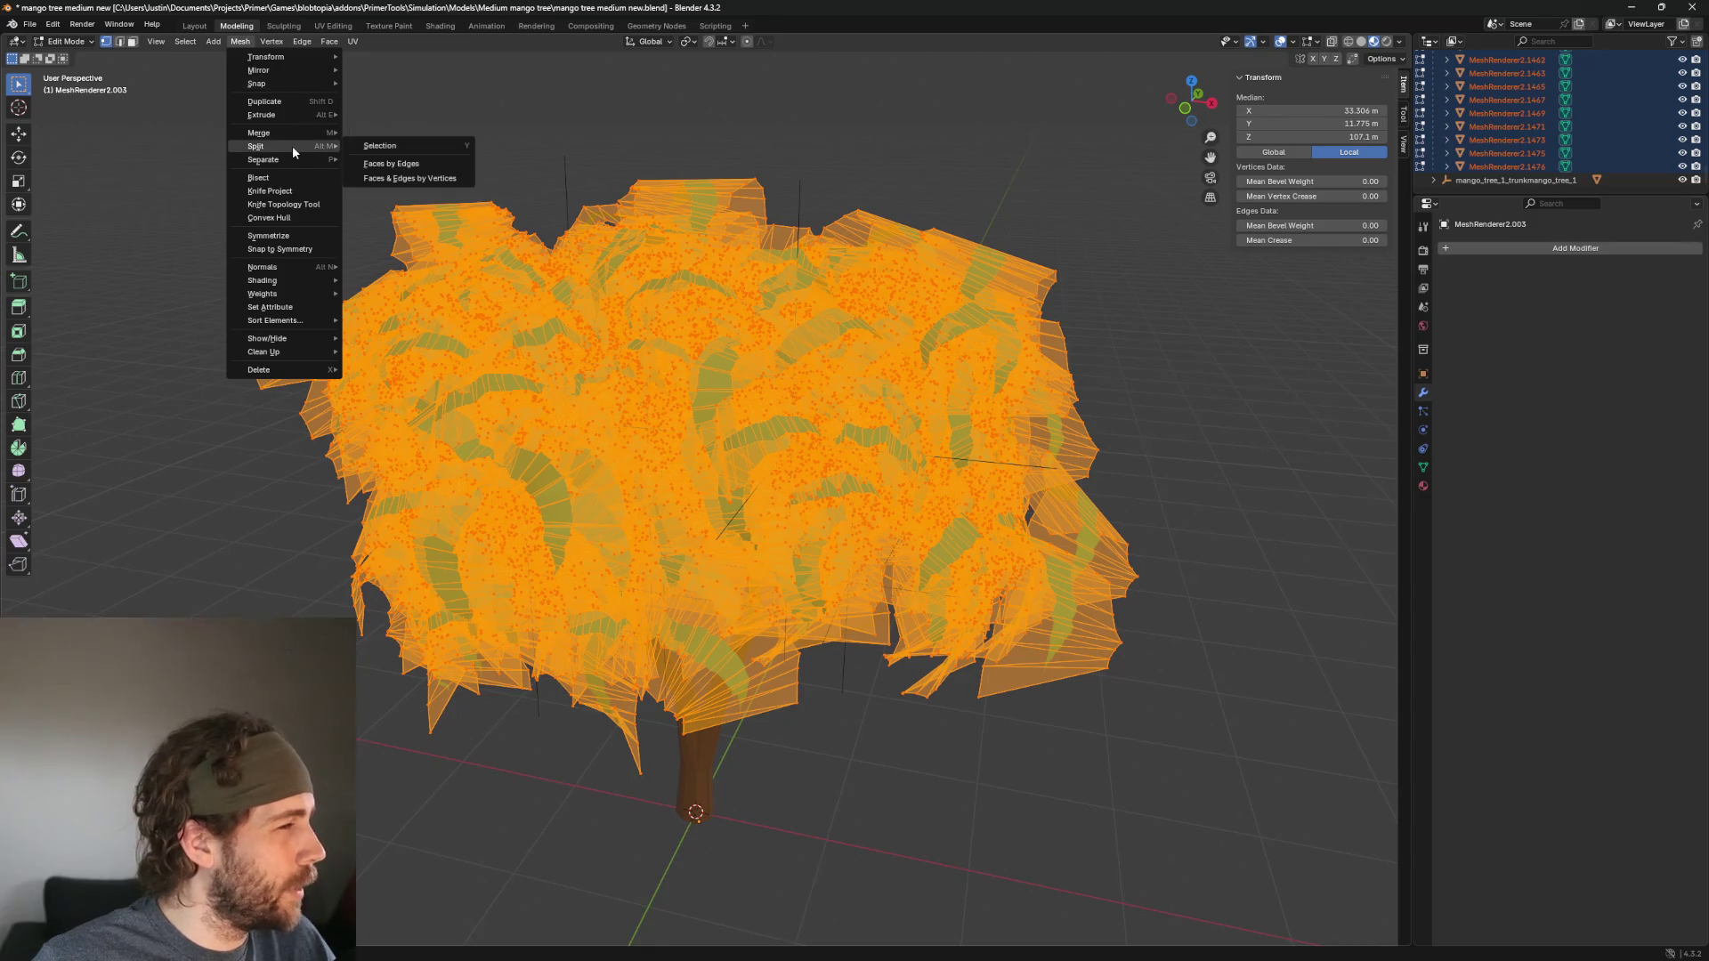
pyautogui.click(379, 145)
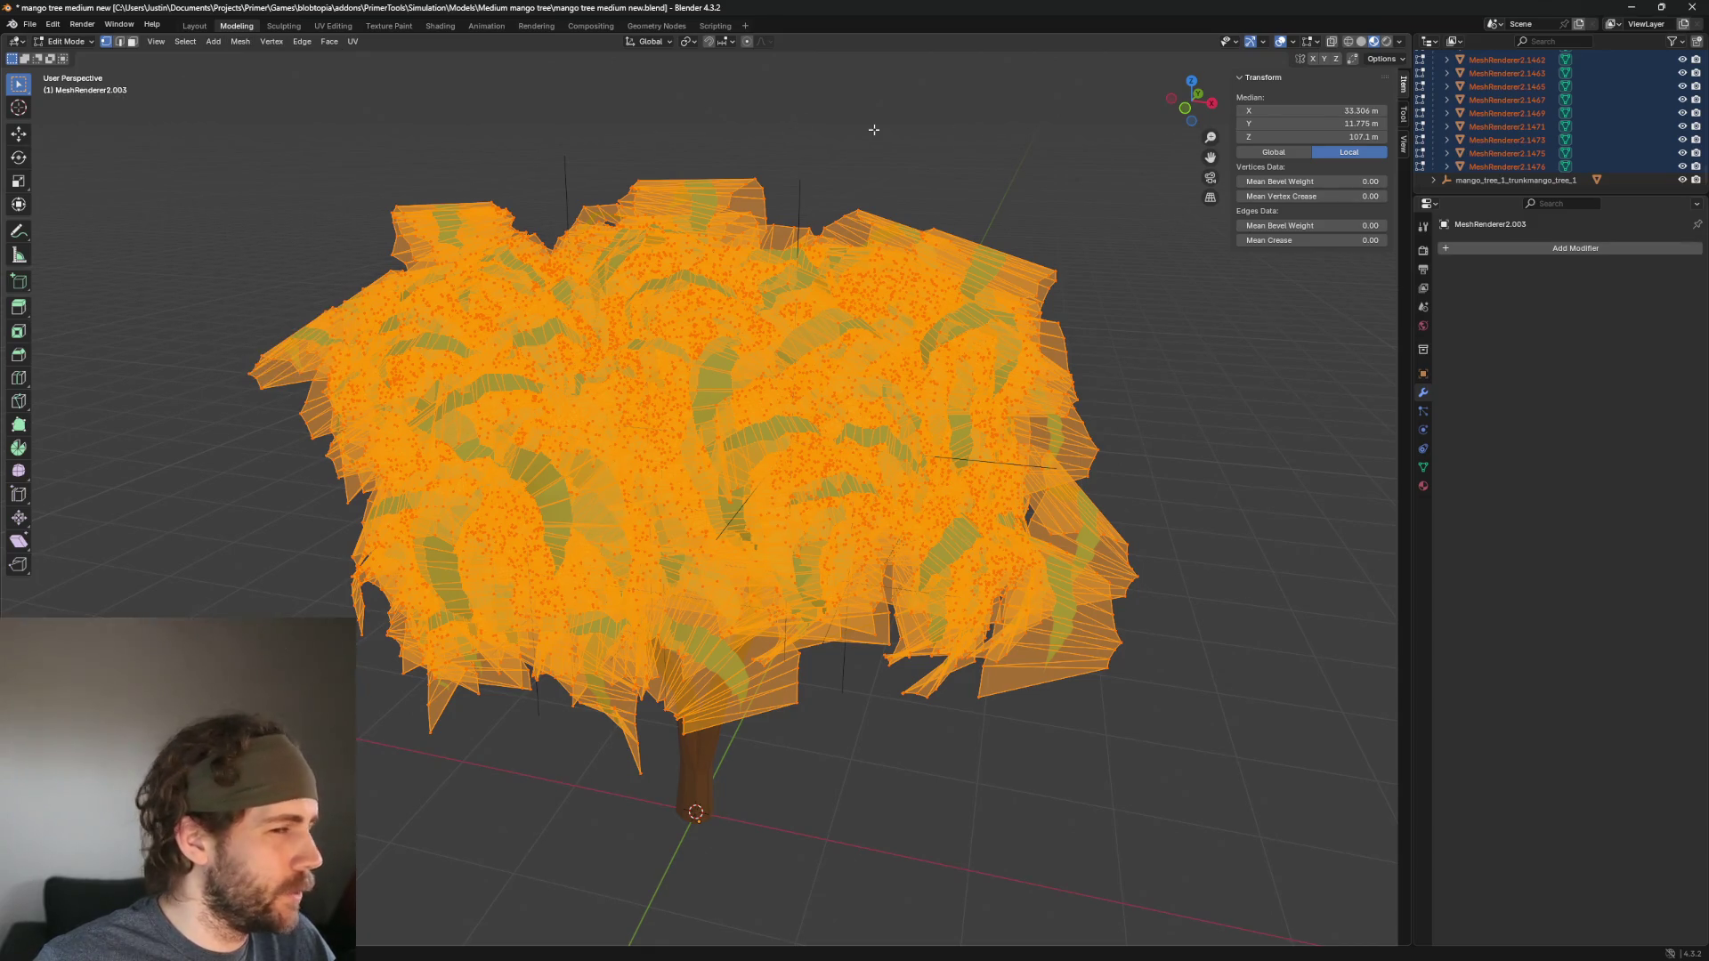
pyautogui.click(878, 178)
pyautogui.press('Tab')
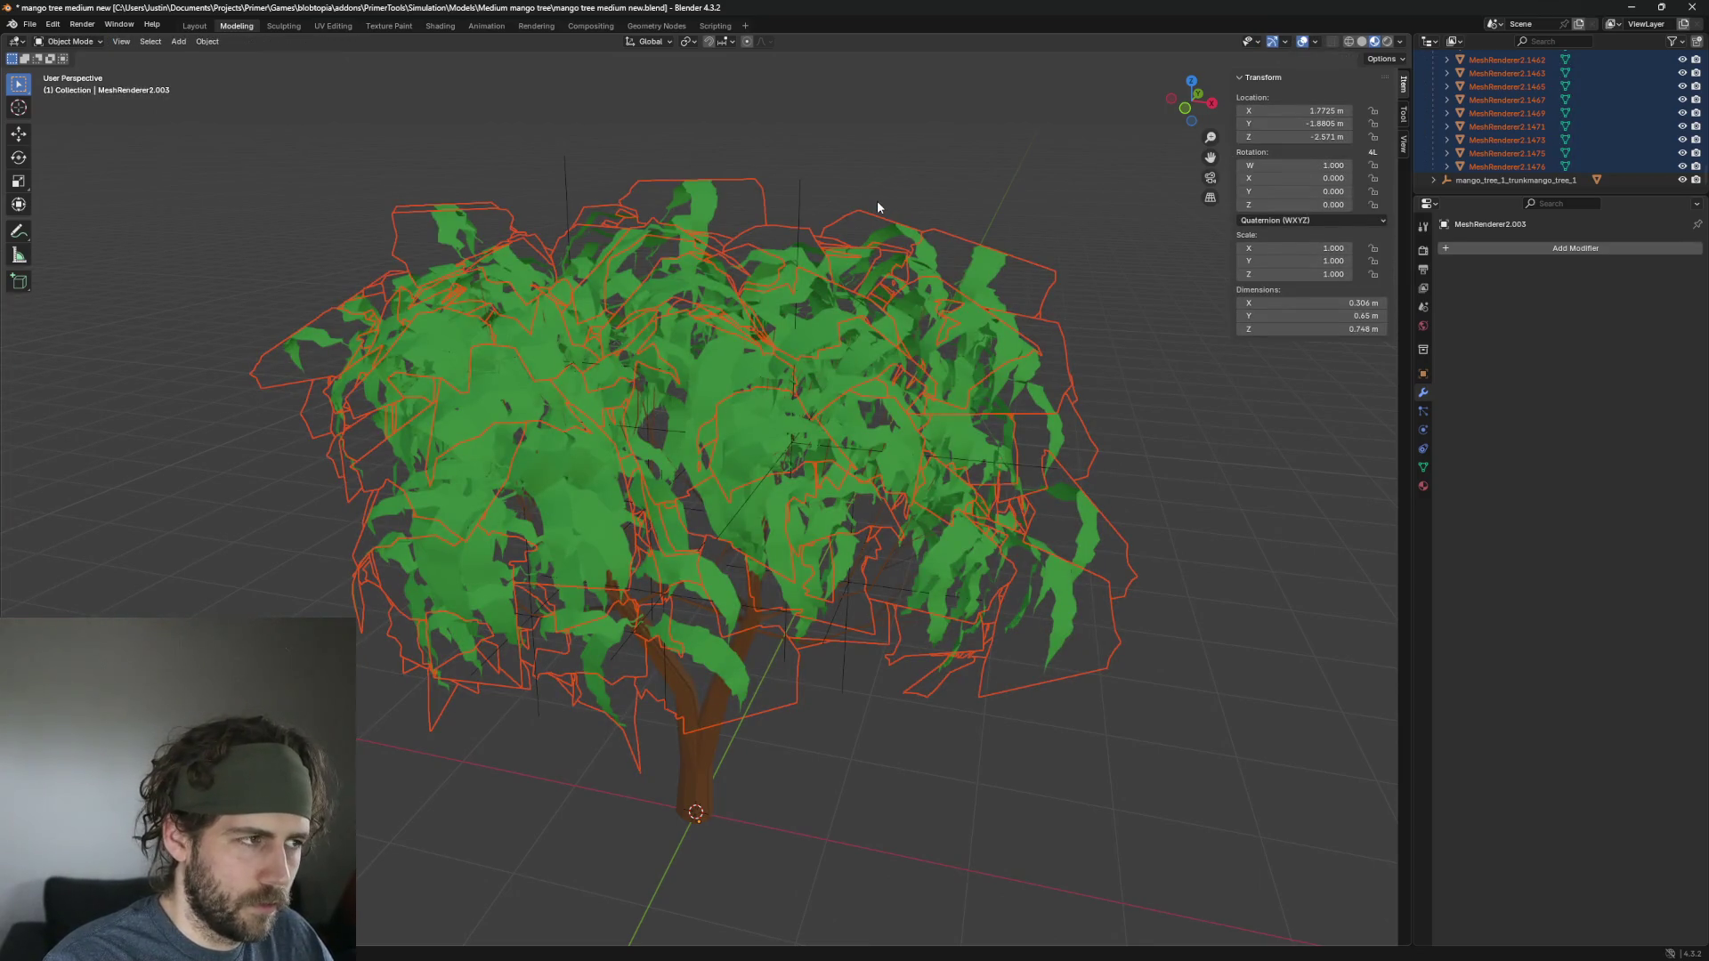
pyautogui.press('h')
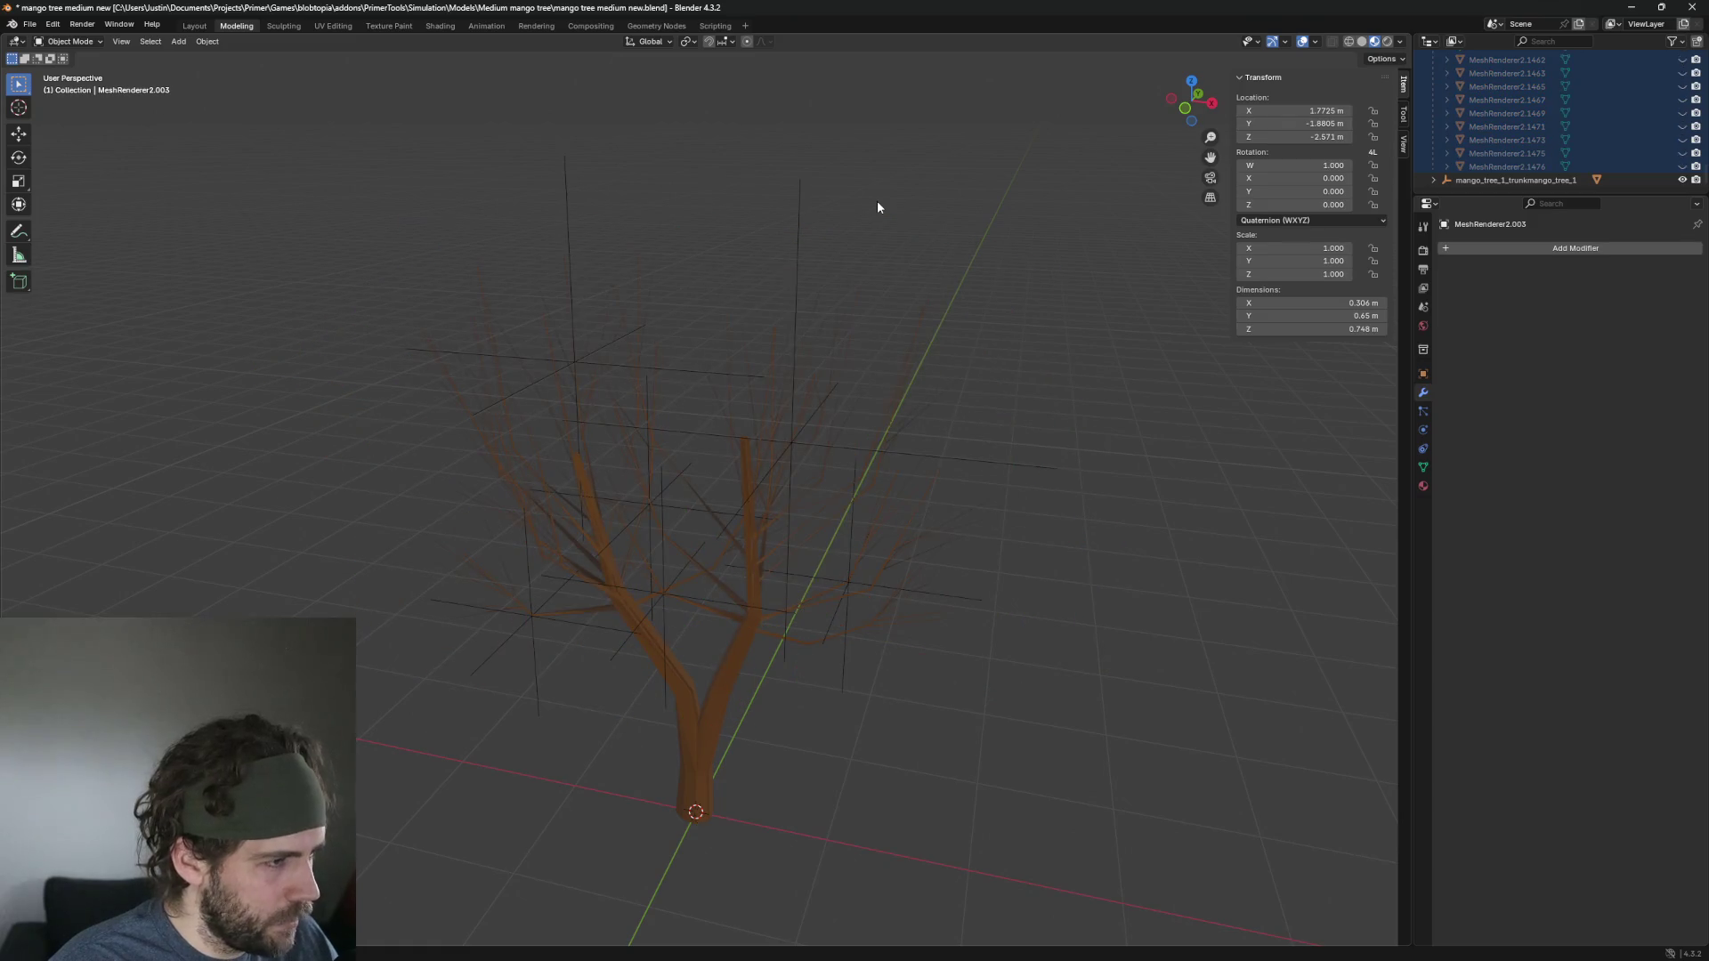
pyautogui.hotkey('alt', 'h')
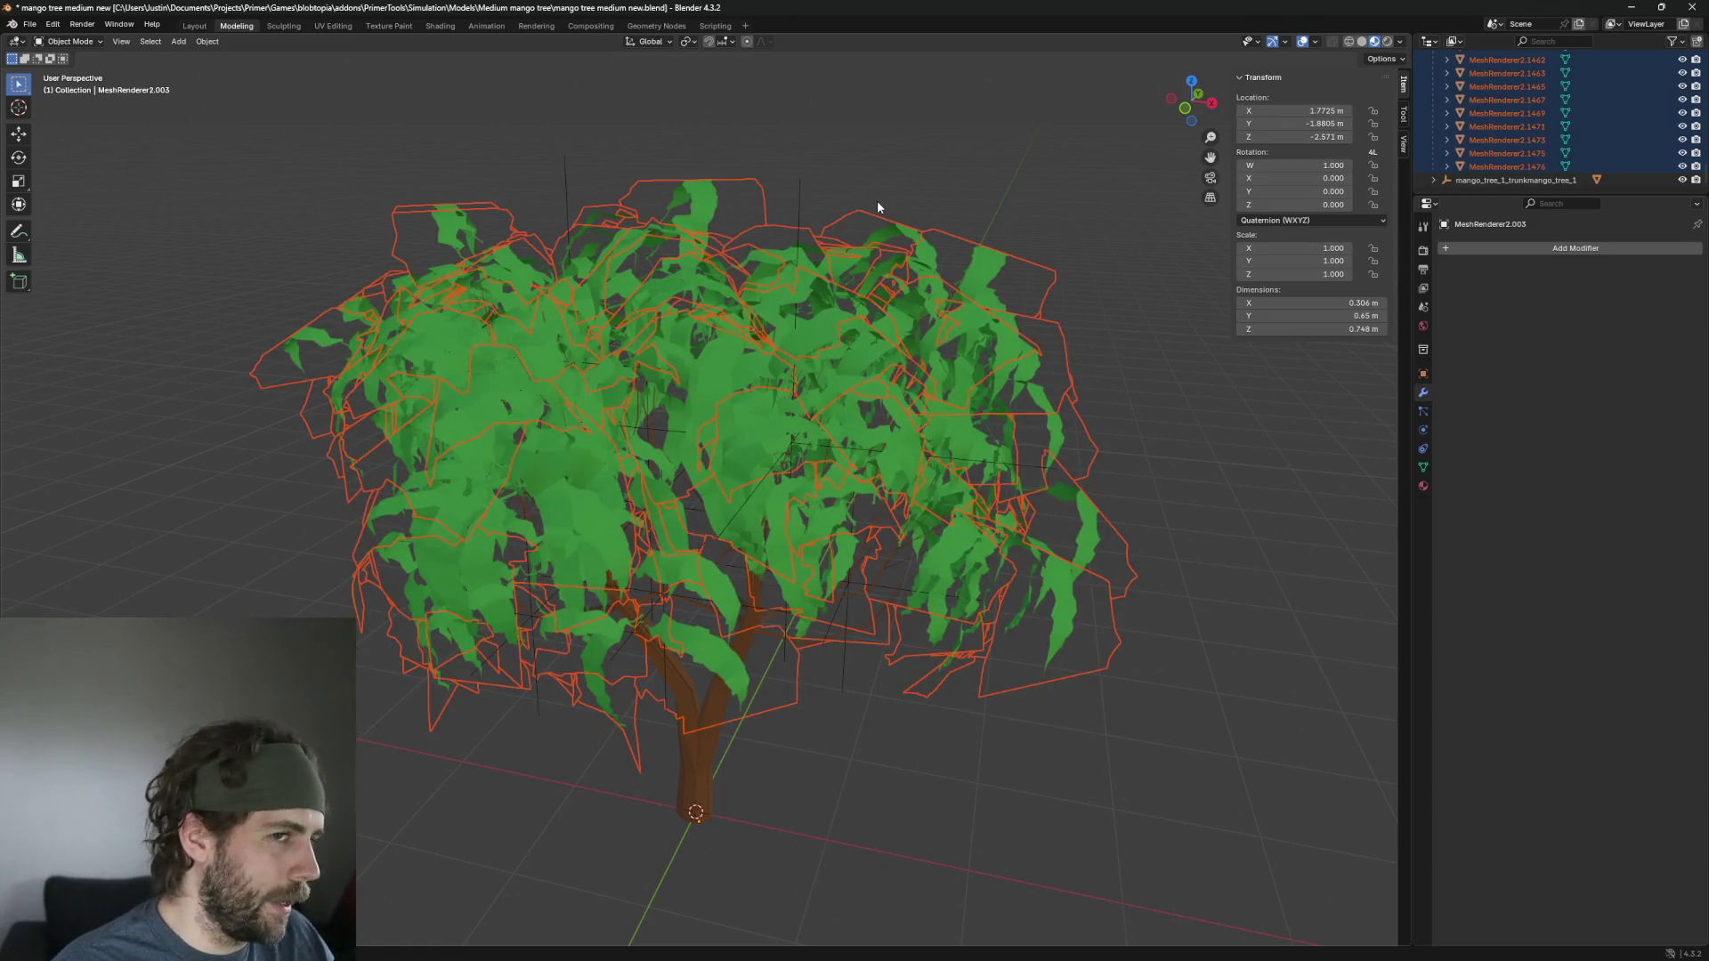
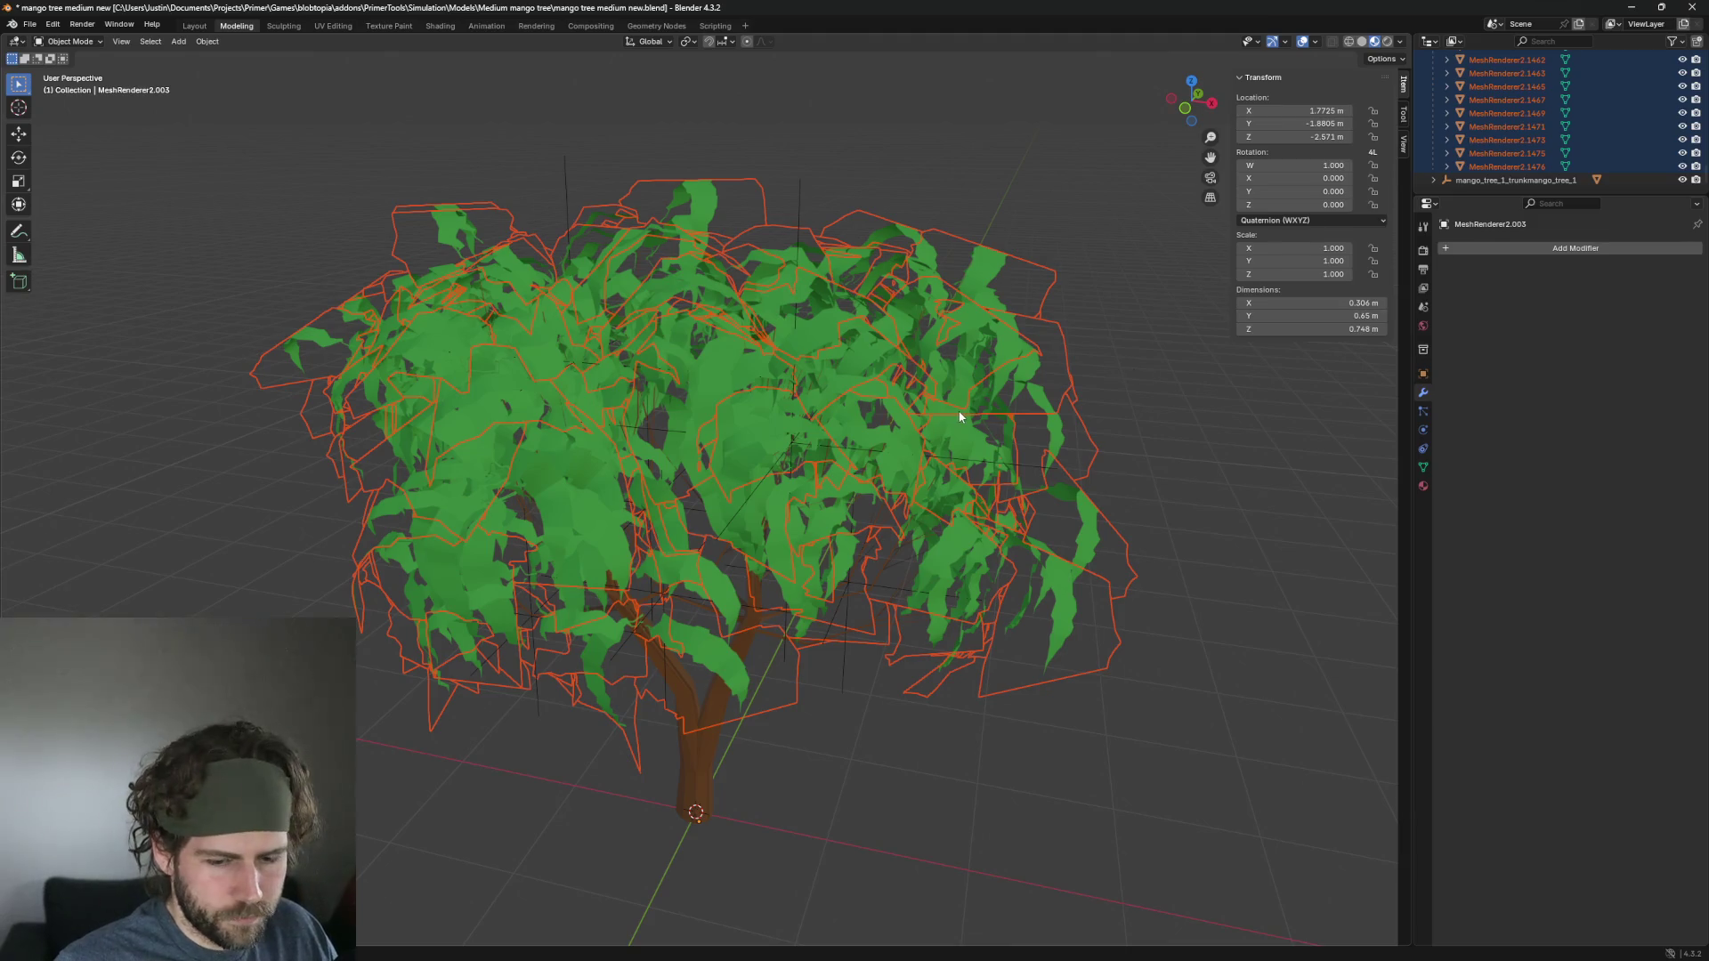
# Join the selected leaf meshes into one object and save the blend file.
pyautogui.hotkey('ctrl', 'j')
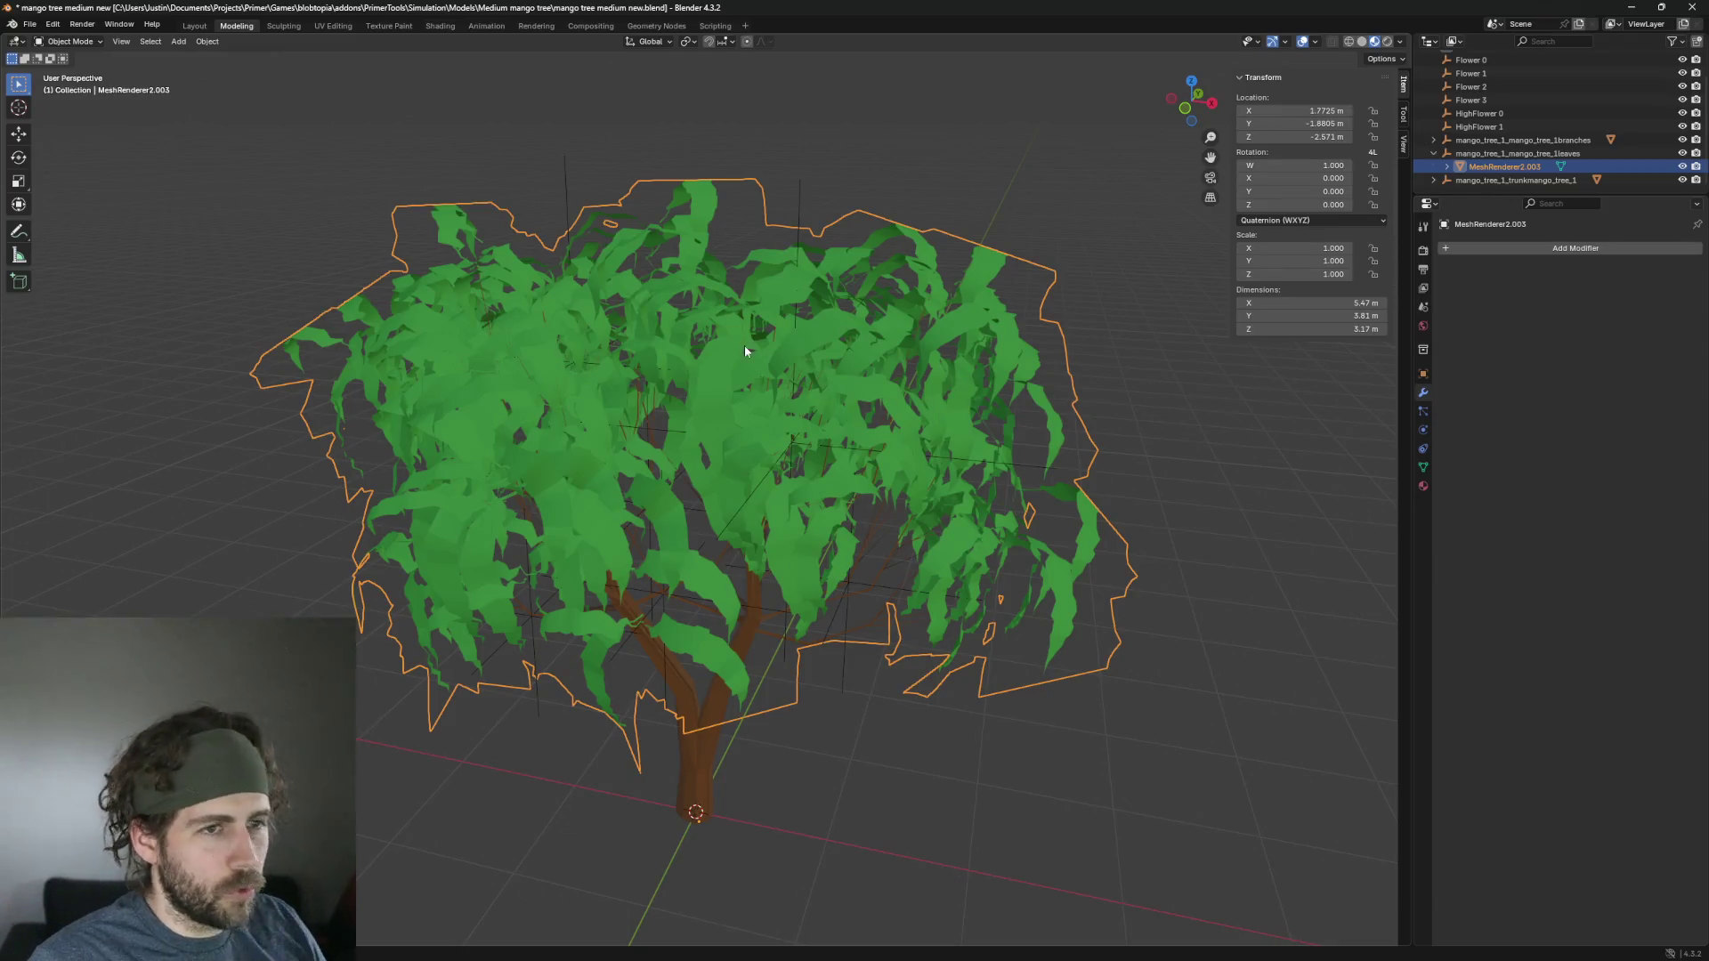
pyautogui.click(1125, 432)
pyautogui.hotkey('ctrl', 's')
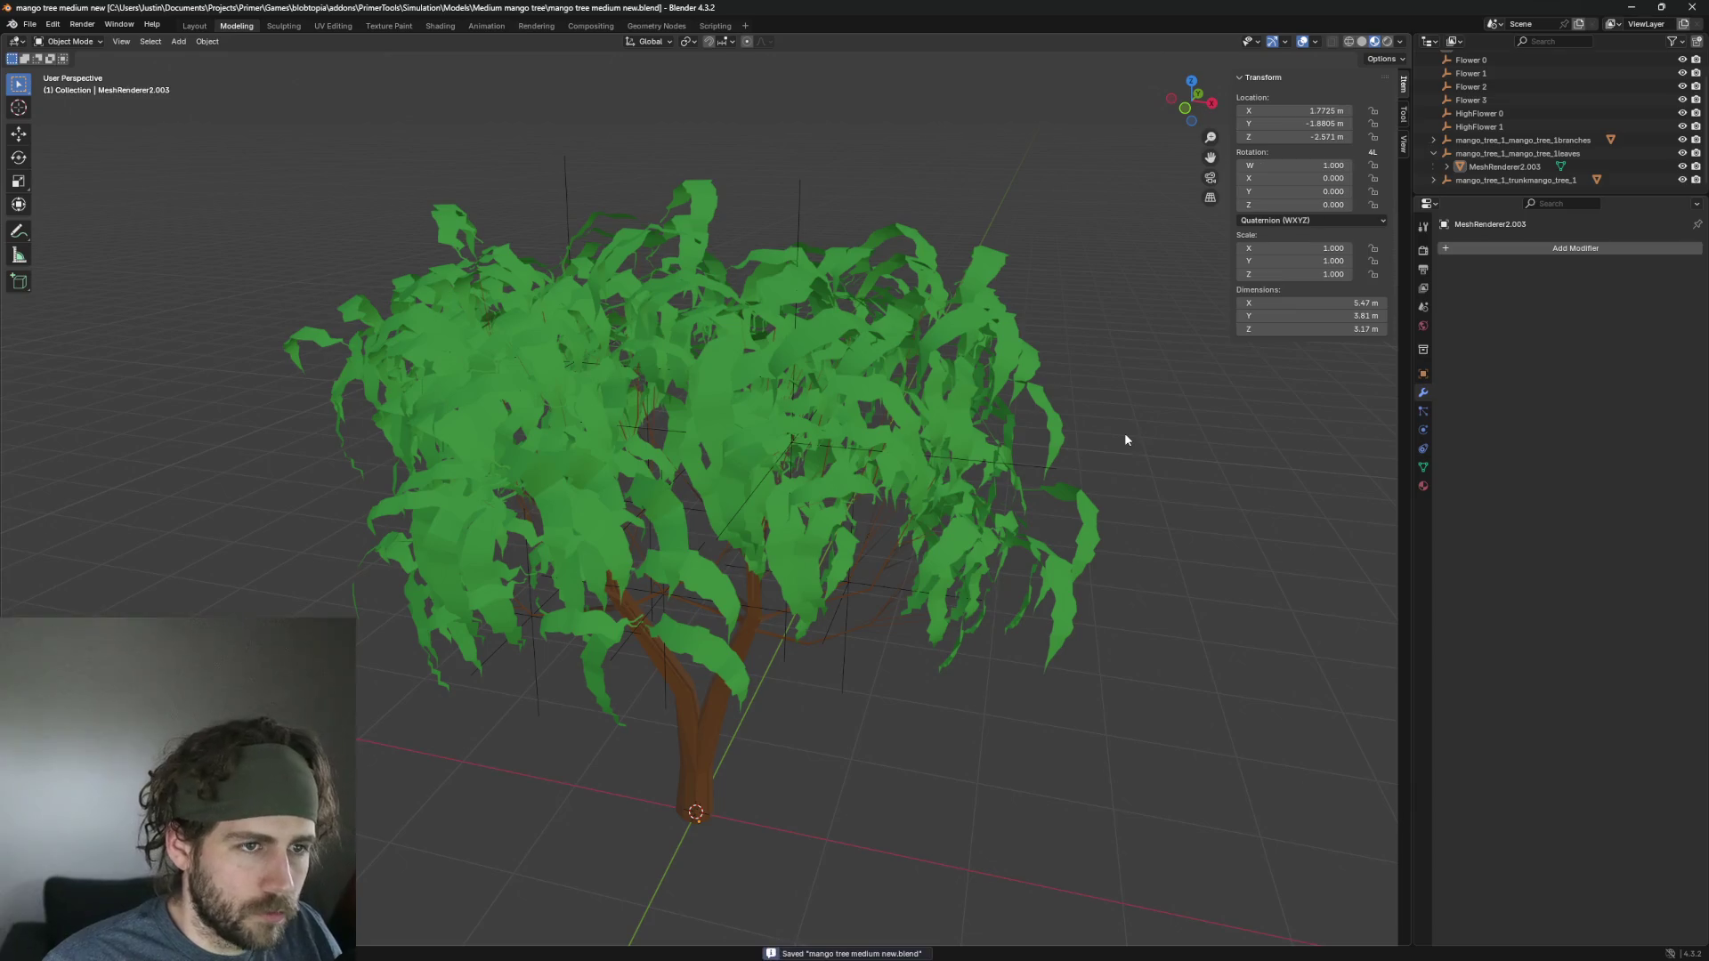
# Export the tree as glTF 2.0, overwriting mango tree medium new.glb.
pyautogui.scroll(1, 1507, 155)
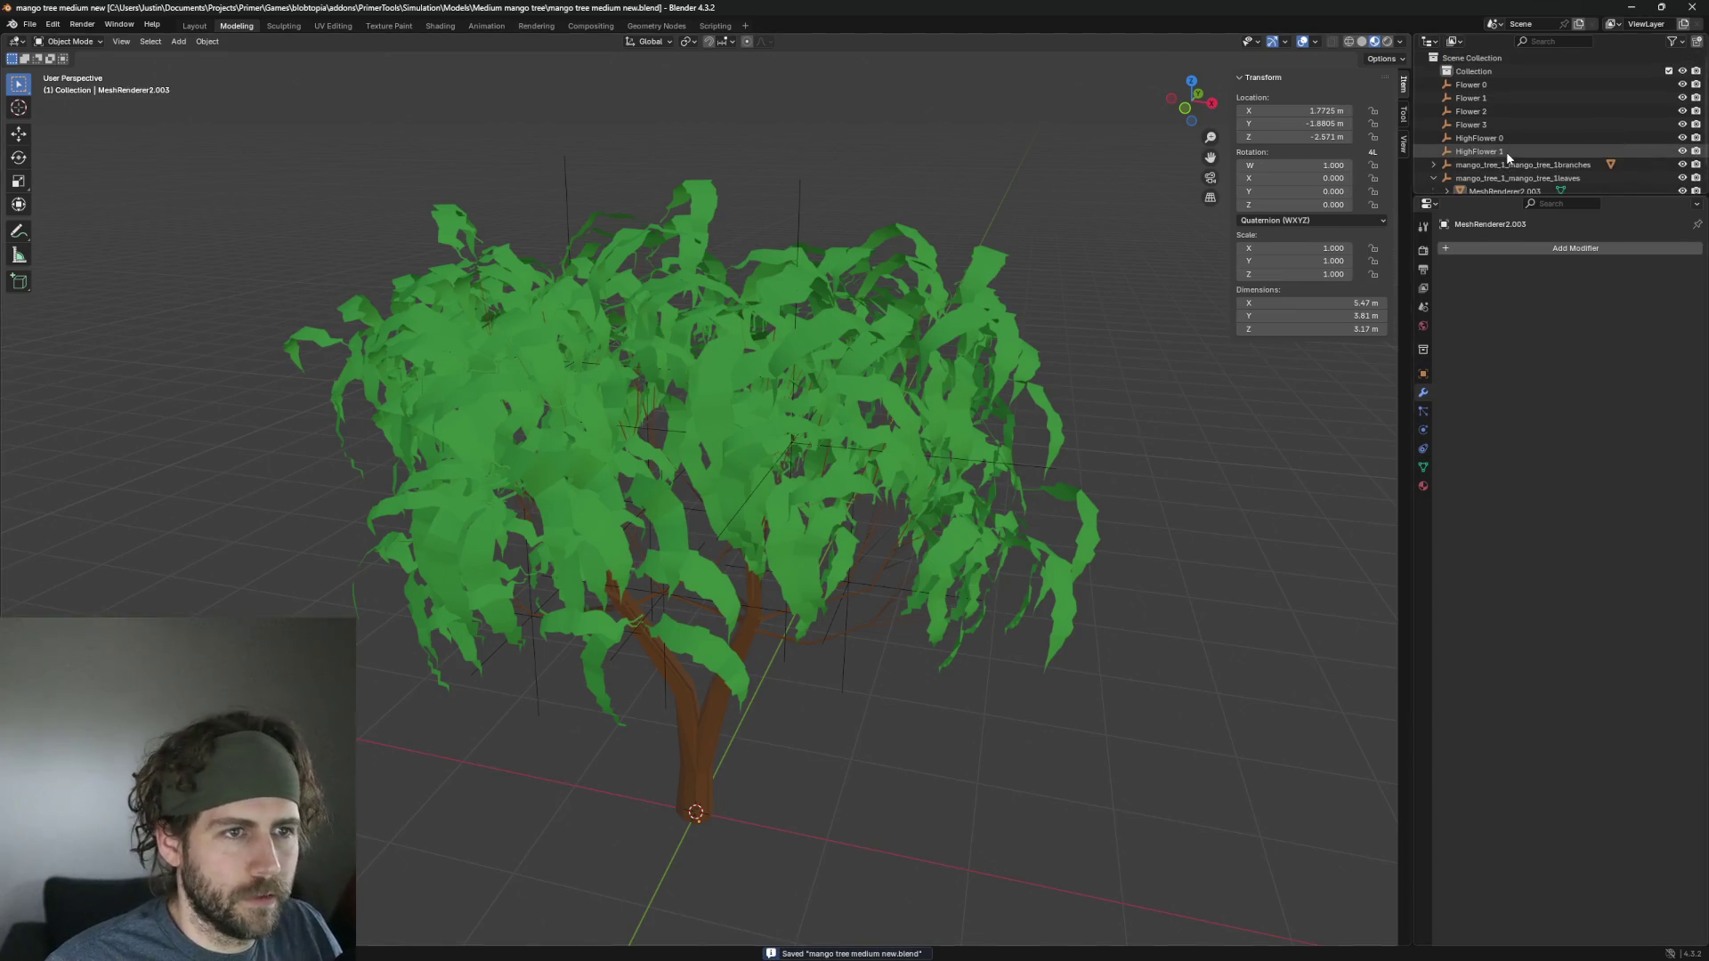
pyautogui.click(21, 24)
pyautogui.moveTo(82, 227)
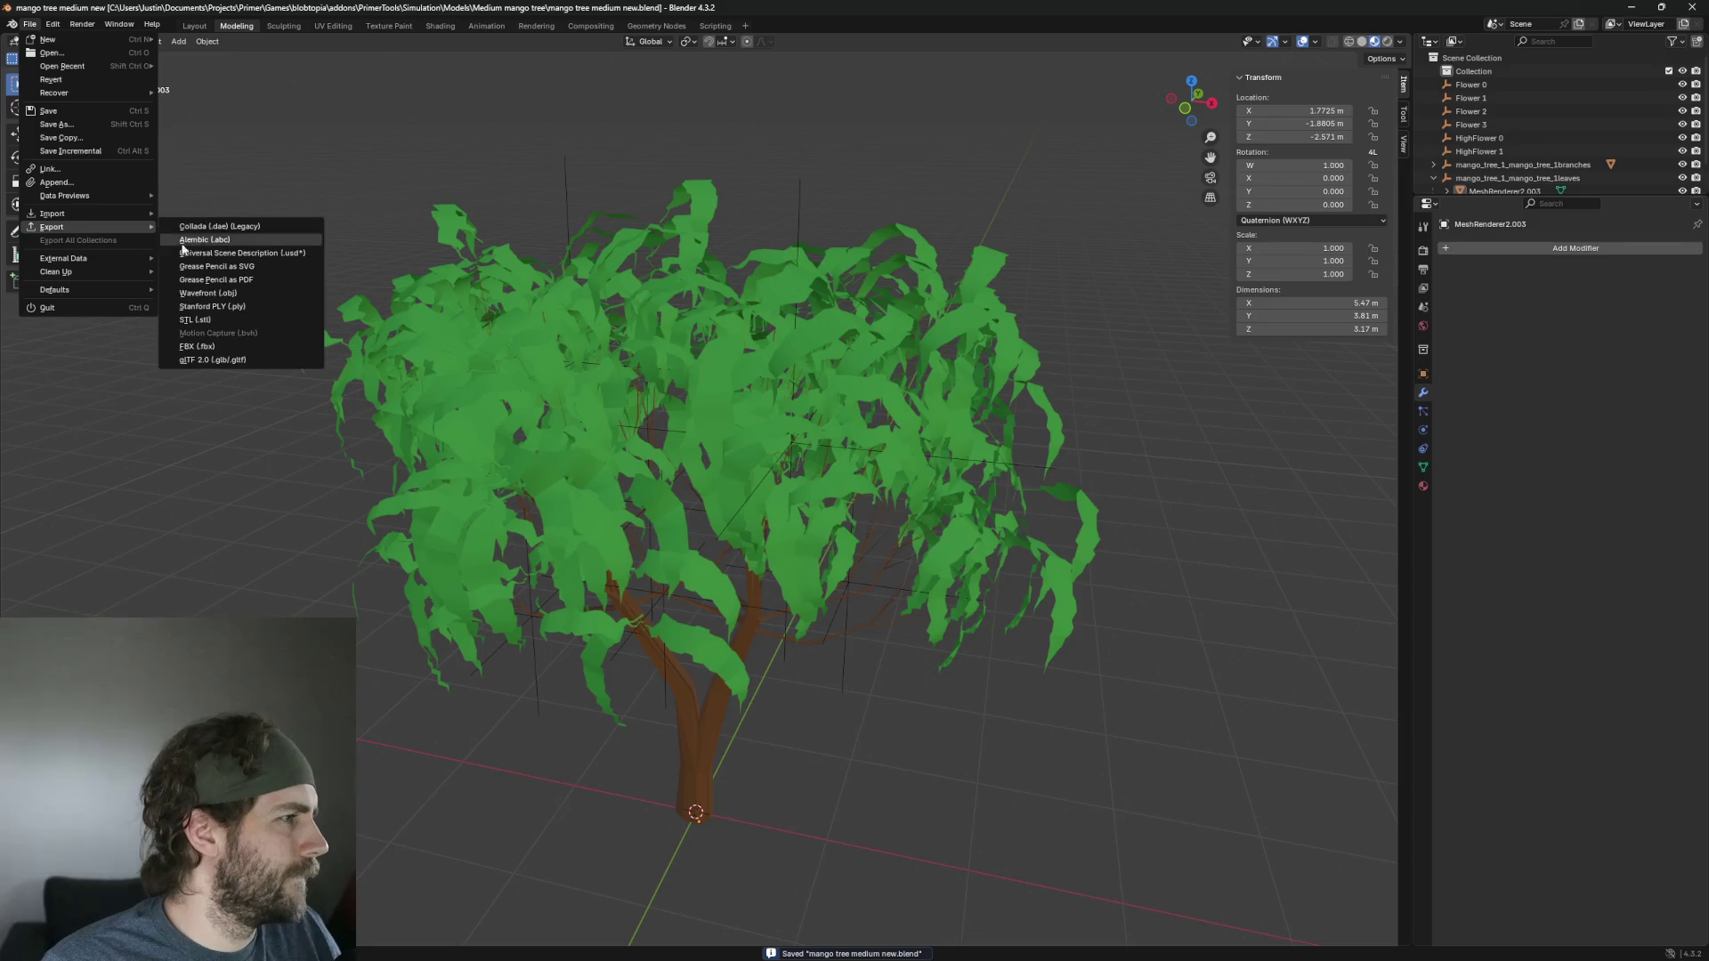
pyautogui.click(240, 358)
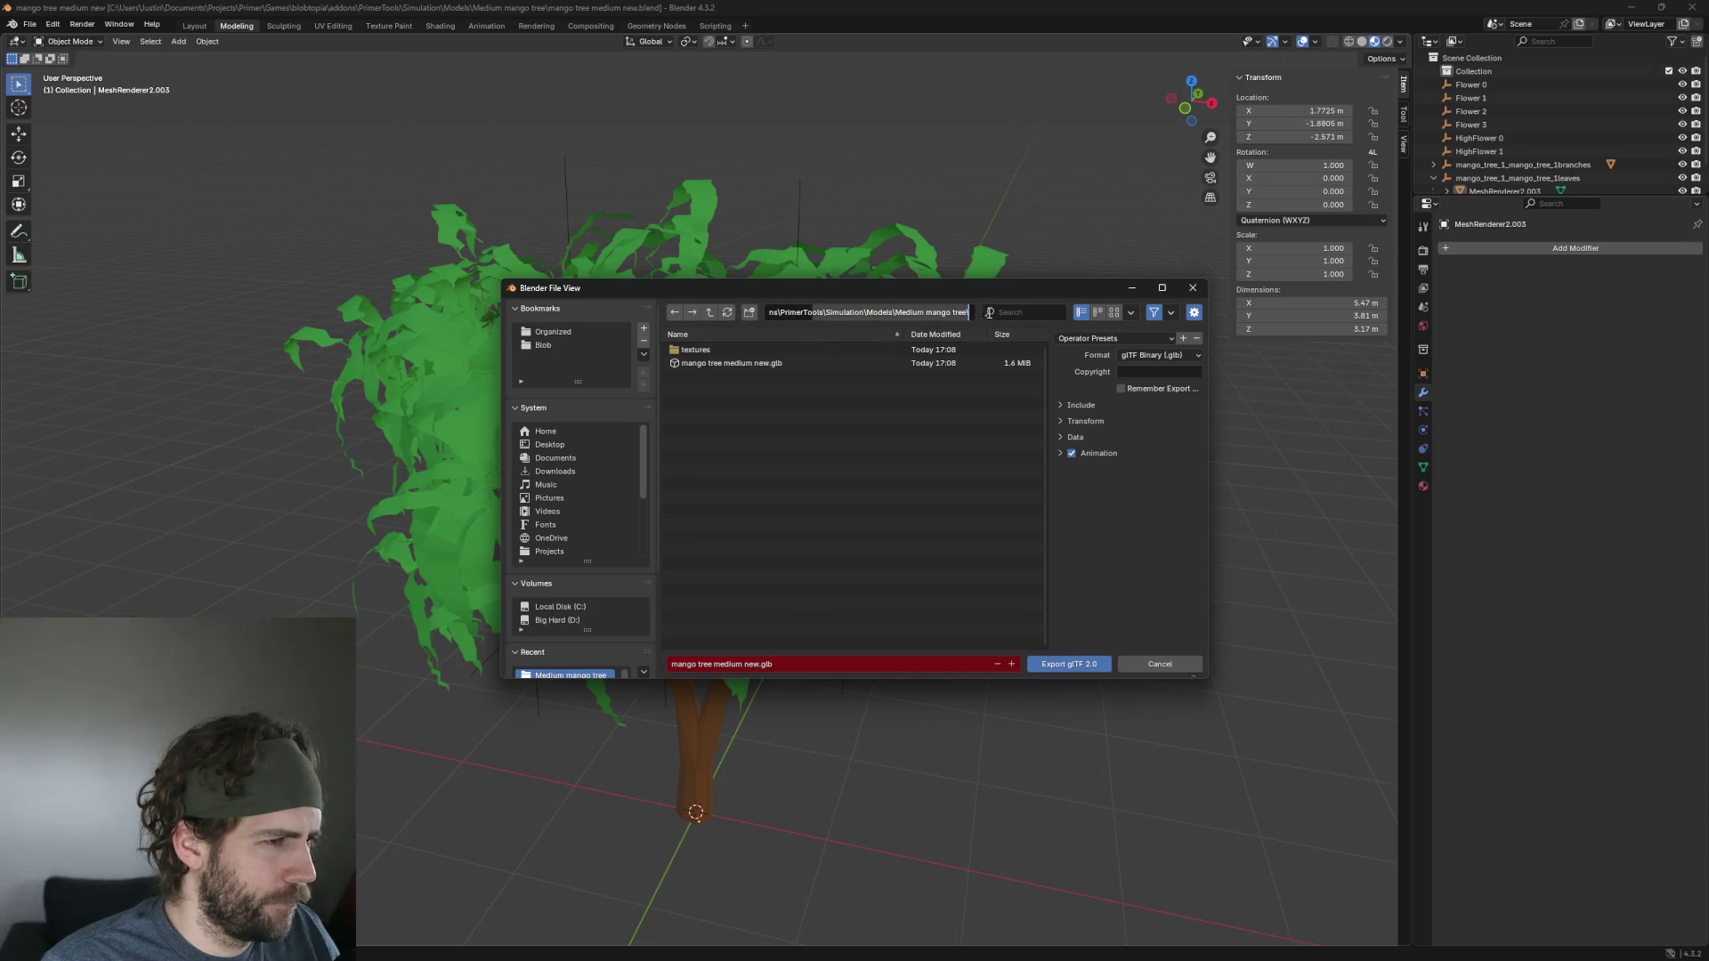
pyautogui.click(782, 360)
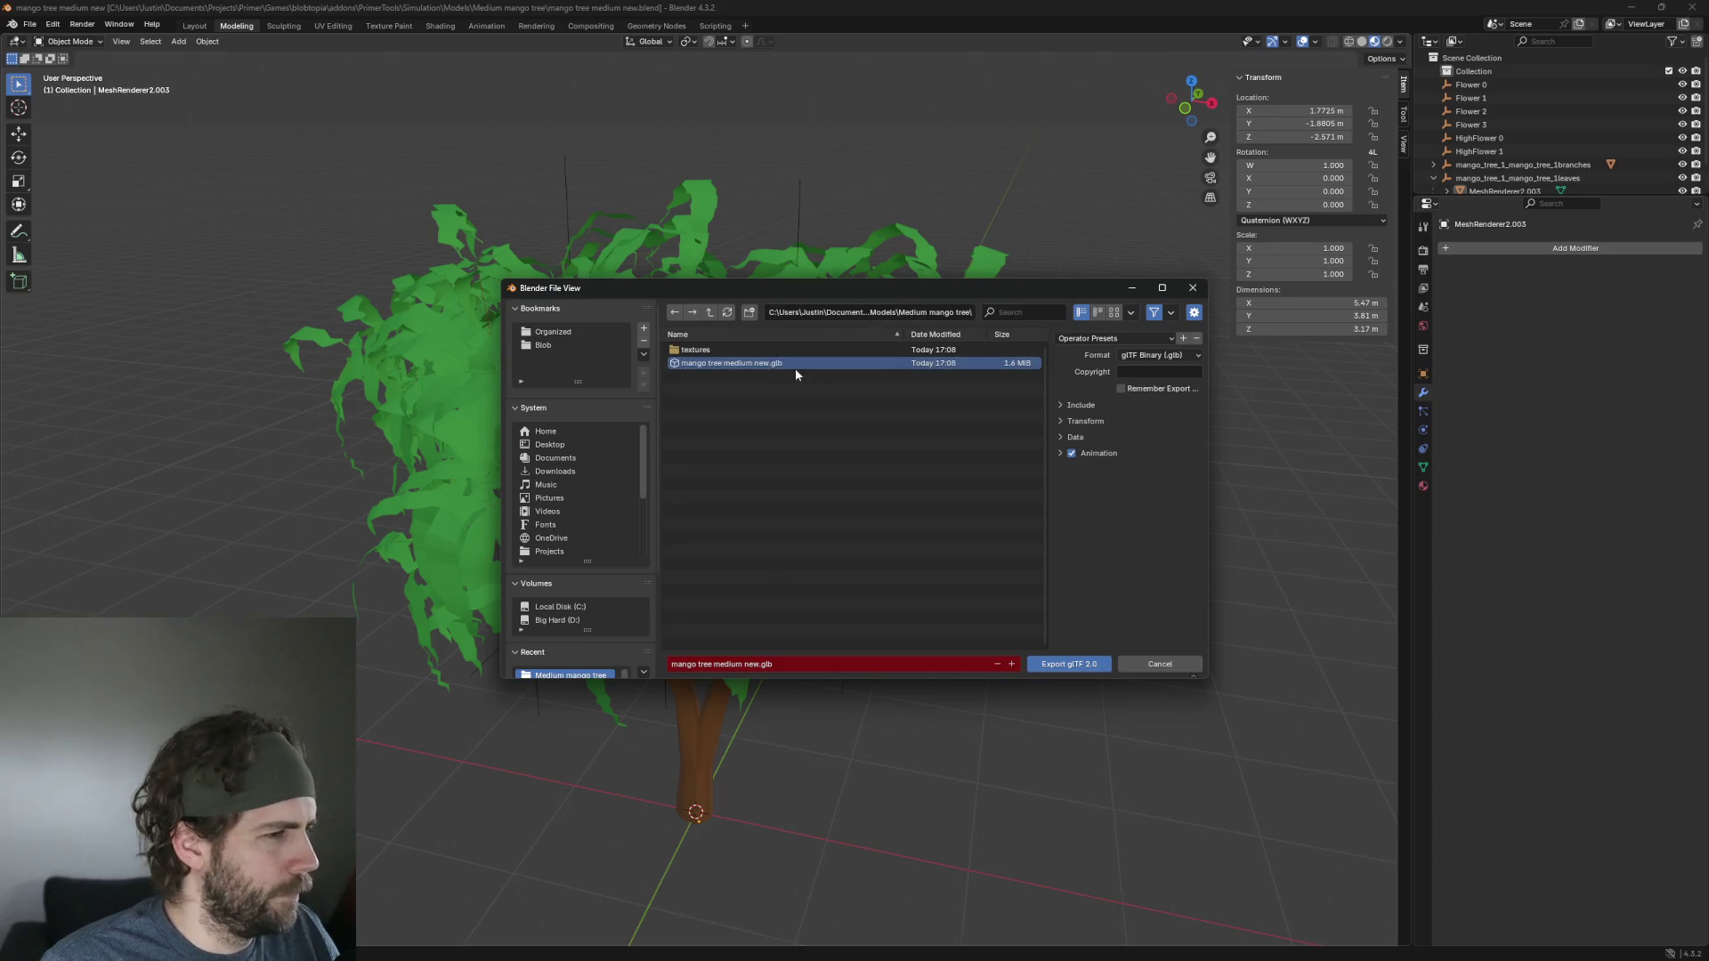
pyautogui.doubleClick(757, 365)
pyautogui.click(778, 503)
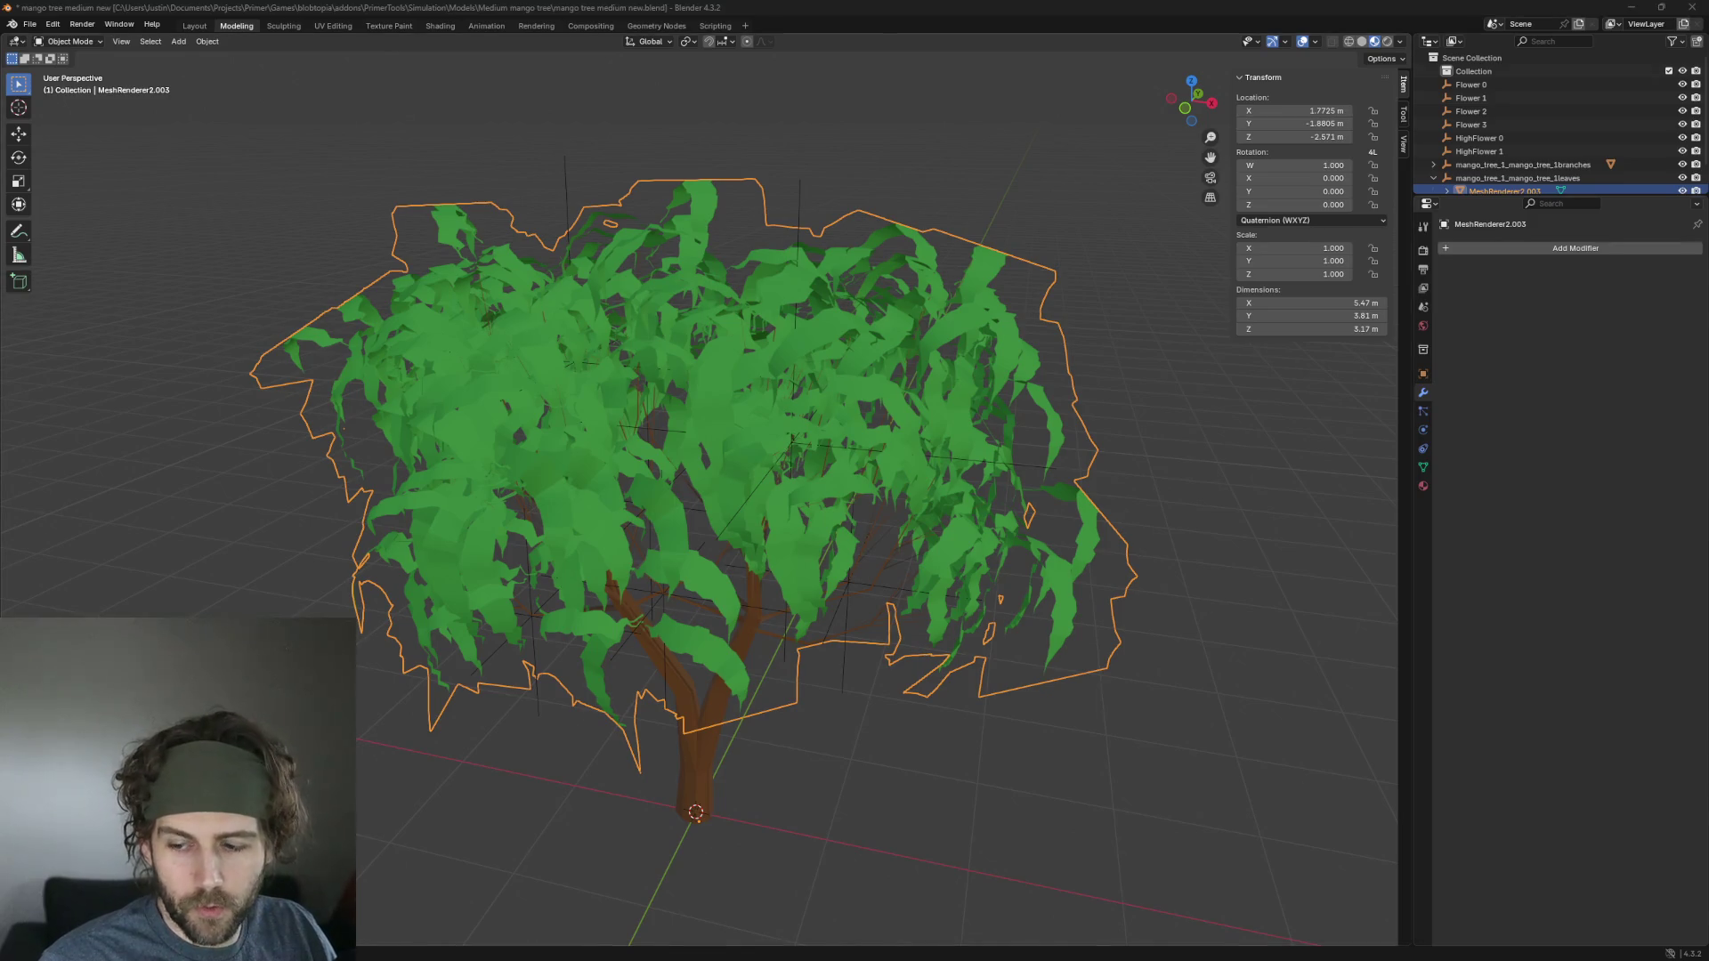
pyautogui.hotkey('alt', 'Tab')
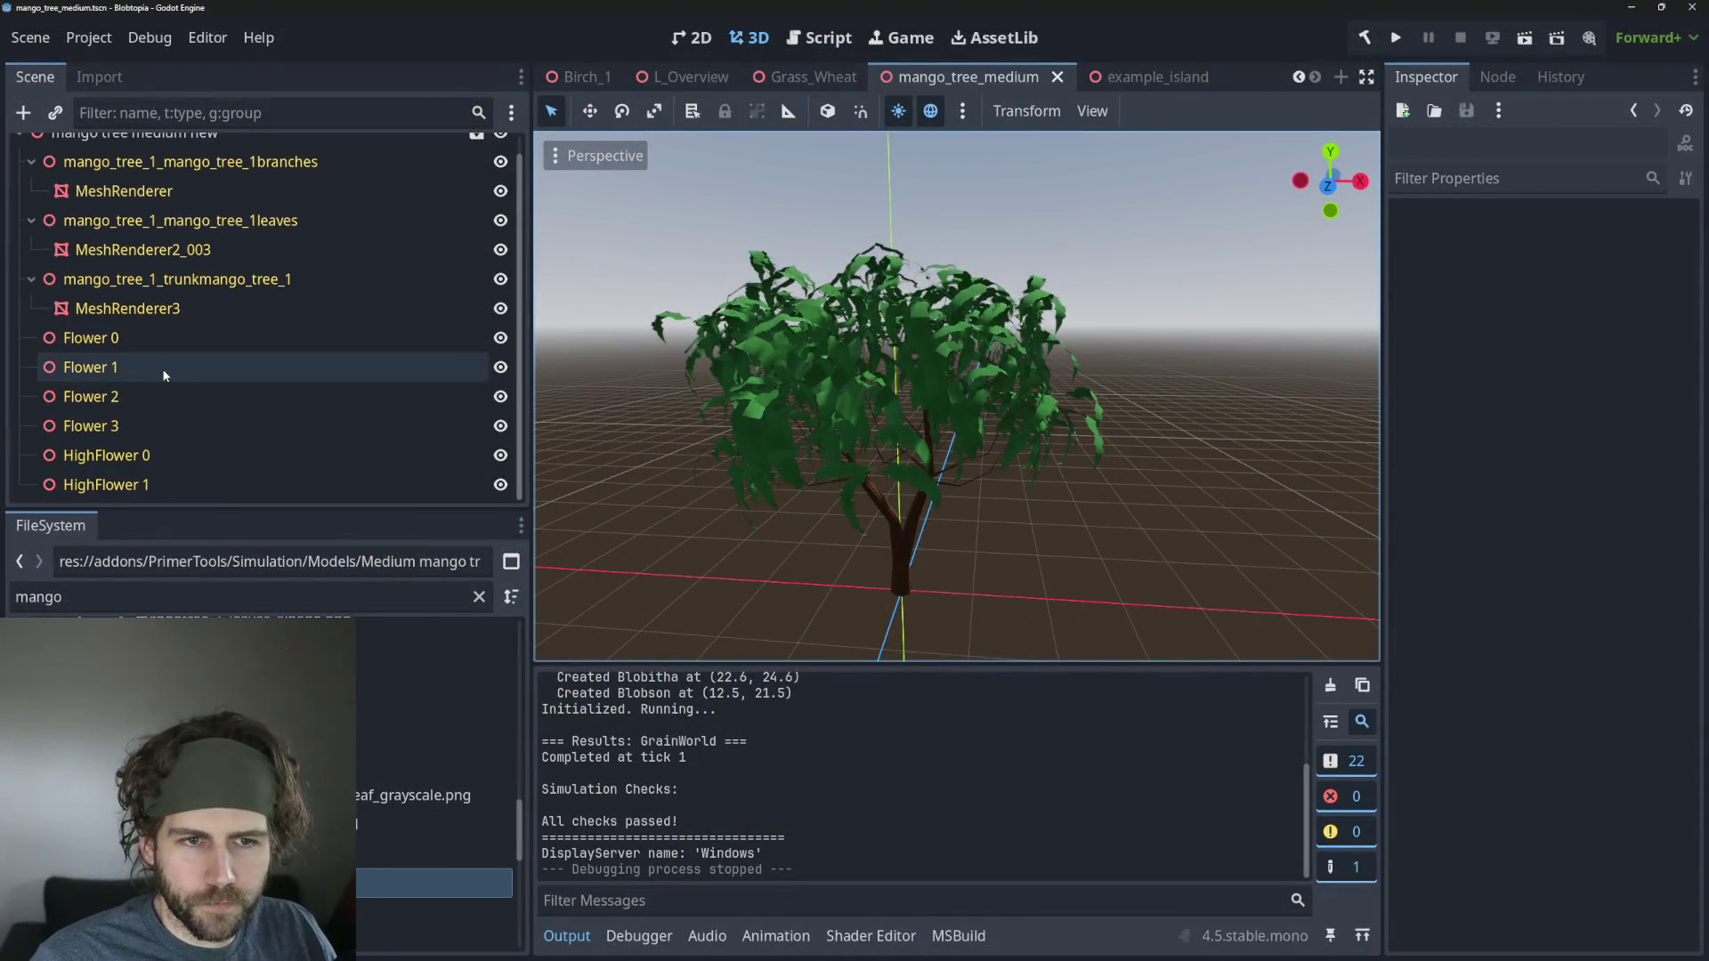
# Select the MeshRenderer2_003 leaf mesh and expand its Surface Material Override slots.
pyautogui.scroll(1, 190, 343)
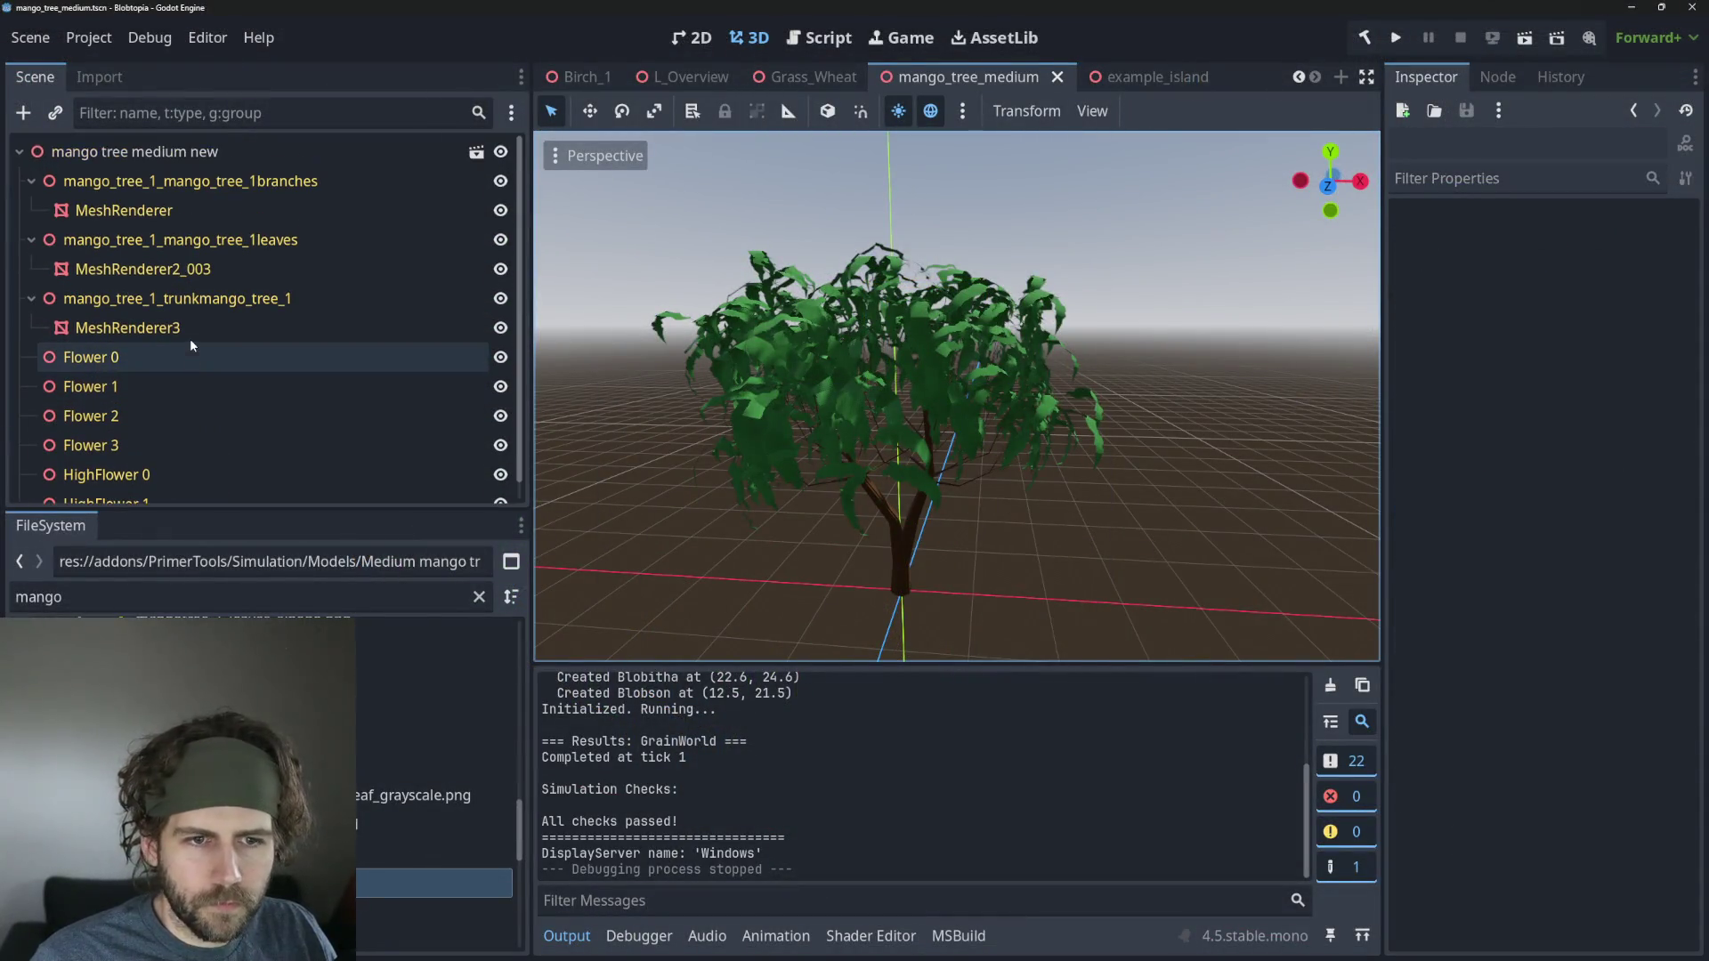
pyautogui.click(162, 269)
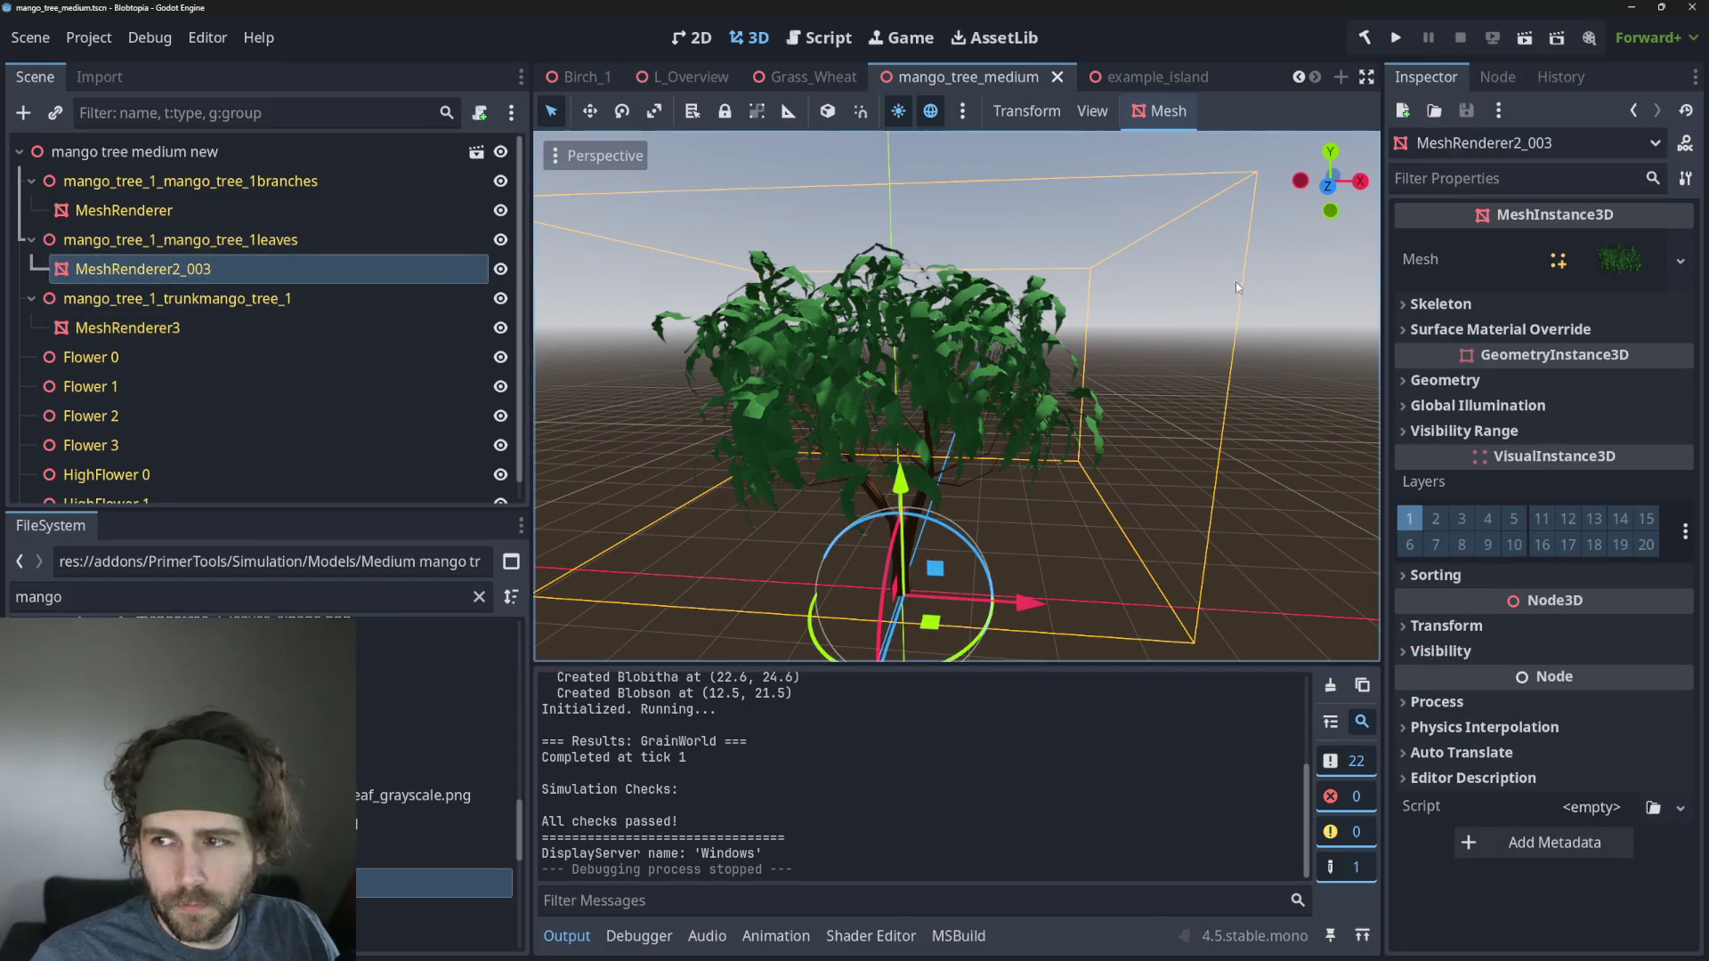
pyautogui.click(1496, 328)
pyautogui.click(434, 723)
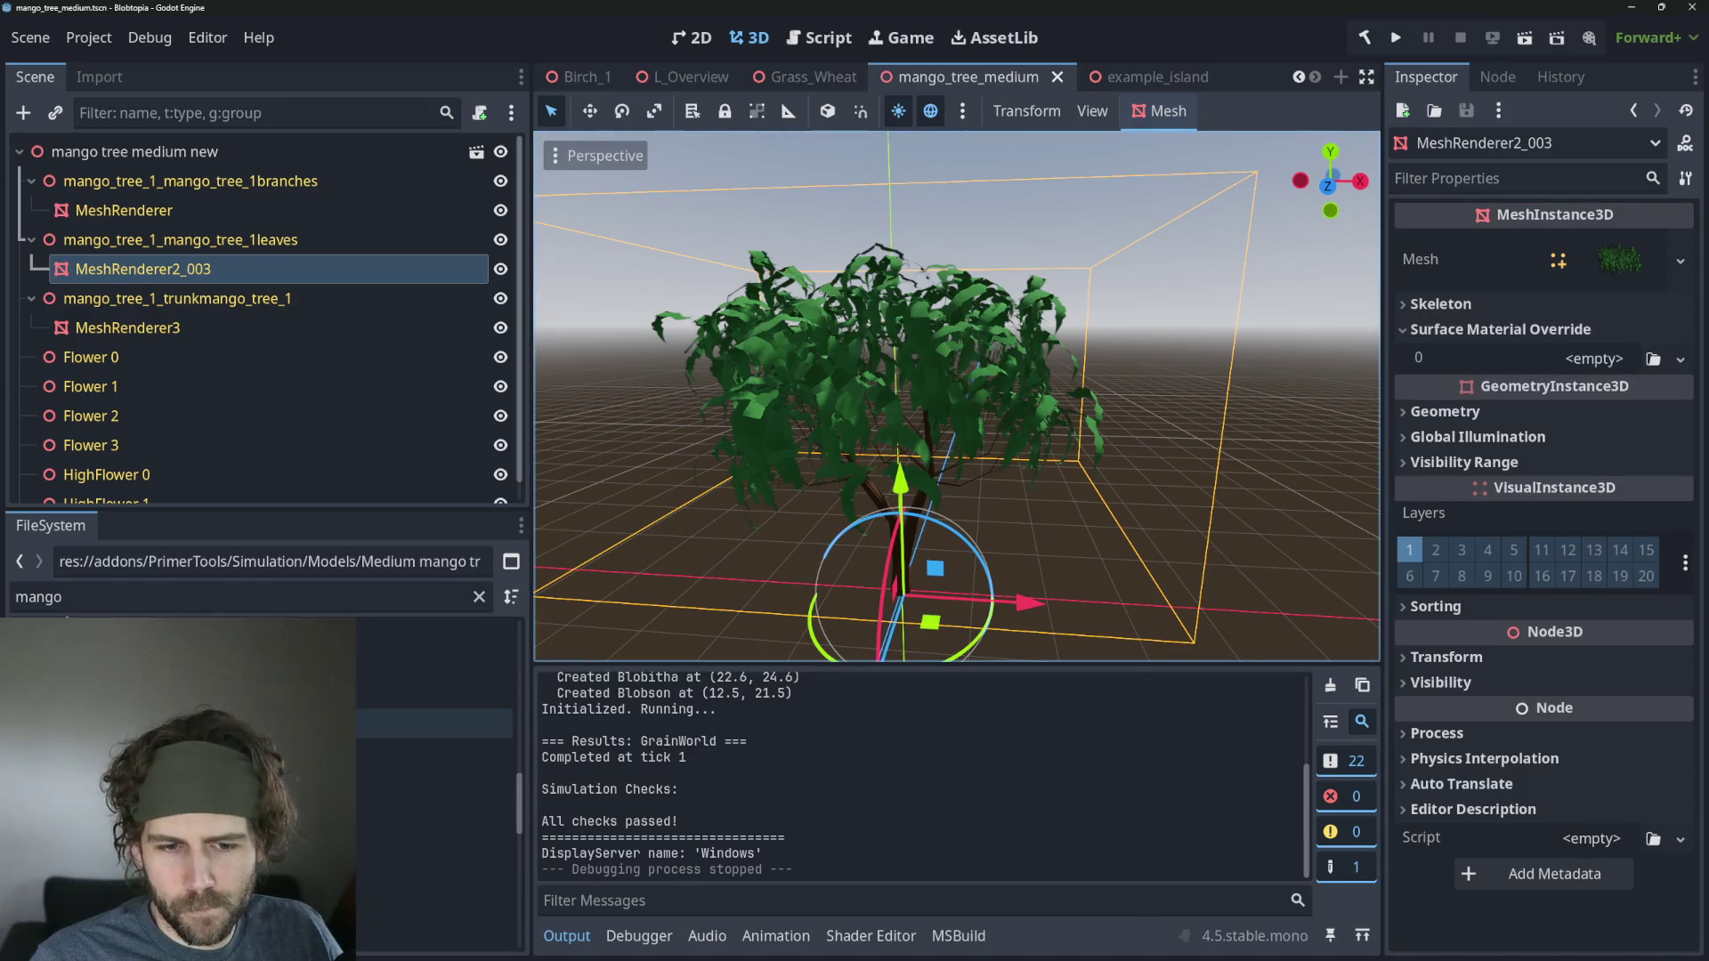
pyautogui.scroll(1, 435, 721)
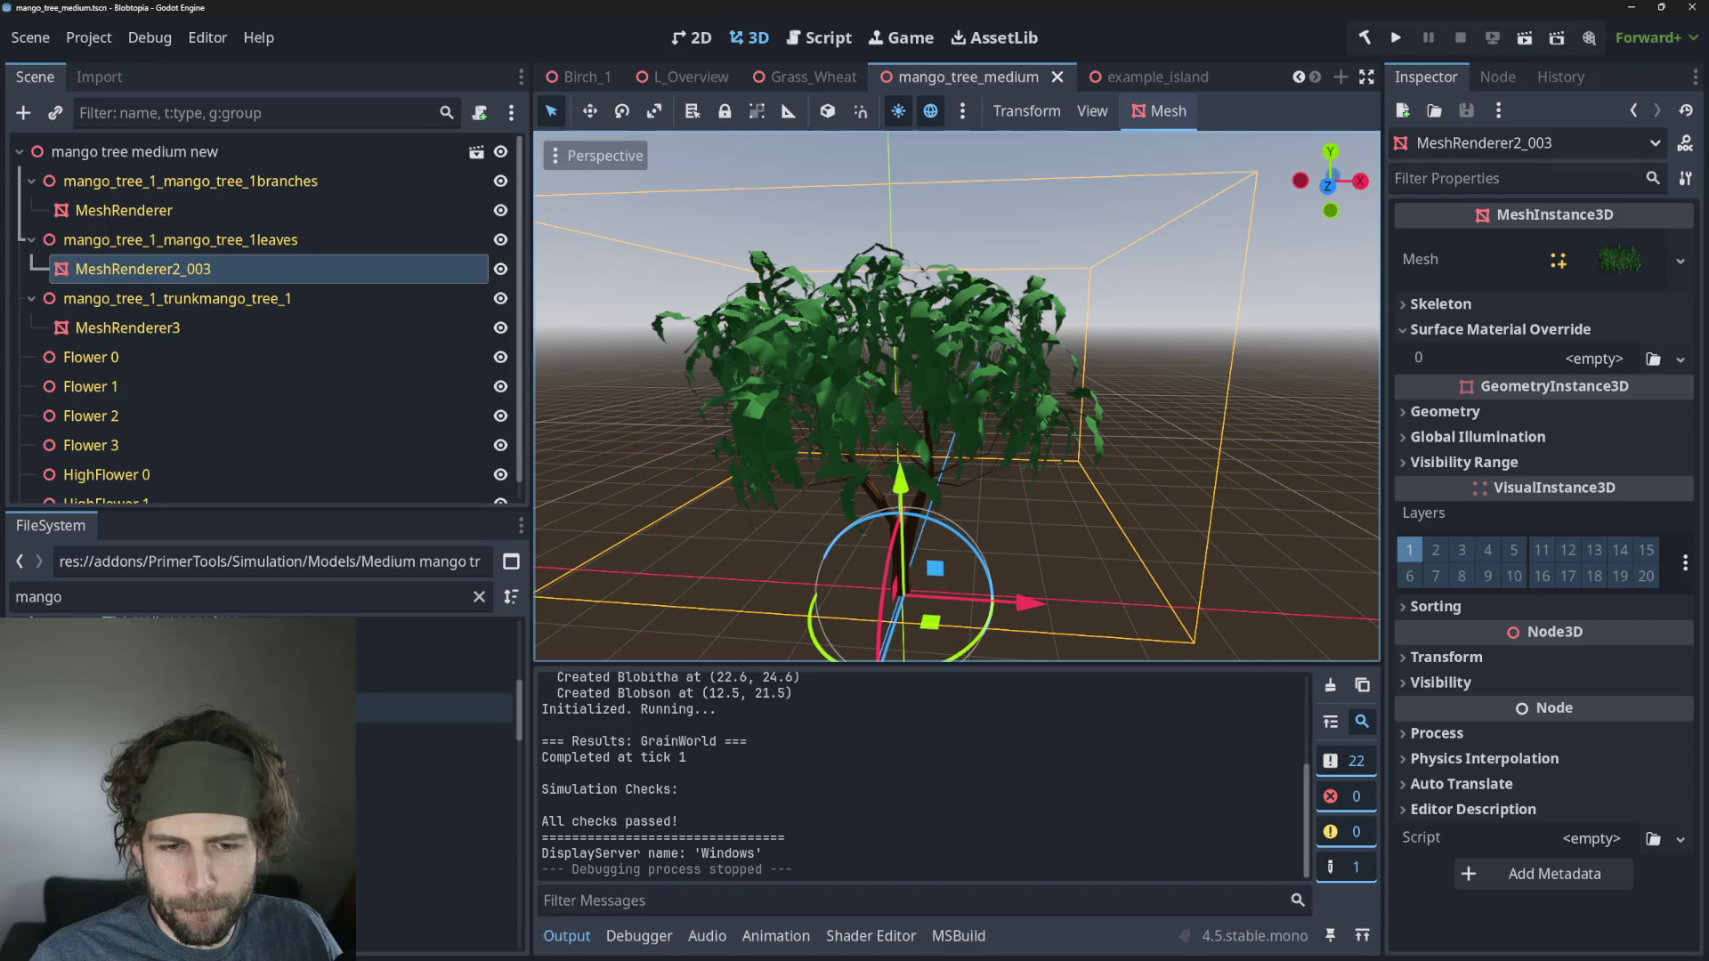
pyautogui.scroll(3, 434, 721)
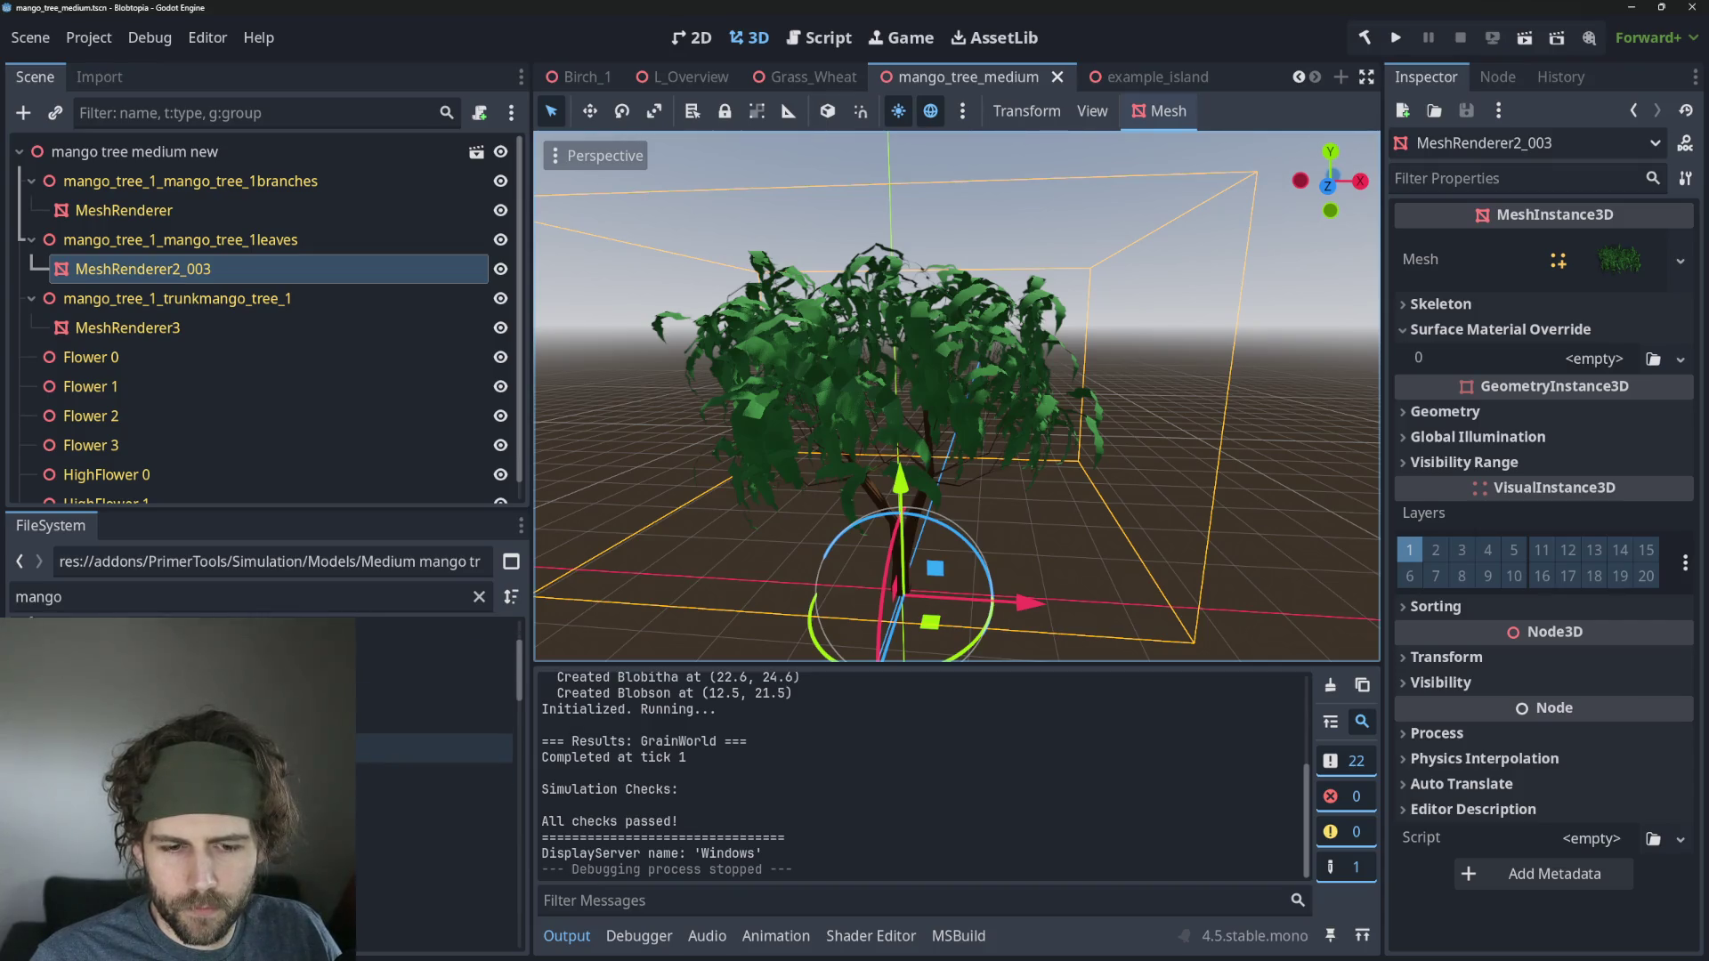
pyautogui.scroll(-4, 435, 721)
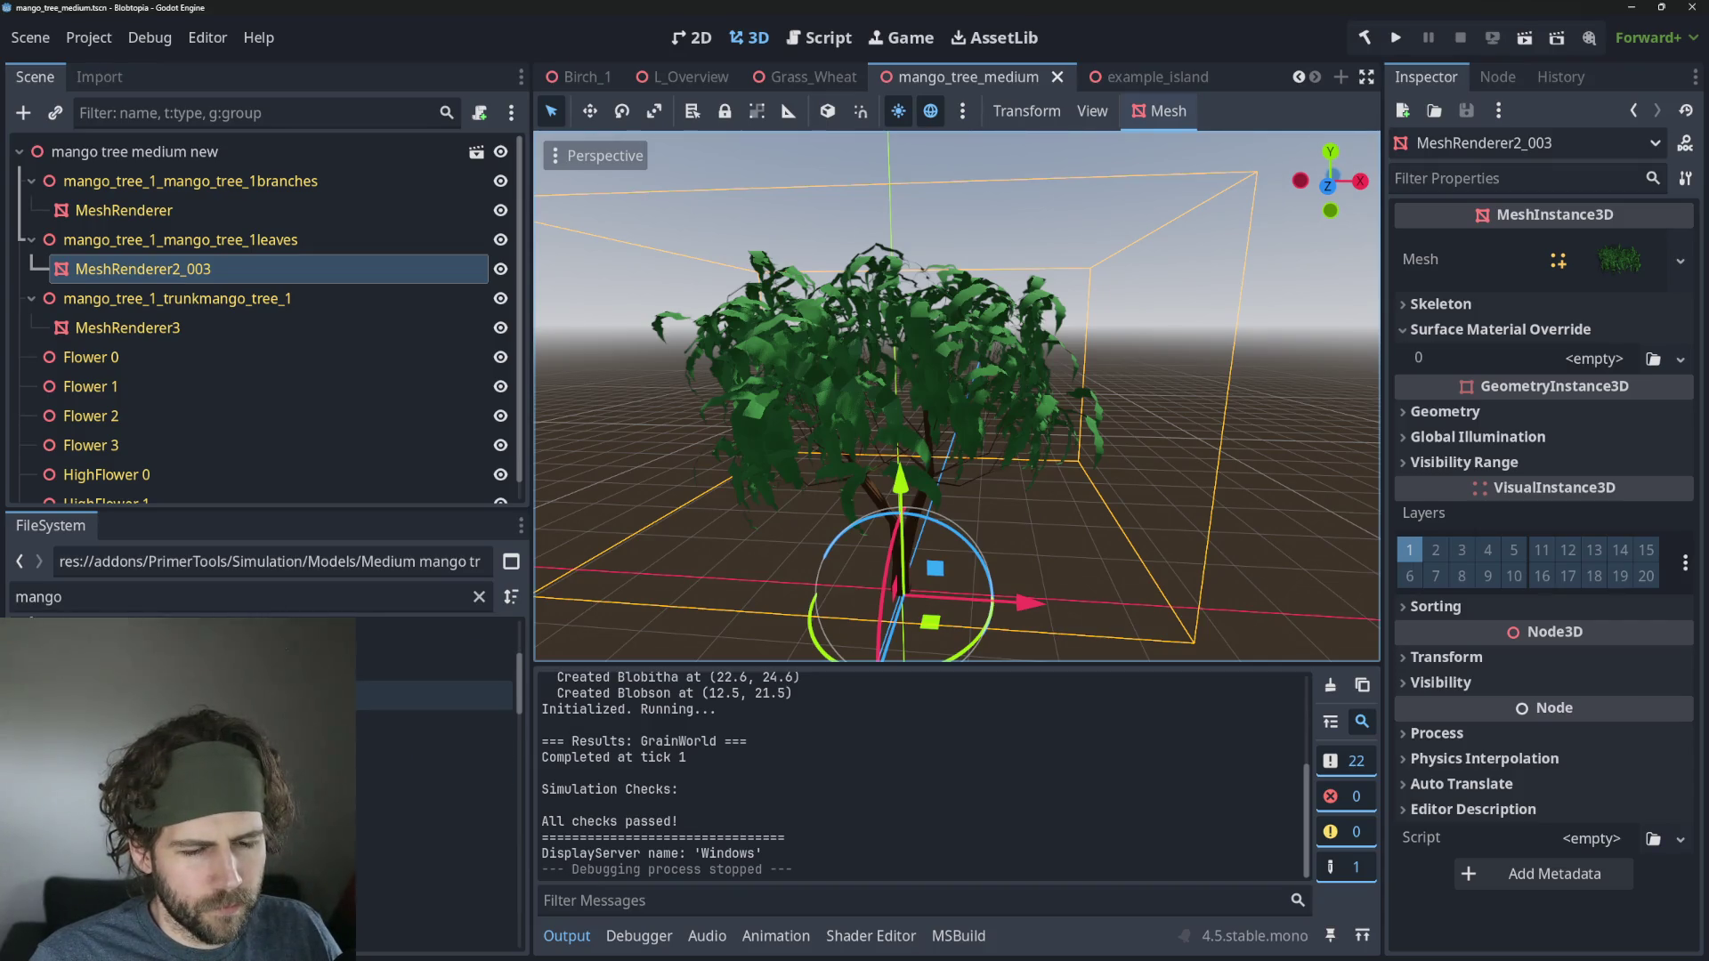
pyautogui.scroll(2, 435, 721)
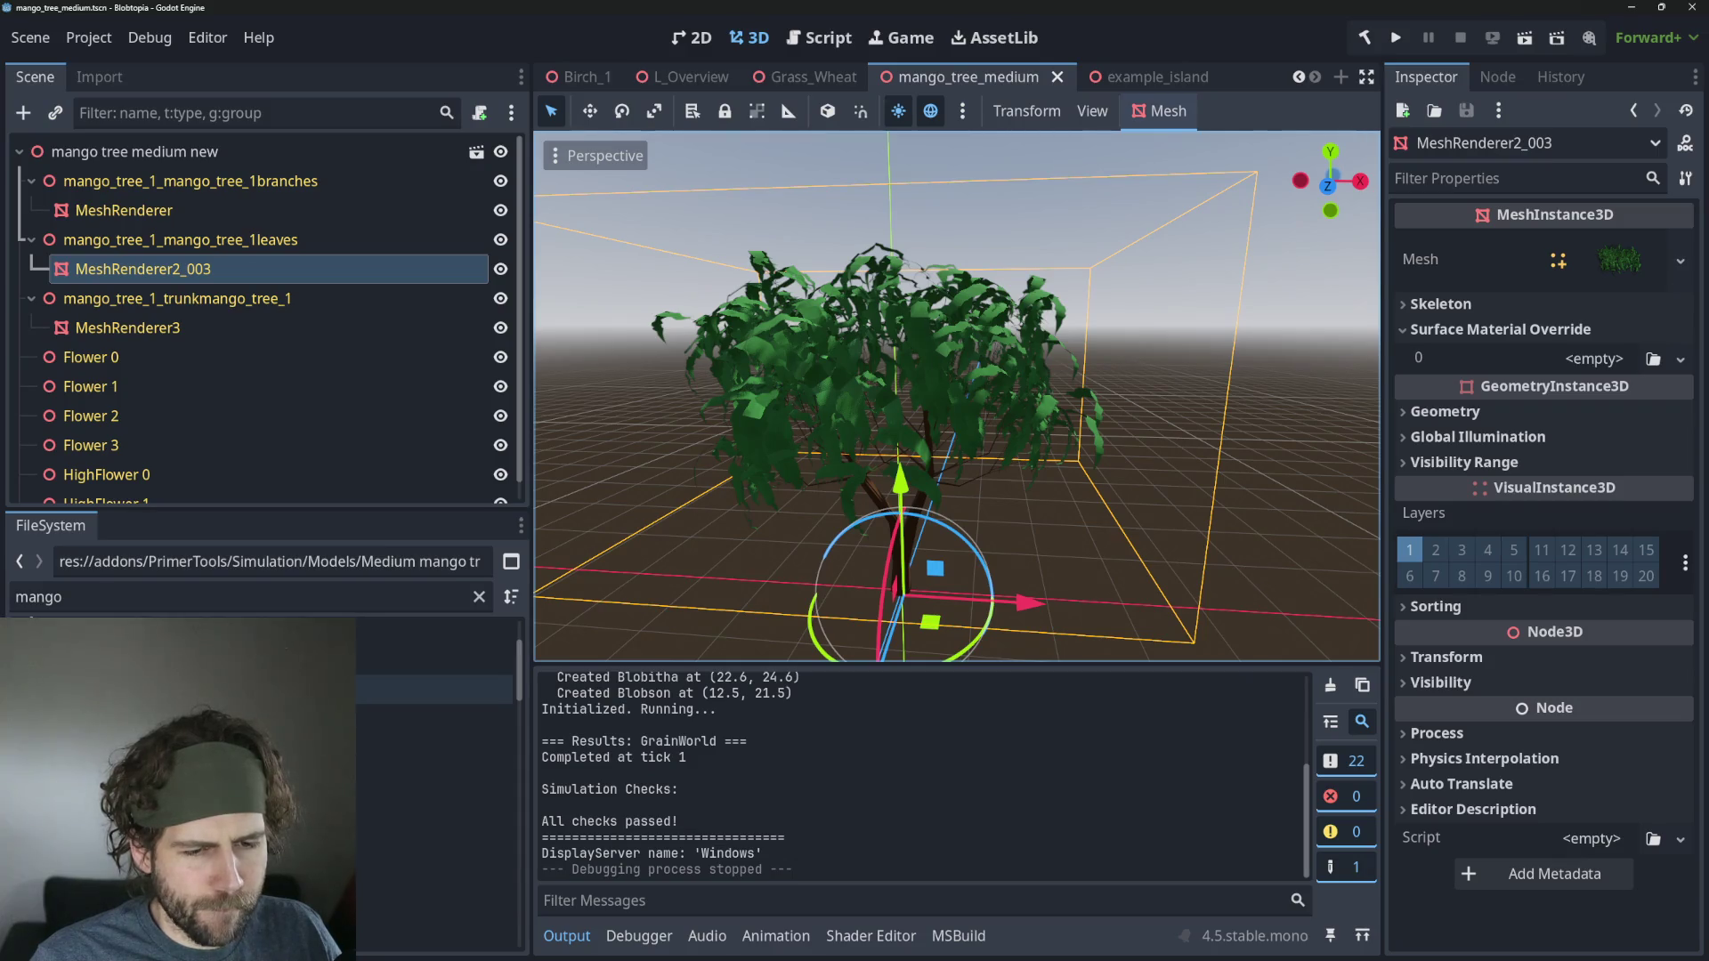
pyautogui.scroll(-2, 434, 721)
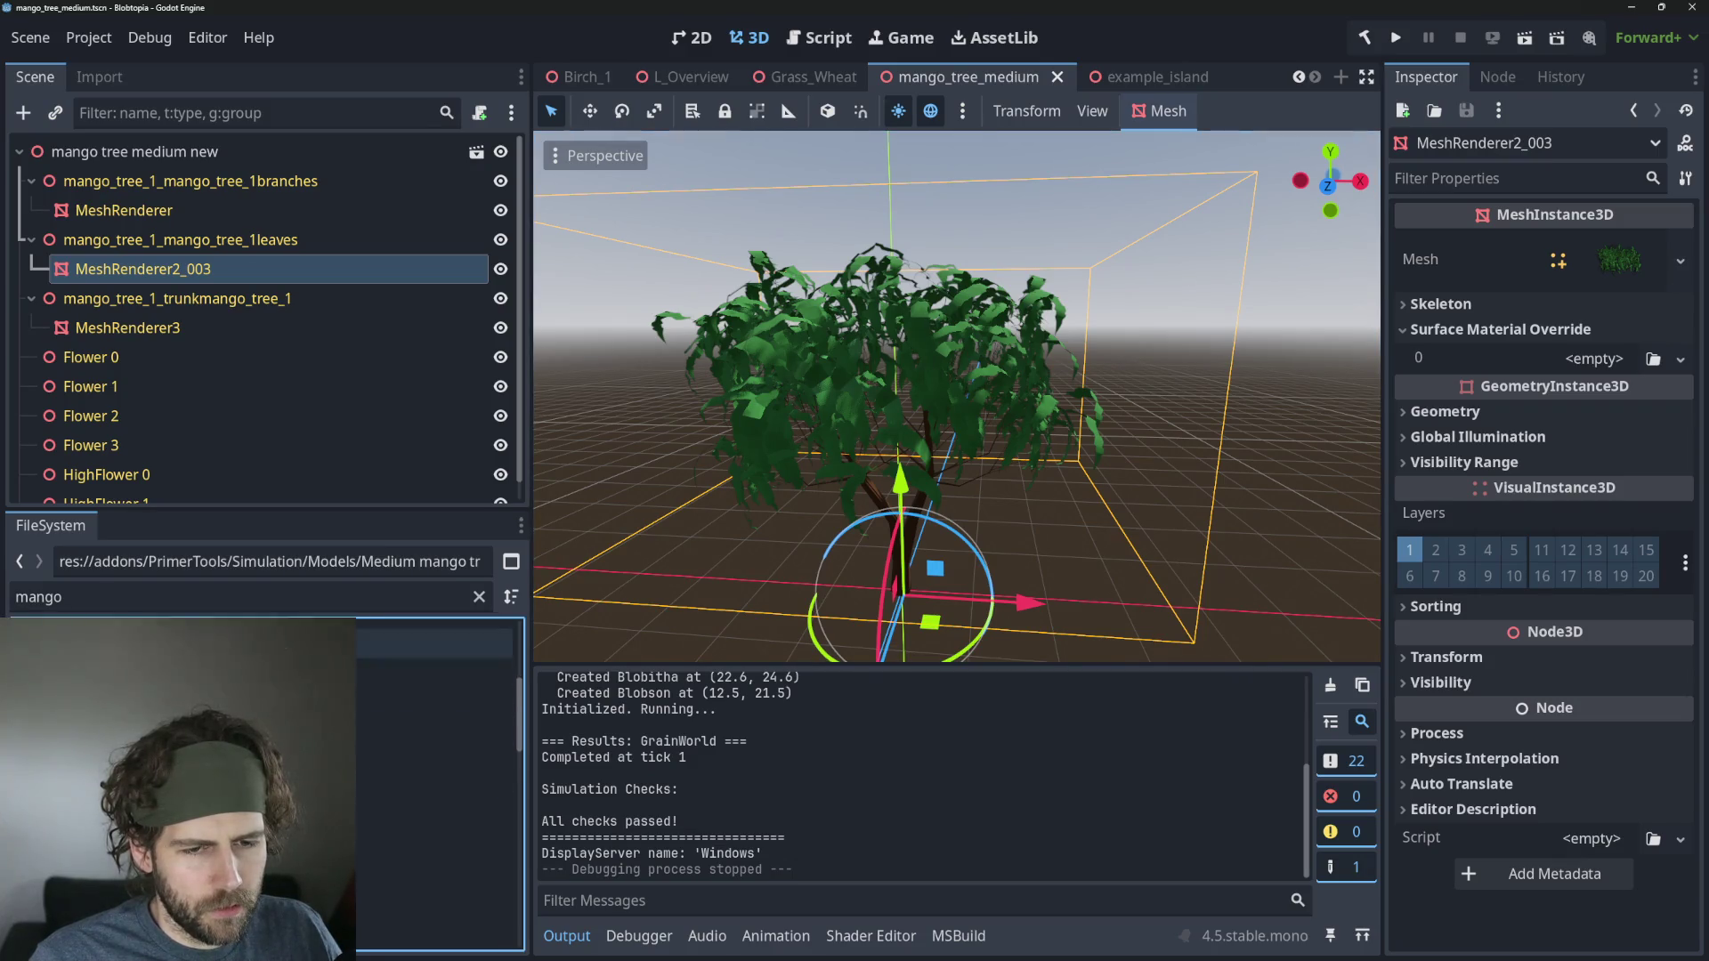
# Filter the FileSystem for 'sh' and pick up the M_MangoLeaf material.
pyautogui.click(190, 597)
pyautogui.press('BackSpace')
pyautogui.press('BackSpace')
pyautogui.press('BackSpace')
pyautogui.write('shader')
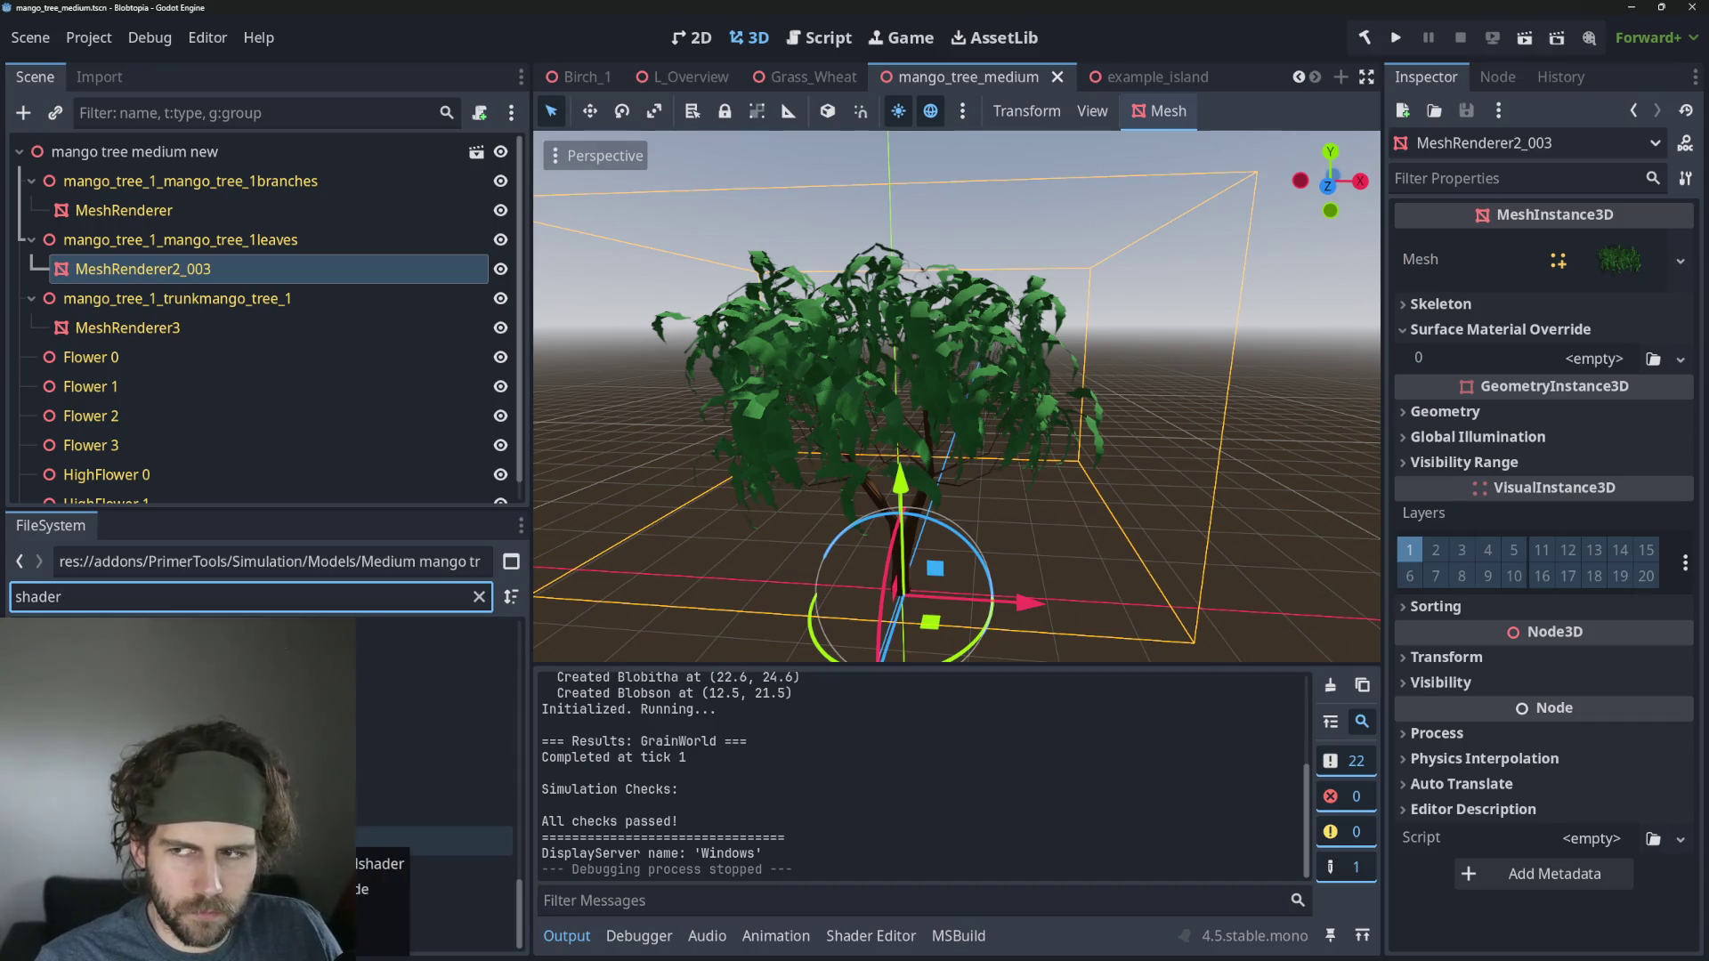
pyautogui.moveTo(434, 841); pyautogui.dragTo(1629, 267)
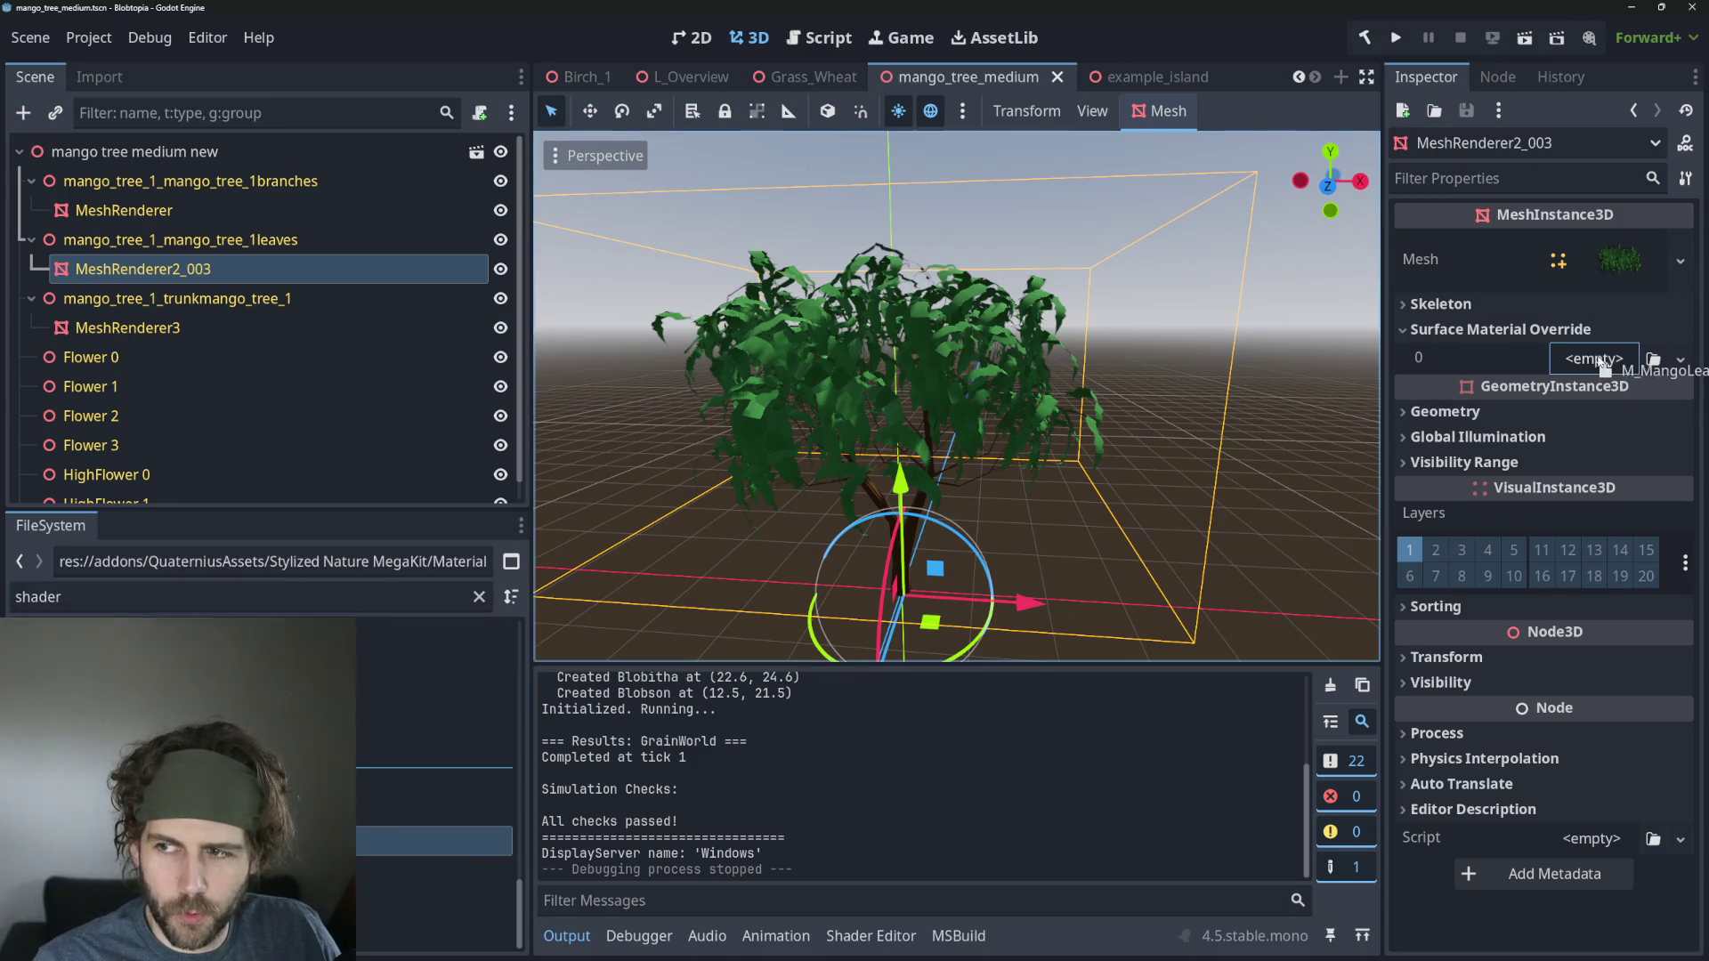
# Assign M_MangoLeaf to Surface Material Override slot 0 and expand its Shader Parameters.
pyautogui.moveTo(1598, 360); pyautogui.dragTo(1594, 356)
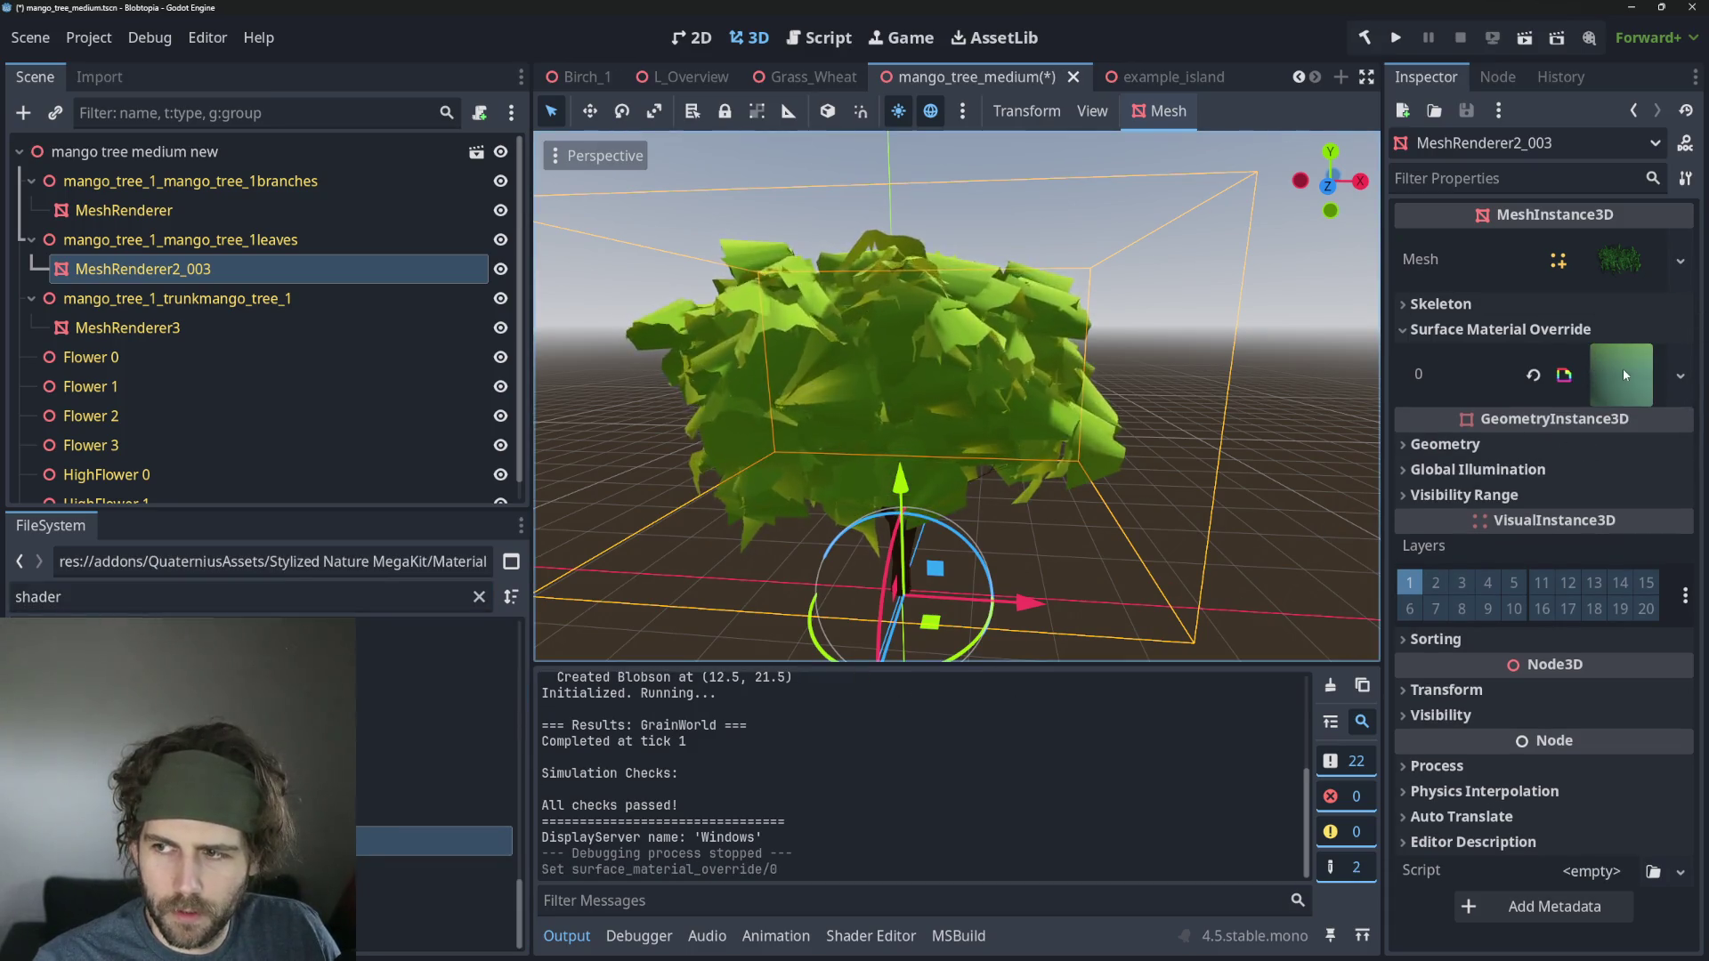
pyautogui.click(1623, 370)
pyautogui.click(1484, 667)
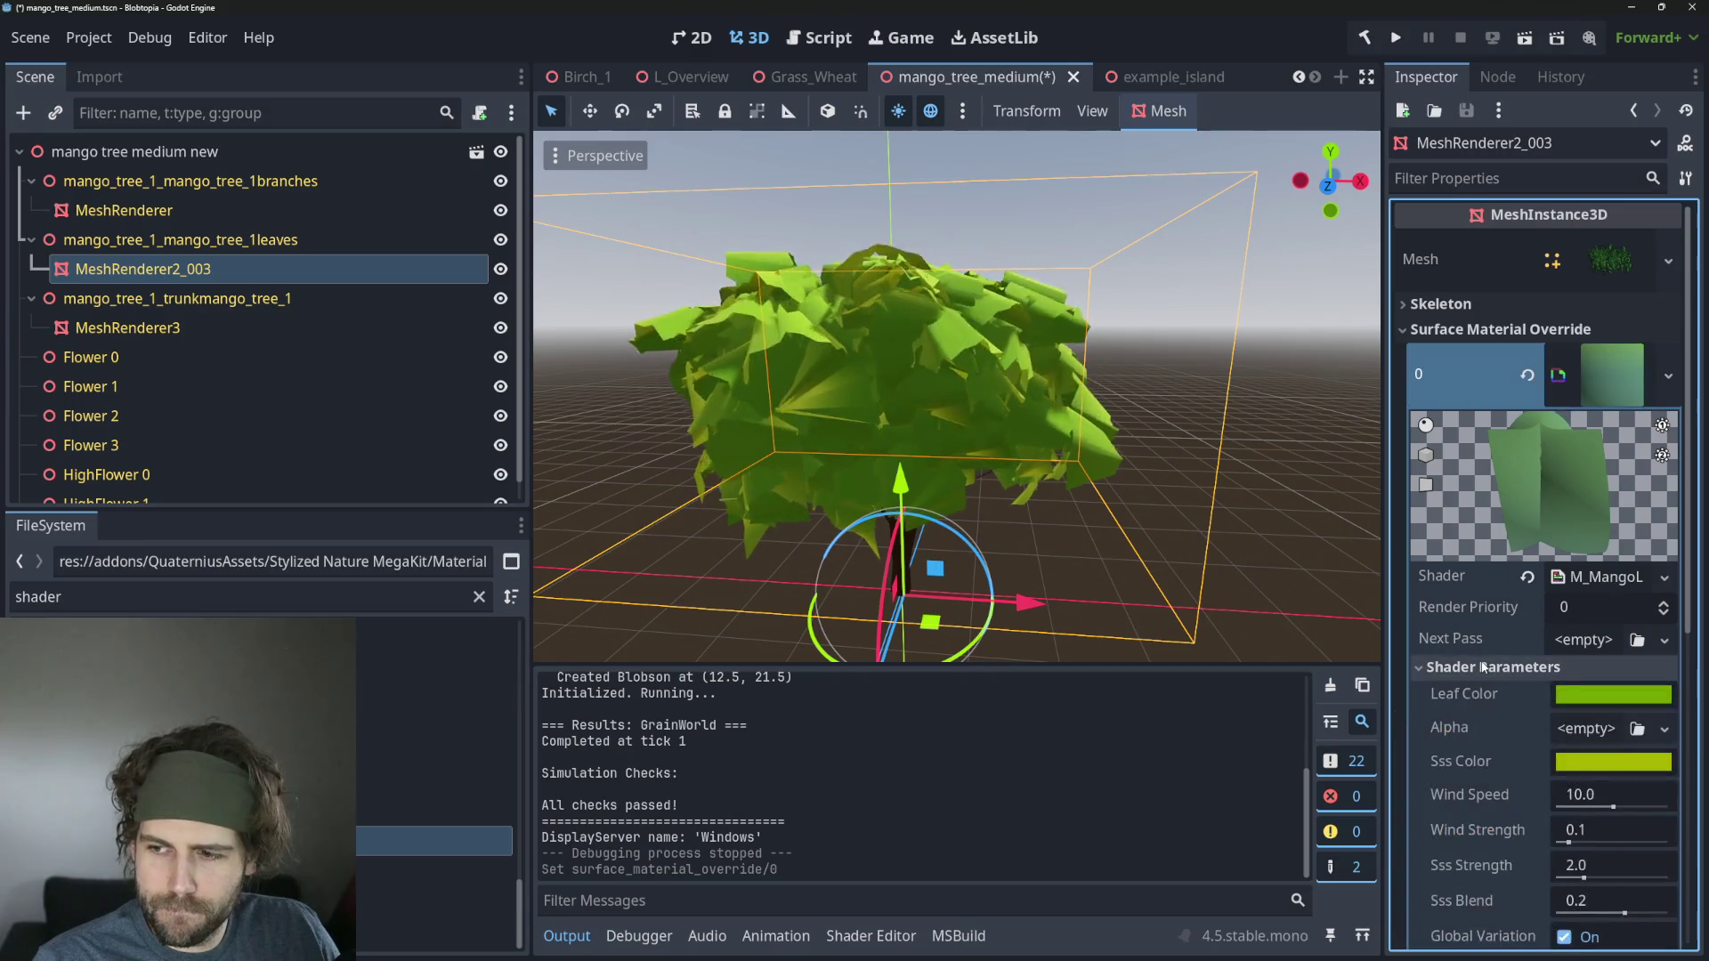
pyautogui.scroll(-3, 1484, 667)
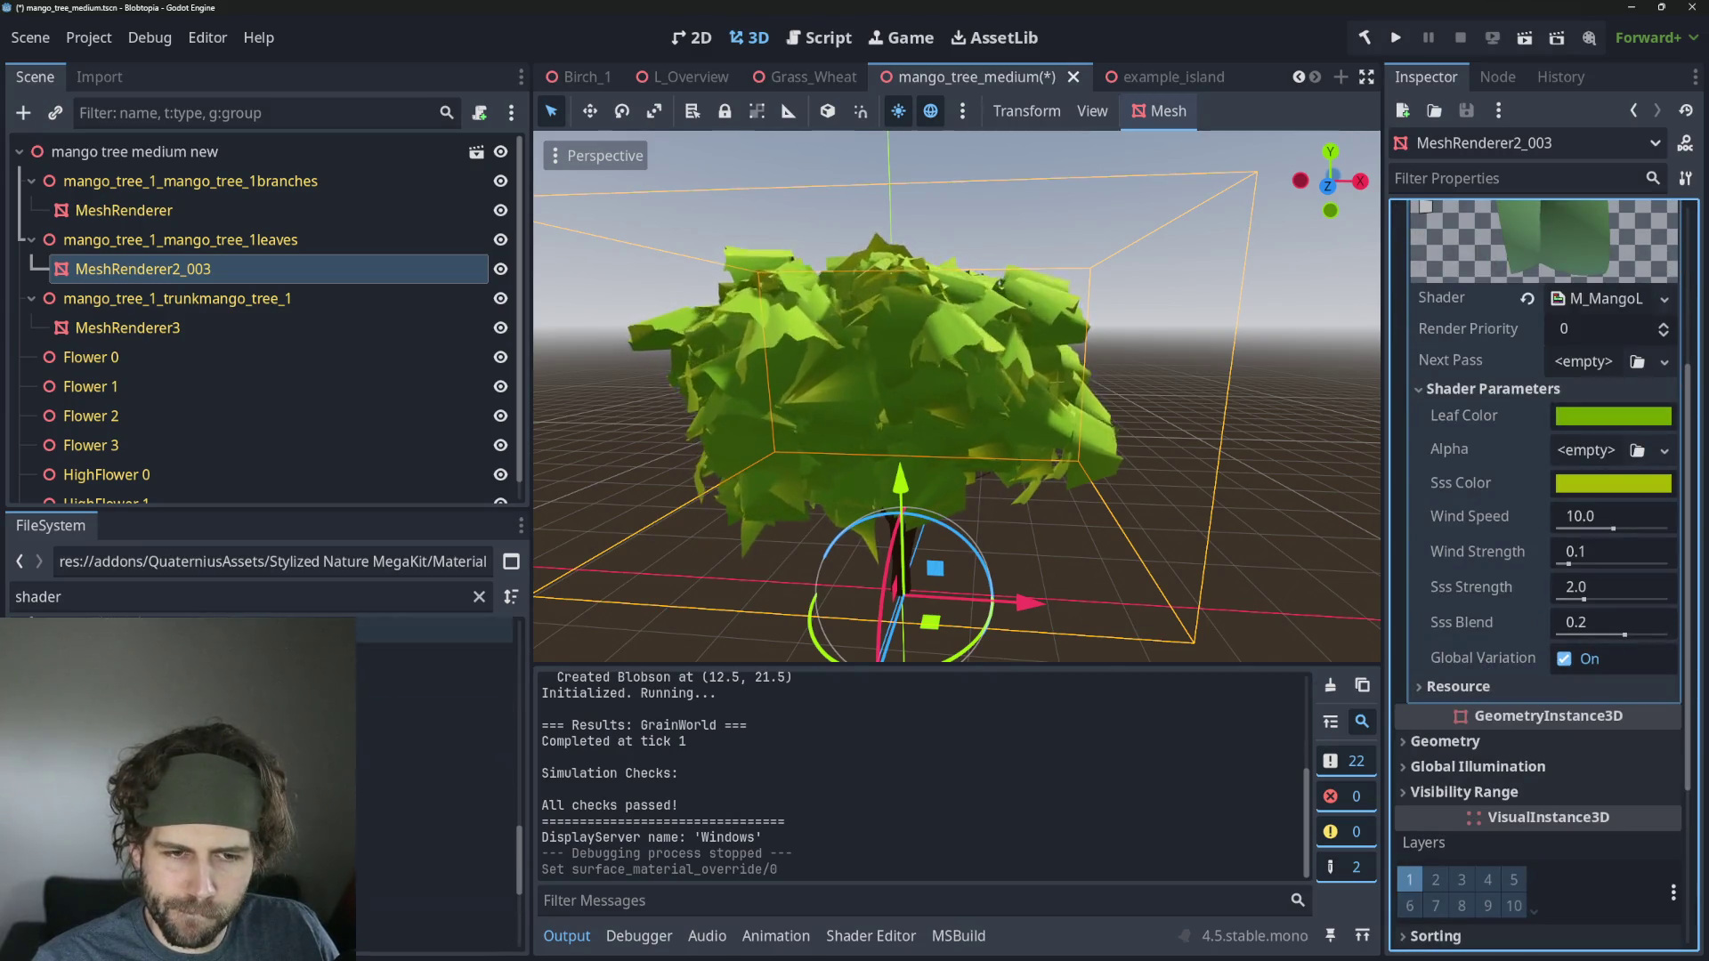
# Filter files for 'mango' and set mango_leaf_grayscale.png as the Alpha texture.
pyautogui.doubleClick(37, 596)
pyautogui.write('m')
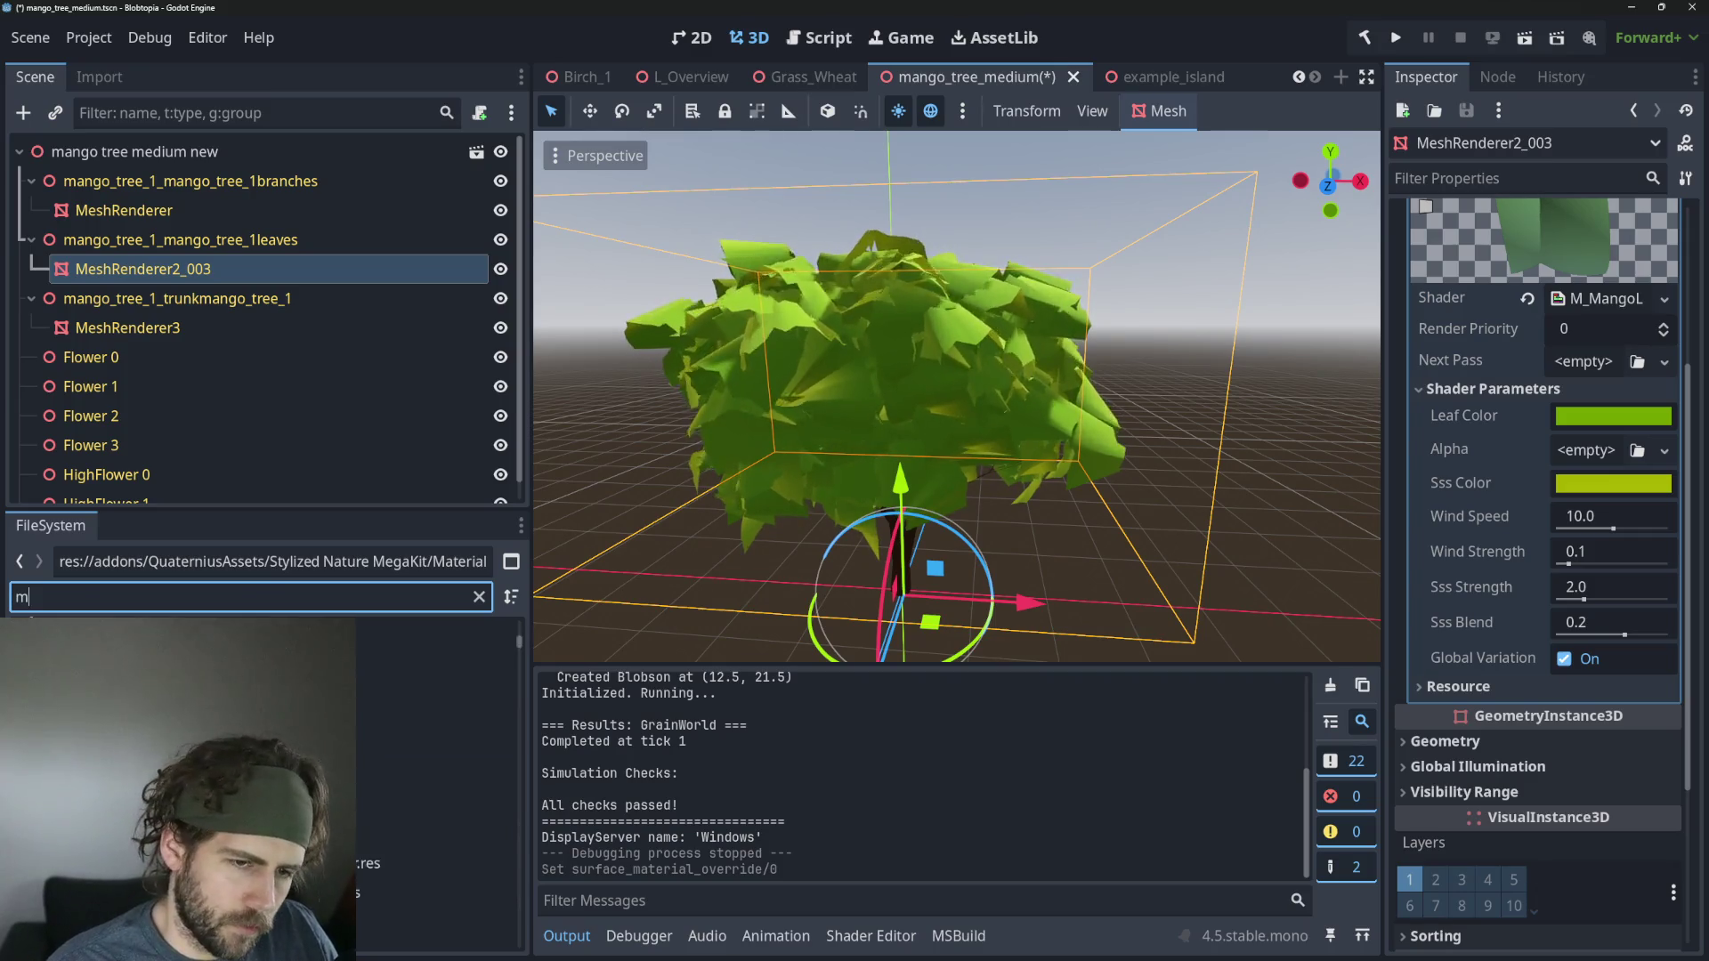
pyautogui.write('ango')
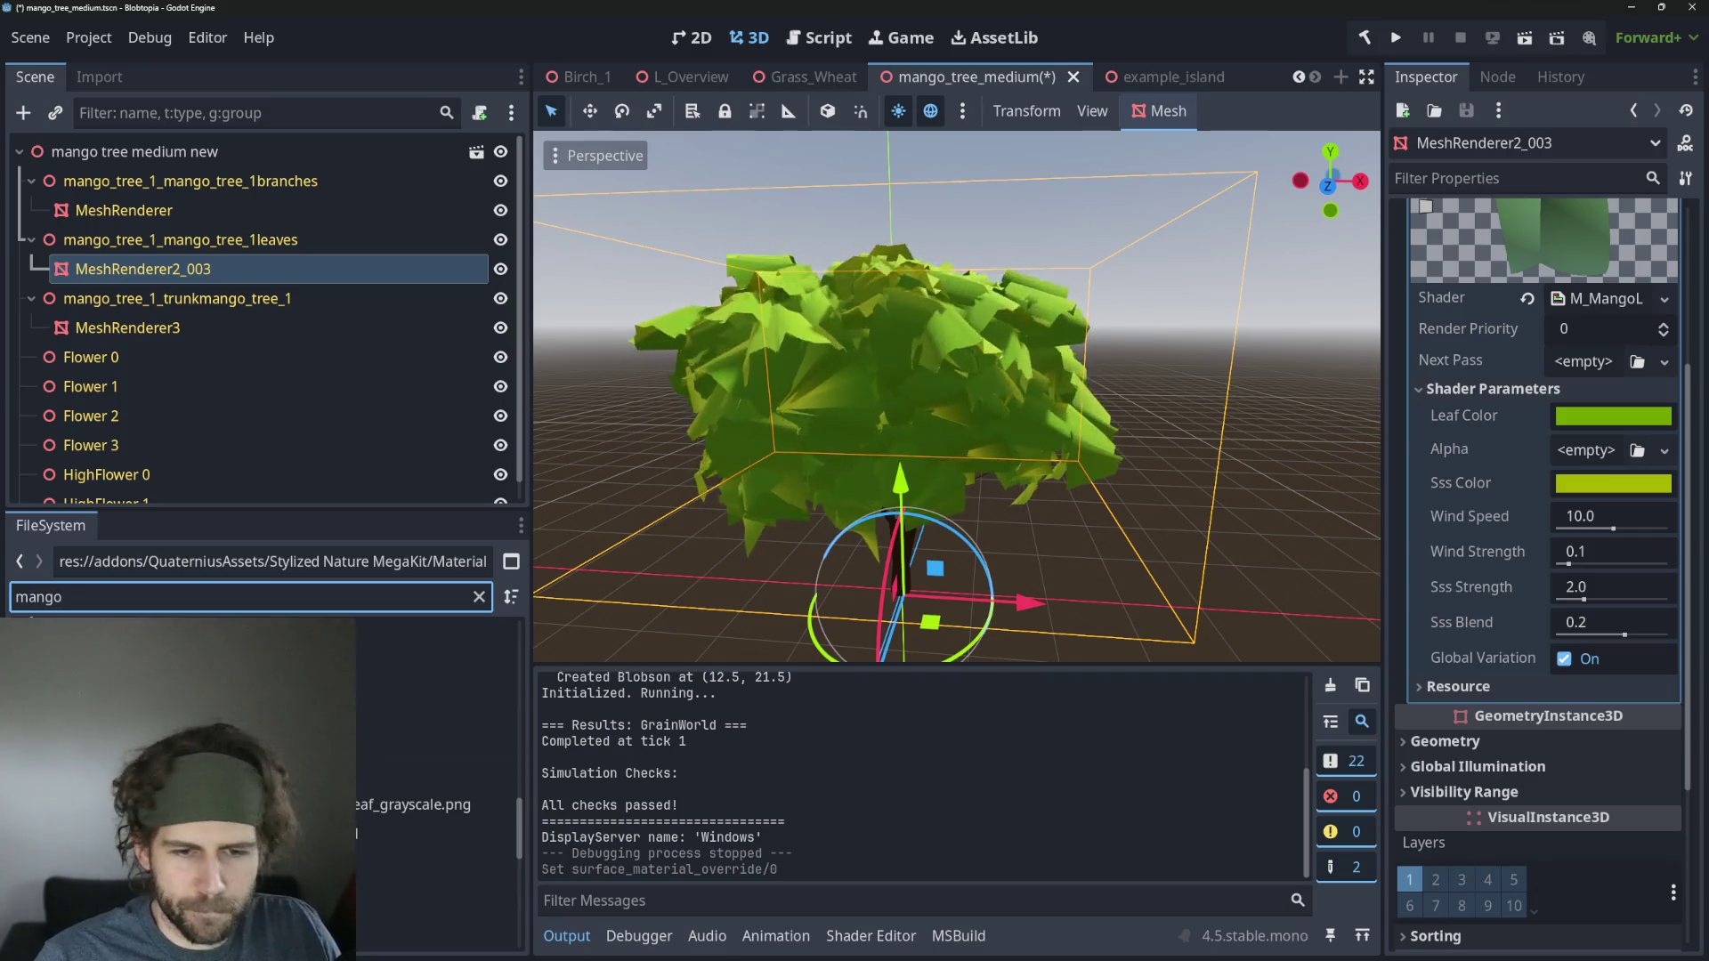
pyautogui.moveTo(427, 717)
pyautogui.mouseDown()
pyautogui.moveTo(854, 623)
pyautogui.moveTo(926, 645)
pyautogui.moveTo(1588, 454)
pyautogui.mouseUp()
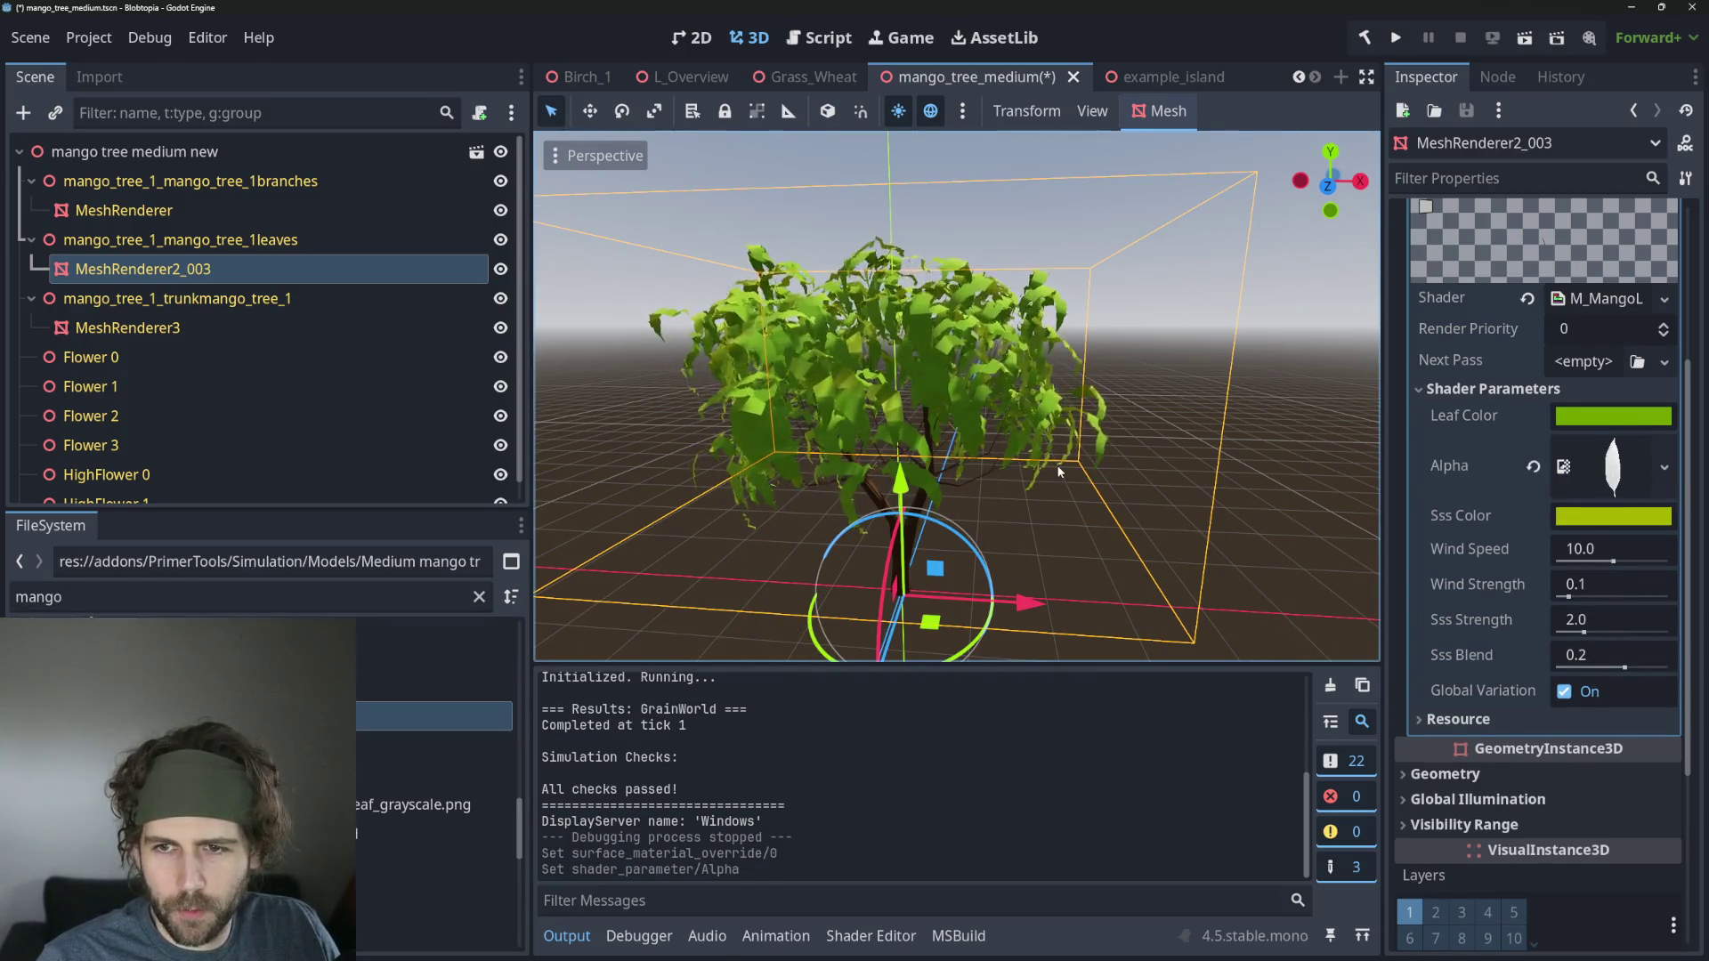
pyautogui.scroll(-5, 1060, 472)
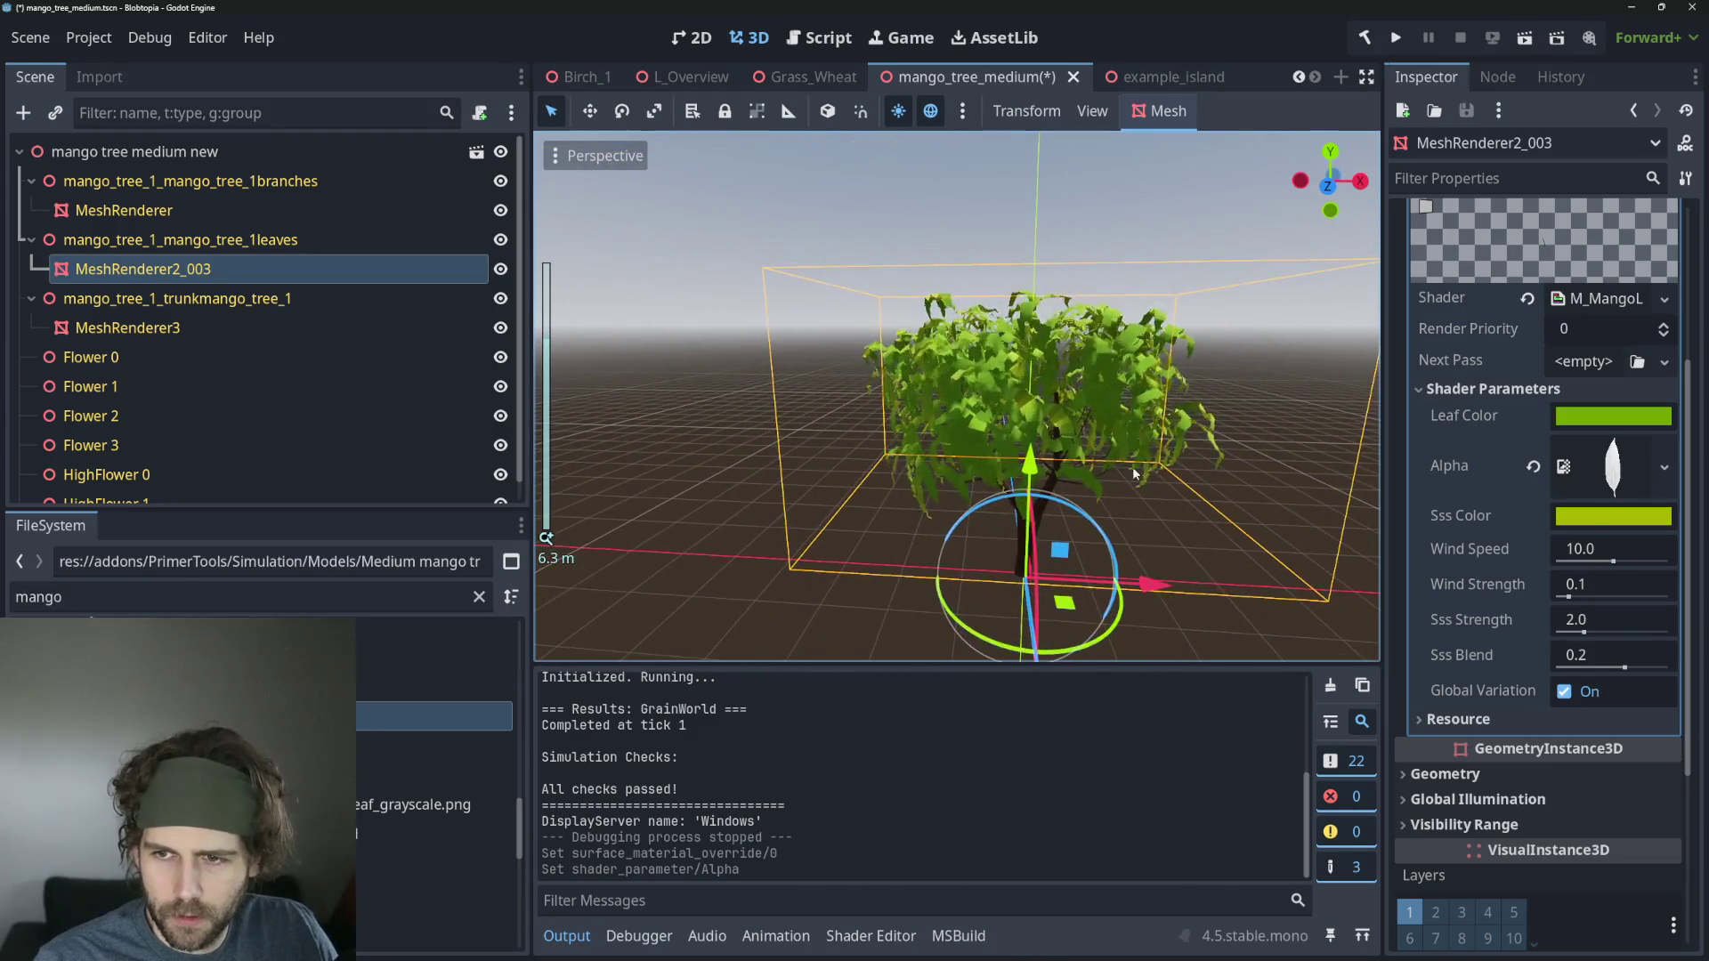
# Darken the Leaf Color and reduce its red component.
pyautogui.press('f')
pyautogui.click(1641, 419)
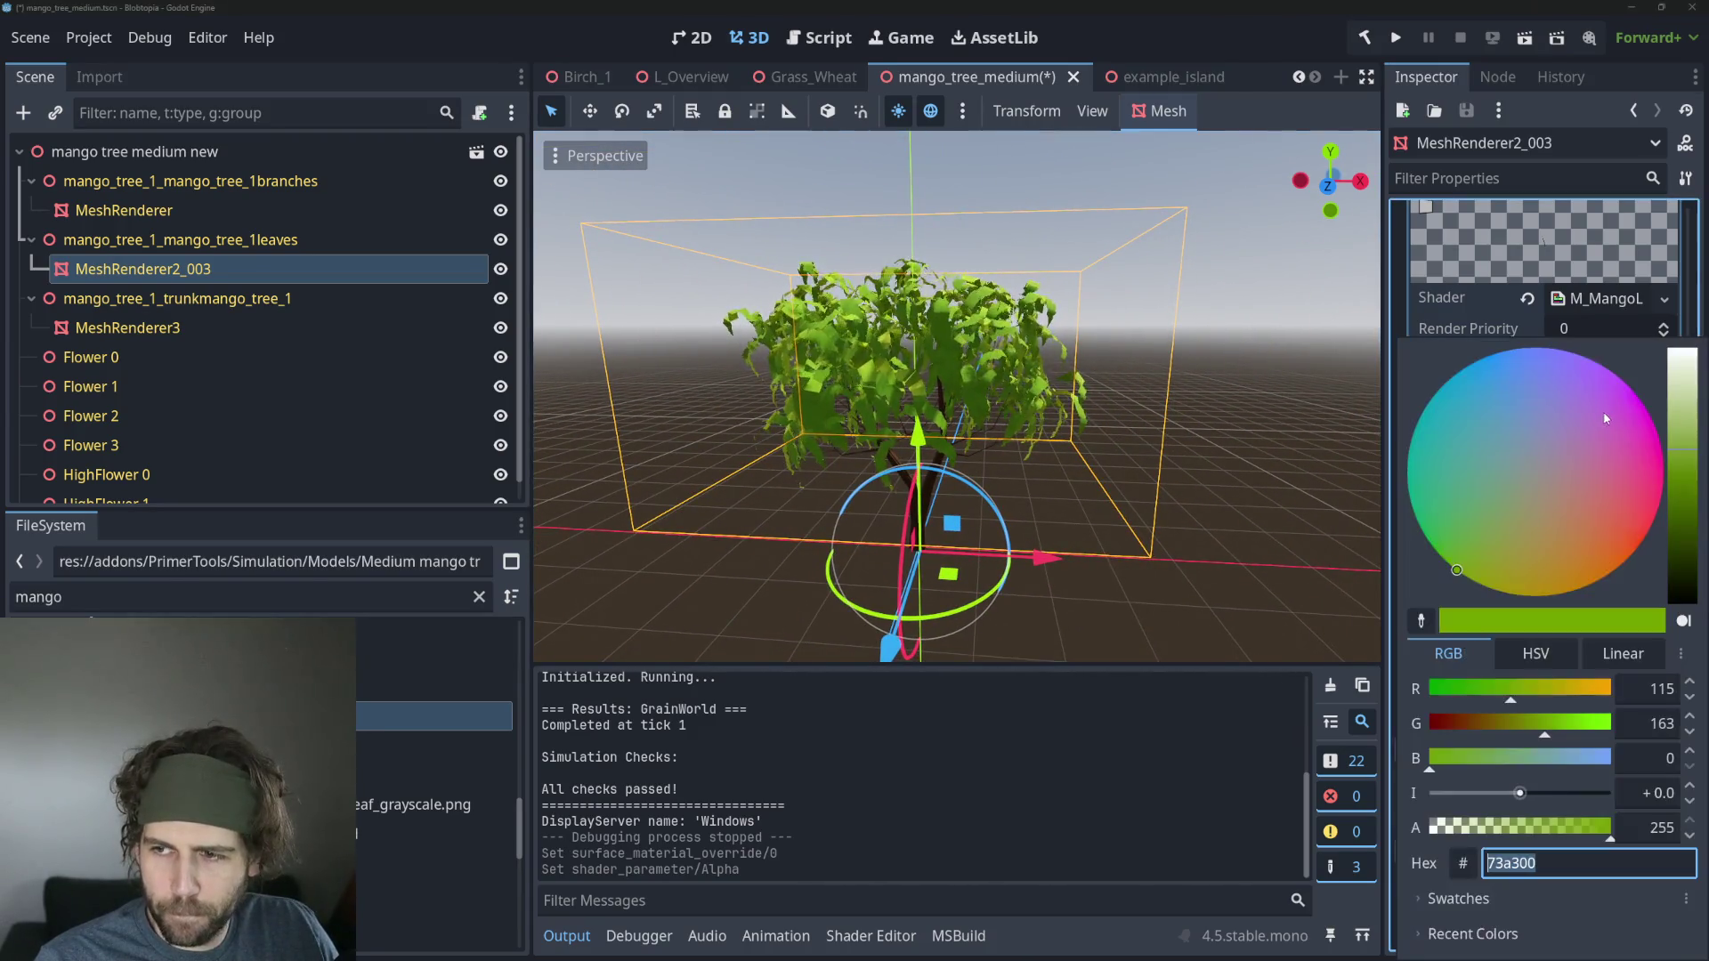
pyautogui.click(1683, 475)
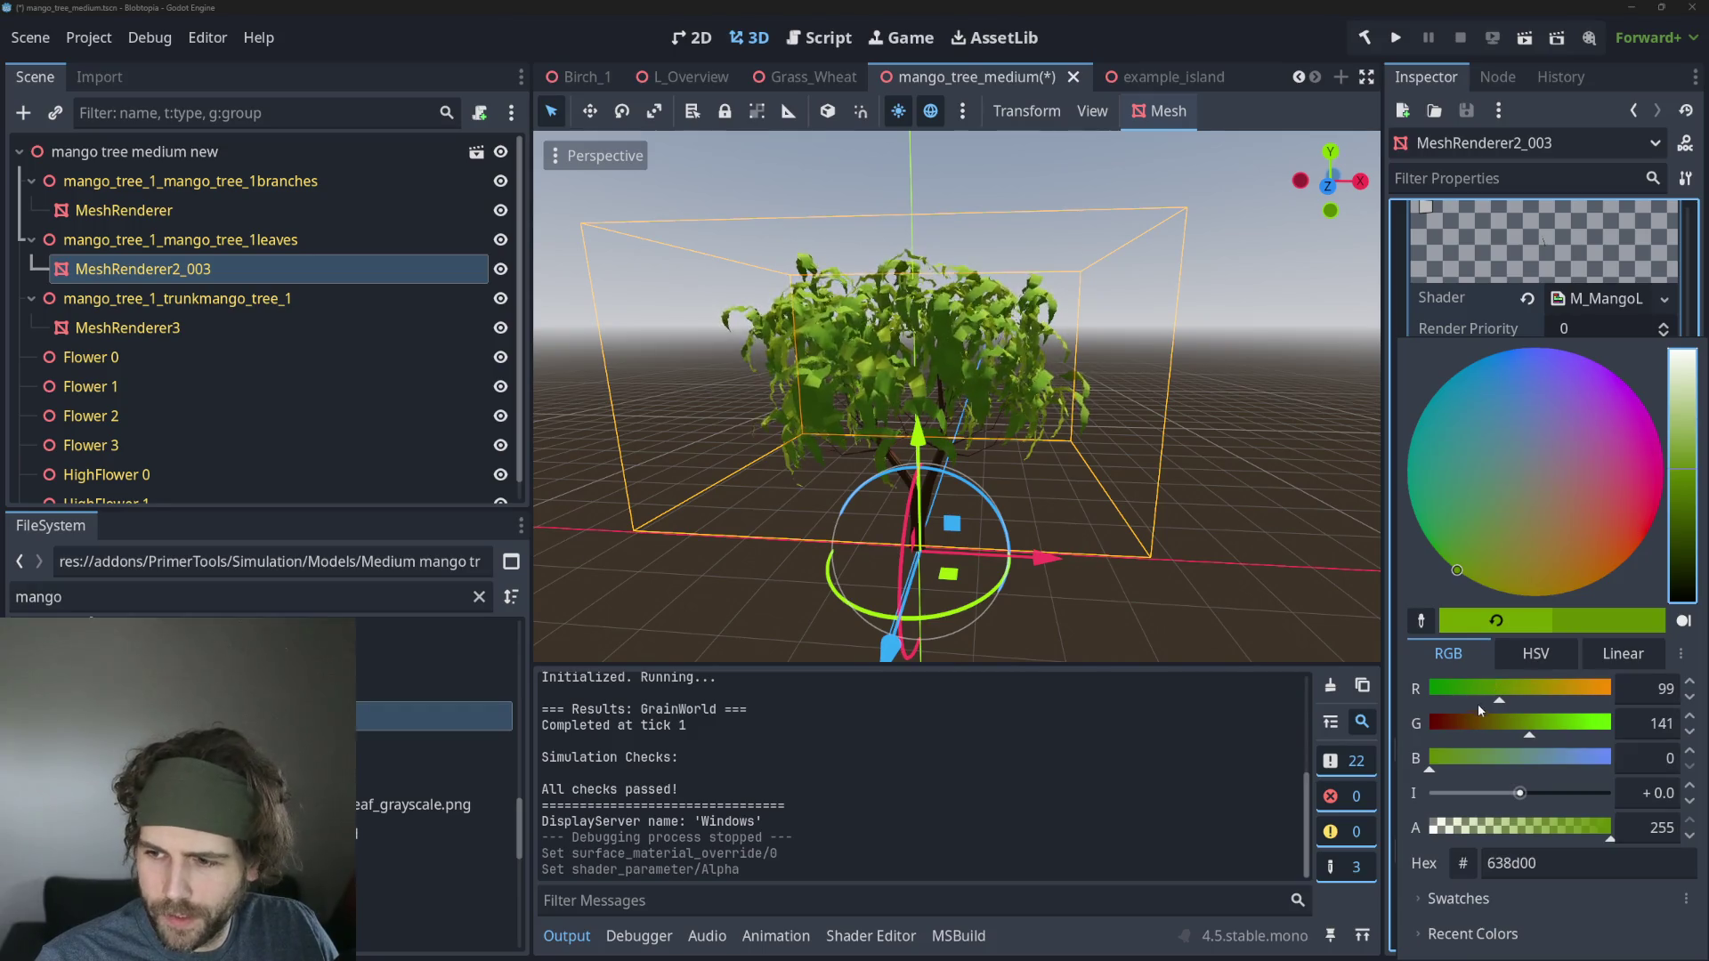
pyautogui.moveTo(1499, 699); pyautogui.dragTo(1490, 698)
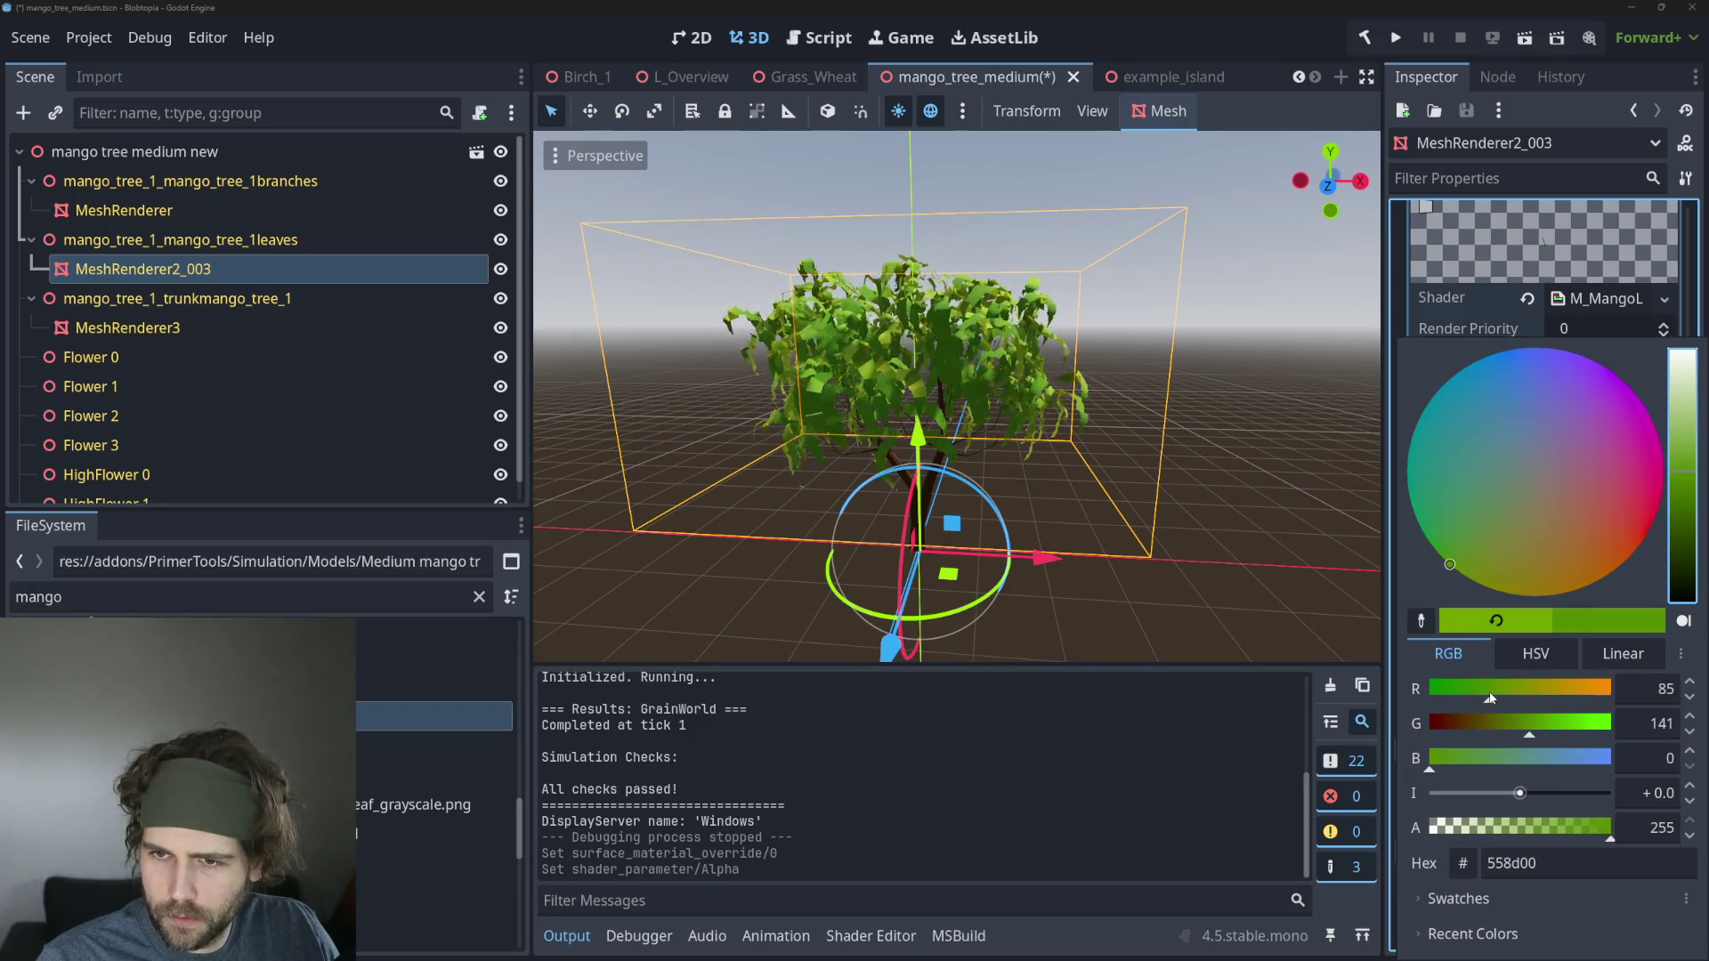
pyautogui.click(1290, 514)
# Shift the SSS Color hue to yellow-green 83b300 and save the mango_tree_medium scene.
pyautogui.click(1583, 526)
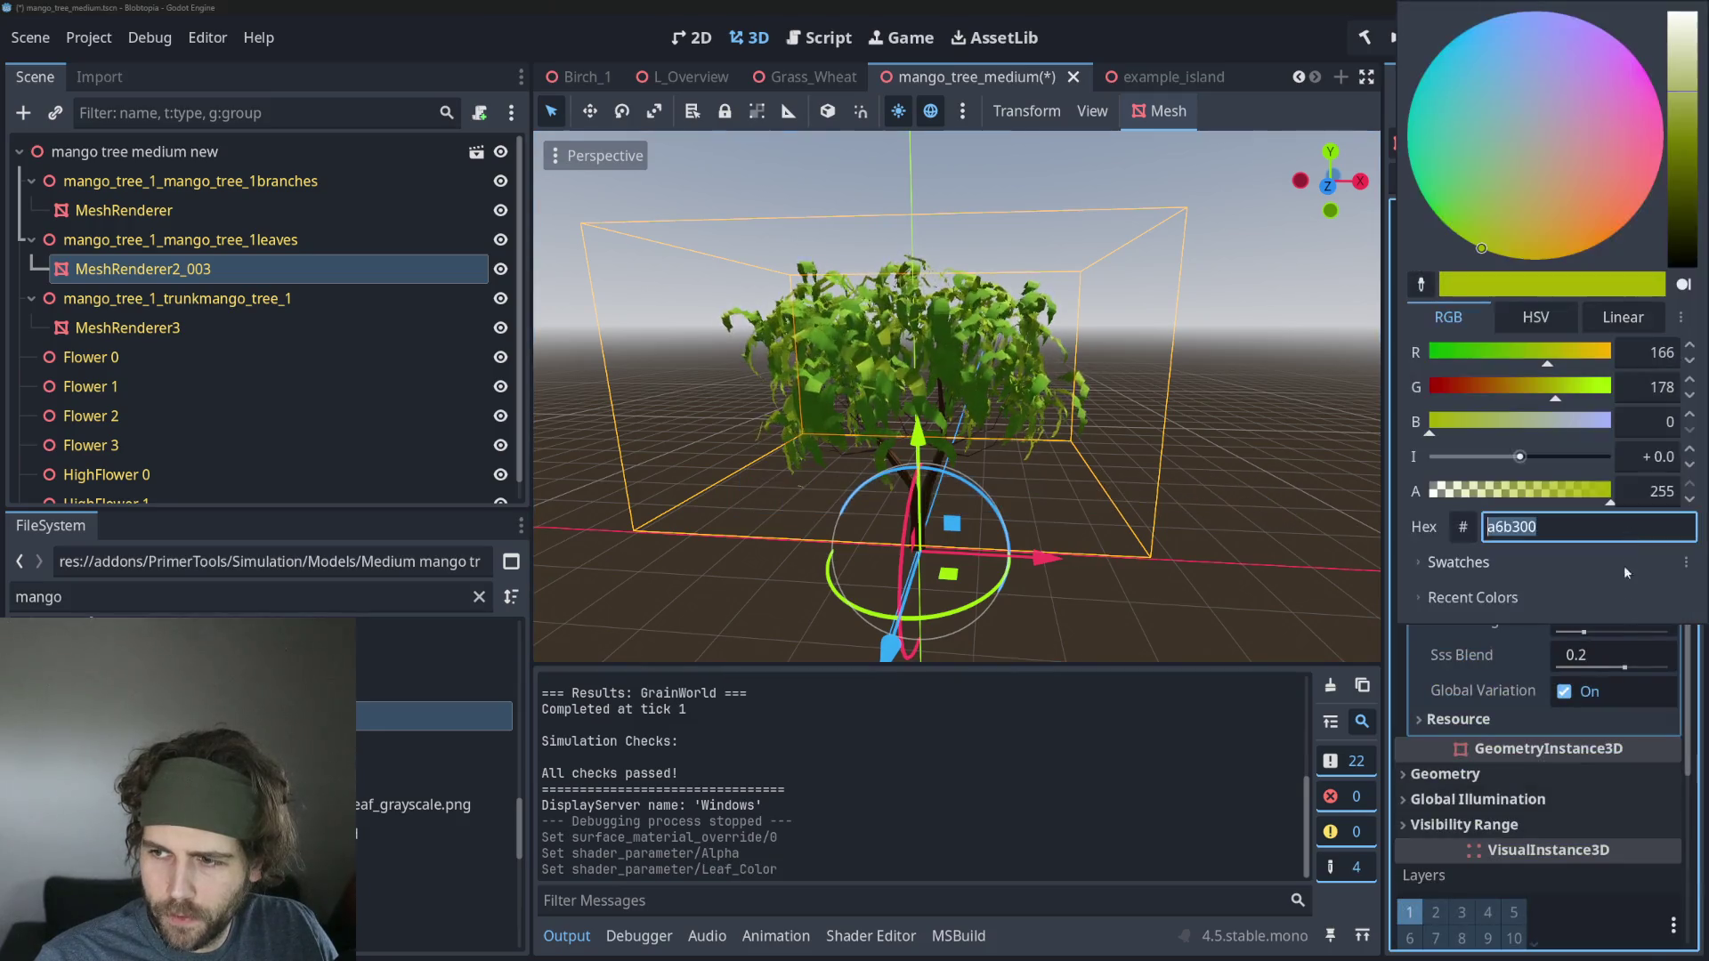
pyautogui.click(1547, 317)
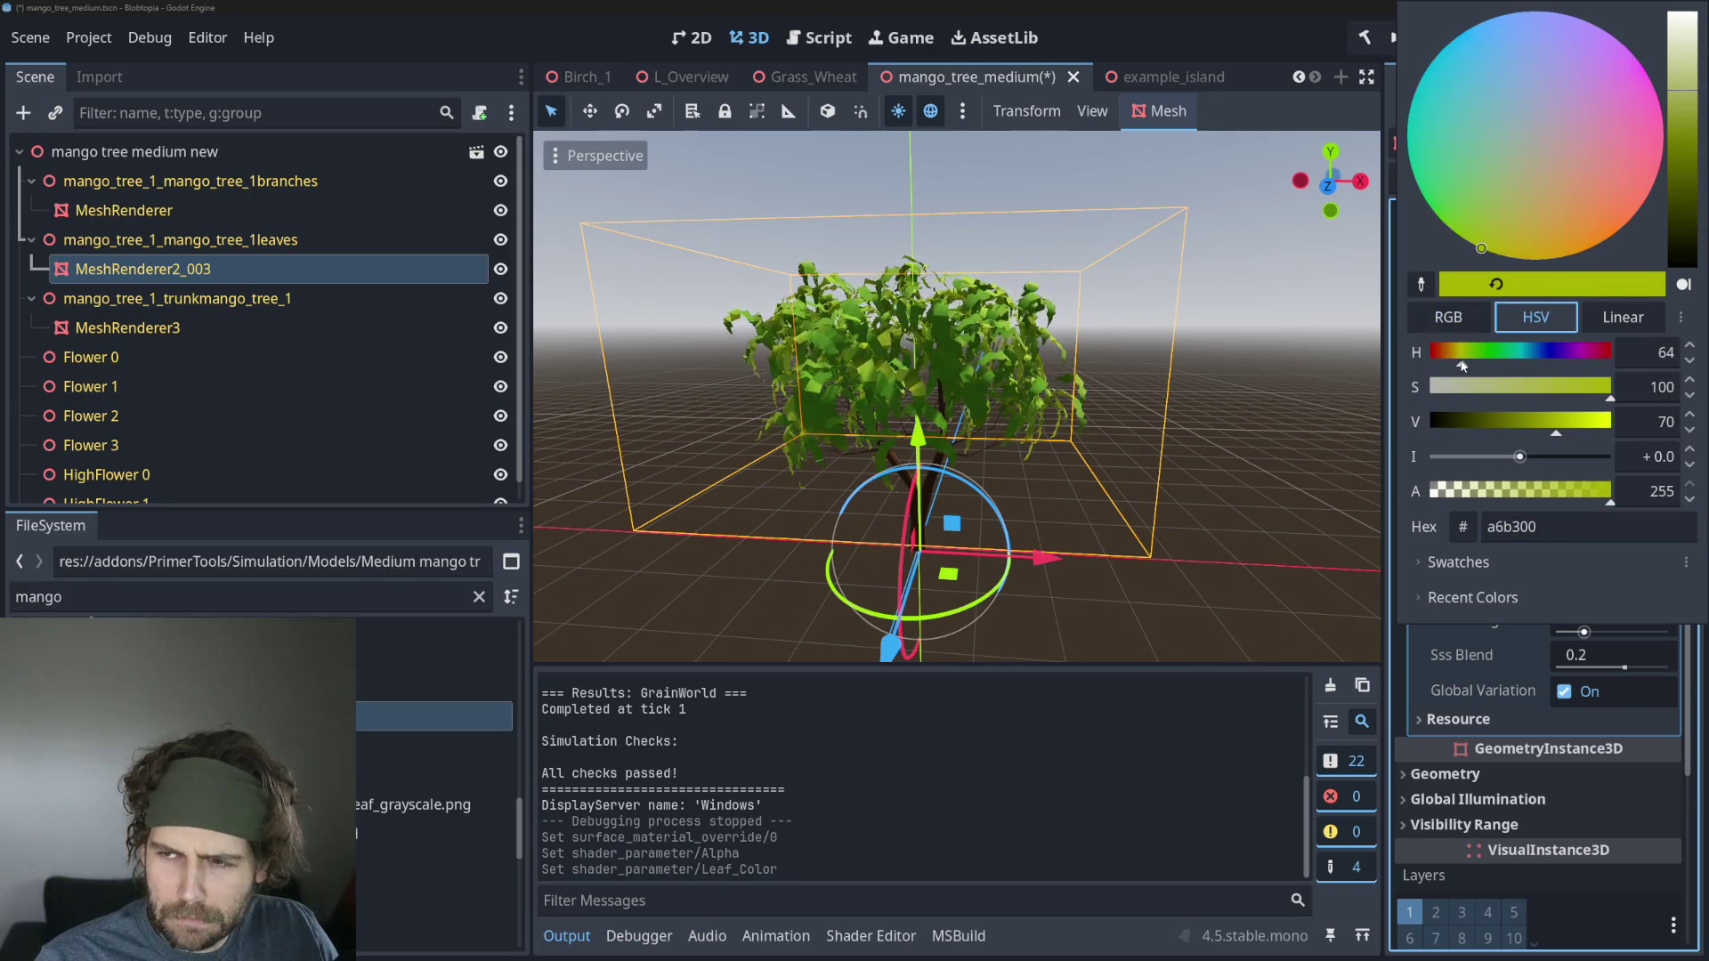
pyautogui.moveTo(1460, 365); pyautogui.dragTo(1467, 365)
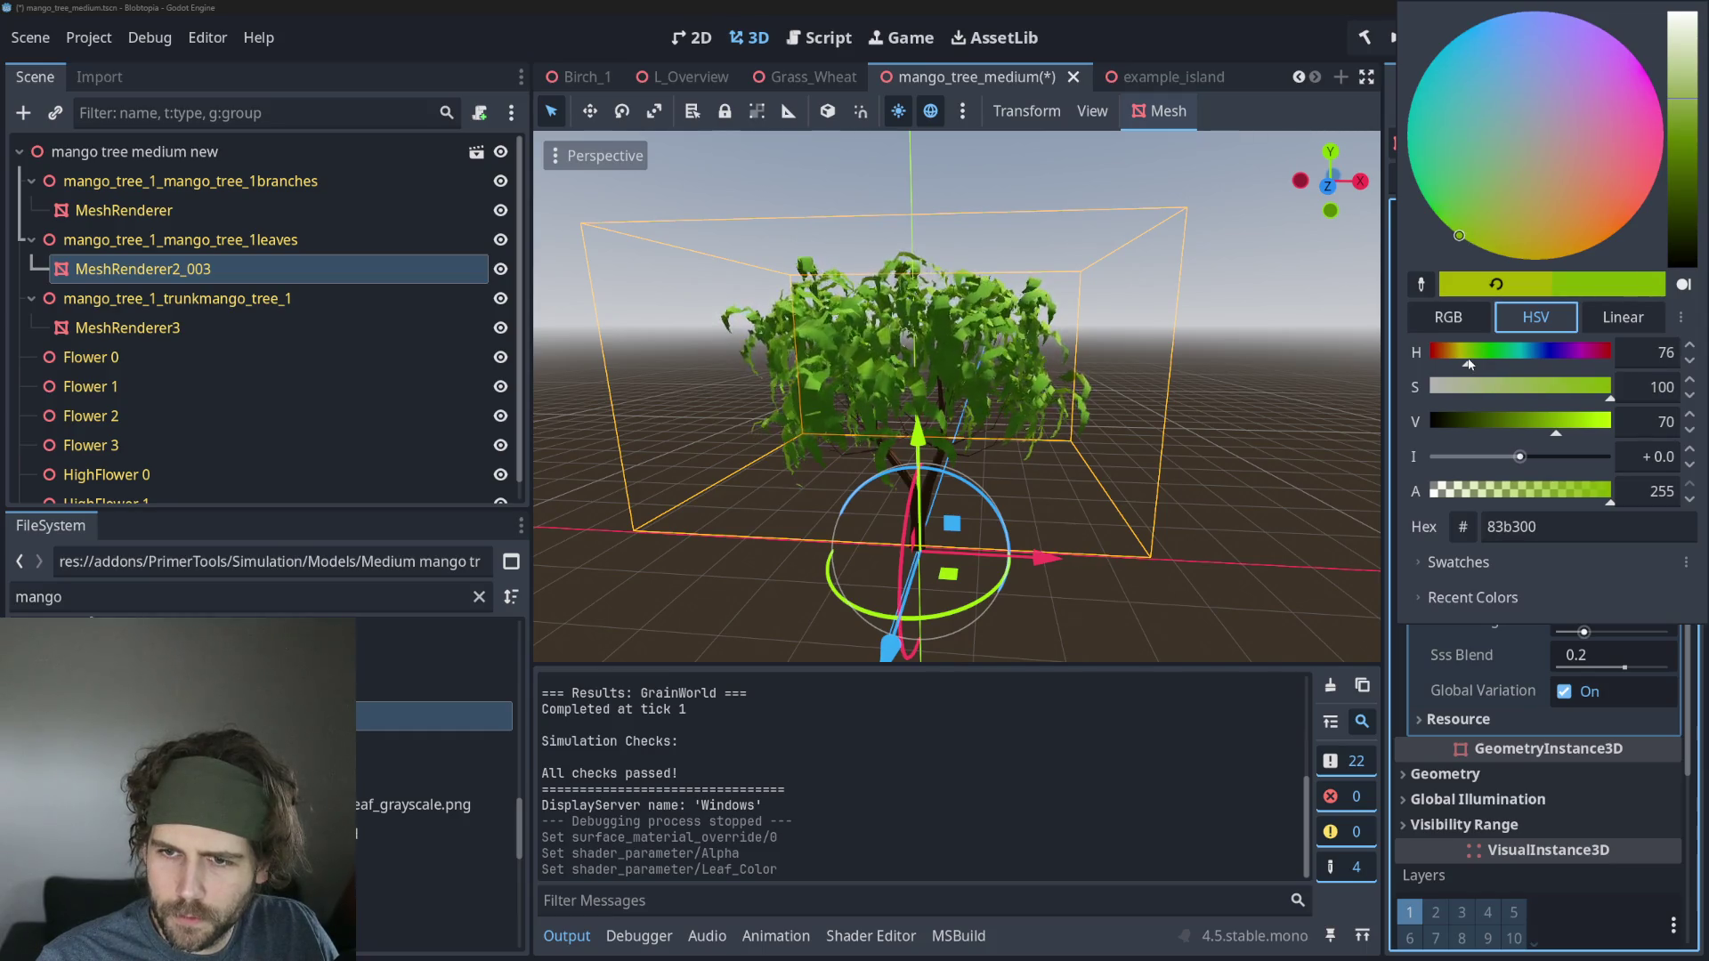
pyautogui.click(1249, 439)
pyautogui.click(1247, 436)
pyautogui.hotkey('ctrl', 's')
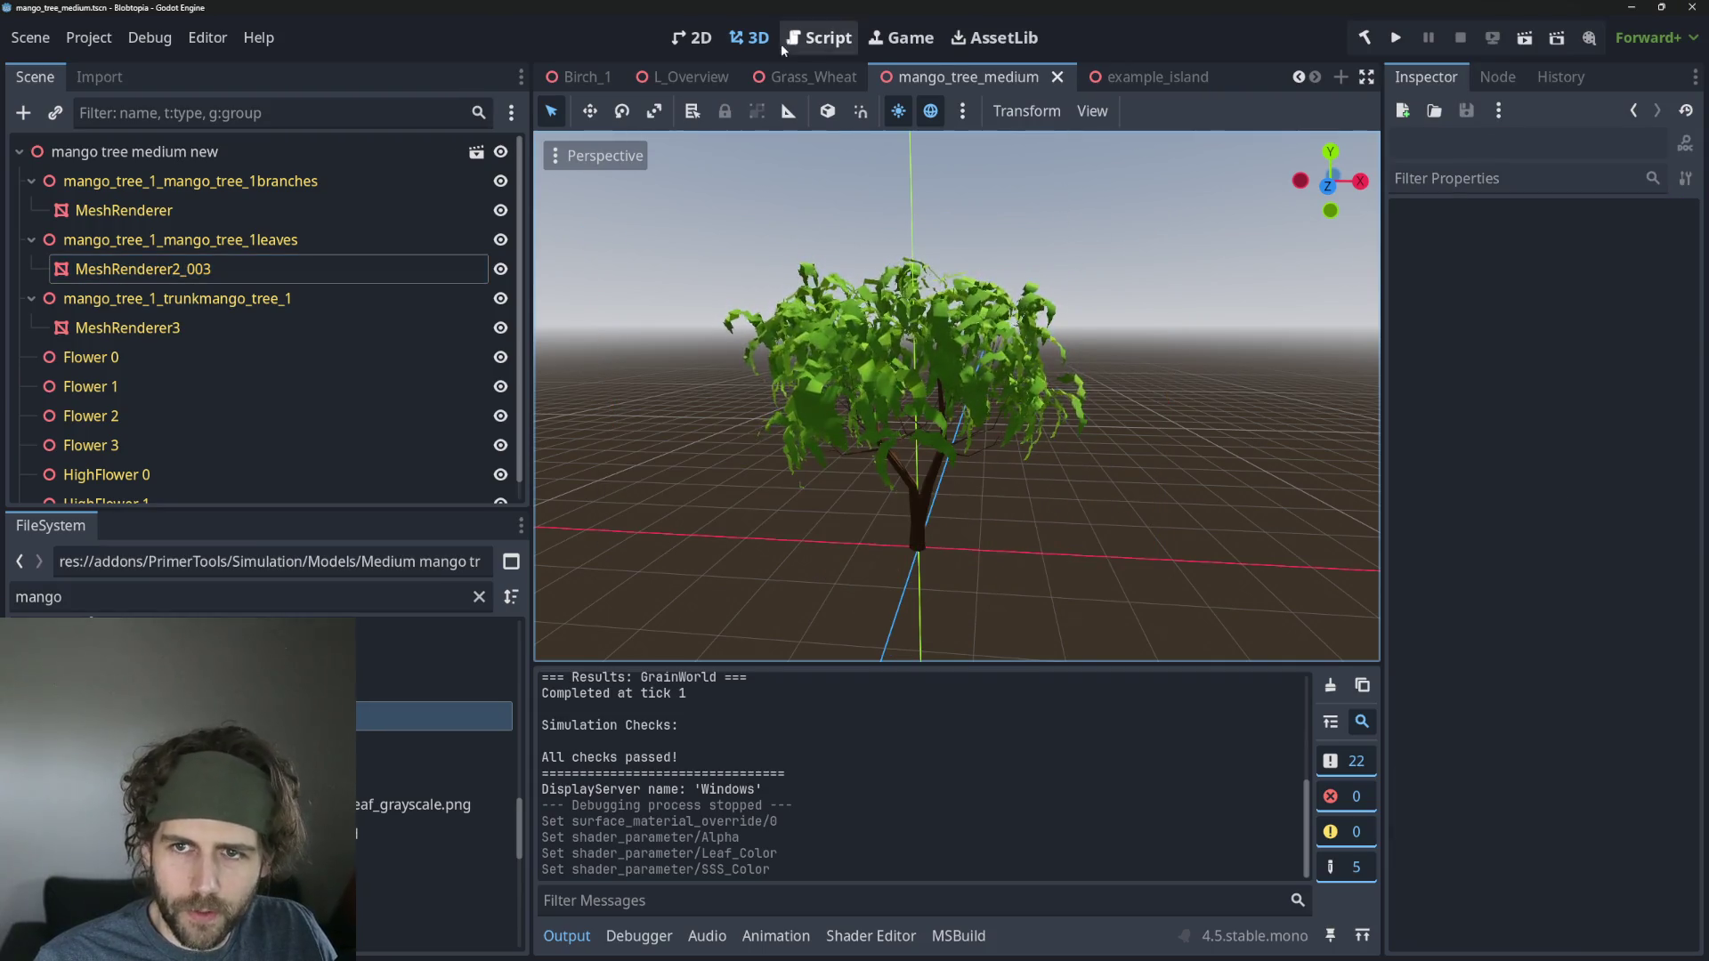
# Switch to the test_runner scene and run it as a game.
pyautogui.click(703, 77)
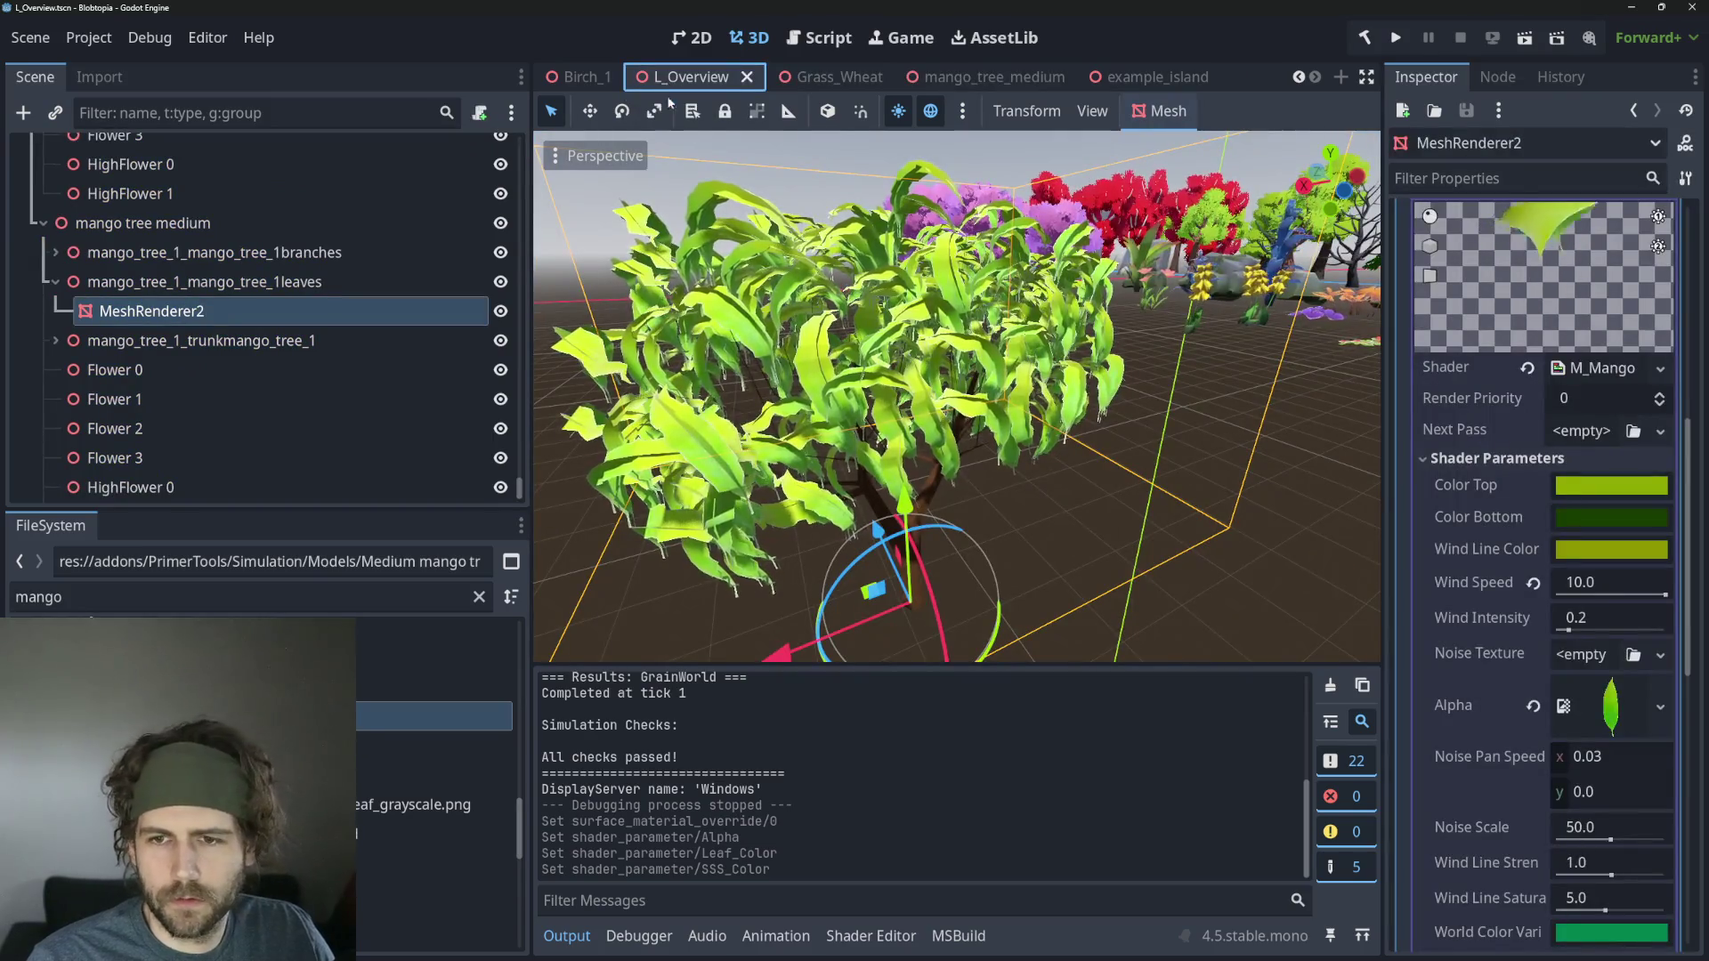
pyautogui.click(805, 78)
pyautogui.scroll(3, 702, 76)
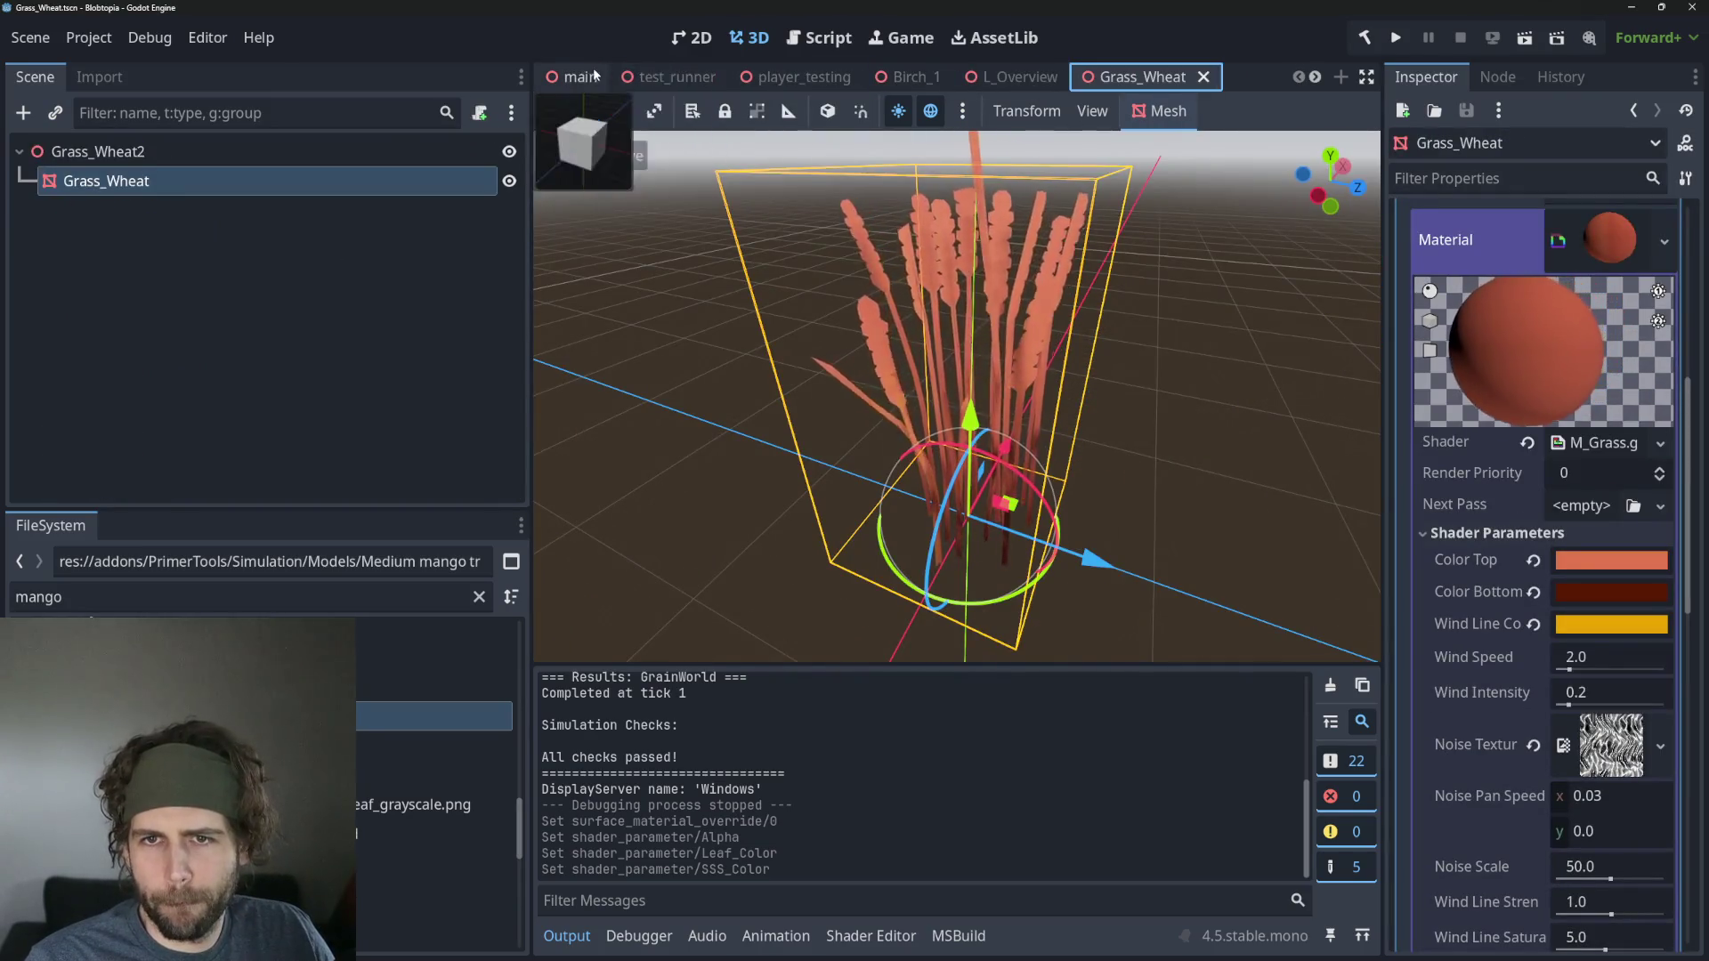
pyautogui.click(685, 76)
pyautogui.click(1557, 40)
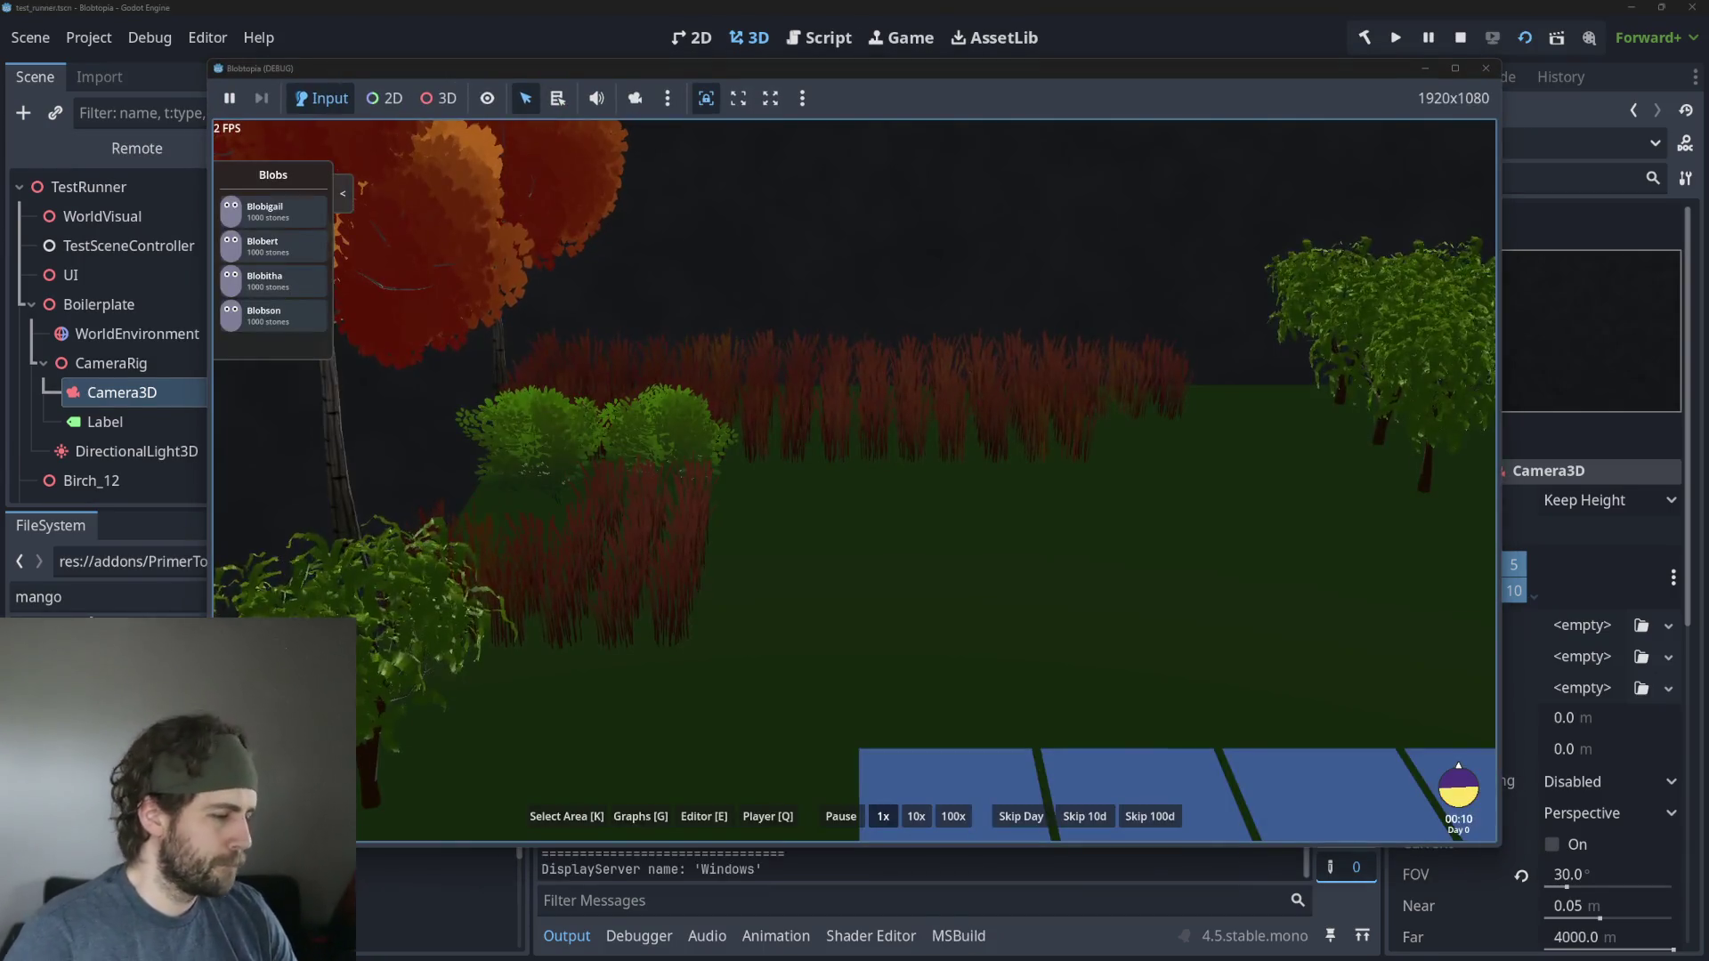
# Zoom the game camera in and out to look over the green mango trees.
pyautogui.scroll(-5, 809, 569)
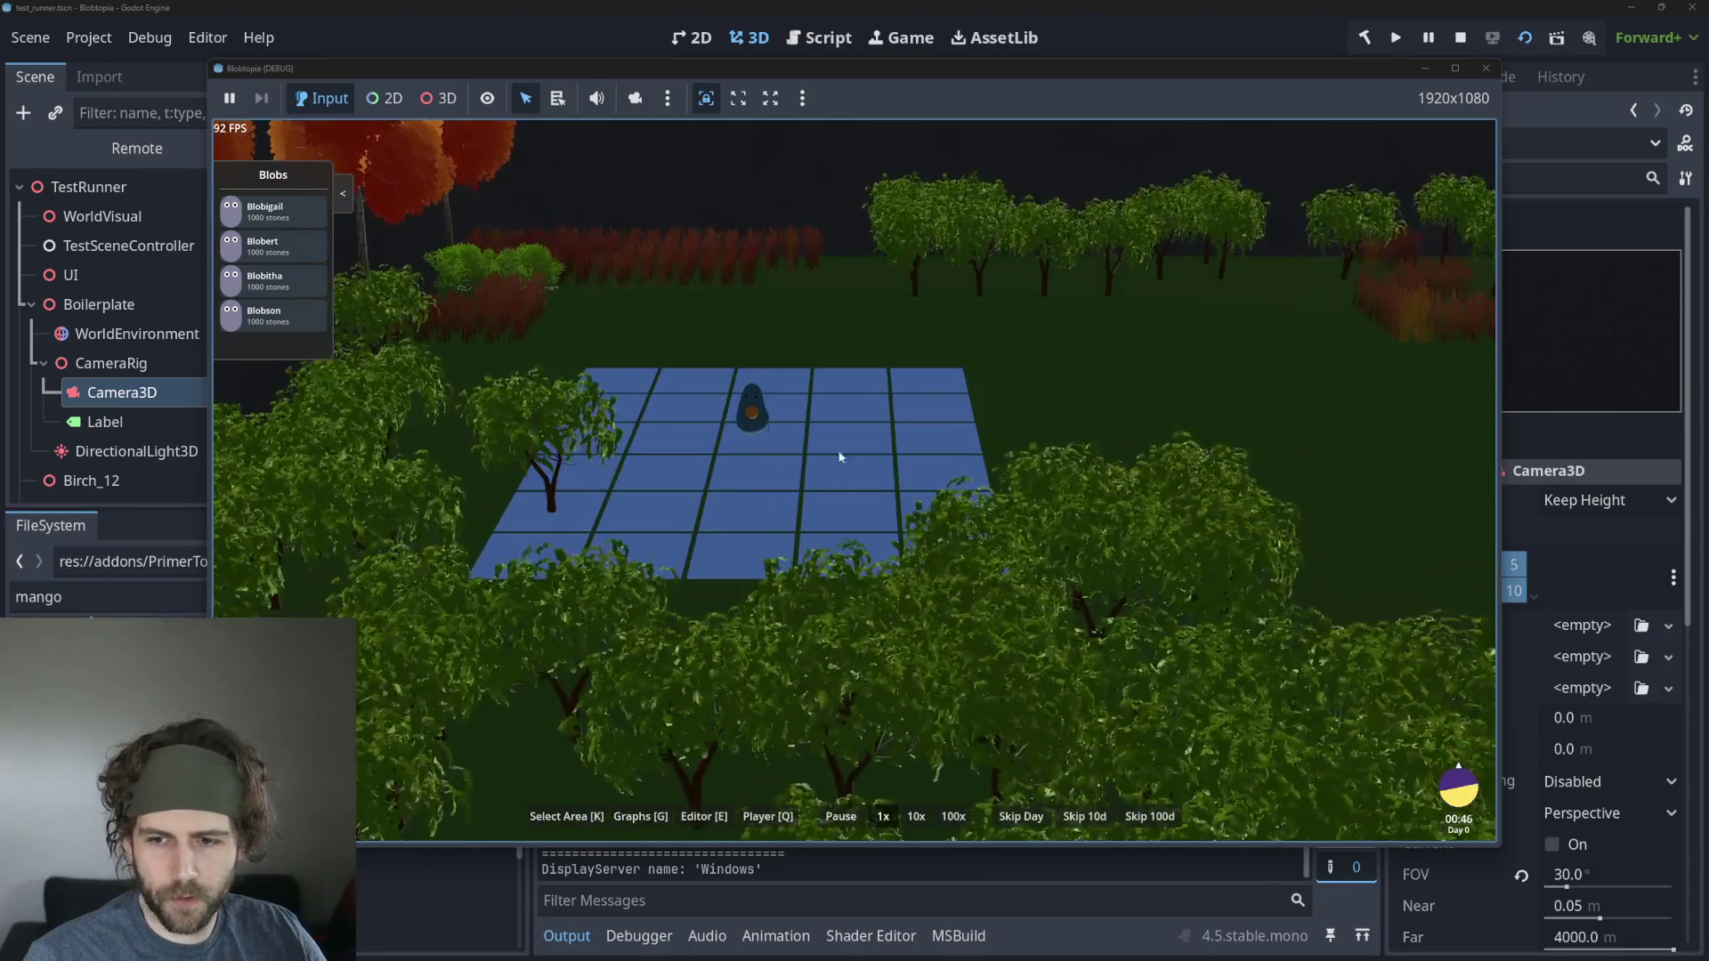
pyautogui.scroll(8, 671, 319)
pyautogui.scroll(-5, 674, 325)
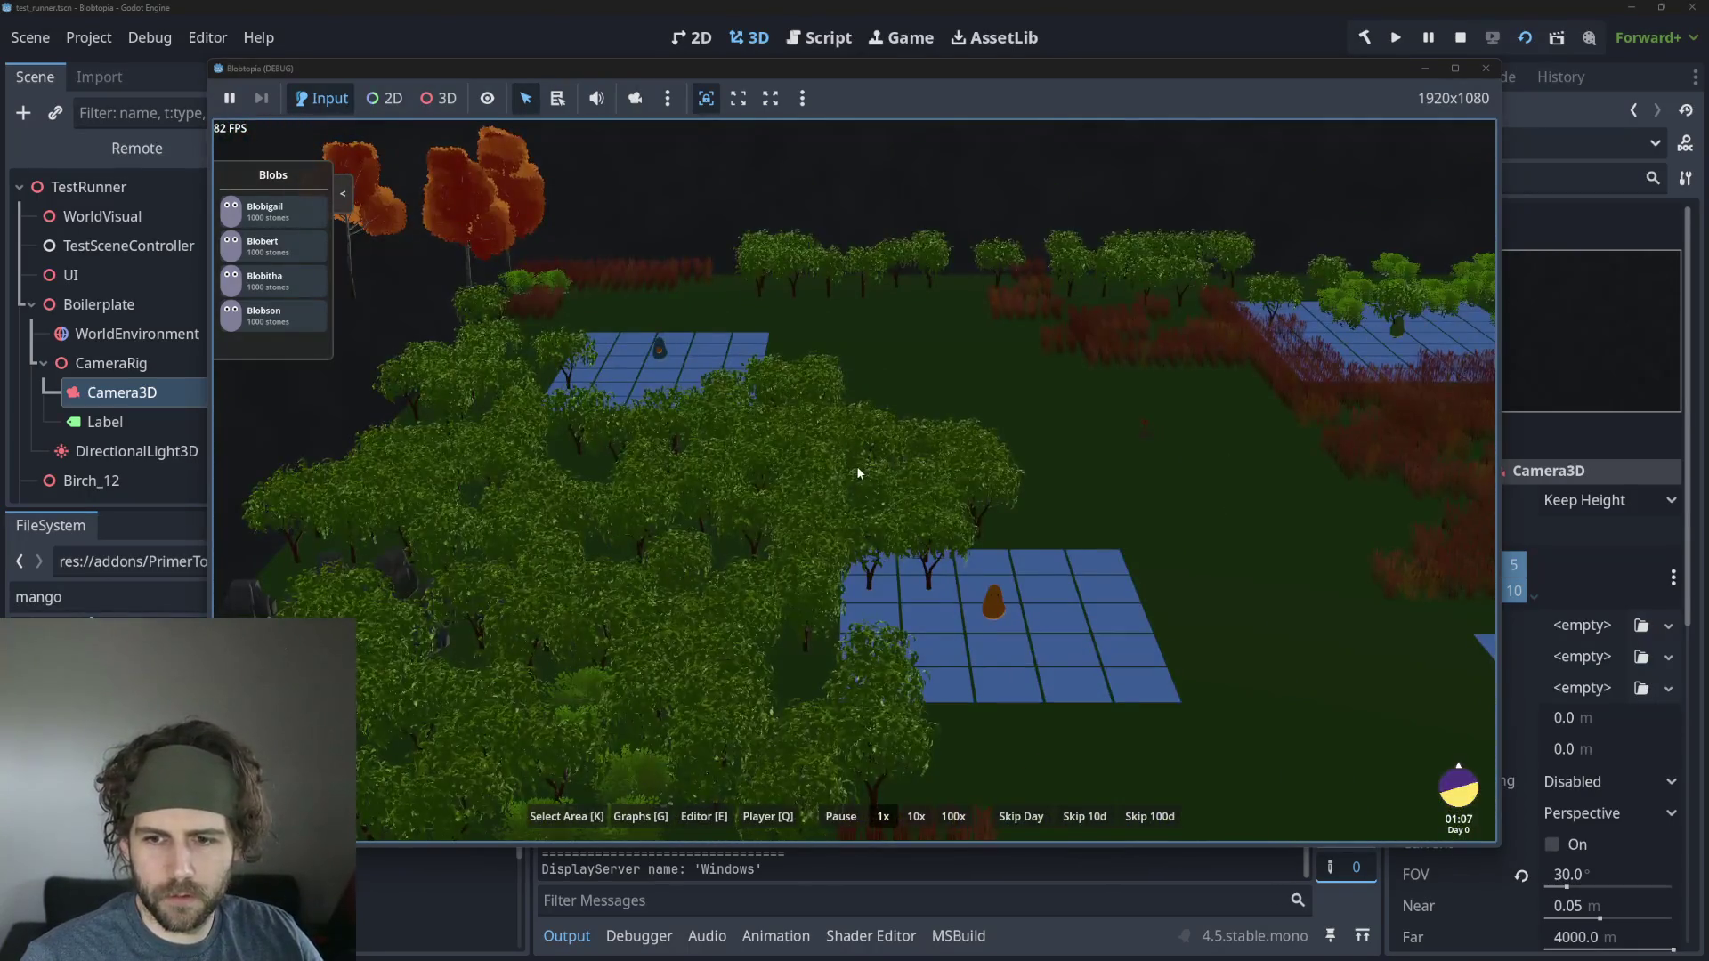
pyautogui.scroll(5, 804, 503)
pyautogui.scroll(-5, 804, 503)
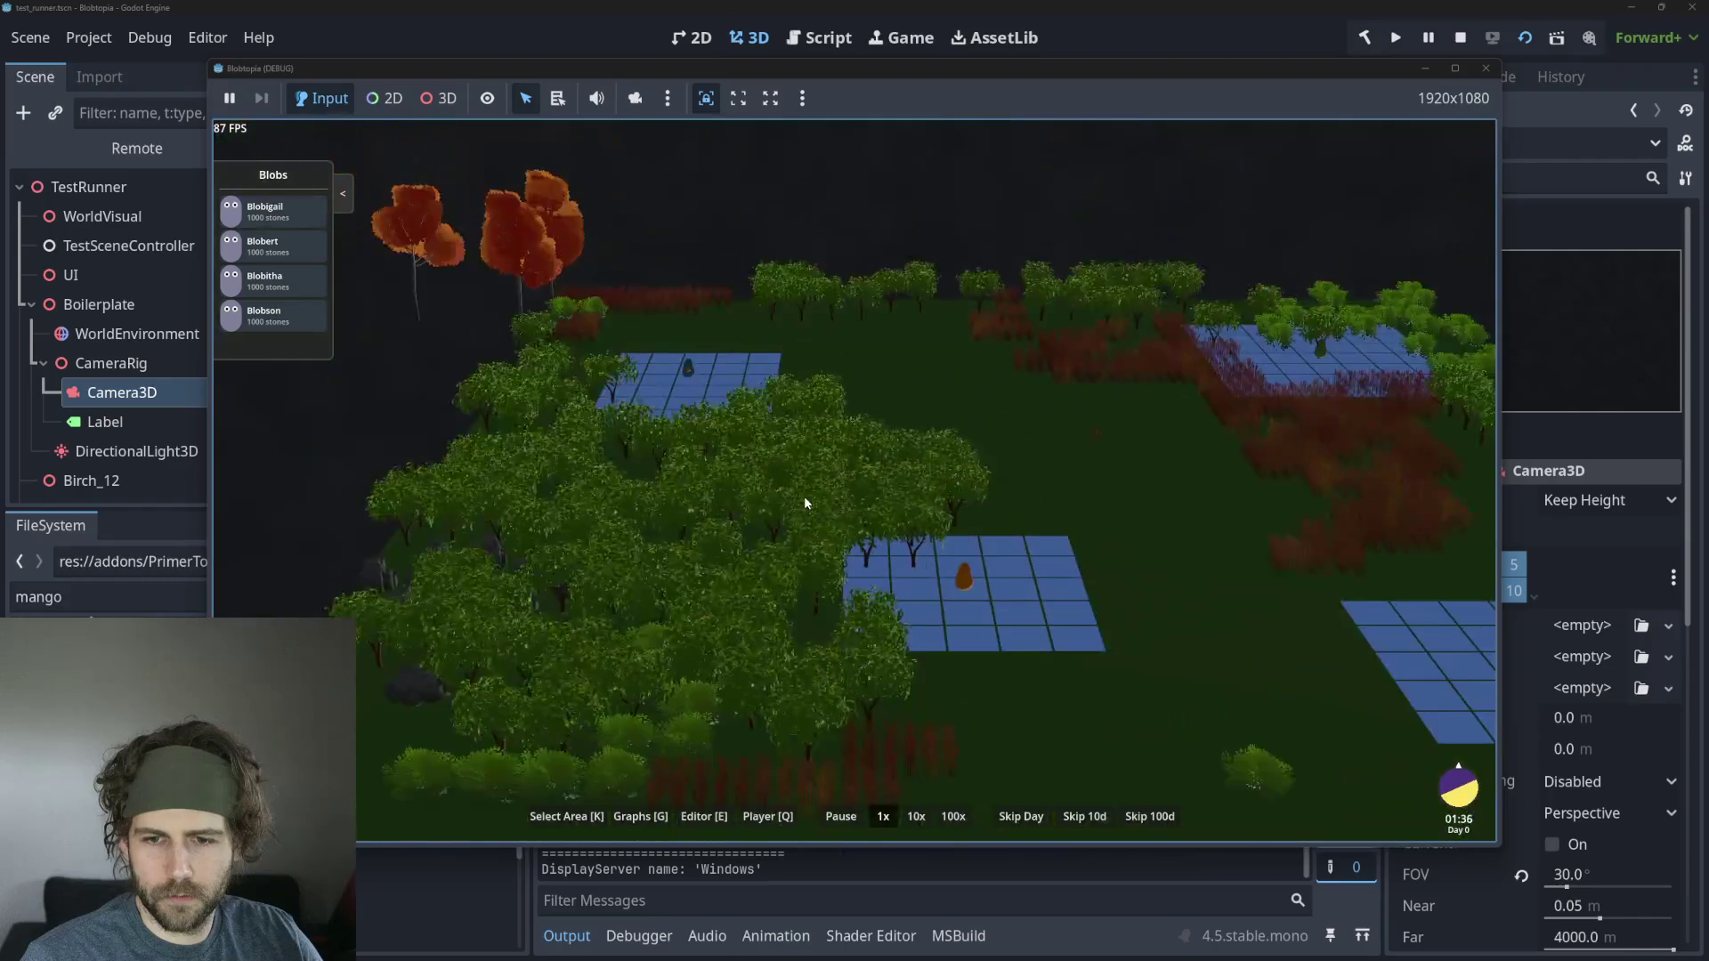
pyautogui.scroll(4, 803, 503)
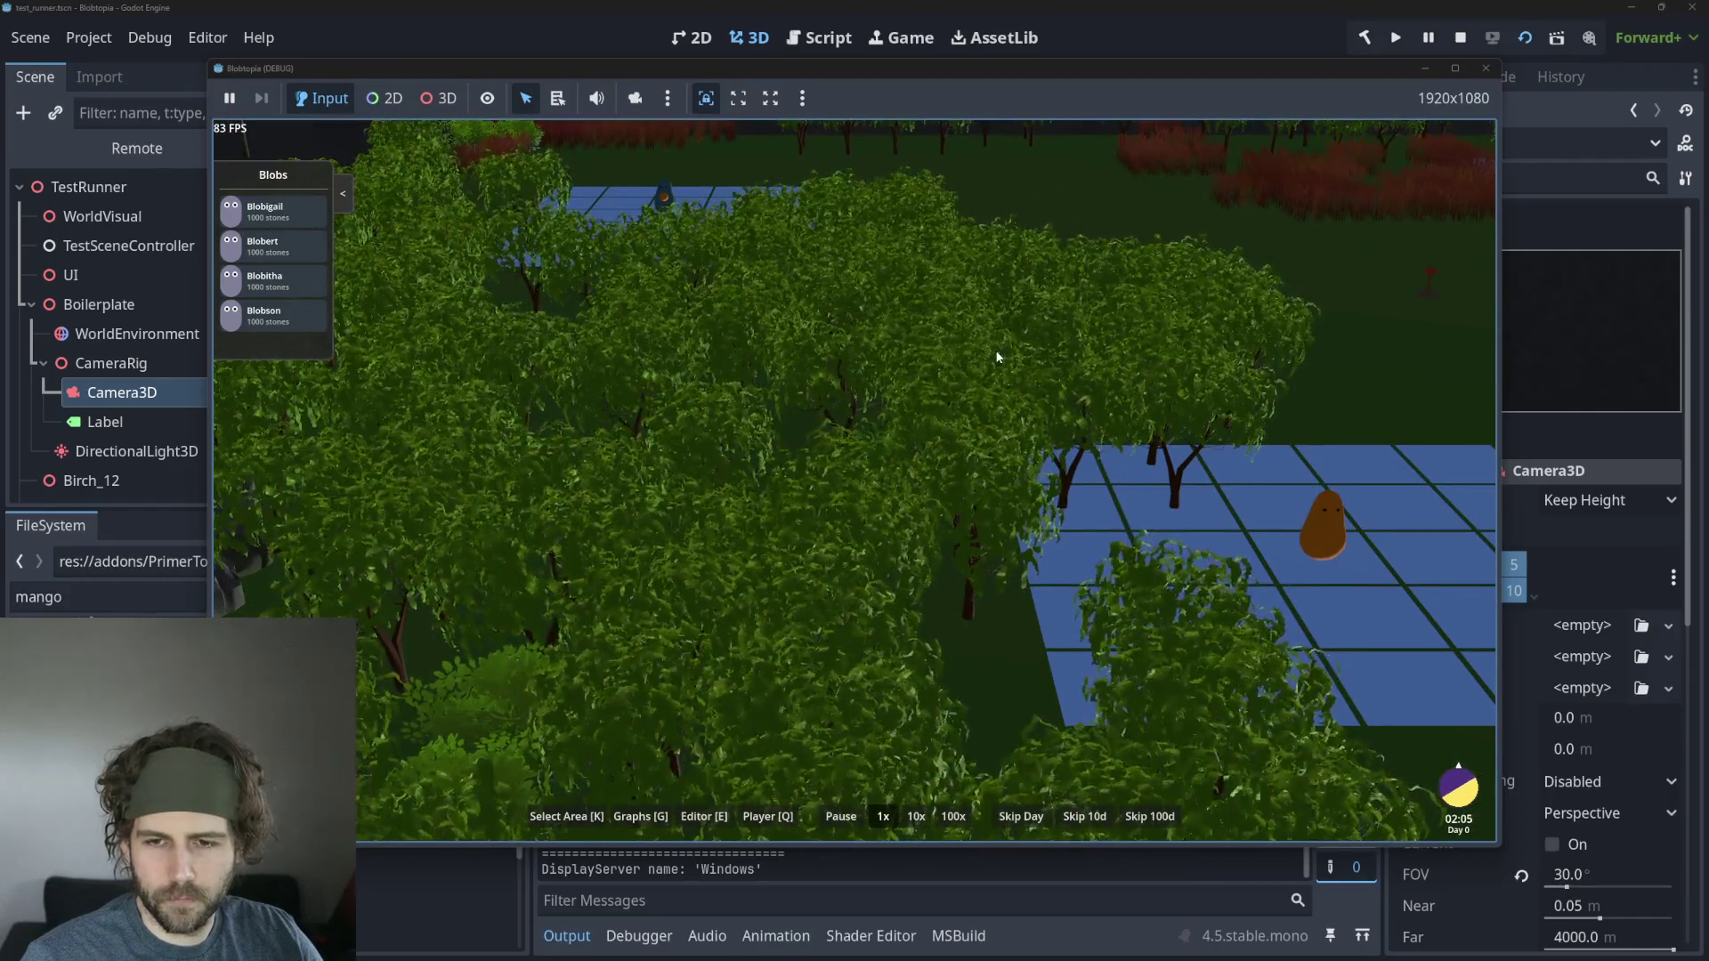
pyautogui.scroll(-2, 936, 405)
pyautogui.scroll(3, 855, 433)
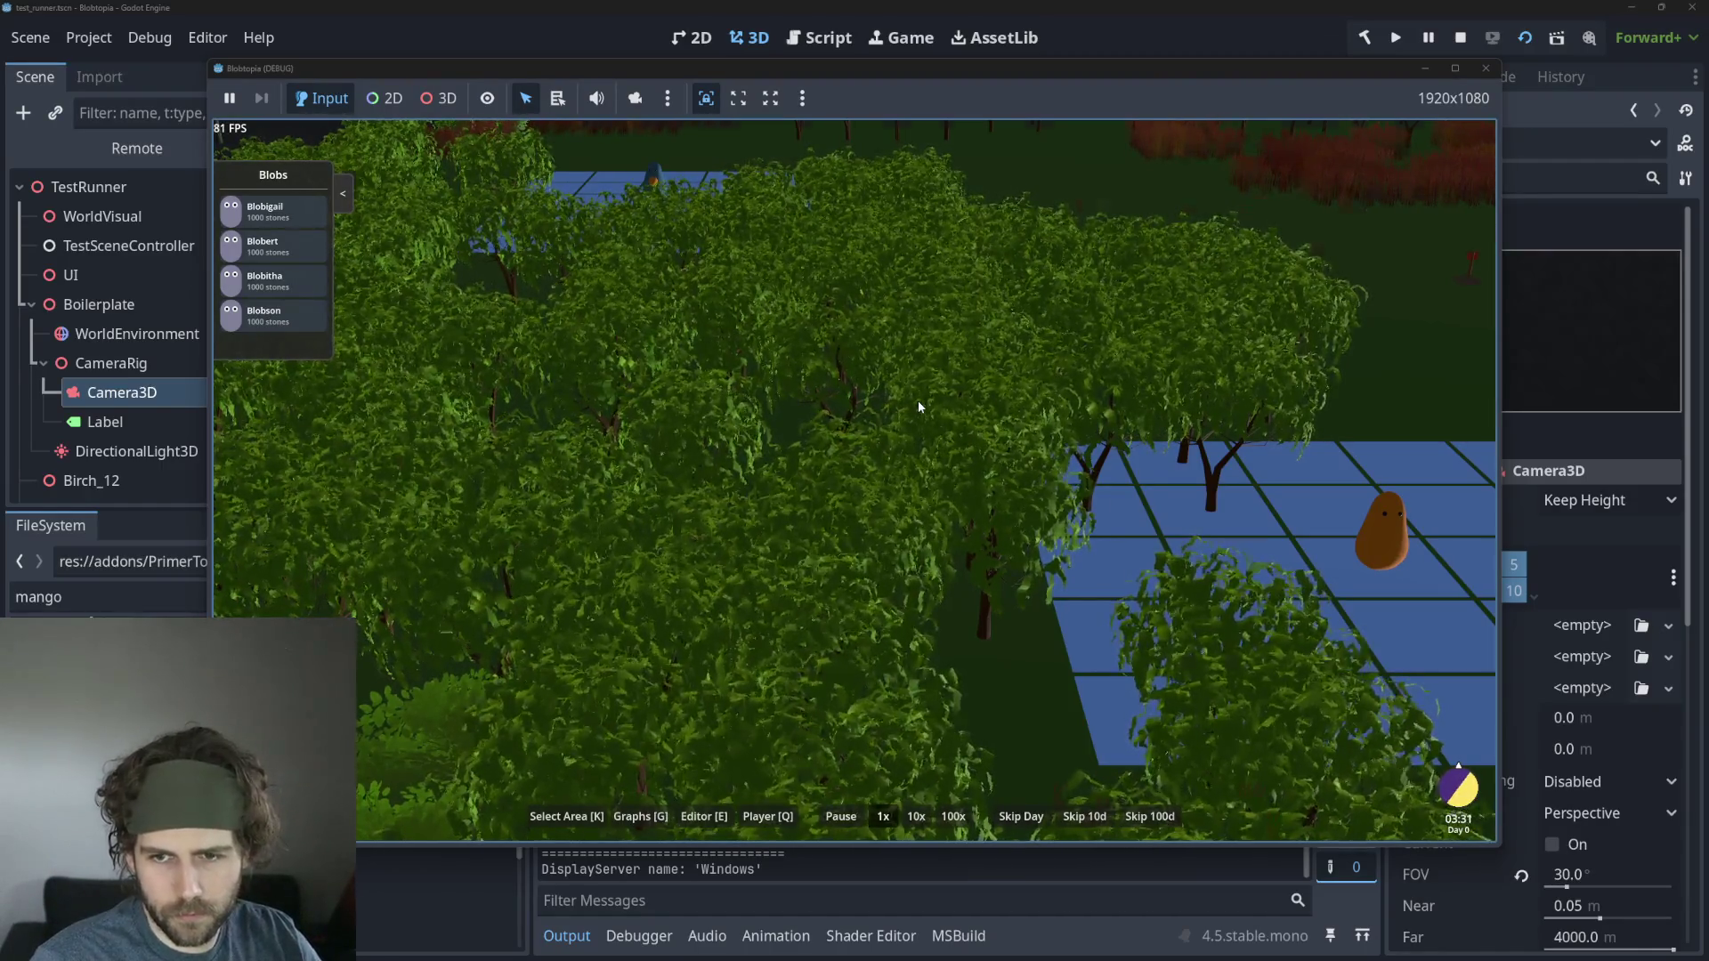
pyautogui.scroll(-4, 918, 407)
pyautogui.scroll(2, 918, 407)
pyautogui.scroll(2, 993, 435)
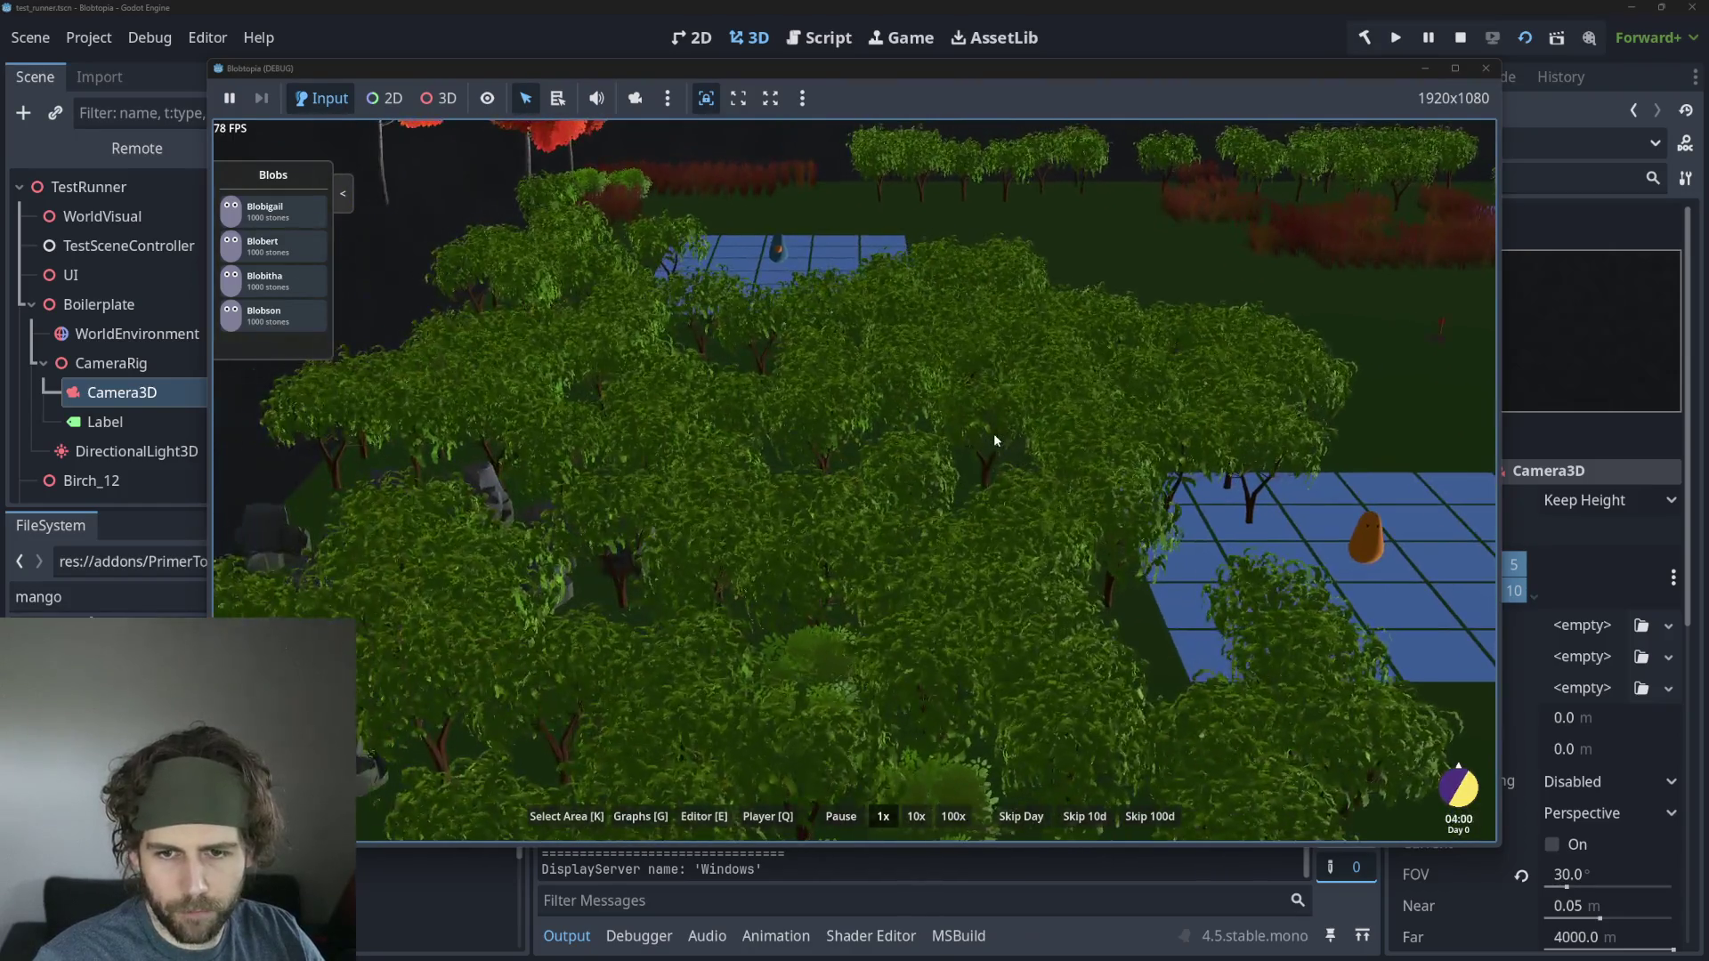
pyautogui.scroll(2, 1064, 520)
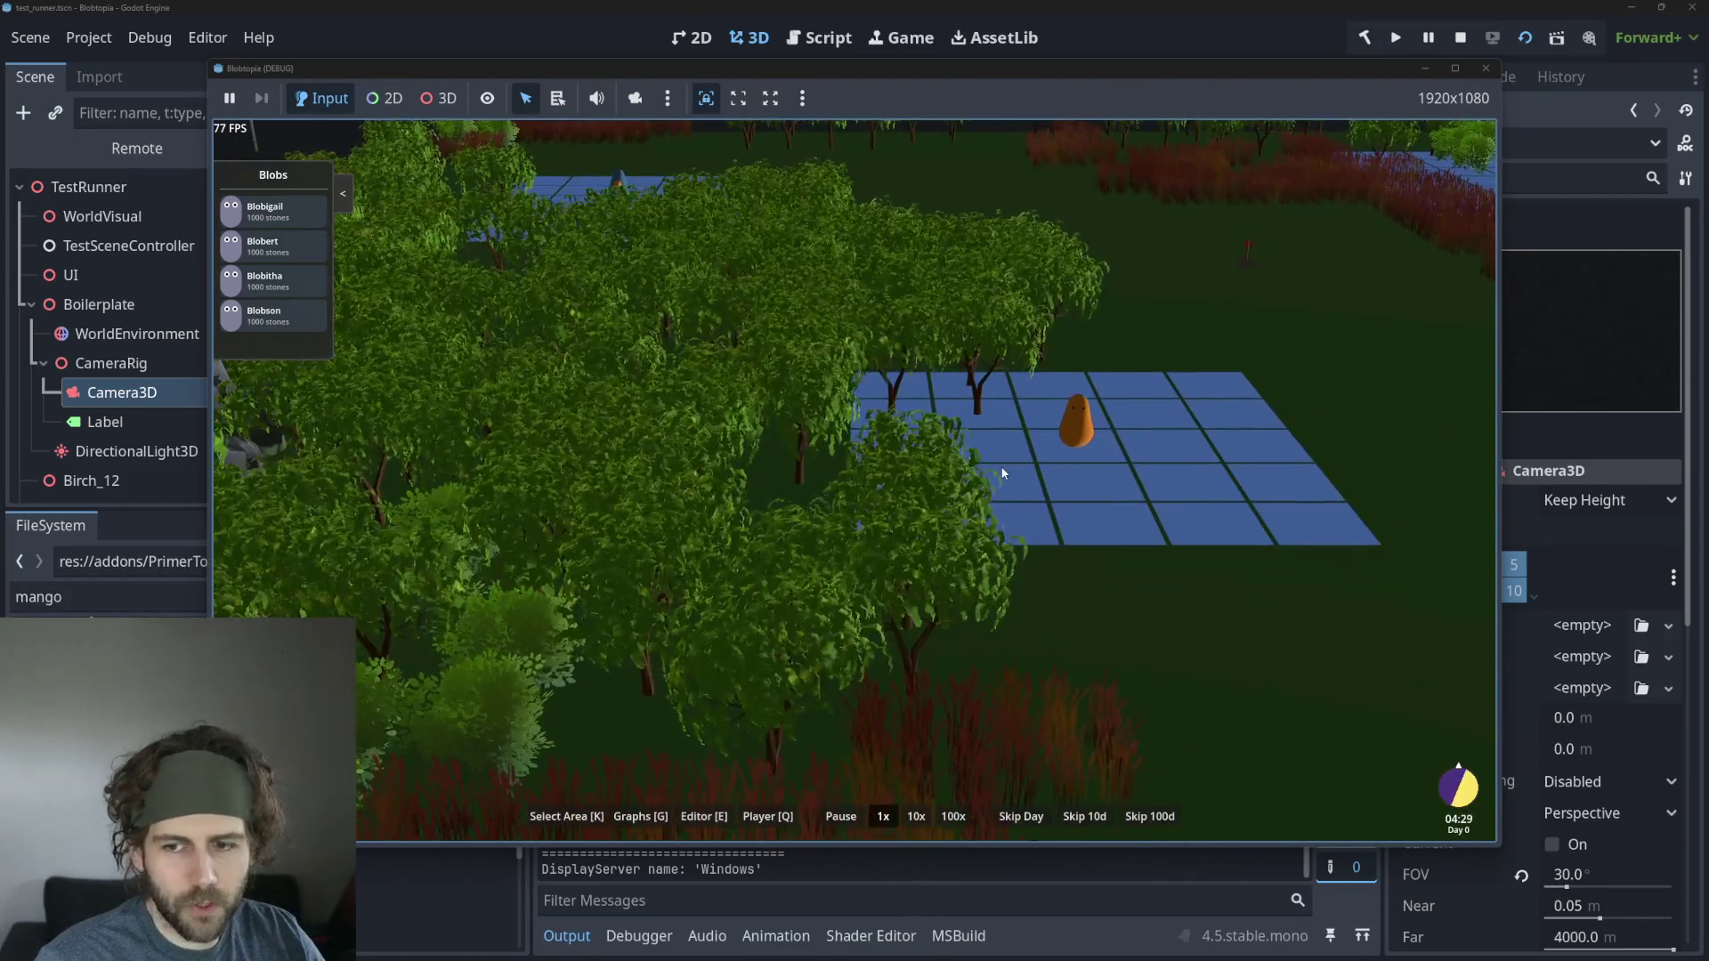
pyautogui.scroll(-4, 892, 484)
pyautogui.scroll(4, 687, 499)
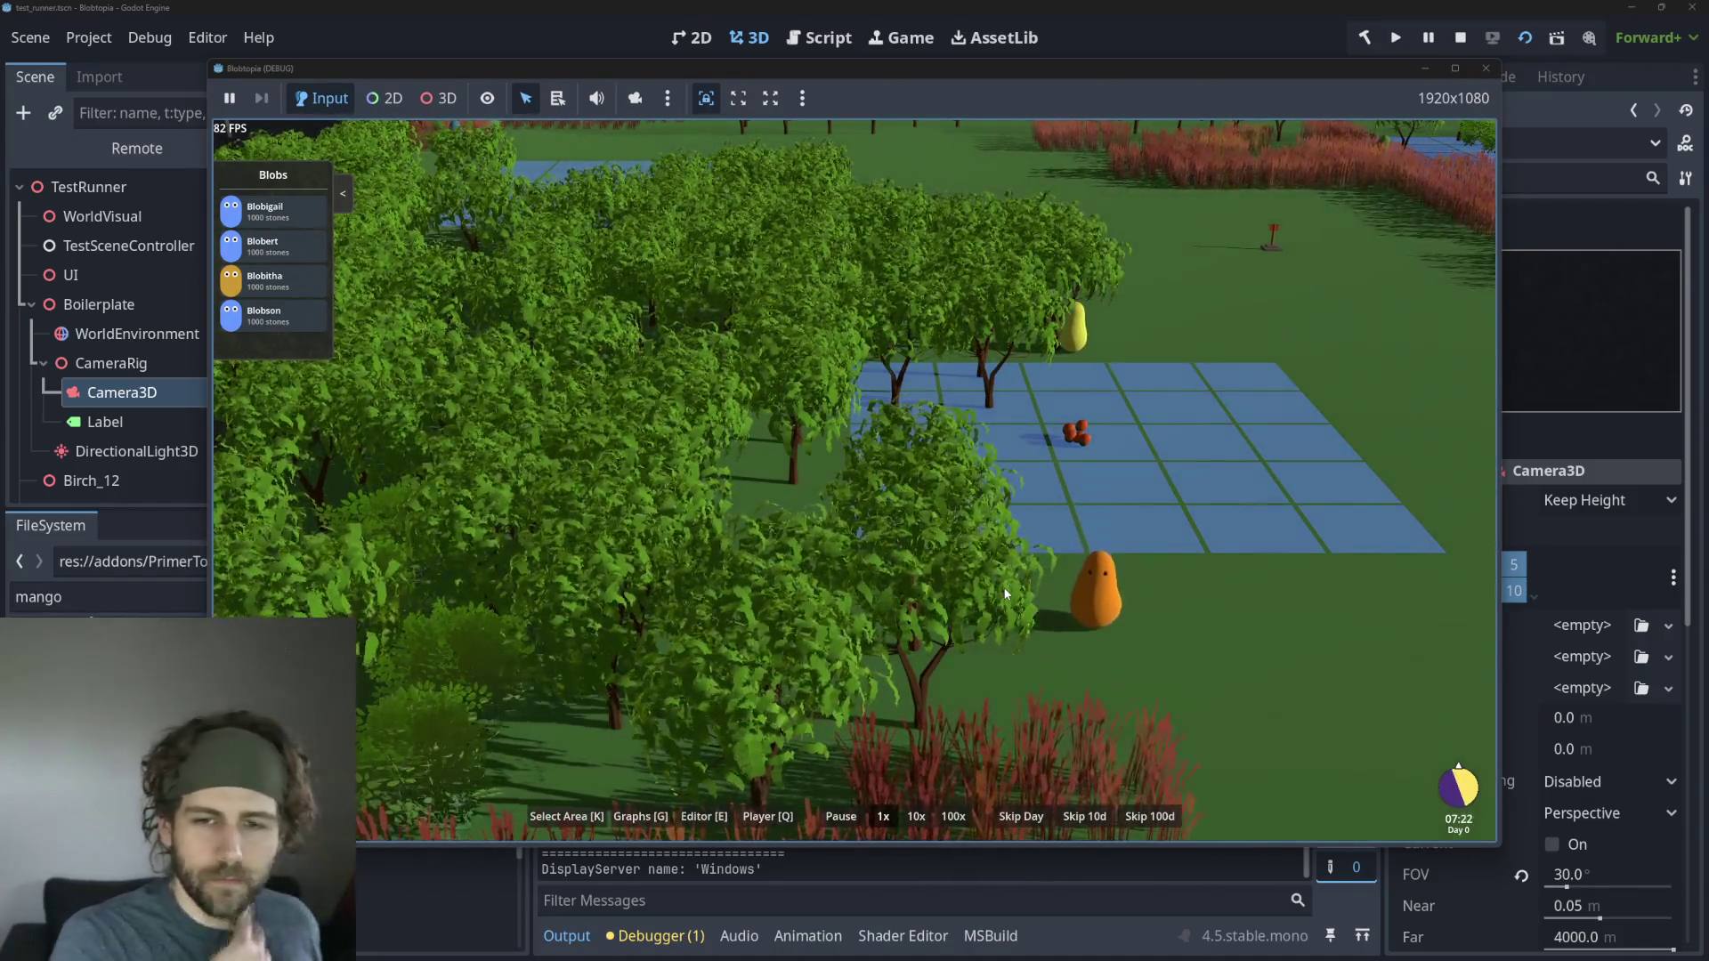
pyautogui.scroll(-5, 1036, 466)
pyautogui.scroll(4, 890, 418)
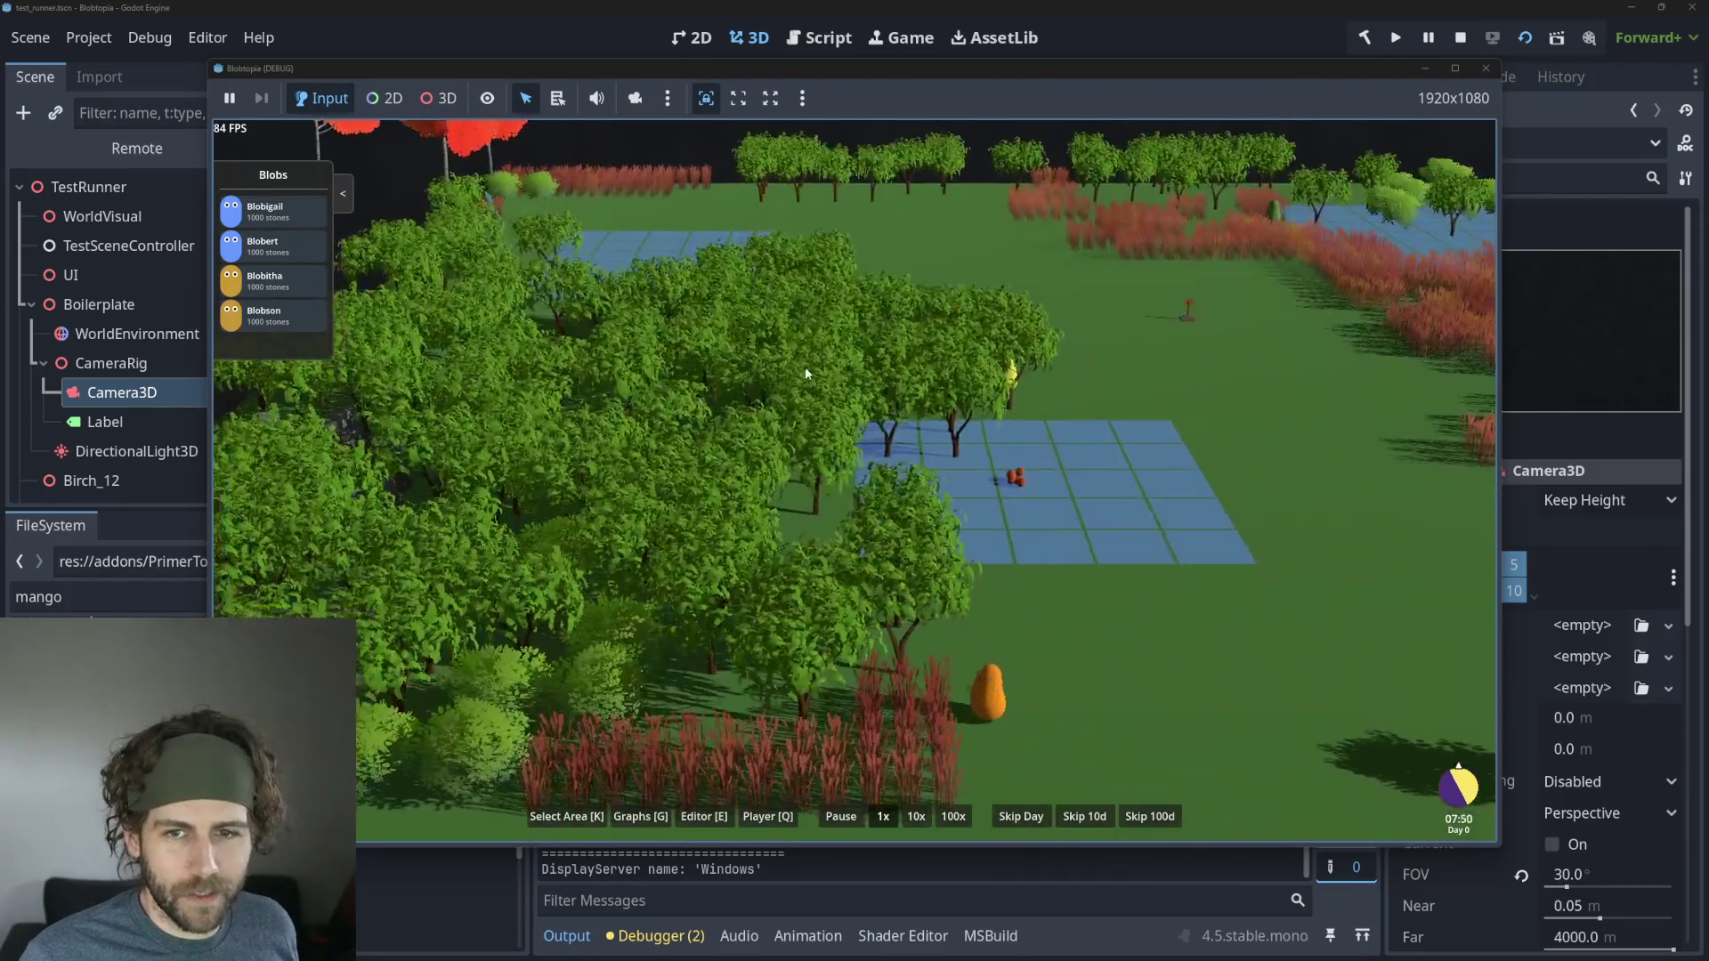
pyautogui.scroll(-5, 807, 372)
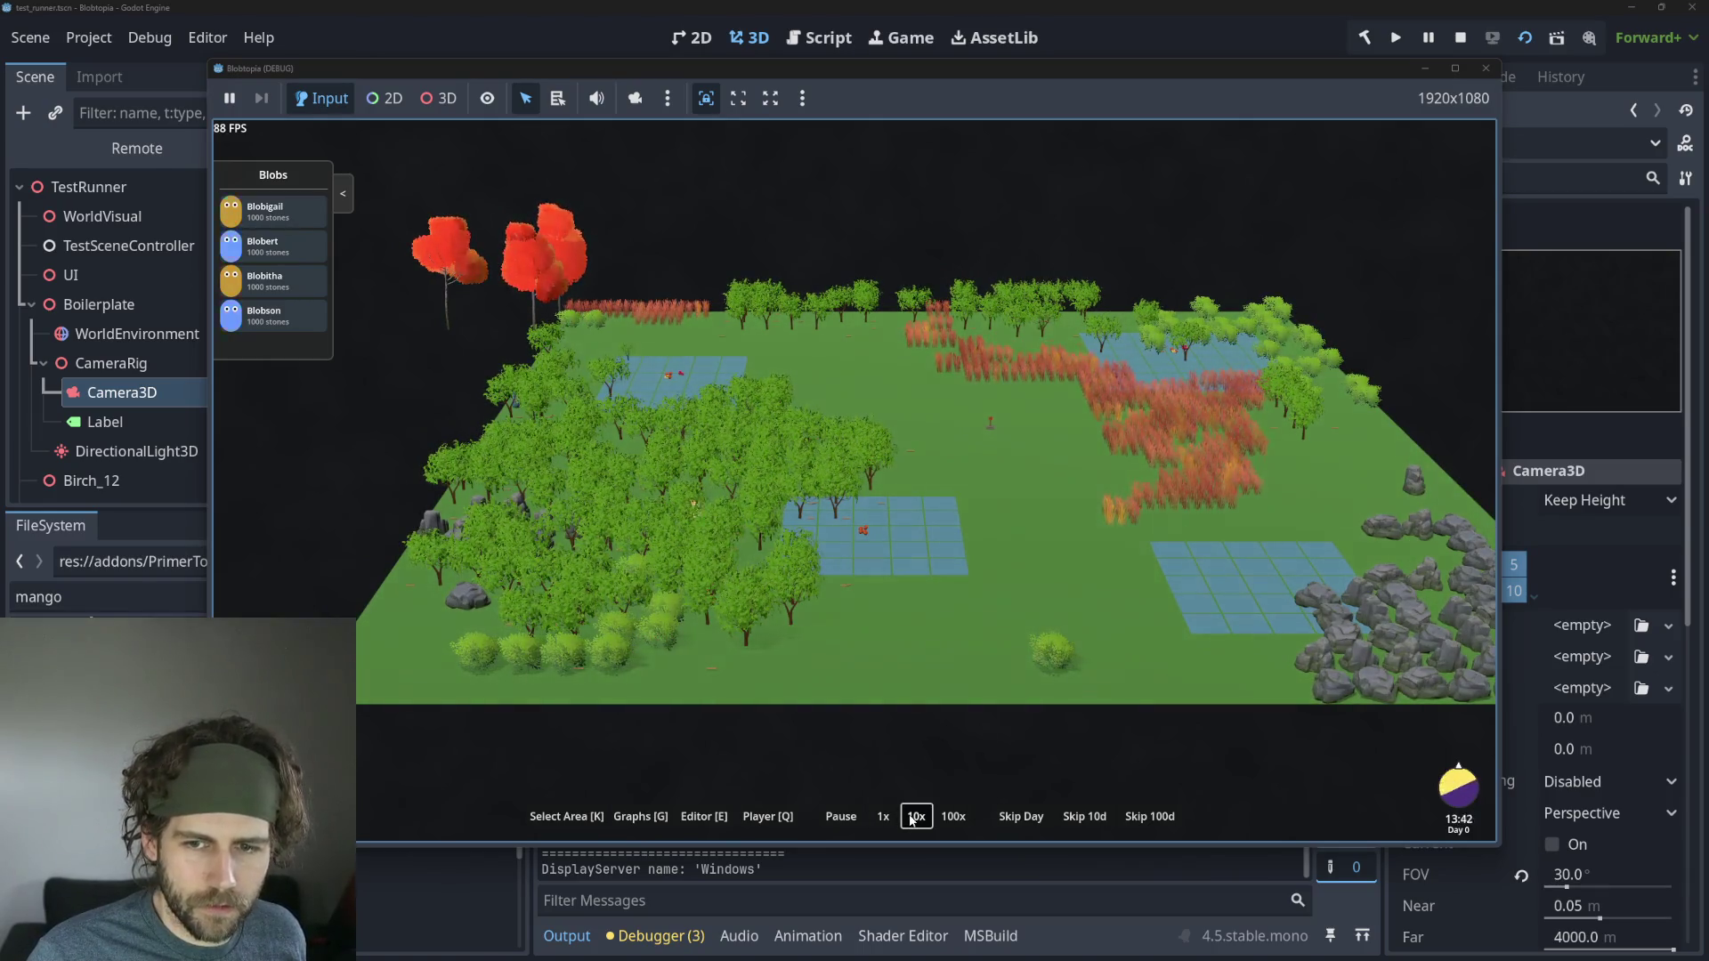
# Stop the running Blobtopia game to return to the test_runner scene.
pyautogui.scroll(3, 743, 522)
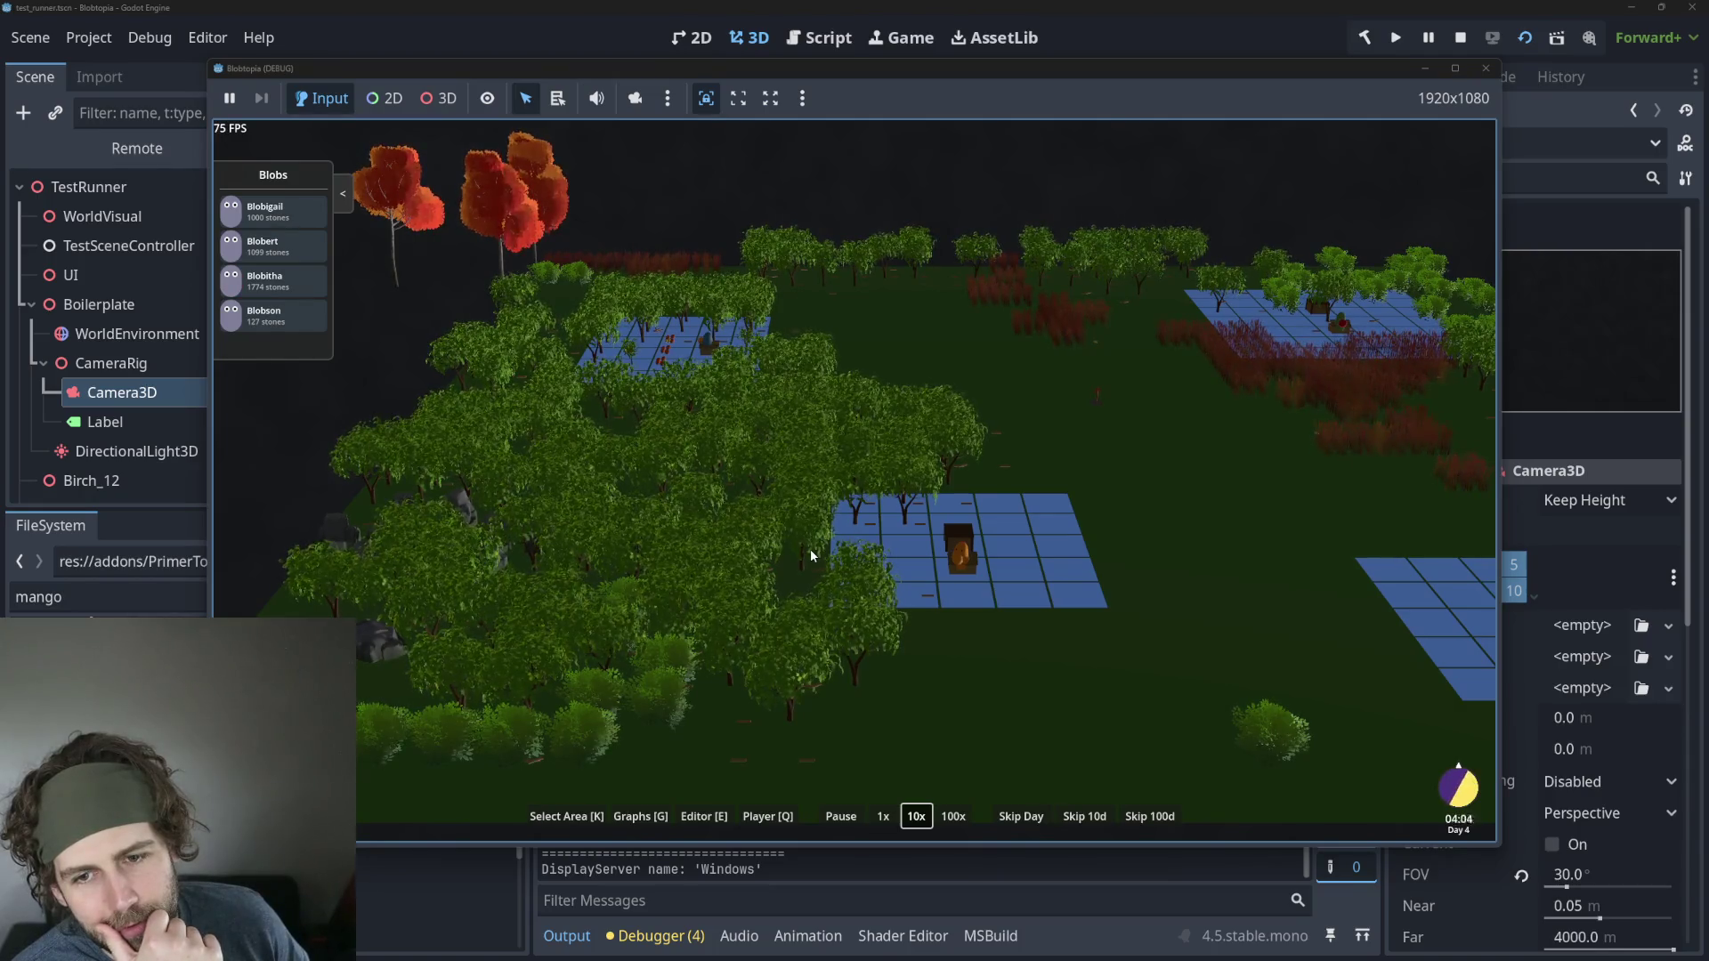
pyautogui.click(1459, 38)
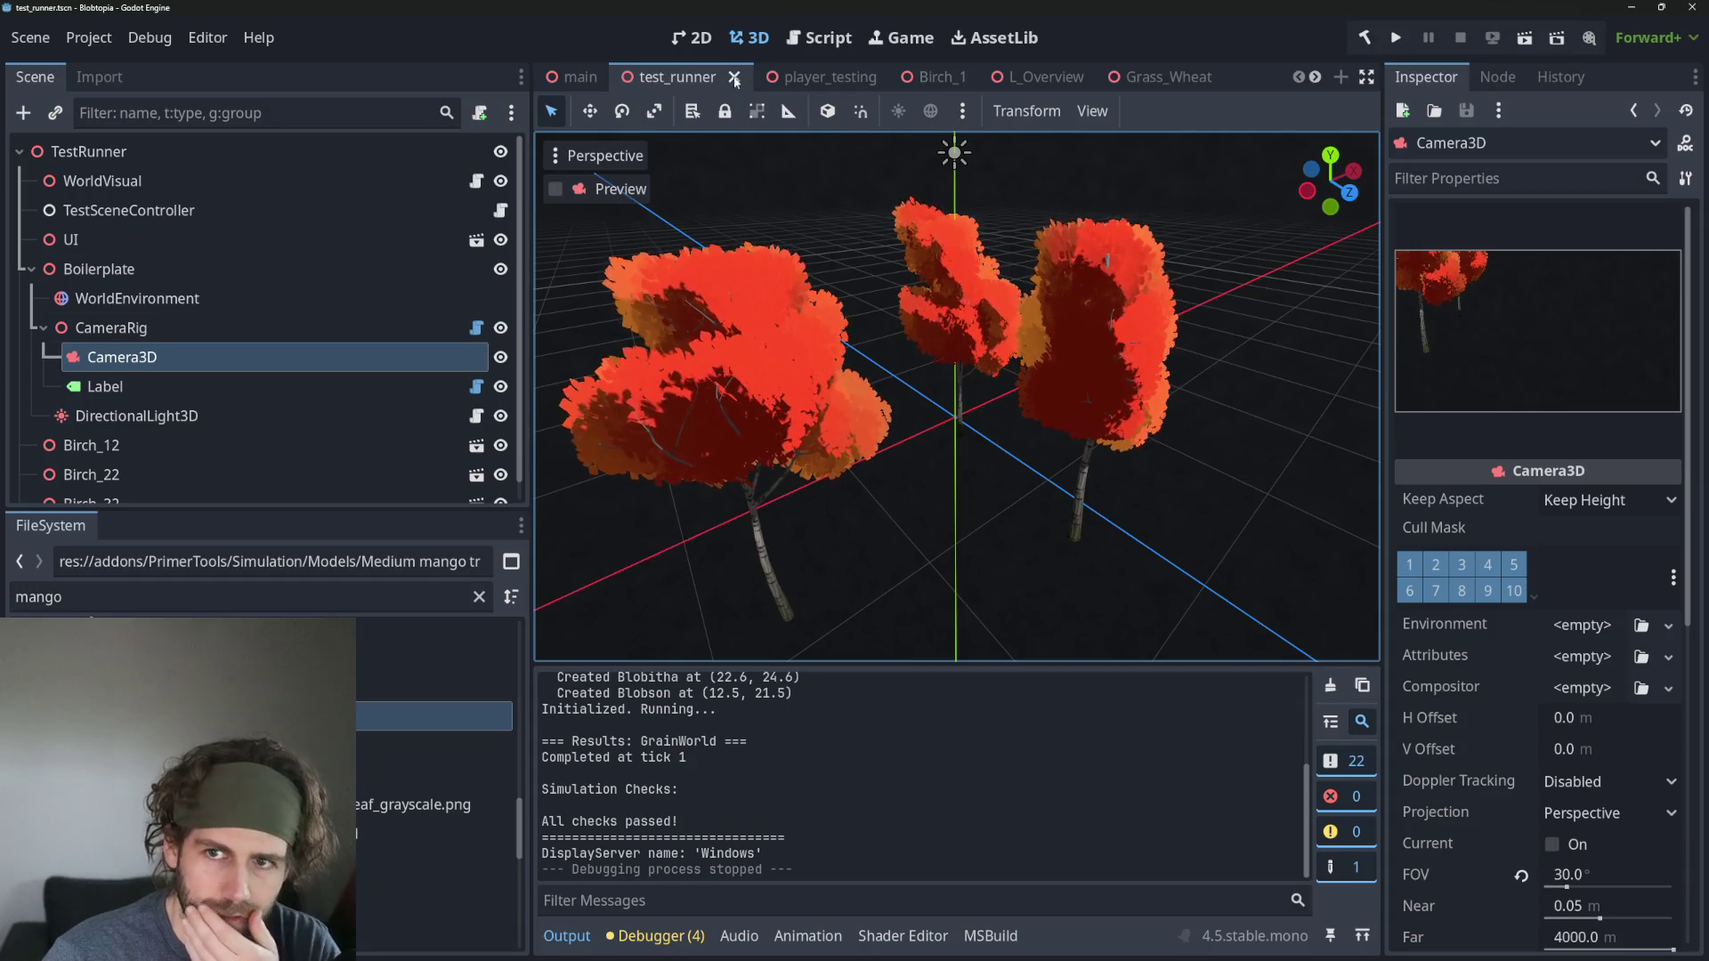
# In mango_tree_medium, filter files for 'shader' and drop M_MangoLeaf onto the leaf material's Shader slot.
pyautogui.scroll(-3, 1119, 79)
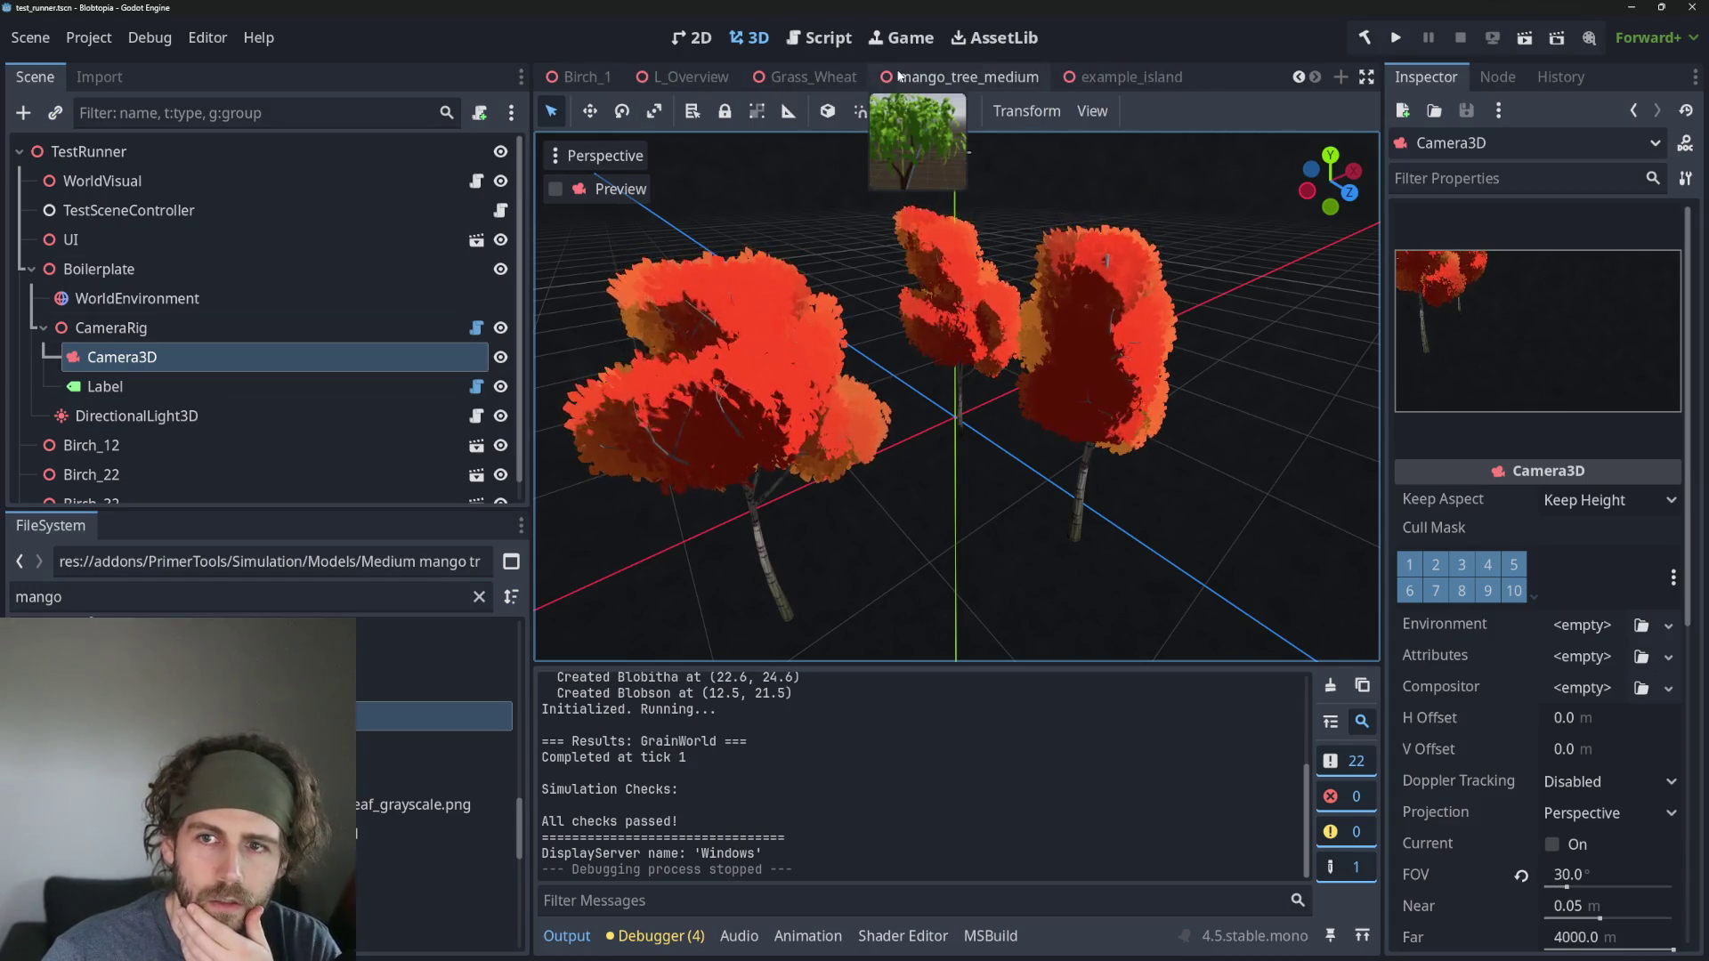
pyautogui.click(926, 77)
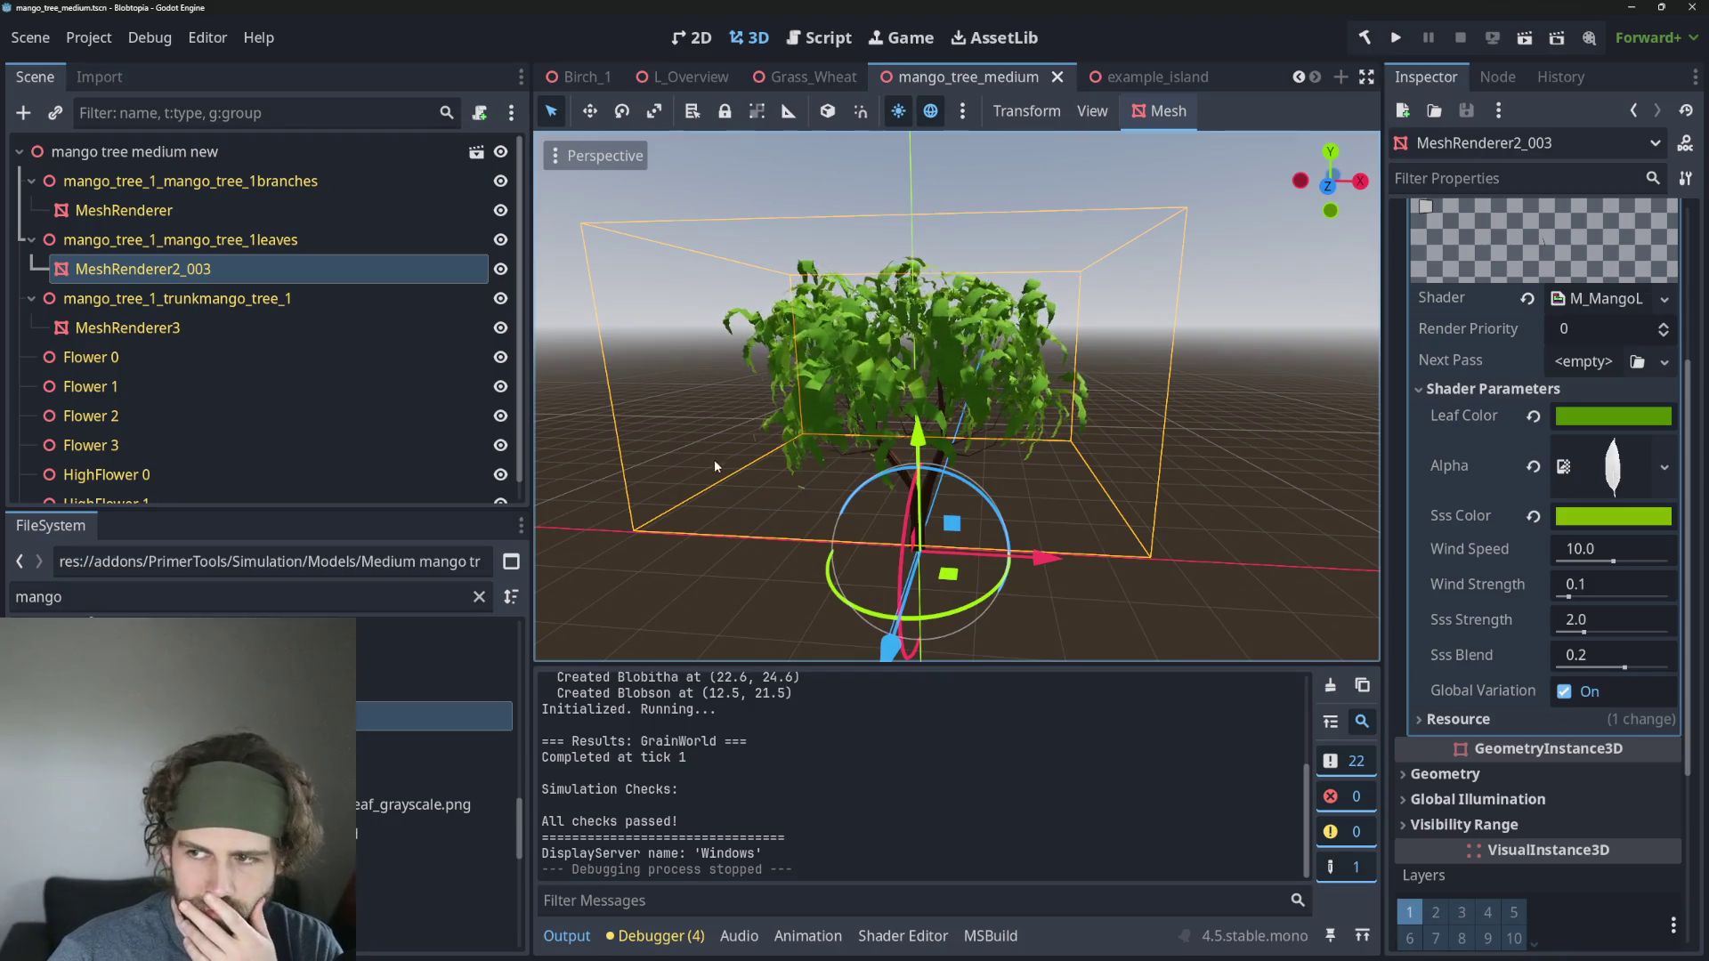
pyautogui.scroll(-3, 445, 712)
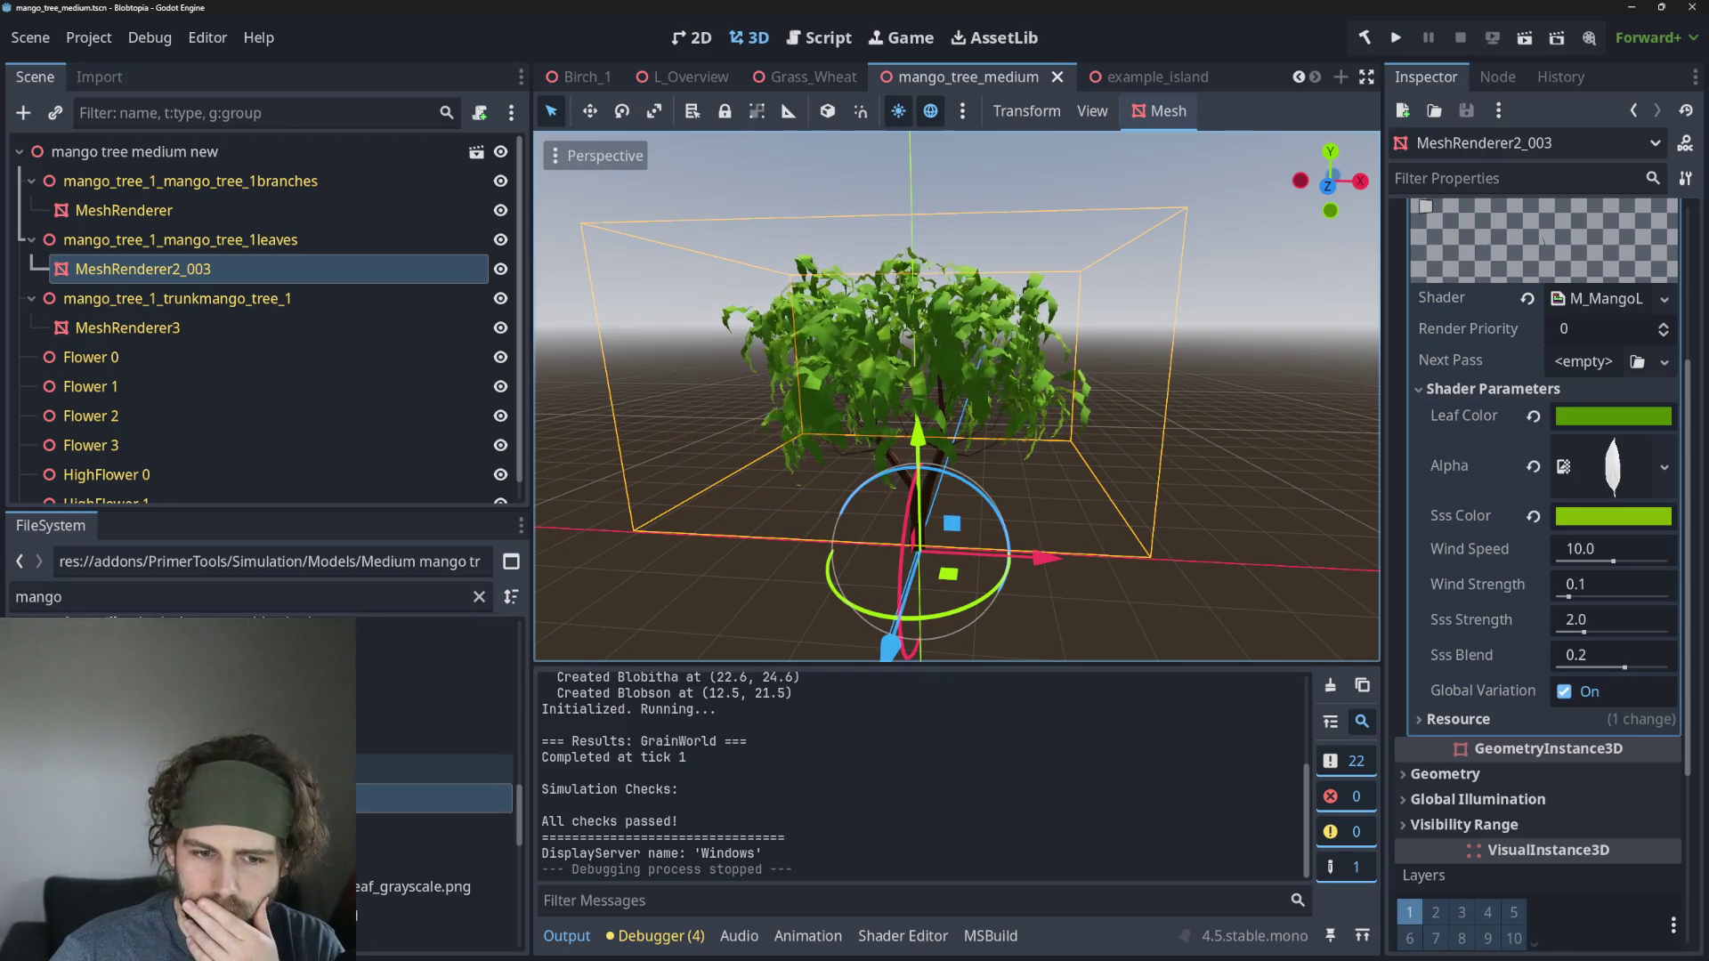
pyautogui.click(159, 605)
pyautogui.hotkey('ctrl', 'a')
pyautogui.write('shader')
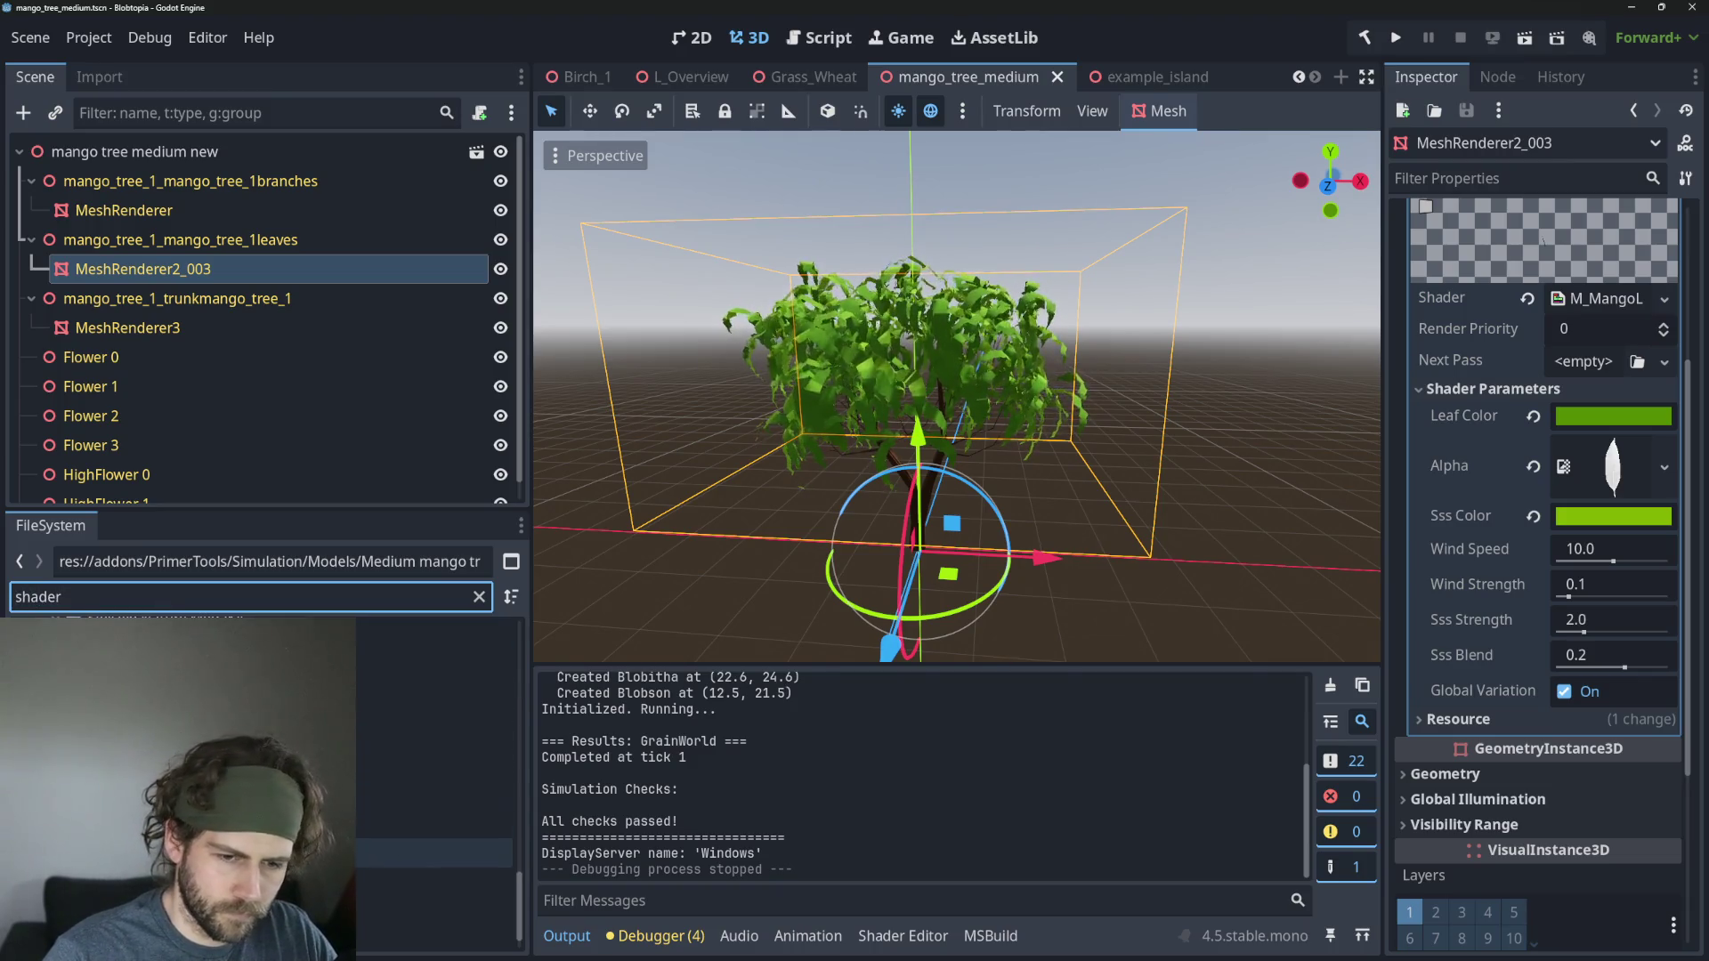
pyautogui.moveTo(427, 912)
pyautogui.mouseDown()
pyautogui.moveTo(890, 623)
pyautogui.moveTo(1531, 308)
pyautogui.moveTo(1611, 313)
pyautogui.mouseUp()
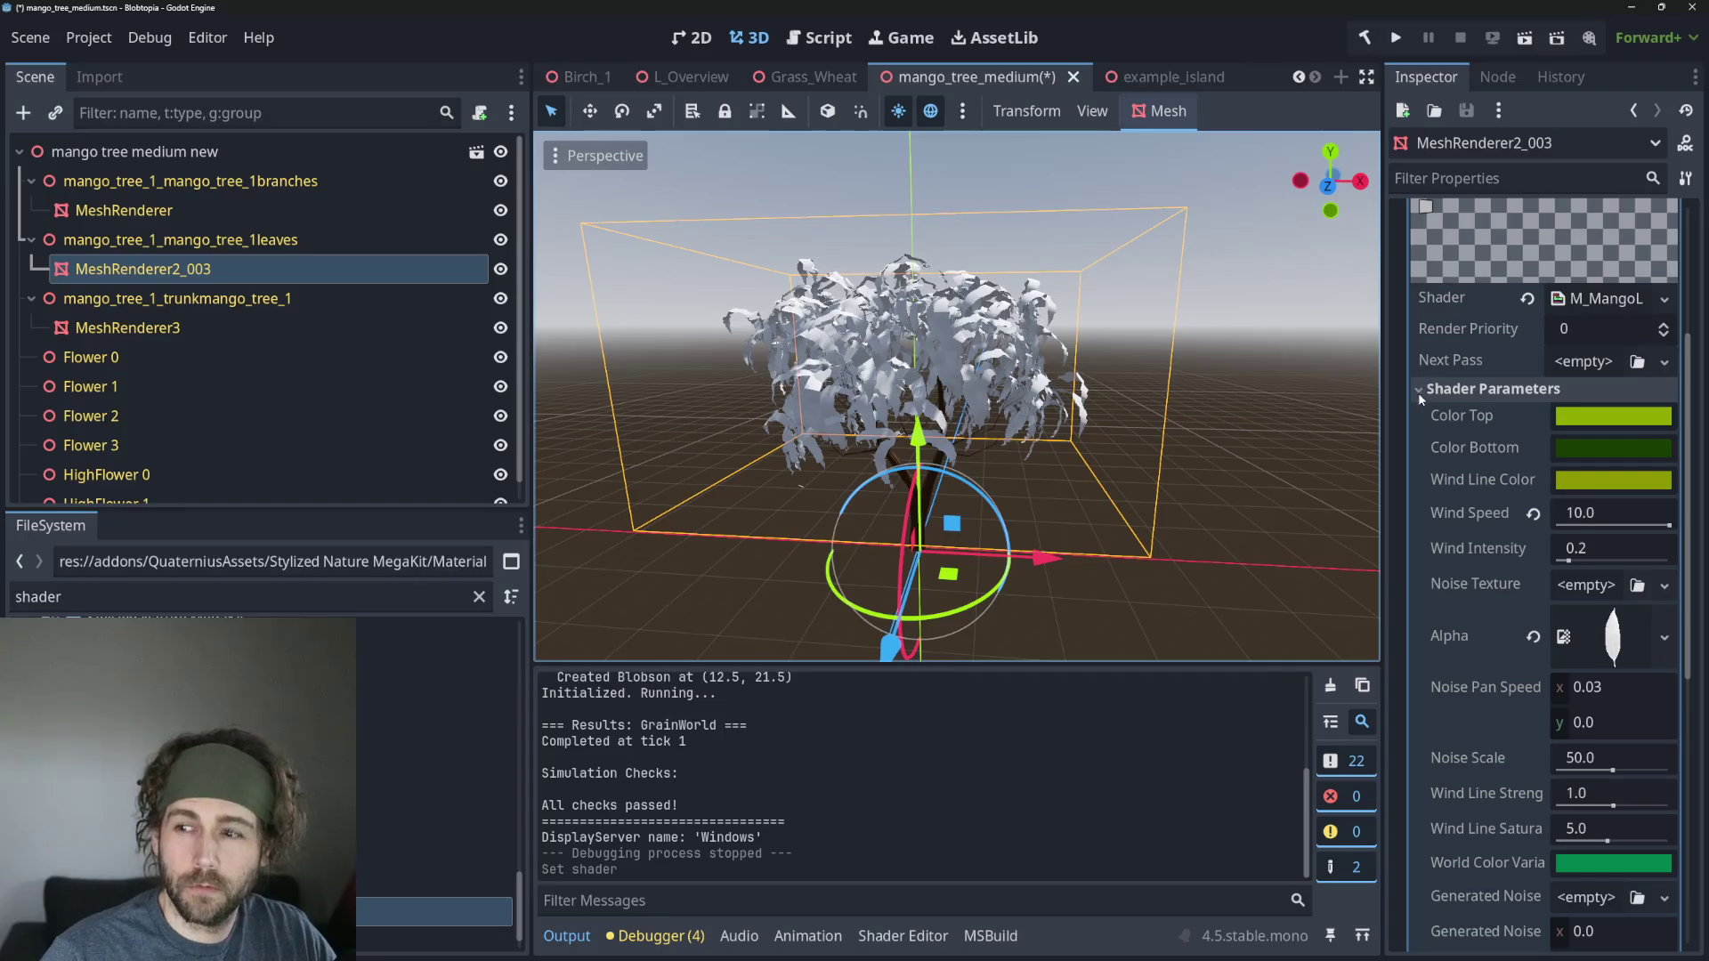
pyautogui.scroll(2, 979, 382)
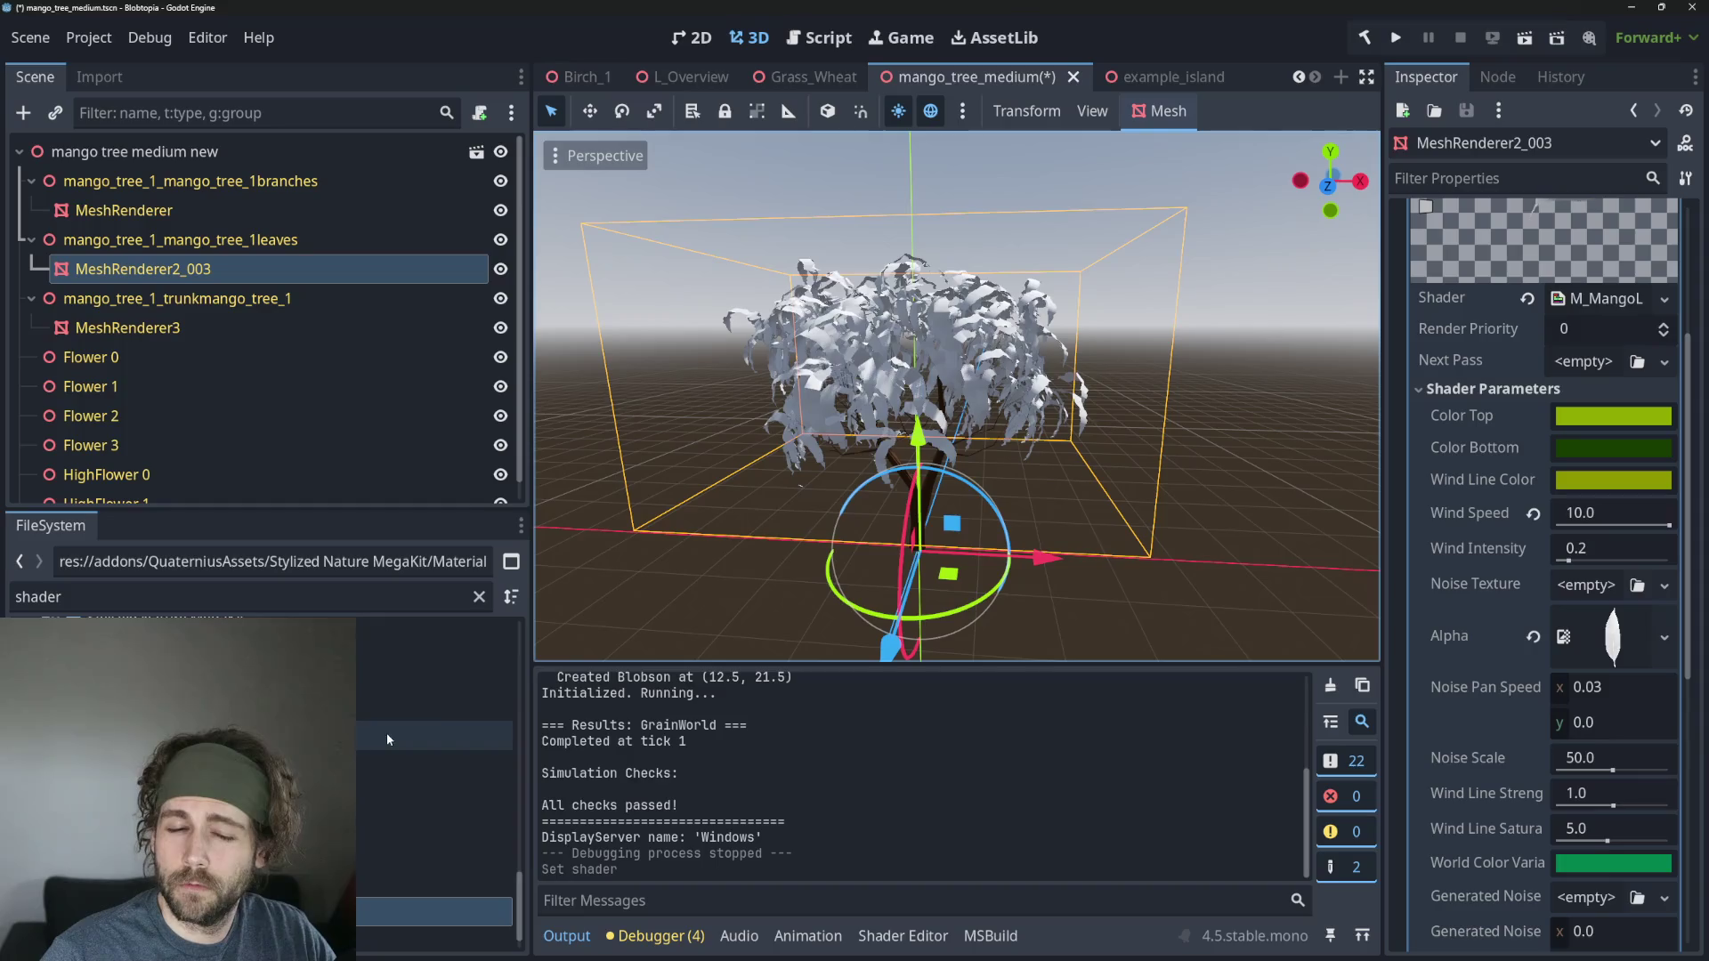
pyautogui.scroll(4, 973, 400)
pyautogui.scroll(-3, 974, 393)
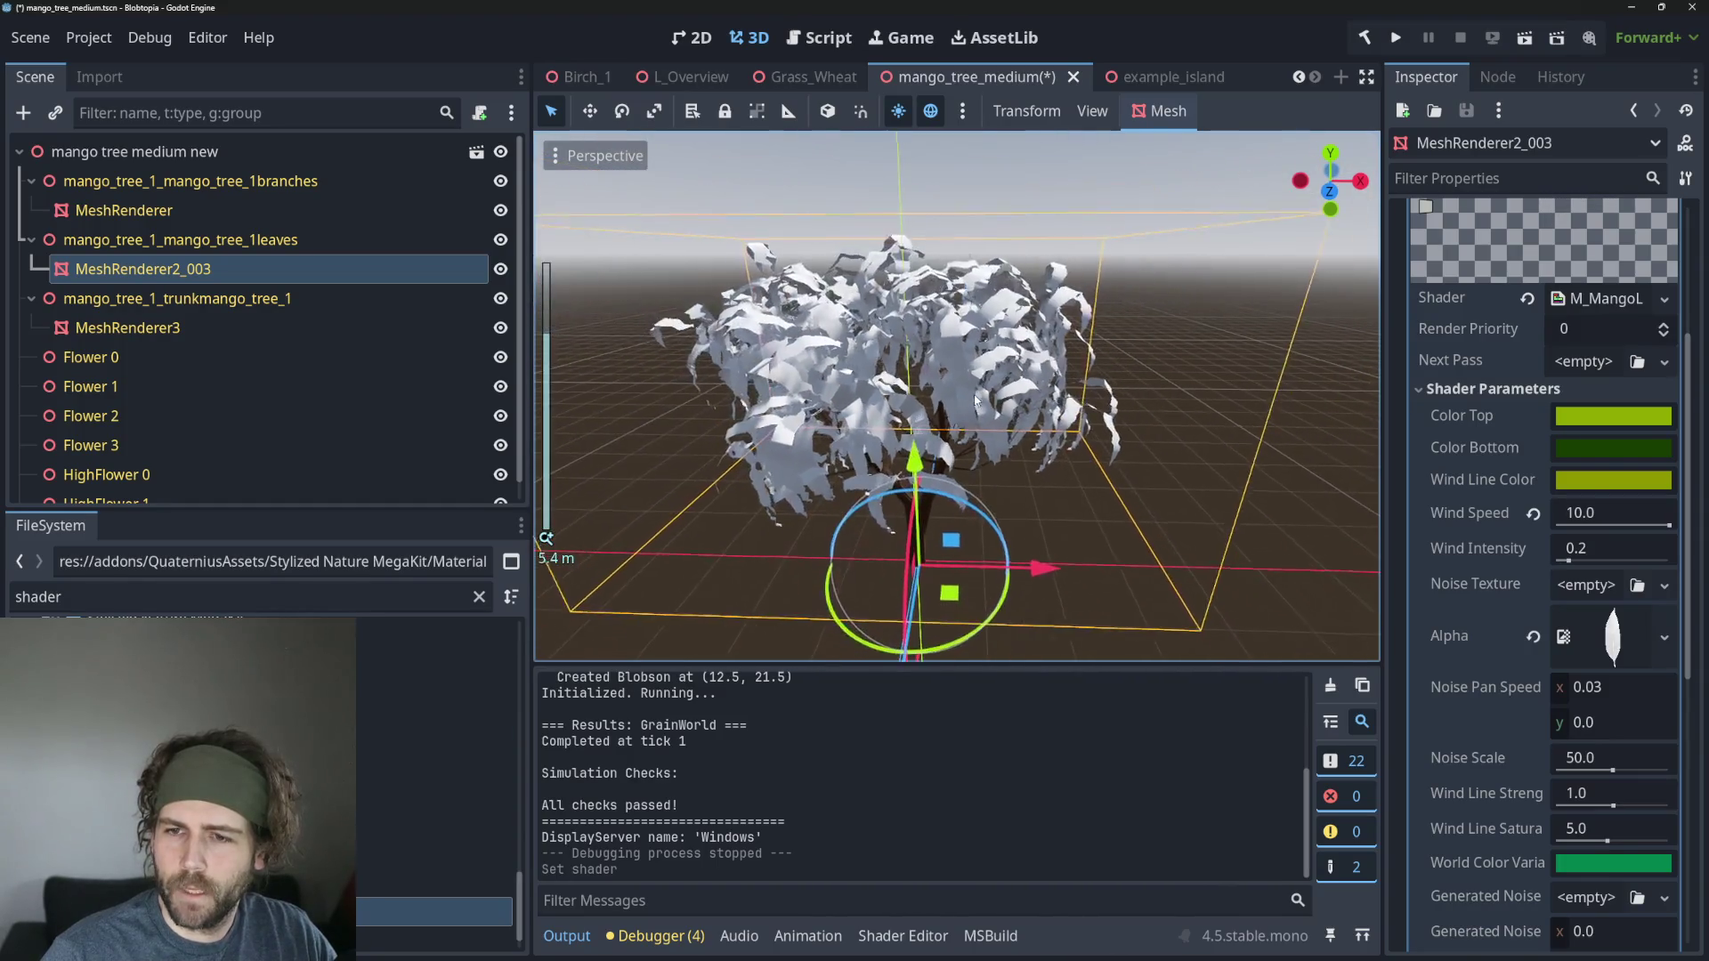
pyautogui.scroll(3, 1166, 388)
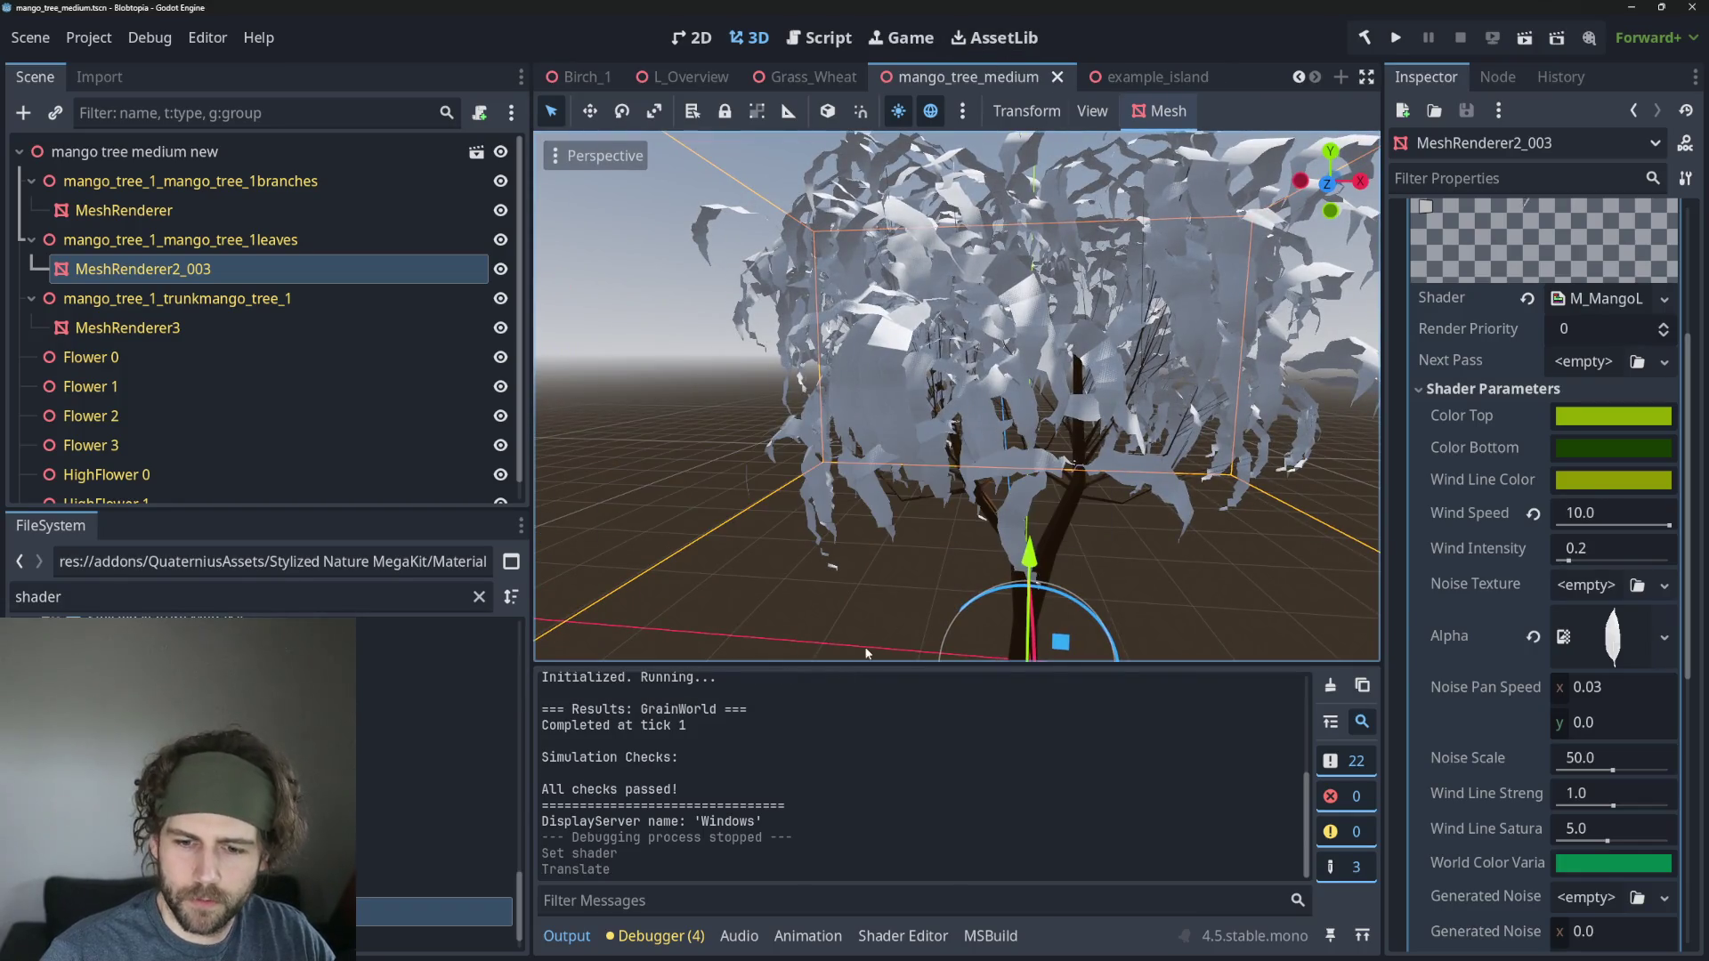
# Open the shader code editor and rotate the tree view and material preview leaf.
pyautogui.click(921, 935)
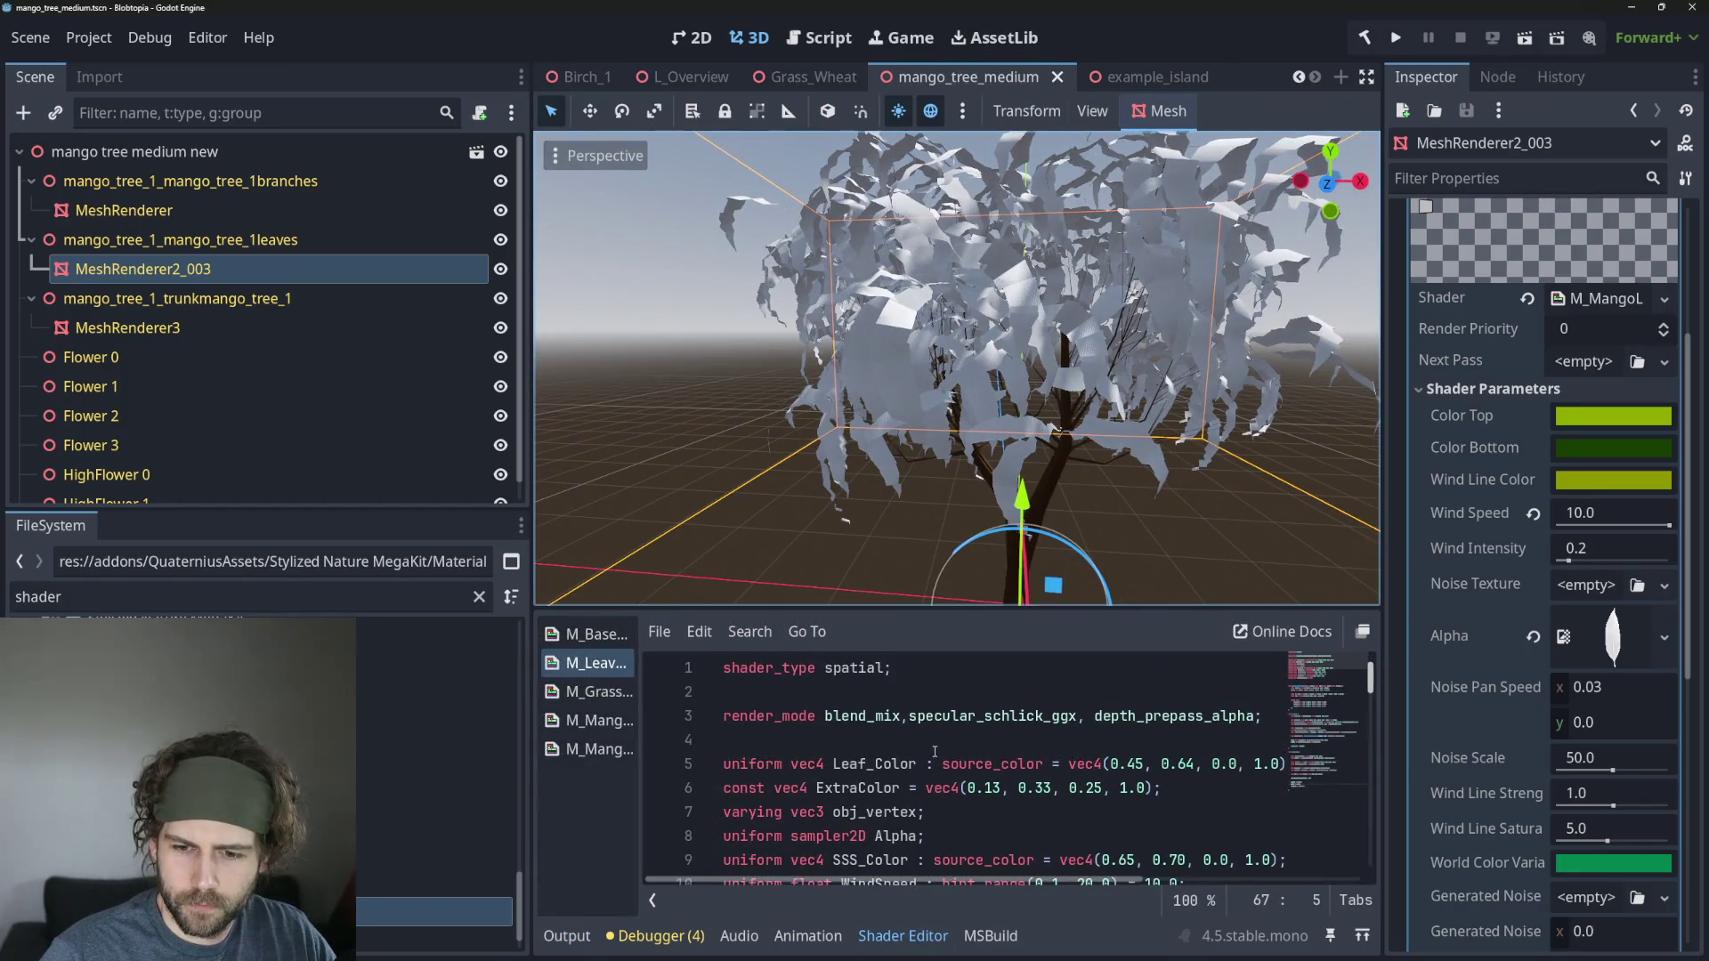
pyautogui.moveTo(979, 356); pyautogui.dragTo(979, 462)
pyautogui.scroll(3, 1509, 325)
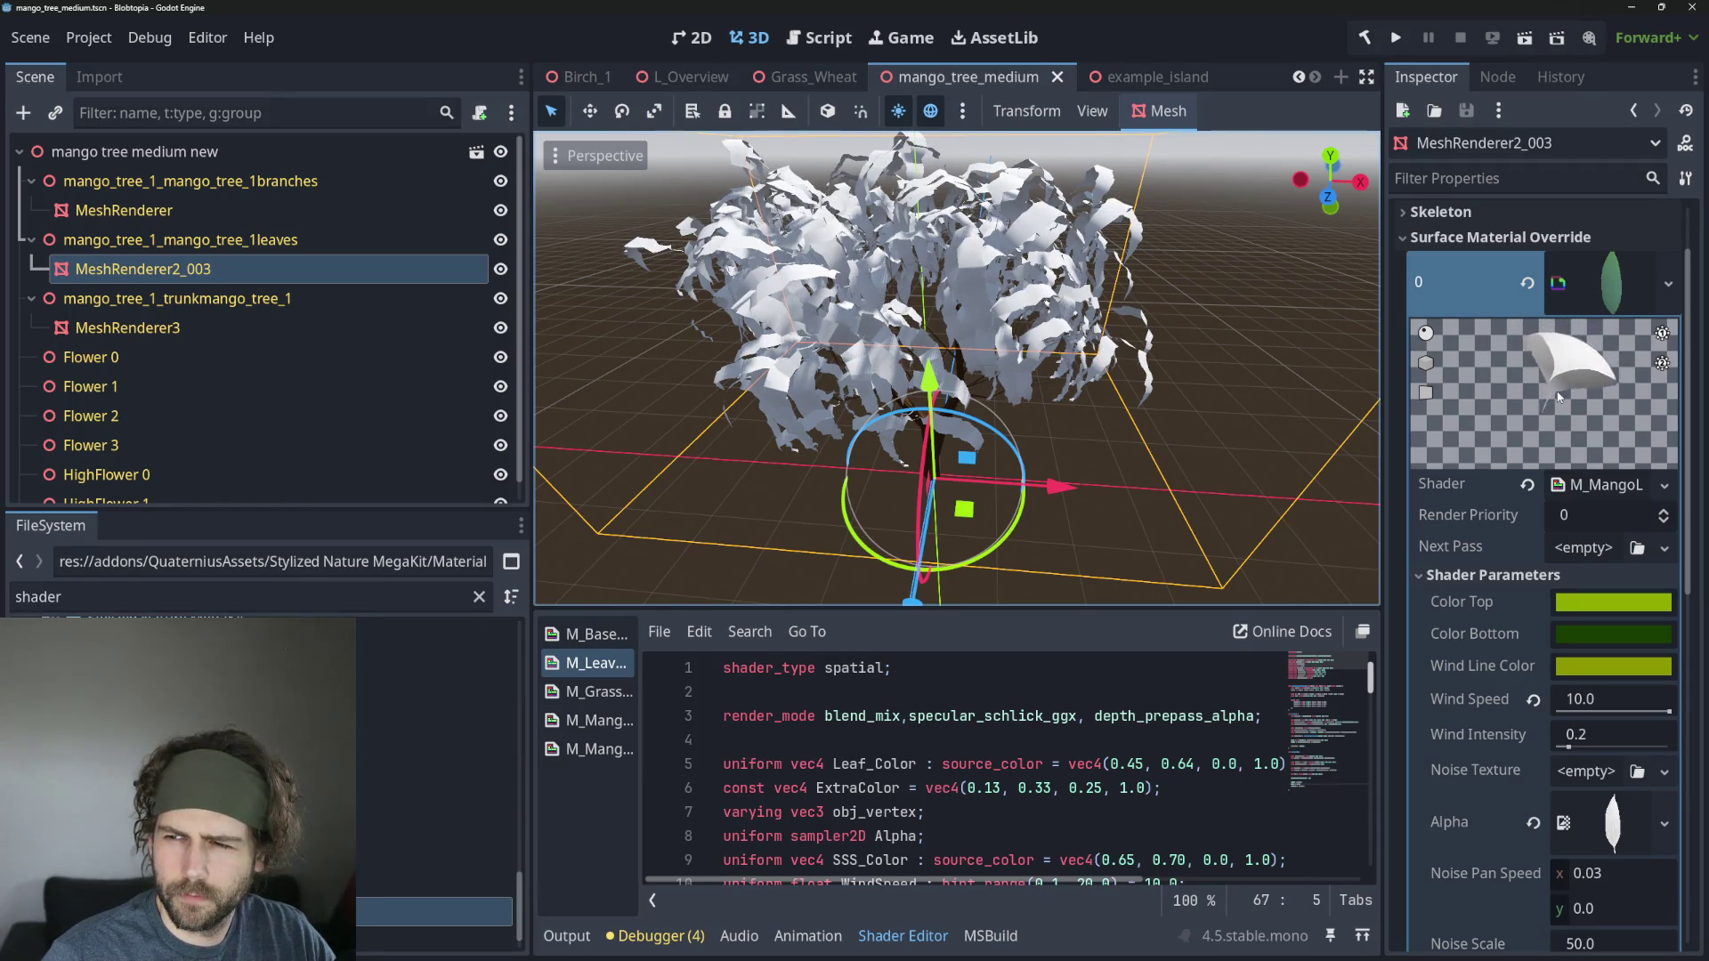
pyautogui.moveTo(1458, 350)
pyautogui.mouseDown()
pyautogui.moveTo(1395, 260)
pyautogui.moveTo(1422, 320)
pyautogui.mouseUp()
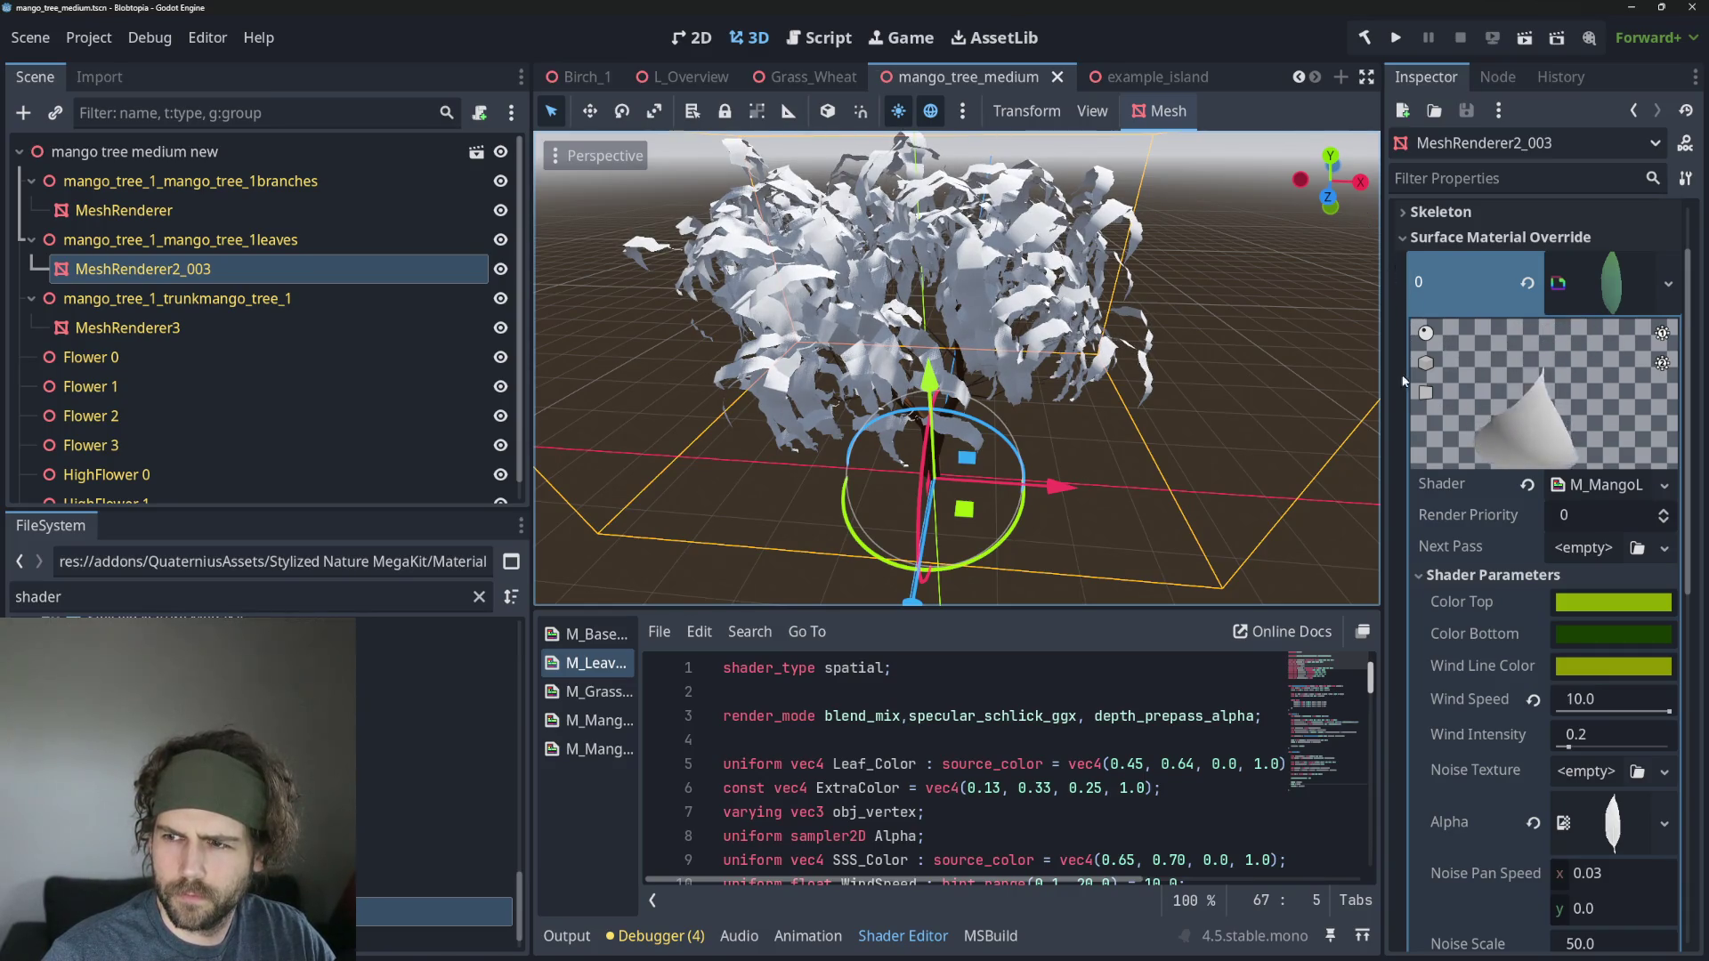
pyautogui.moveTo(1402, 380); pyautogui.dragTo(1422, 305)
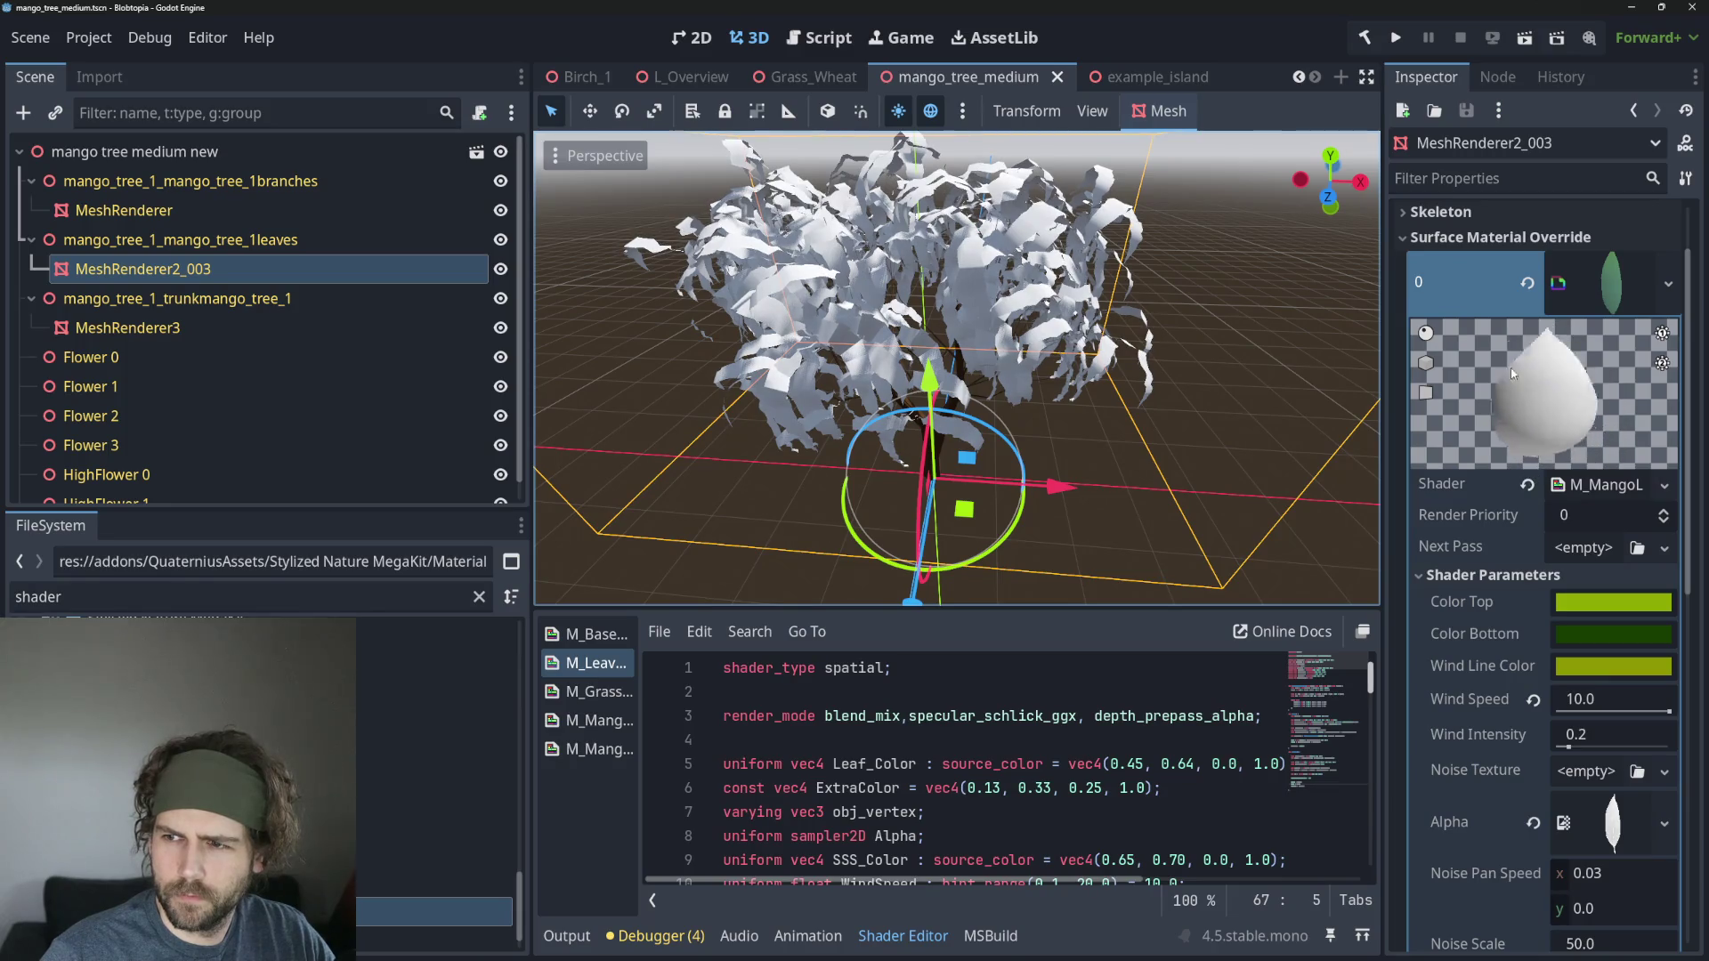
pyautogui.moveTo(1512, 374); pyautogui.dragTo(1616, 416)
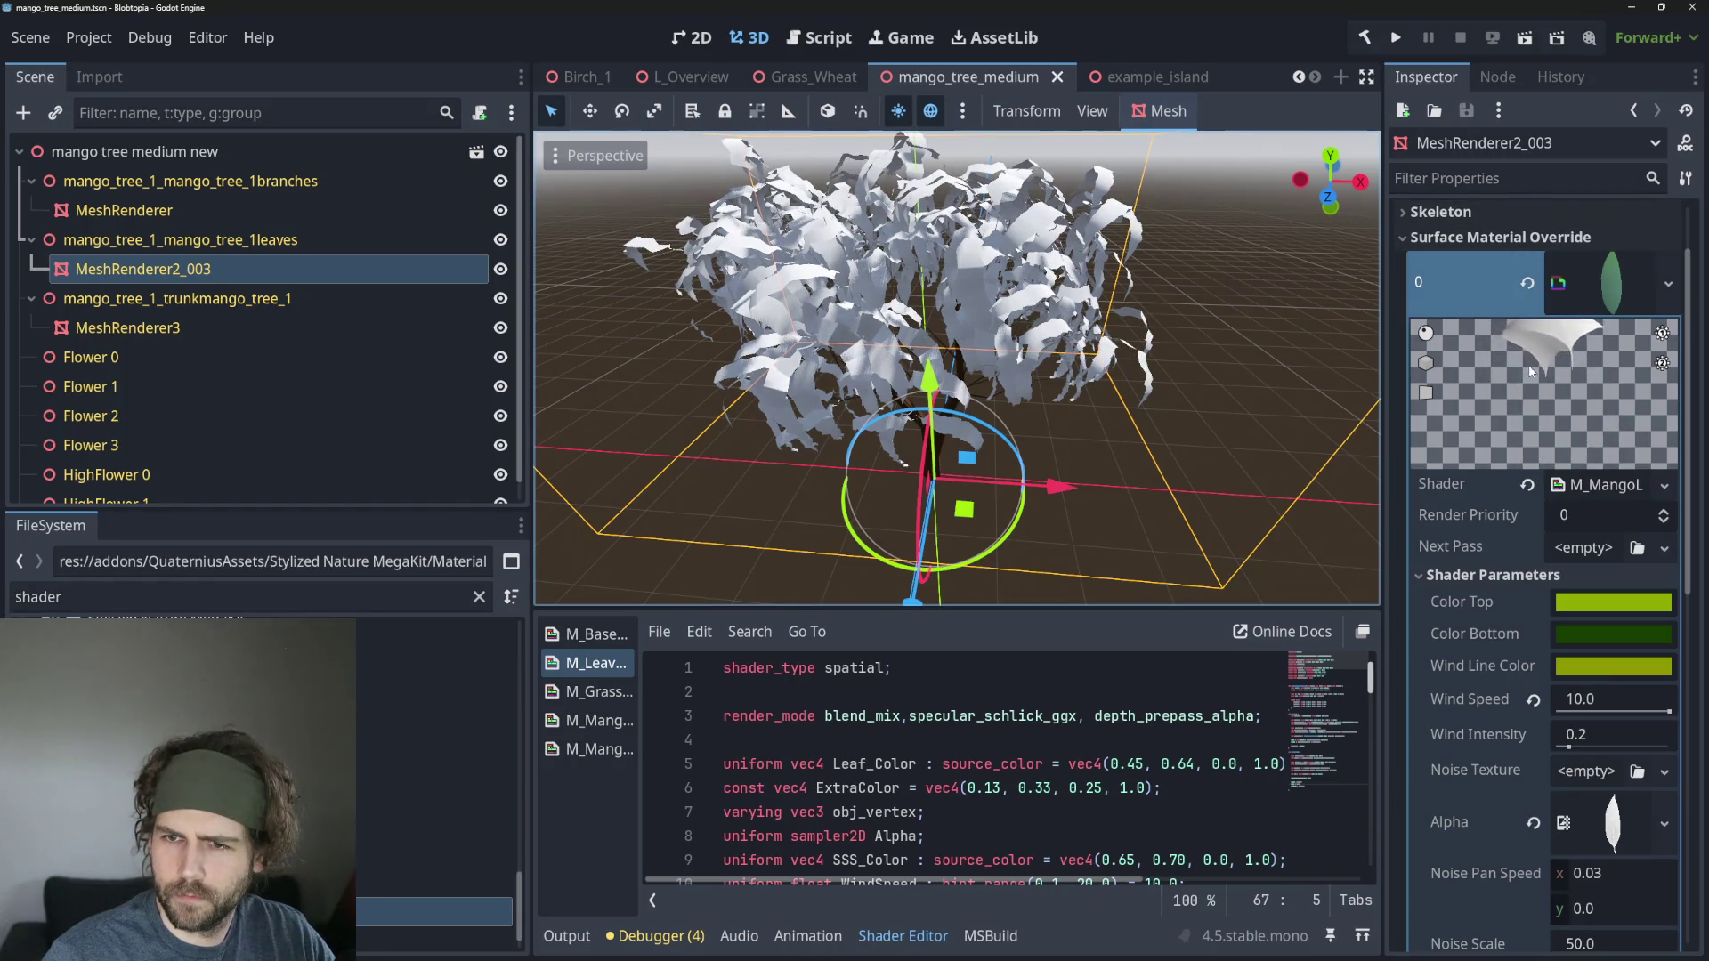
pyautogui.scroll(5, 1167, 408)
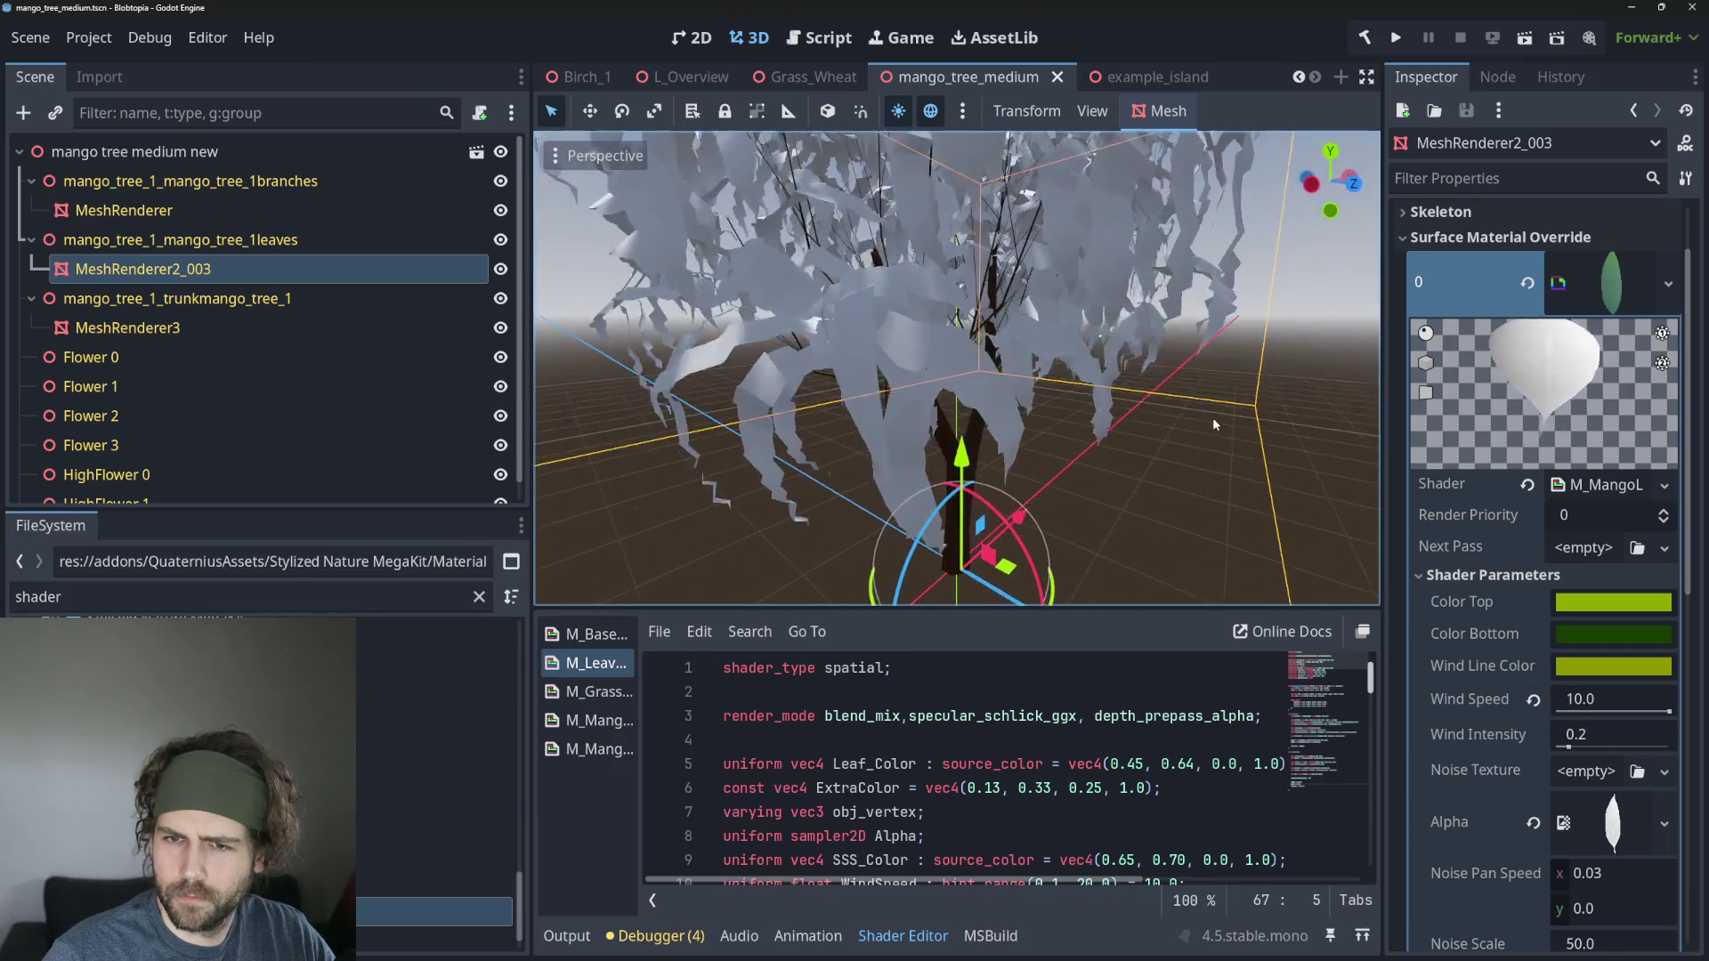
pyautogui.scroll(-5, 1184, 417)
# Reselect the MeshRenderer2_003 leaves mesh and raise its Wind Intensity to about 1.2.
pyautogui.click(1151, 414)
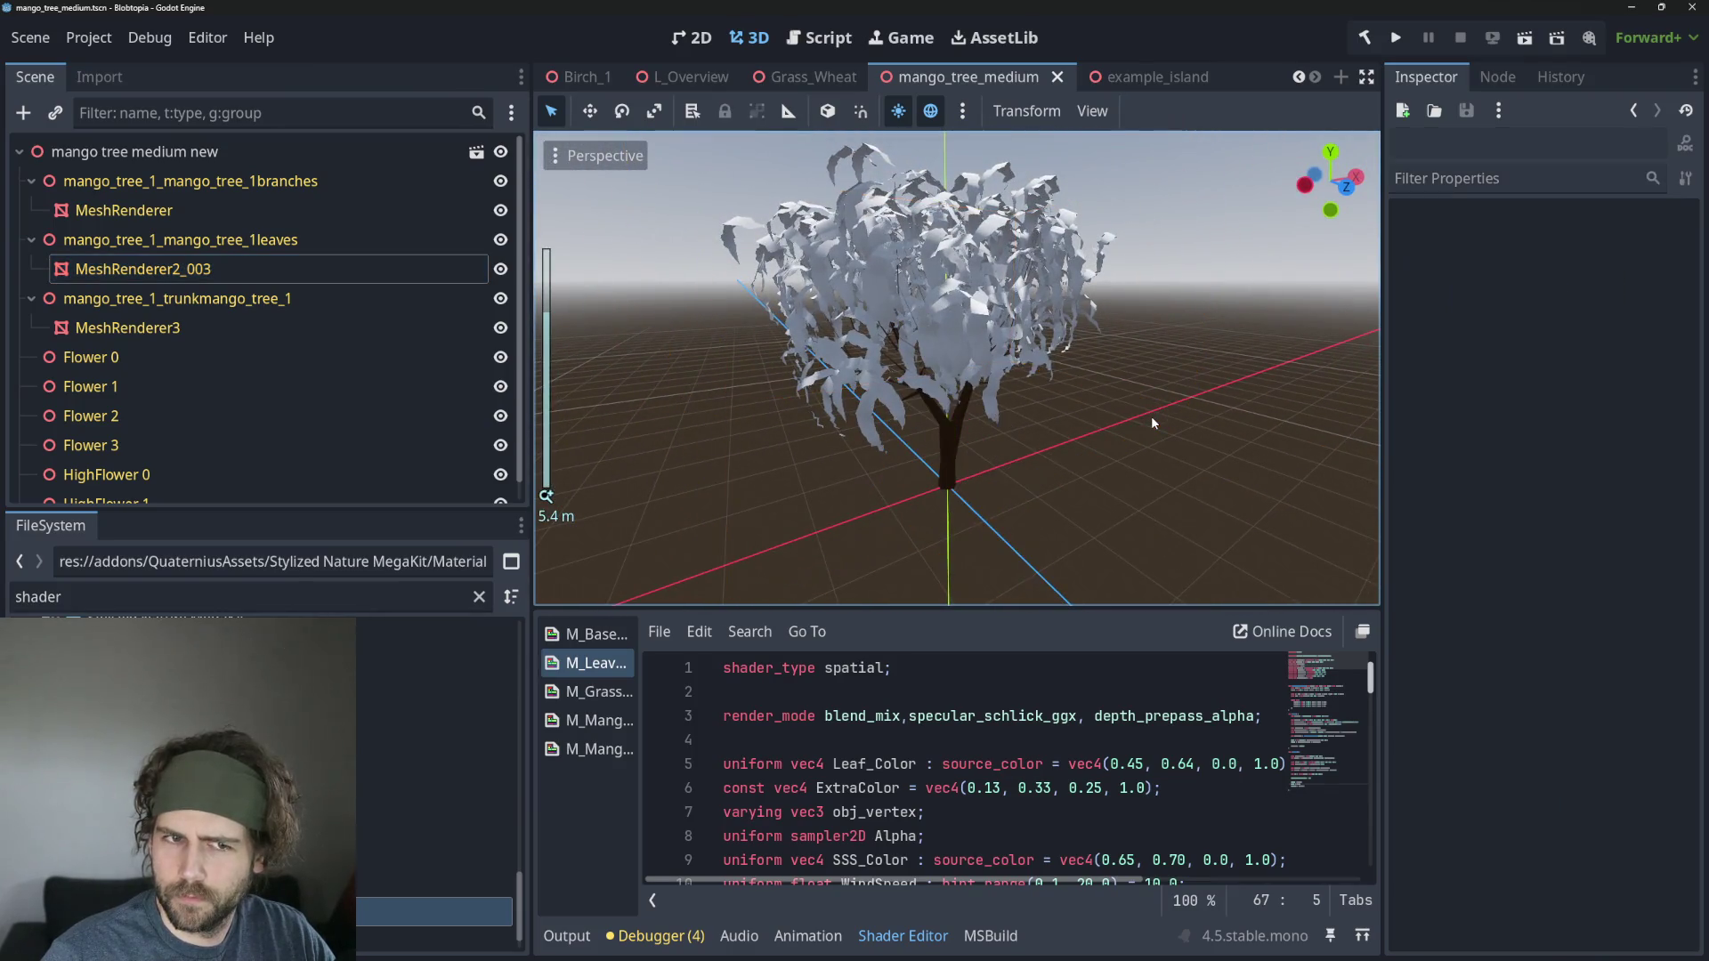
pyautogui.click(991, 305)
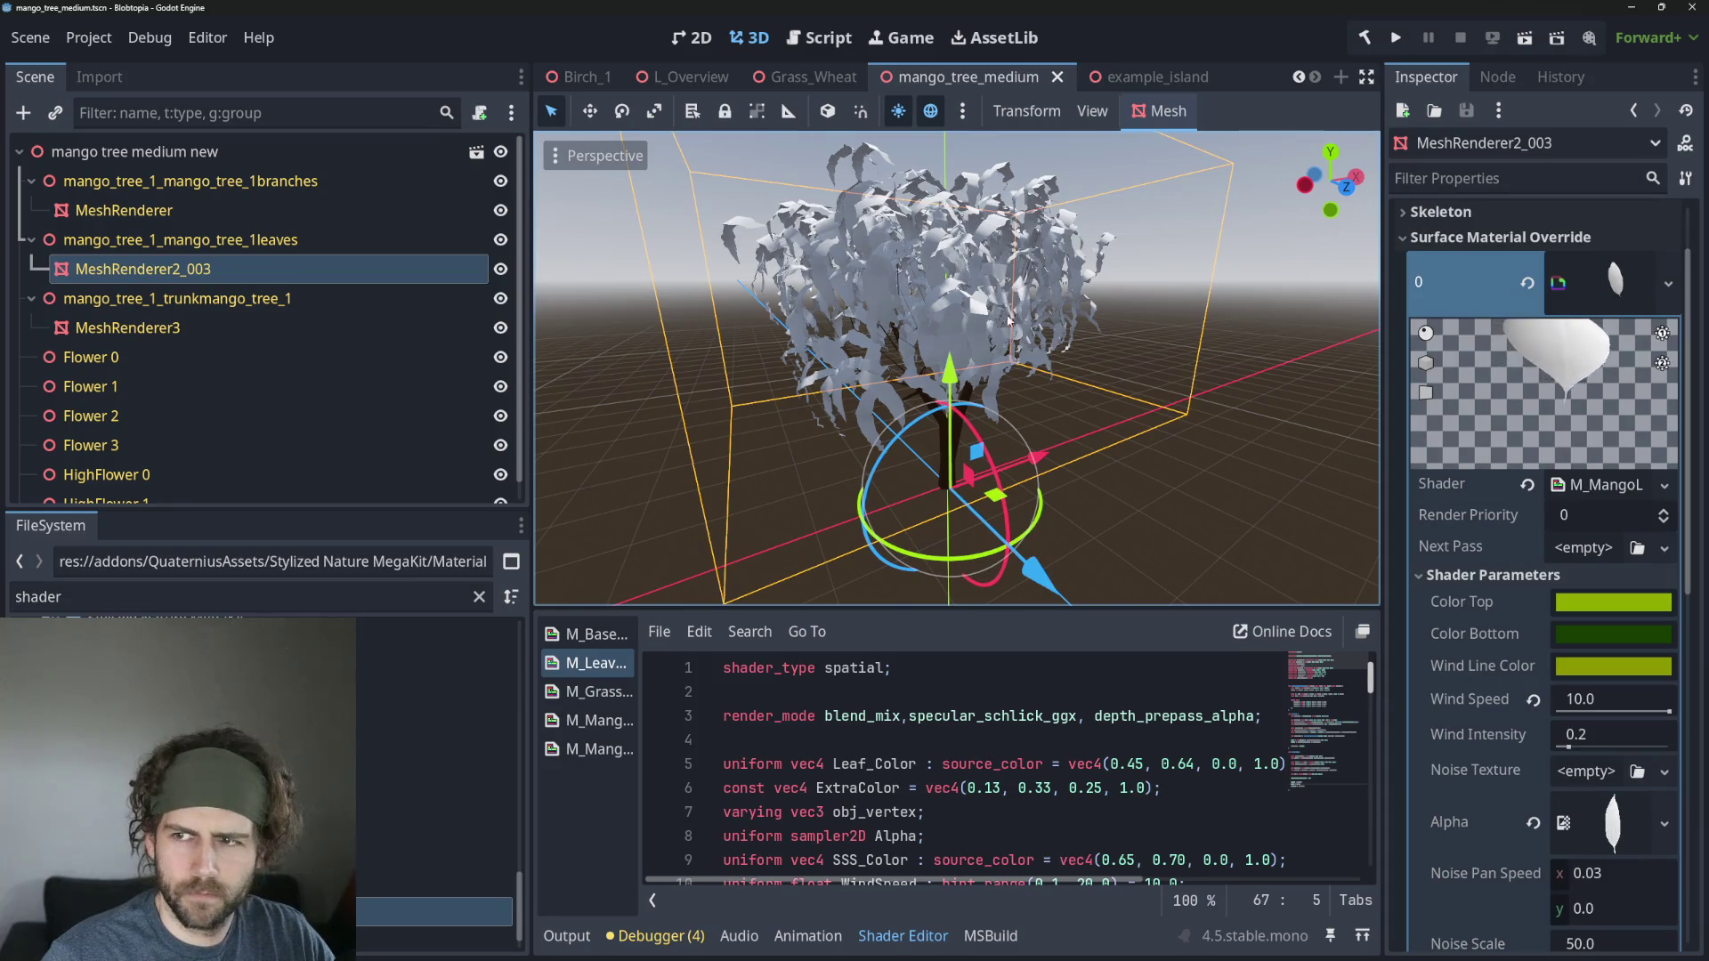
pyautogui.scroll(2, 1638, 356)
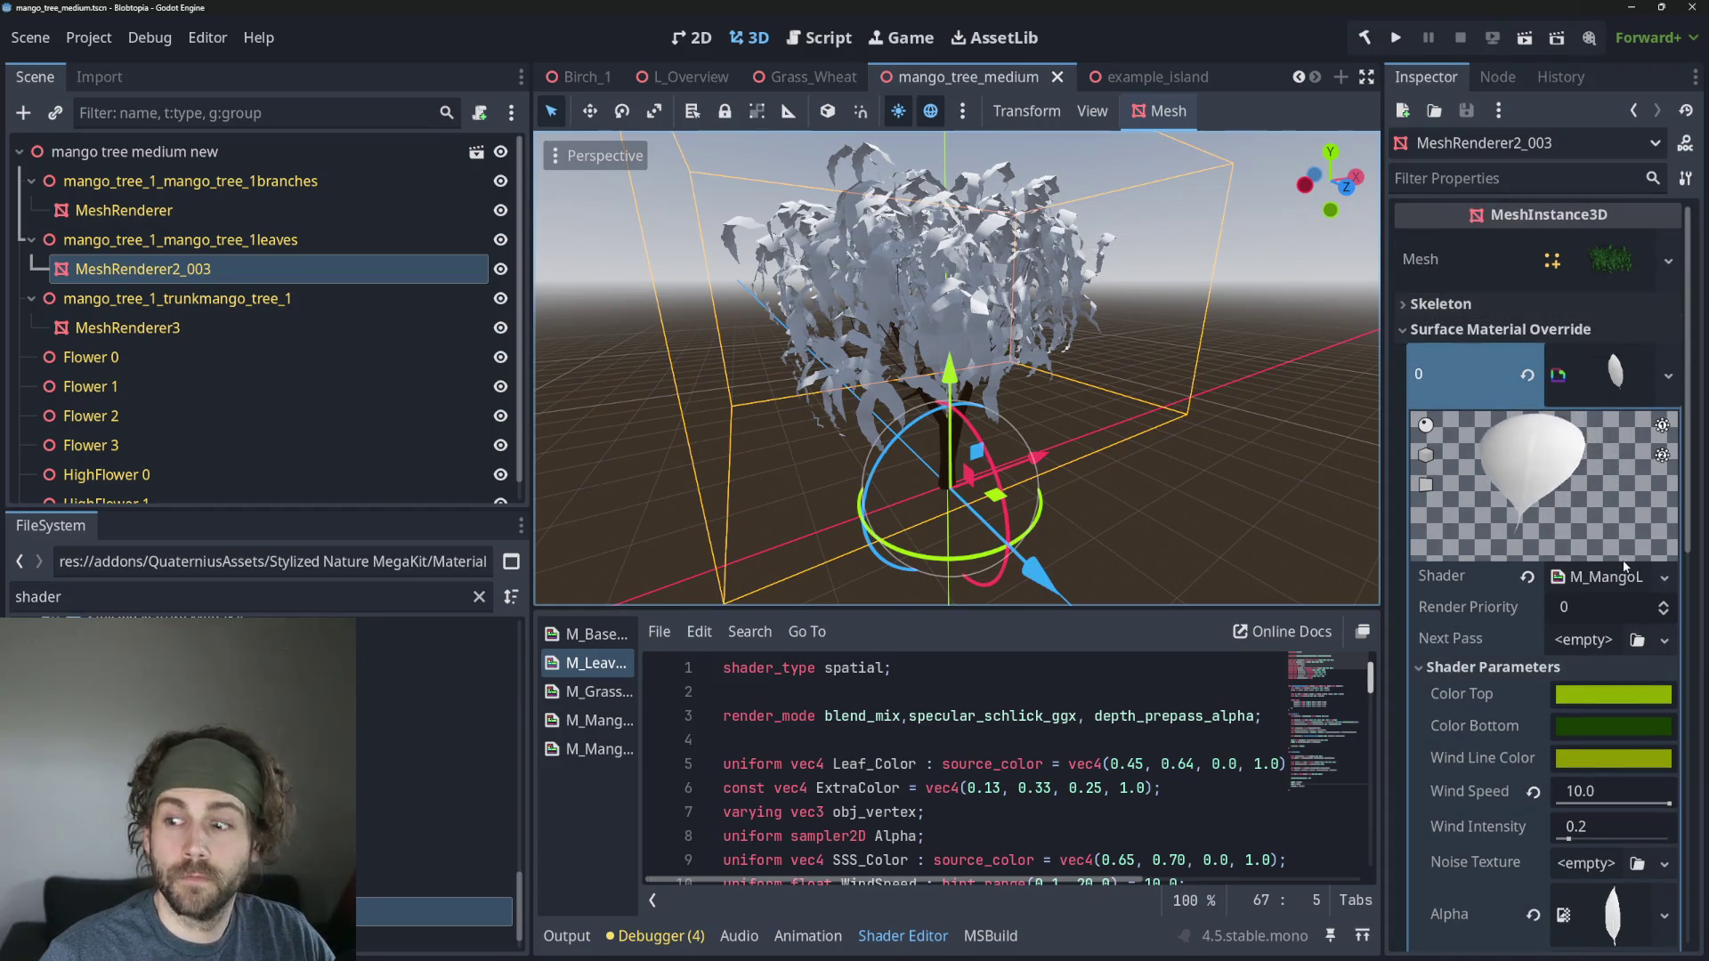
pyautogui.scroll(2, 1030, 286)
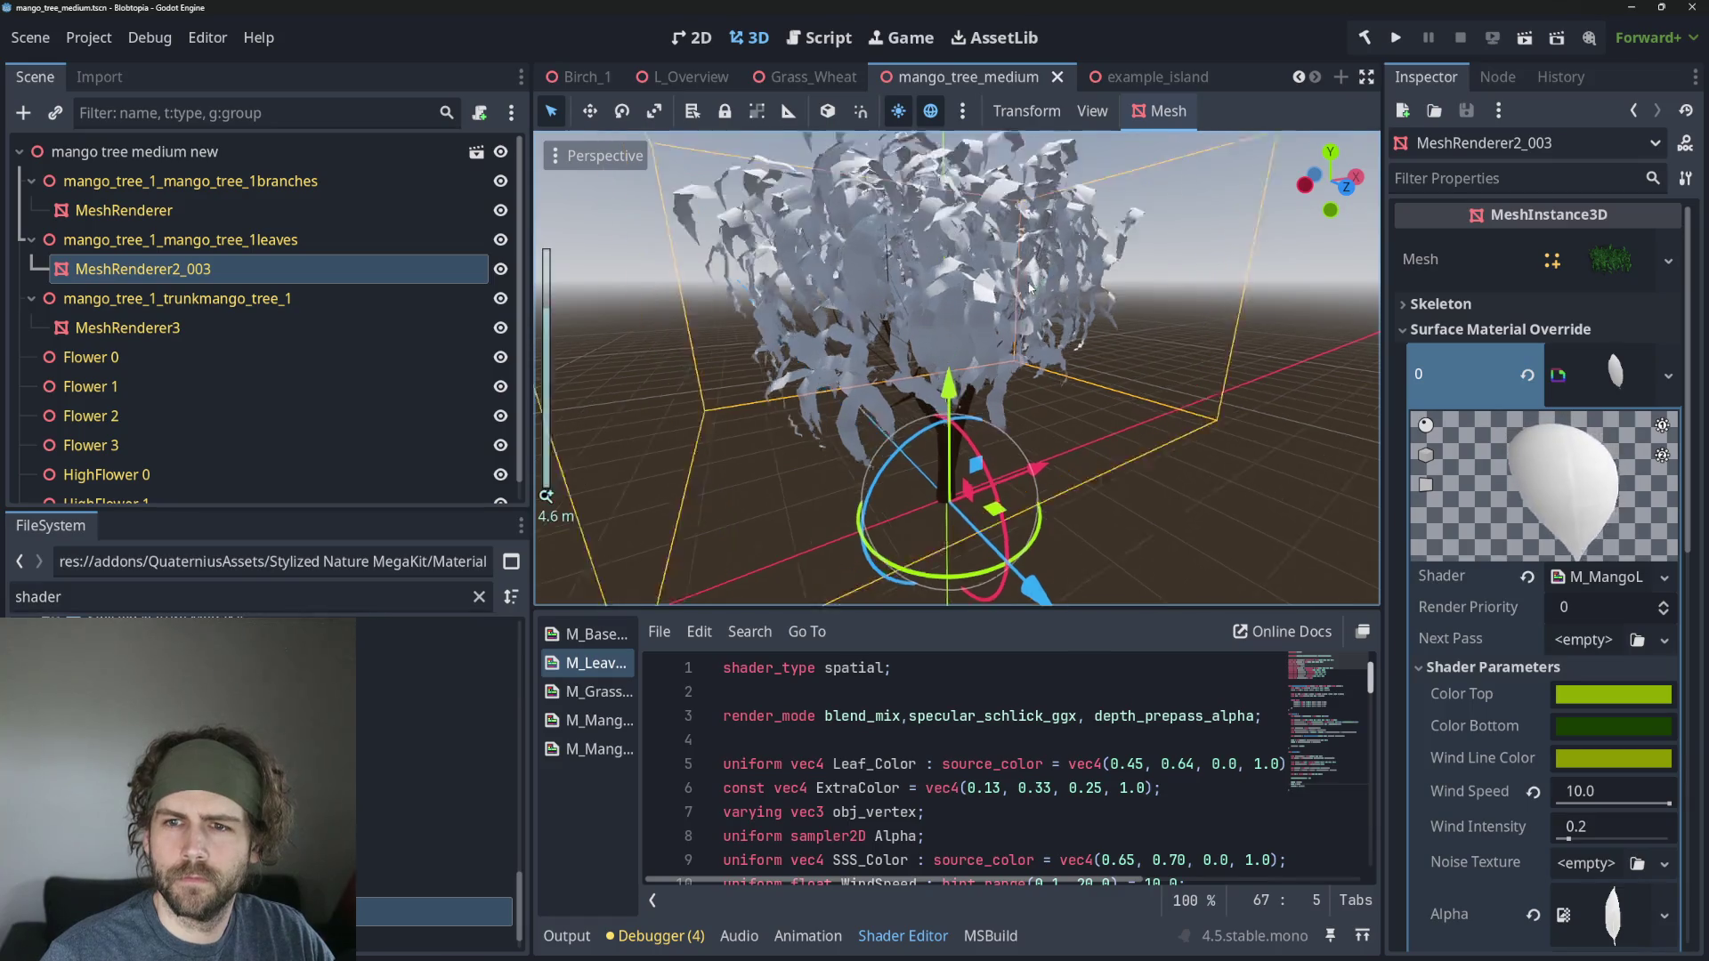
pyautogui.scroll(4, 1030, 286)
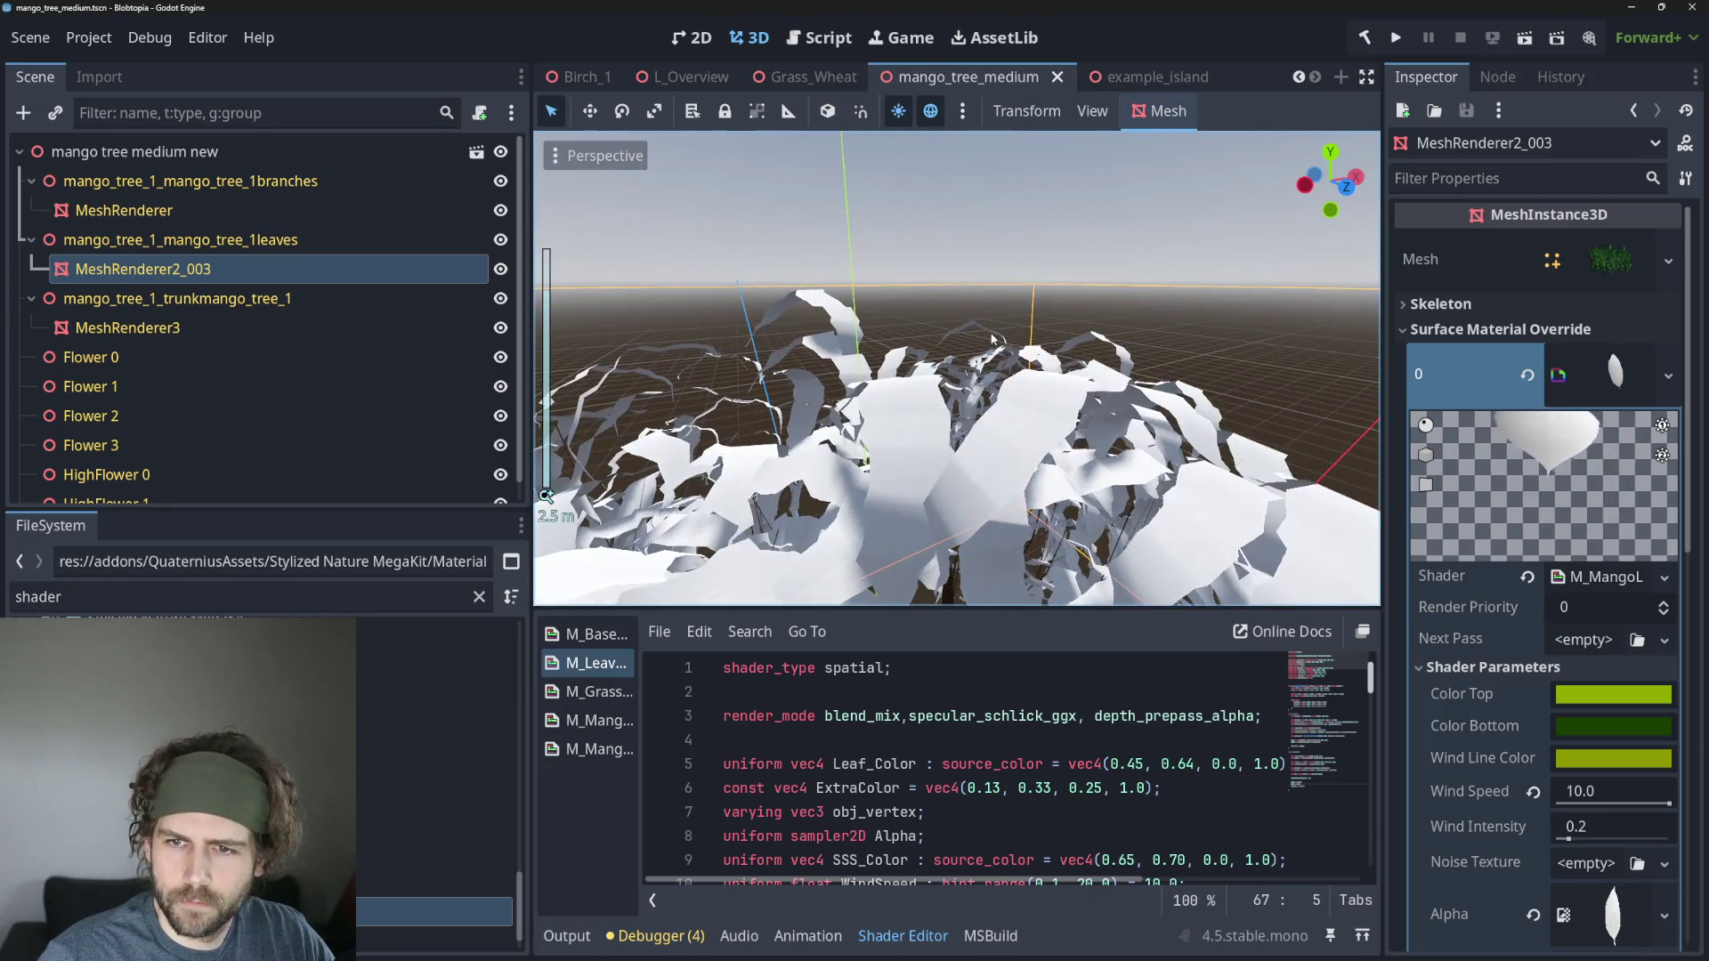
pyautogui.scroll(2, 791, 350)
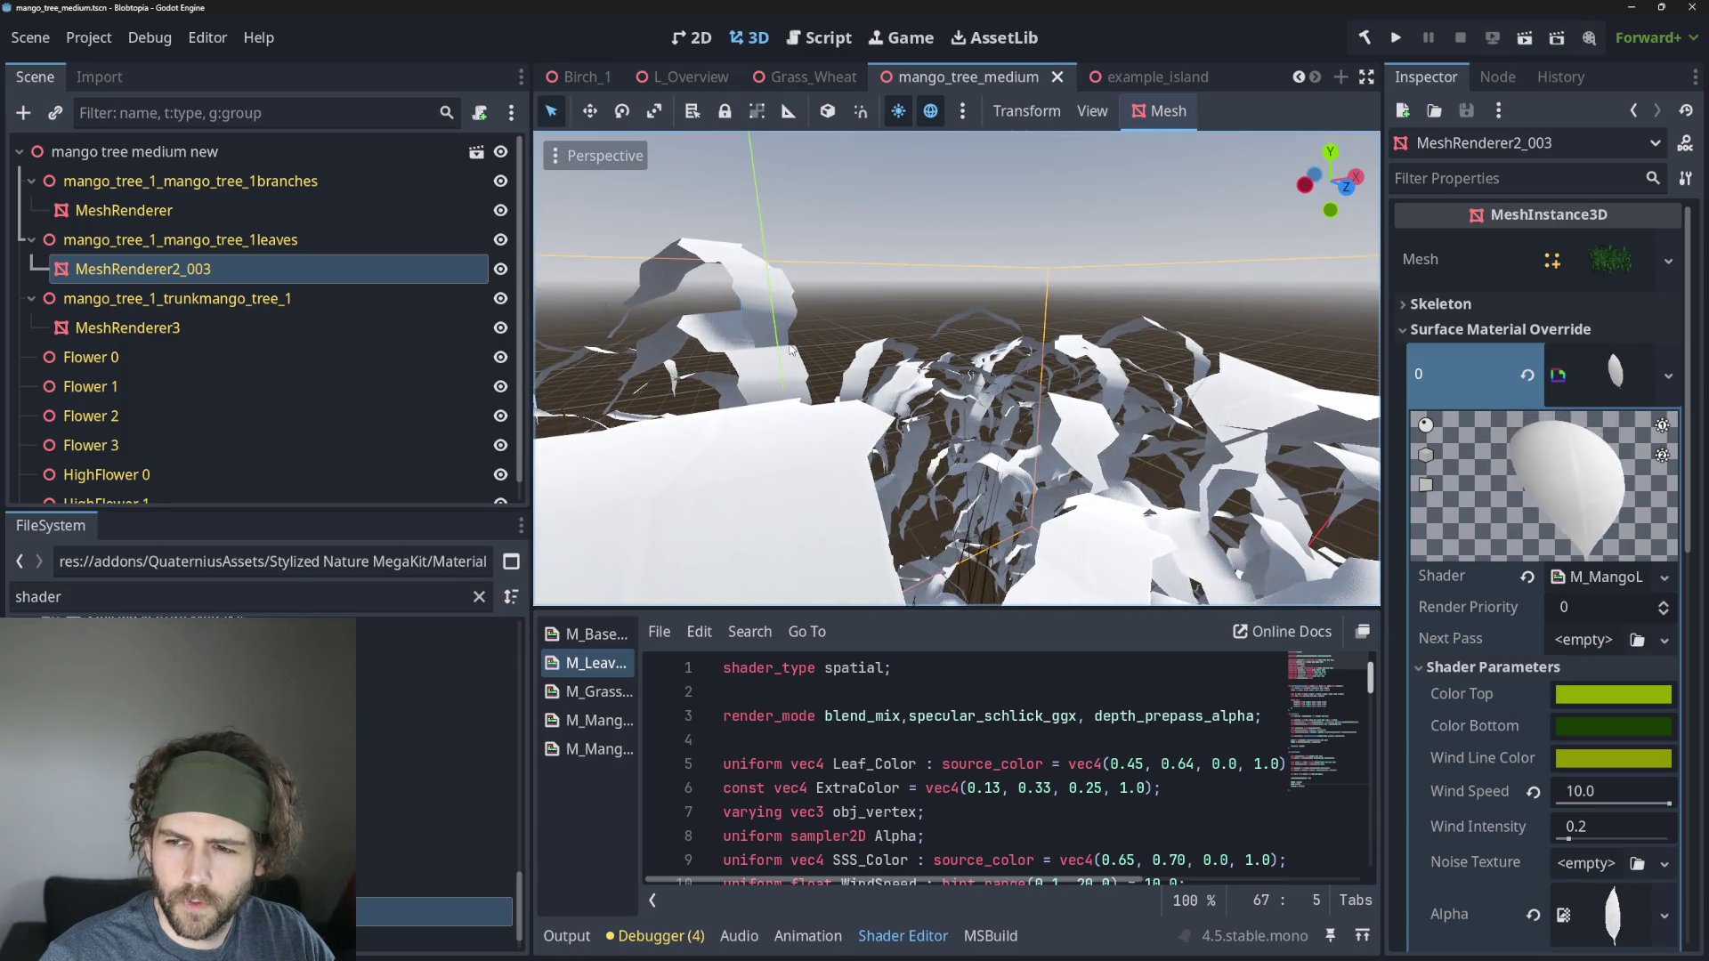
pyautogui.scroll(-4, 788, 349)
pyautogui.scroll(-4, 787, 347)
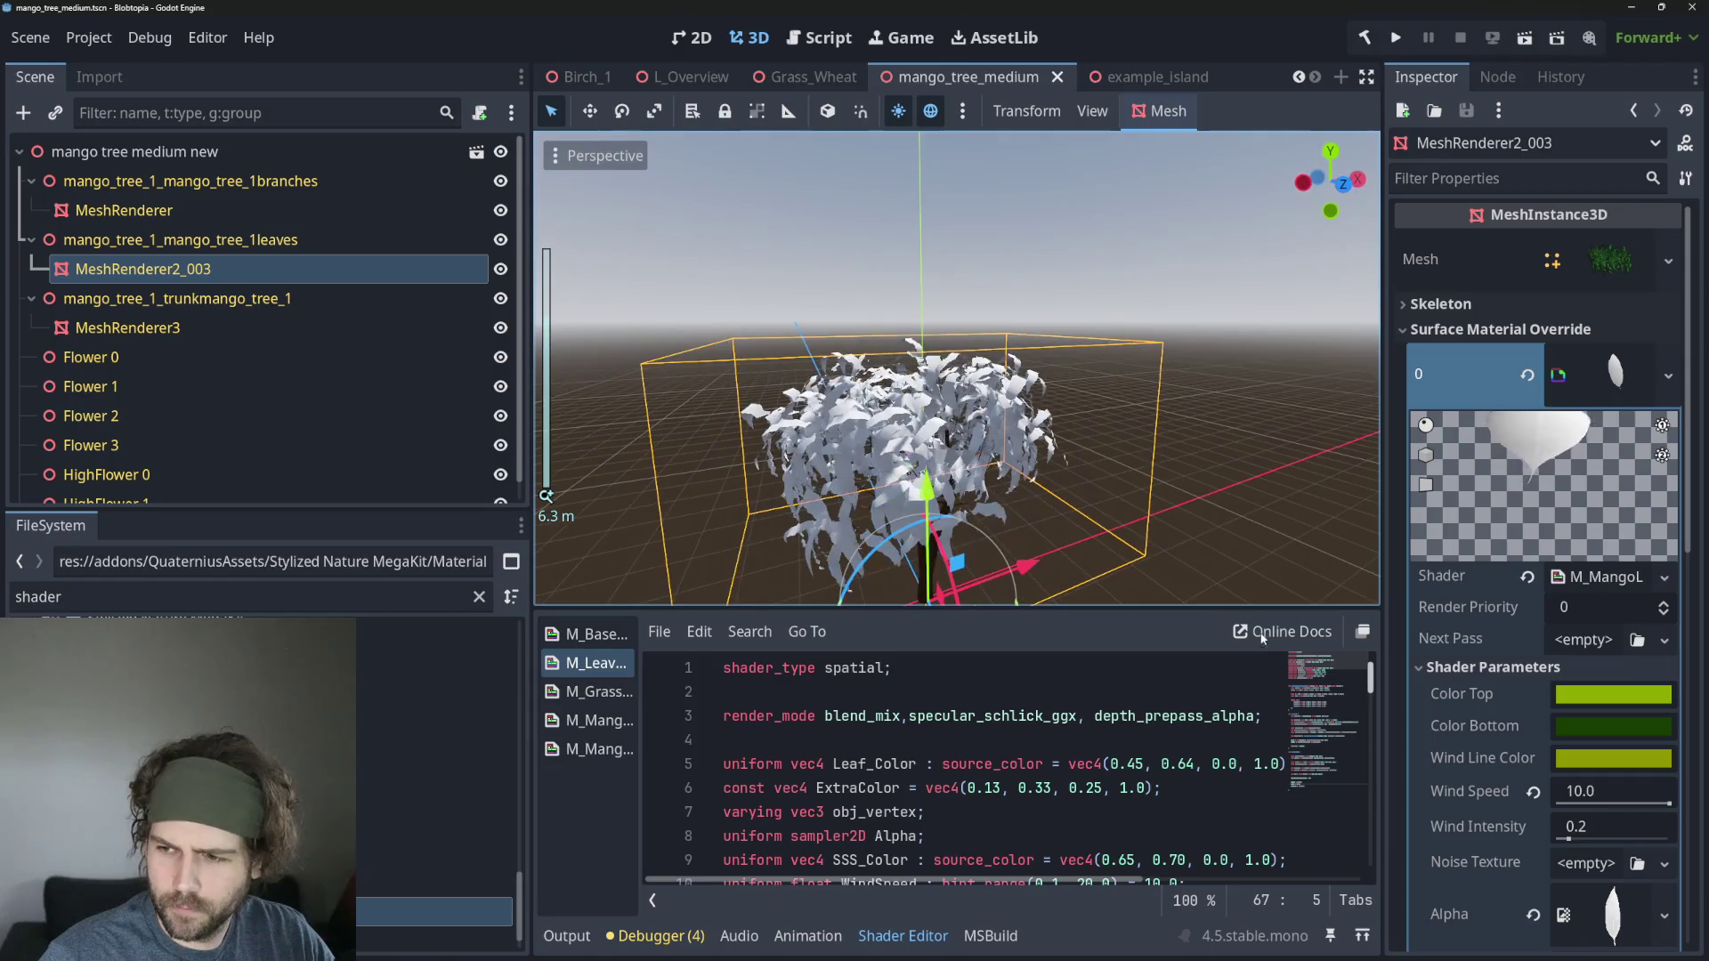
pyautogui.moveTo(1593, 826)
pyautogui.mouseDown()
pyautogui.moveTo(1631, 826)
pyautogui.moveTo(1590, 826)
pyautogui.moveTo(1614, 826)
pyautogui.mouseUp()
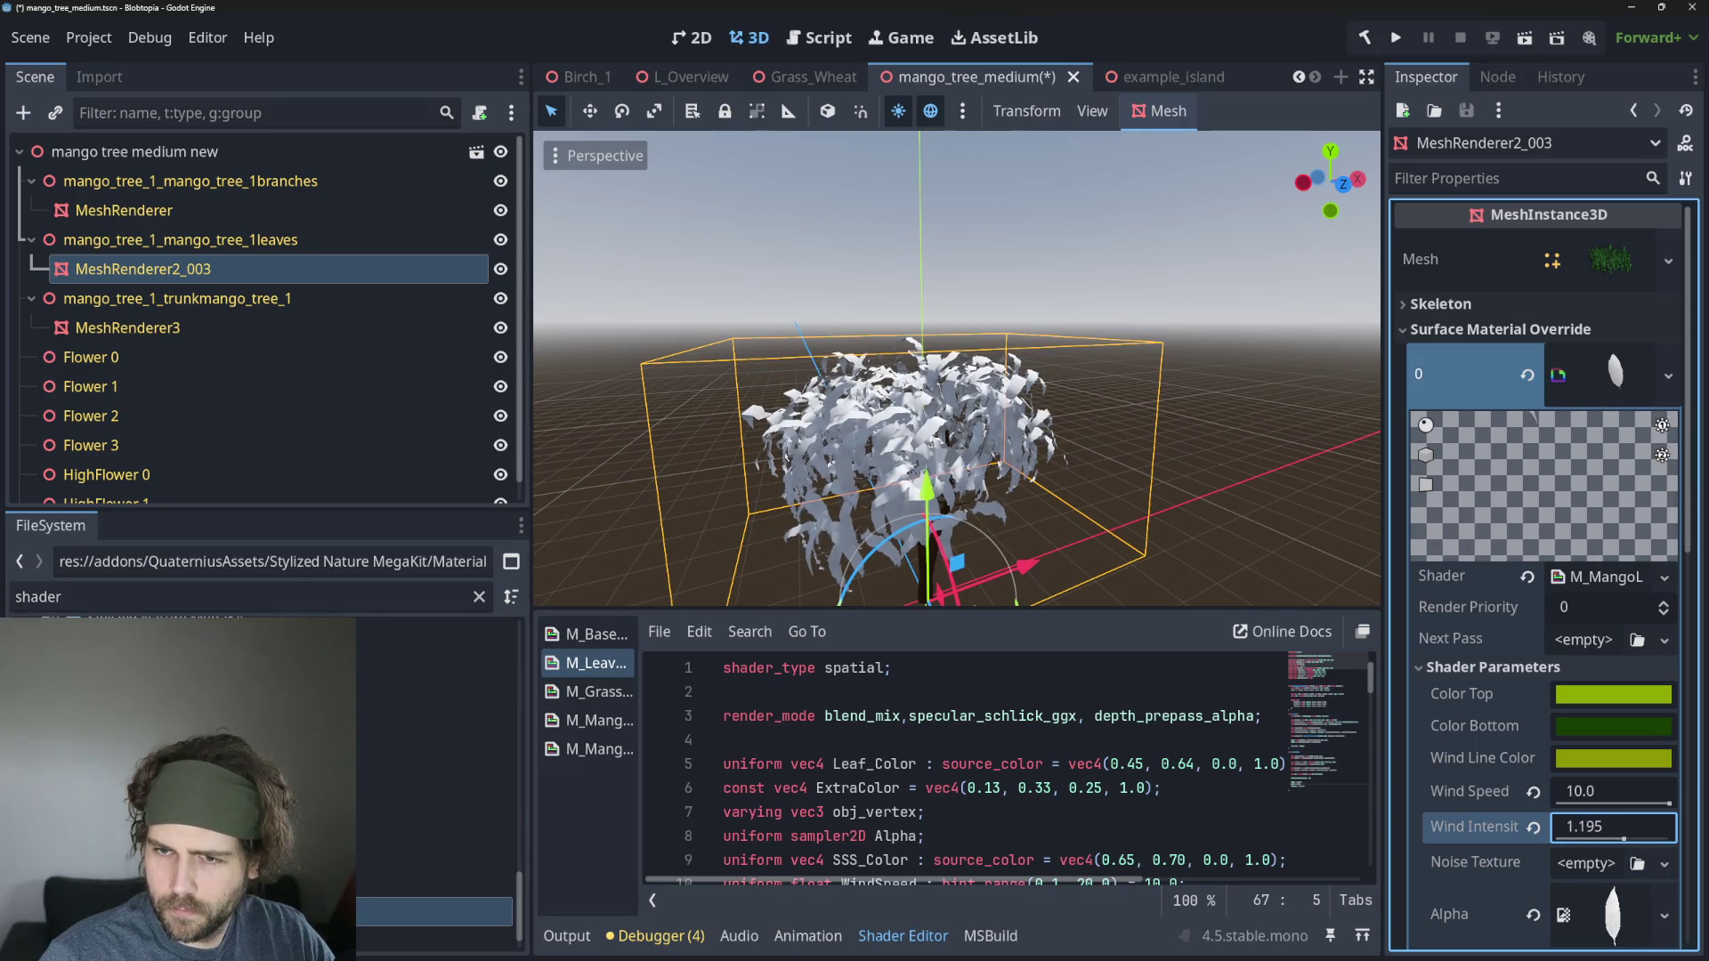
# Move the caret to the end of the shader's EMISSION line, save the scene, and narrow the left docks.
pyautogui.scroll(-15, 979, 784)
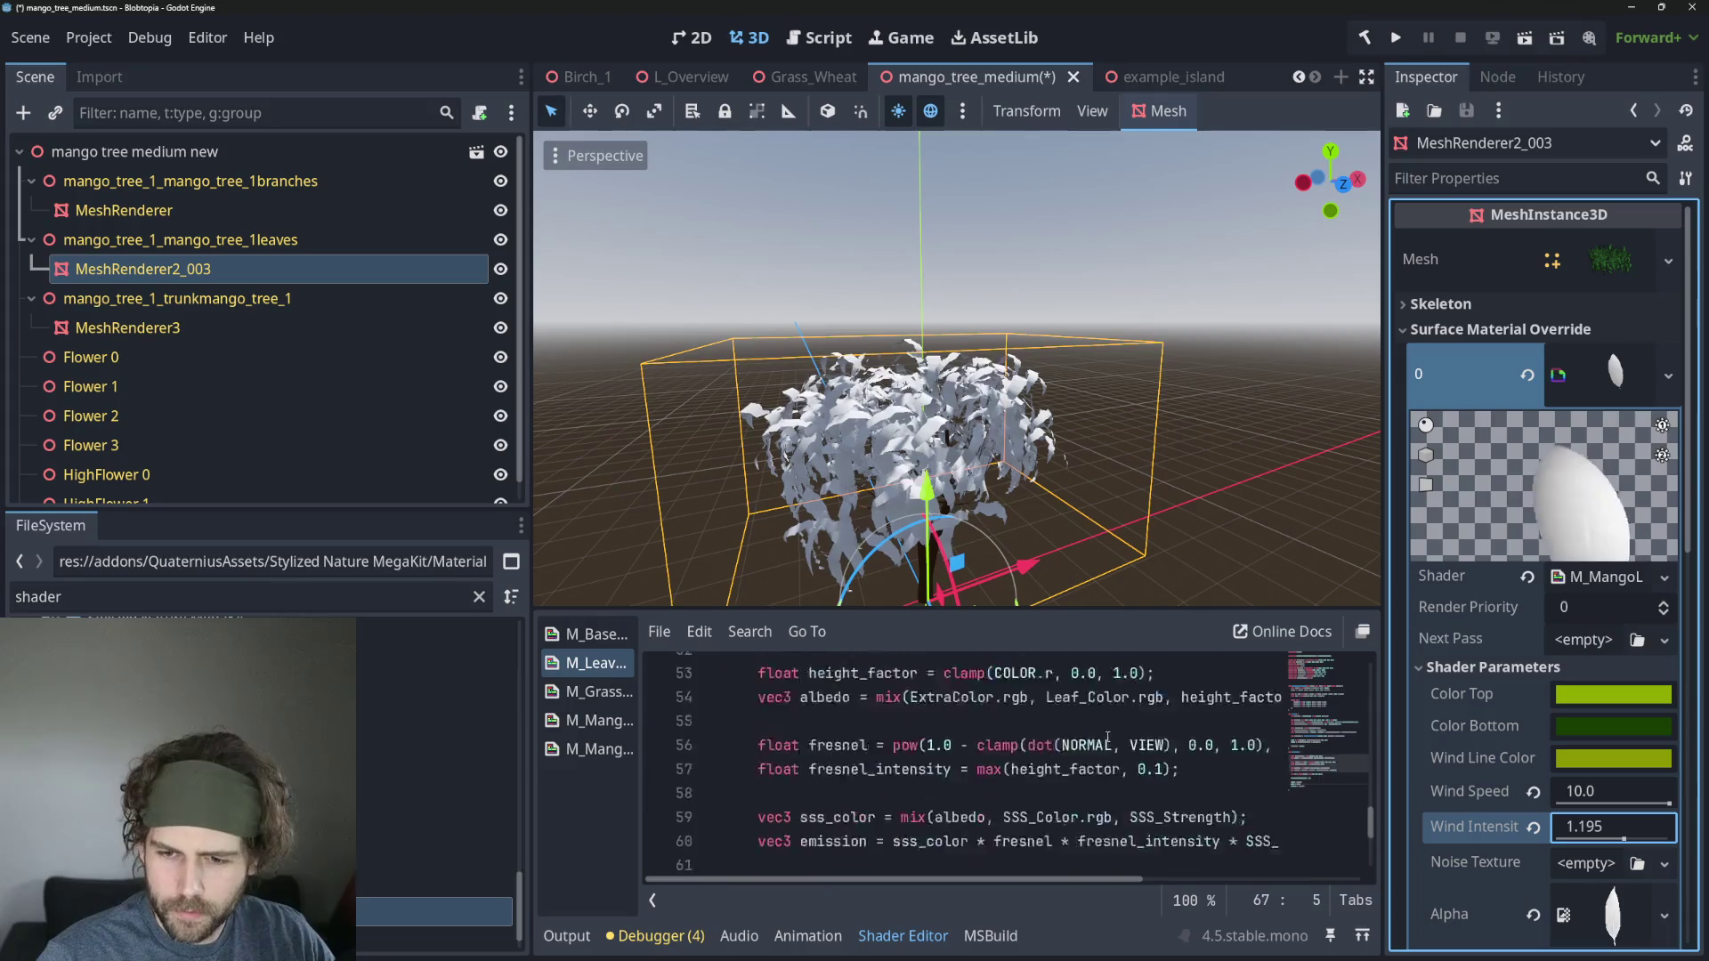
pyautogui.click(993, 812)
pyautogui.scroll(2, 979, 819)
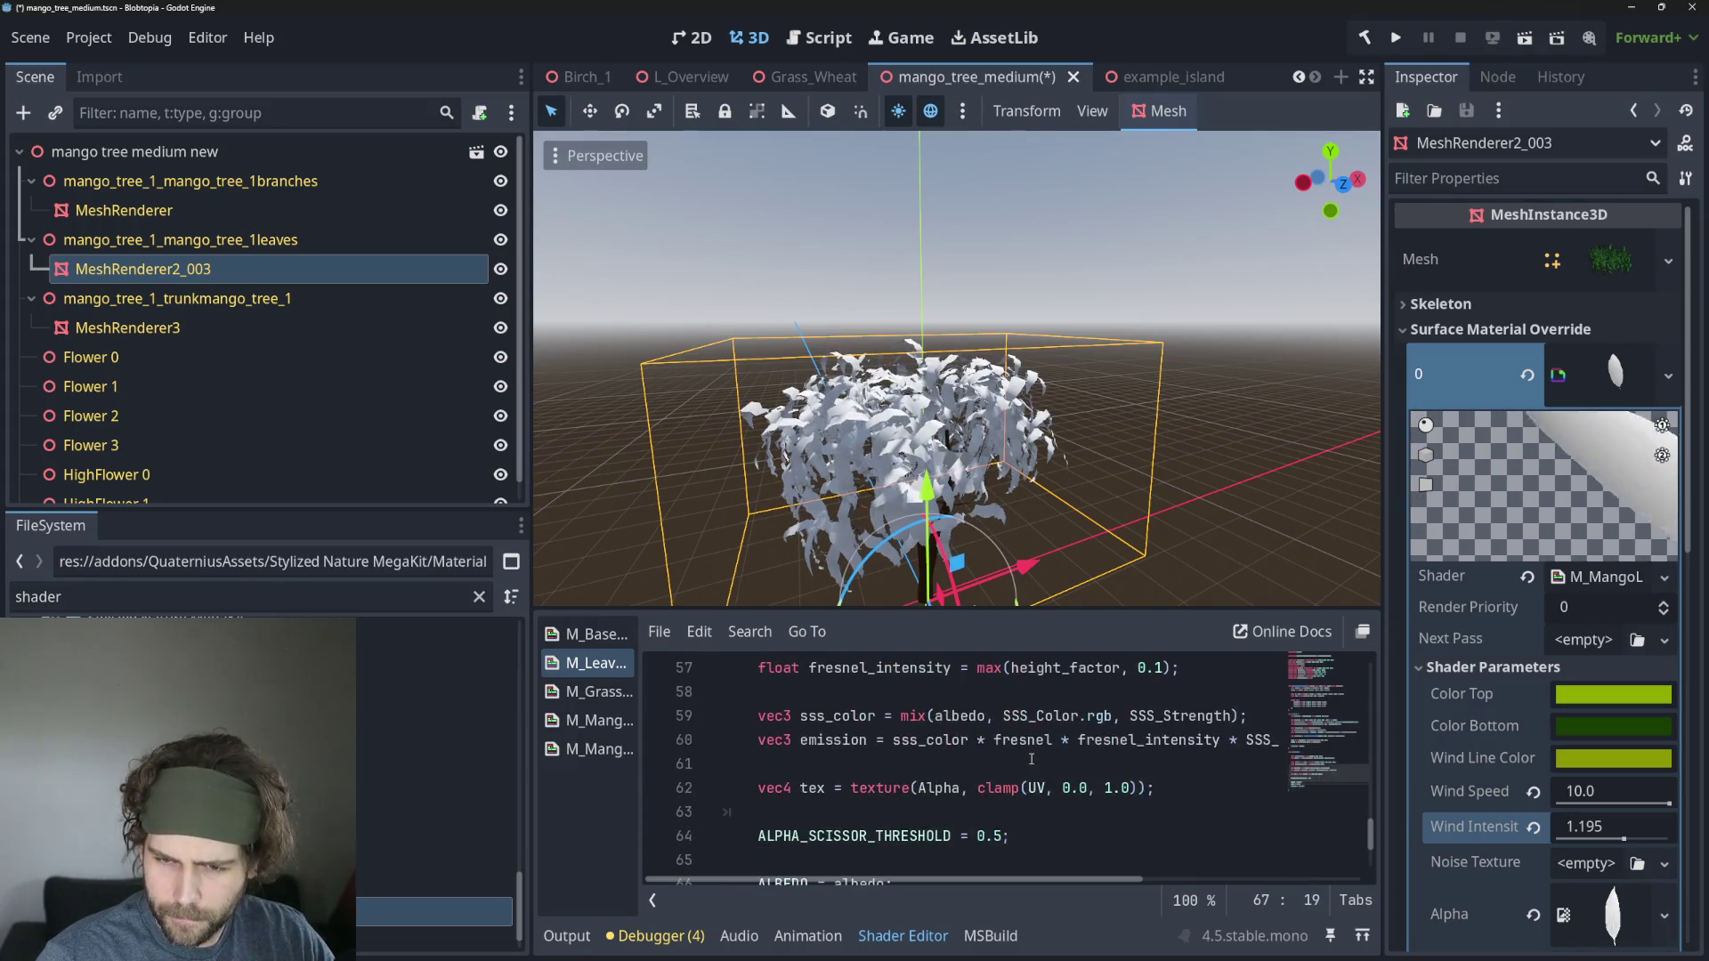
pyautogui.scroll(-2, 934, 823)
pyautogui.click(943, 787)
pyautogui.click(892, 828)
pyautogui.click(896, 814)
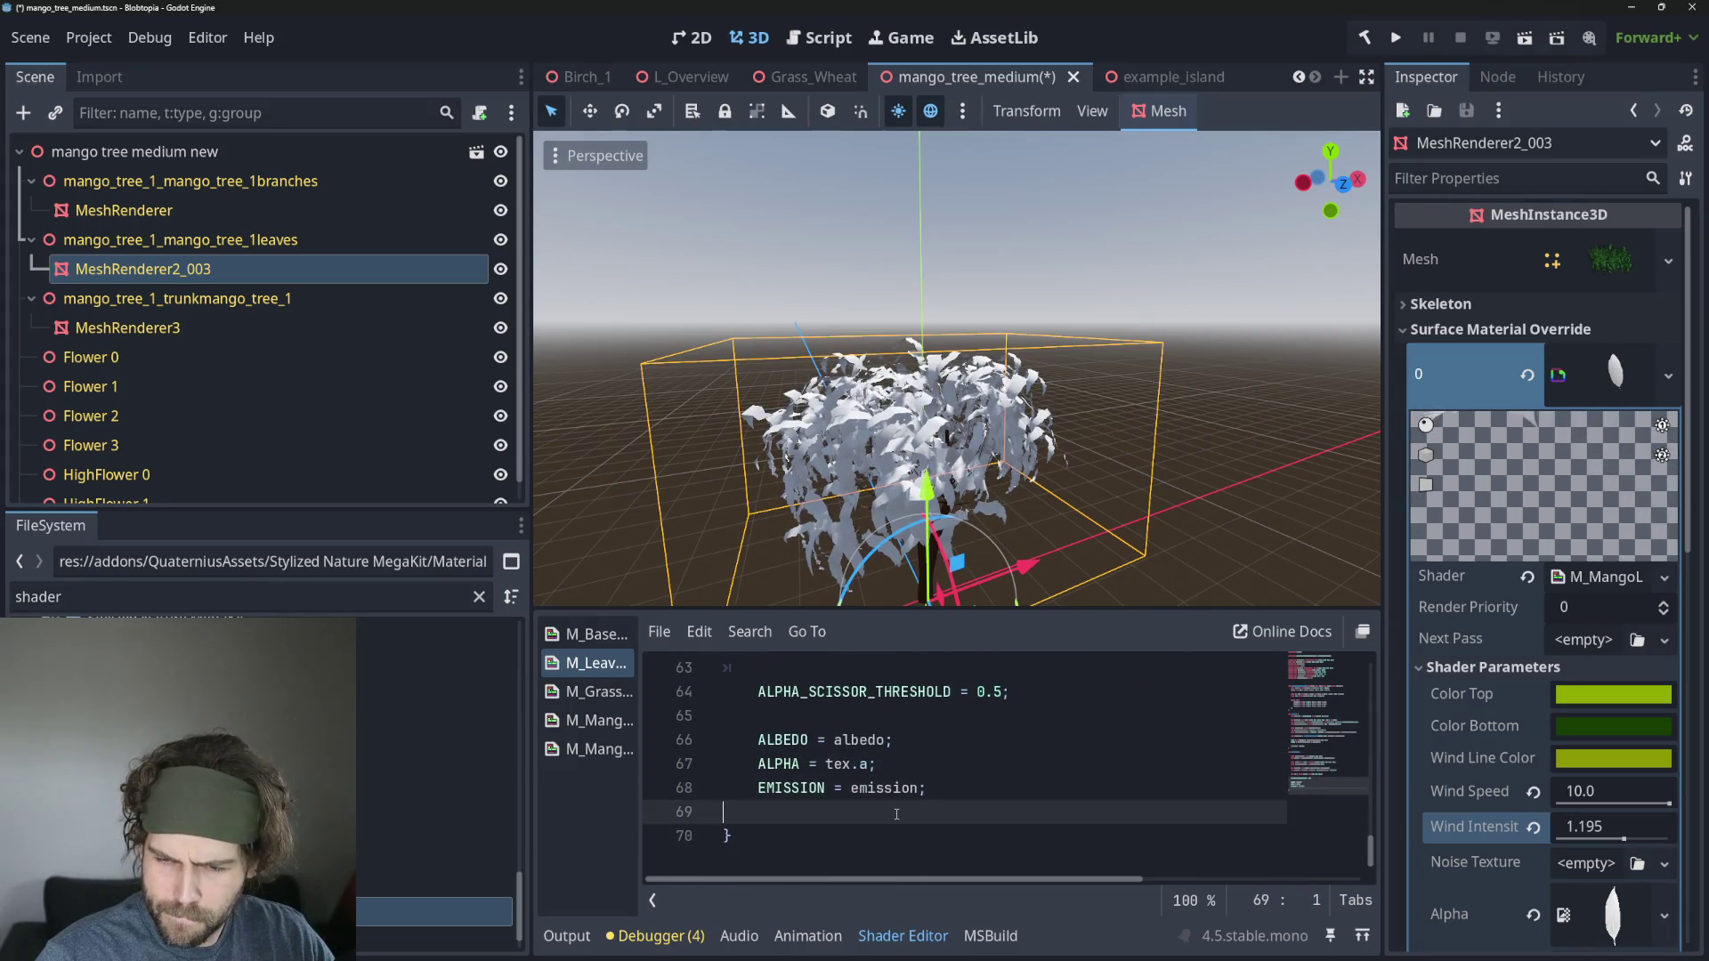
pyautogui.click(943, 740)
pyautogui.click(1034, 789)
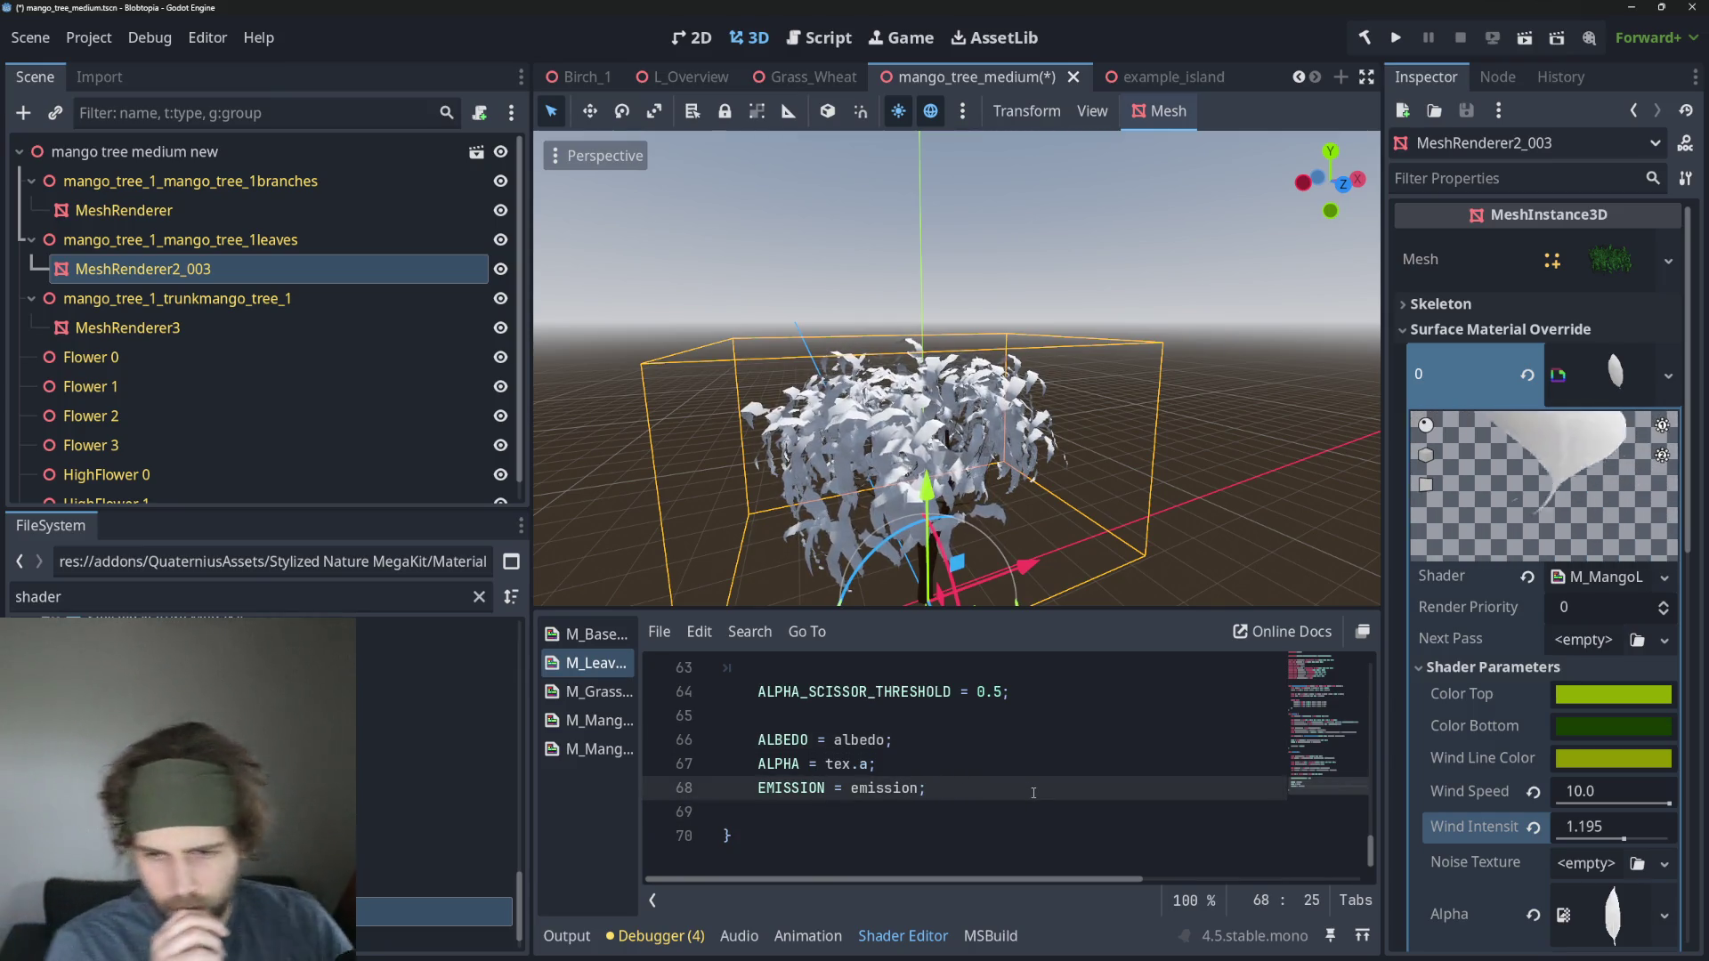
pyautogui.hotkey('ctrl', 's')
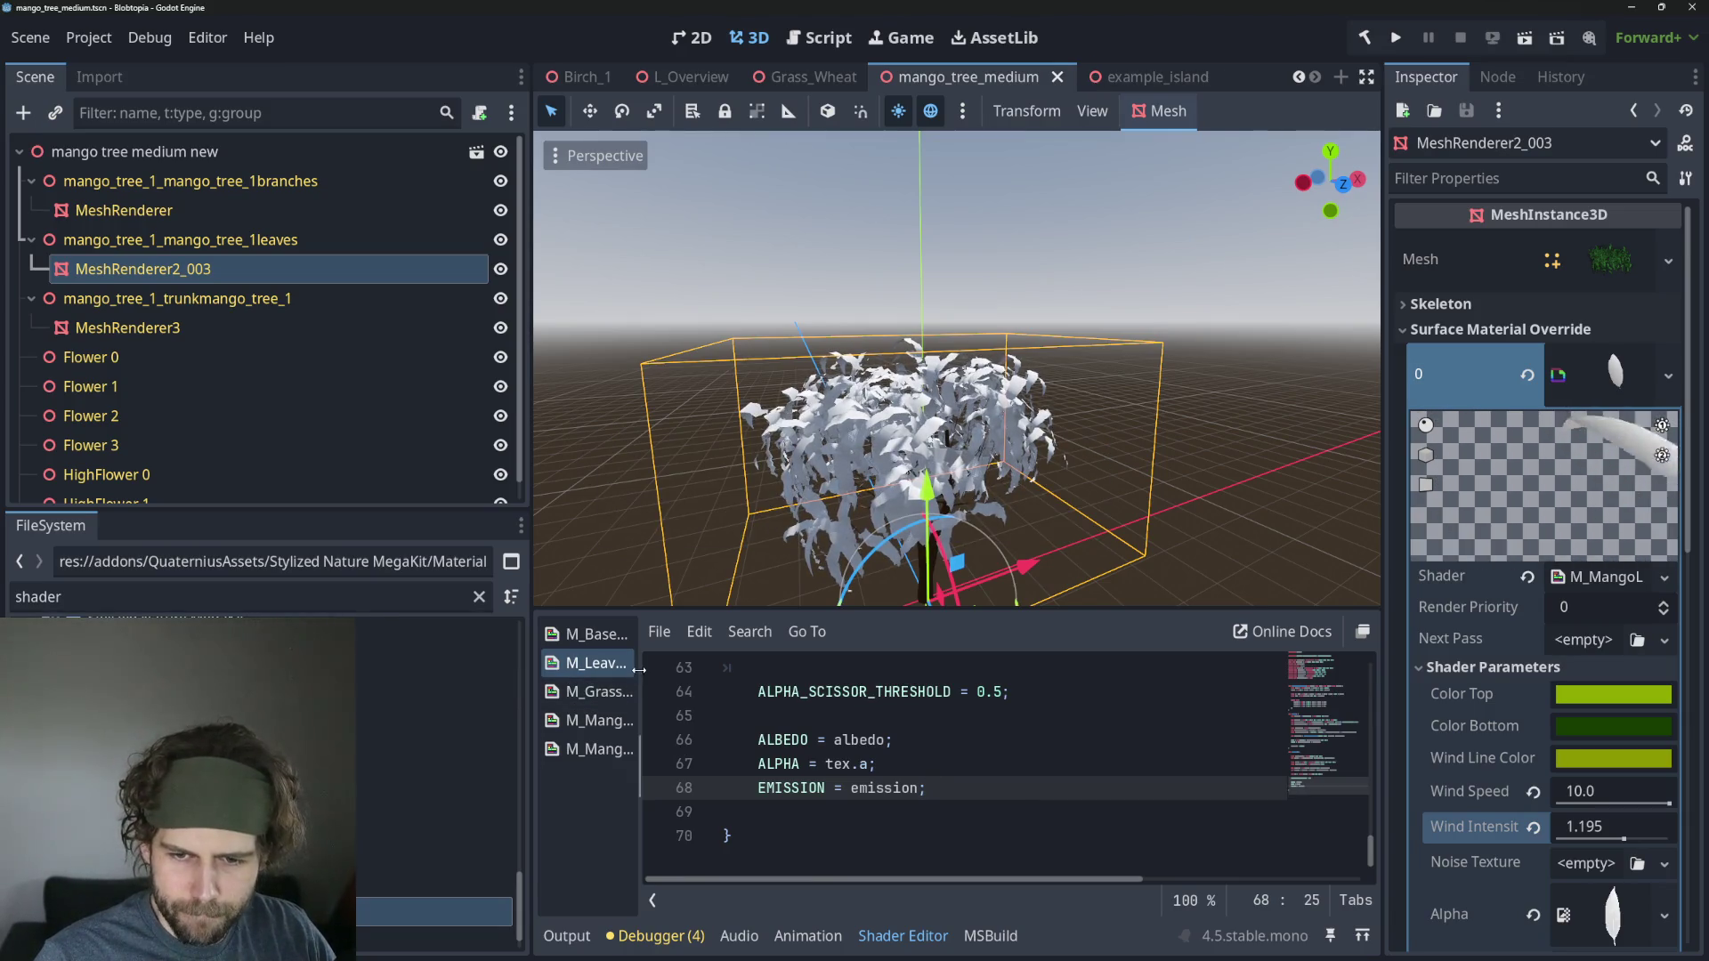
pyautogui.moveTo(531, 527); pyautogui.dragTo(394, 529)
# Widen the shader list to show full names and open M_MangoLeaf2.gdshader.
pyautogui.scroll(1, 748, 743)
pyautogui.scroll(-1, 748, 743)
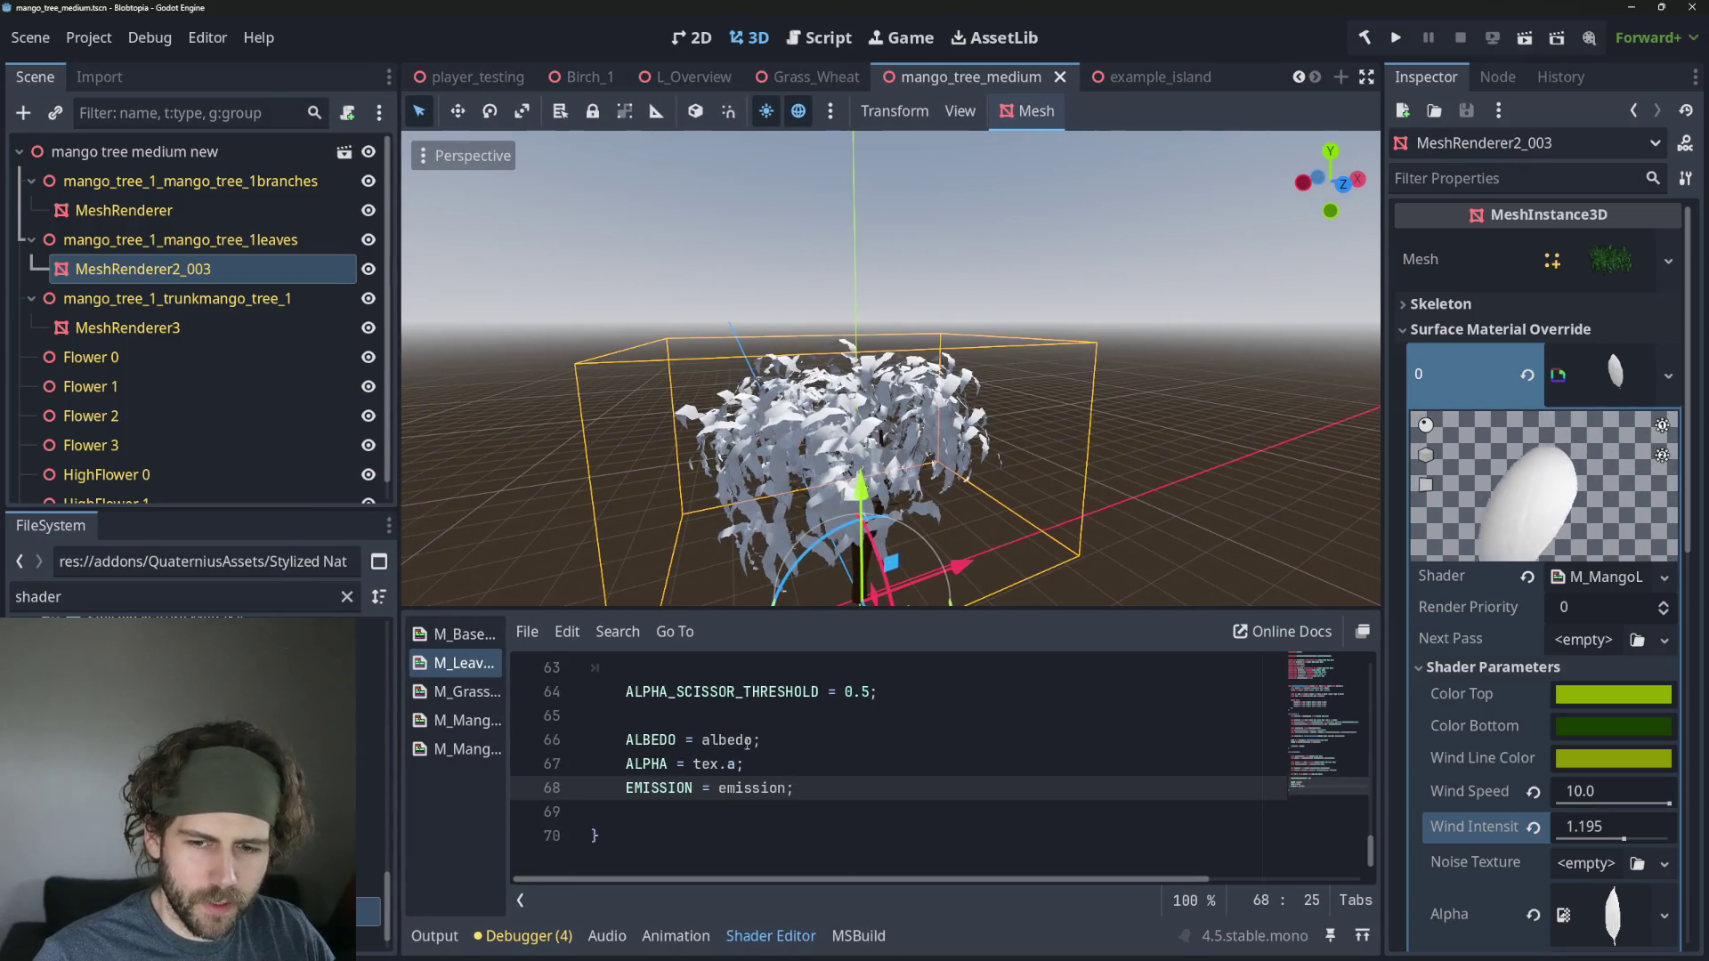
pyautogui.click(747, 741)
pyautogui.scroll(1, 906, 780)
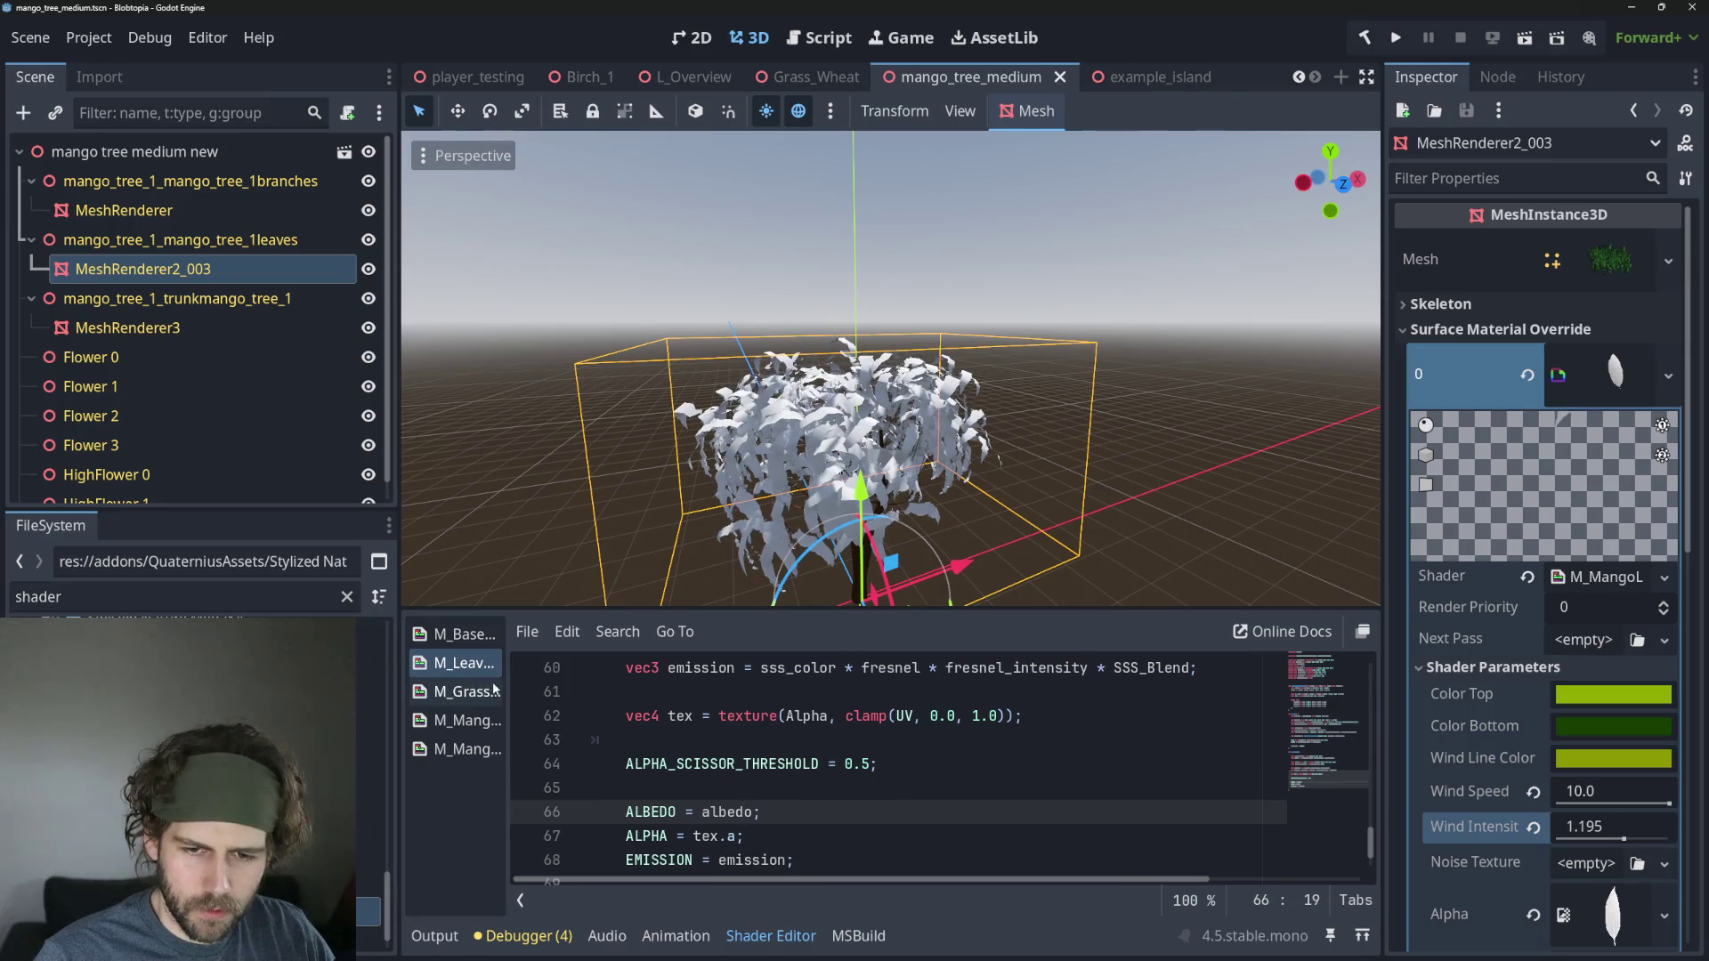
pyautogui.moveTo(504, 679); pyautogui.dragTo(590, 685)
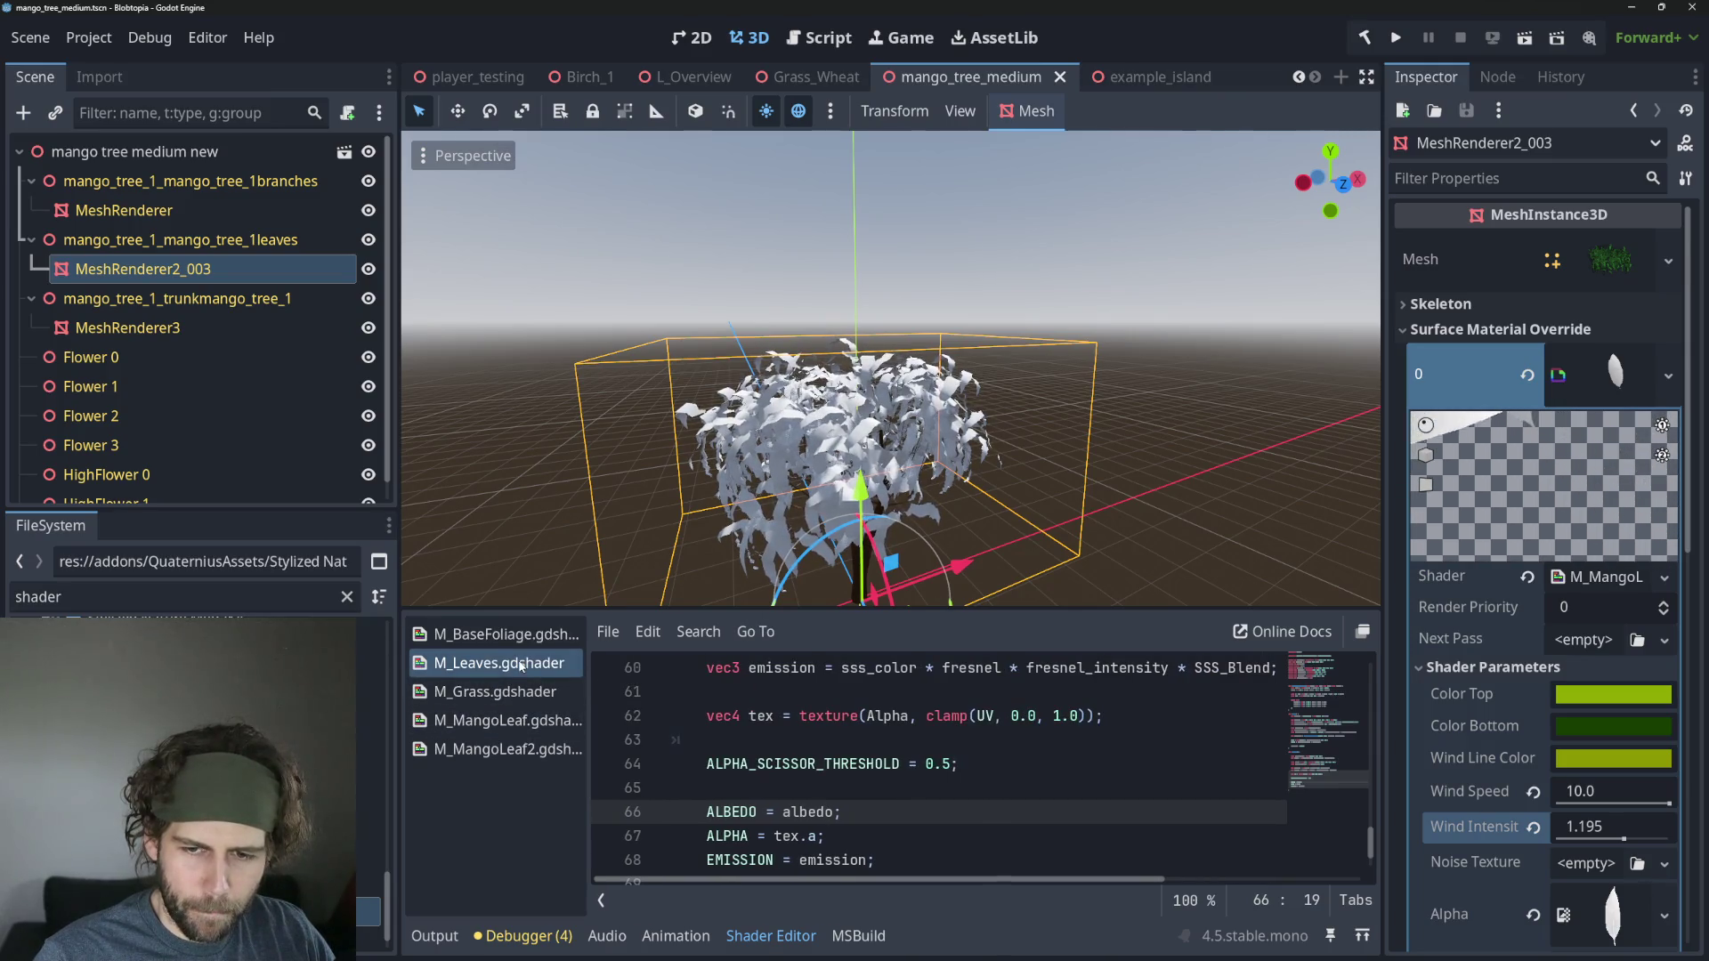
pyautogui.click(498, 720)
pyautogui.click(498, 749)
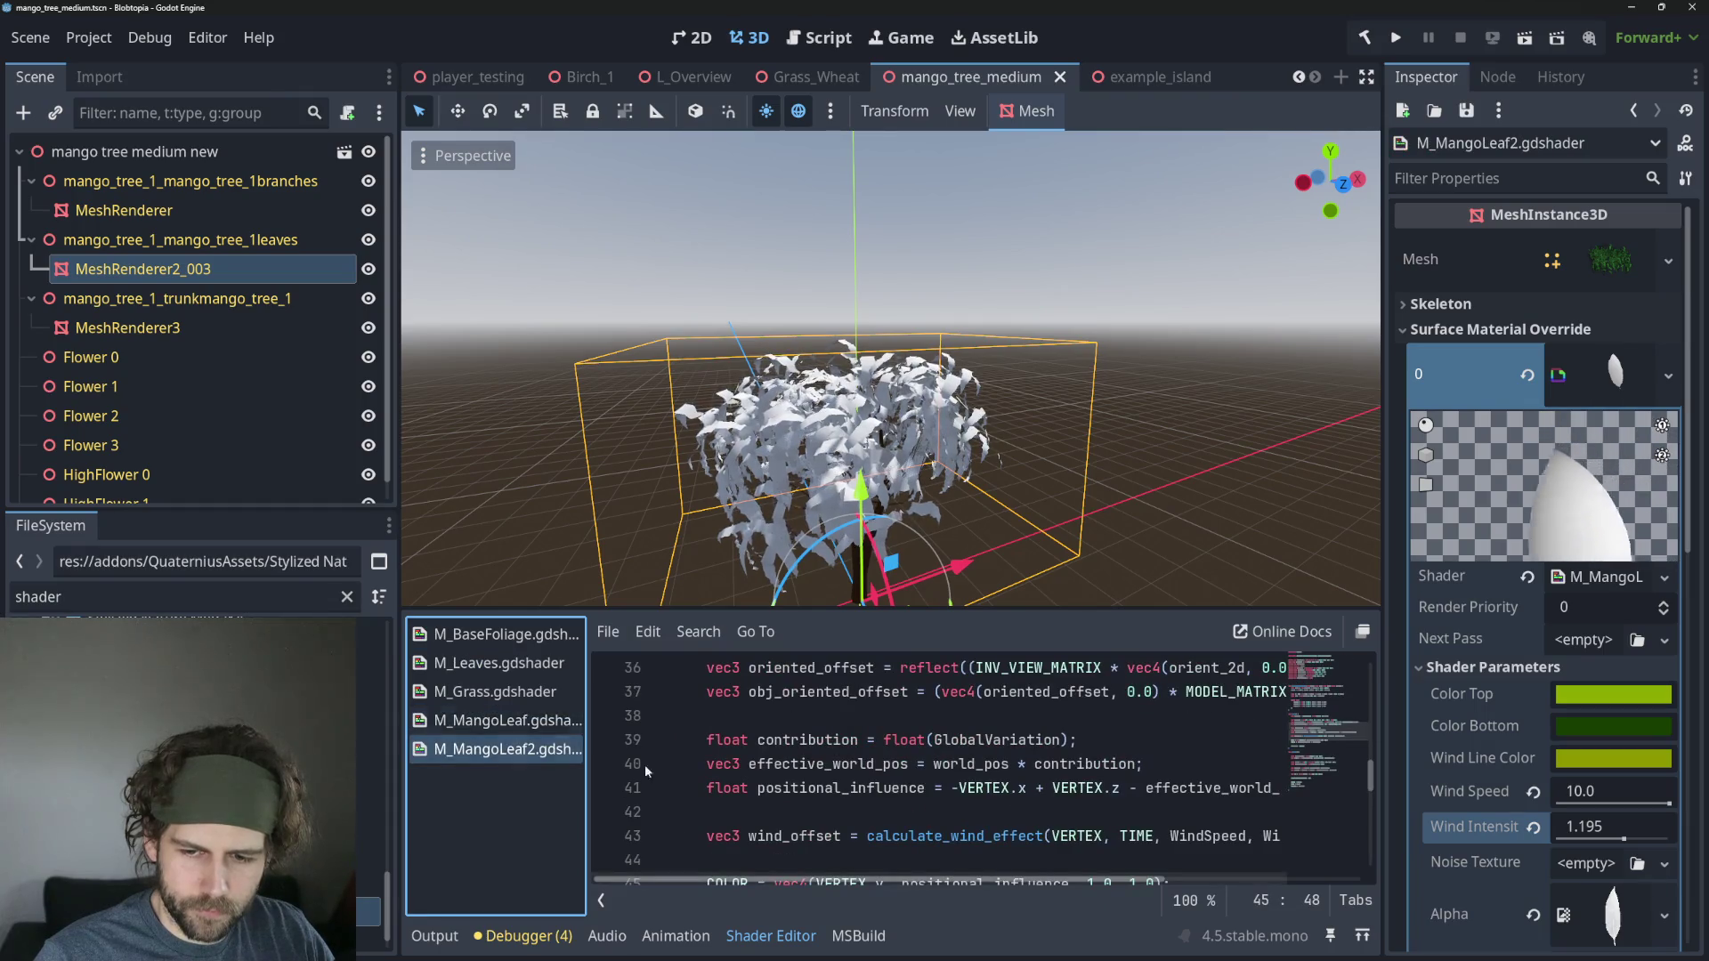
# Compare M_Leaves and M_MangoLeaf shaders, then return to M_MangoLeaf2 and select 'albedo' on line 66.
pyautogui.click(451, 662)
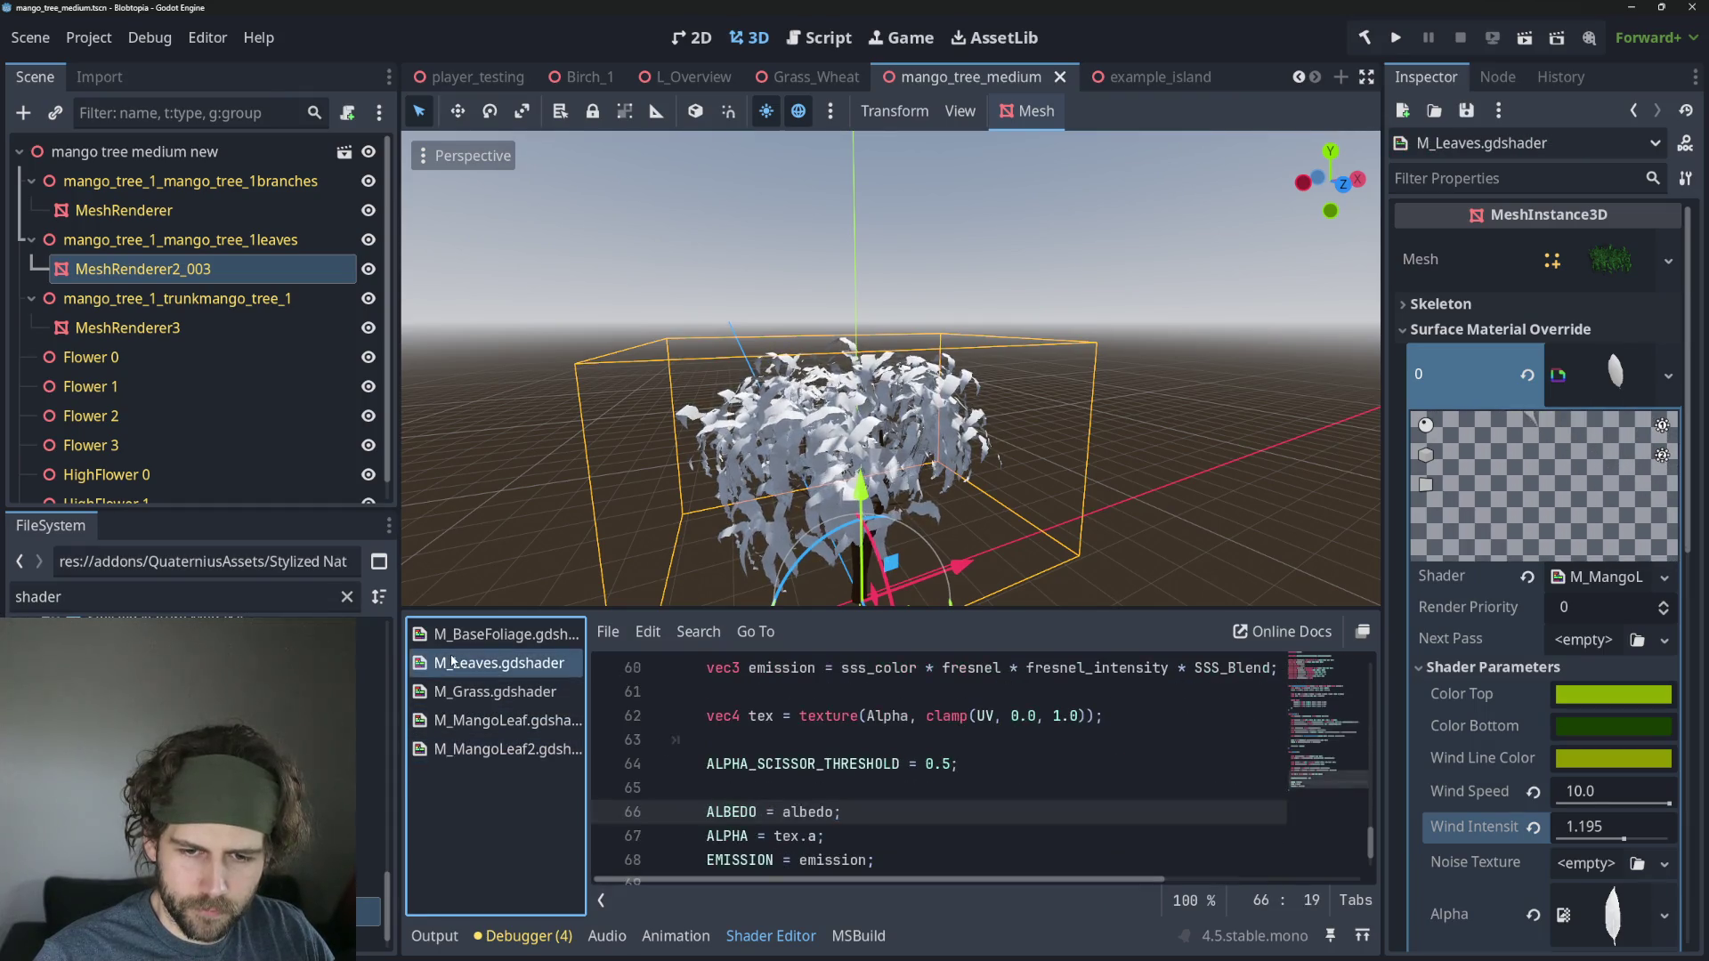
pyautogui.click(575, 750)
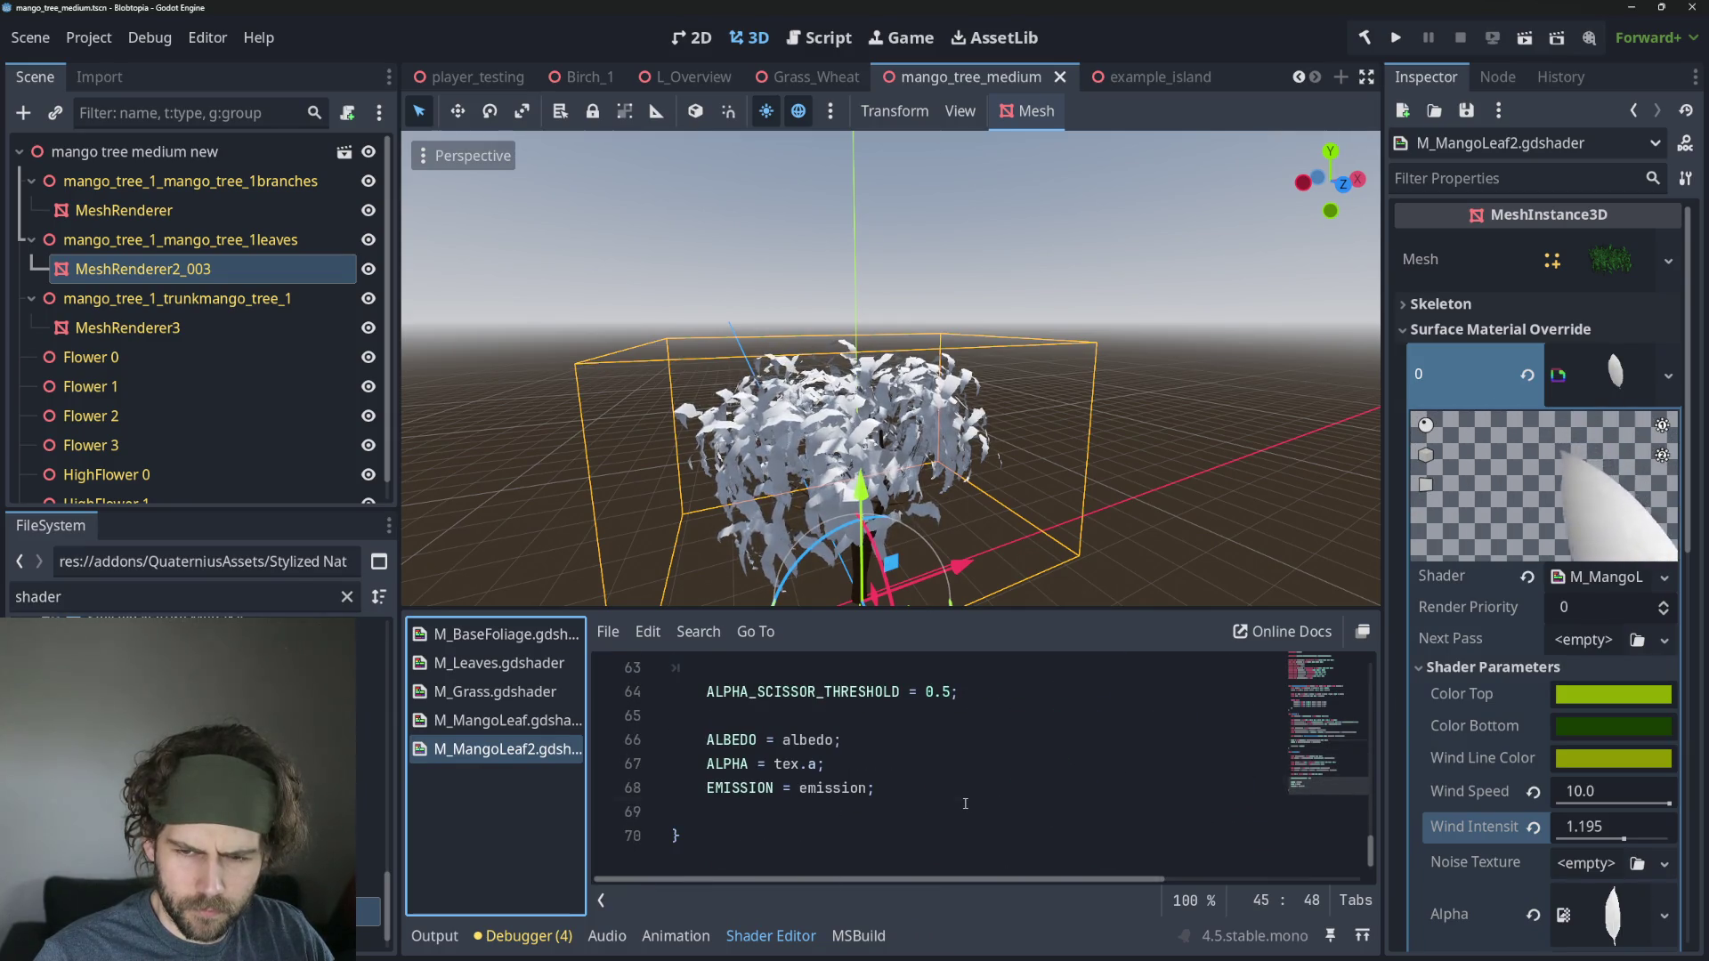
pyautogui.click(516, 672)
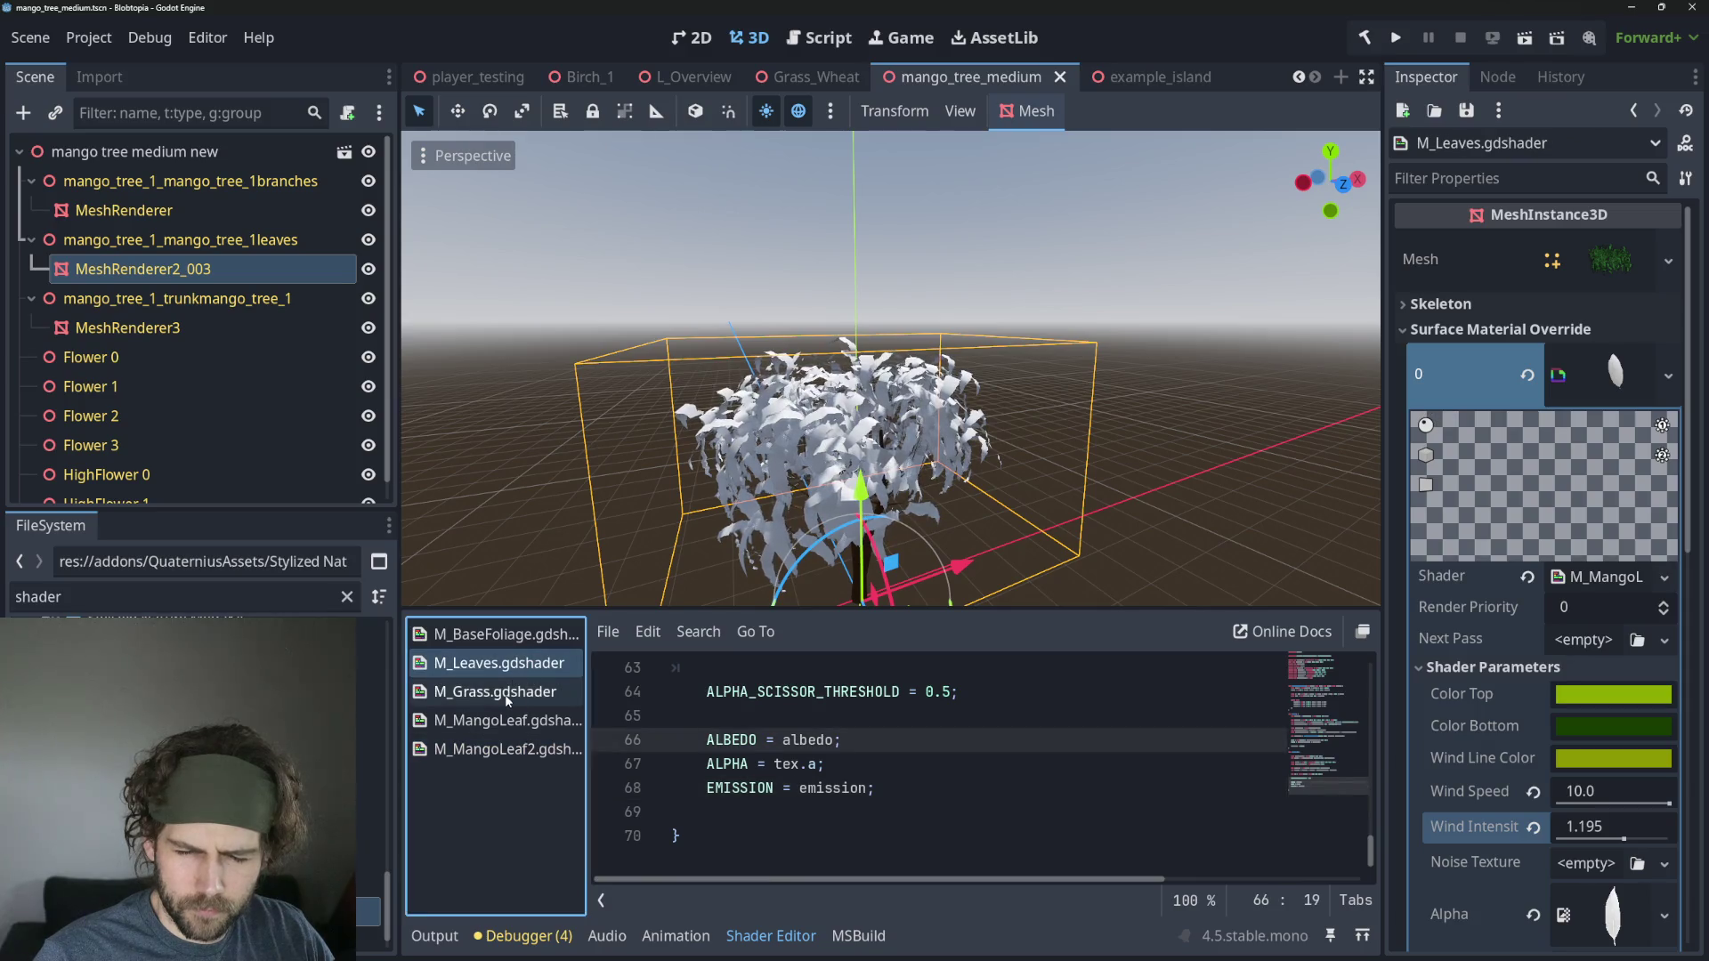
pyautogui.click(501, 723)
pyautogui.click(501, 749)
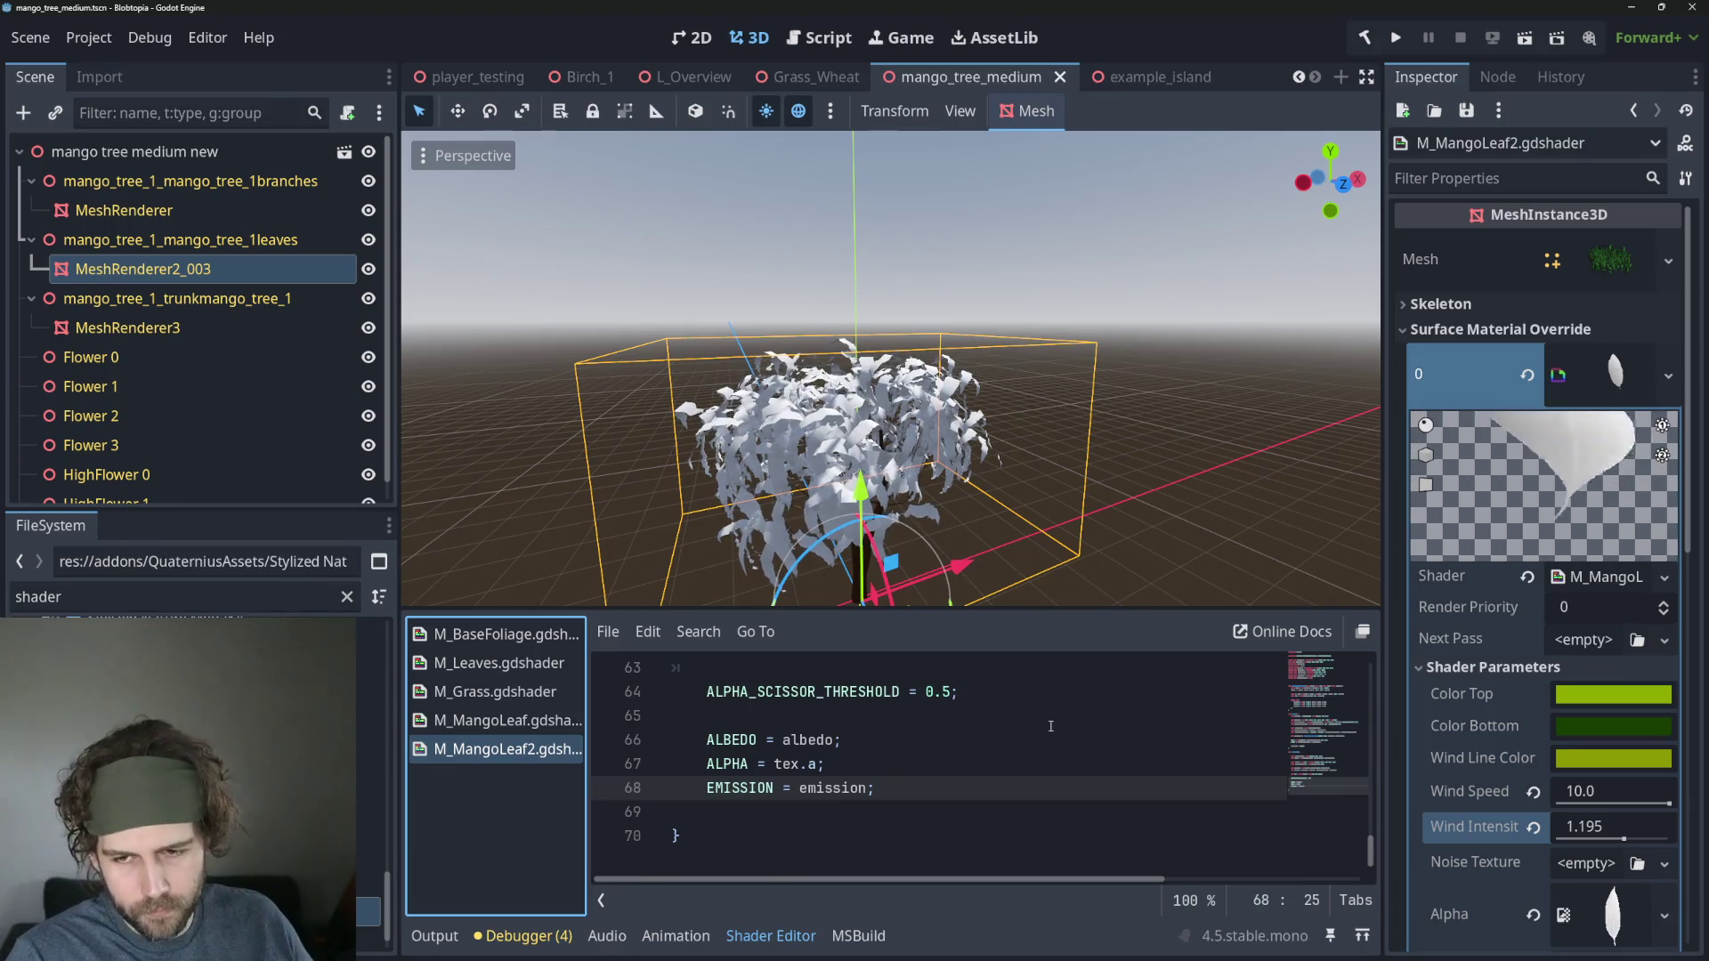
pyautogui.doubleClick(807, 739)
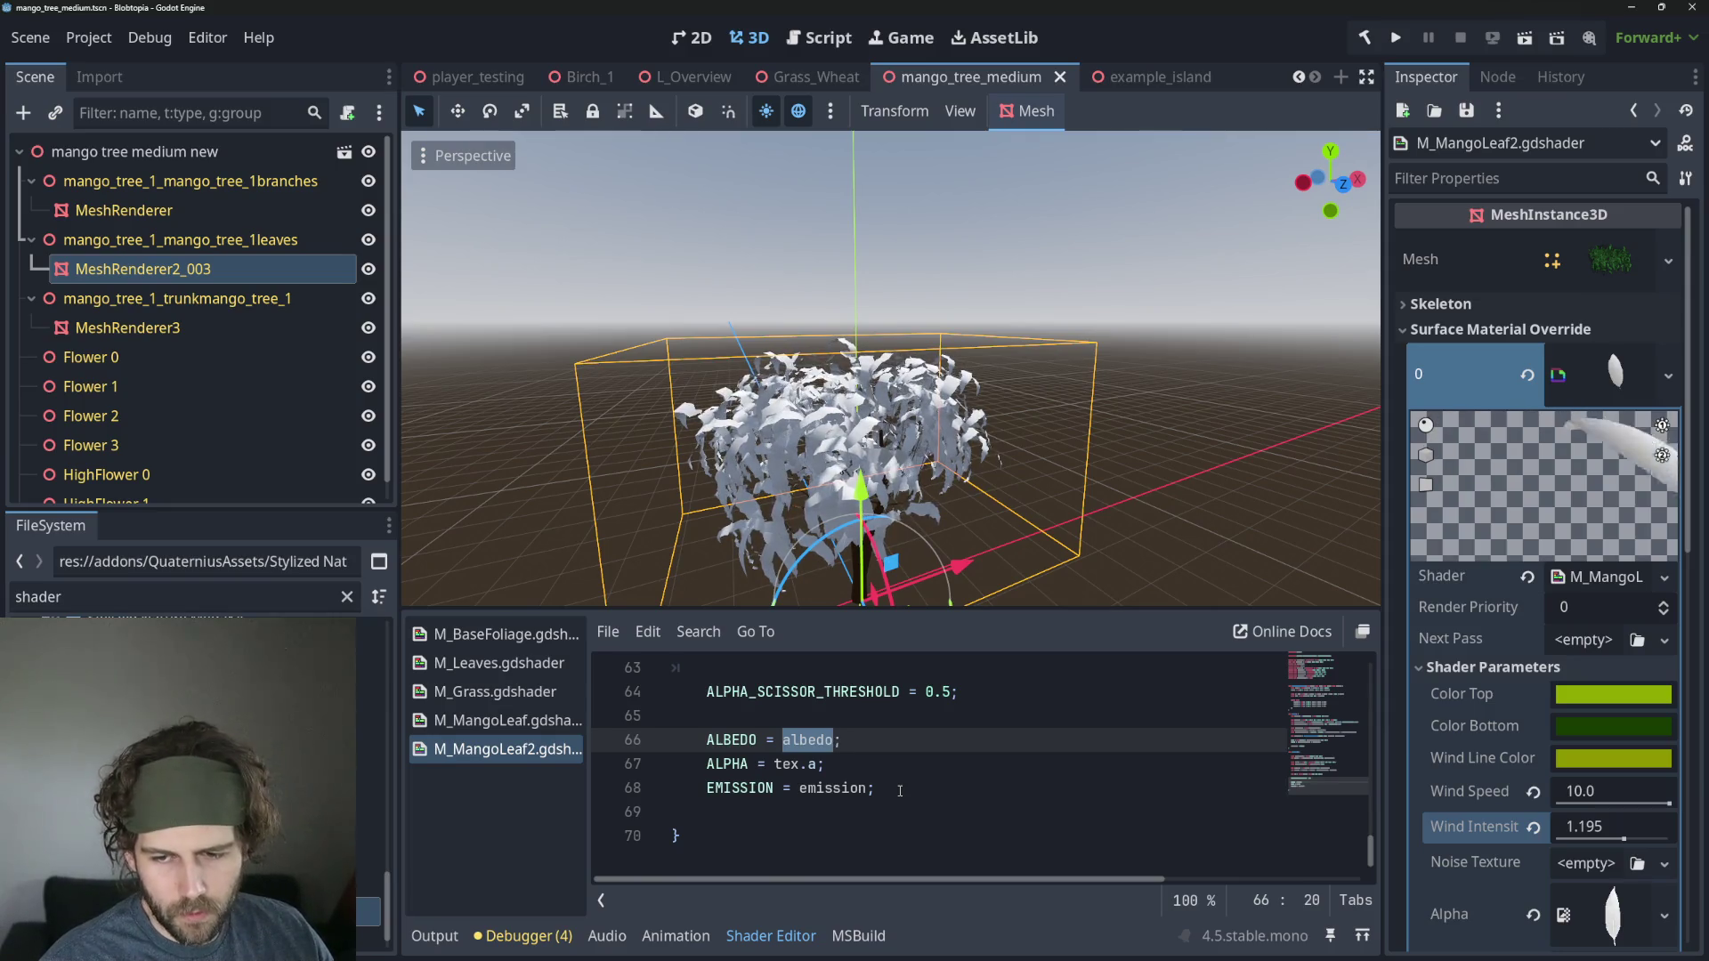
# Duplicate the ALBEDO line and turn the copy into a solid red vec3(1, 0, 0) test colour.
pyautogui.hotkey('ctrl', 'alt', 'Down')
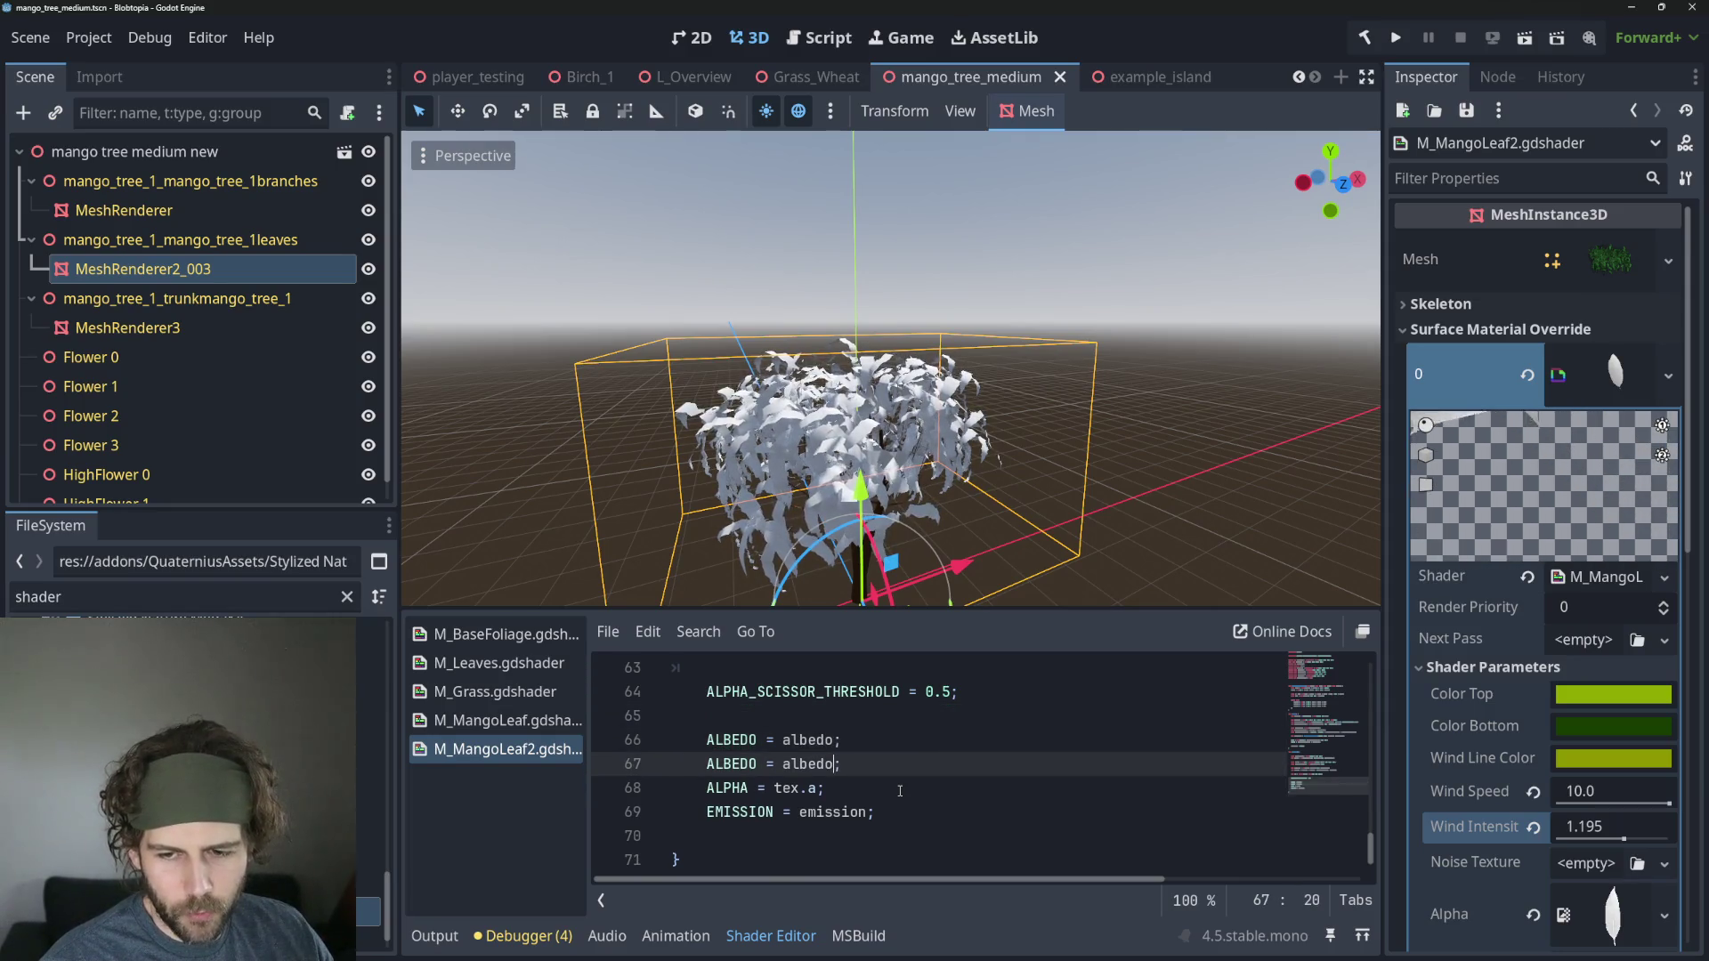
pyautogui.hotkey('ctrl', 'BackSpace')
pyautogui.write('c3(1, ')
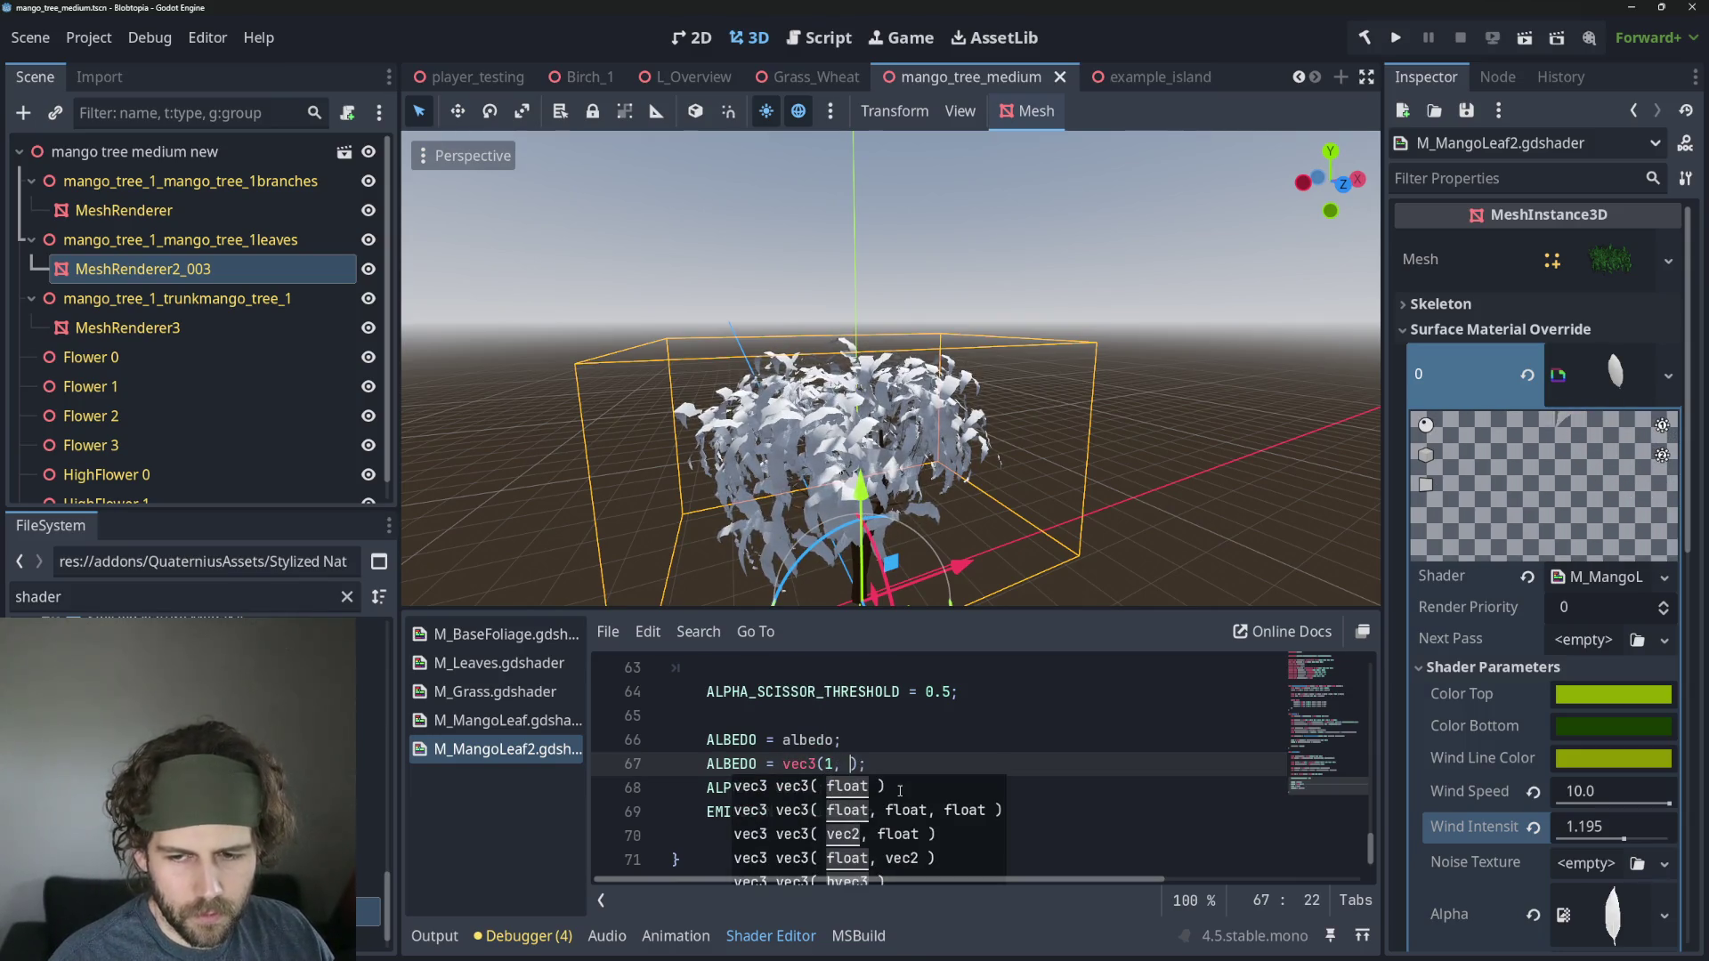
pyautogui.write('0, 0')
pyautogui.press('Down')
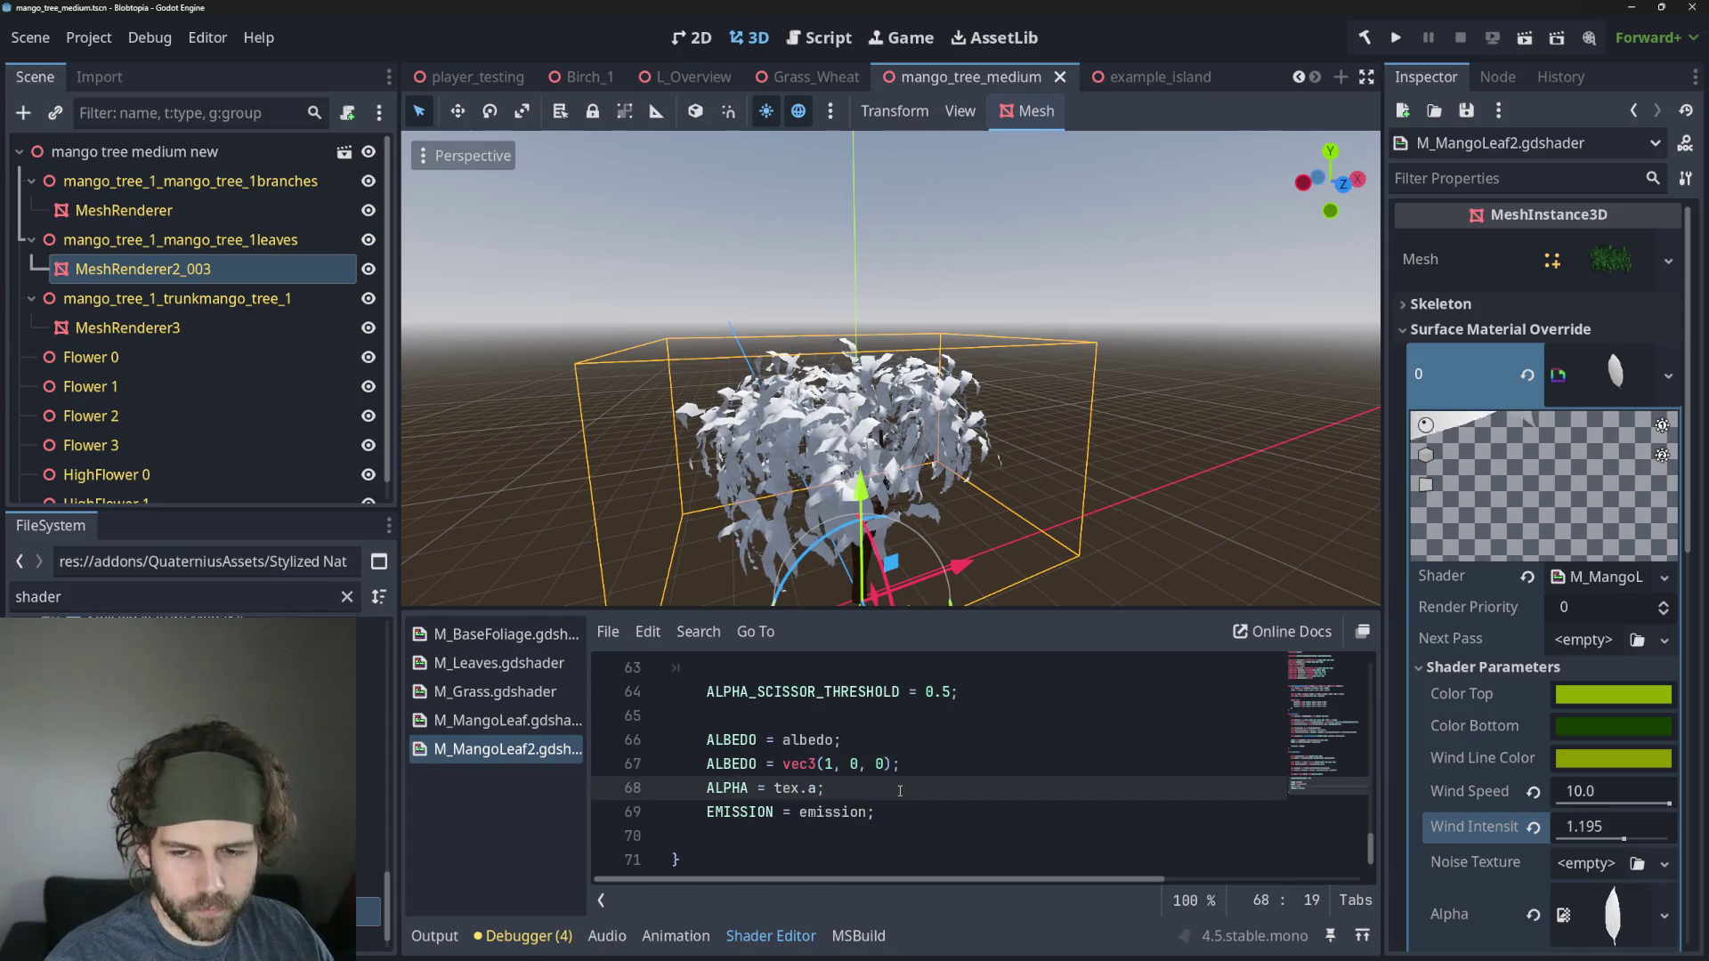
pyautogui.press('Home')
pyautogui.press('Home')
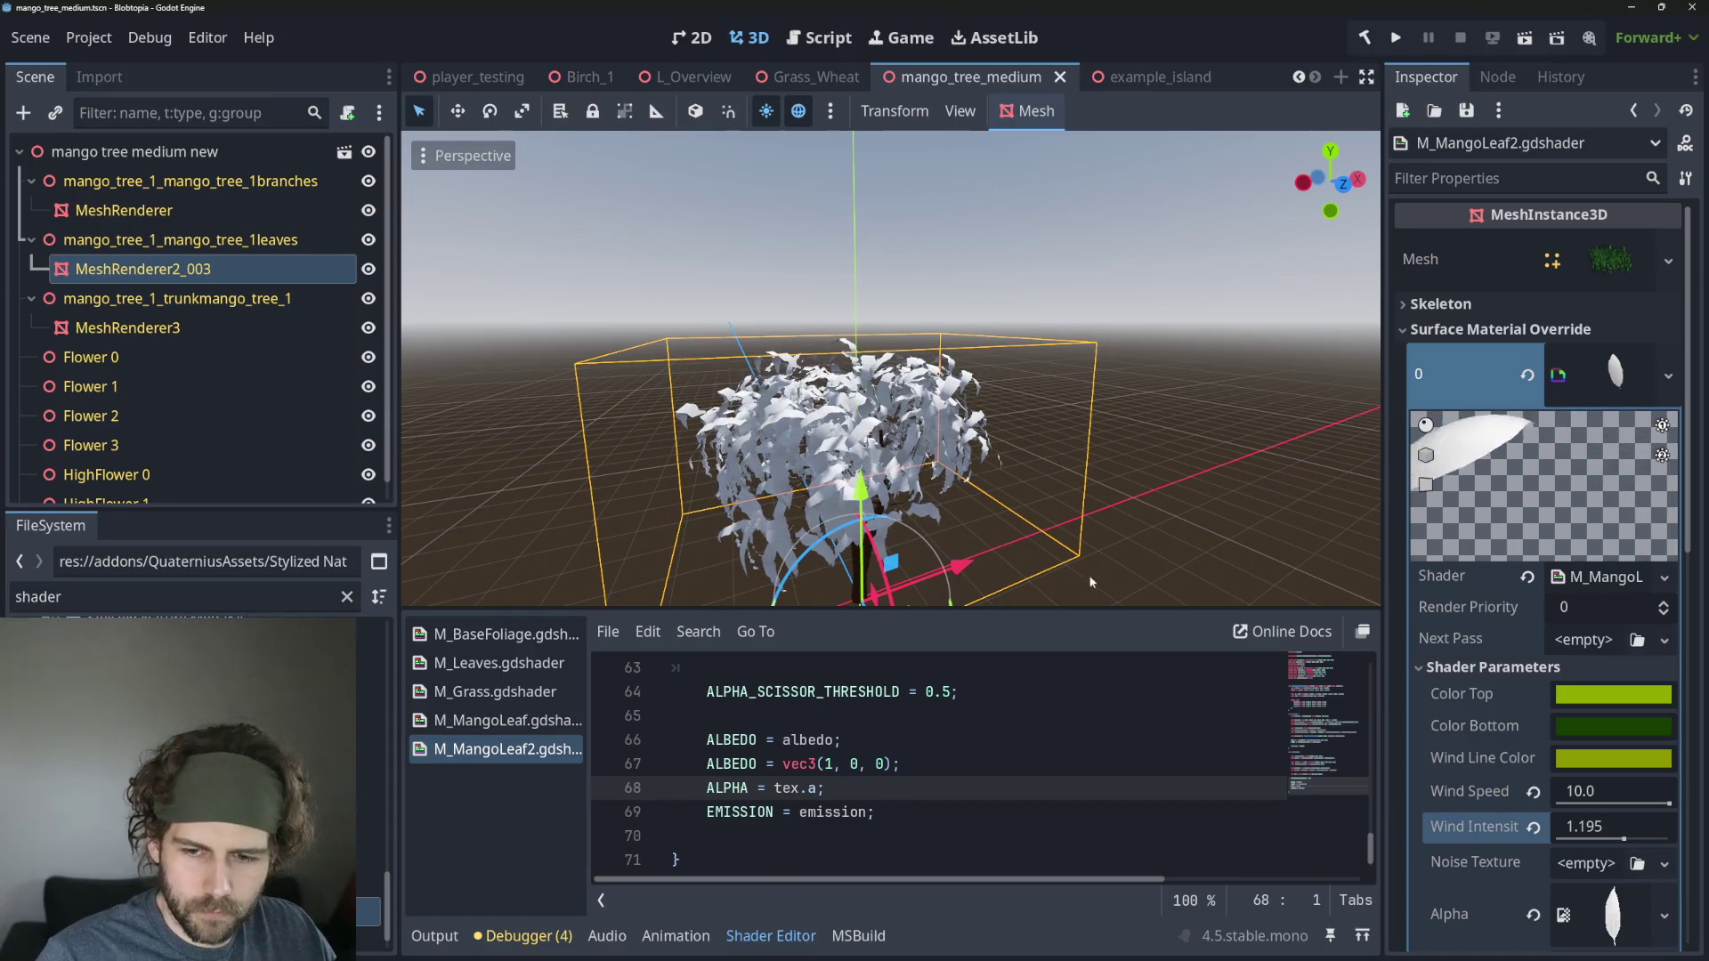
# Change the red test colour to float literals vec3(1.,0.,0.) and save.
pyautogui.moveTo(1382, 370)
pyautogui.mouseDown()
pyautogui.moveTo(1069, 371)
pyautogui.moveTo(1233, 370)
pyautogui.mouseUp()
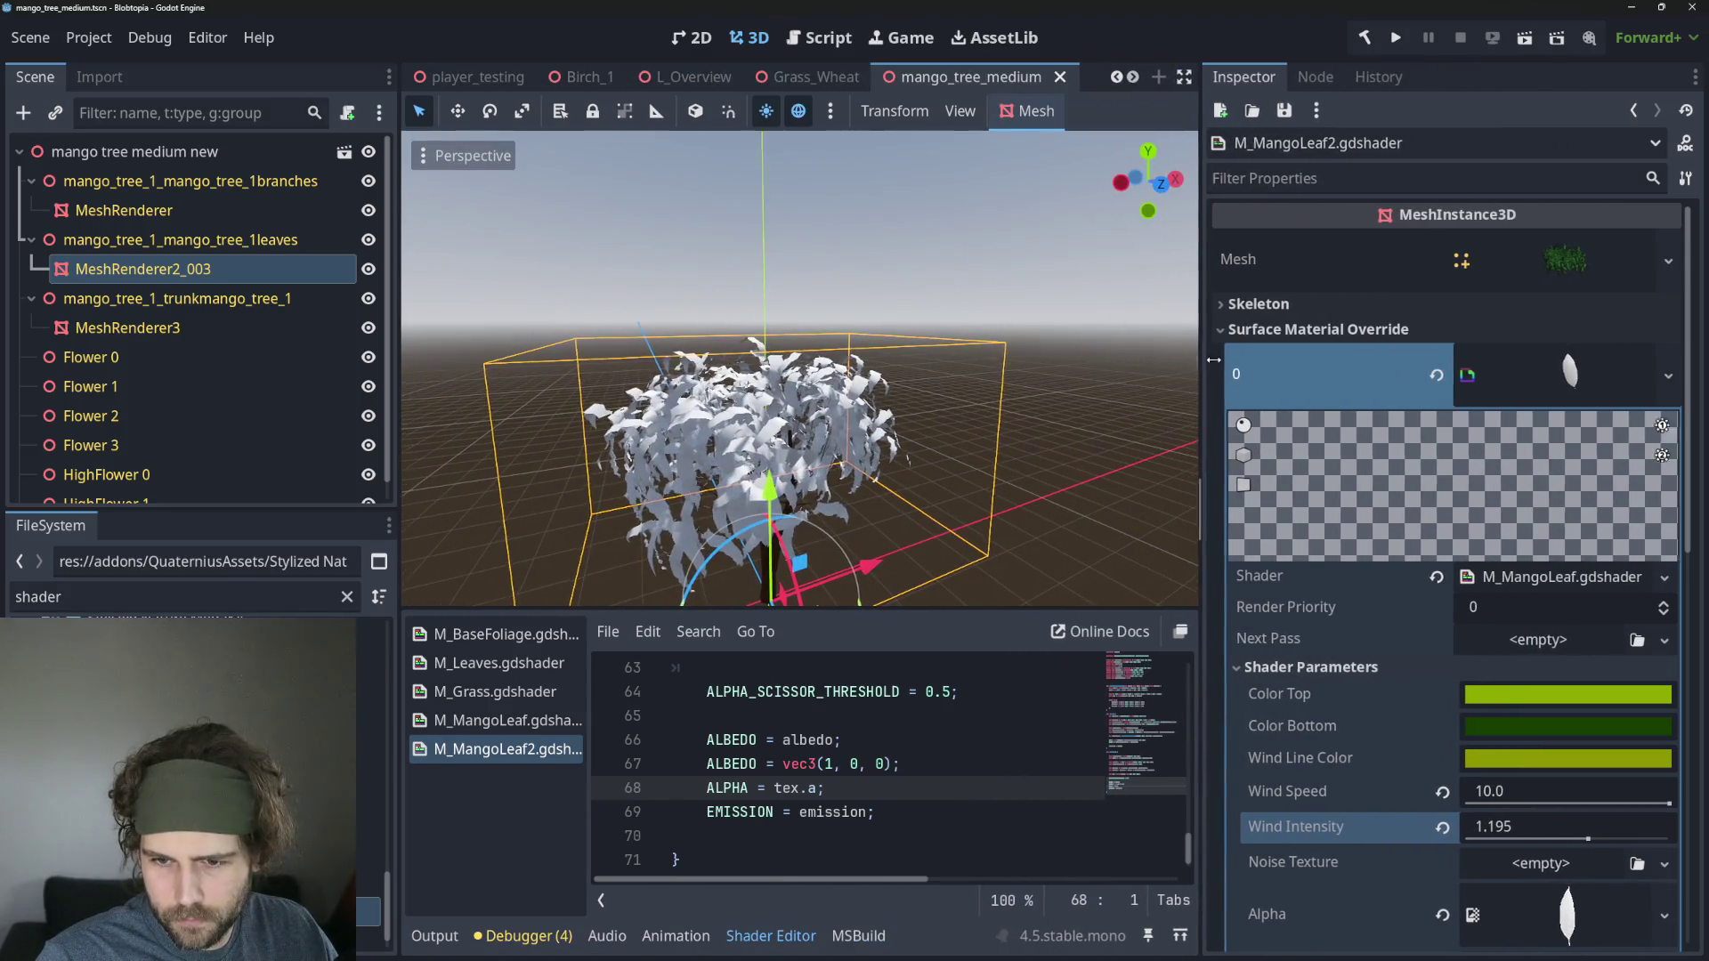
pyautogui.click(841, 764)
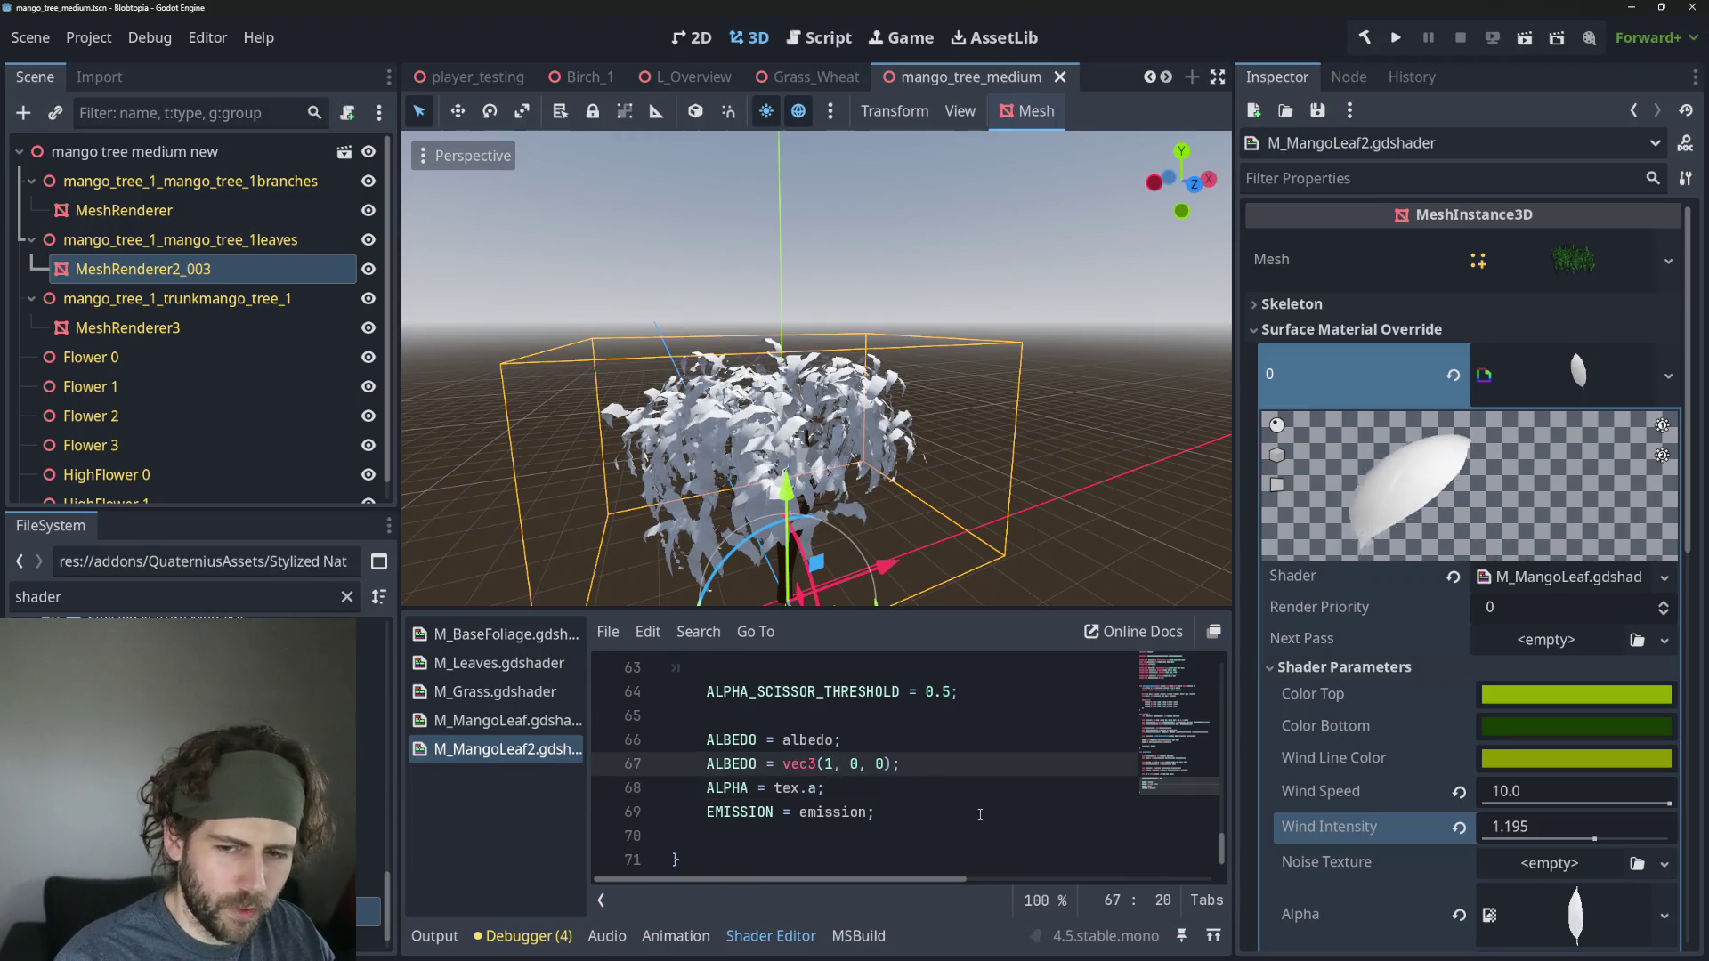
pyautogui.write('.')
pyautogui.press('Right')
pyautogui.press('Right')
pyautogui.write('.')
pyautogui.press('Right')
pyautogui.press('Right')
pyautogui.press('Right')
pyautogui.write('.')
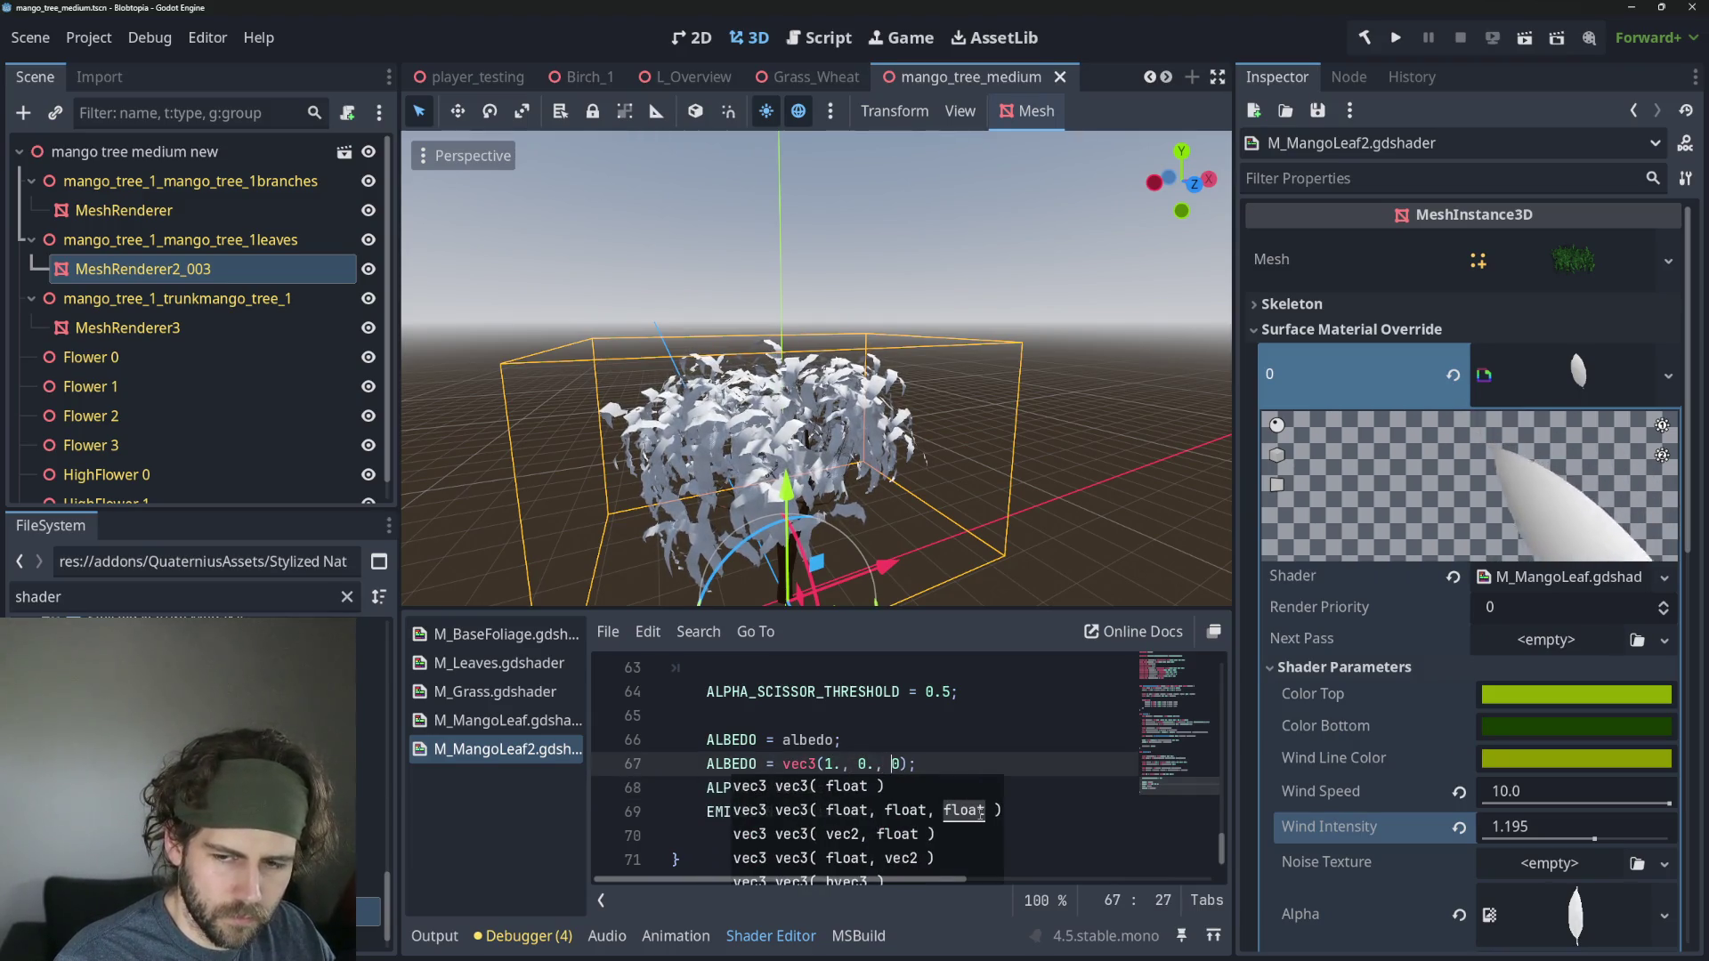
pyautogui.click(979, 812)
pyautogui.hotkey('ctrl', 's')
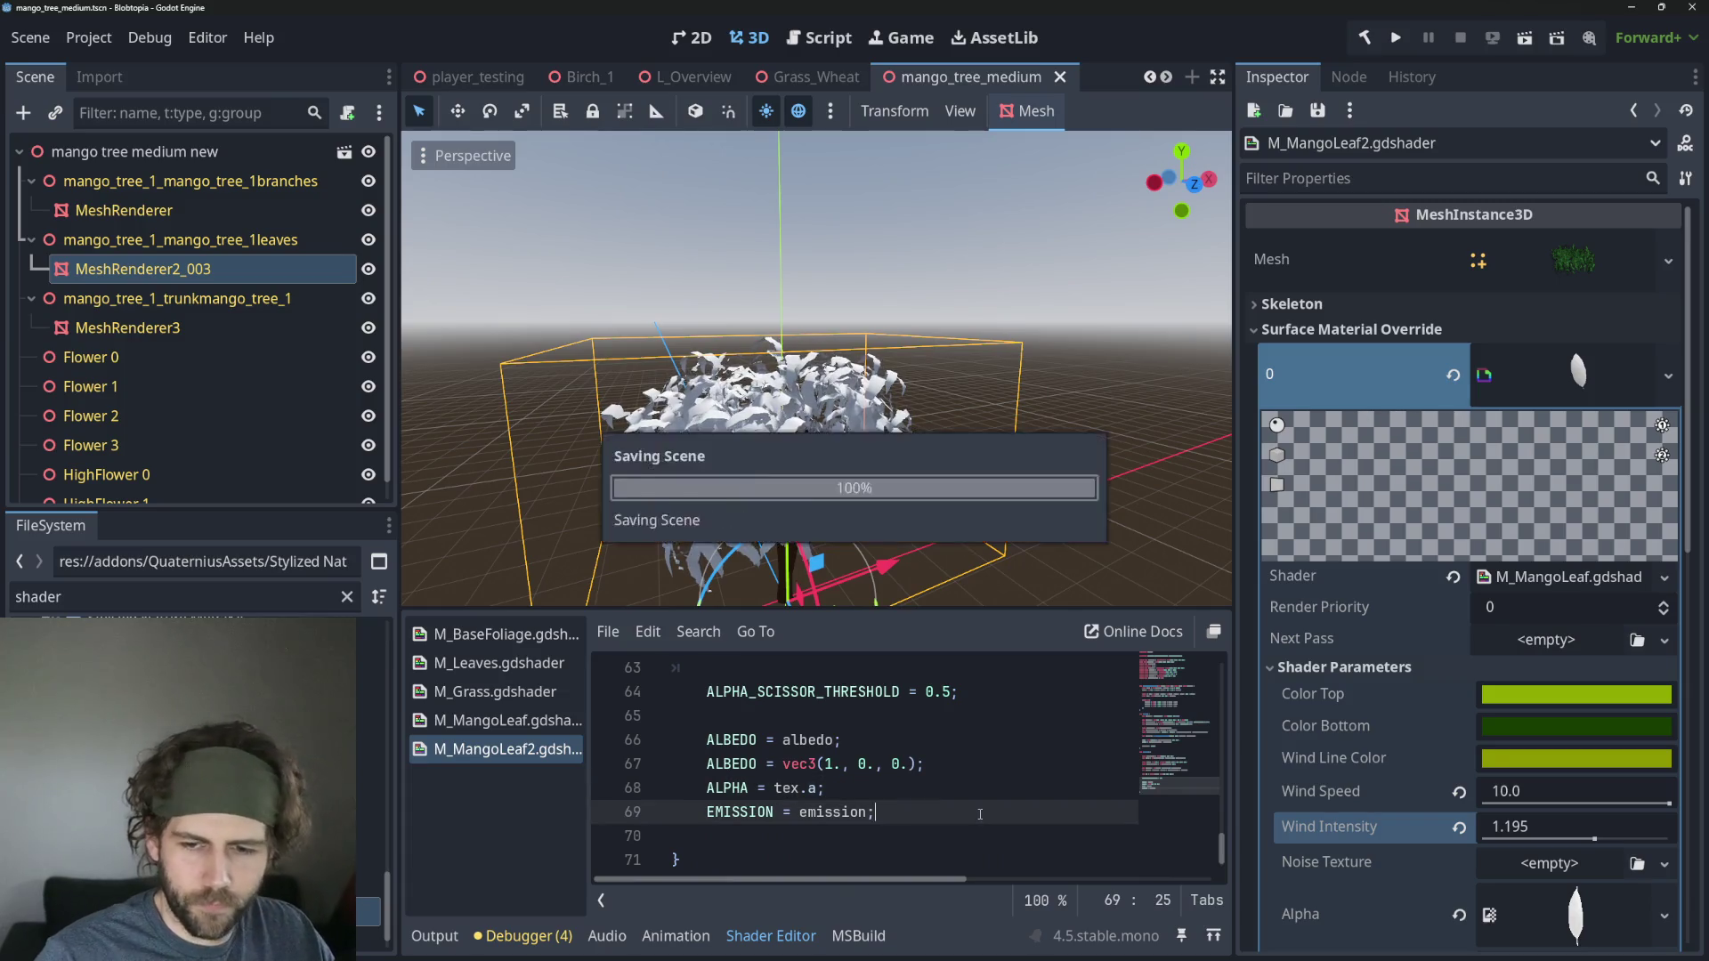
# Comment out the ALPHA = tex.a line, then restore it.
pyautogui.click(948, 763)
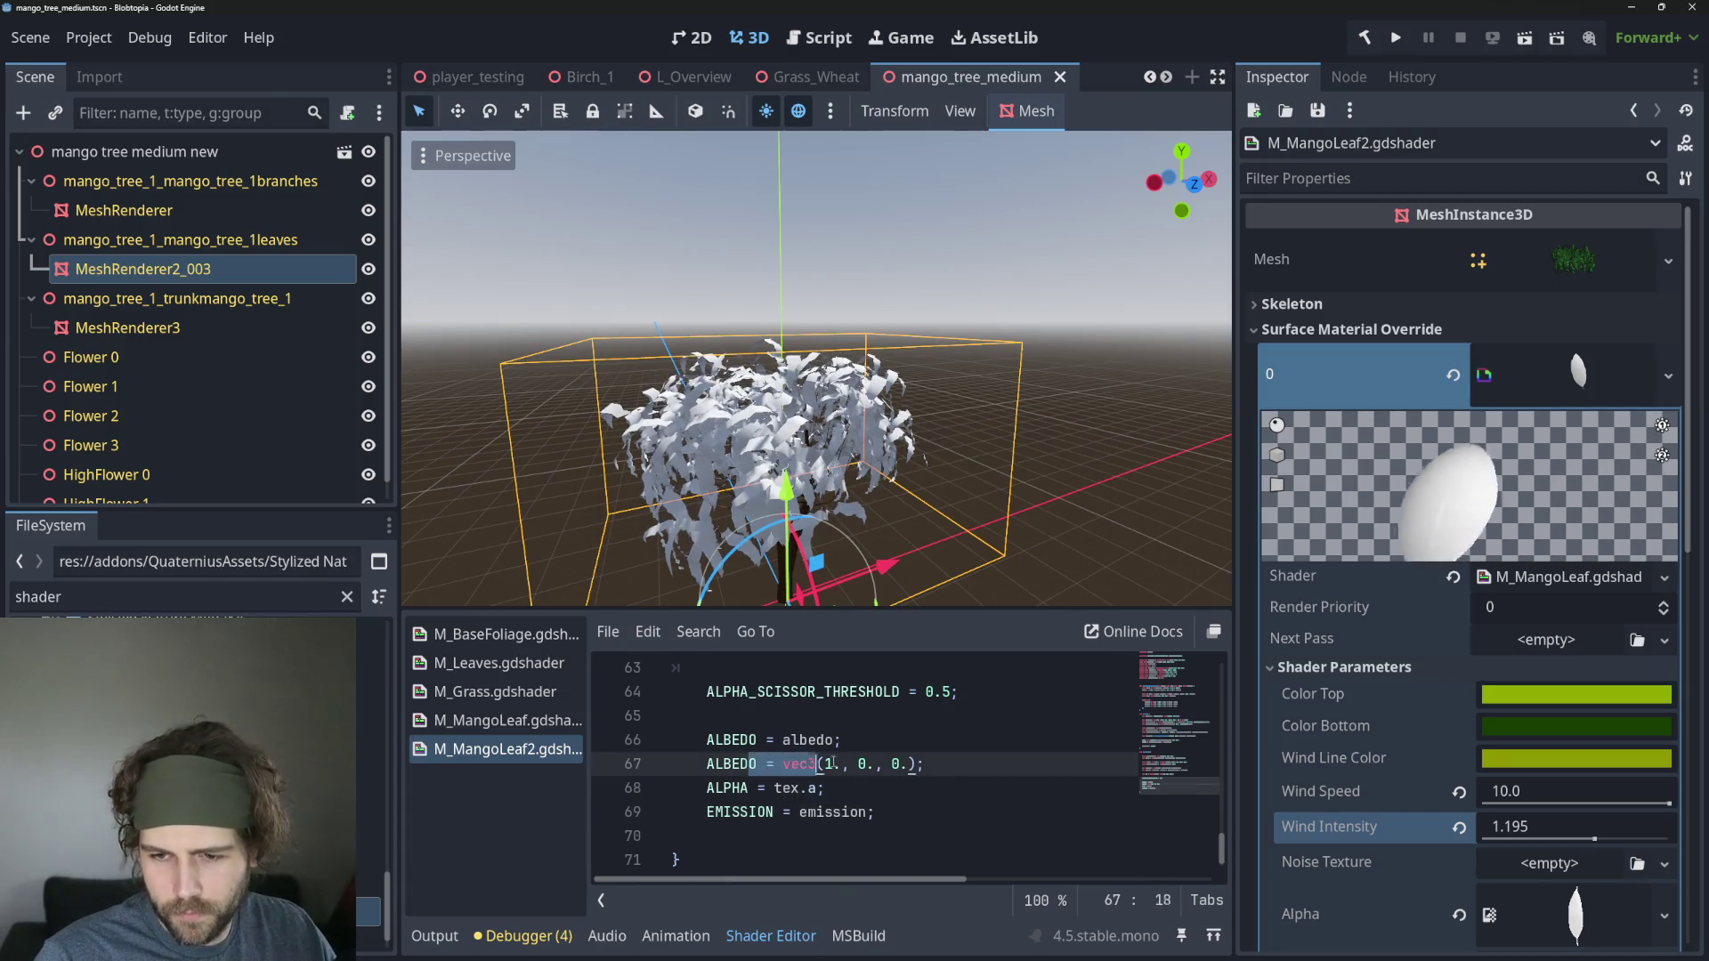
pyautogui.click(894, 807)
pyautogui.click(863, 797)
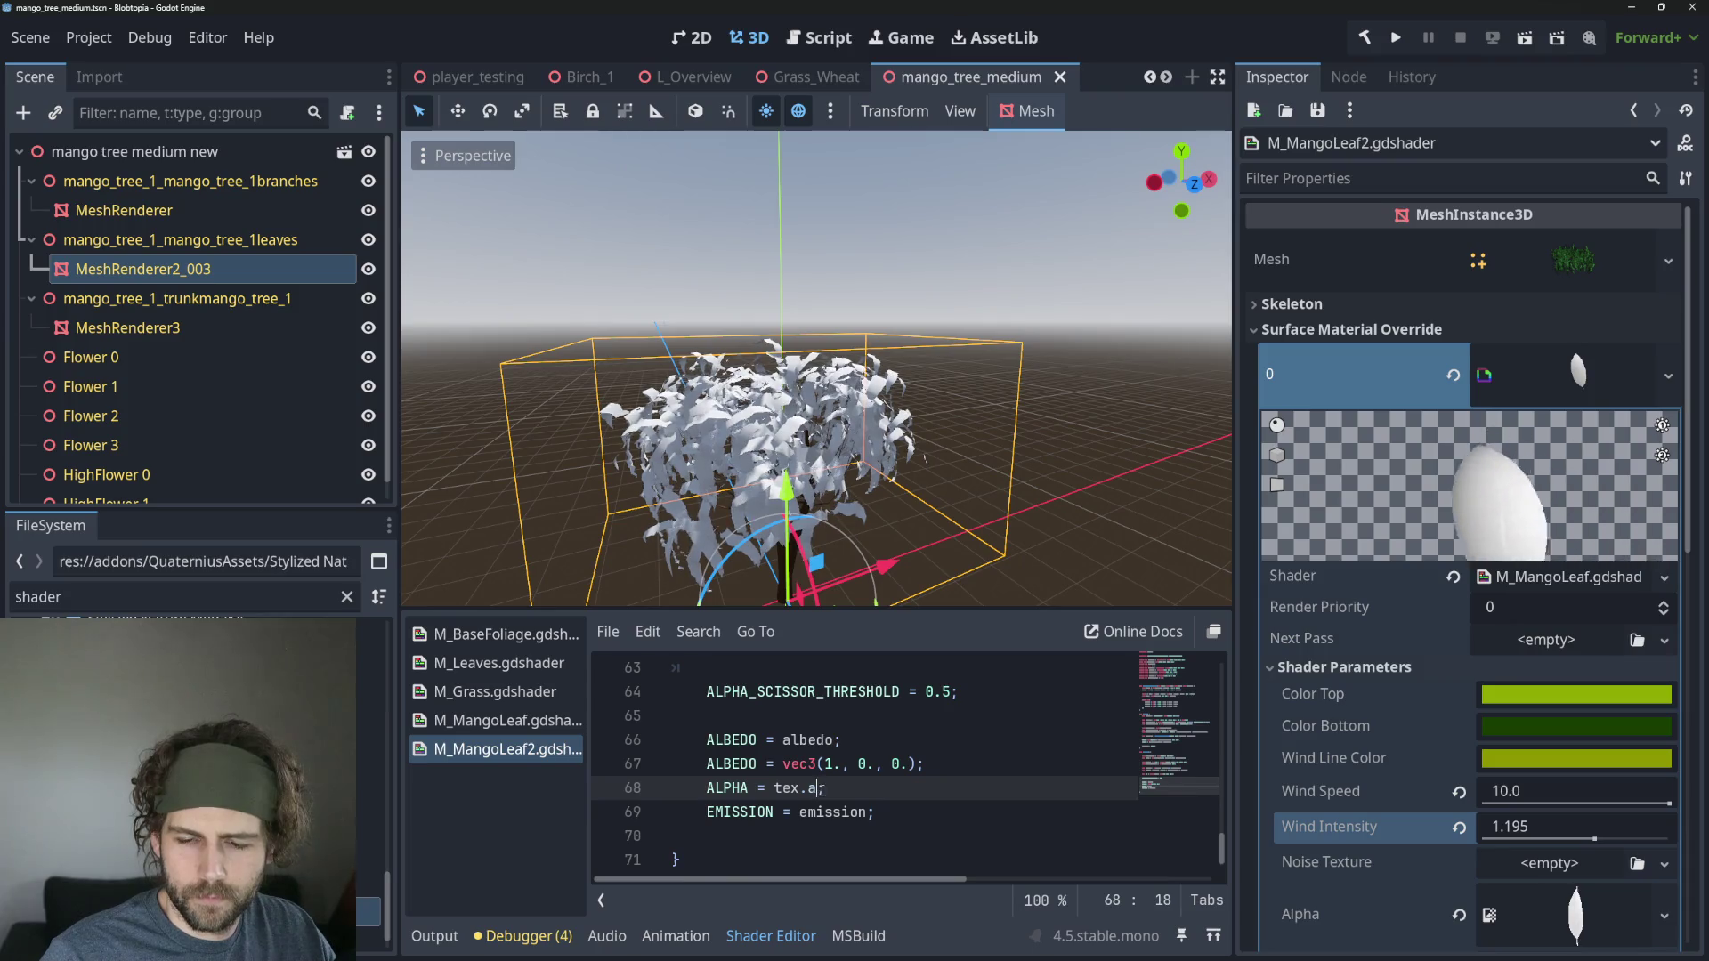
pyautogui.hotkey('ctrl', 'k')
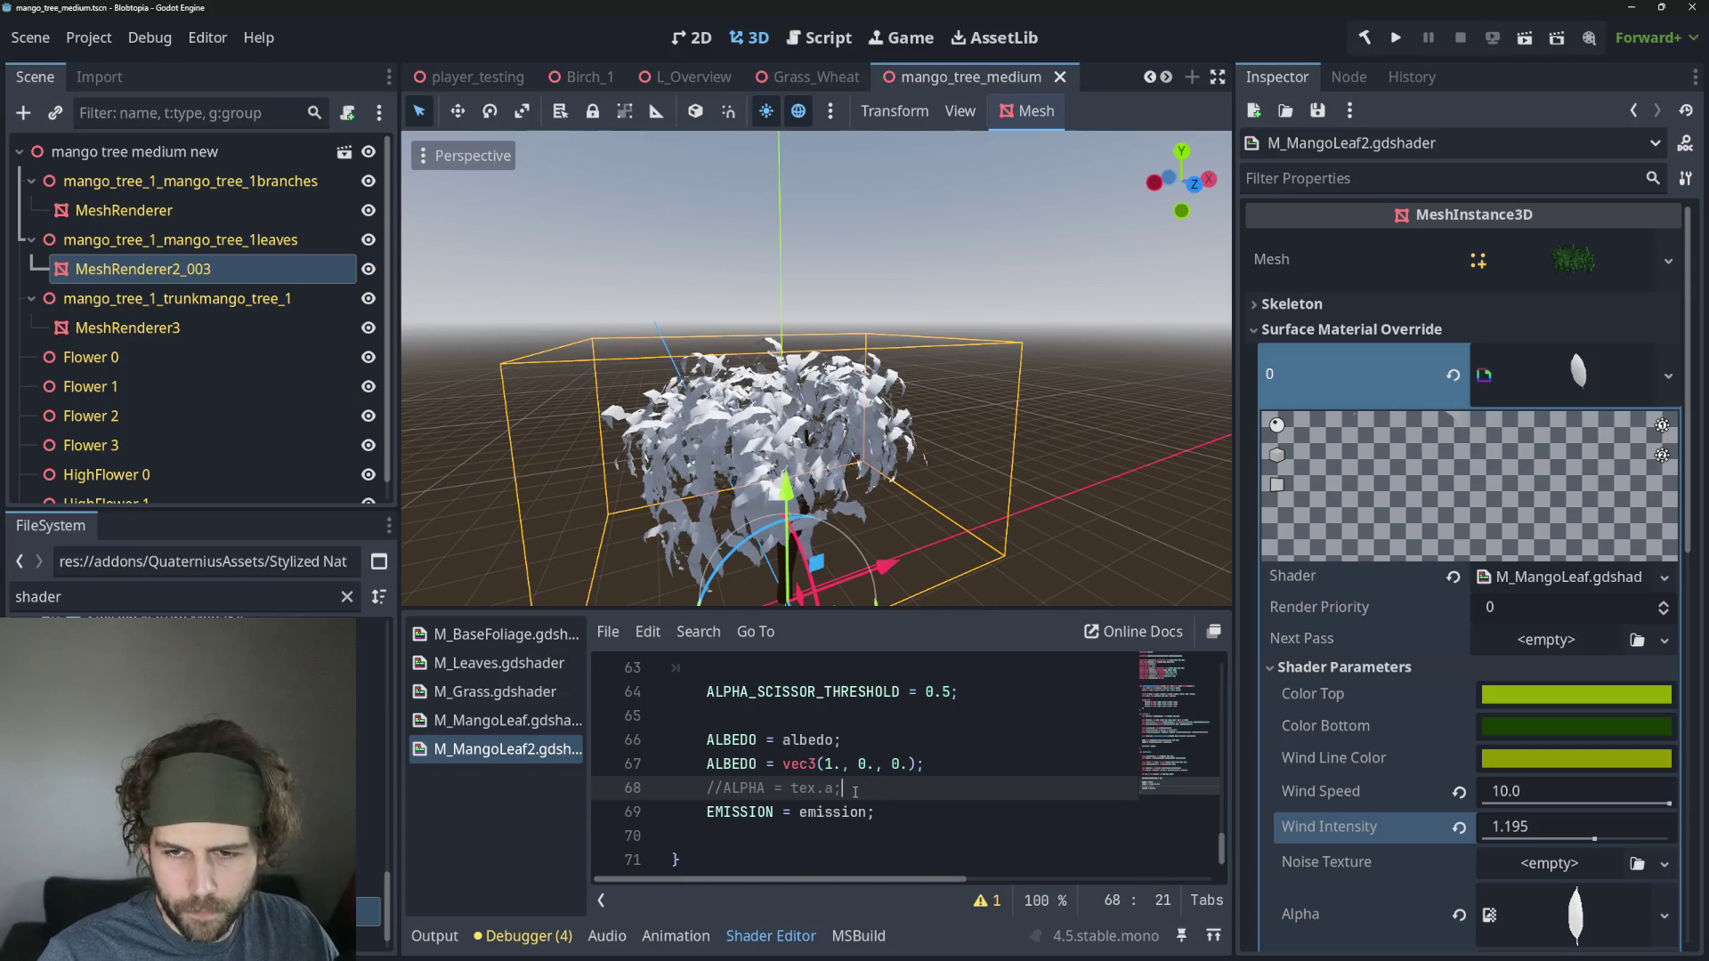
pyautogui.scroll(-5, 921, 402)
pyautogui.scroll(3, 922, 402)
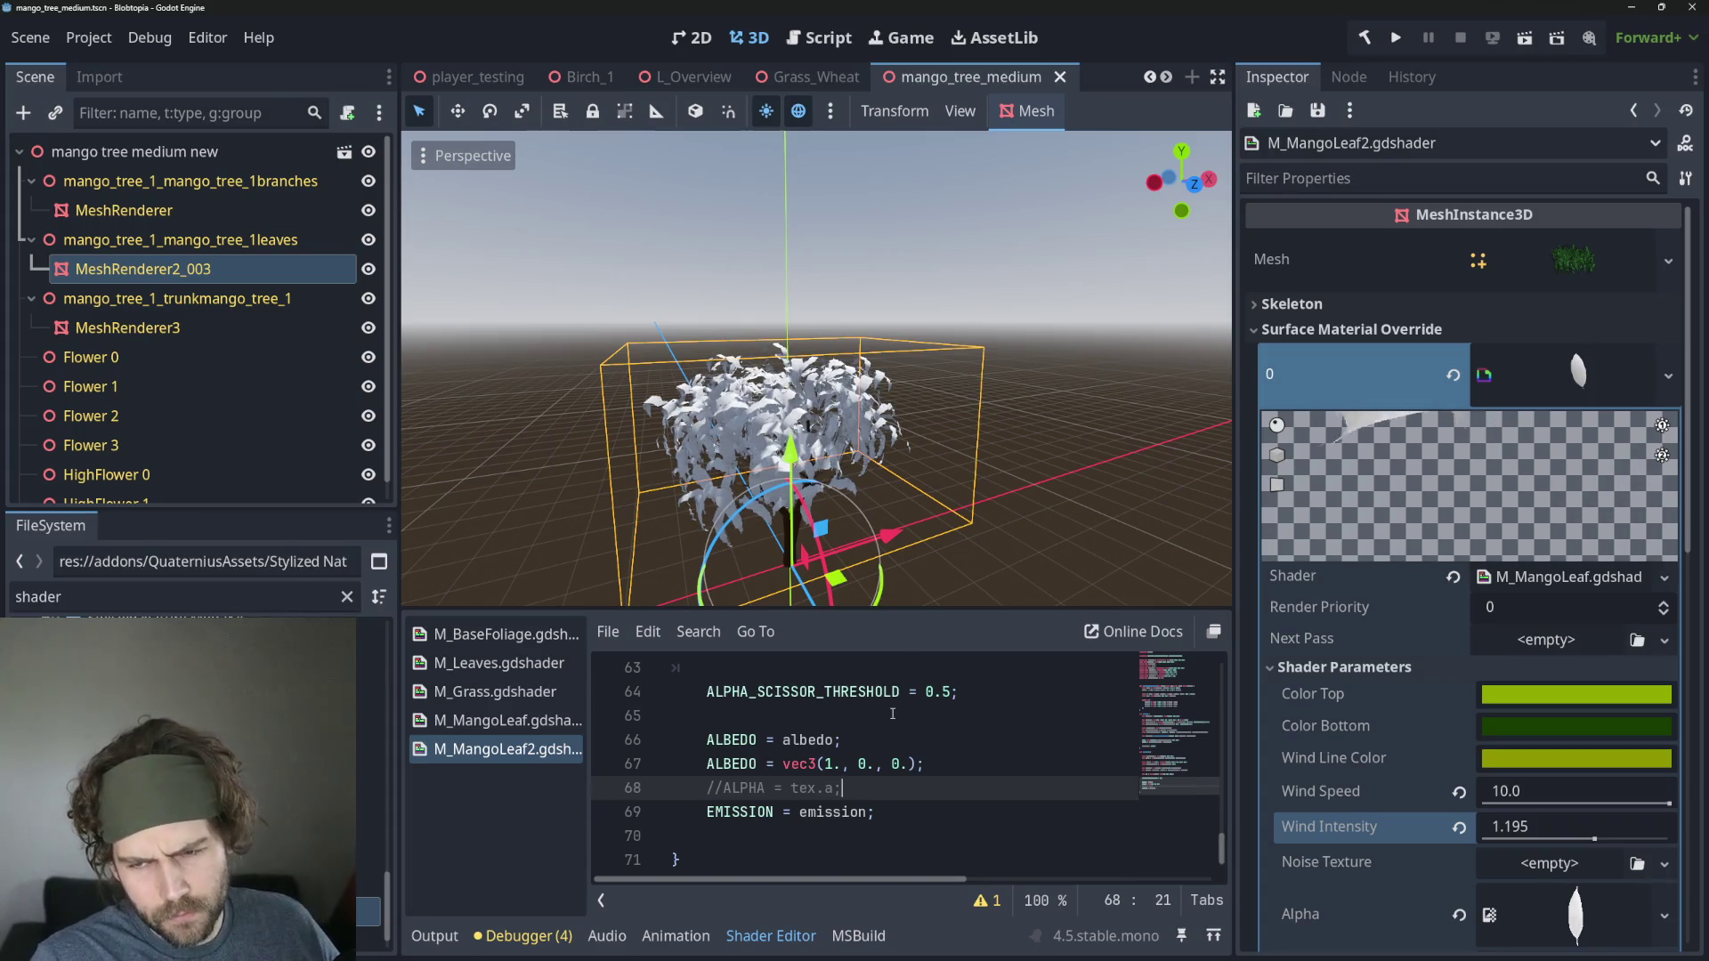
pyautogui.hotkey('ctrl', 'k')
# Comment out the ALPHA line again and experiment with the test colour's last component.
pyautogui.click(933, 771)
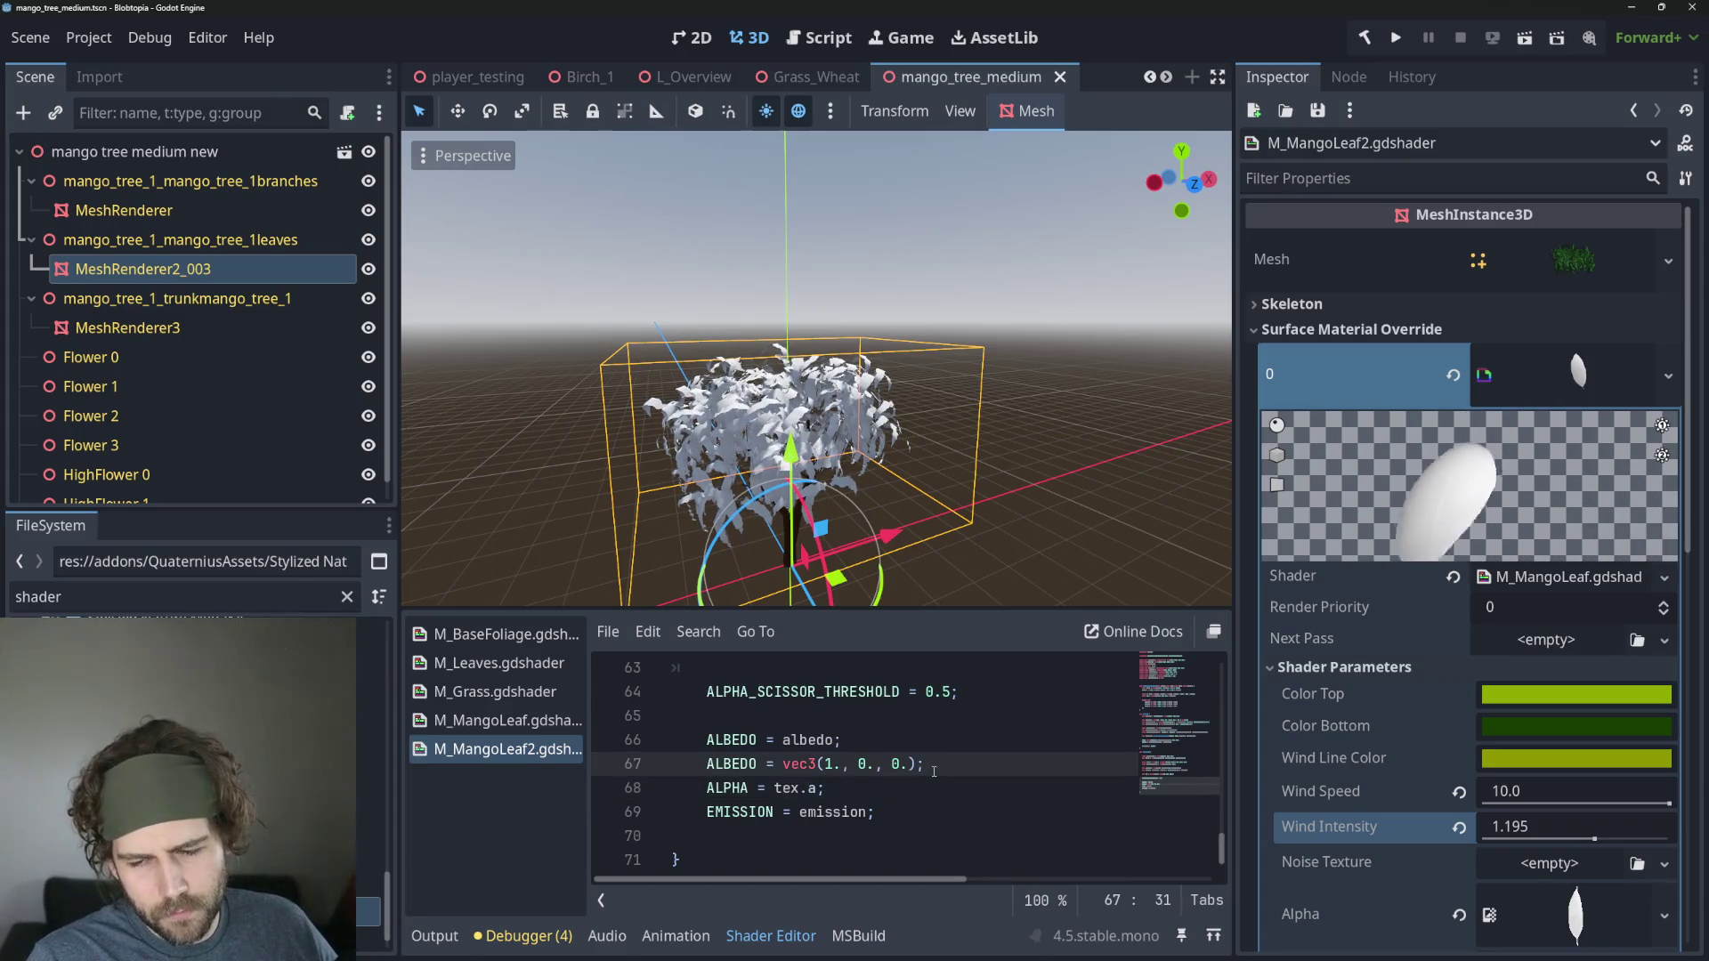
pyautogui.press('Down')
pyautogui.hotkey('ctrl', 'k')
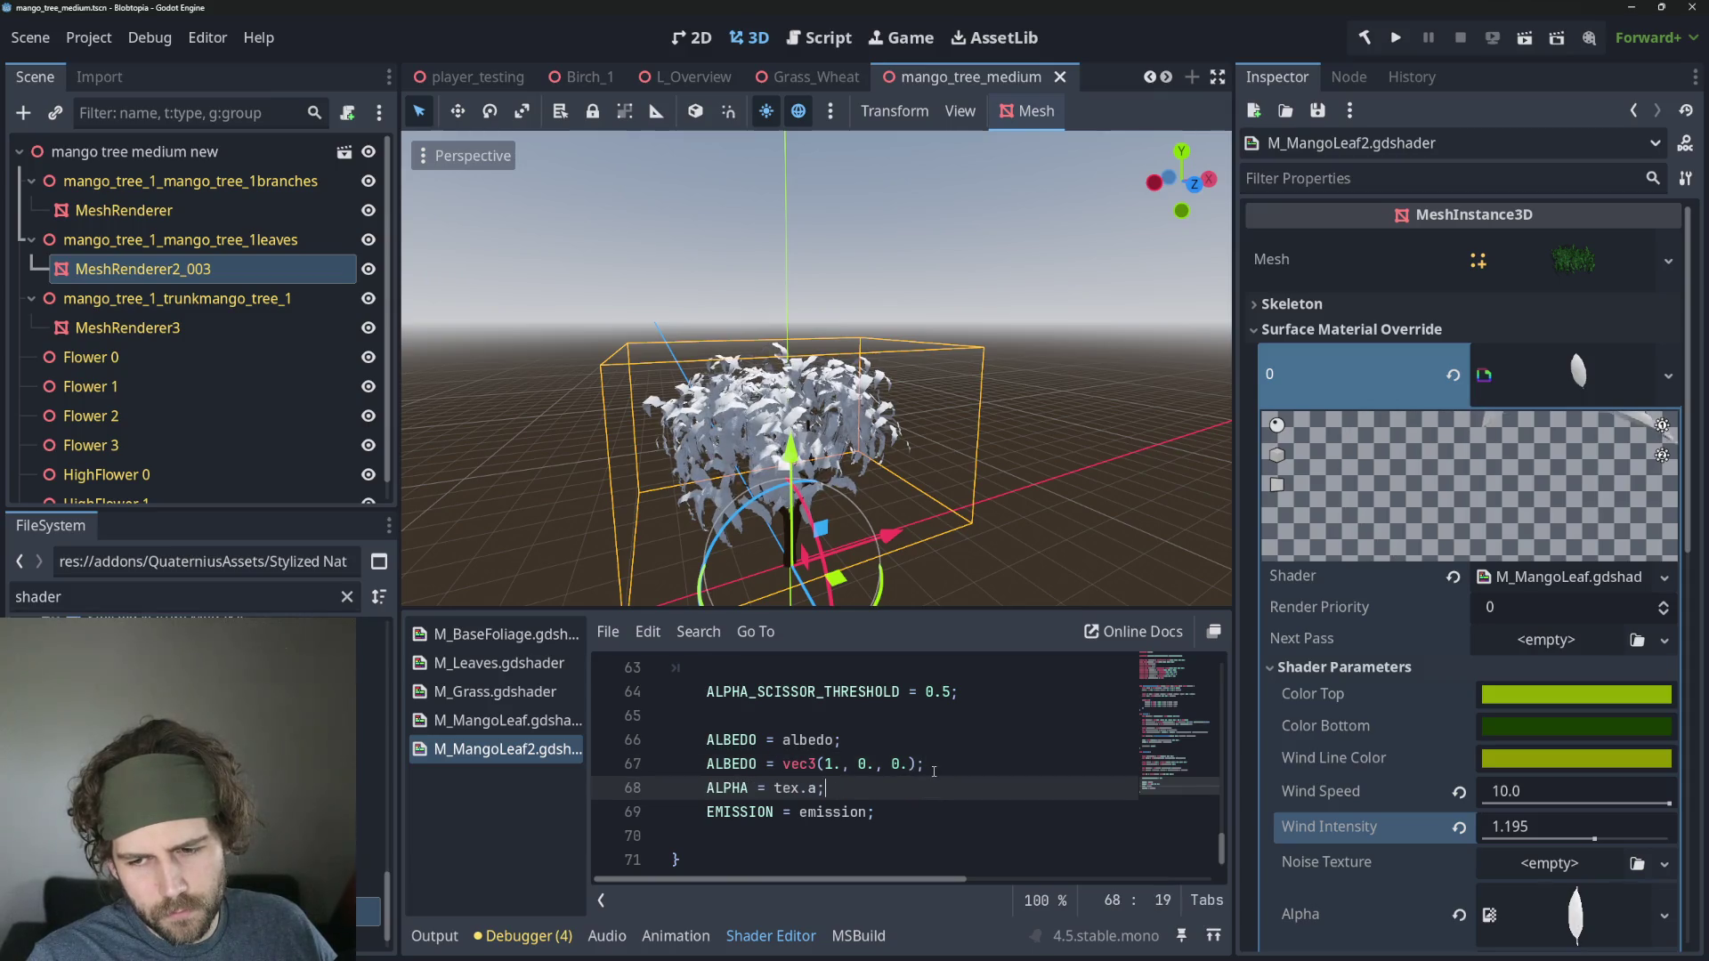
pyautogui.click(933, 771)
pyautogui.press('Left')
pyautogui.press('Left')
pyautogui.press('BackSpace')
pyautogui.press('Left')
pyautogui.press('Left')
pyautogui.press('Left')
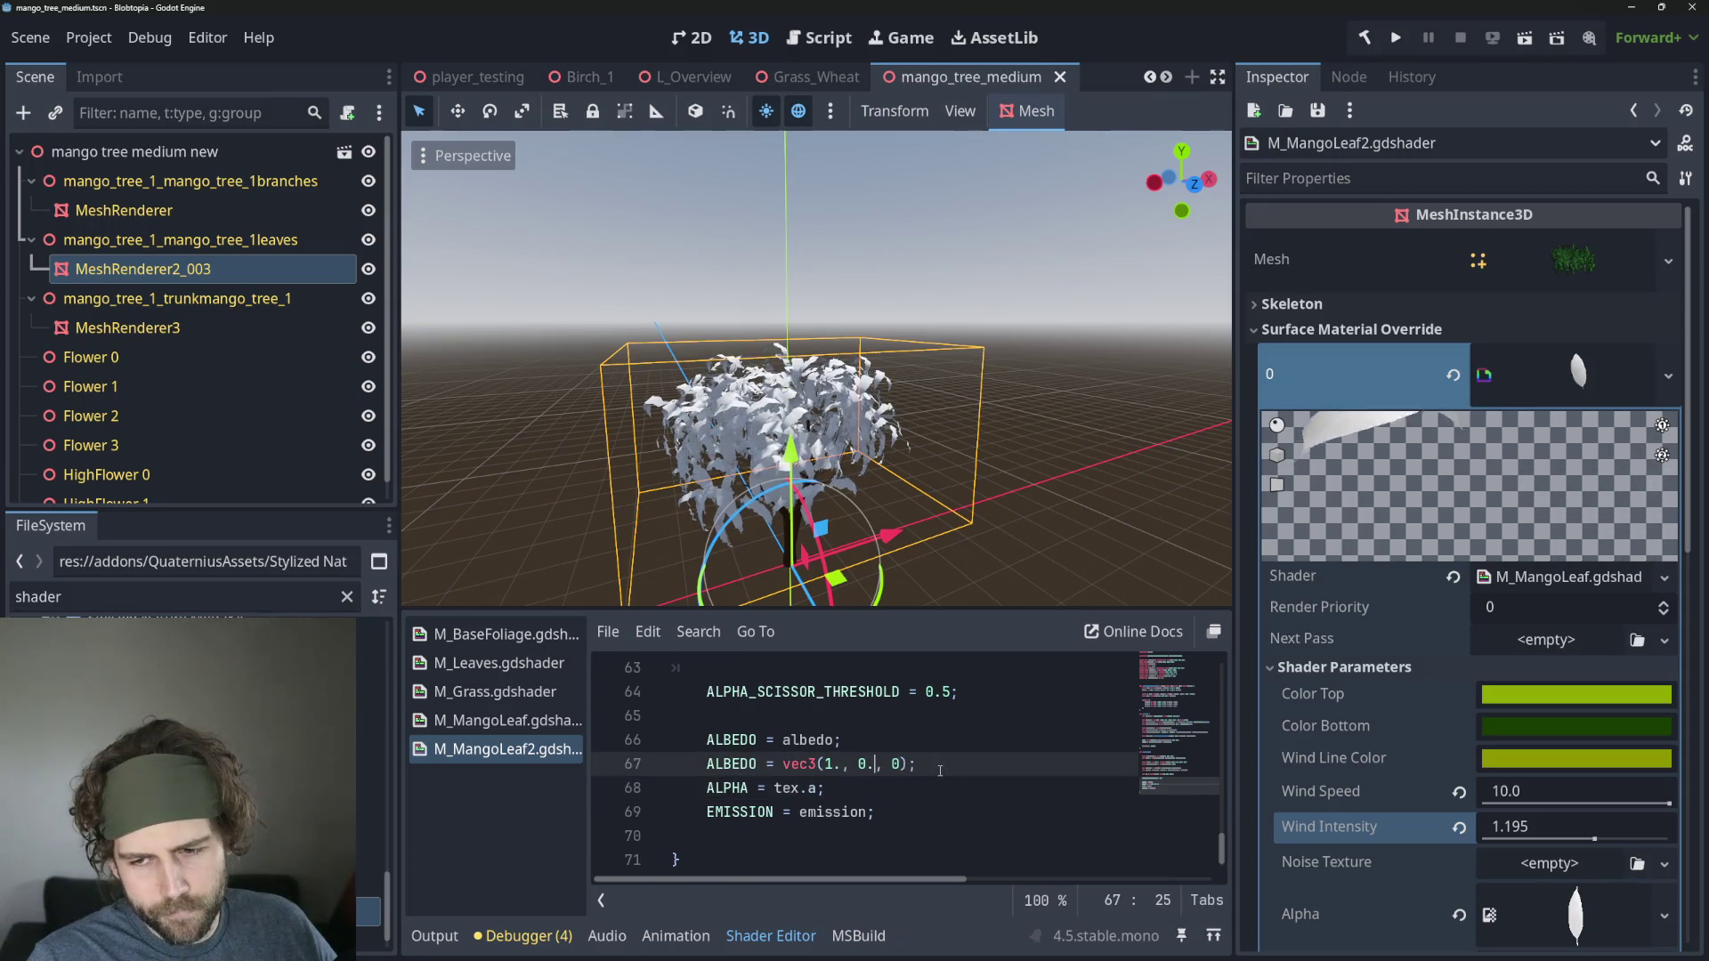
pyautogui.press('Down')
pyautogui.hotkey('ctrl', 'k')
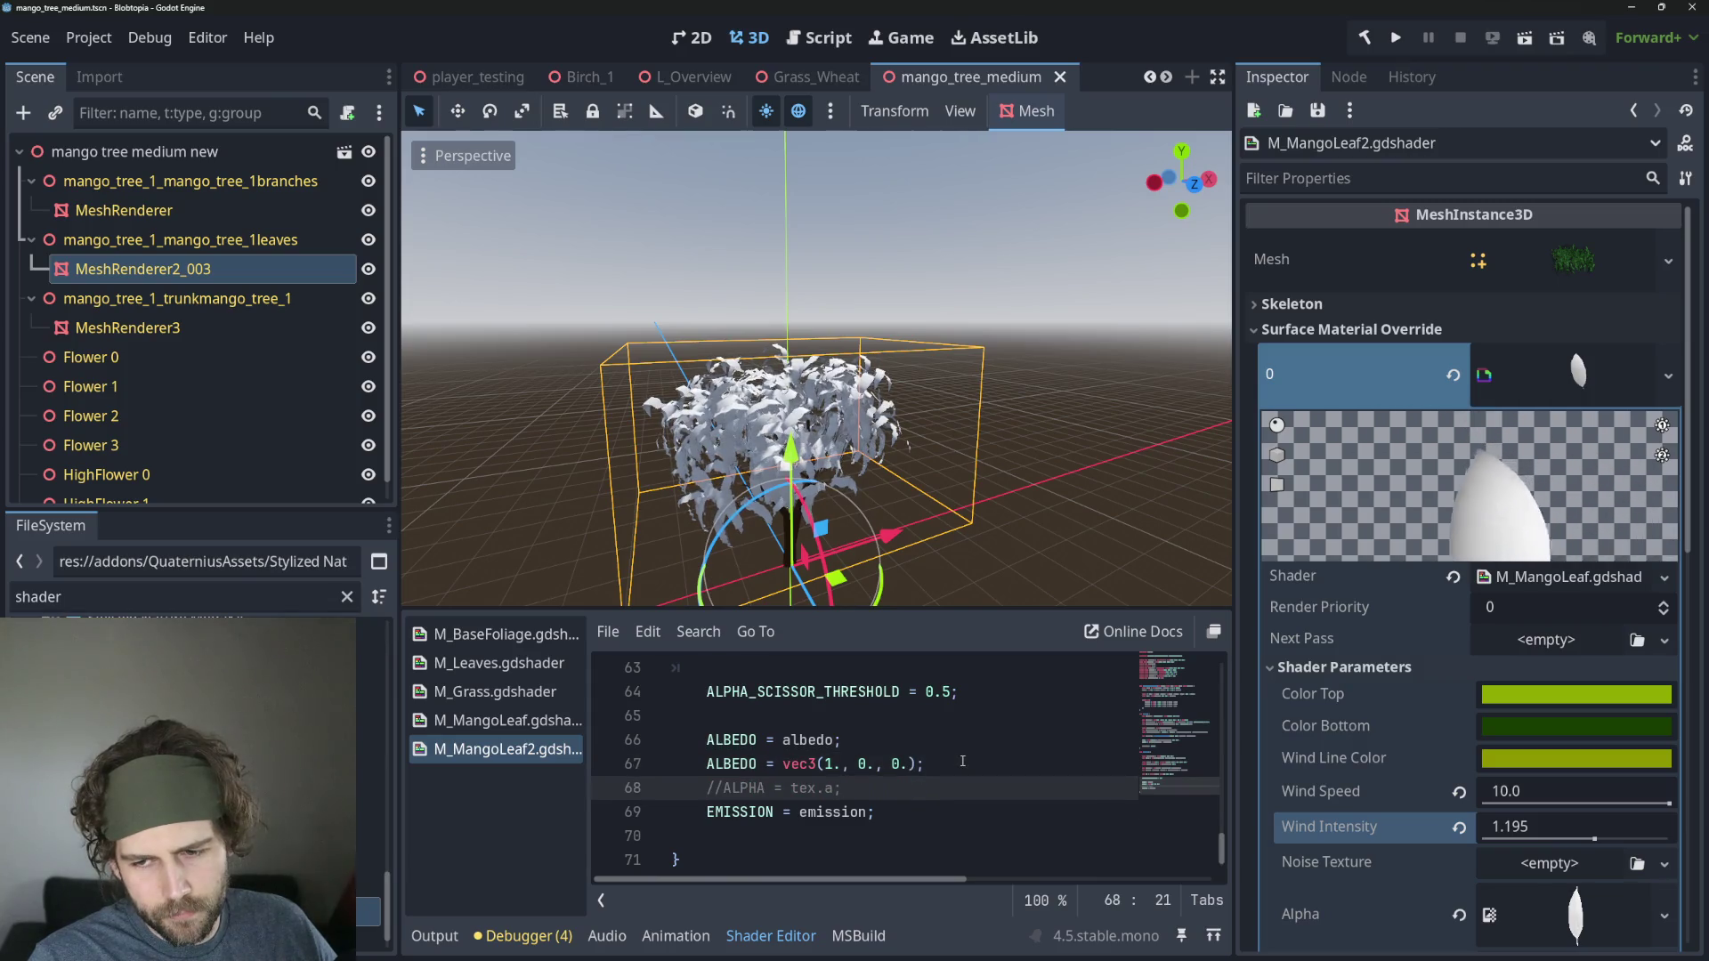
# Delete the red ALBEDO = vec3(1.,0.,0.) test line from M_MangoLeaf2.
pyautogui.click(959, 763)
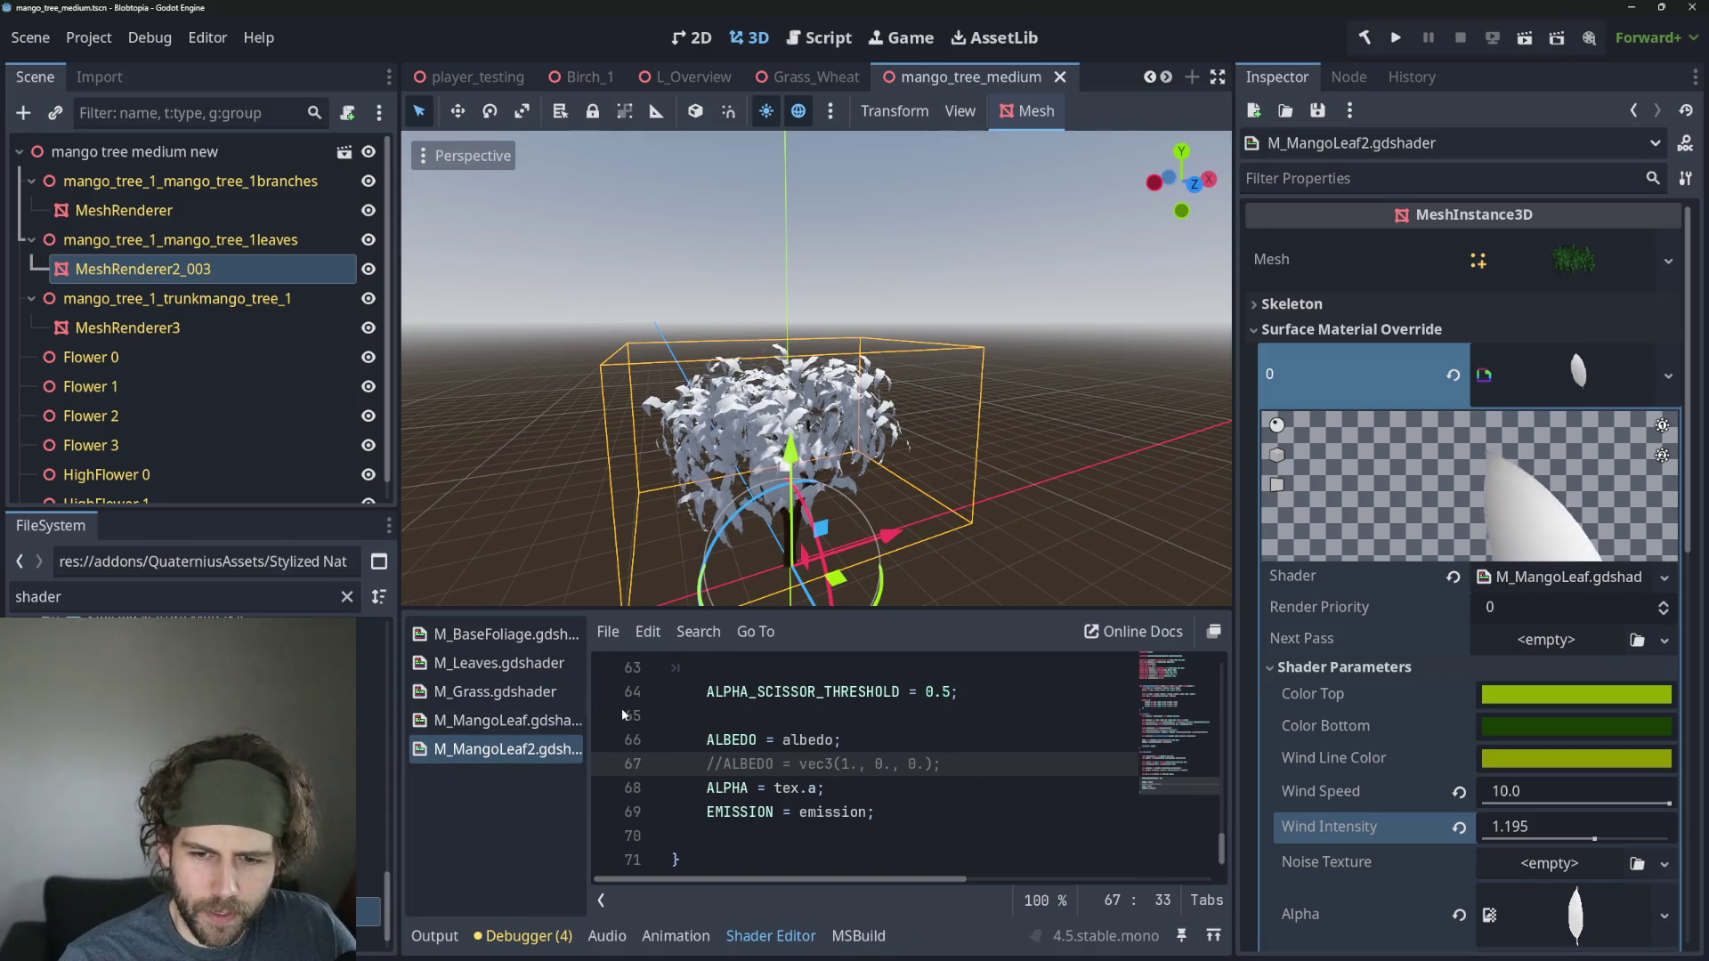
pyautogui.click(808, 763)
pyautogui.press('Up')
pyautogui.press('End')
pyautogui.moveTo(959, 763); pyautogui.dragTo(899, 765)
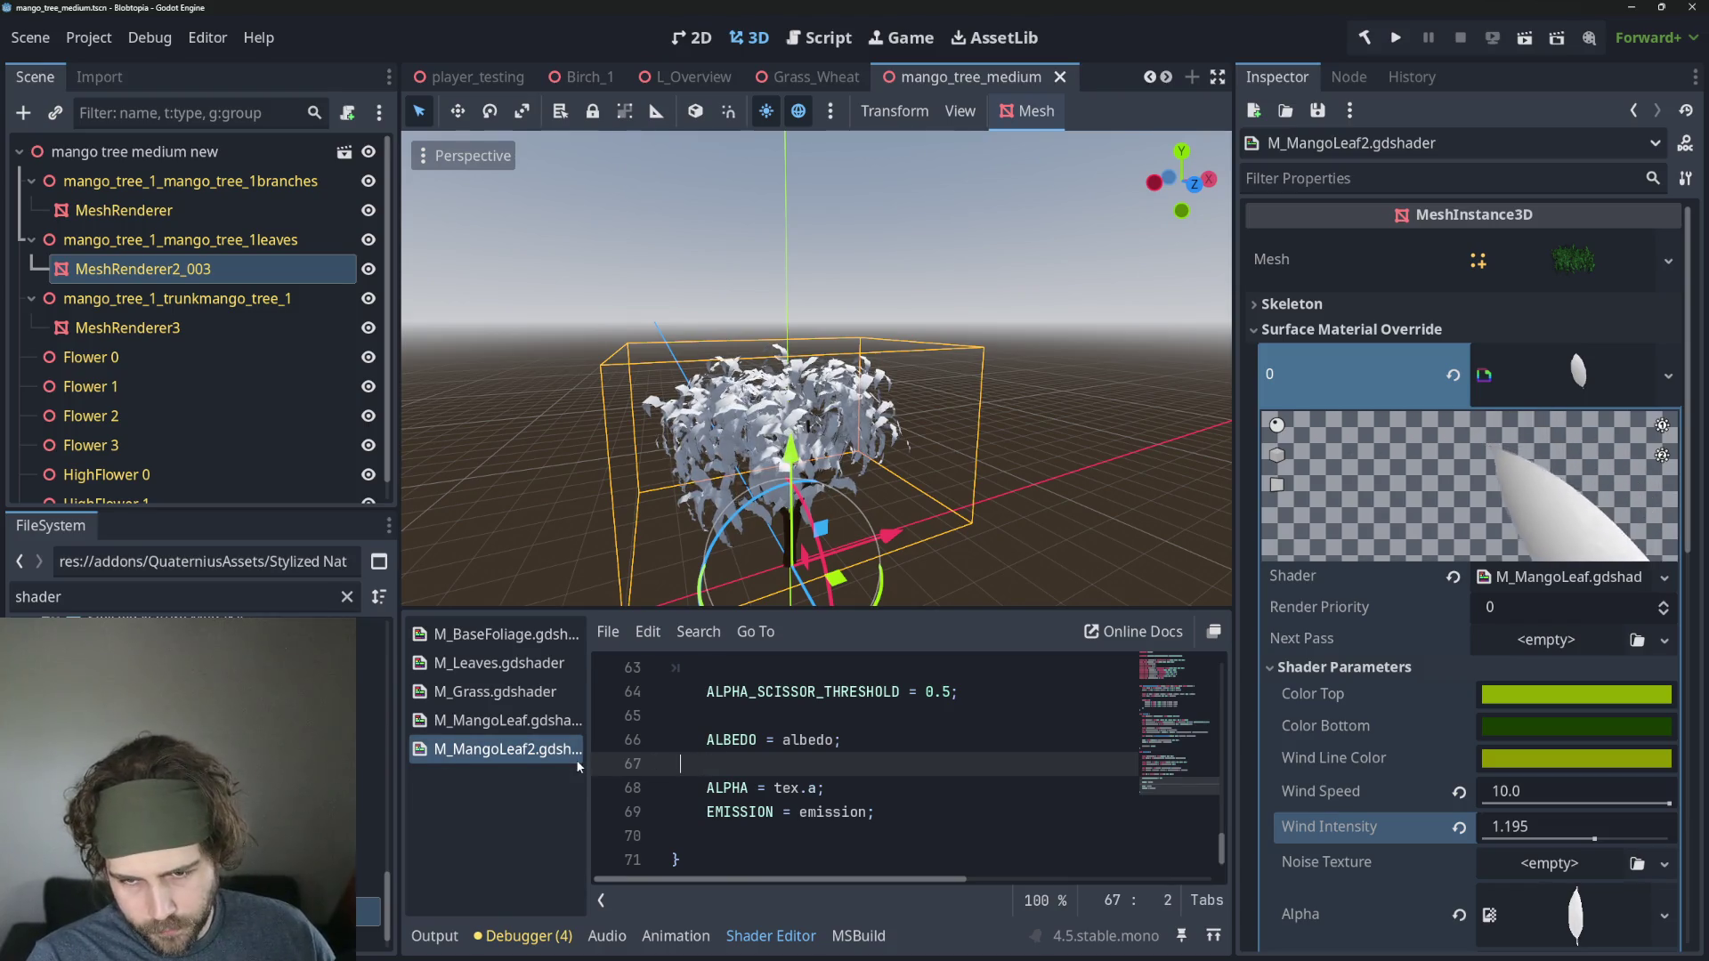
pyautogui.press('BackSpace')
pyautogui.press('BackSpace')
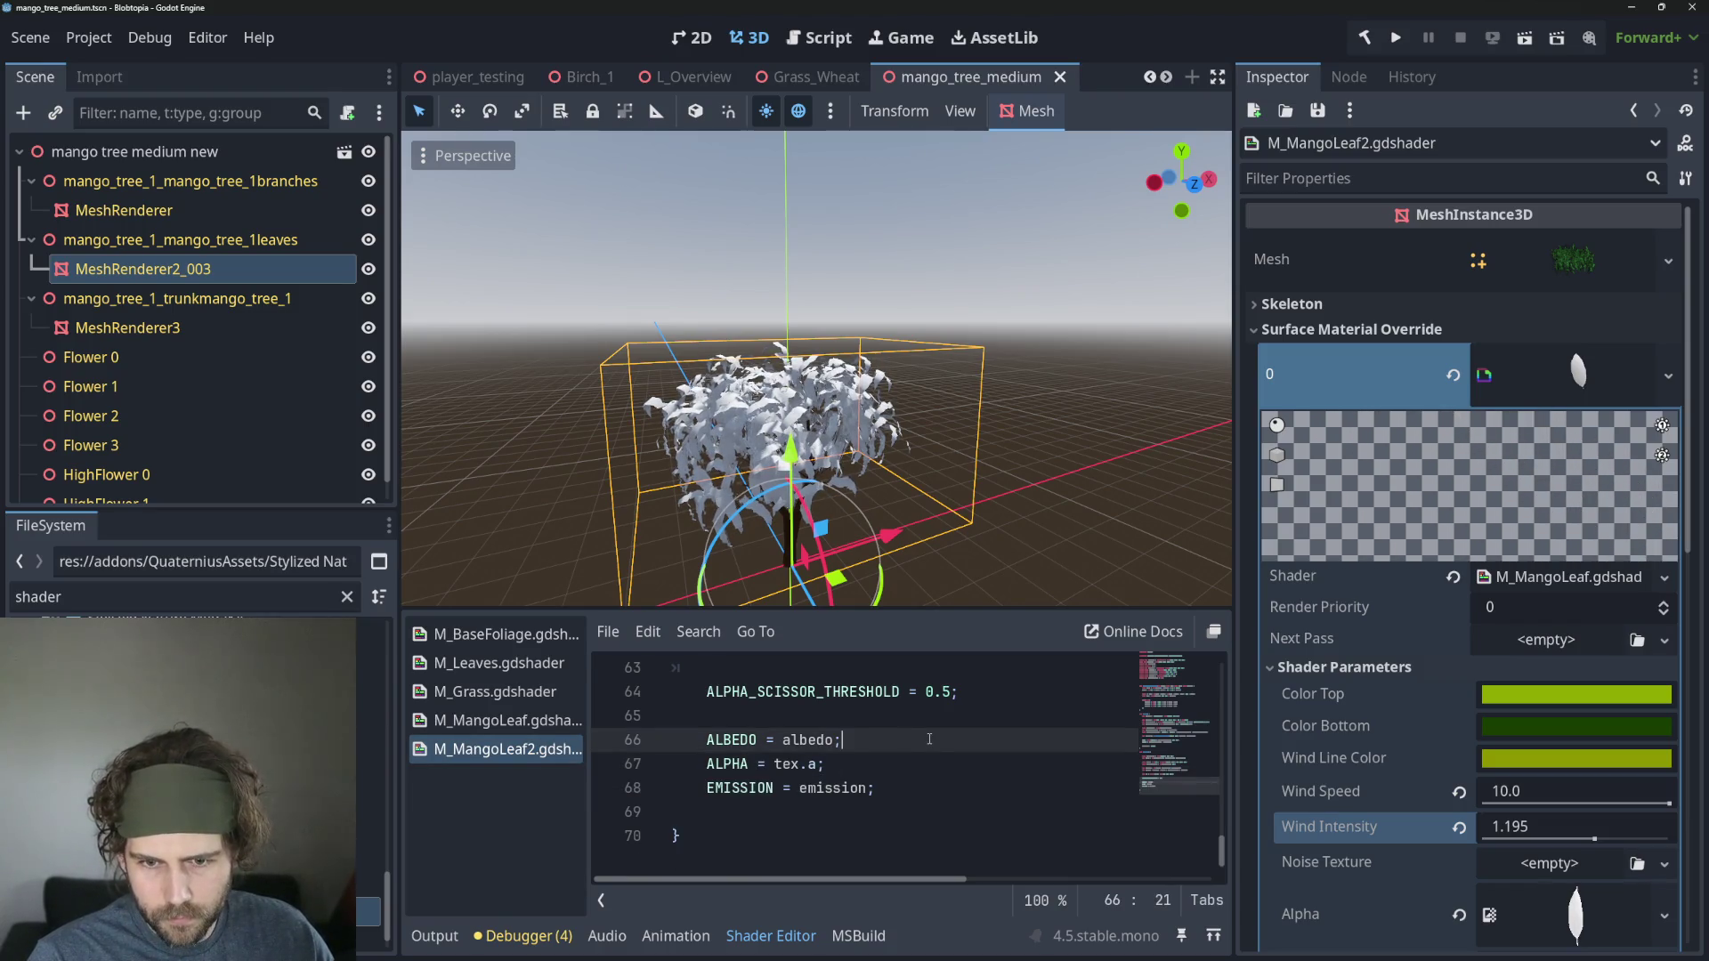
pyautogui.press('Return')
pyautogui.write('ALBEDO = vec3(1., 0., 0.);')
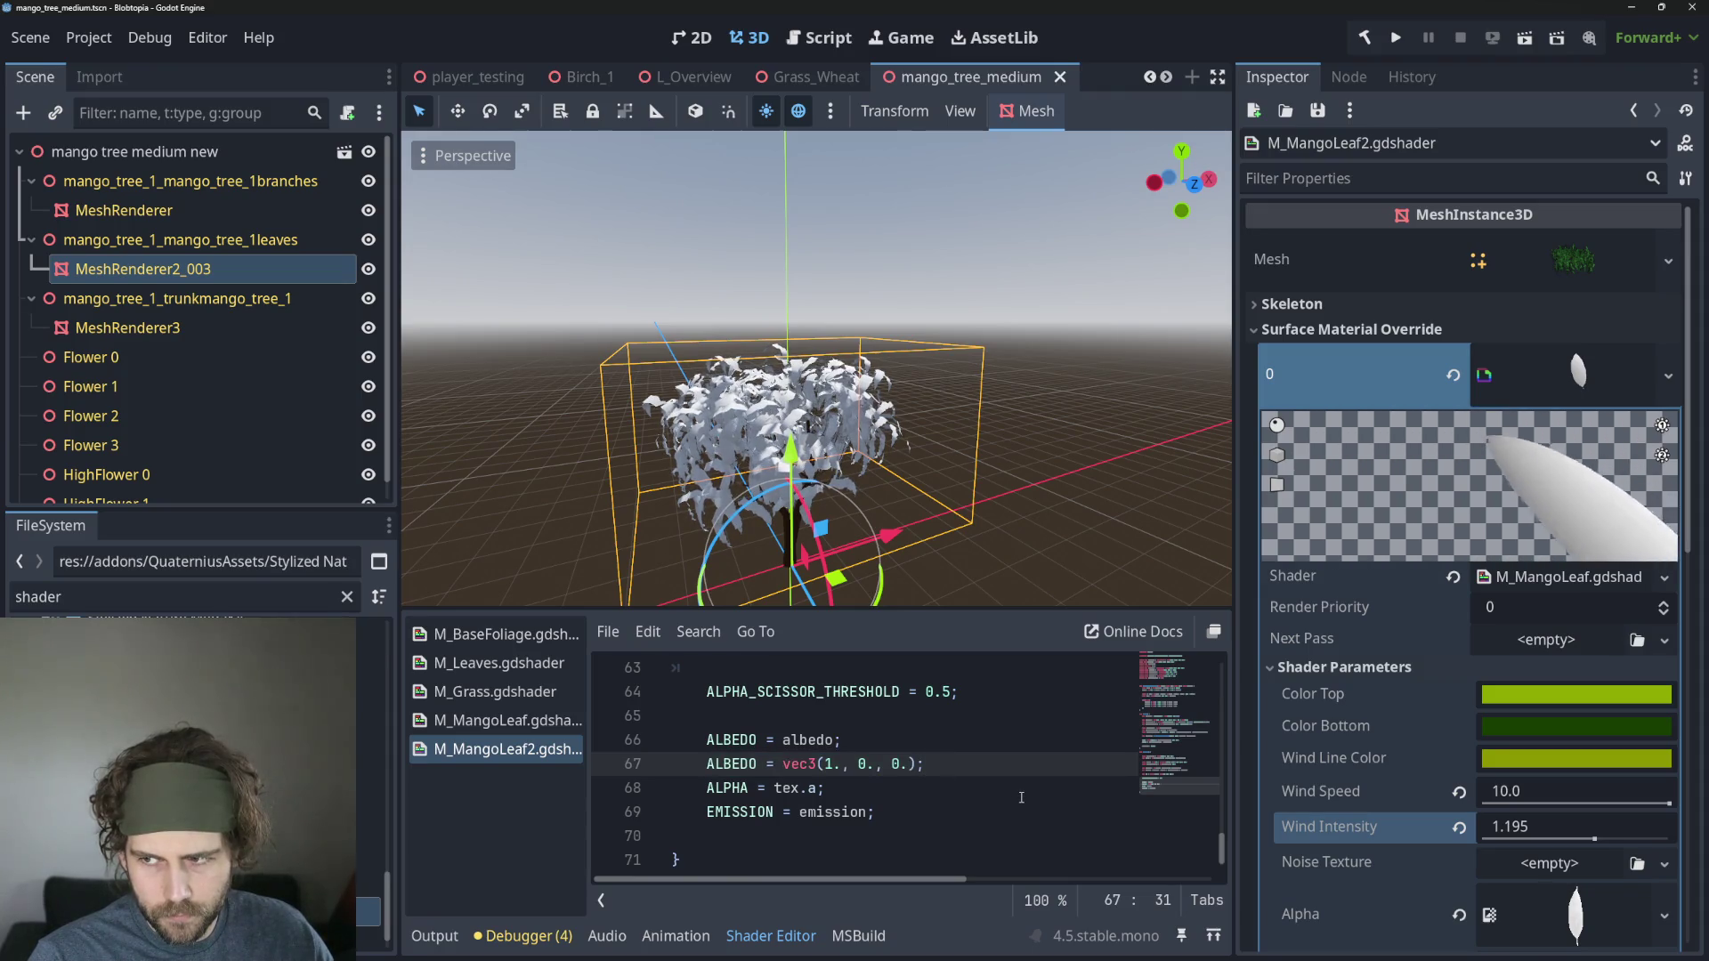
pyautogui.click(515, 722)
pyautogui.click(516, 750)
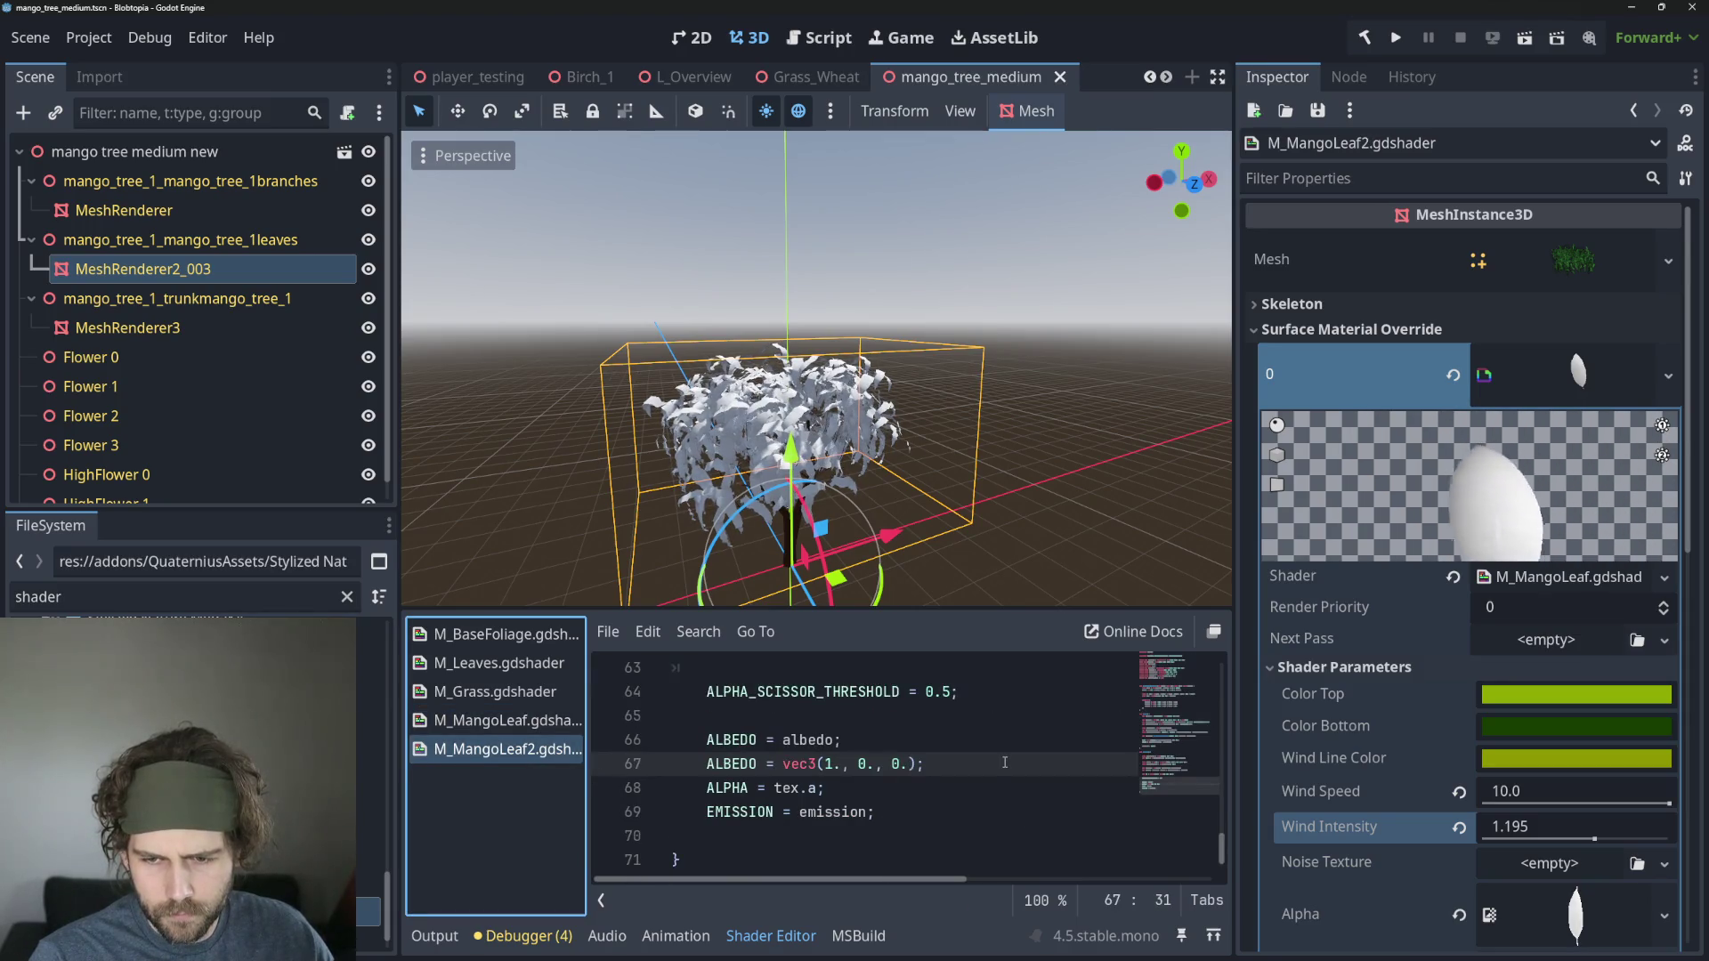
pyautogui.hotkey('ctrl', 'shift', 'k')
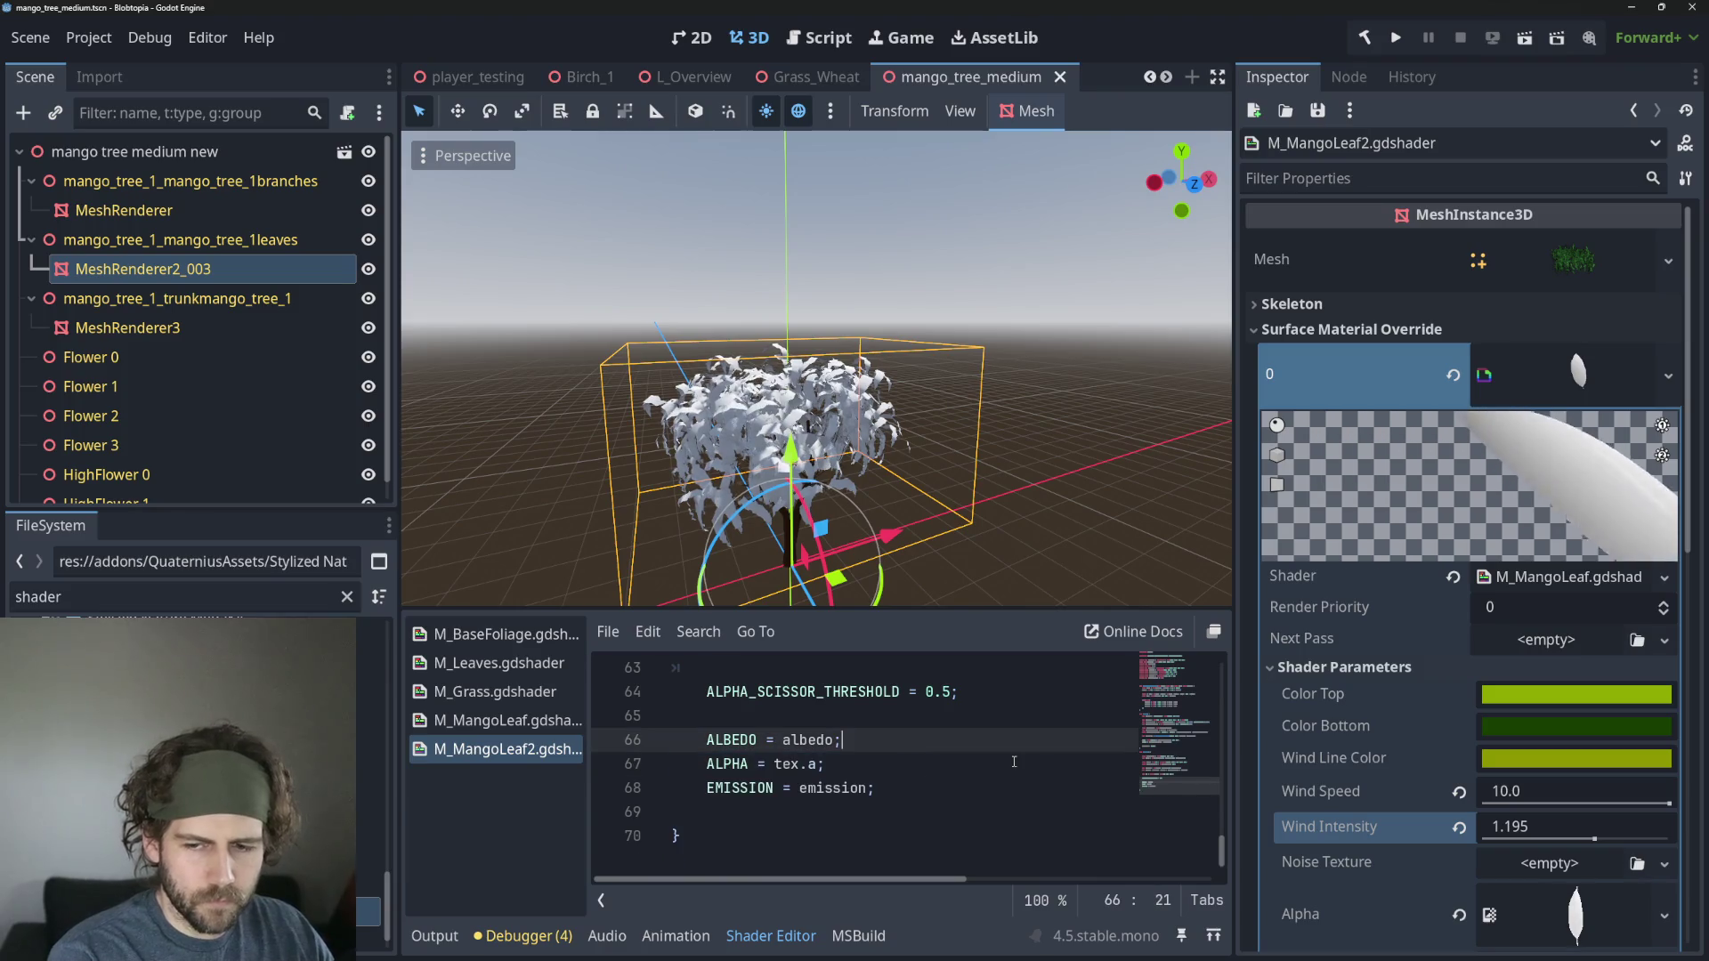
pyautogui.click(500, 717)
# In M_MangoLeaf, uncomment ALBEDO = final_color and comment out ALBEDO = tex.rgb.
pyautogui.scroll(-2, 781, 732)
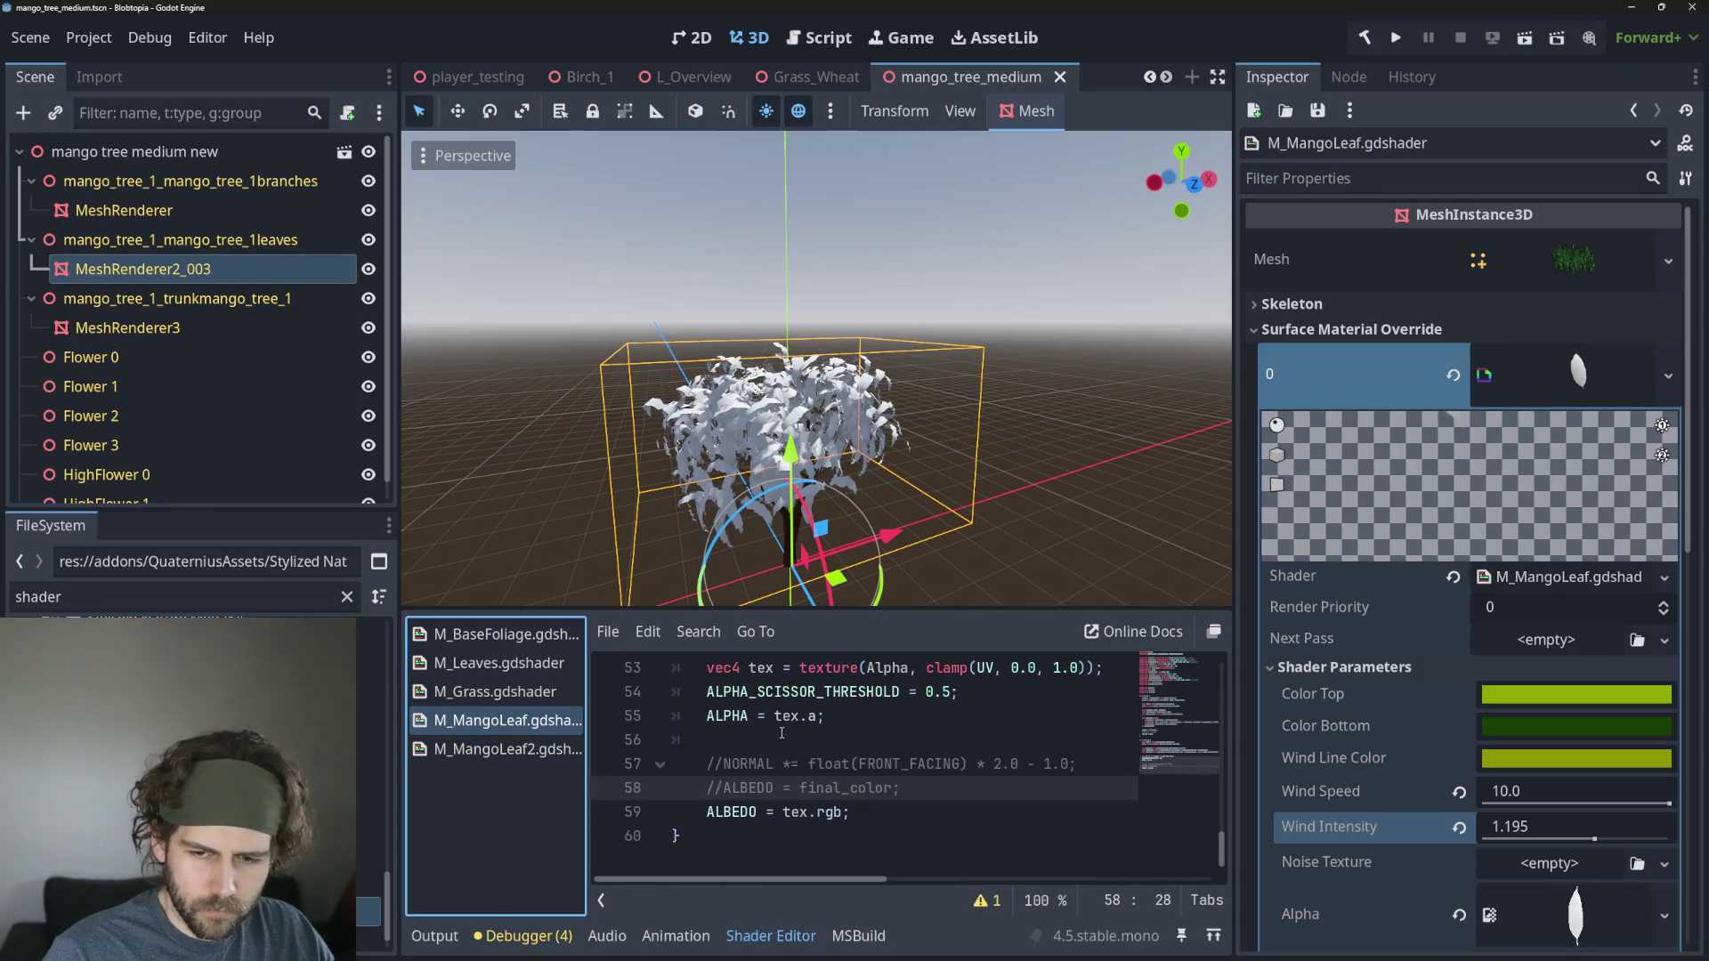
pyautogui.press('Down')
pyautogui.press('Down')
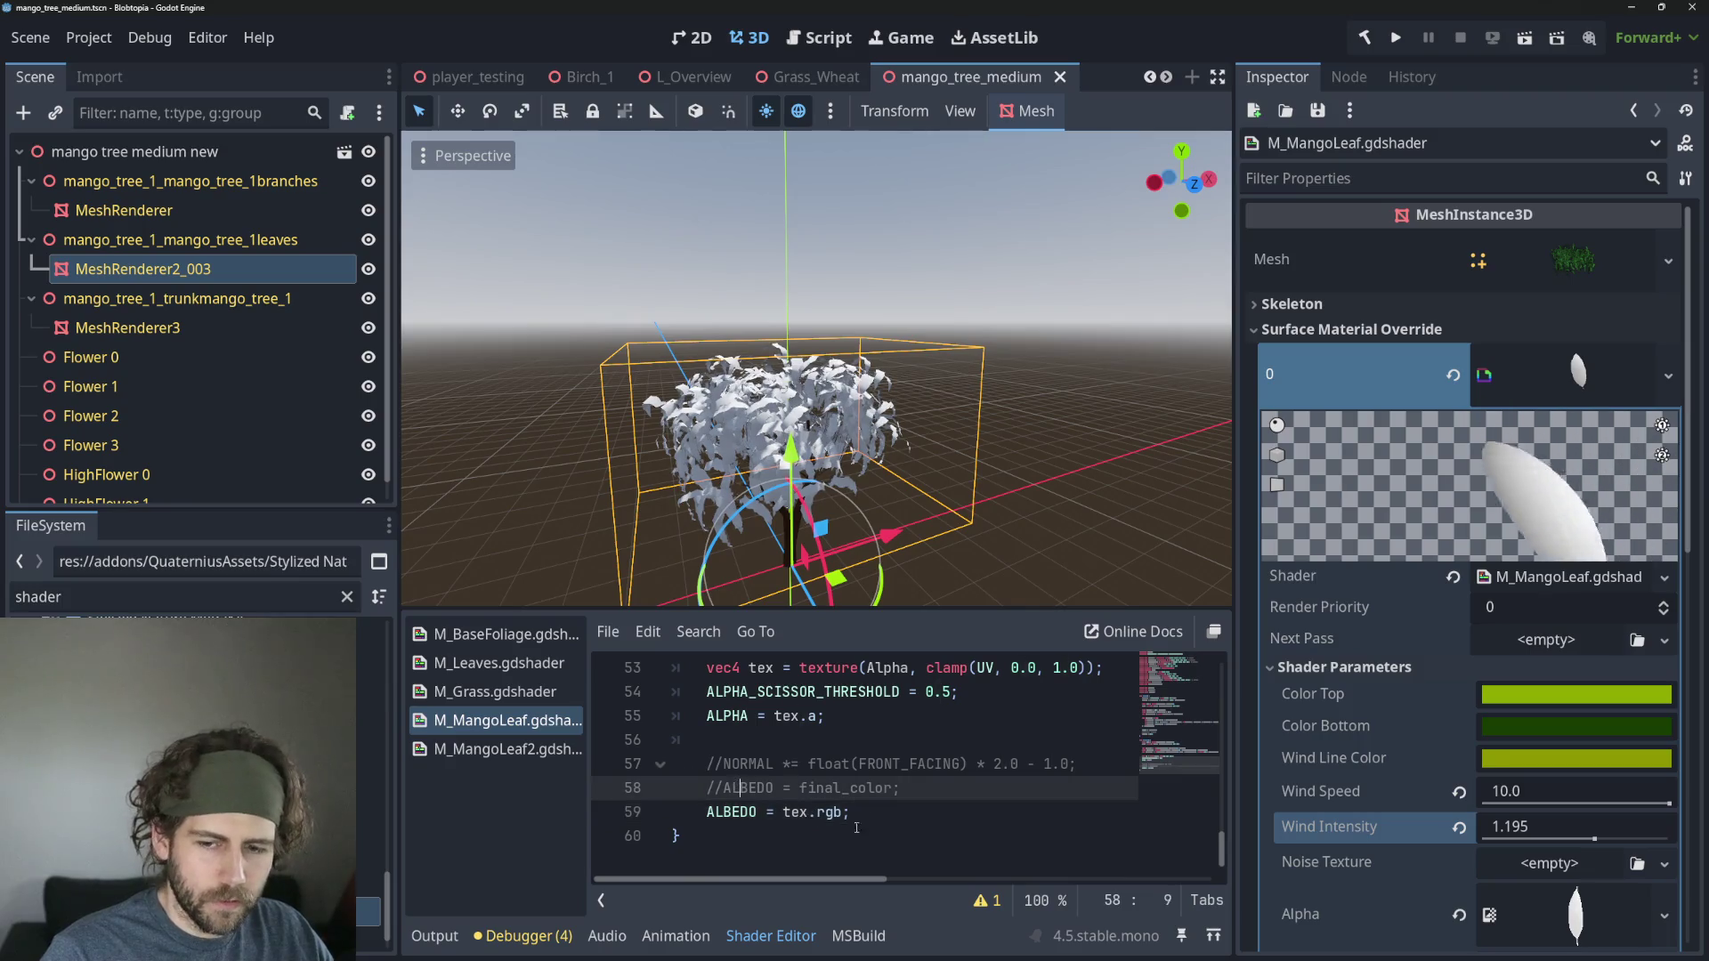
pyautogui.click(903, 813)
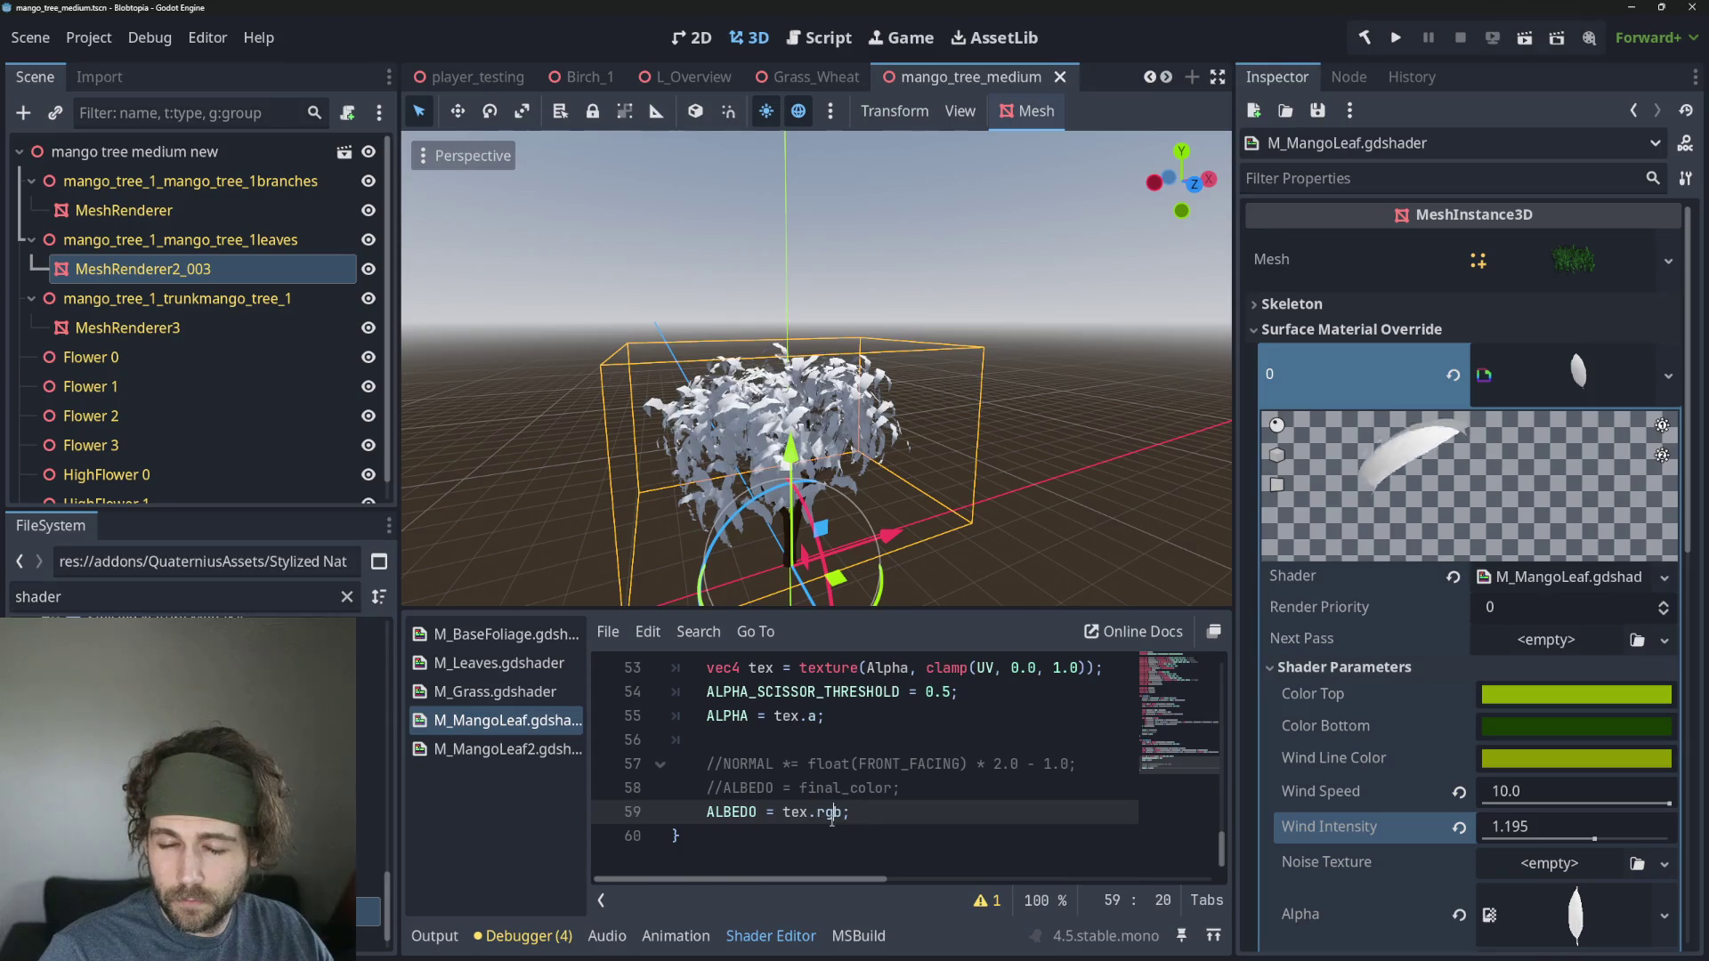
pyautogui.scroll(-3, 1376, 788)
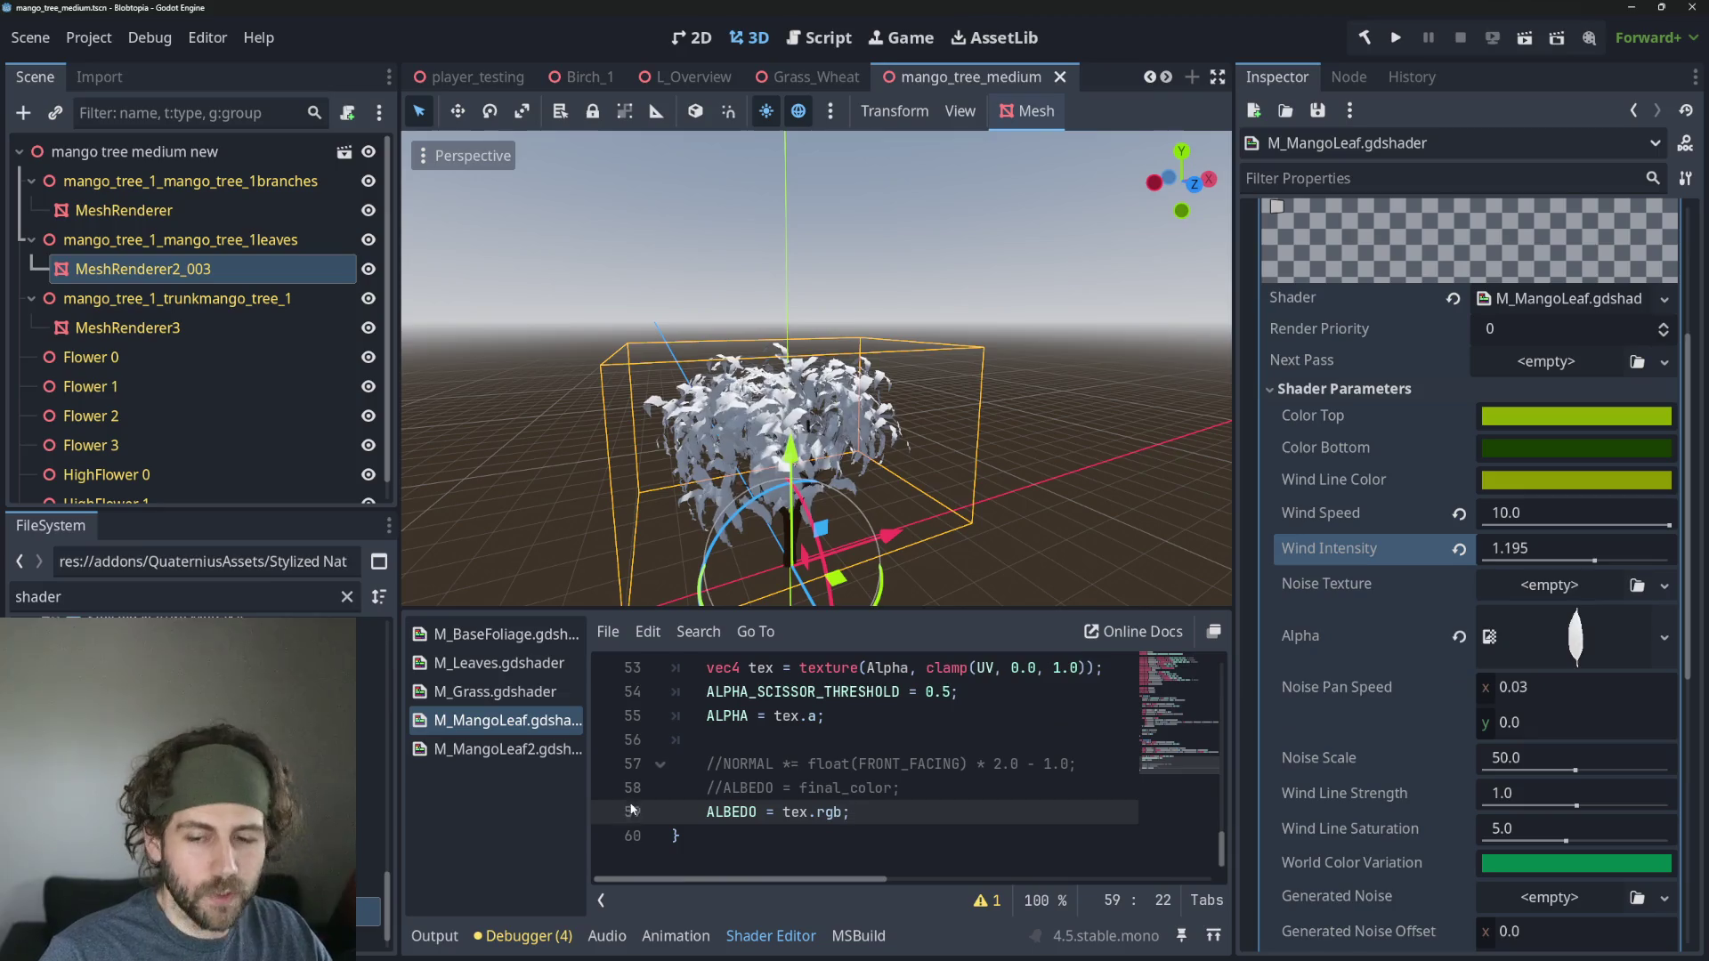
pyautogui.click(940, 795)
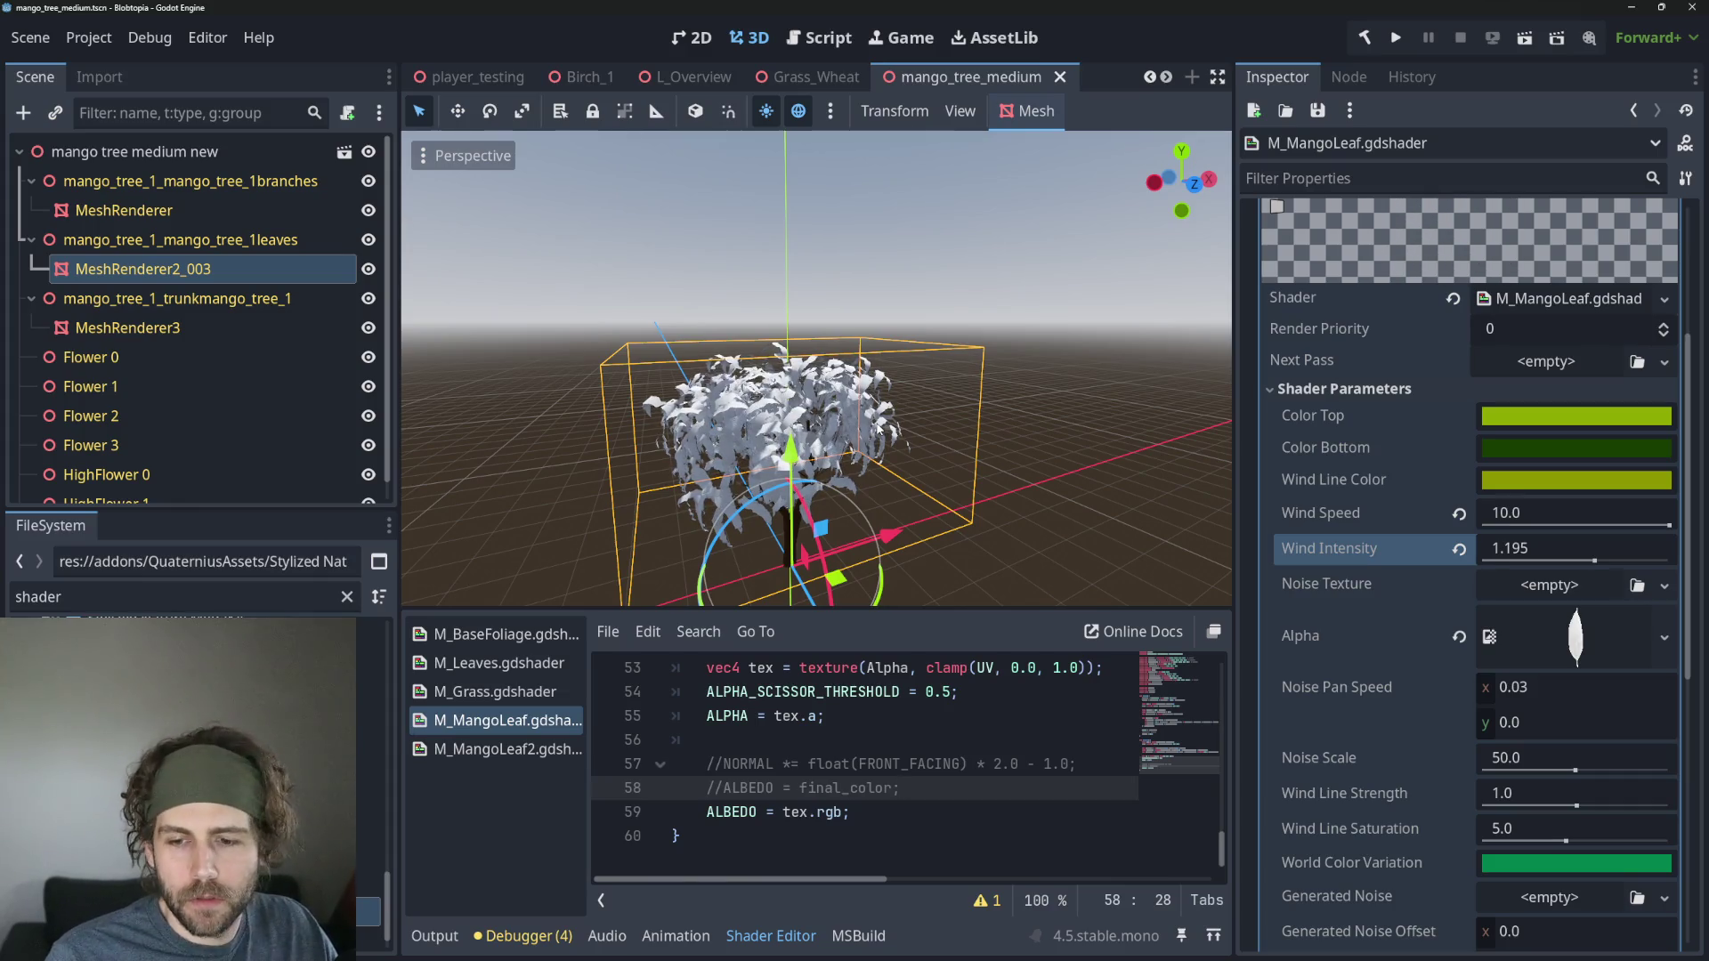
pyautogui.hotkey('ctrl', 'k')
pyautogui.press('Down')
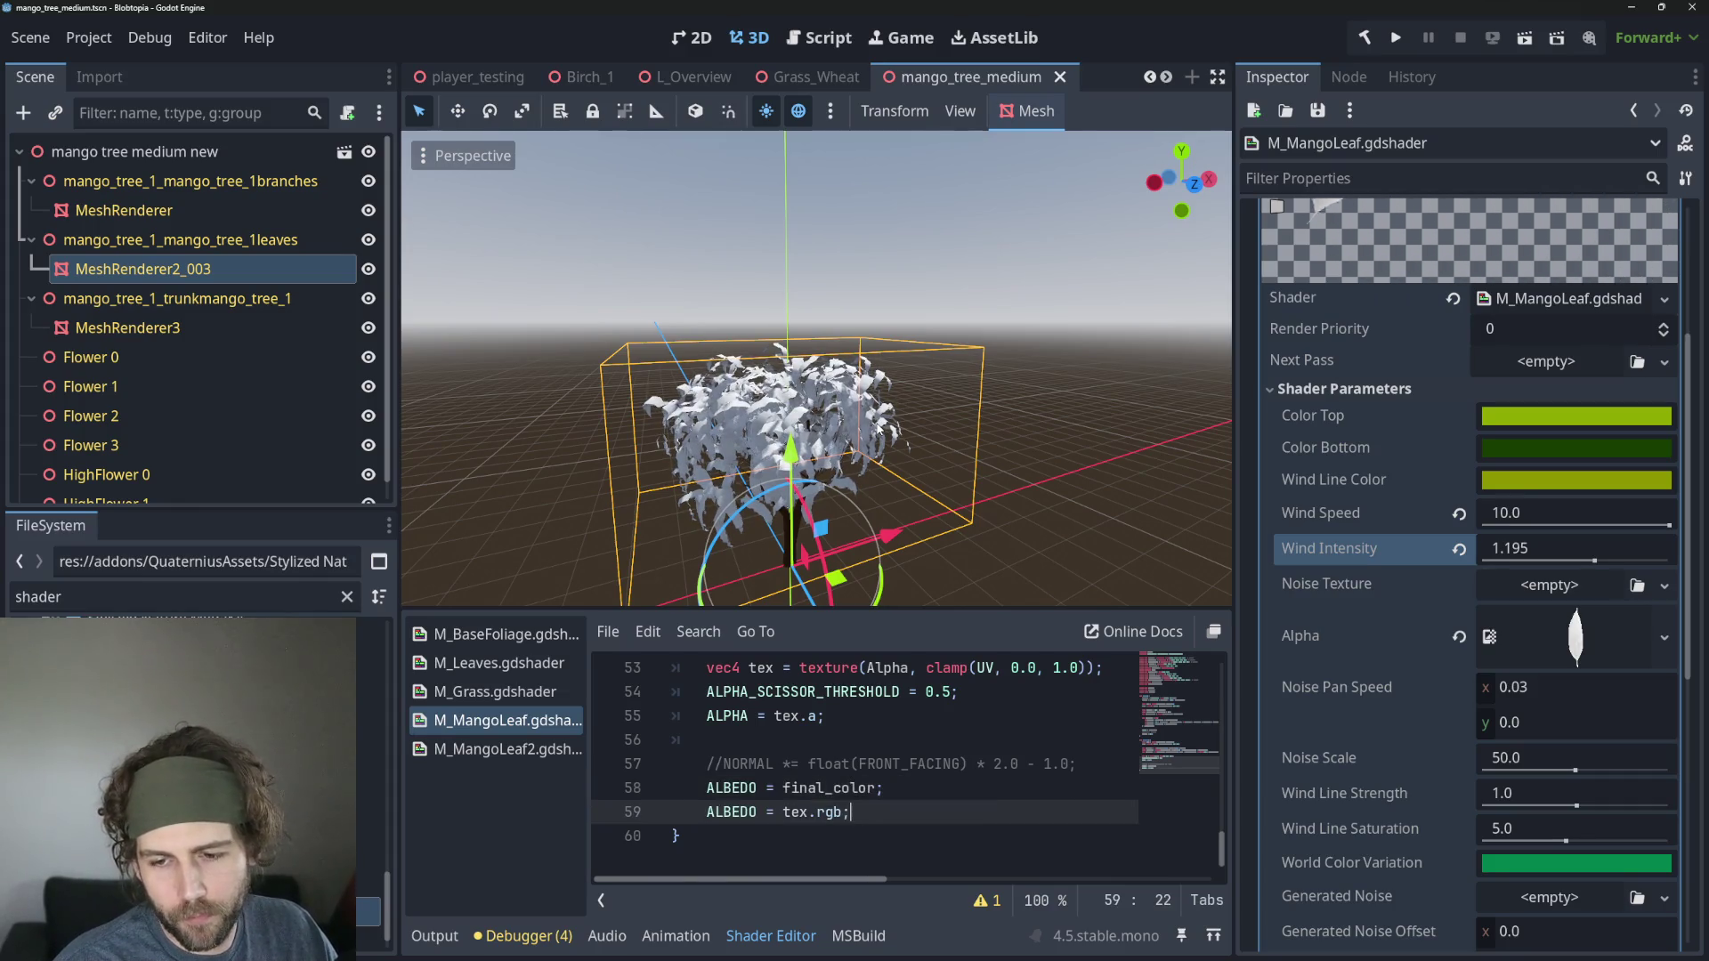
pyautogui.hotkey('ctrl', 'k')
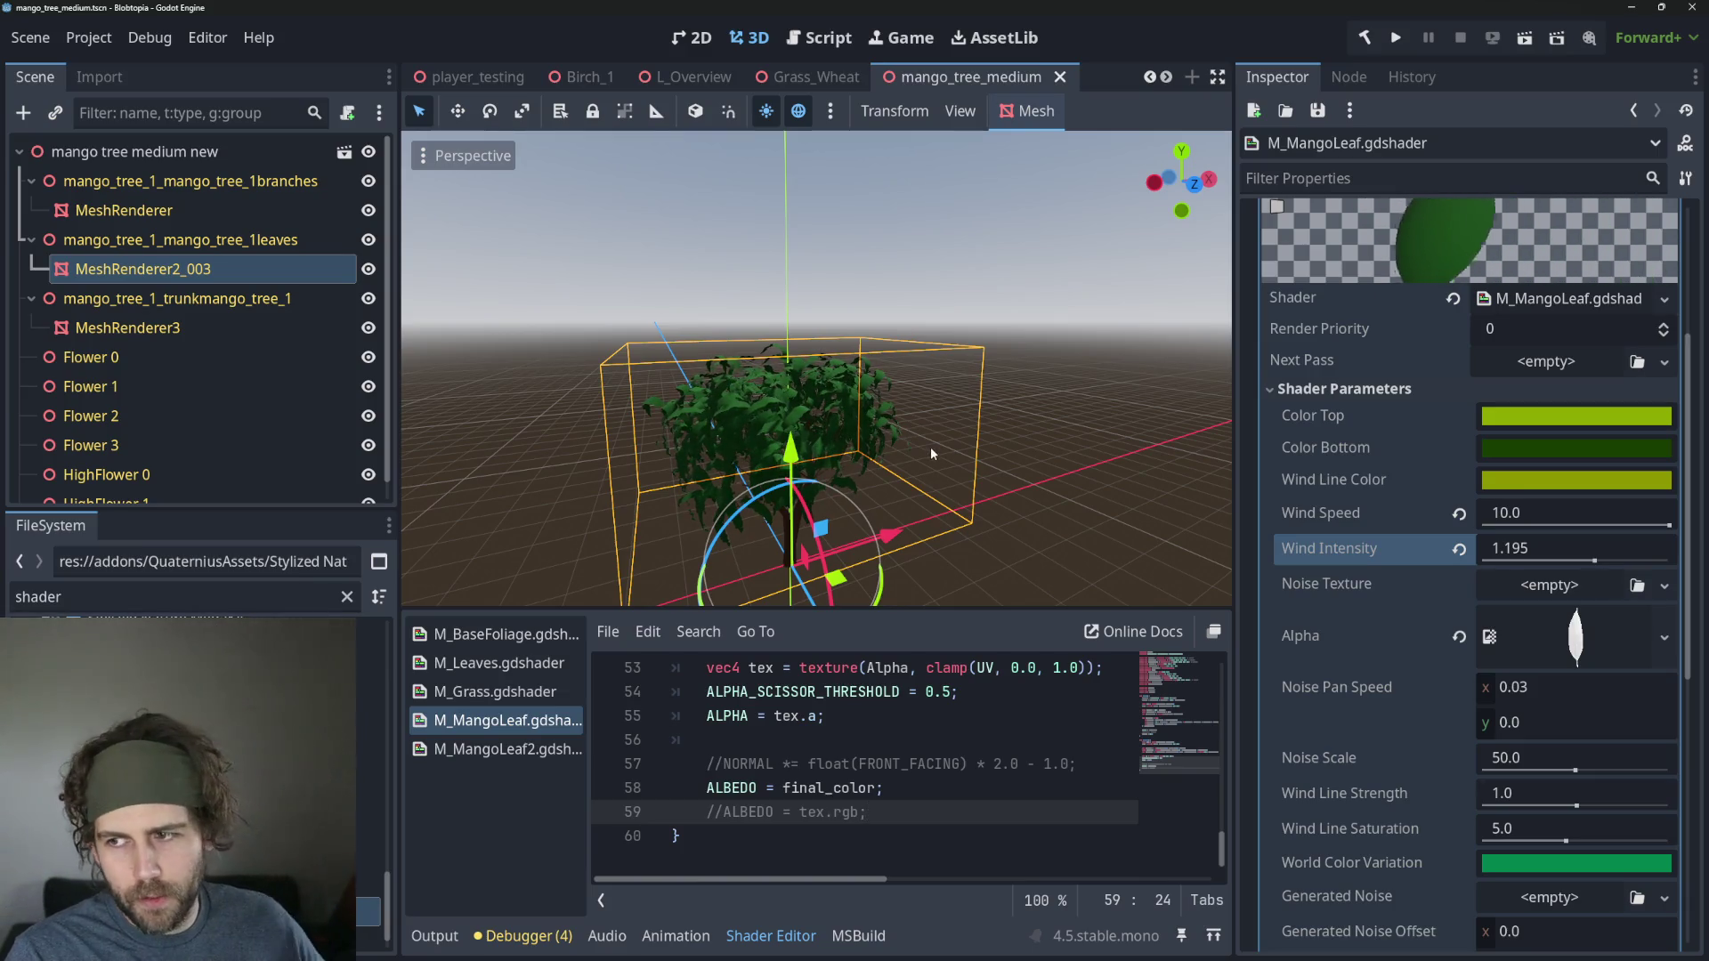
pyautogui.scroll(2, 1012, 533)
pyautogui.scroll(-3, 926, 466)
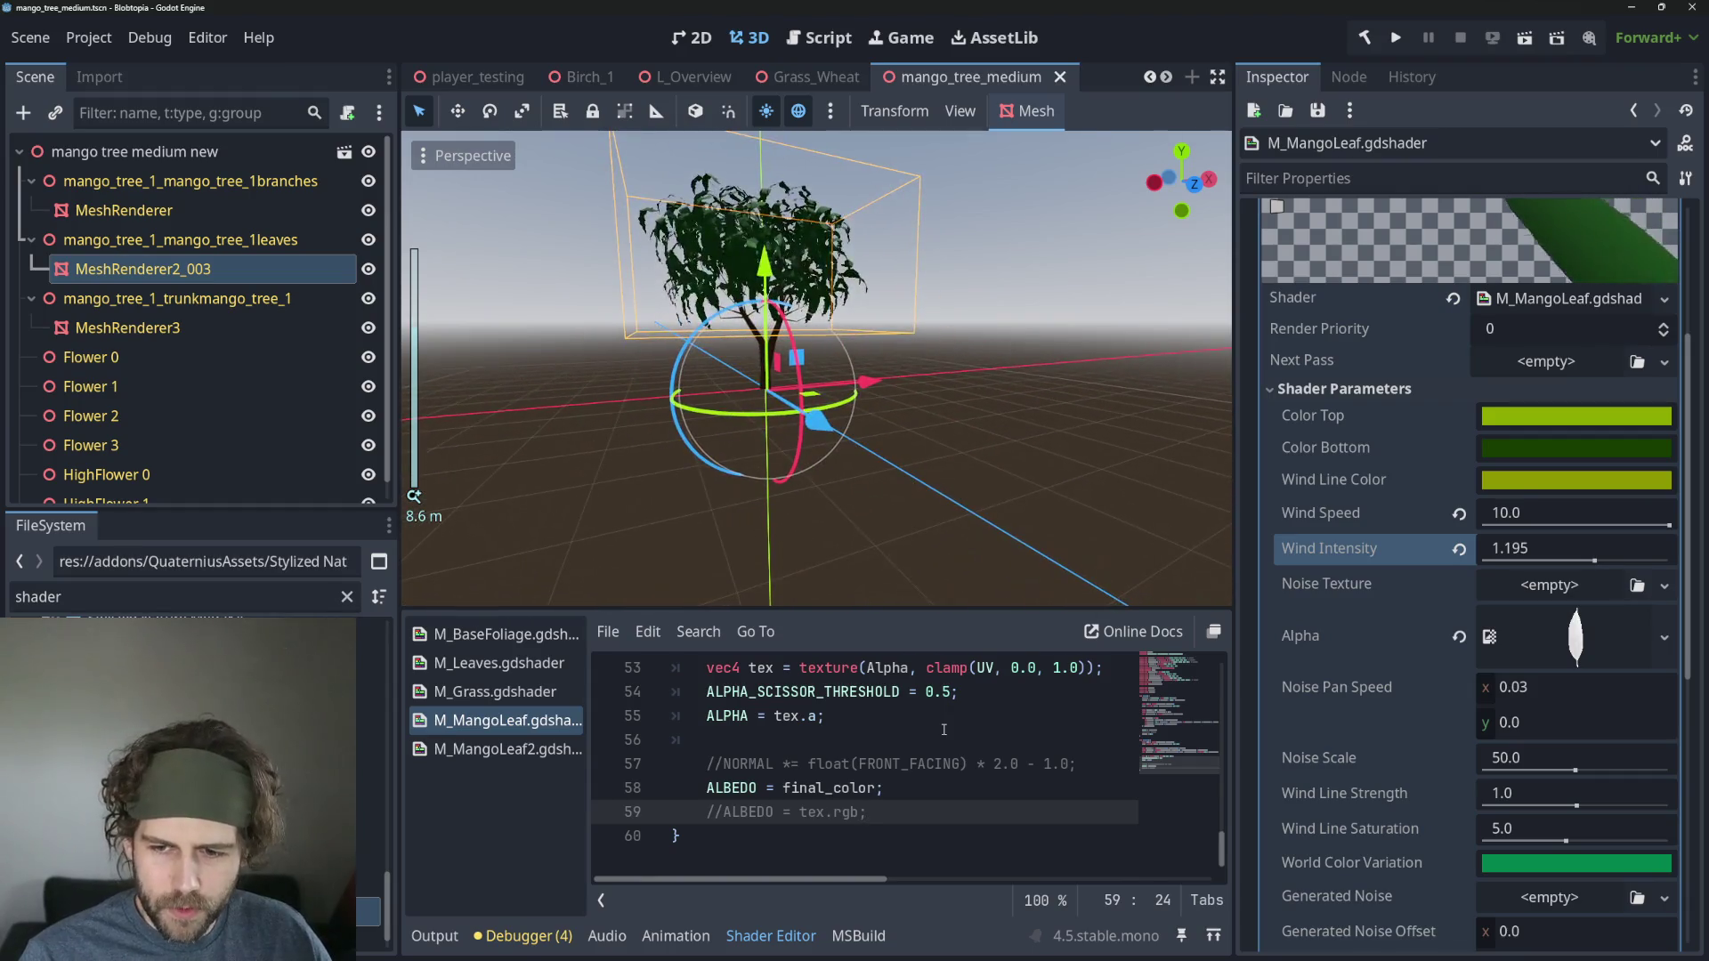
pyautogui.scroll(1, 945, 749)
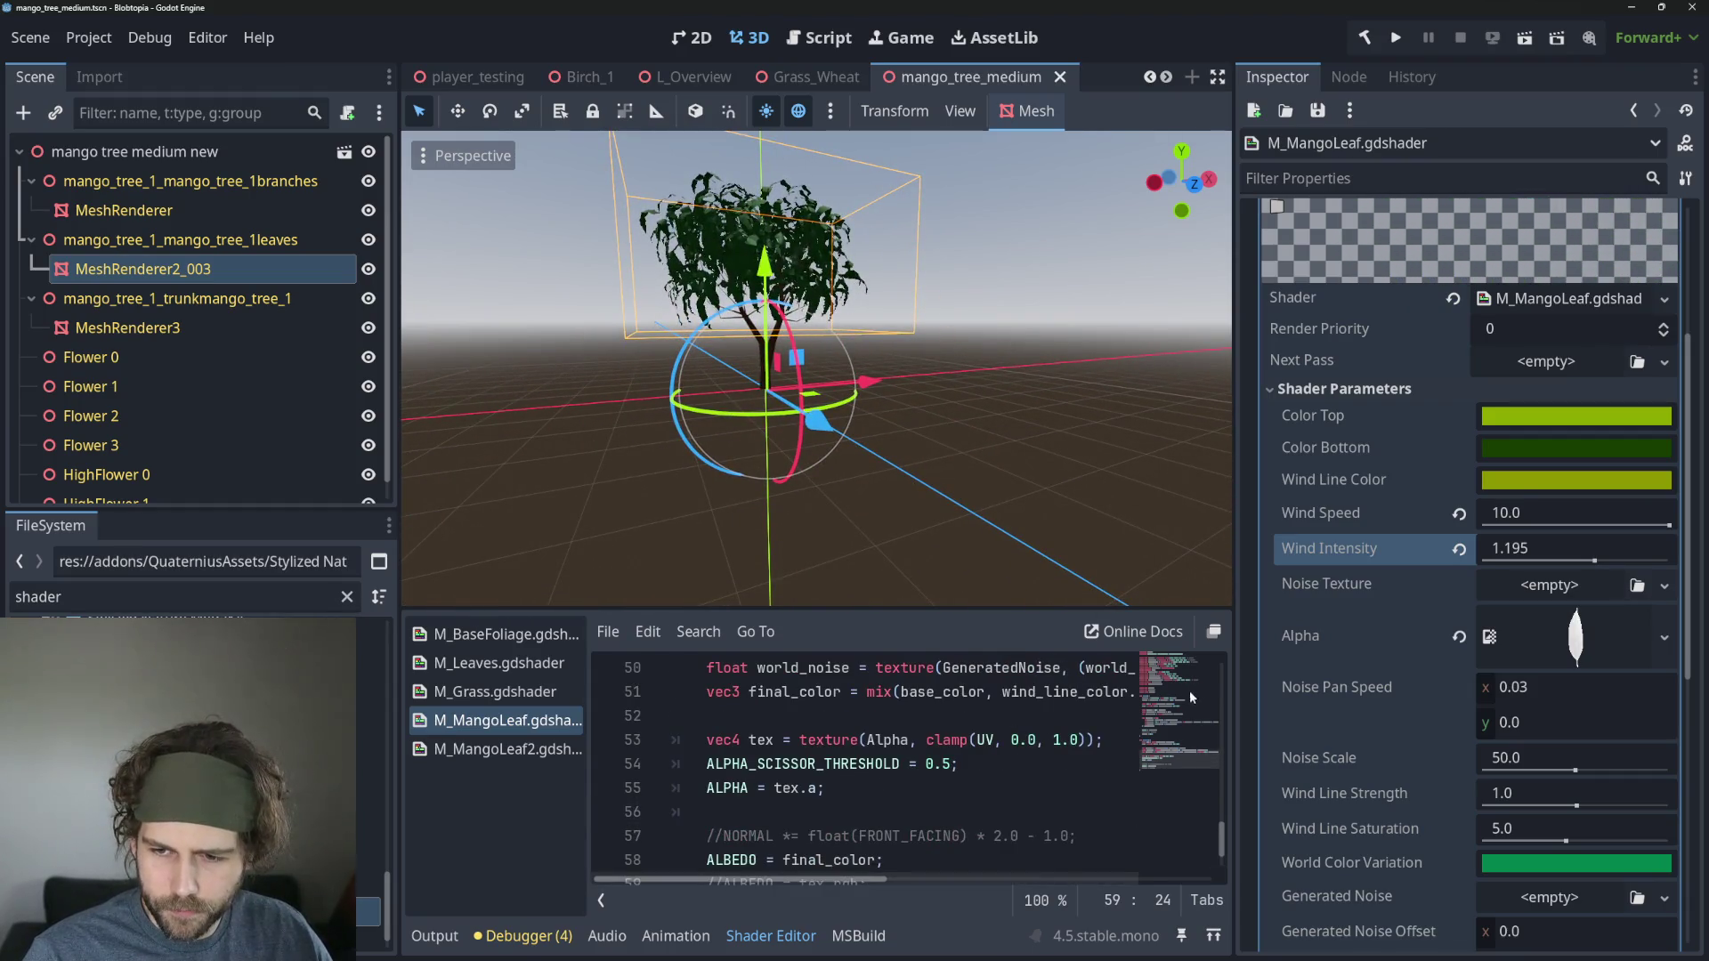
pyautogui.scroll(3, 1189, 690)
pyautogui.moveTo(1088, 764)
pyautogui.mouseDown()
pyautogui.moveTo(583, 768)
pyautogui.moveTo(1144, 763)
pyautogui.moveTo(1072, 764)
pyautogui.moveTo(1108, 764)
pyautogui.mouseUp()
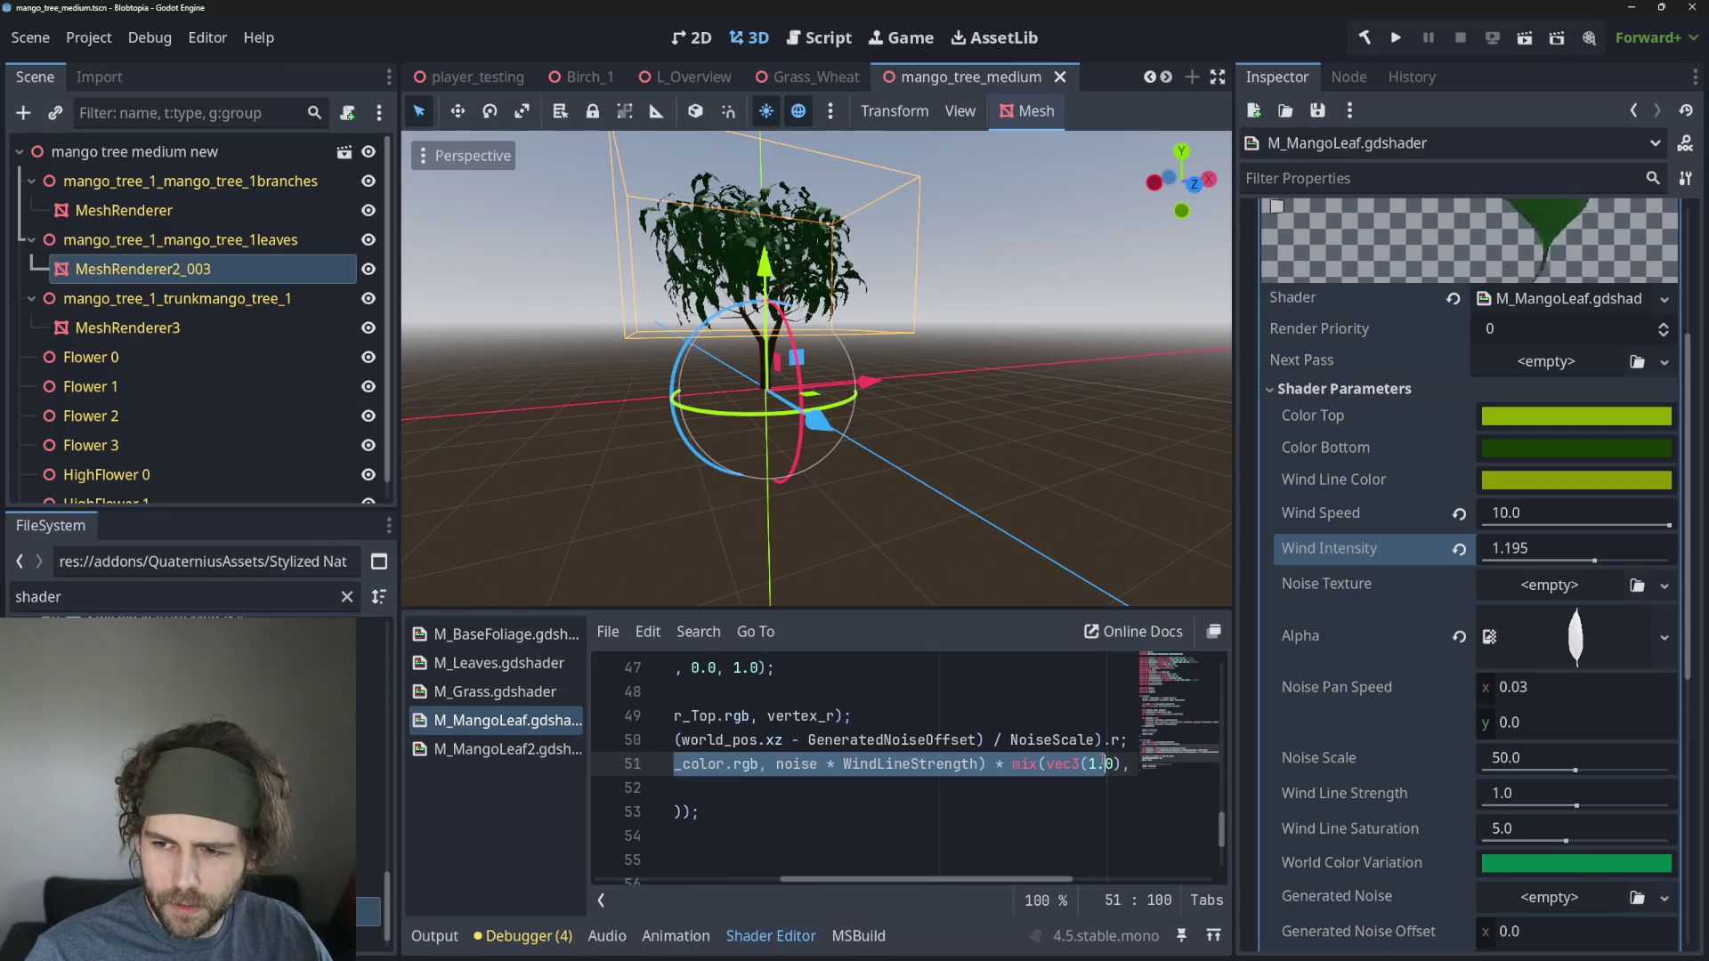
pyautogui.moveTo(1108, 763)
pyautogui.mouseDown()
pyautogui.moveTo(1144, 763)
pyautogui.moveTo(605, 758)
pyautogui.mouseUp()
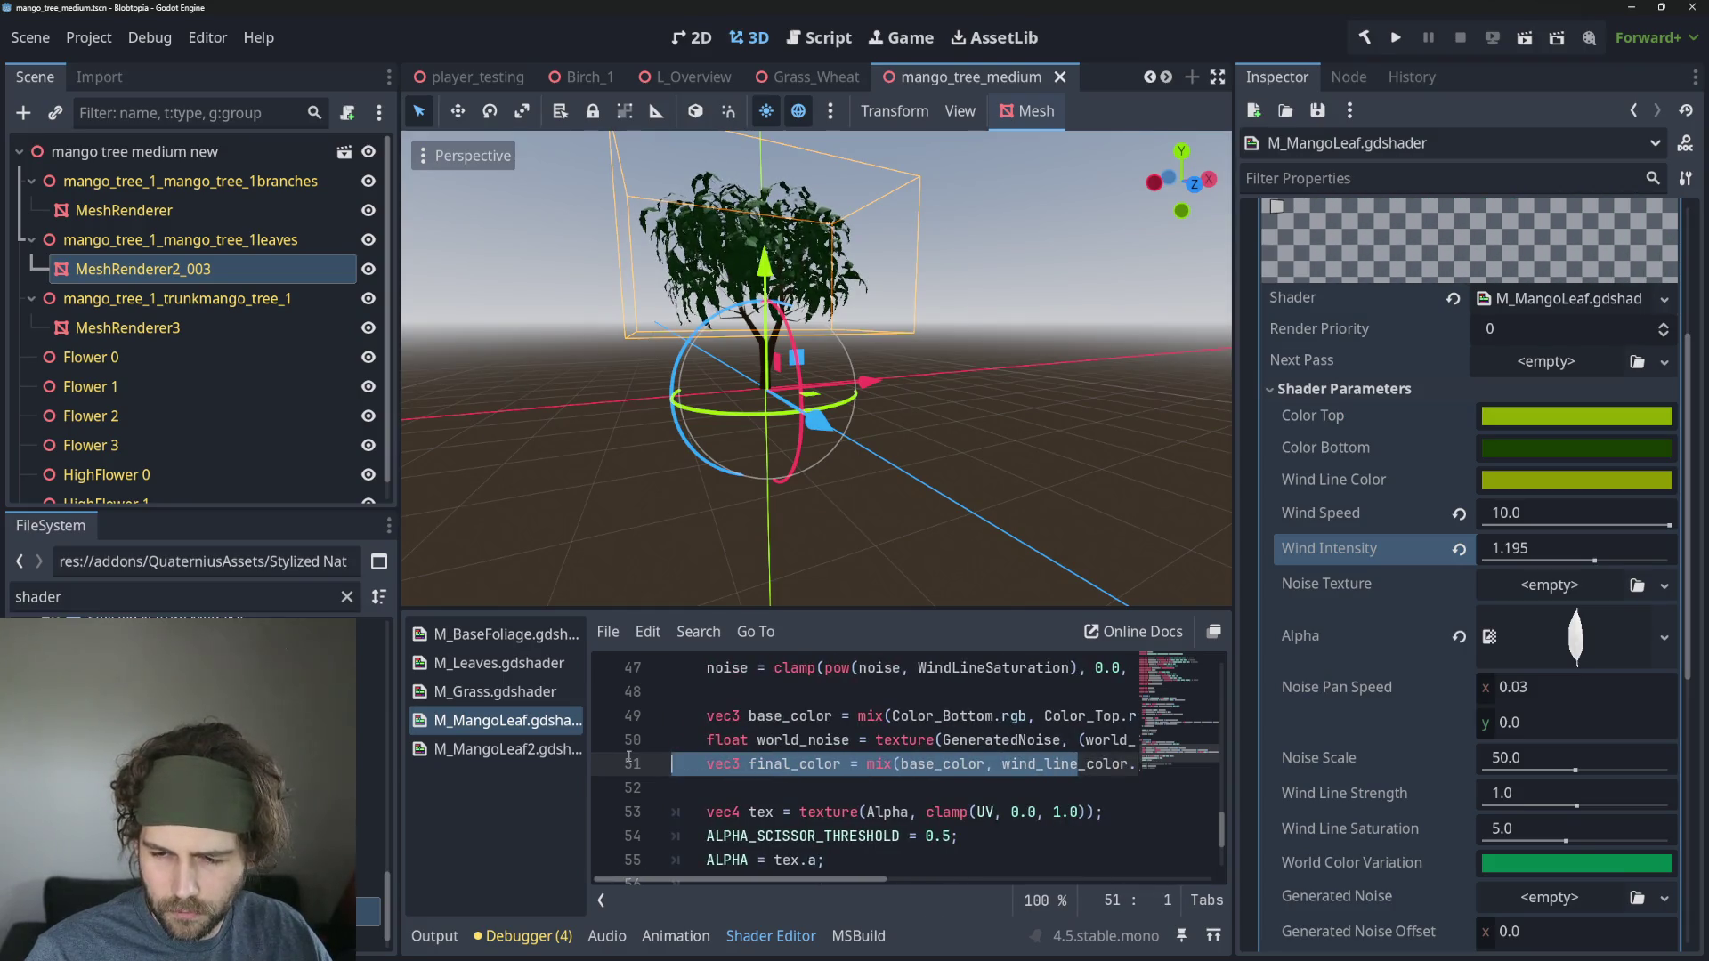
pyautogui.click(507, 749)
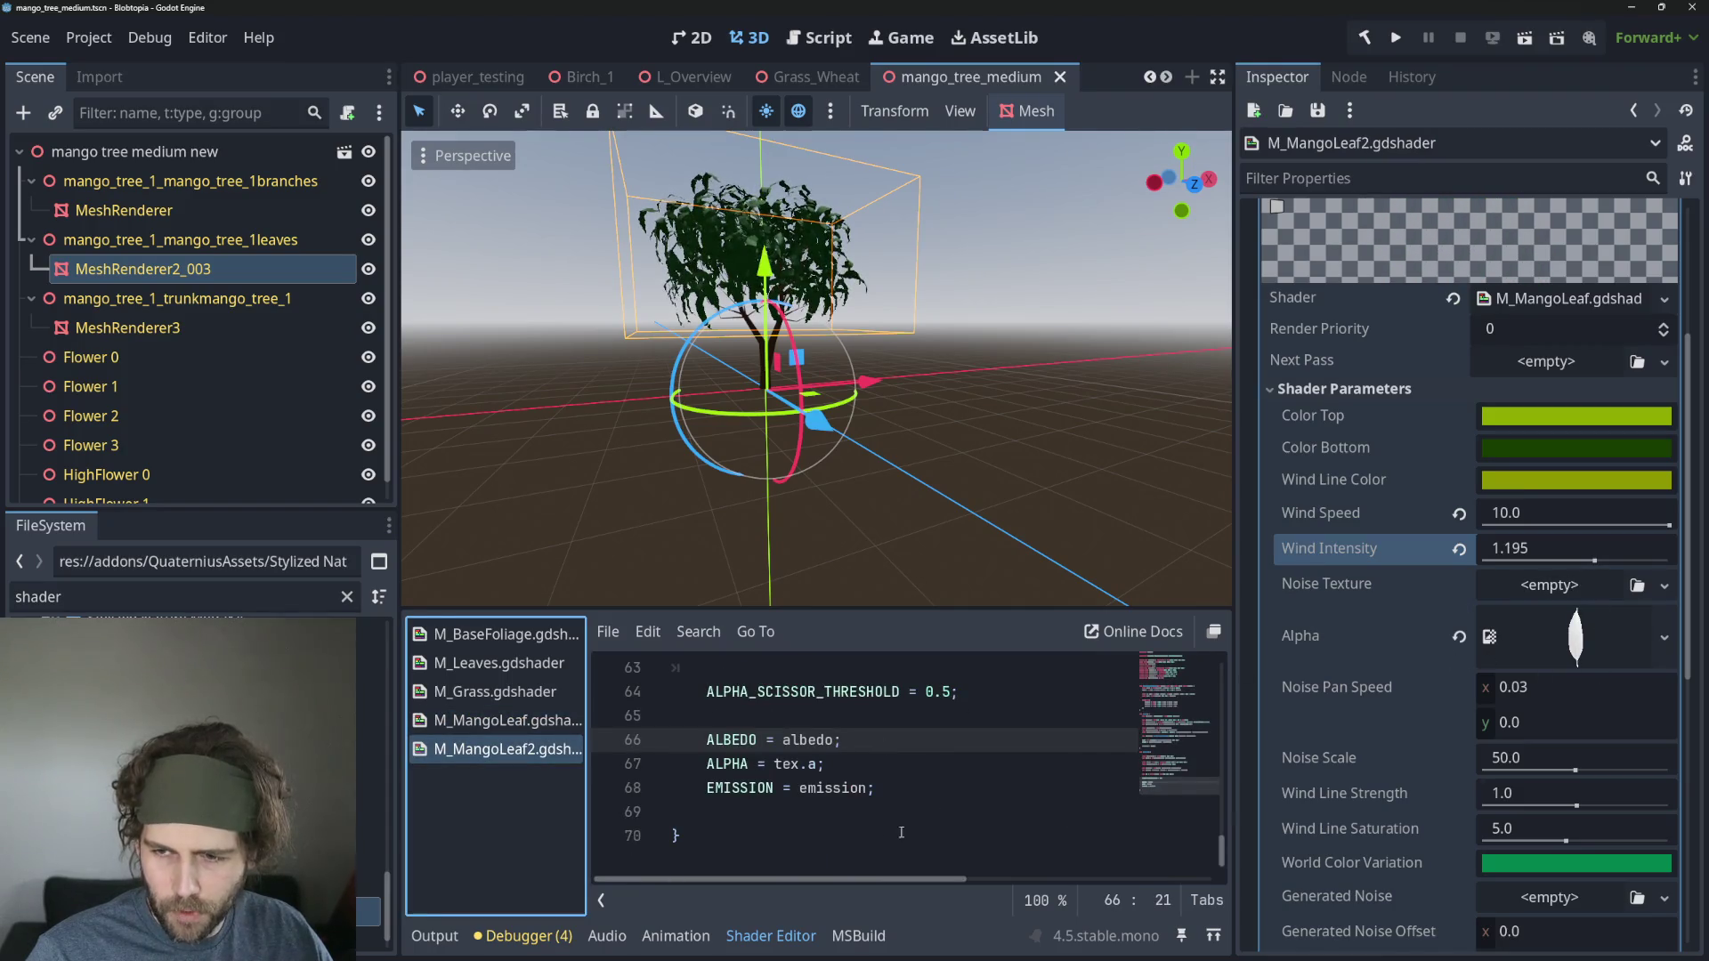
# Scroll through M_MangoLeaf2's fragment code to the albedo usage near line 66.
pyautogui.scroll(2, 914, 814)
pyautogui.scroll(-1, 914, 814)
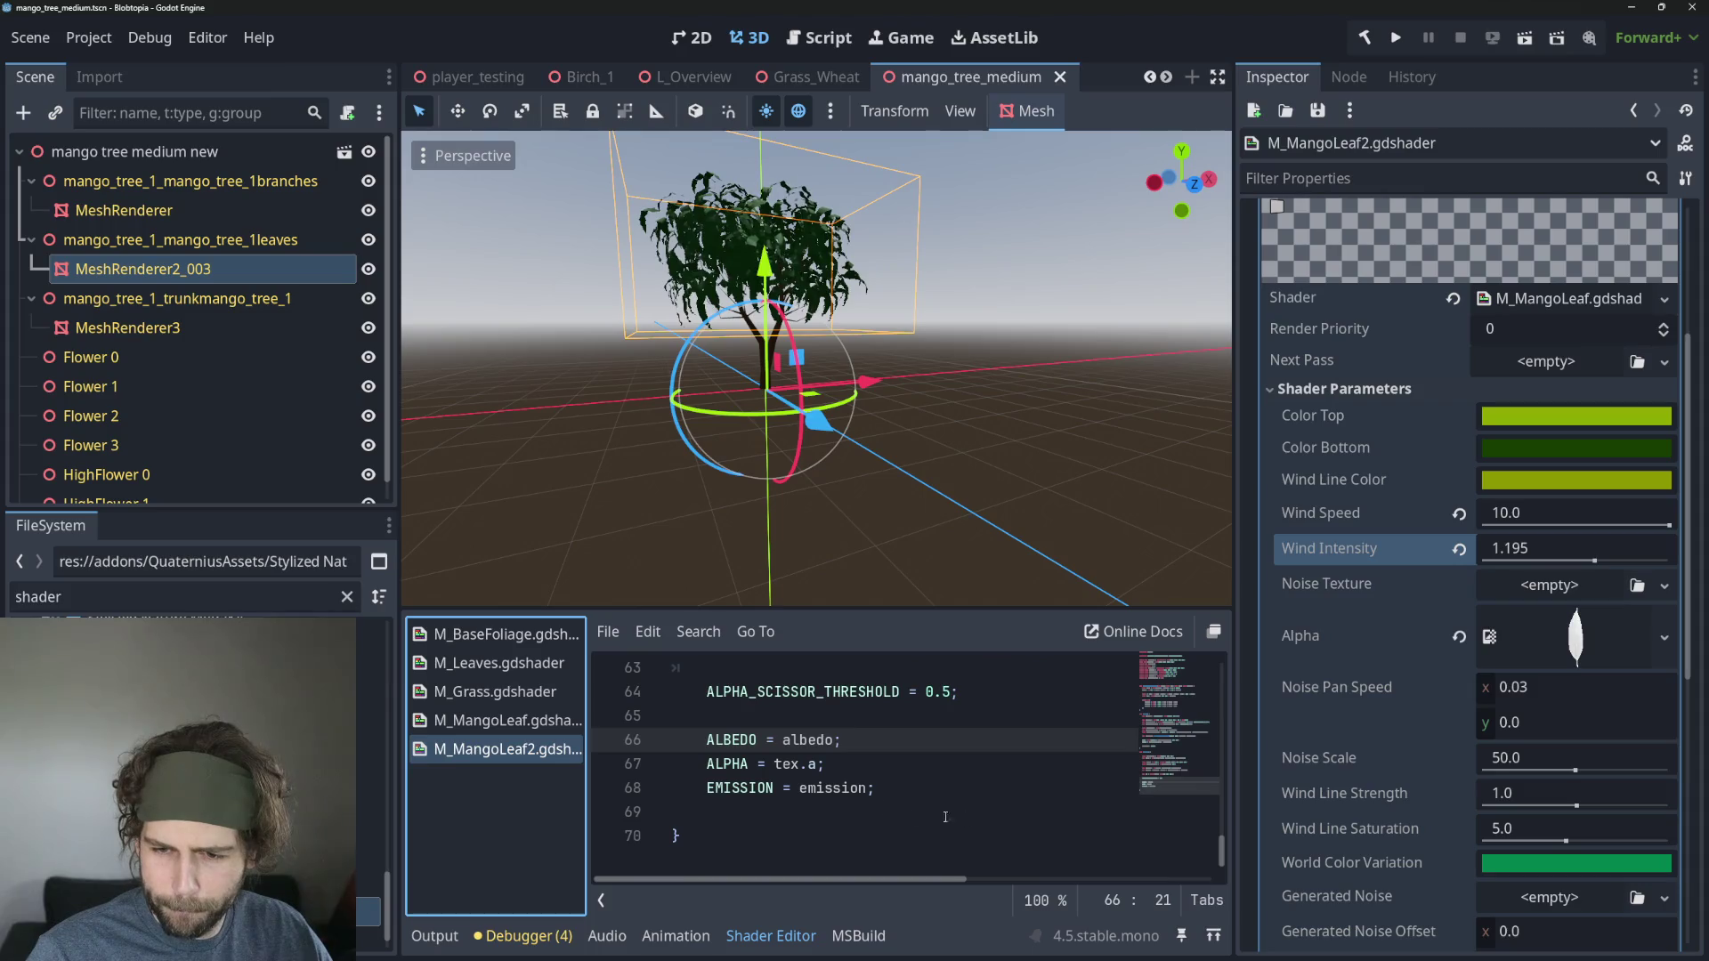
pyautogui.click(917, 812)
pyautogui.scroll(2, 922, 787)
pyautogui.scroll(-1, 921, 788)
pyautogui.click(899, 812)
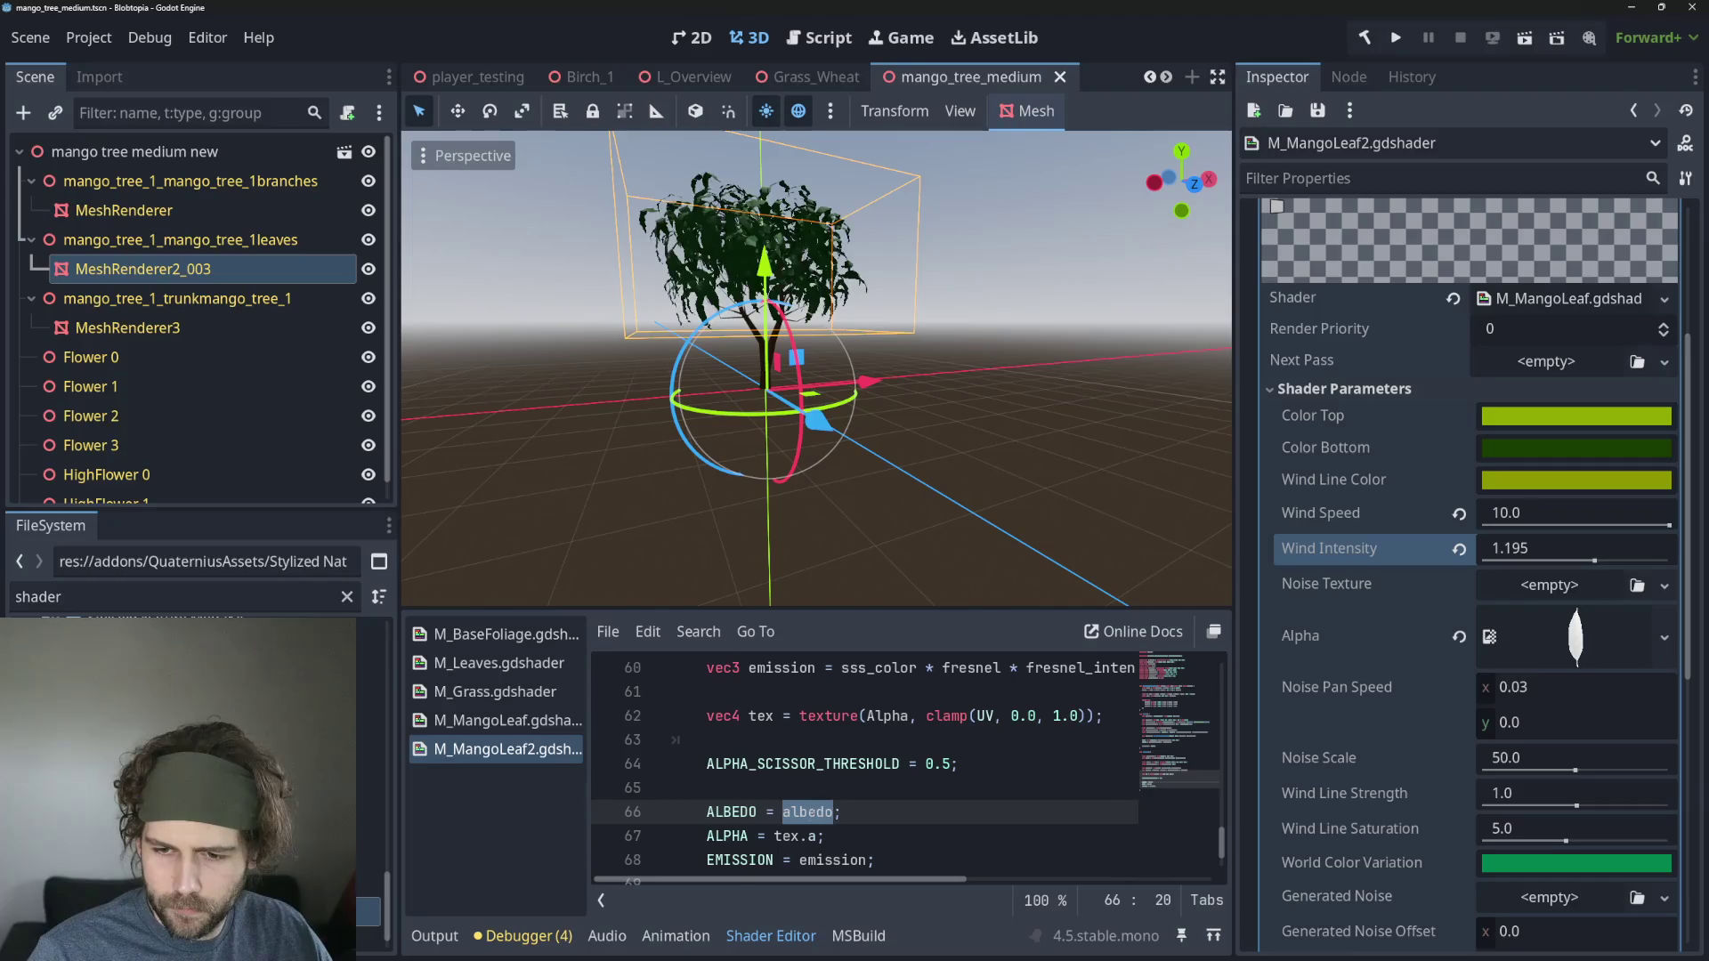
pyautogui.press('Left')
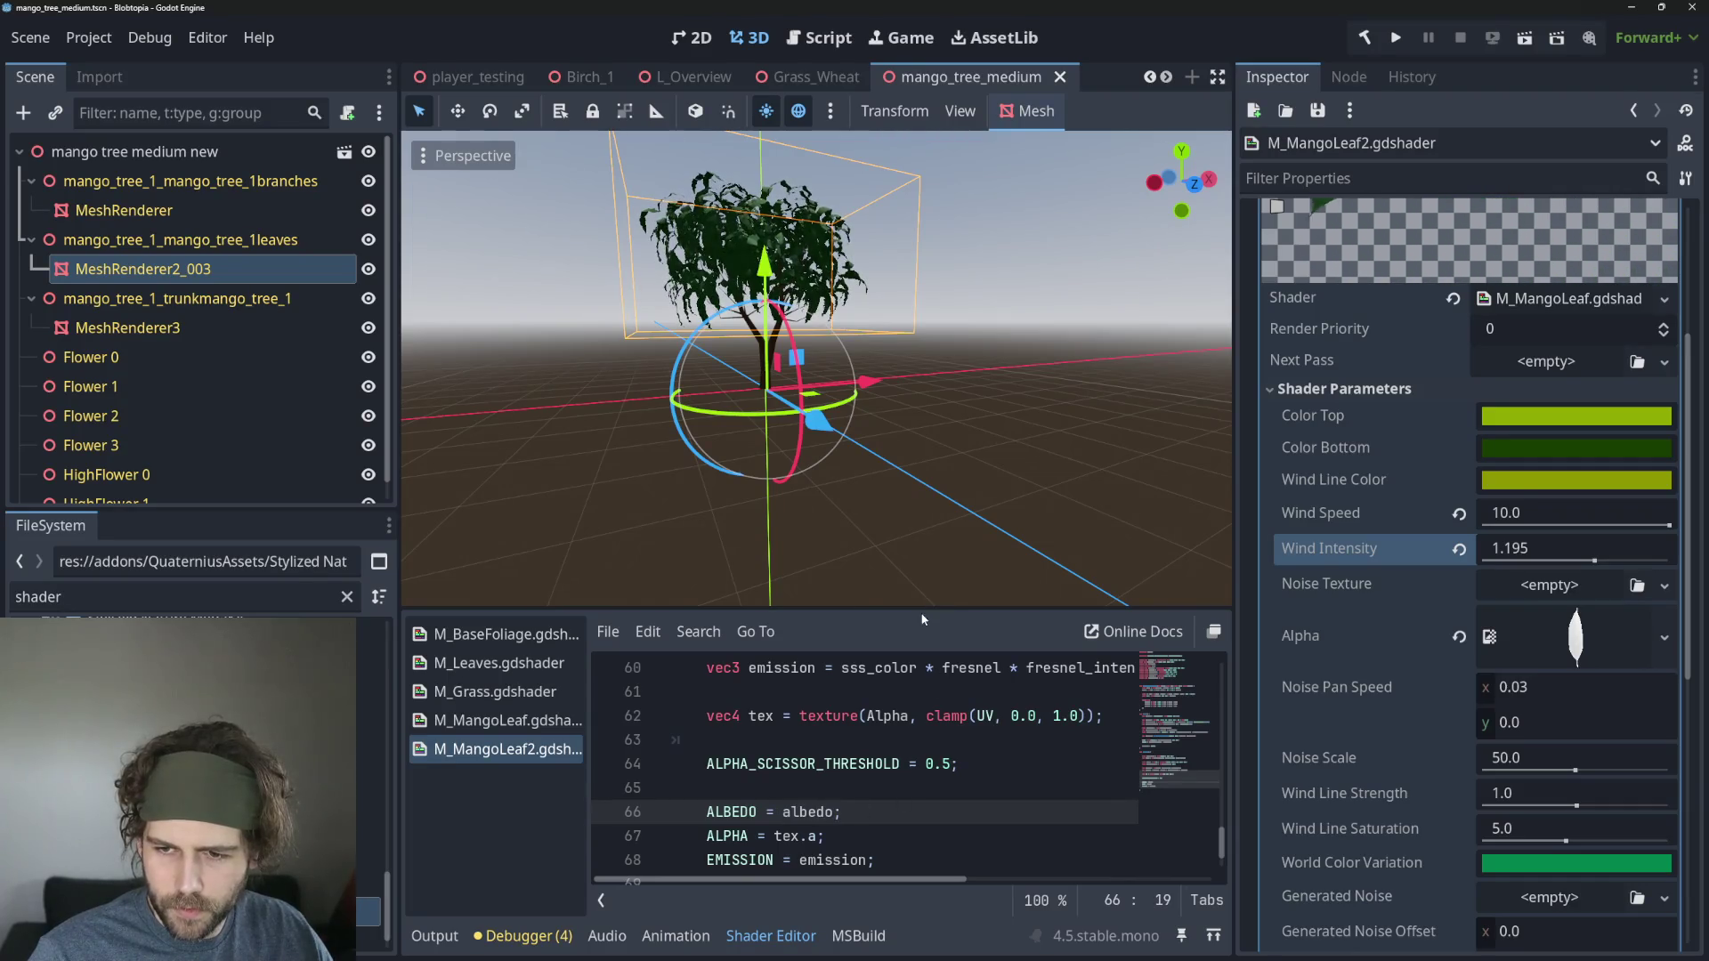
# Widen the code area and select the height_factor and albedo lines 53–54.
pyautogui.moveTo(923, 607); pyautogui.dragTo(926, 456)
pyautogui.scroll(2, 1223, 603)
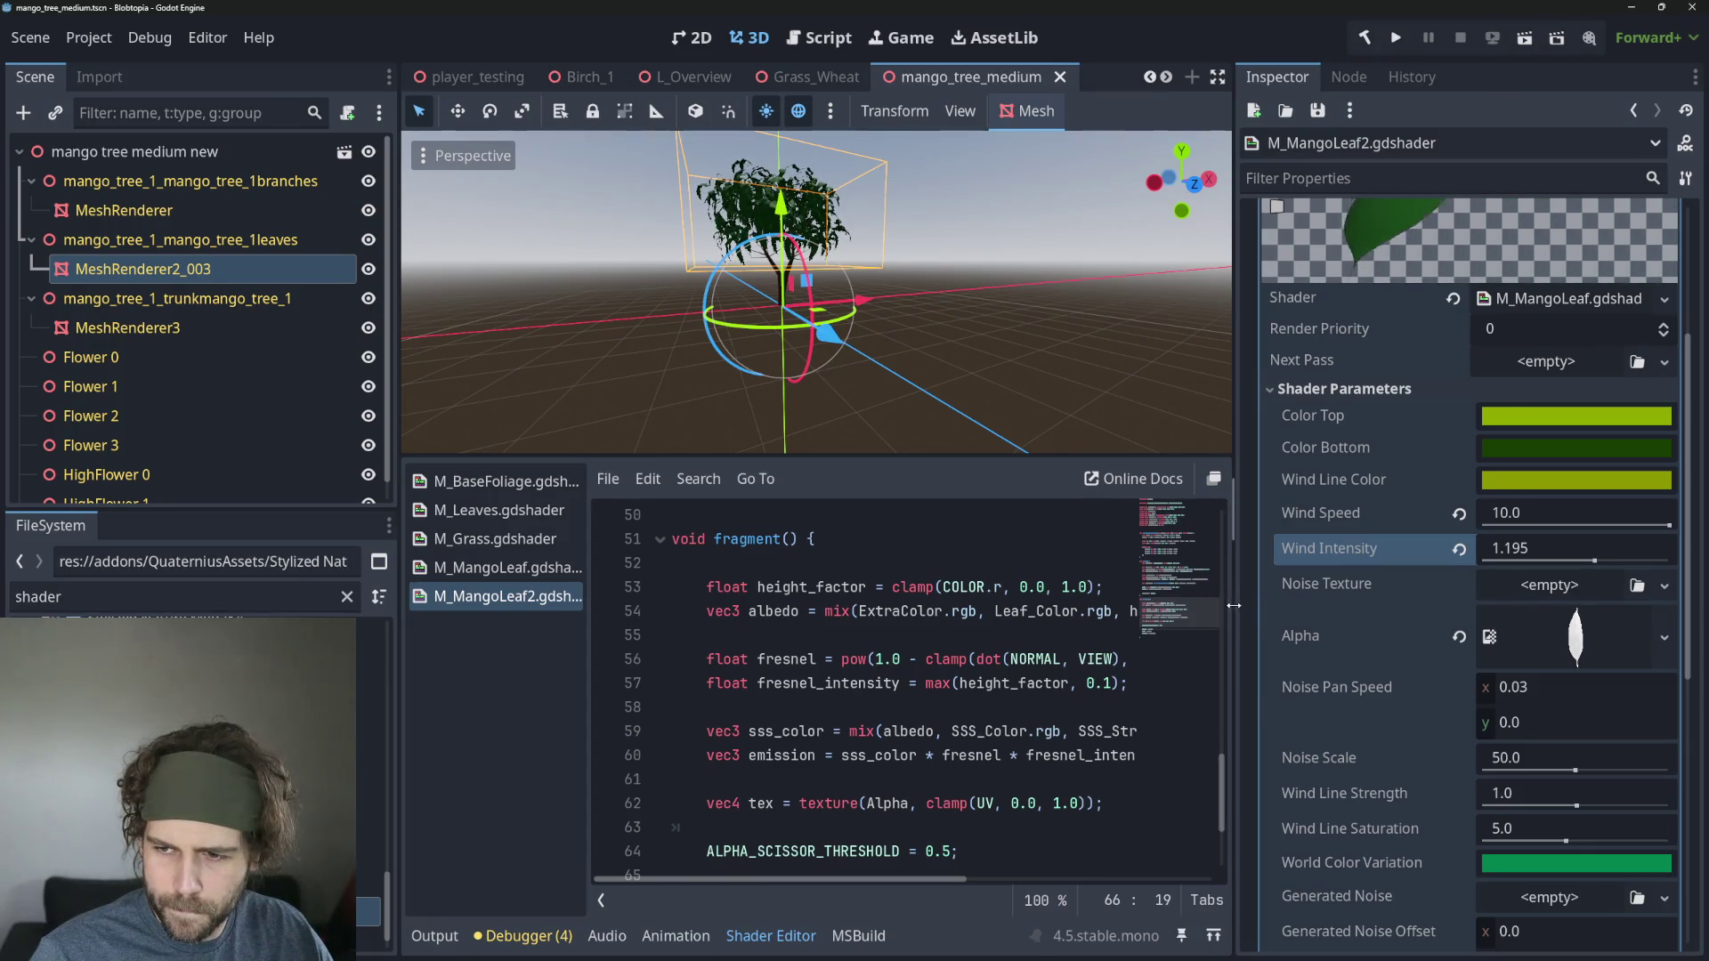
pyautogui.moveTo(1233, 605)
pyautogui.mouseDown()
pyautogui.moveTo(1469, 605)
pyautogui.moveTo(1441, 605)
pyautogui.mouseUp()
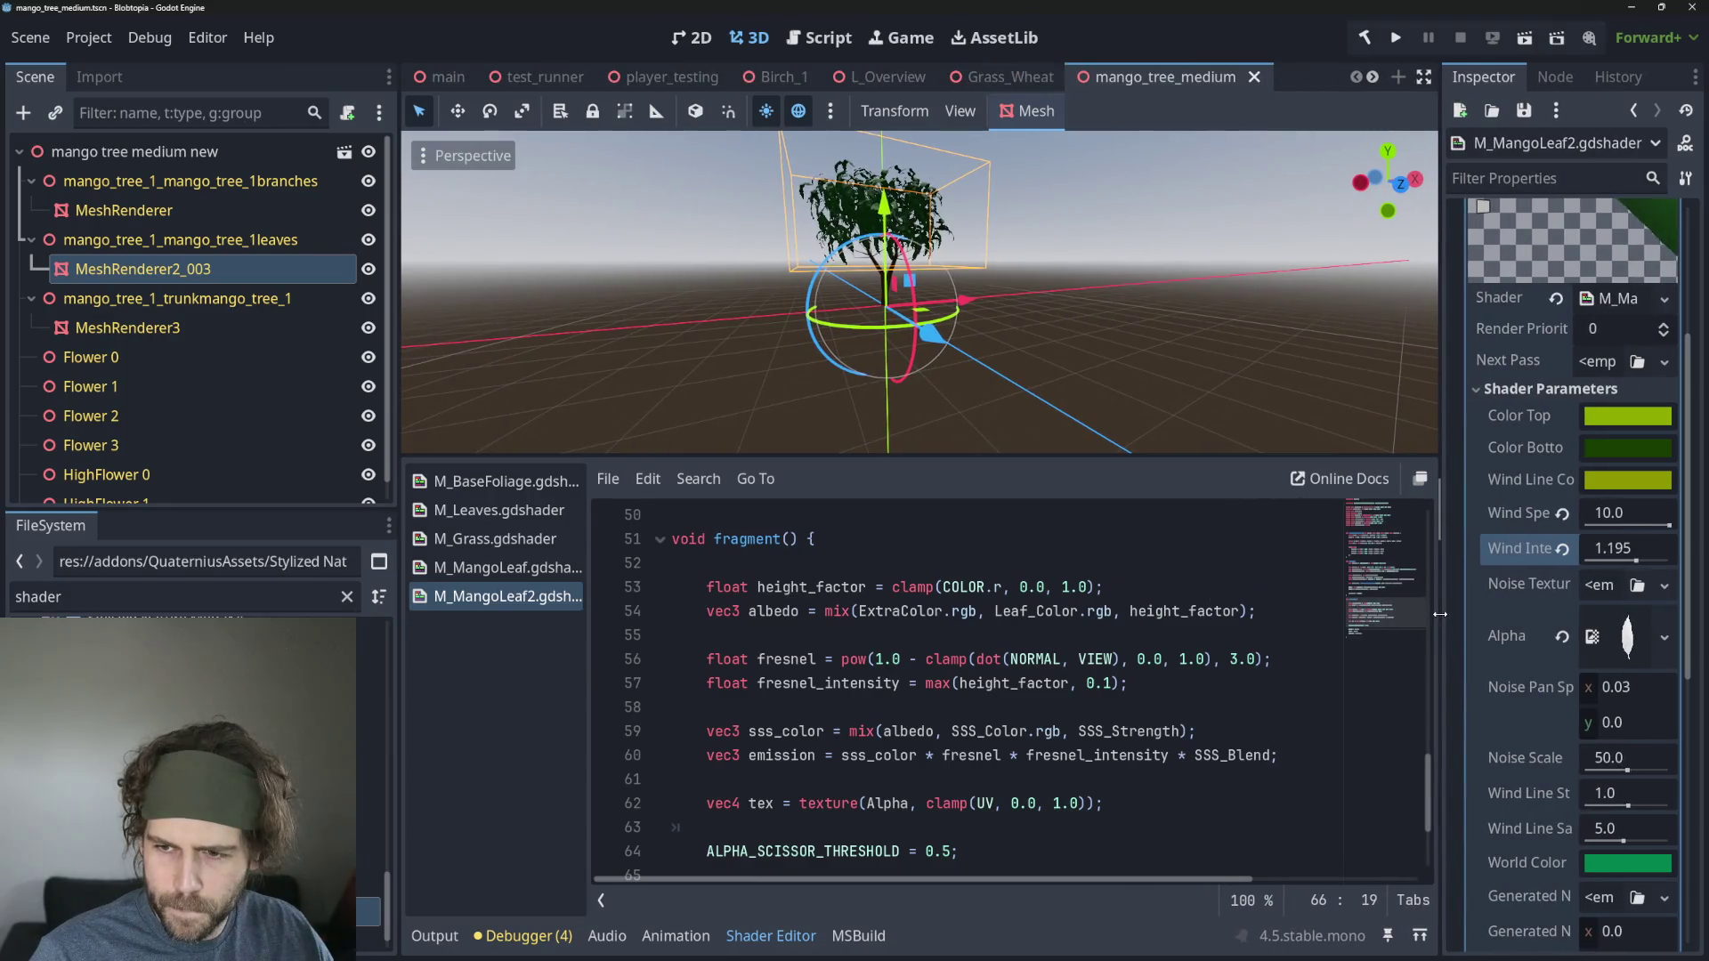
pyautogui.click(1171, 612)
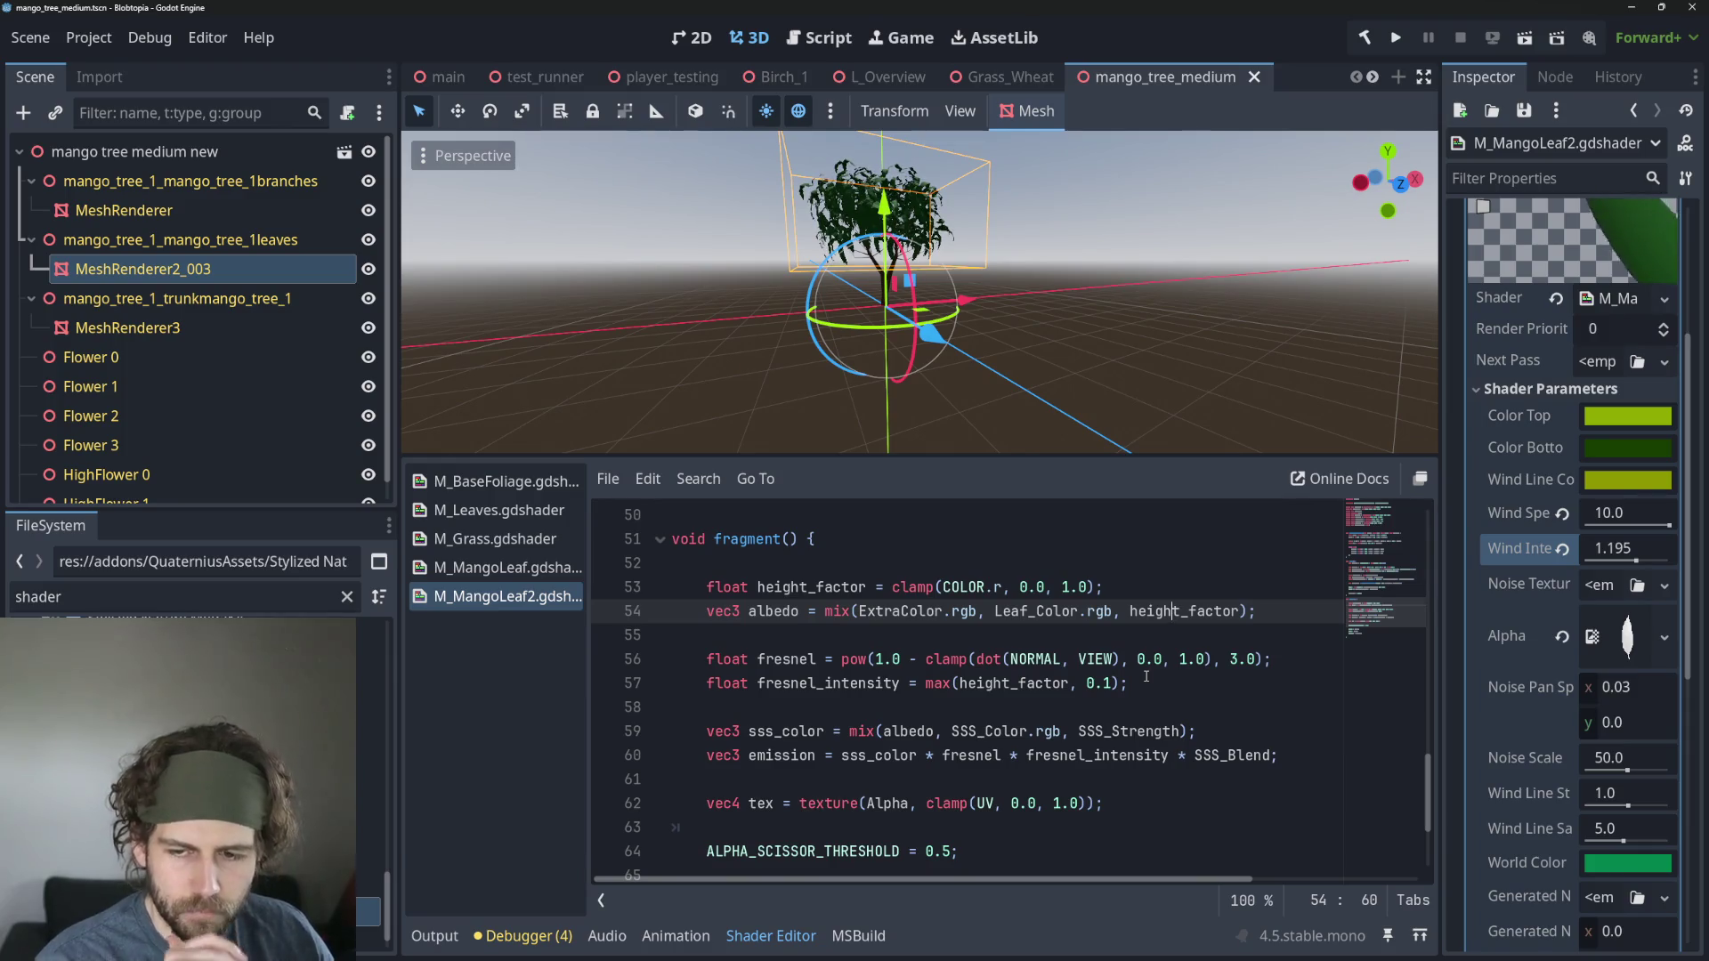
pyautogui.moveTo(1281, 610)
pyautogui.mouseDown()
pyautogui.moveTo(1079, 586)
pyautogui.moveTo(705, 586)
pyautogui.mouseUp()
pyautogui.hotkey('ctrl', 'c')
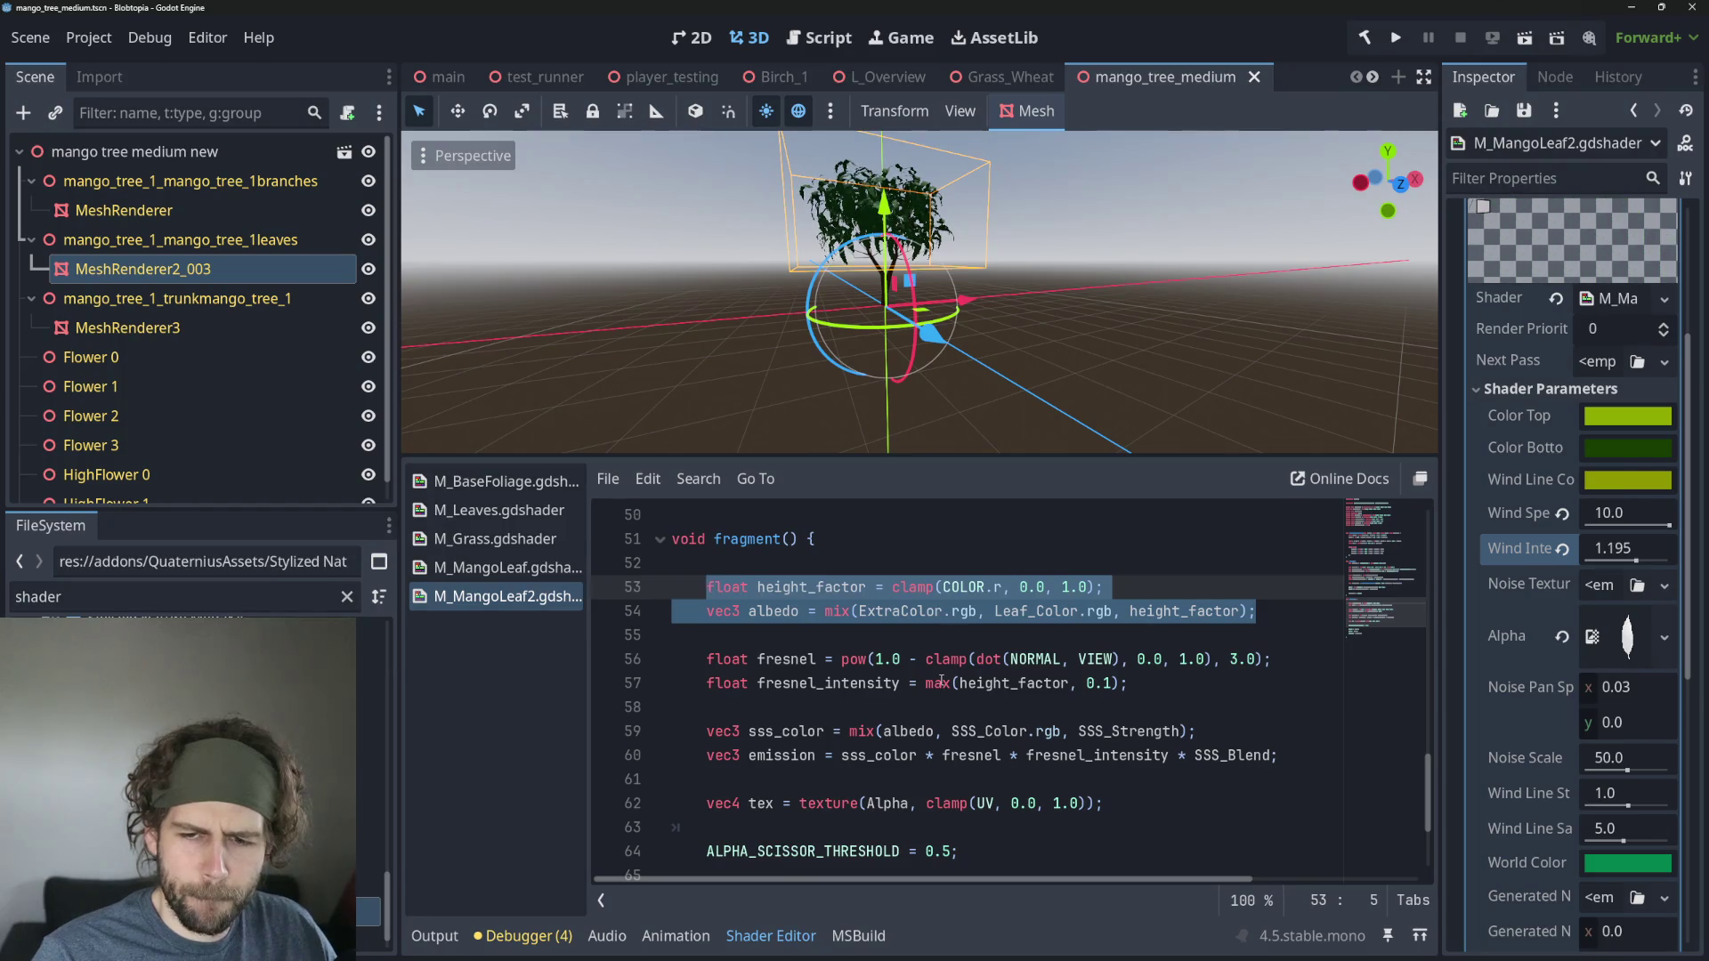
# Open M_MangoLeaf and paste the height_factor and albedo lines after the final_color line.
pyautogui.click(783, 683)
pyautogui.click(540, 570)
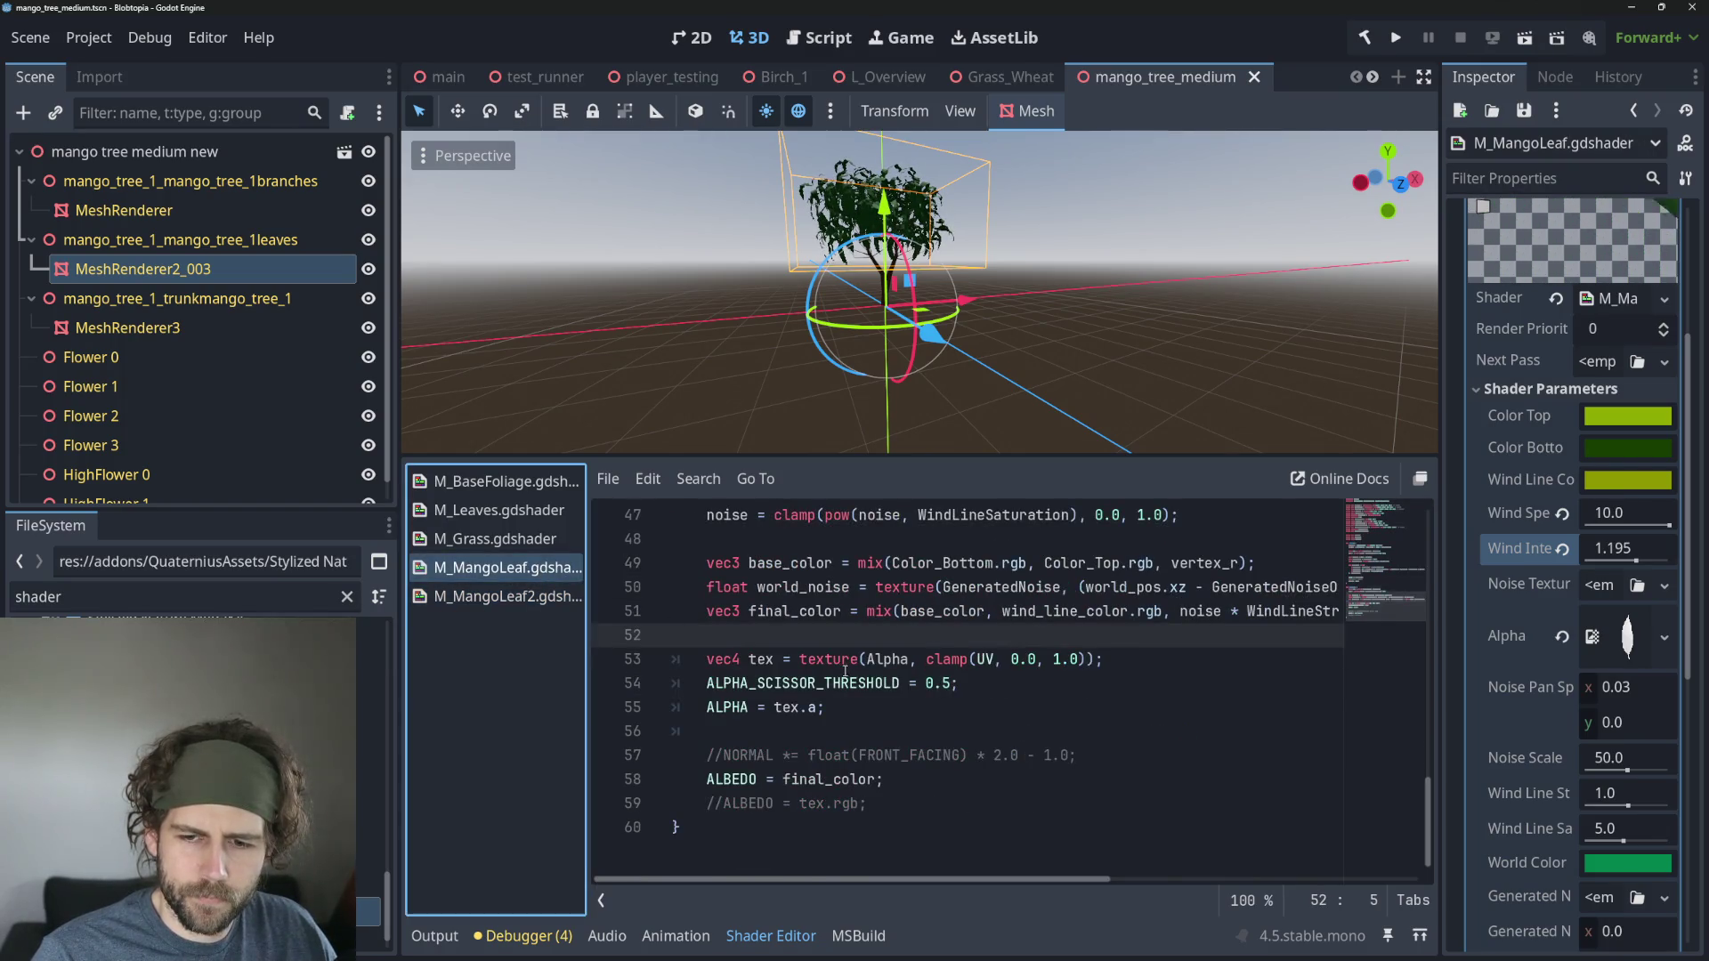
pyautogui.scroll(2, 845, 671)
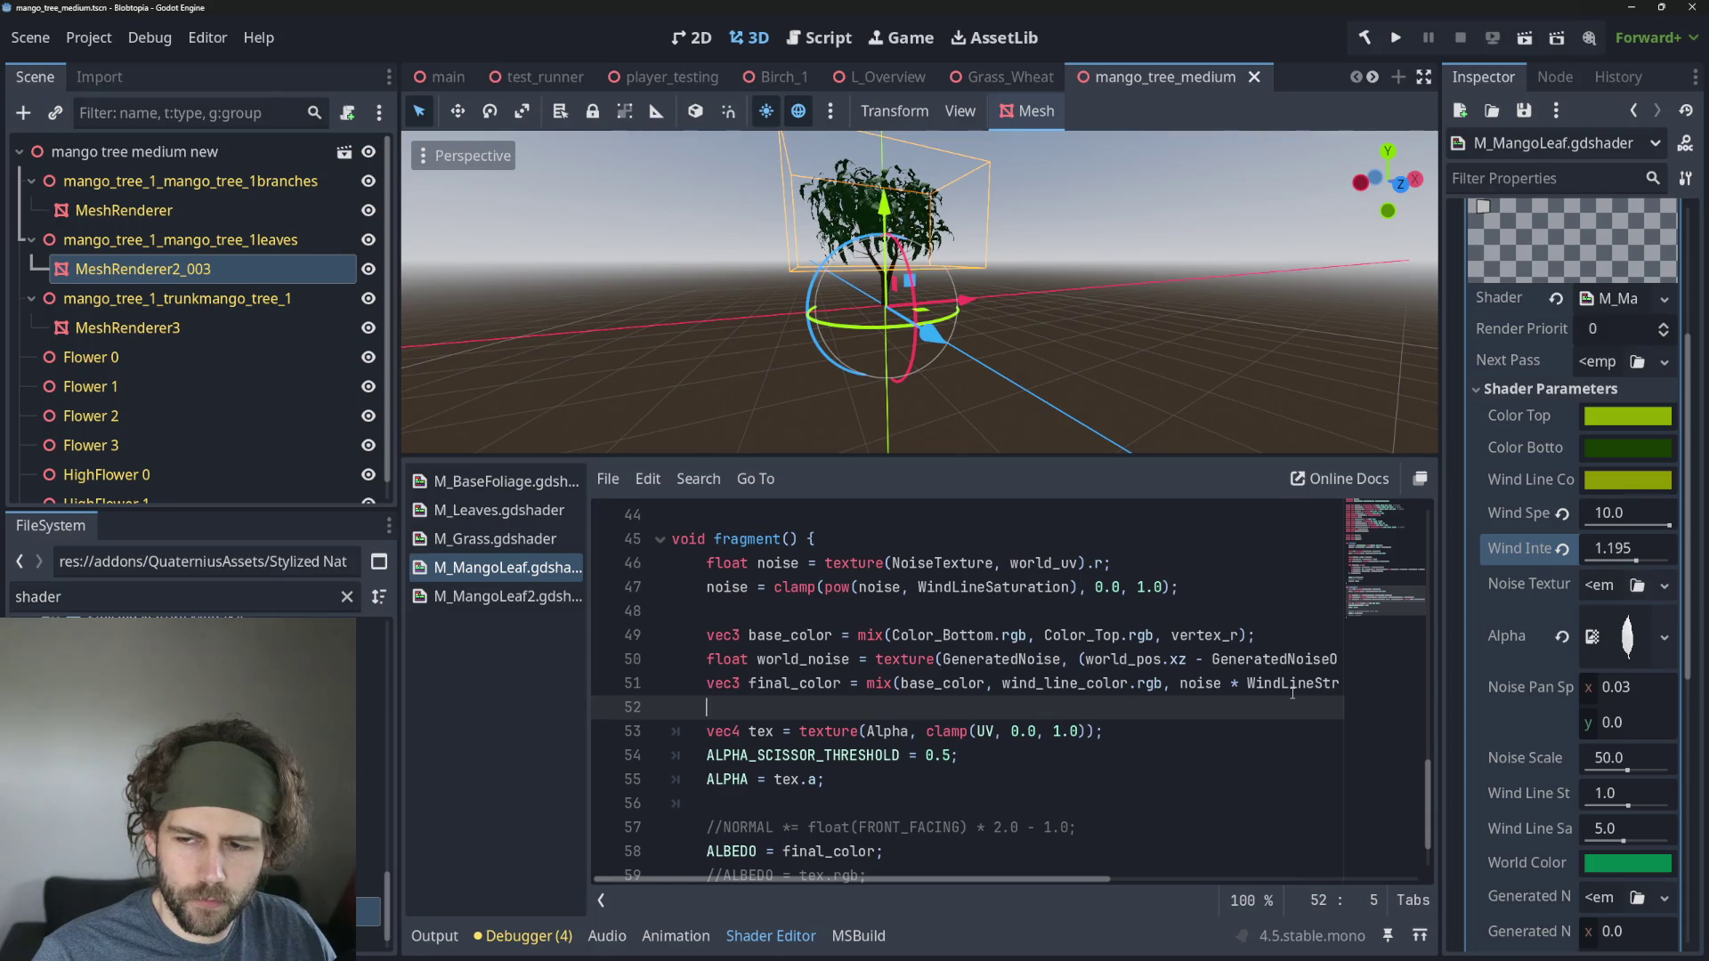
pyautogui.click(1293, 692)
pyautogui.click(1240, 712)
pyautogui.press('Return')
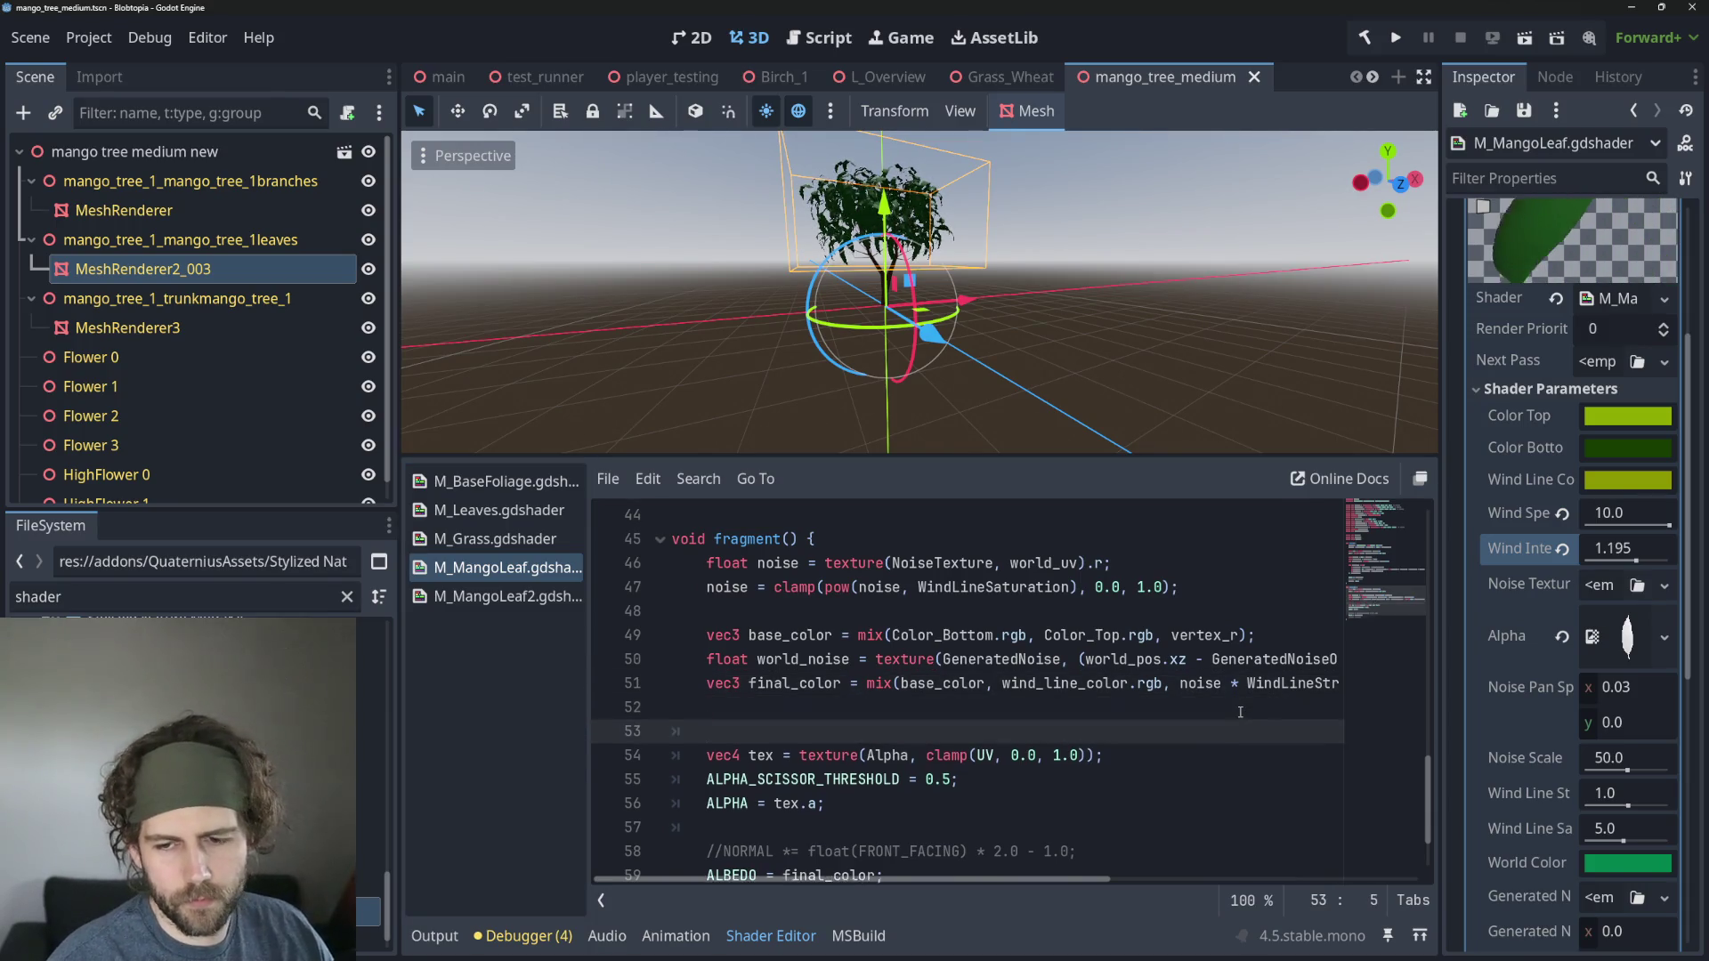
pyautogui.hotkey('ctrl', 'v')
# Comment out the old final_color line, remove the extra blank line, and inspect the ExtraColor error.
pyautogui.scroll(-1, 1240, 712)
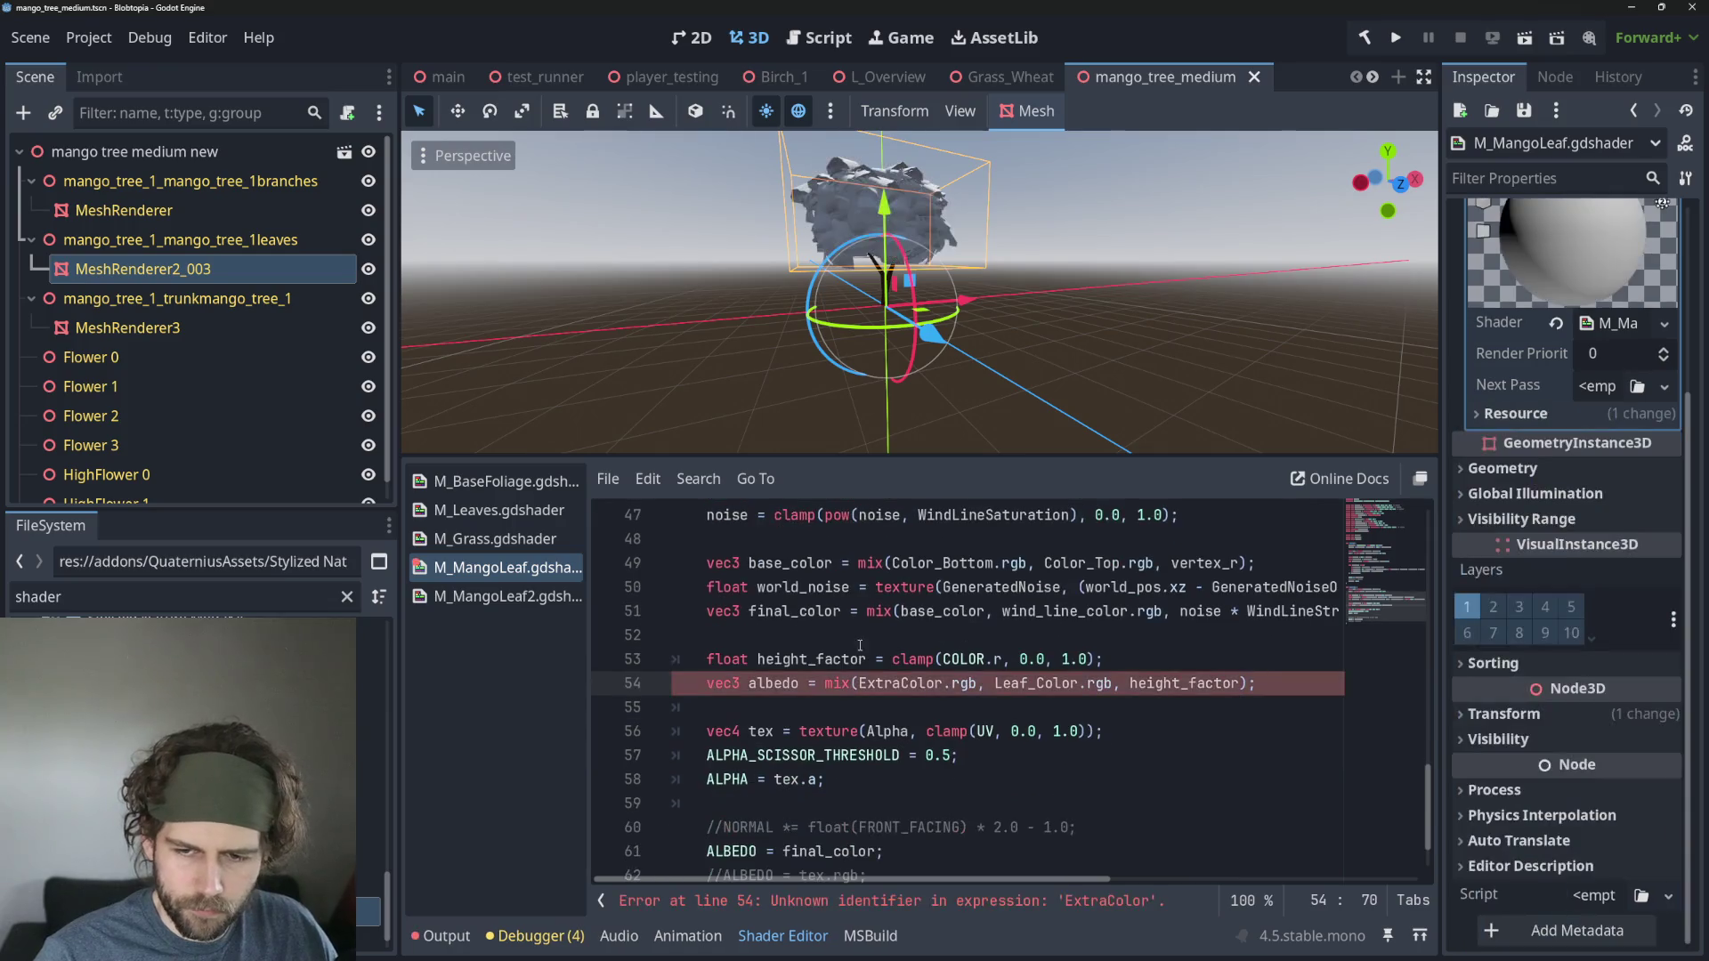
pyautogui.click(876, 611)
pyautogui.hotkey('ctrl', 'k')
pyautogui.press('Down')
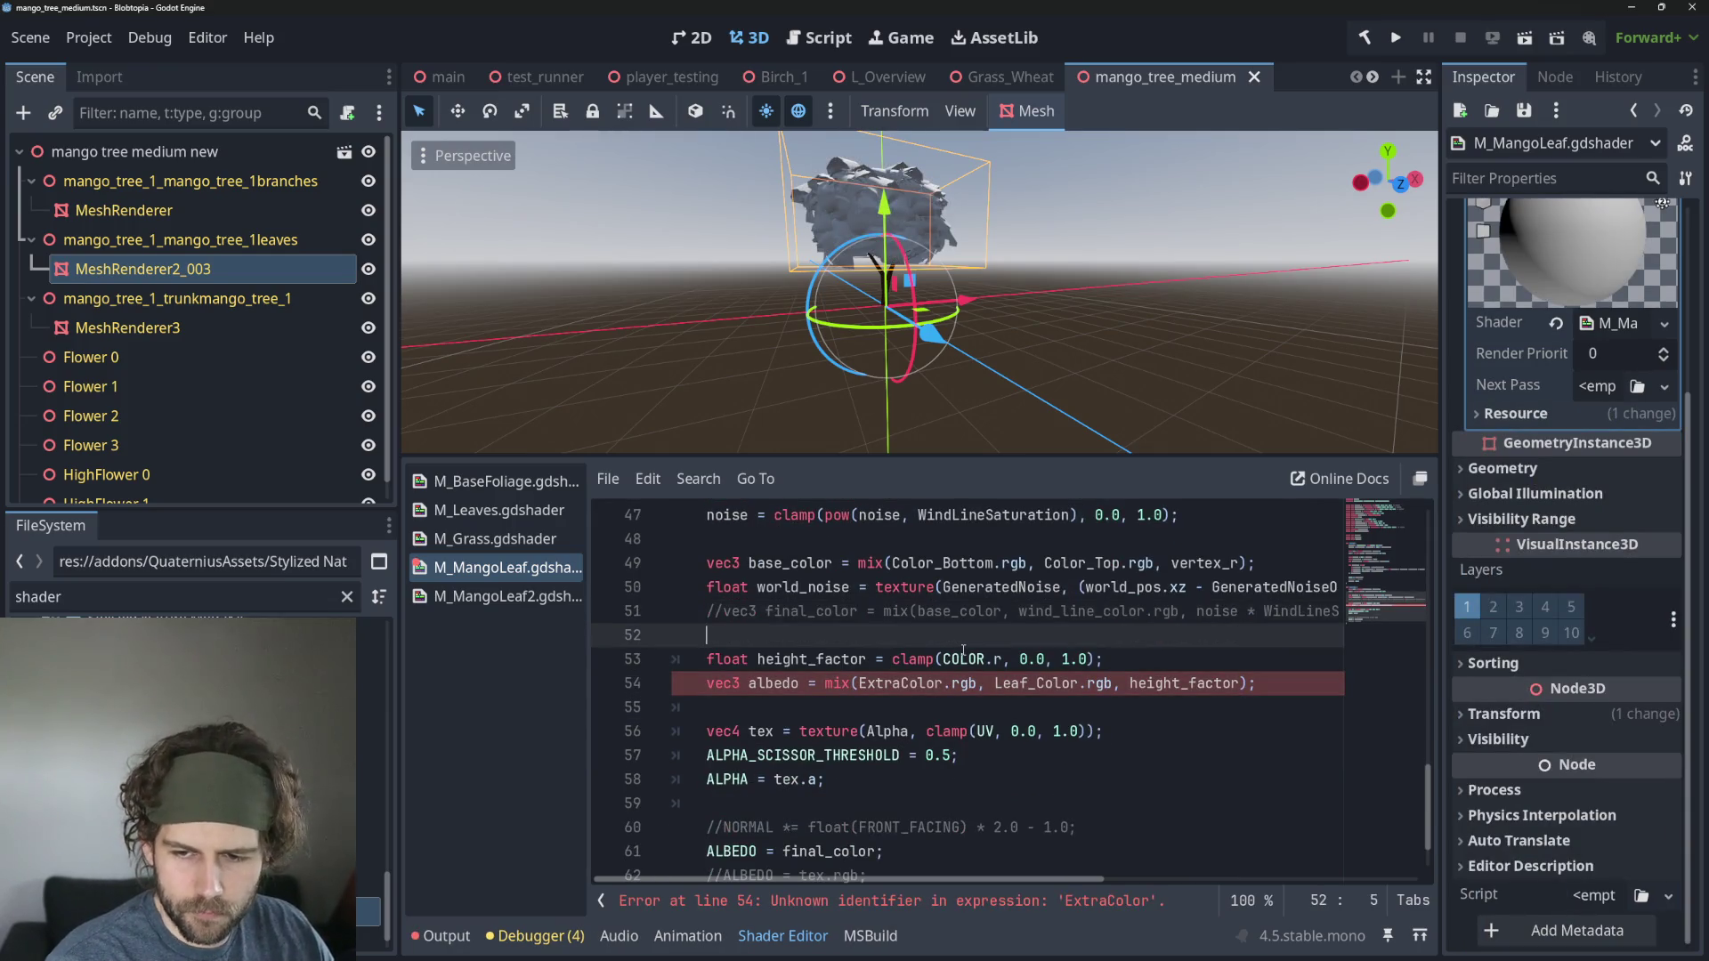
pyautogui.press('Up')
pyautogui.press('Down')
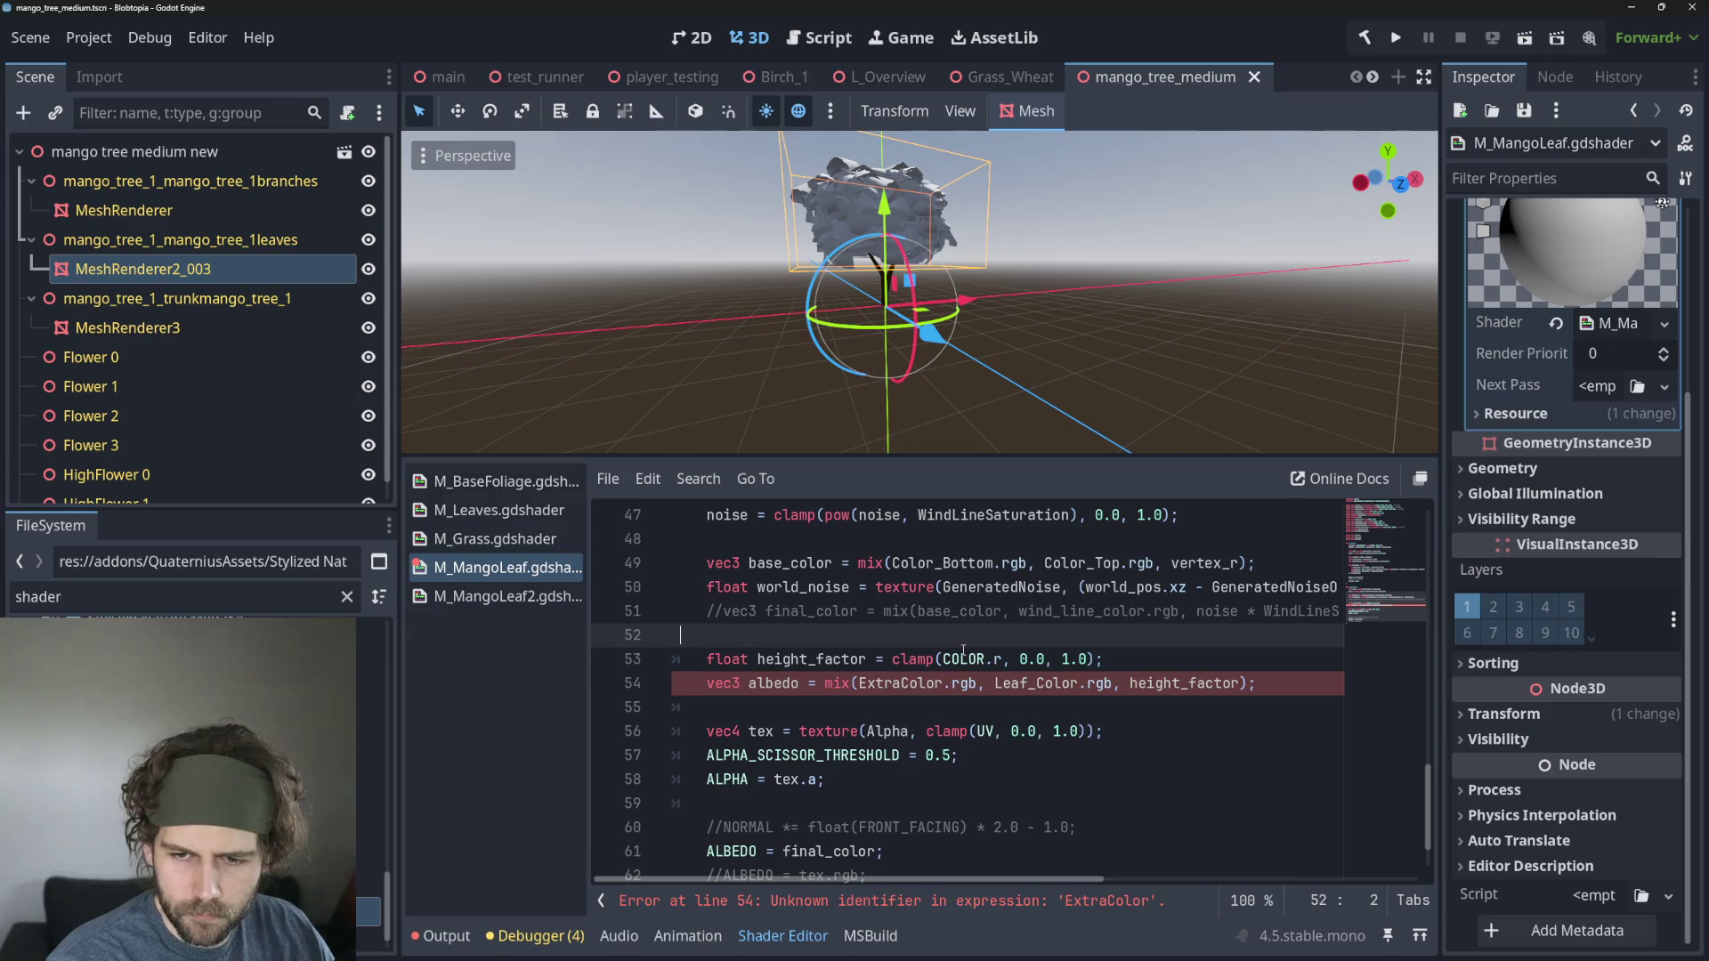
pyautogui.press('BackSpace')
pyautogui.press('BackSpace')
pyautogui.press('Up')
pyautogui.press('Down')
pyautogui.press('Down')
pyautogui.press('Down')
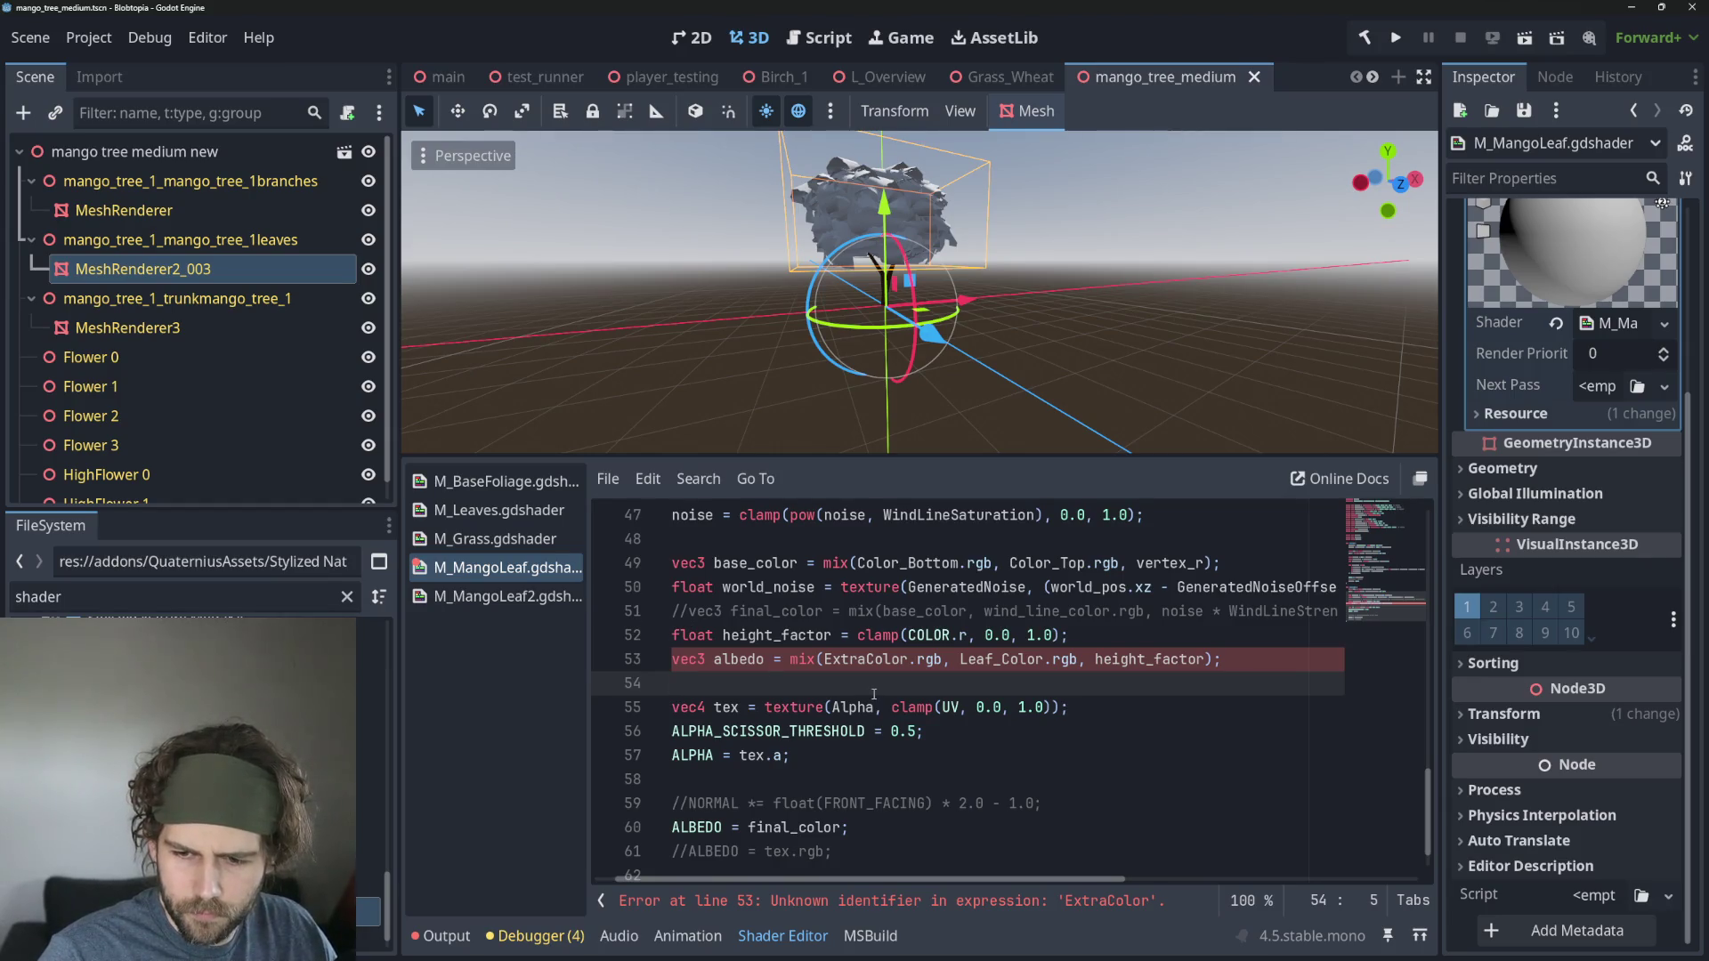
pyautogui.click(834, 660)
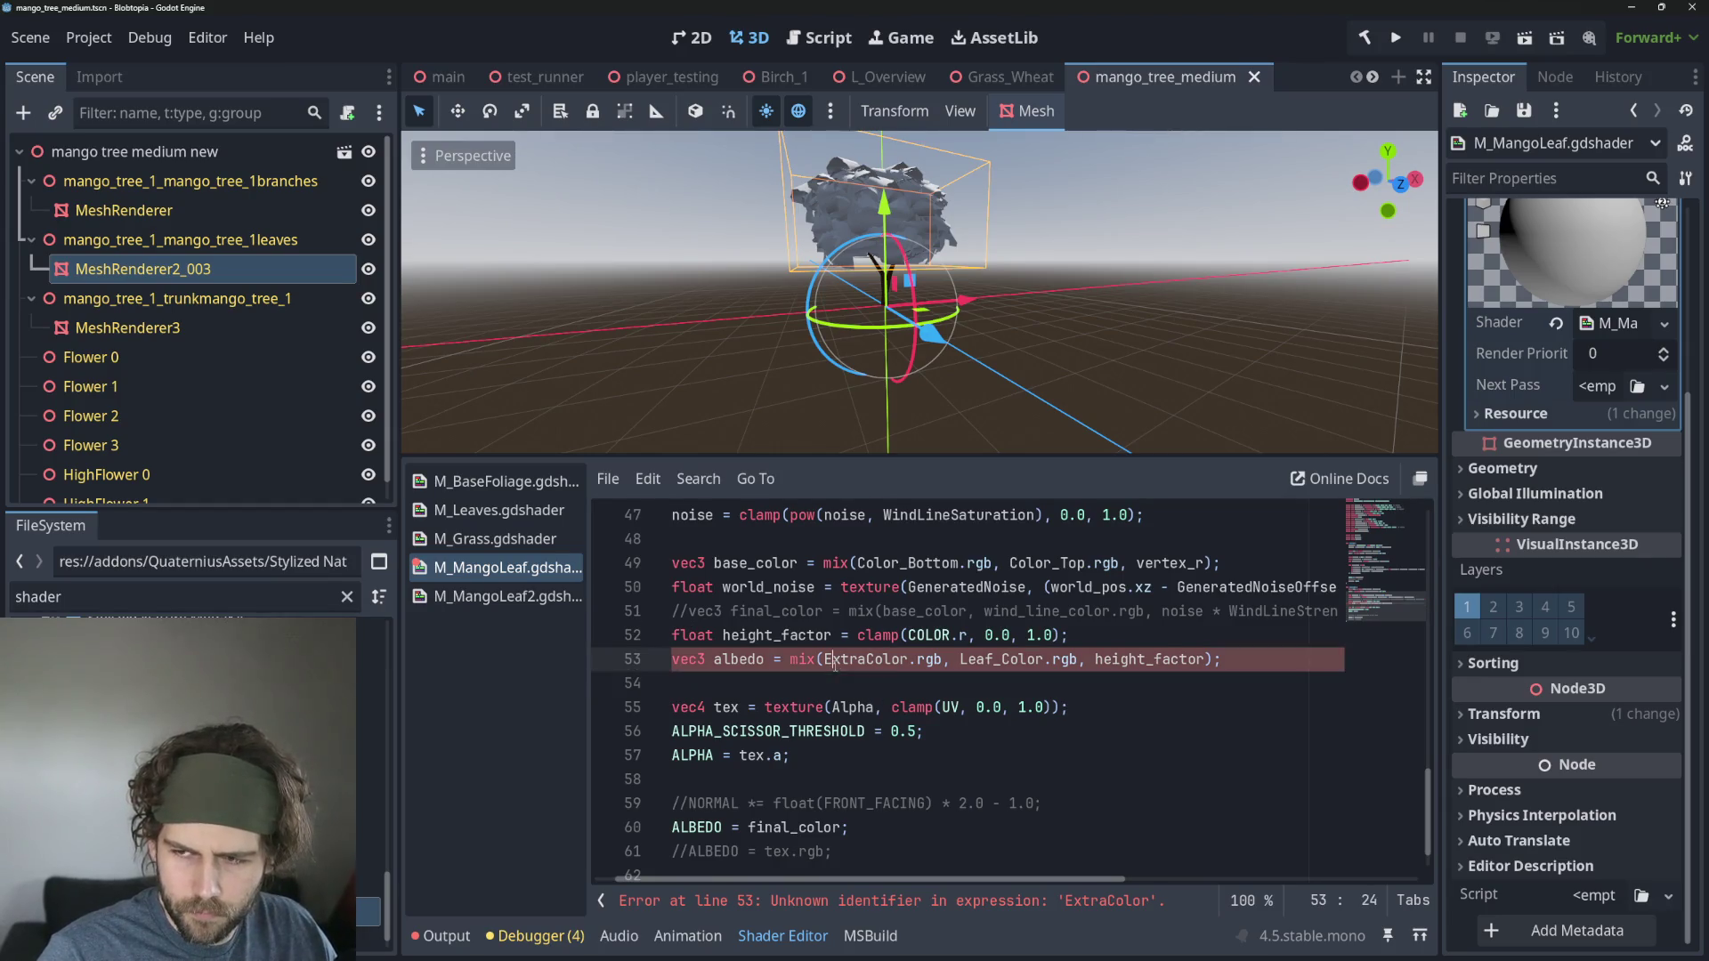
pyautogui.click(549, 574)
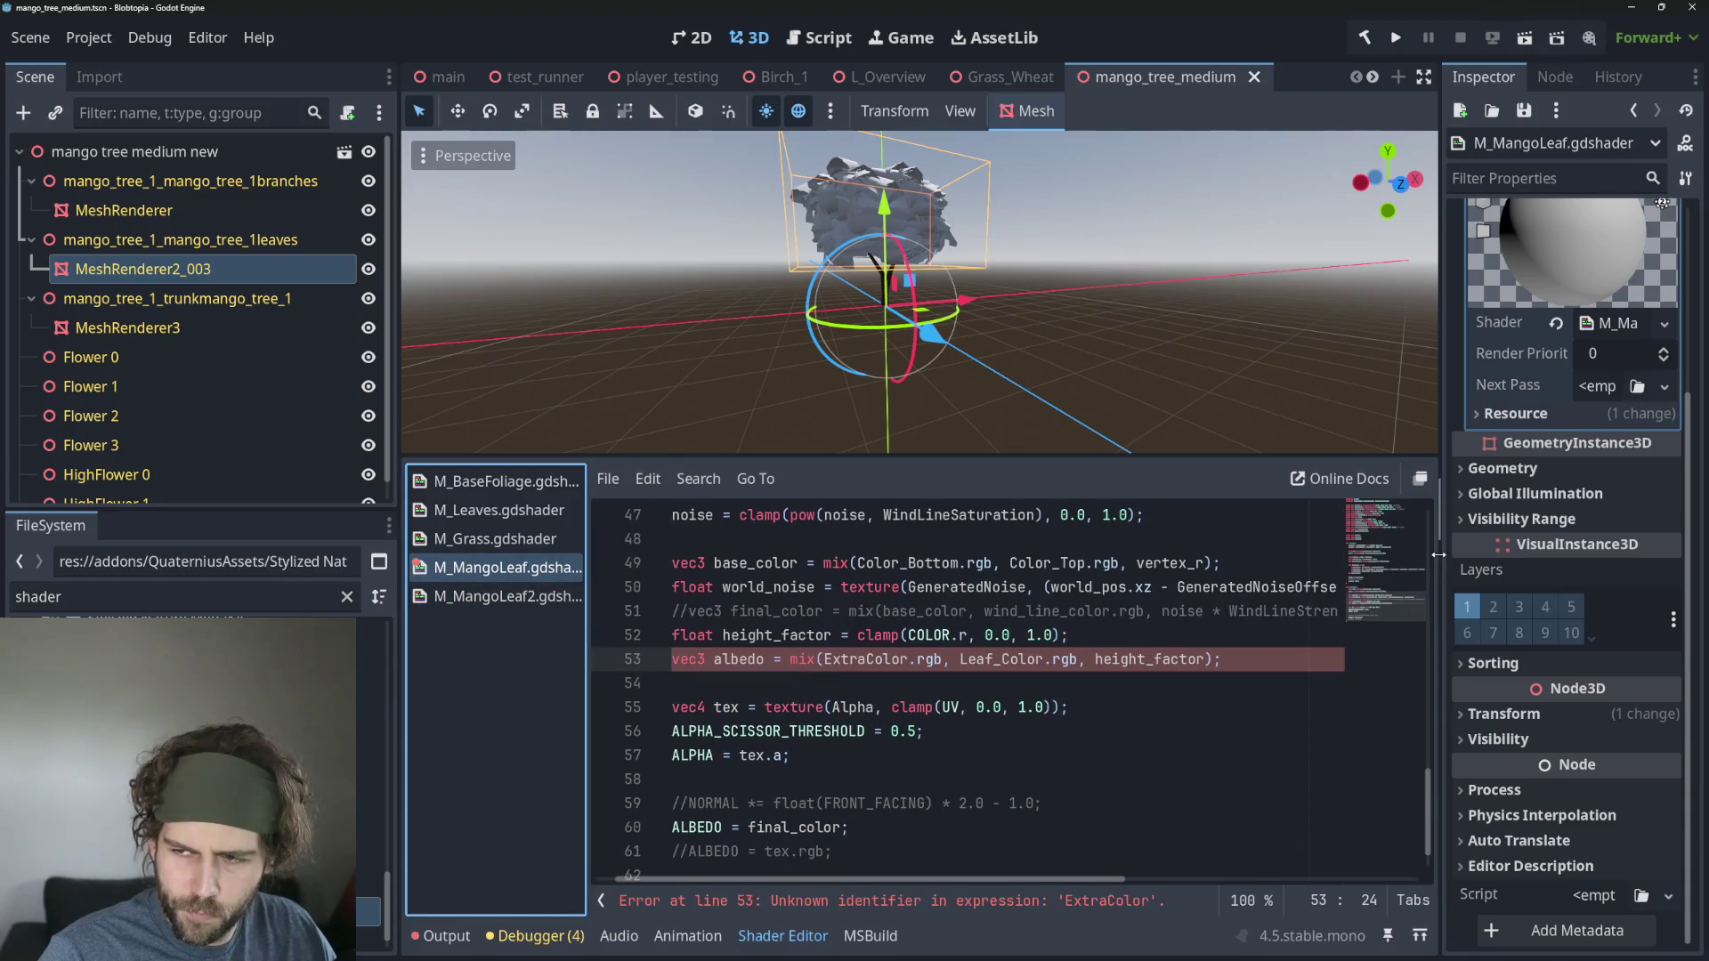
# Widen the Inspector, open M_MangoLeaf2 and review its uniform declarations, including ExtraColor.
pyautogui.moveTo(1435, 556)
pyautogui.mouseDown()
pyautogui.moveTo(1215, 557)
pyautogui.moveTo(1246, 557)
pyautogui.mouseUp()
pyautogui.scroll(13, 745, 672)
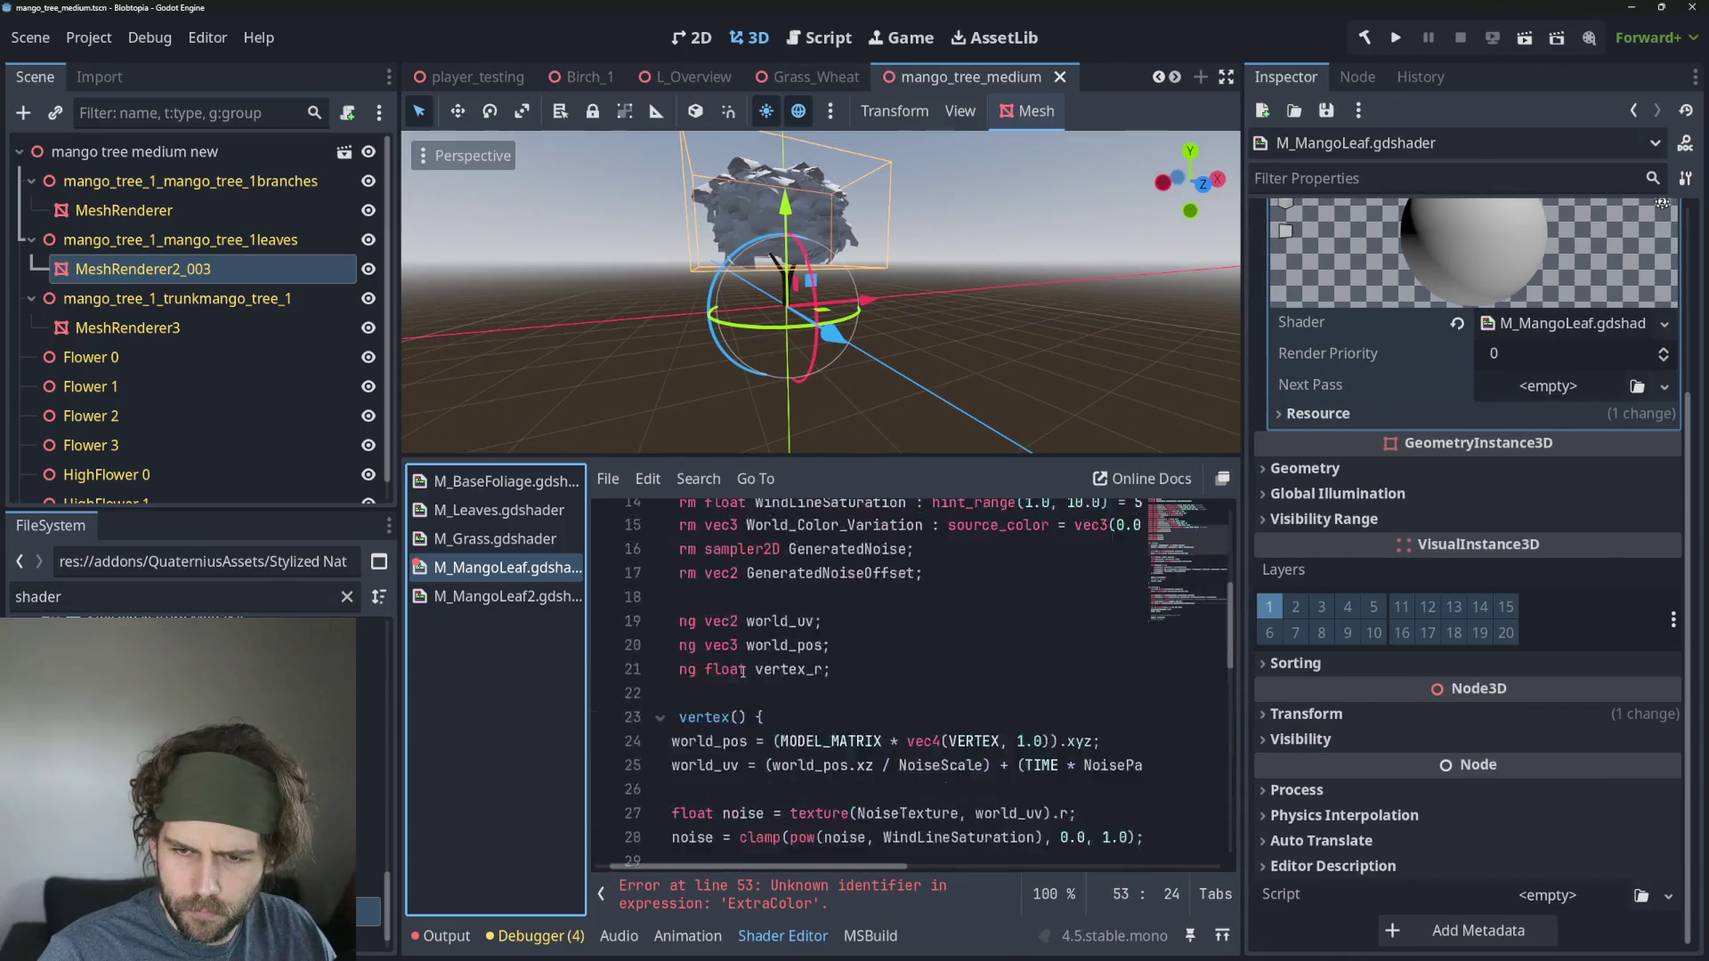
pyautogui.scroll(2, 986, 630)
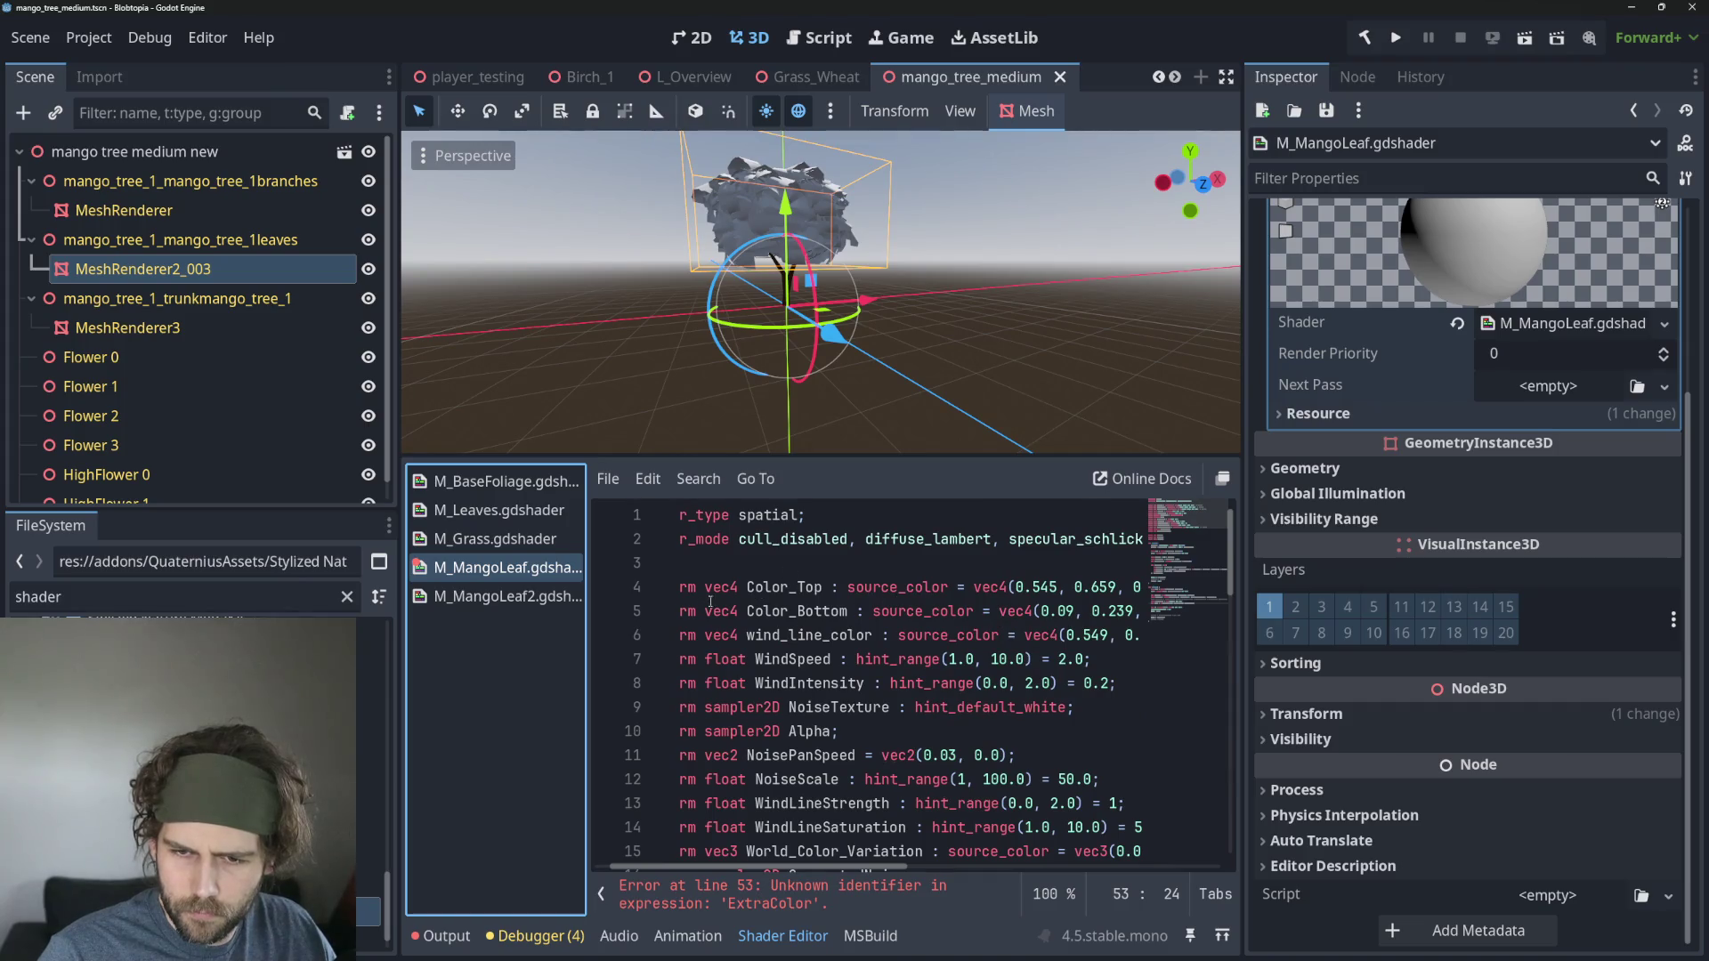
pyautogui.click(524, 597)
pyautogui.scroll(16, 881, 659)
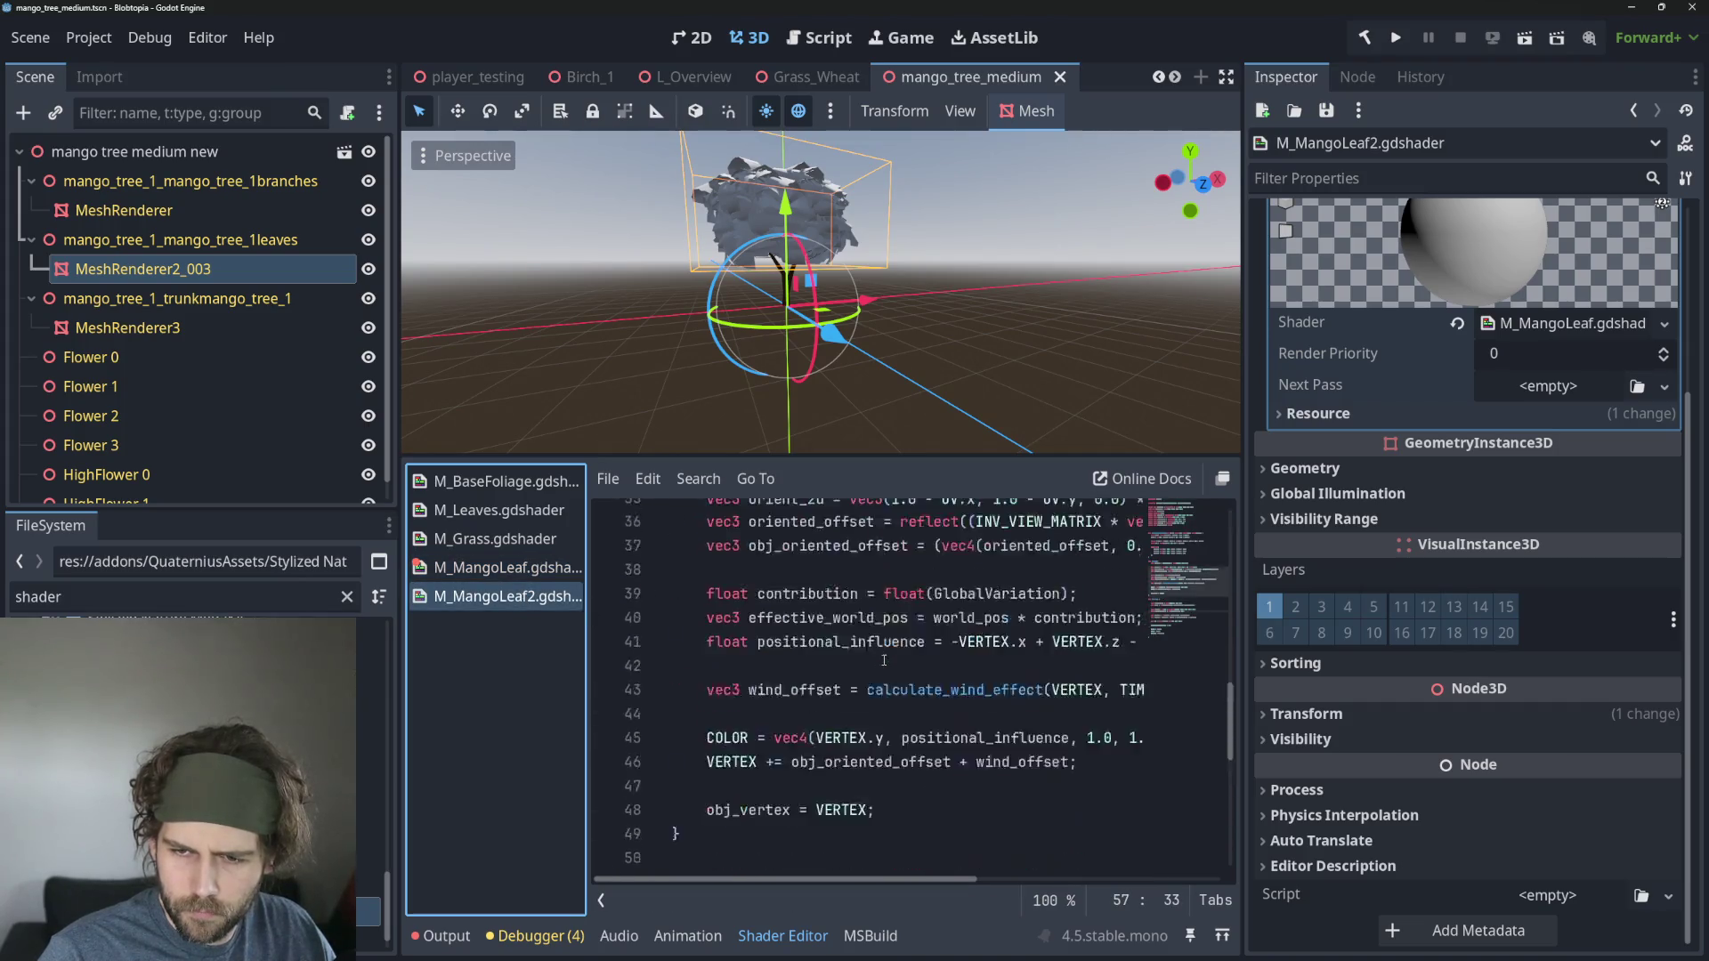
pyautogui.scroll(-2, 884, 660)
pyautogui.scroll(2, 919, 624)
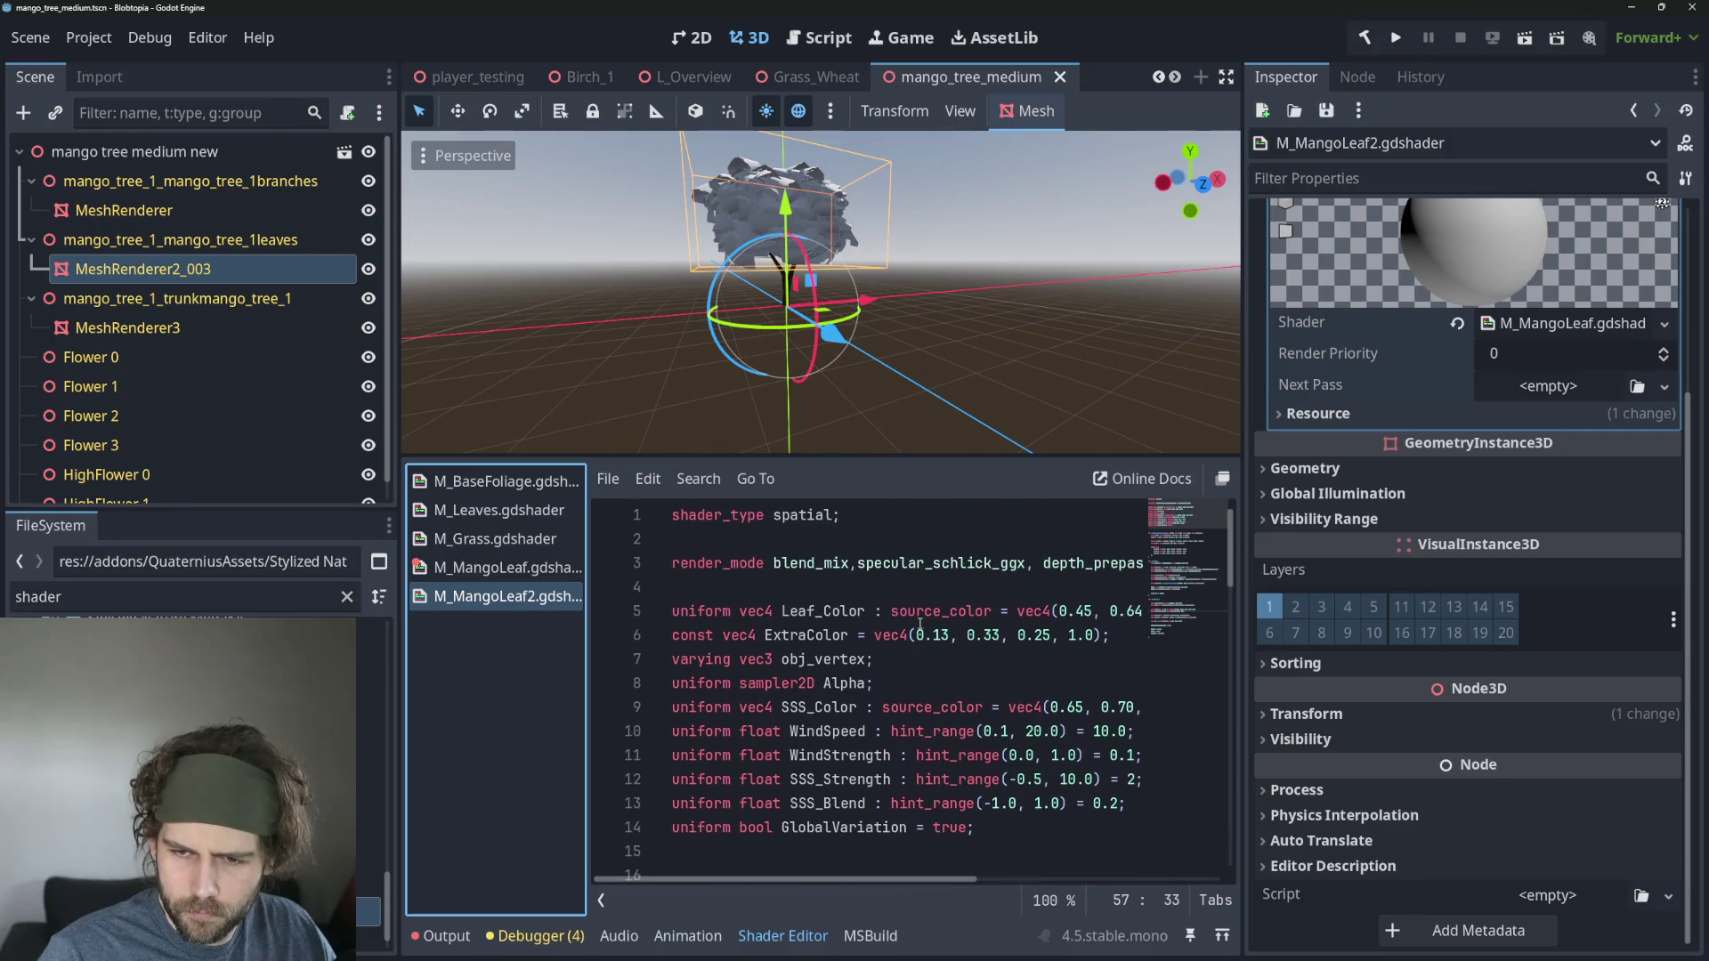
pyautogui.click(938, 660)
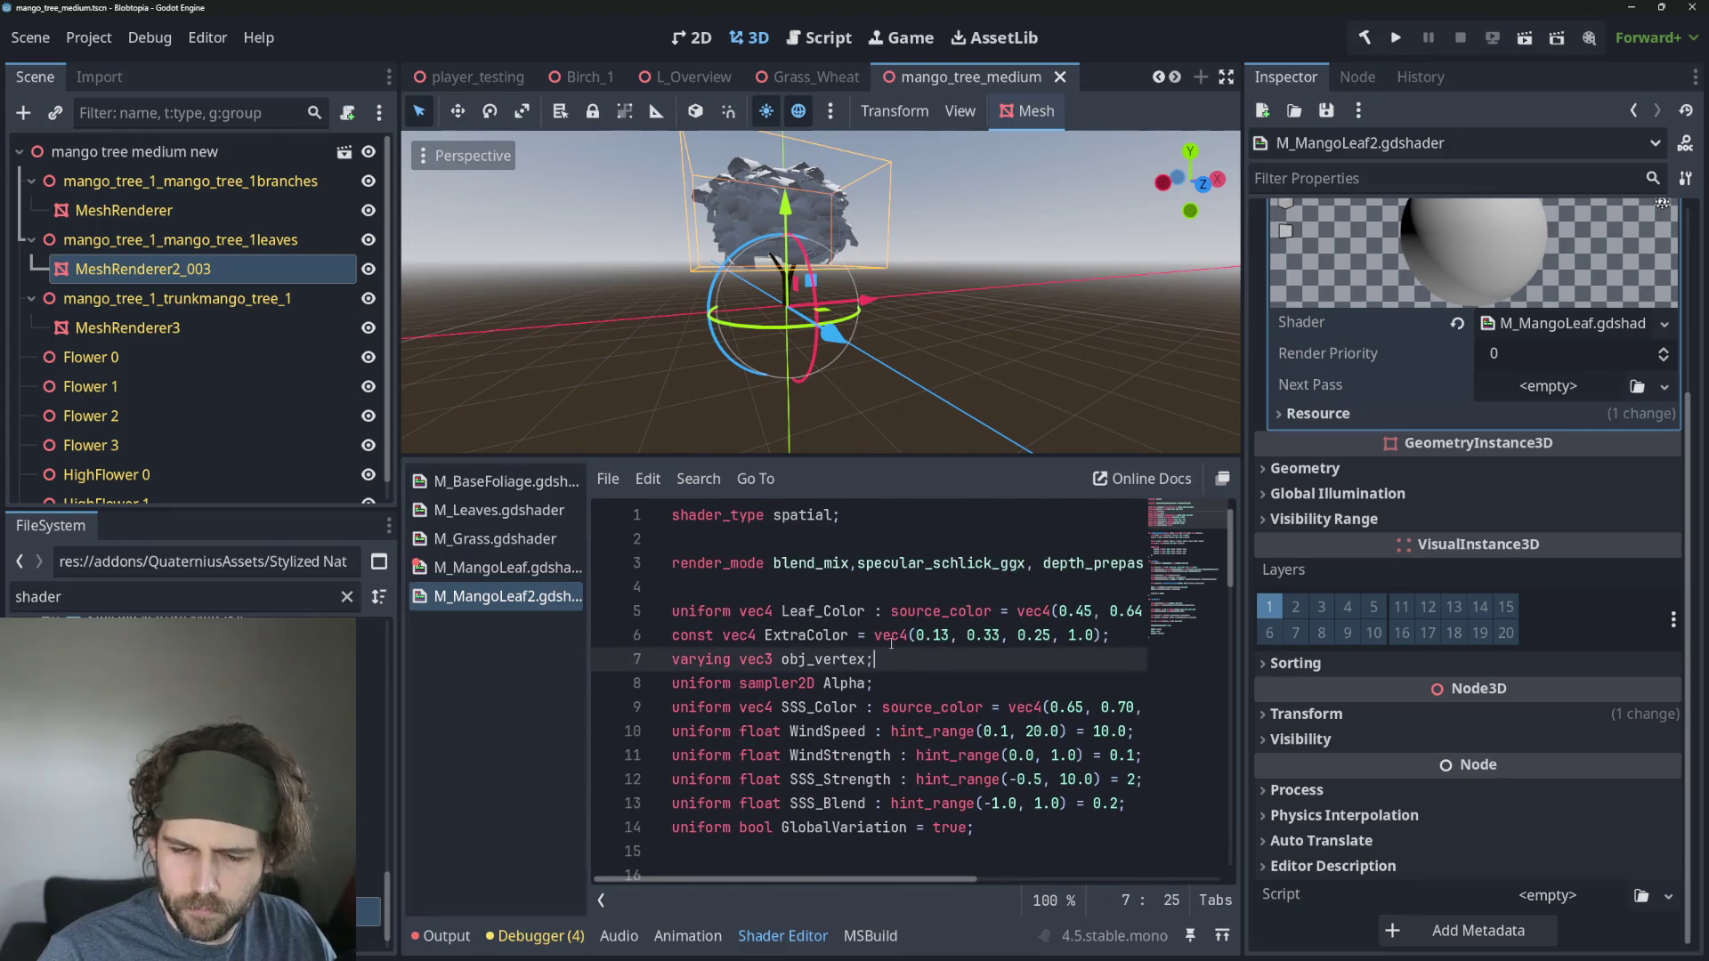
pyautogui.press('Up')
pyautogui.press('Up')
pyautogui.press('Down')
pyautogui.press('Up')
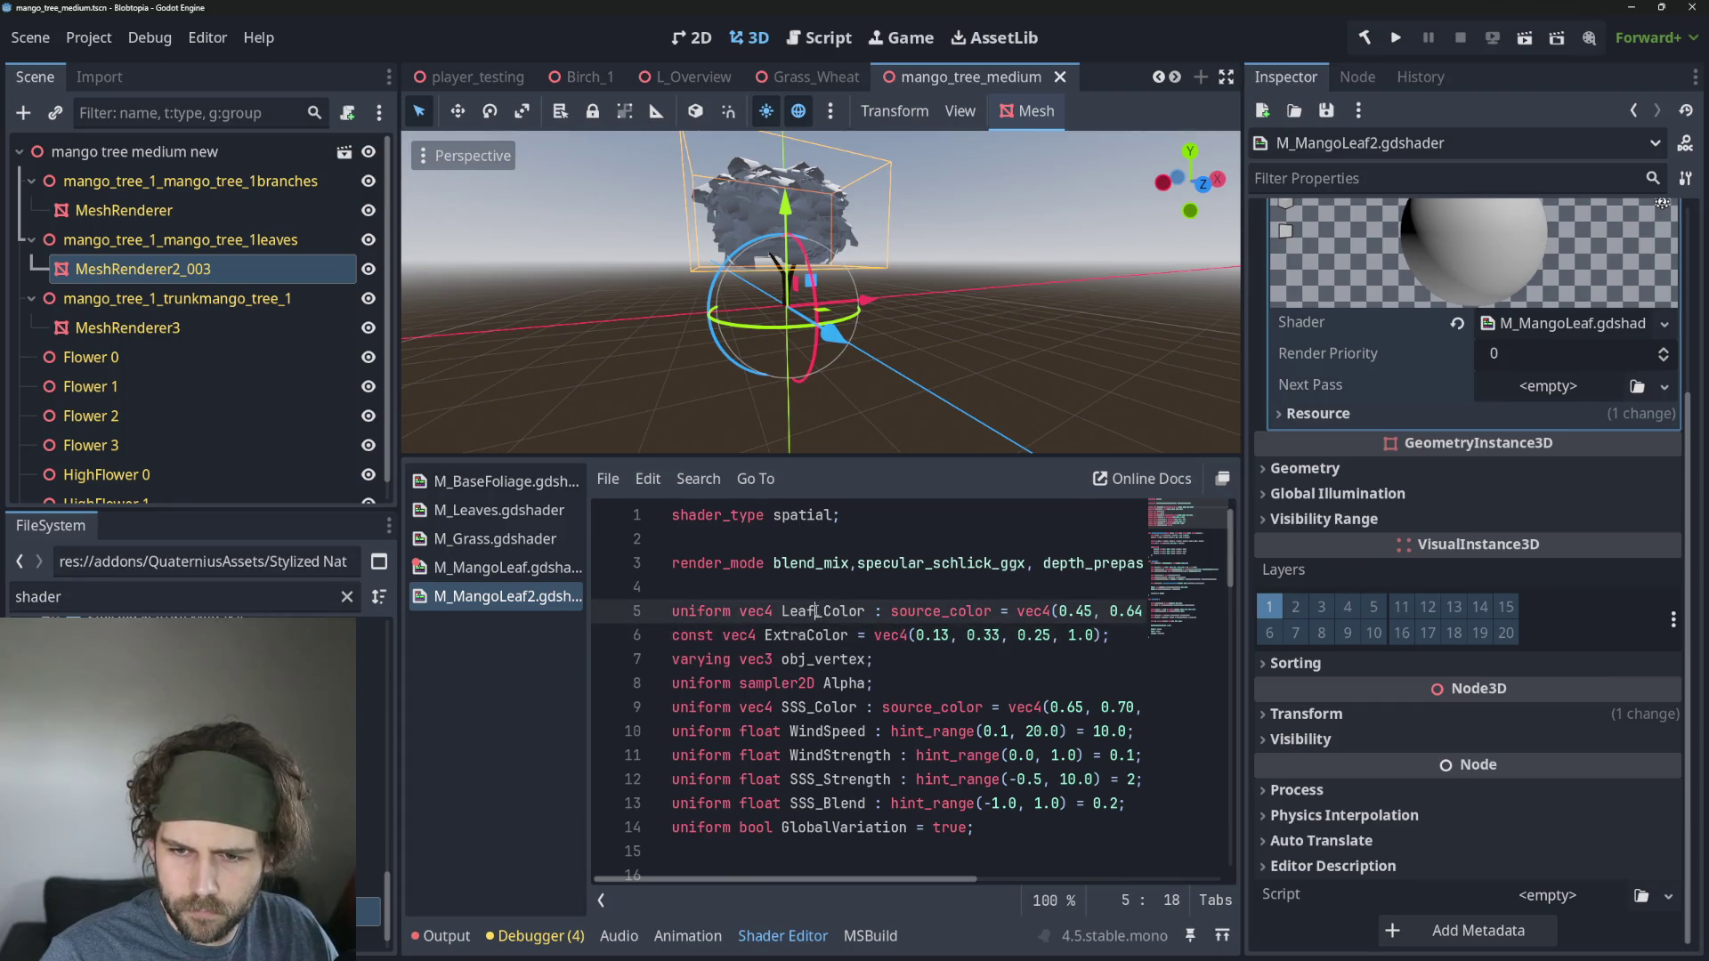
pyautogui.press('Down')
pyautogui.press('Down')
pyautogui.press('Left')
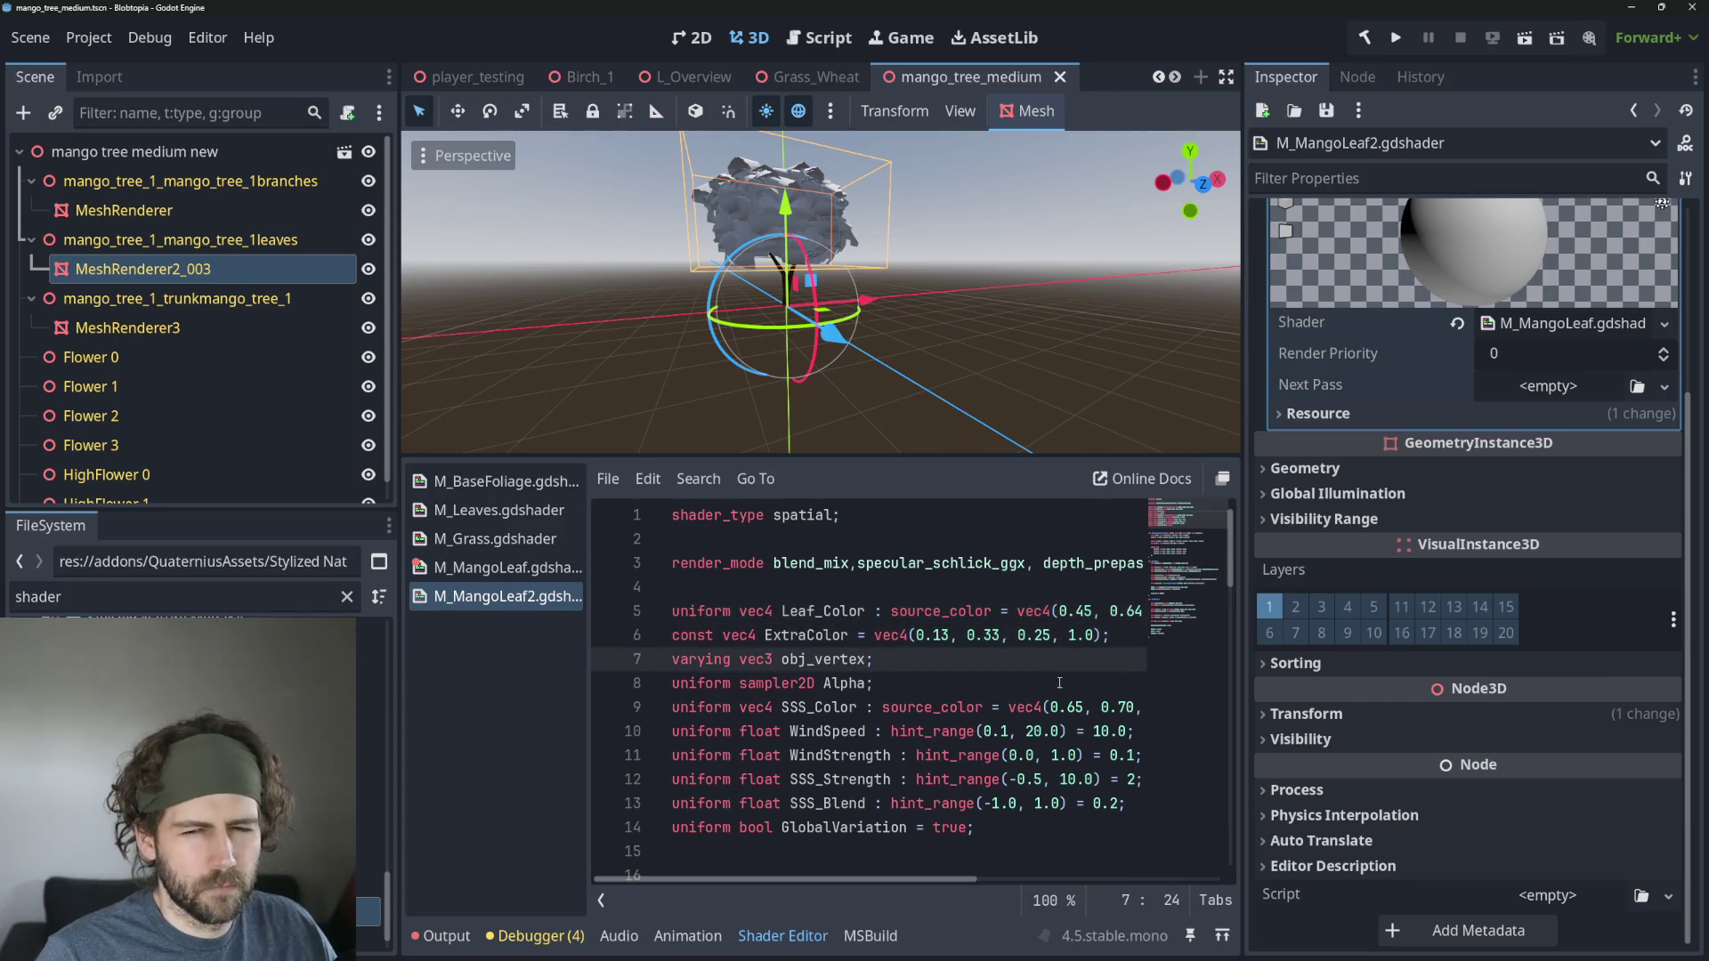
pyautogui.click(700, 634)
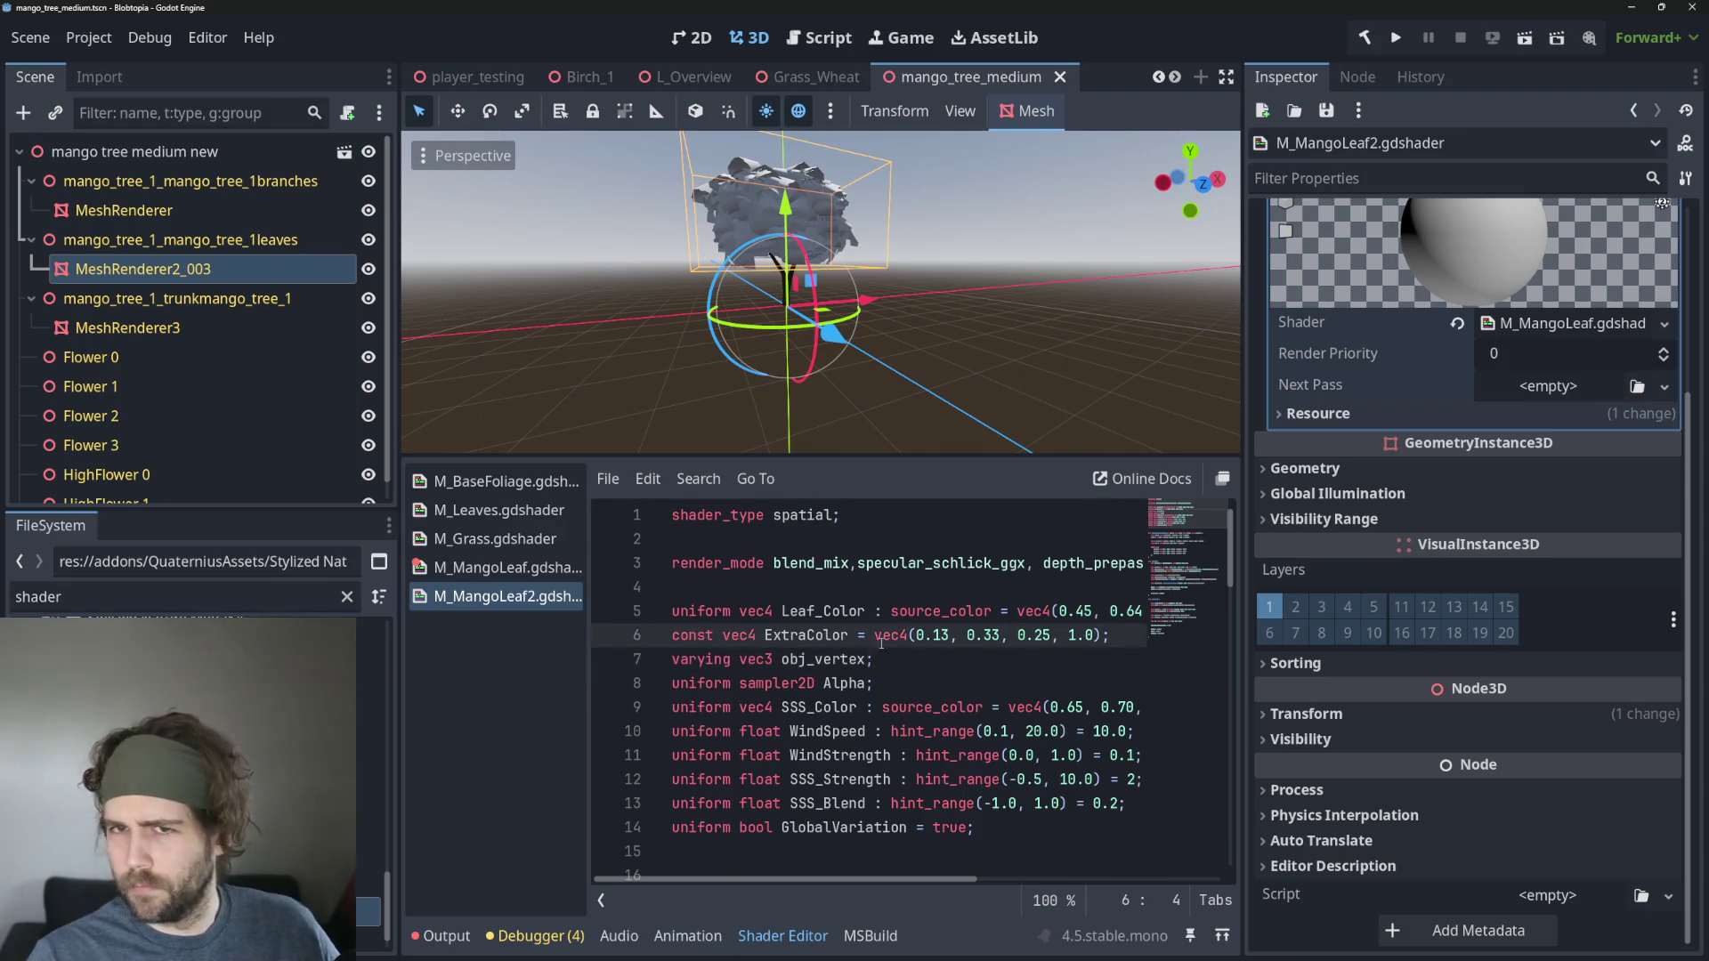
# Switch to the Birch_1 scene and select the Leaf_Color through SSS_Color uniform lines.
pyautogui.click(580, 77)
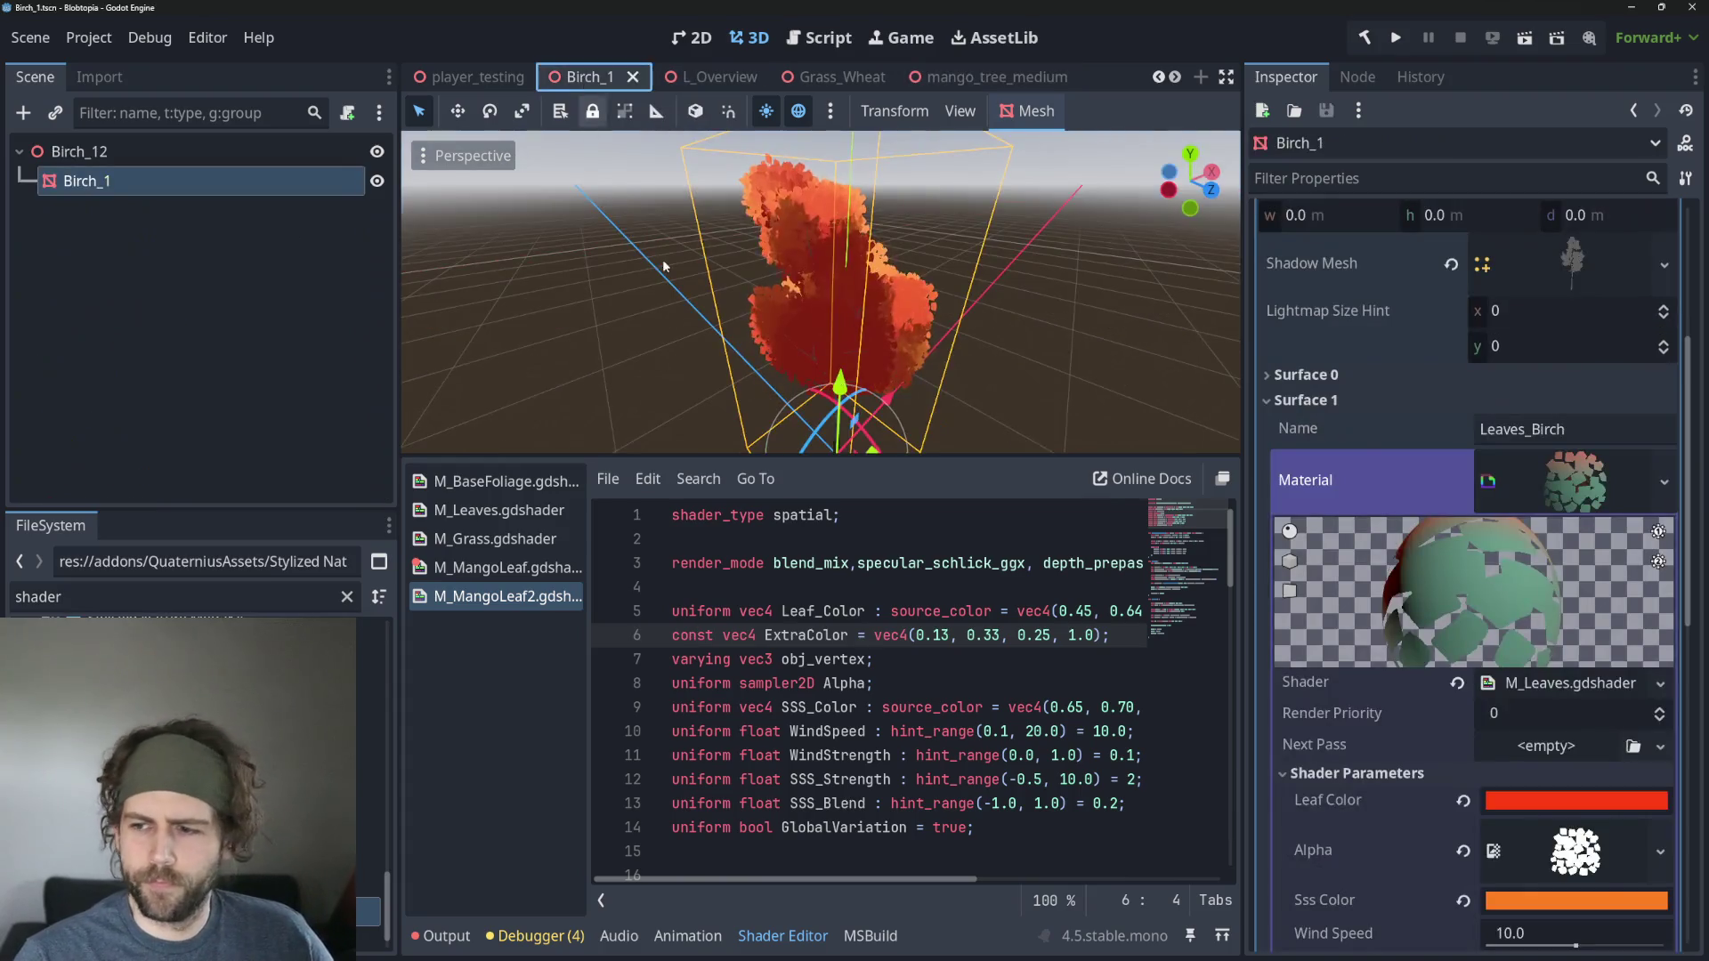
pyautogui.click(969, 707)
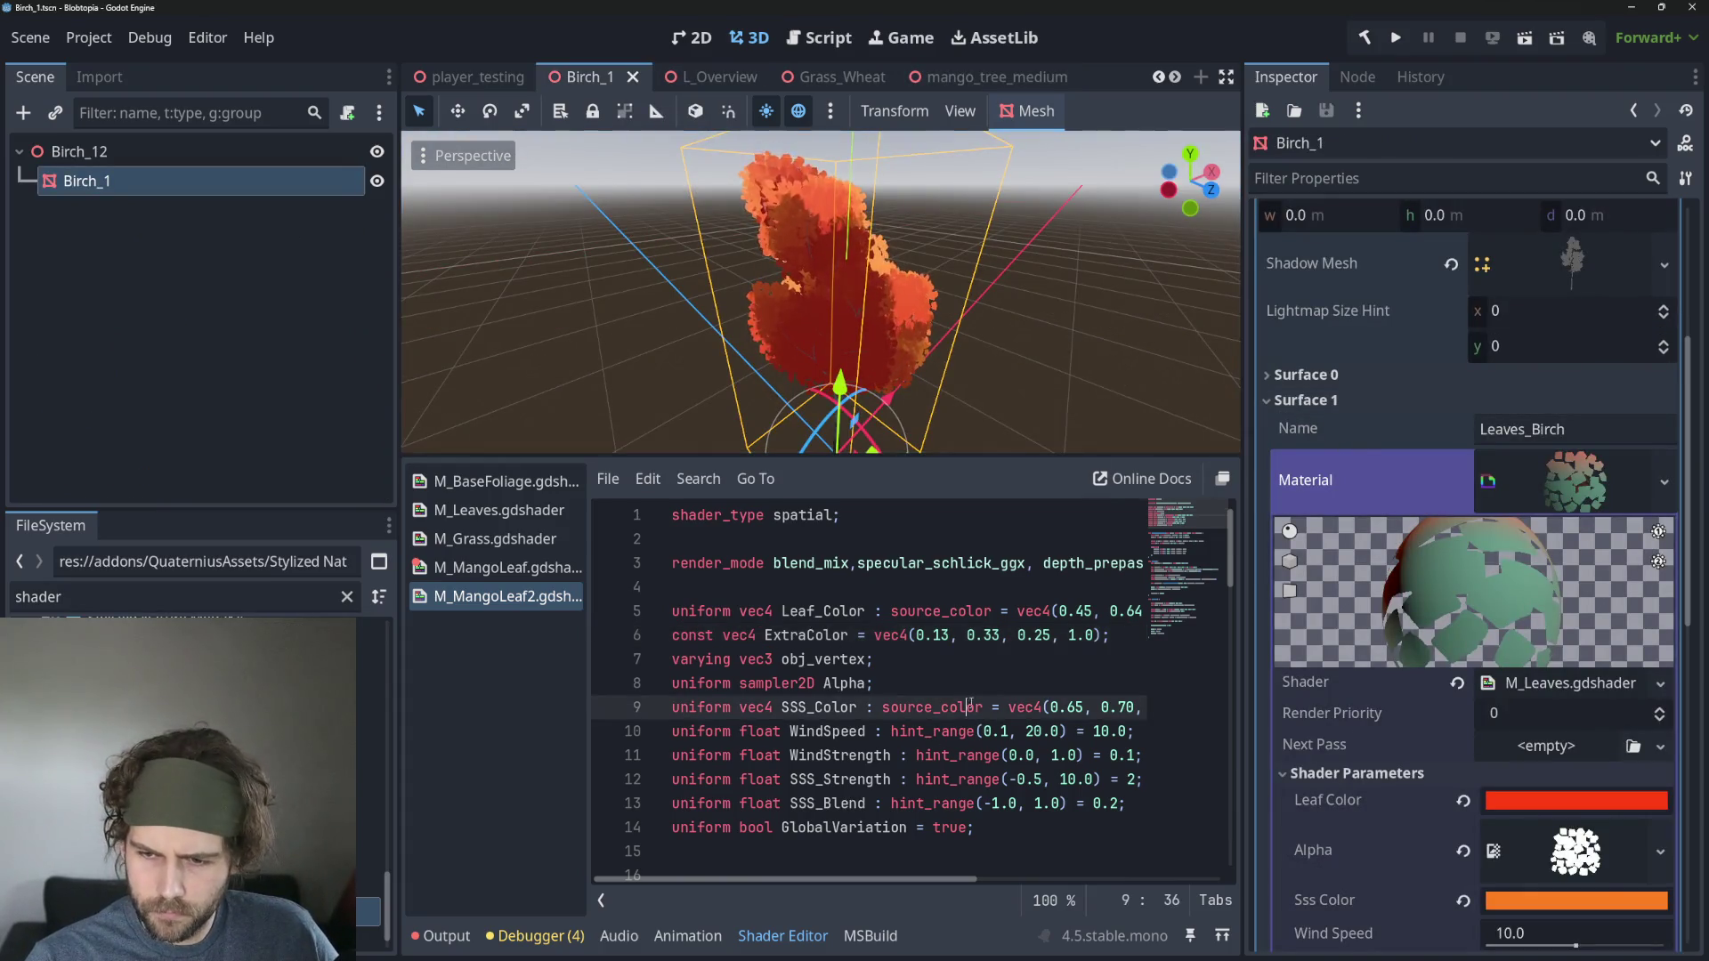
pyautogui.click(995, 658)
pyautogui.click(1035, 634)
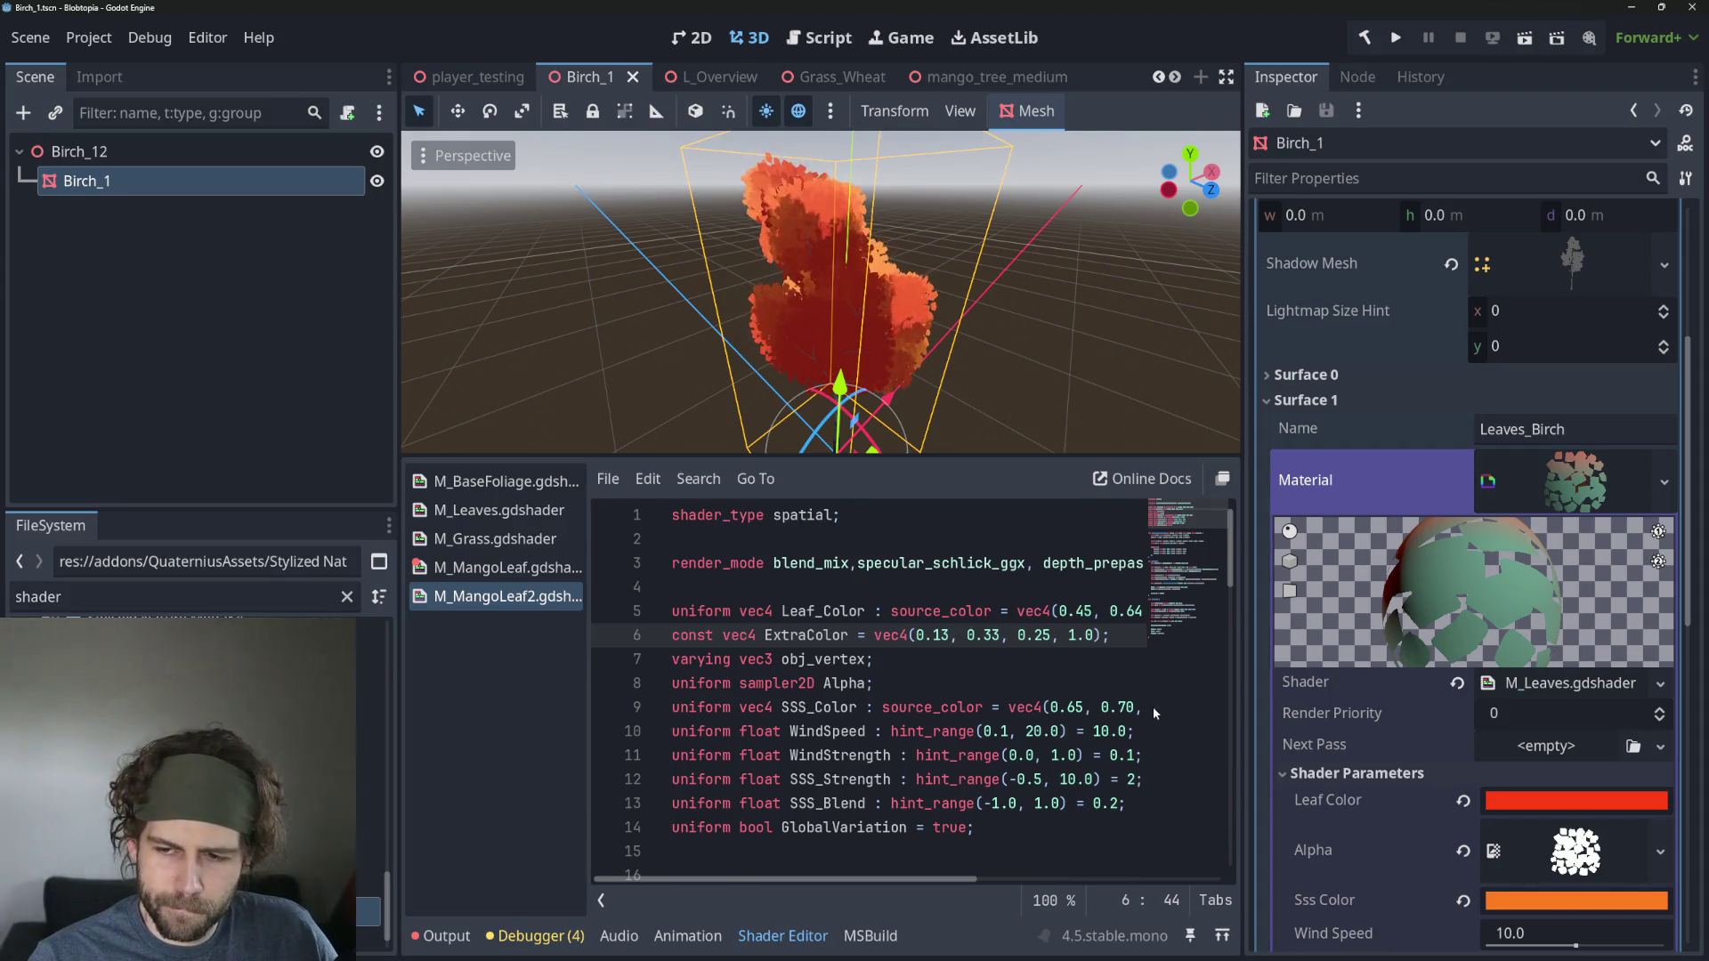
pyautogui.click(1058, 706)
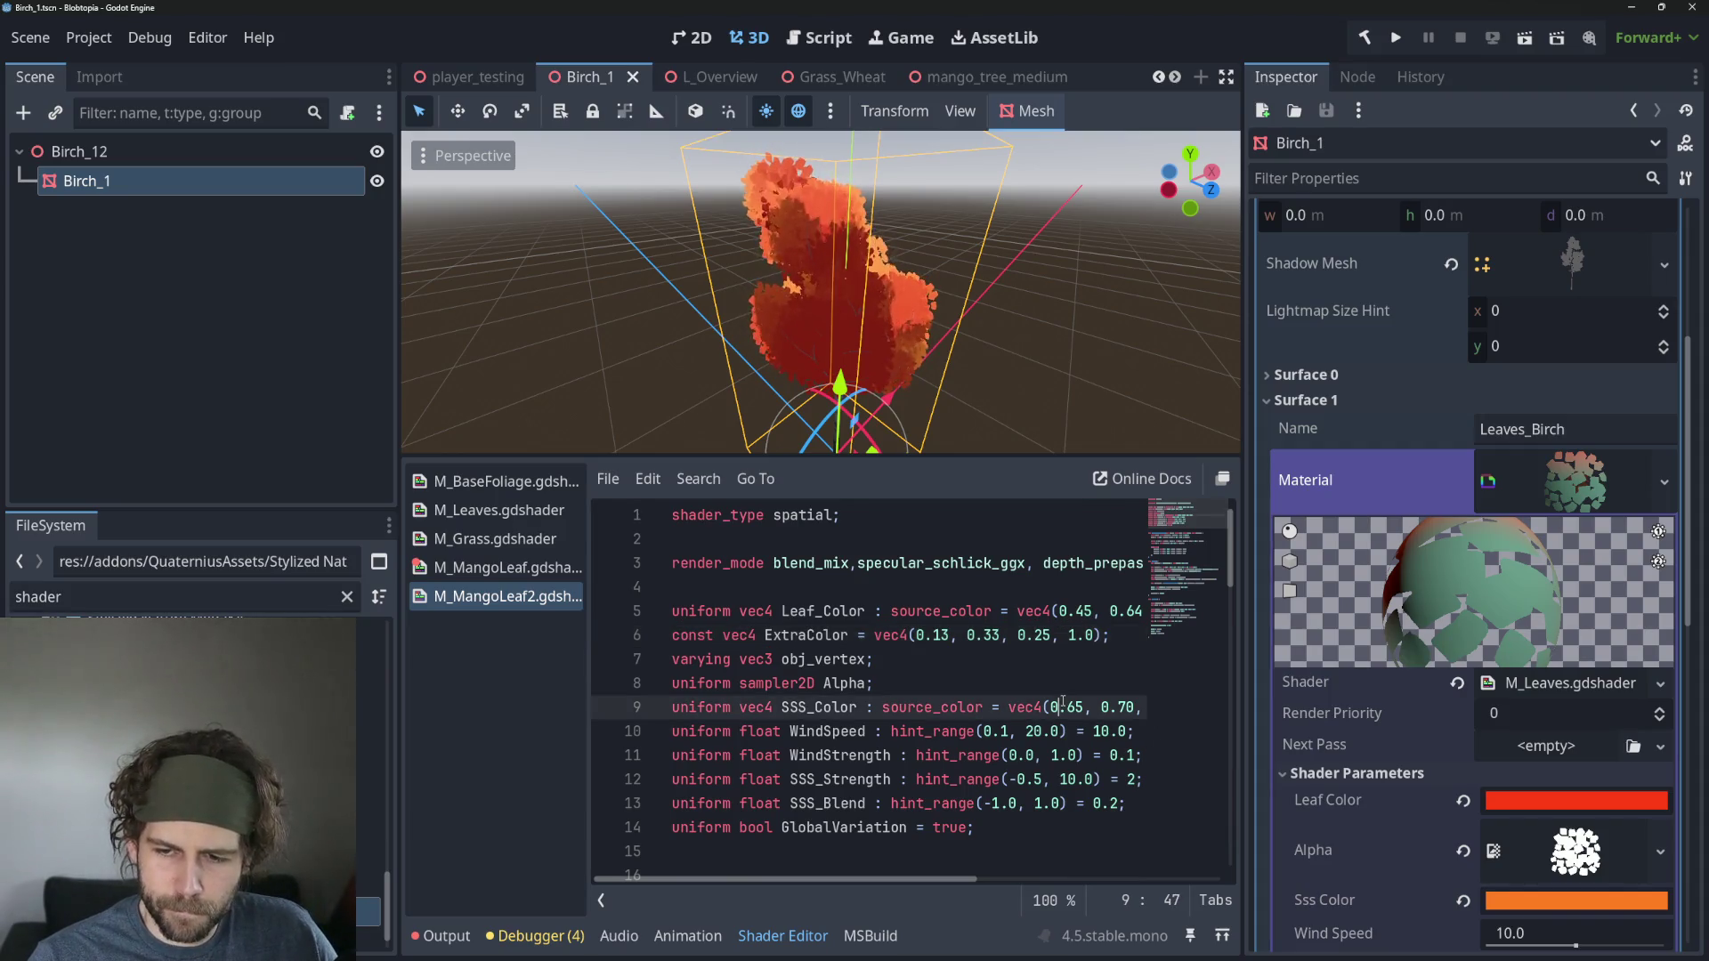
pyautogui.click(945, 707)
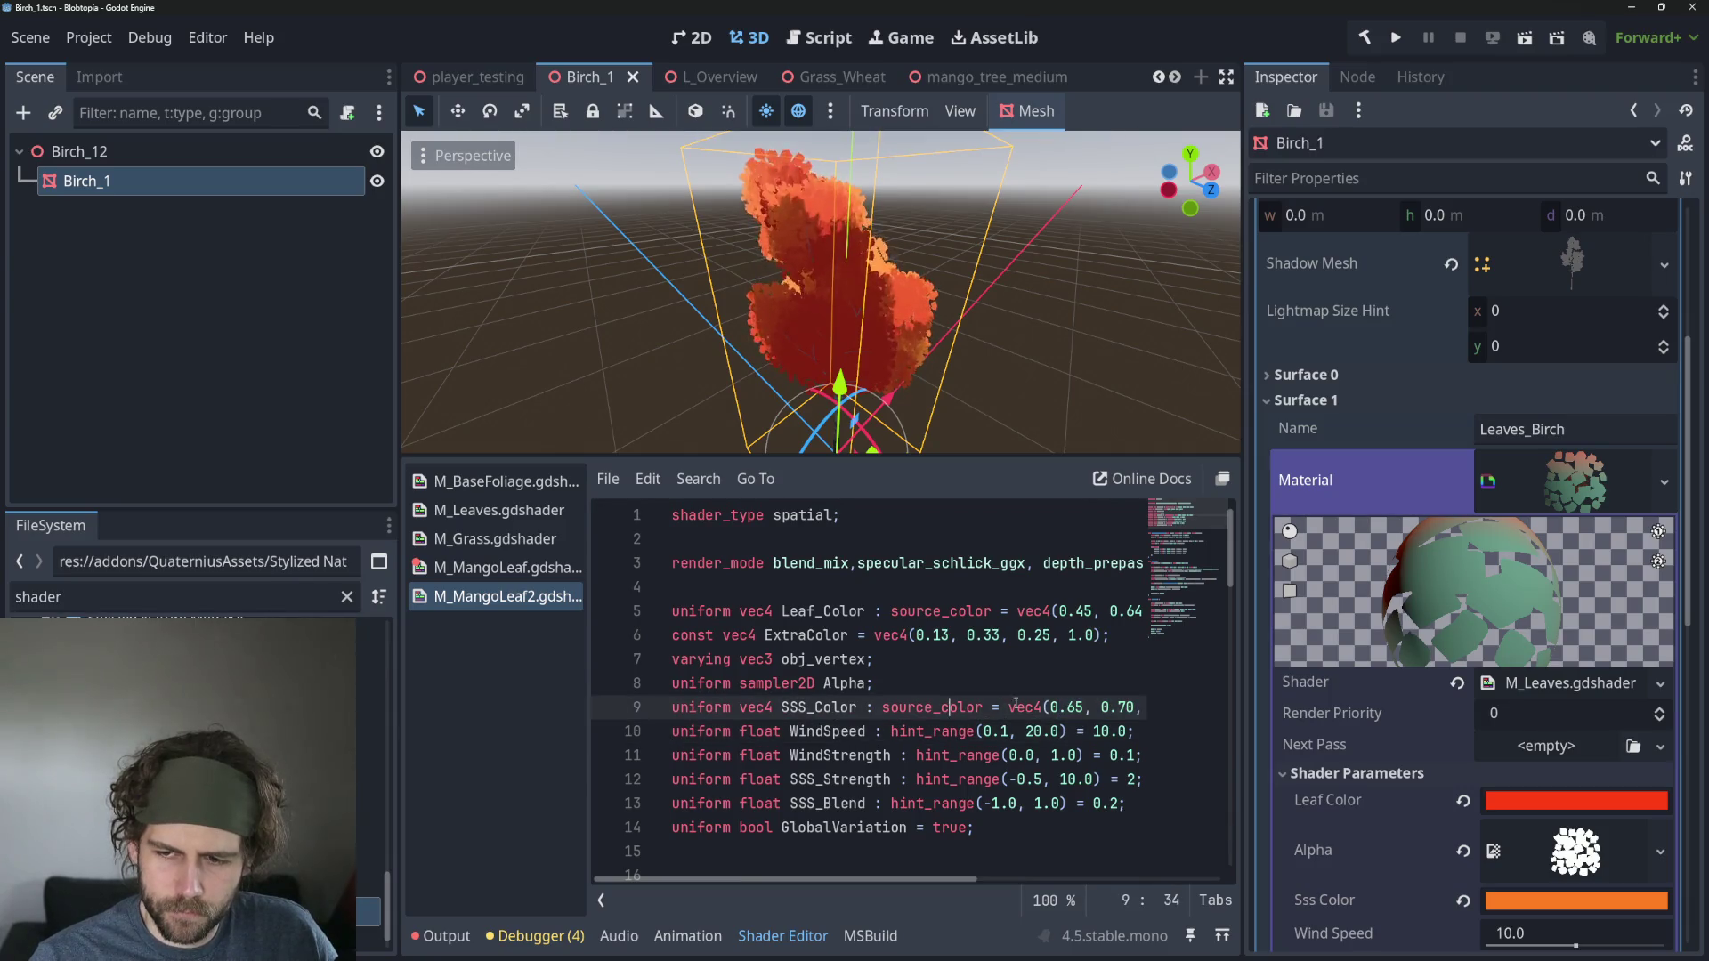
pyautogui.moveTo(668, 614)
pyautogui.mouseDown()
pyautogui.moveTo(890, 636)
pyautogui.moveTo(1212, 706)
pyautogui.mouseUp()
pyautogui.click(846, 779)
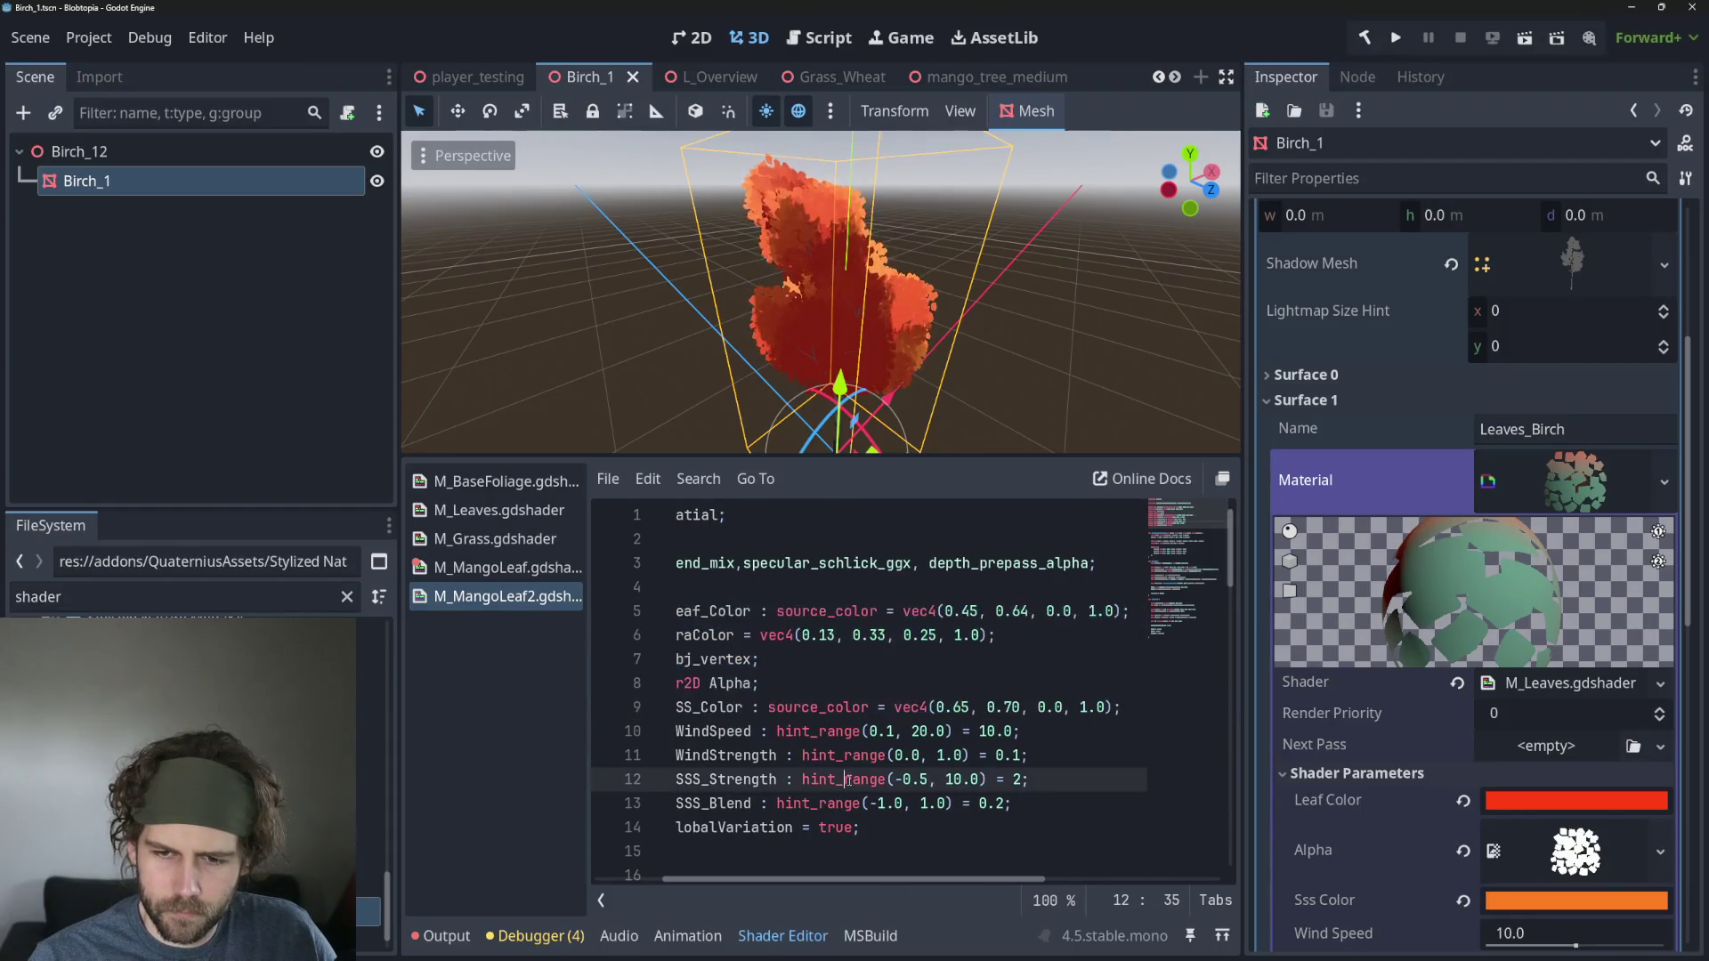
pyautogui.click(737, 738)
pyautogui.scroll(-15, 872, 762)
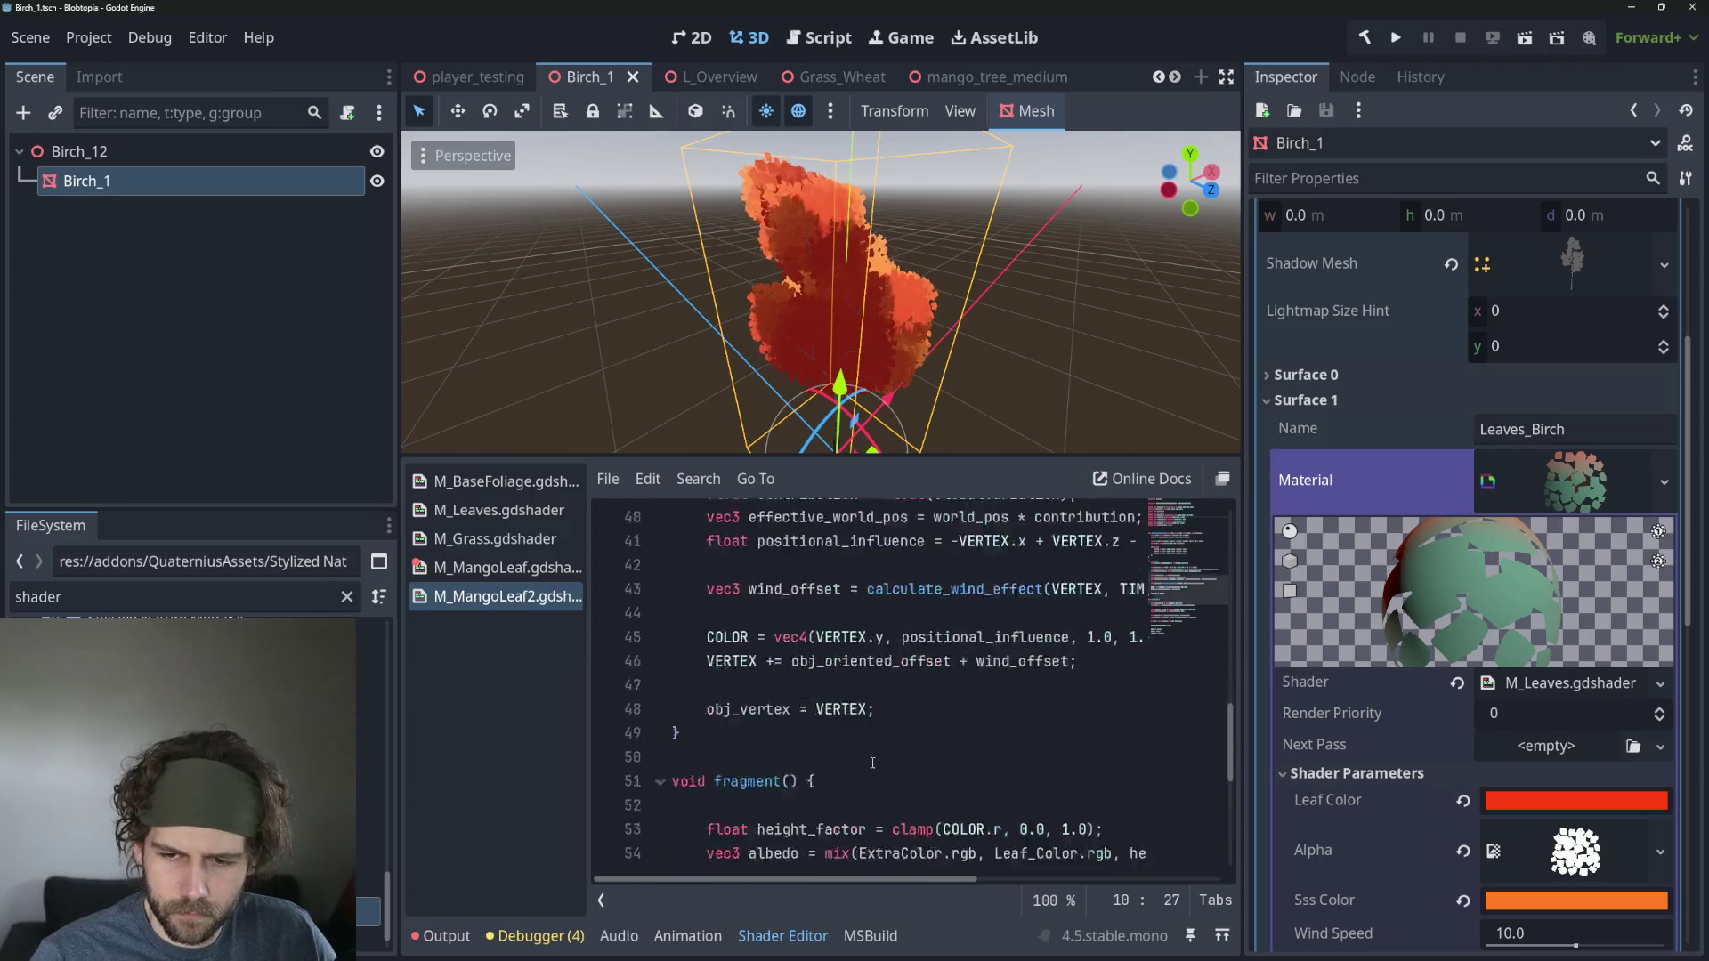
# Replace M_MangoLeaf's Color_Top, Color_Bottom and wind_line_color uniforms with the copied mango uniforms, removing duplicates.
pyautogui.click(505, 569)
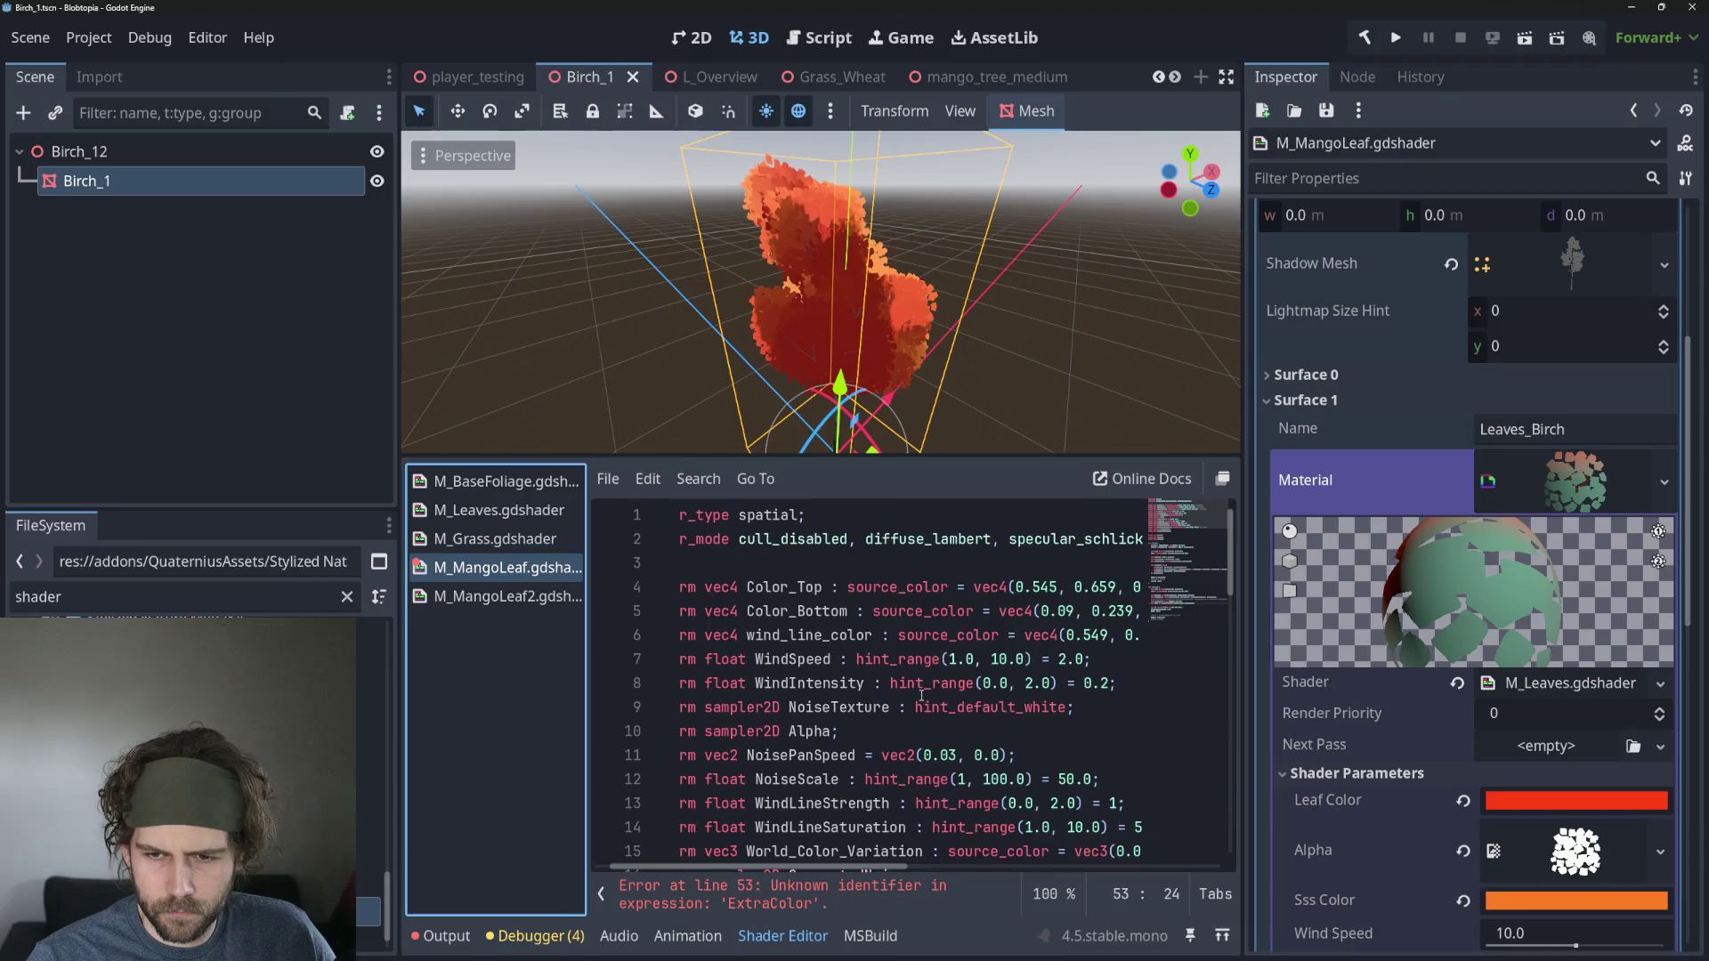
pyautogui.scroll(-2, 921, 696)
pyautogui.click(970, 762)
pyautogui.scroll(2, 979, 756)
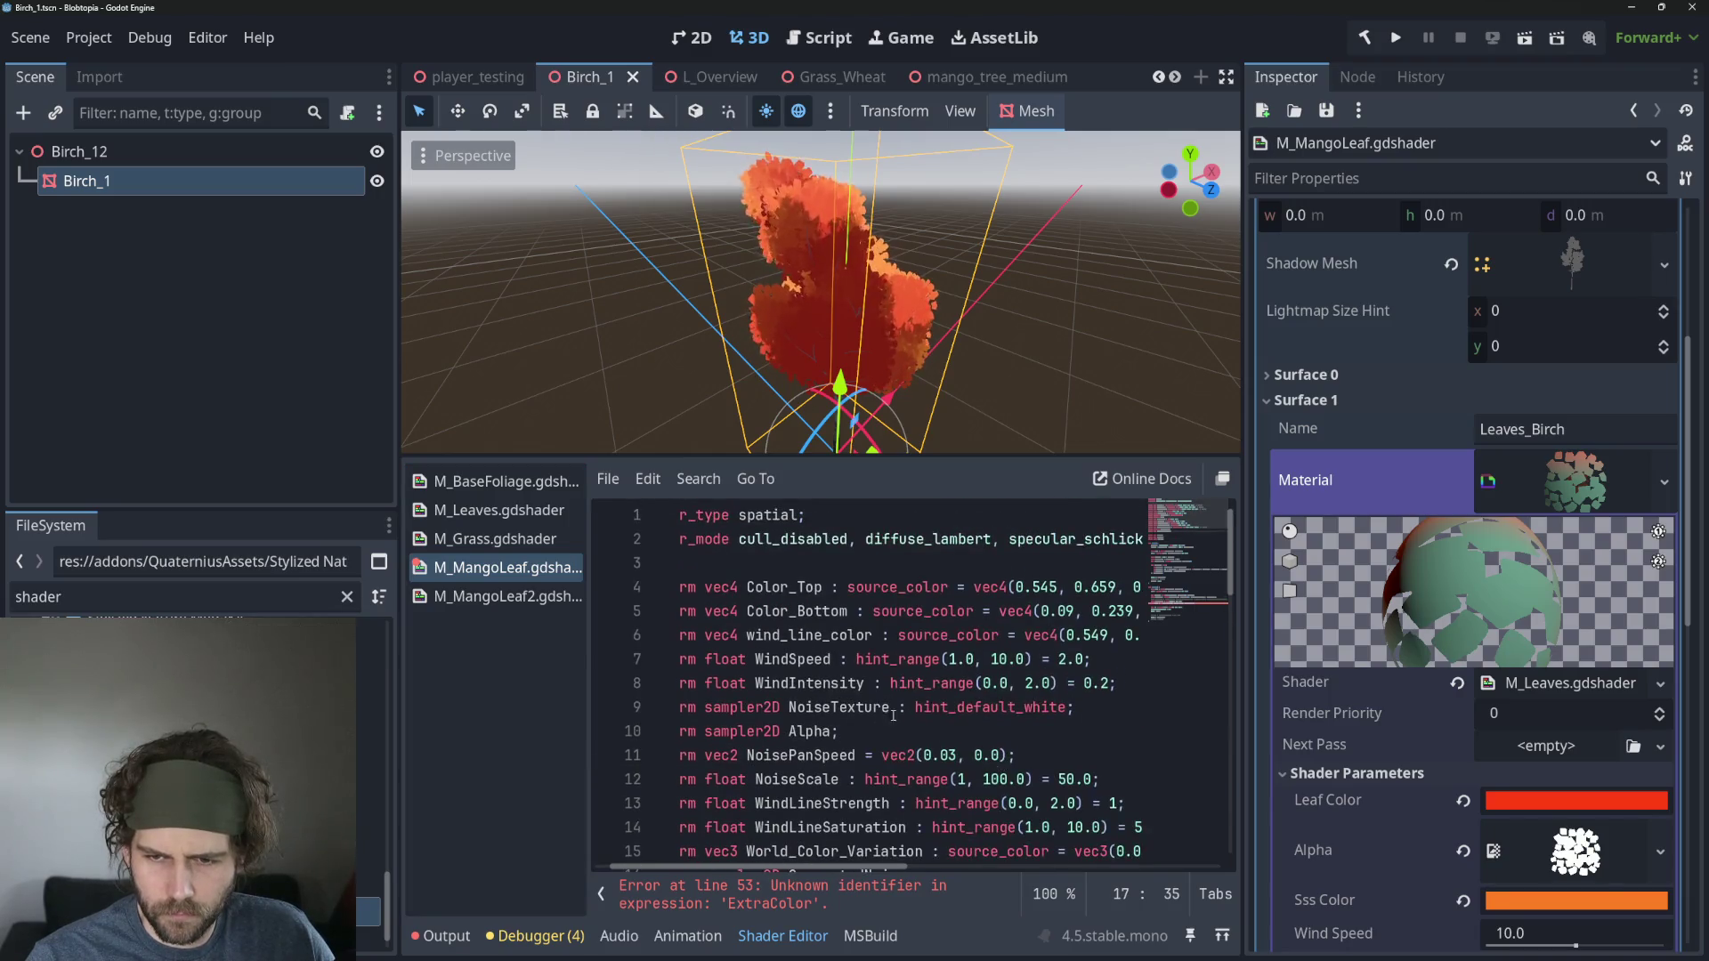
pyautogui.click(1065, 729)
pyautogui.moveTo(678, 633); pyautogui.dragTo(681, 593)
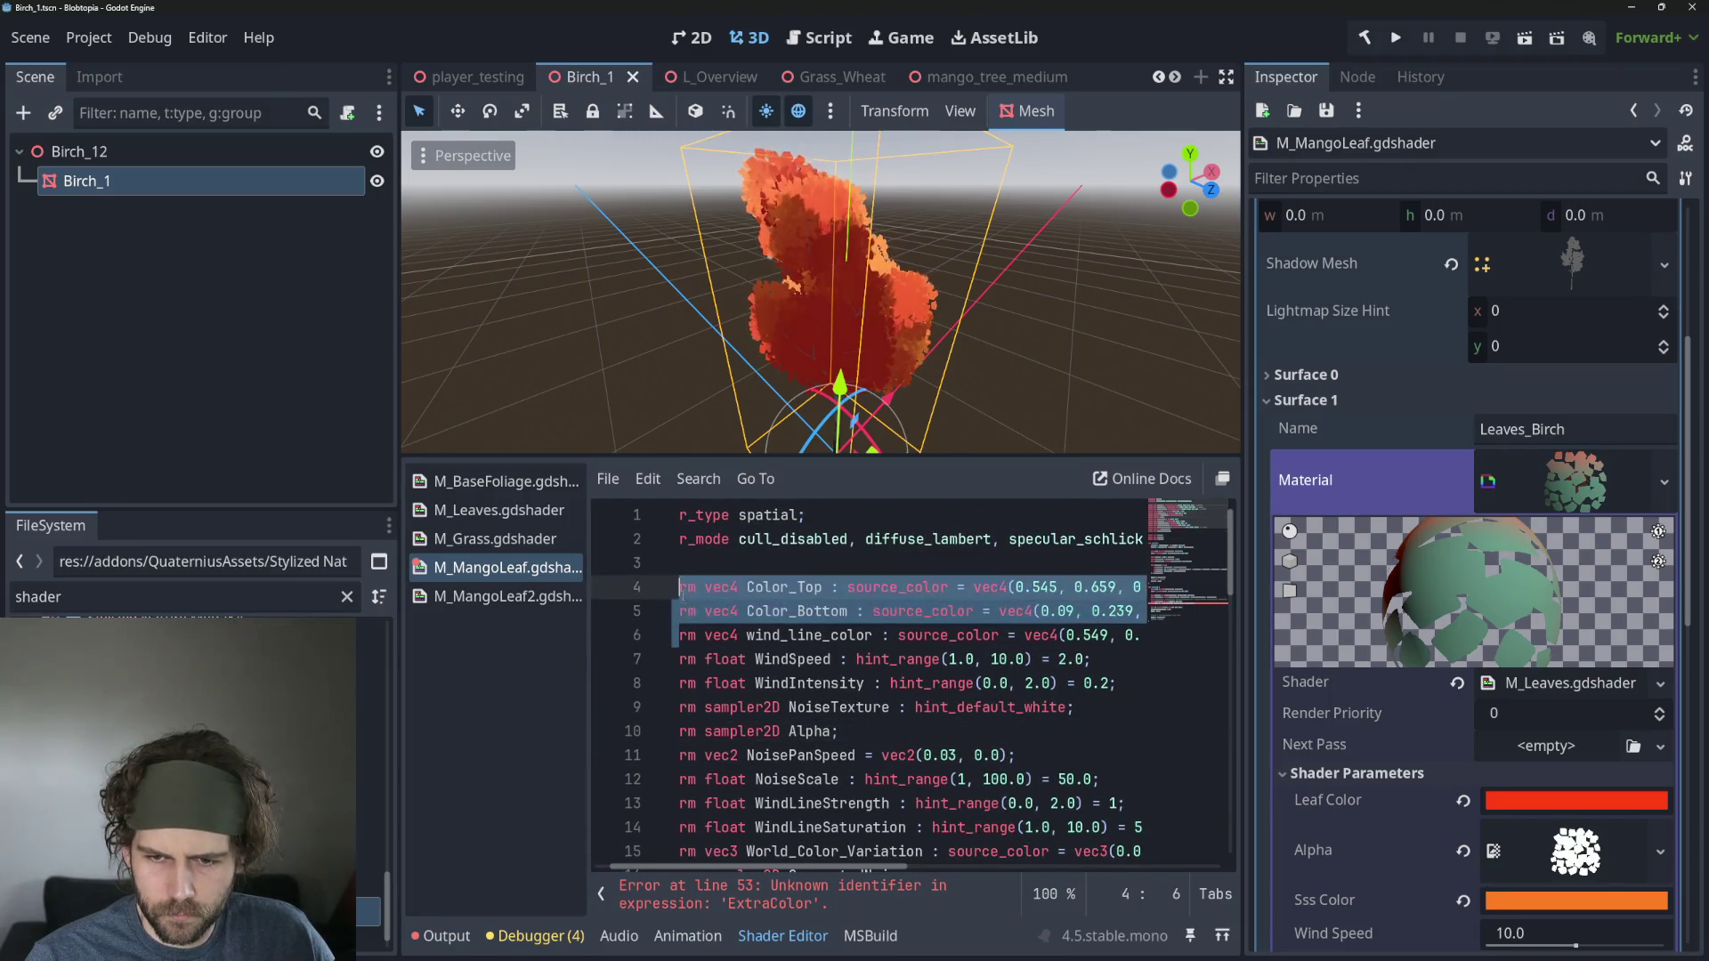
pyautogui.write('uniform vec4 Leaf_Color : source_color = vec4(0.45, 0.64, 0.0, 1.0); const vec4 ExtraColor = vec4(0.13, 0.33, 0.25, 1.0); varying vec3 obj_vertex; uniform sampler2D Alpha; uniform vec4 SSS_Color : source_color = vec4(0.65, 0.70, 0.0, 1.0);')
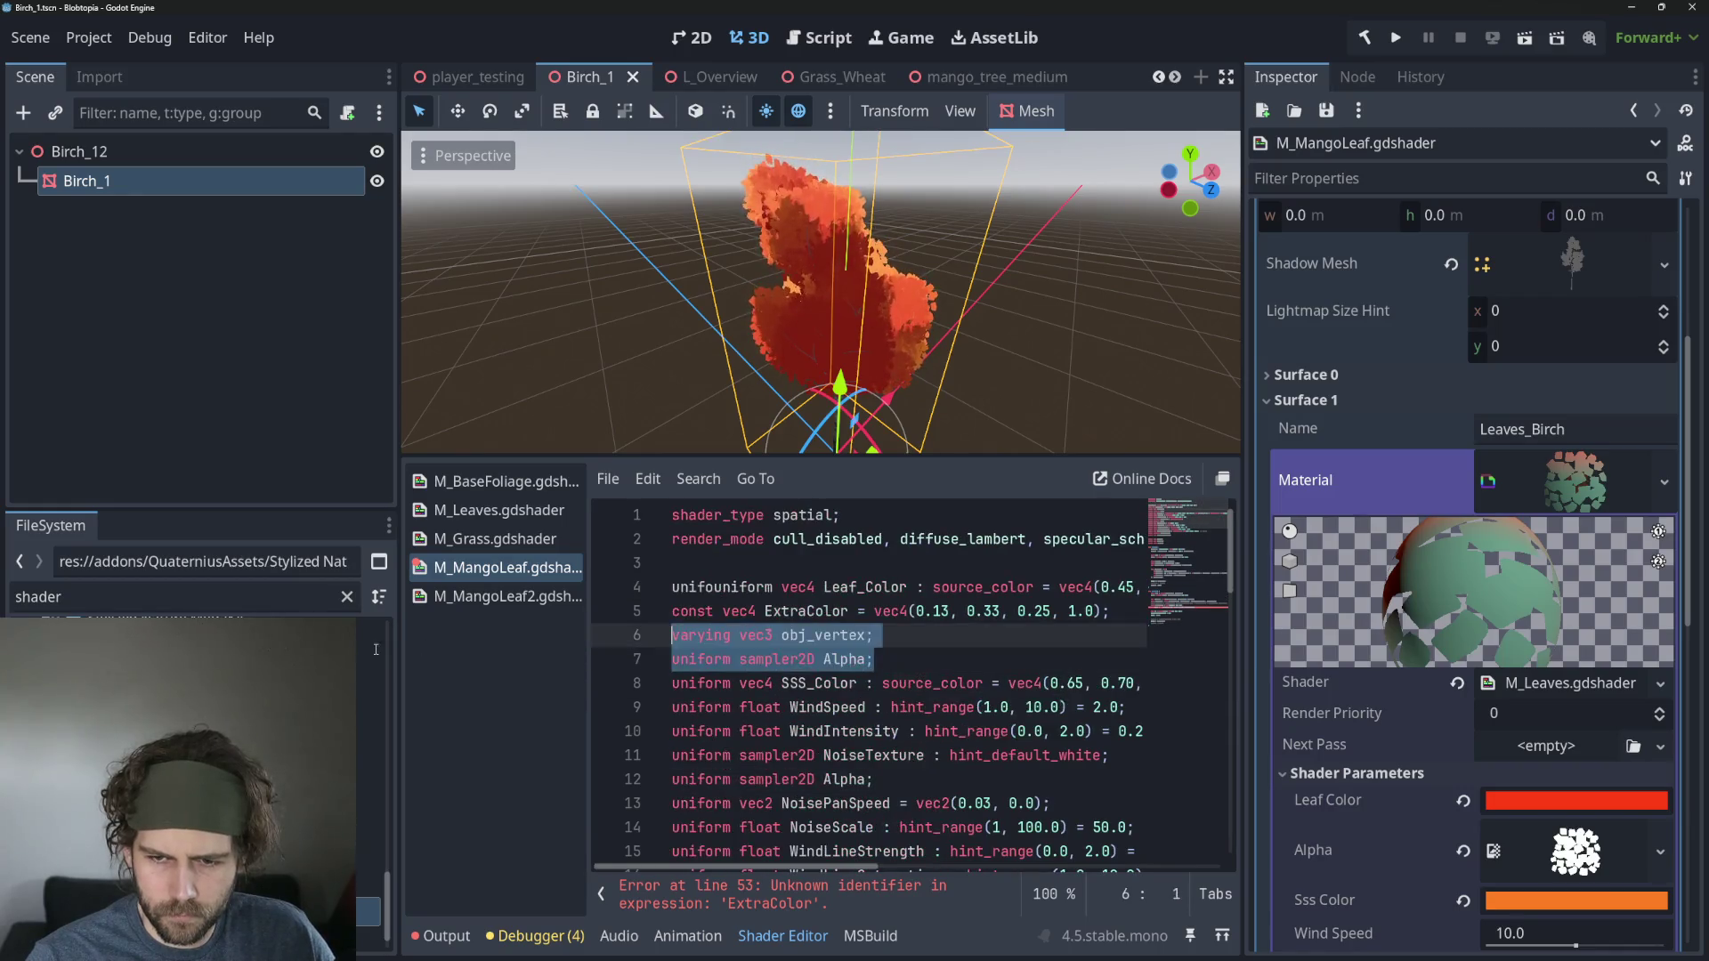
pyautogui.moveTo(923, 662); pyautogui.dragTo(689, 634)
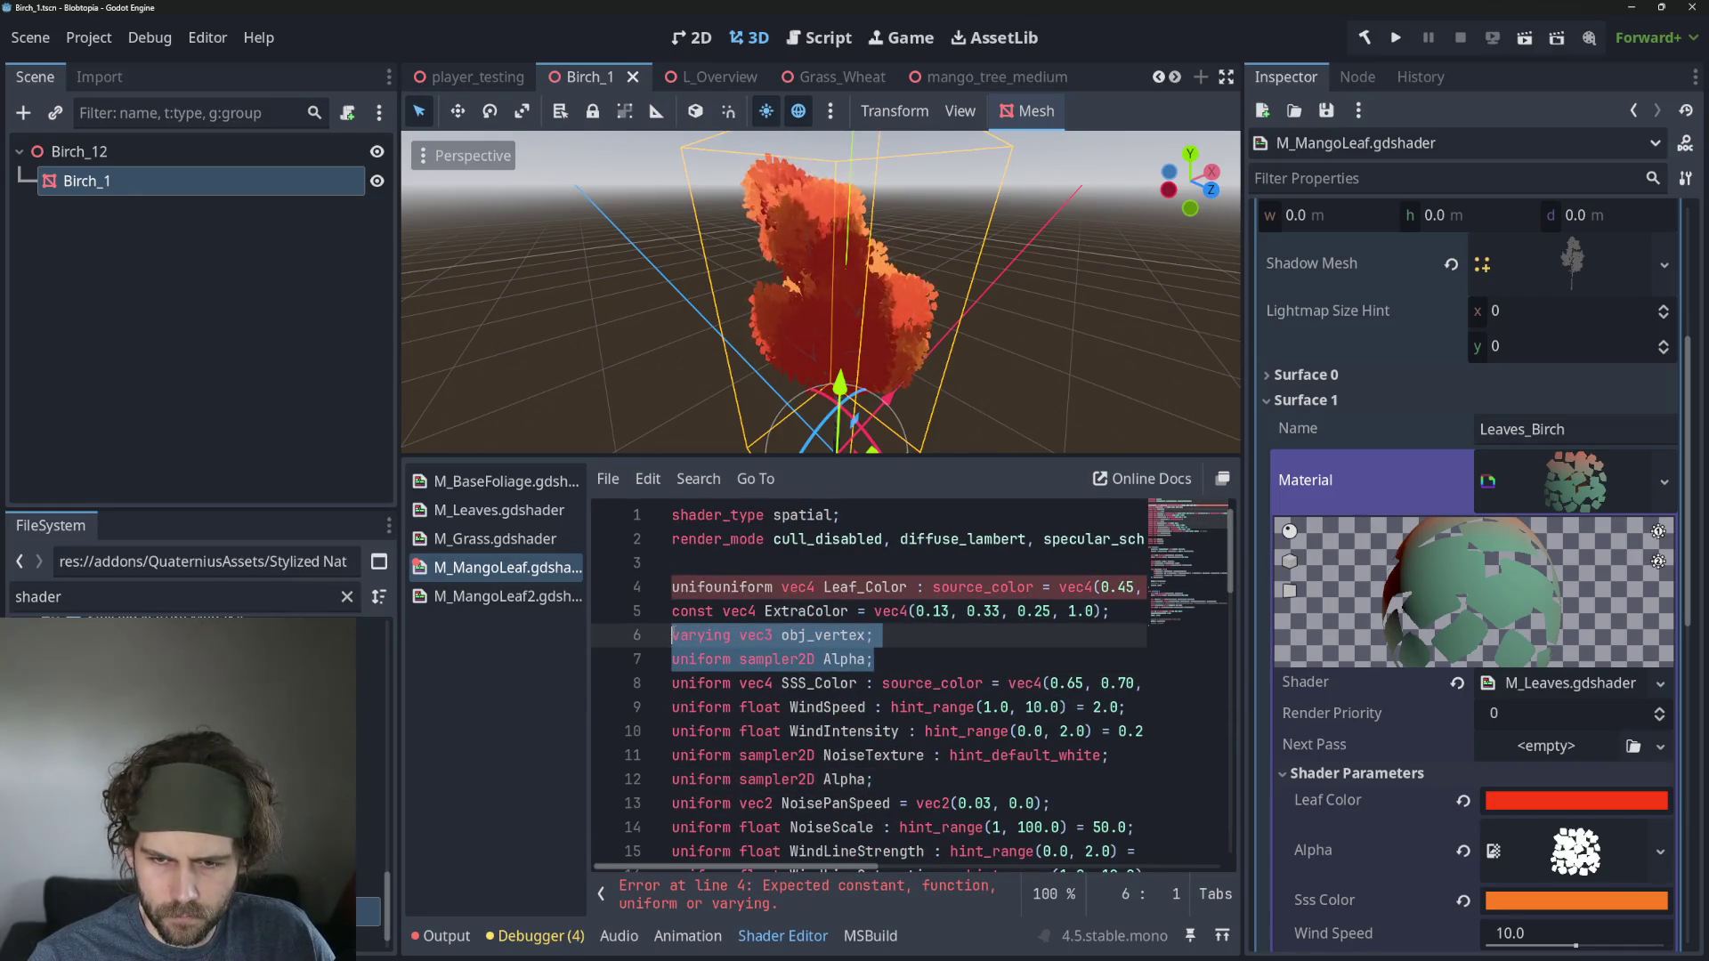
pyautogui.press('Delete')
# Add an empty line above the WindSpeed uniform and return to the mango_tree_medium scene.
pyautogui.click(897, 636)
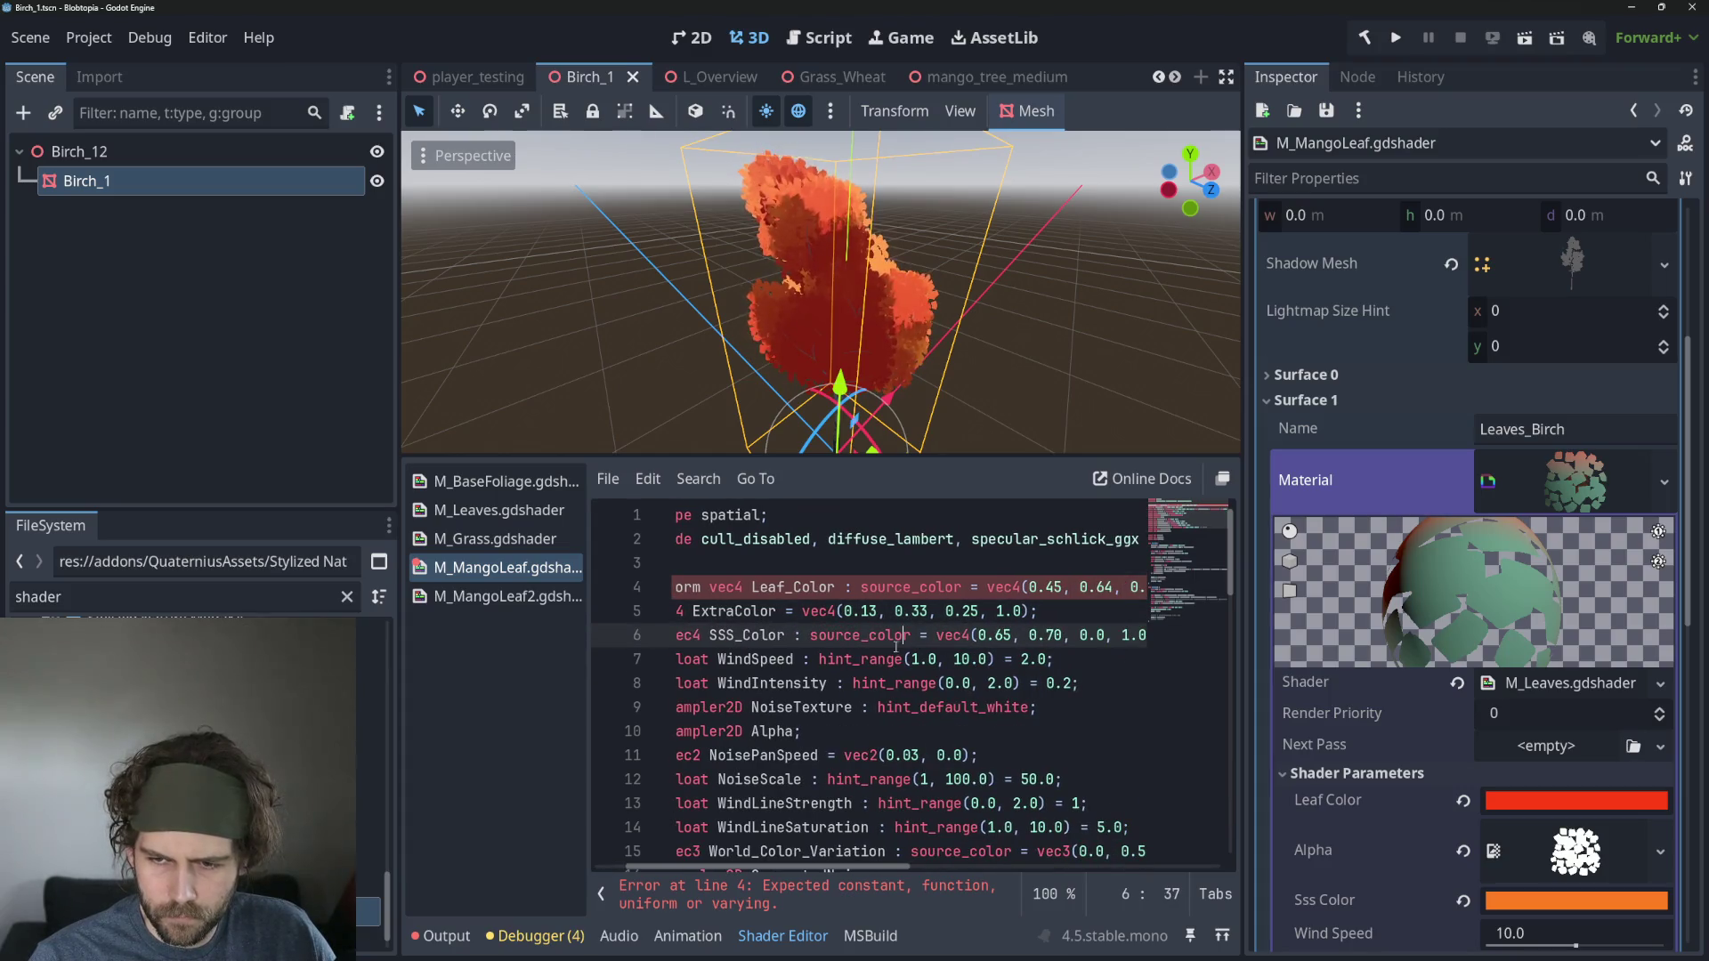
pyautogui.hscroll(-2, 897, 647)
pyautogui.click(708, 659)
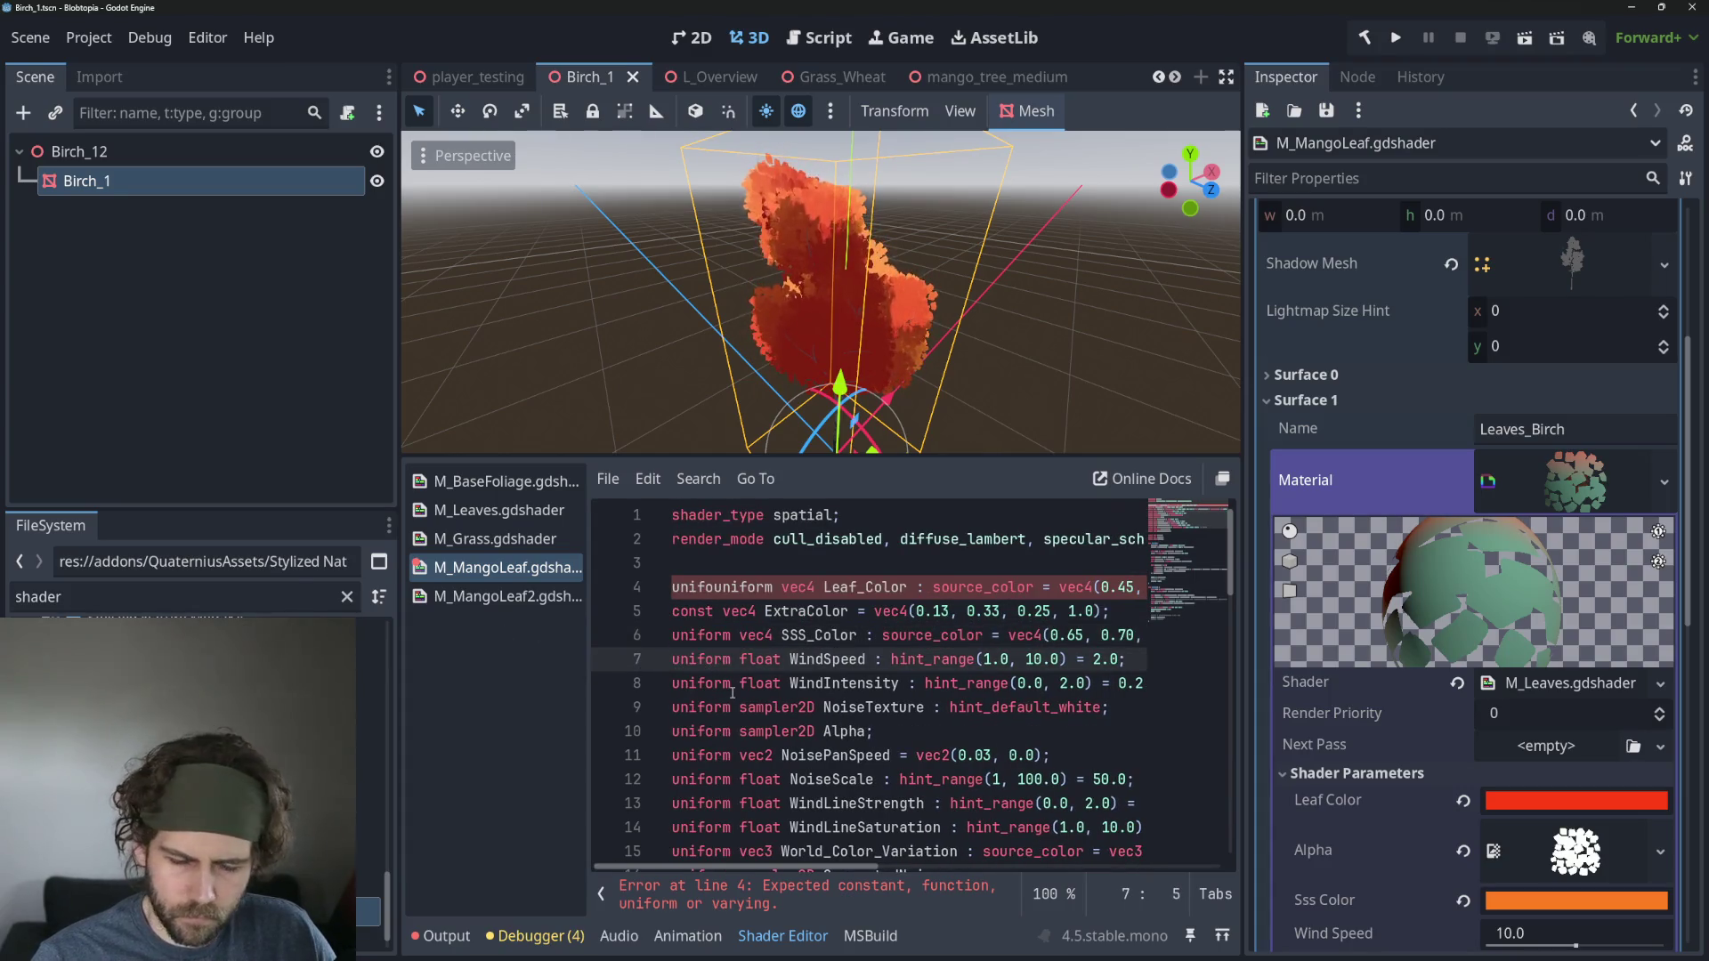
pyautogui.press('Left')
pyautogui.press('Left')
pyautogui.press('Return')
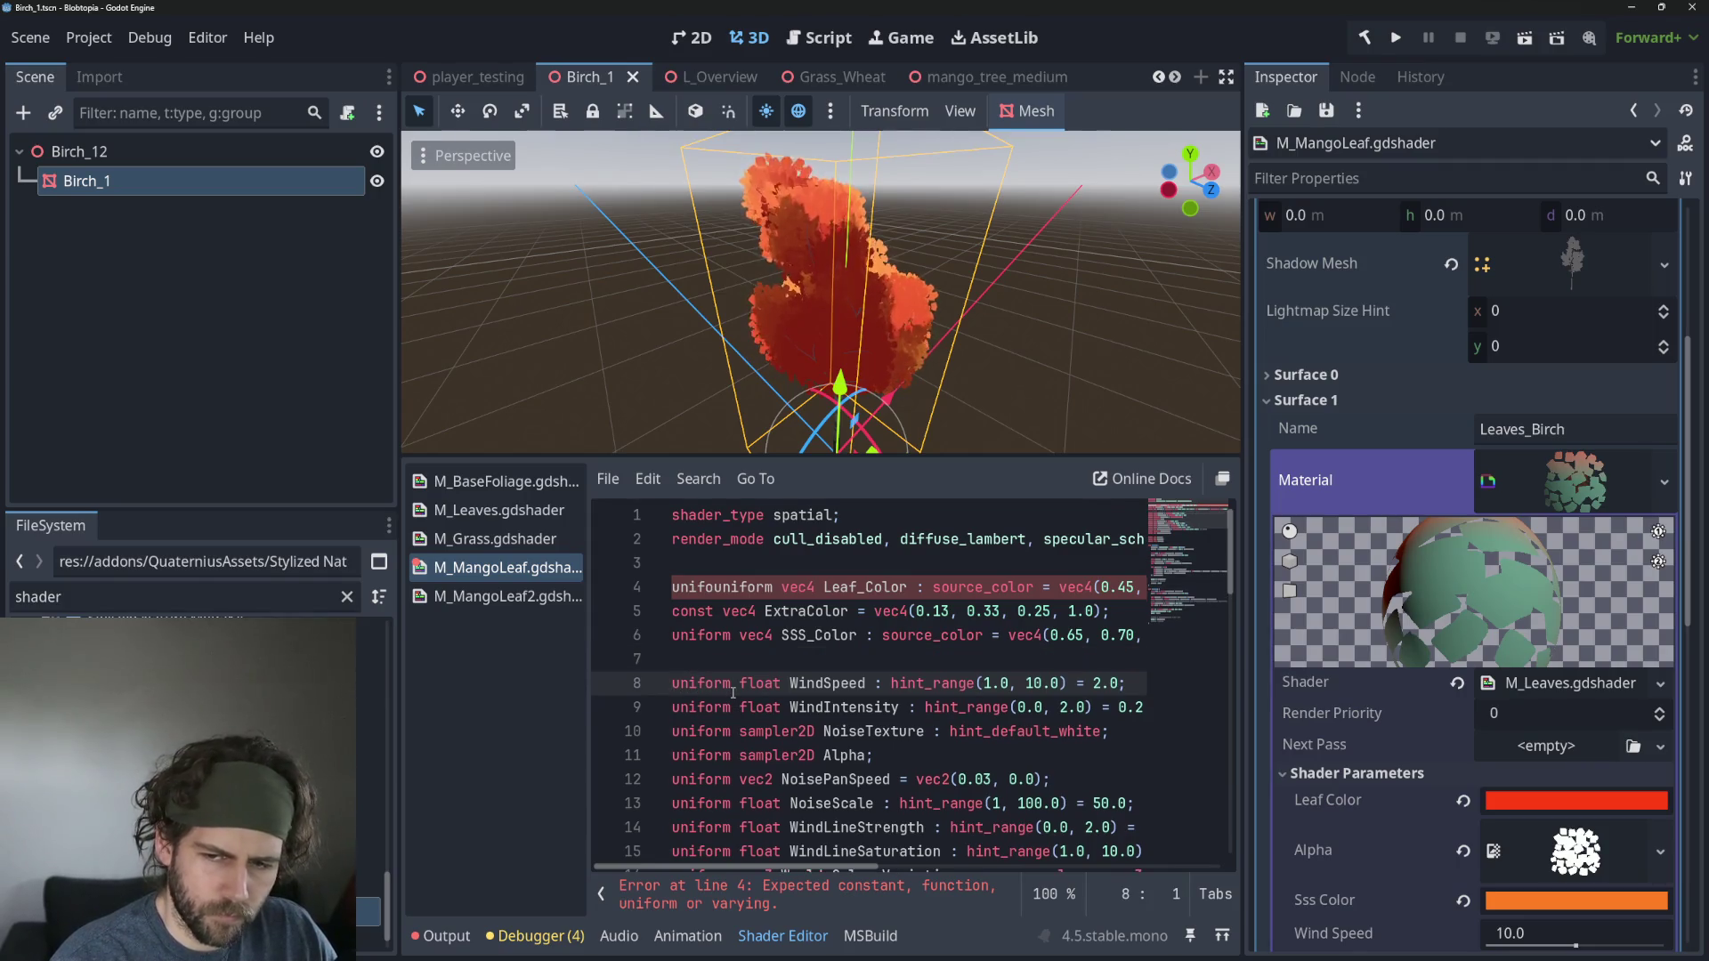
pyautogui.press('Up')
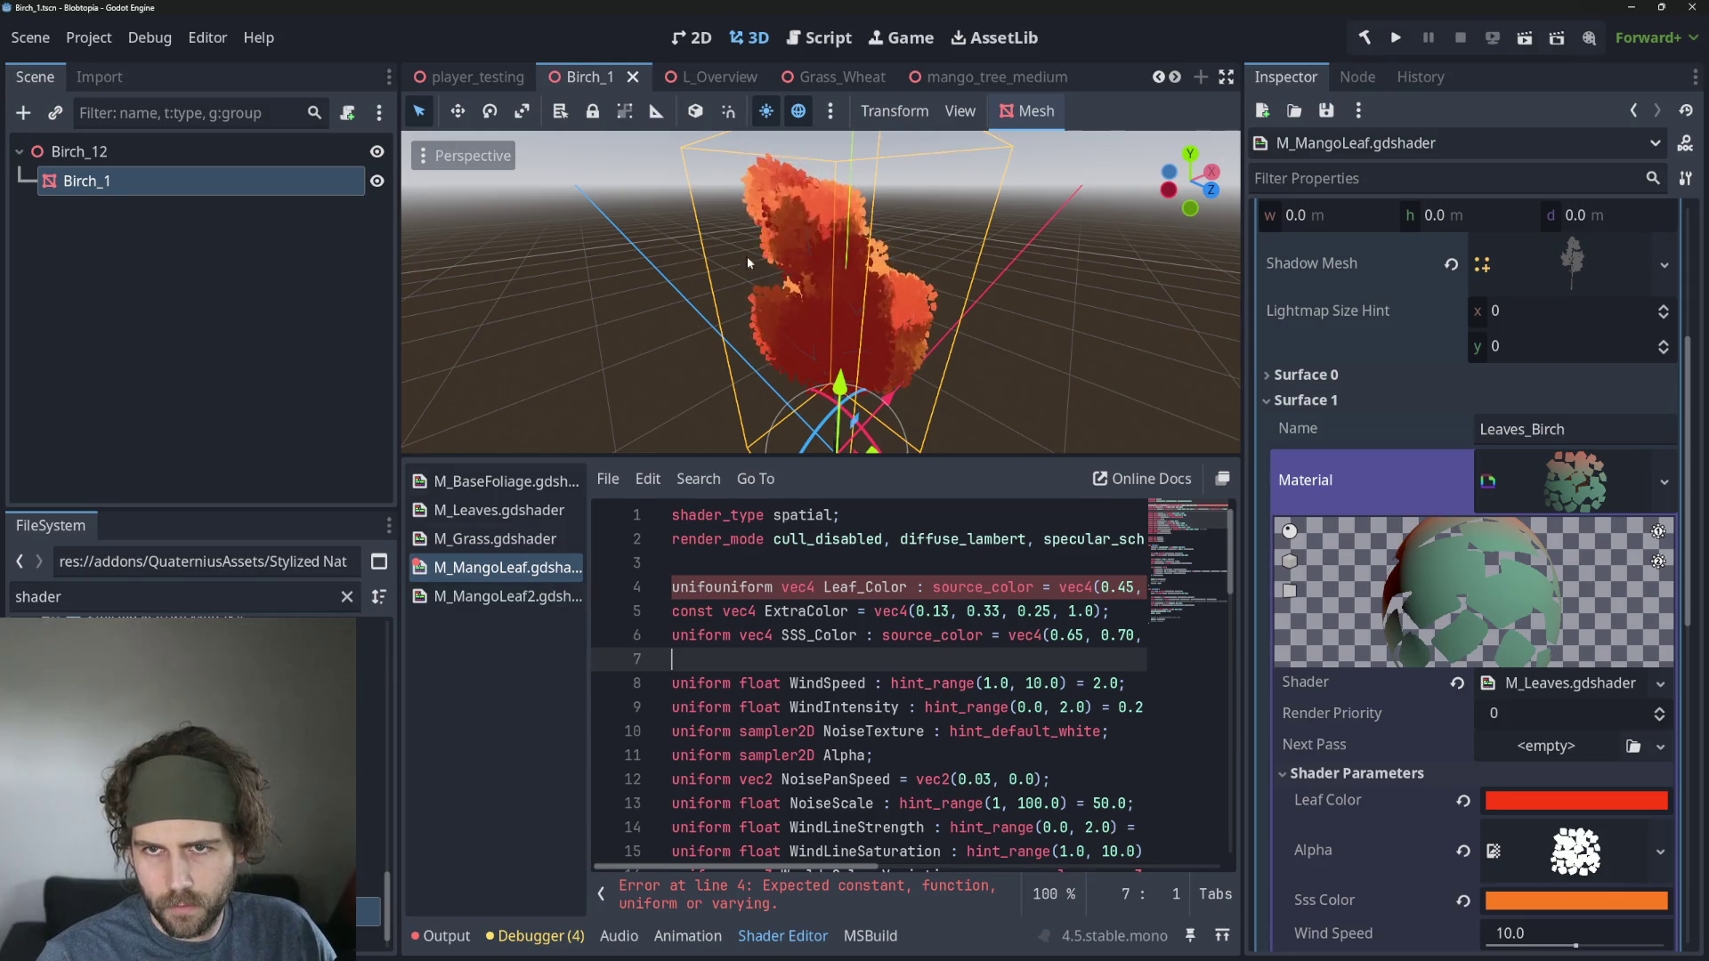
pyautogui.click(974, 77)
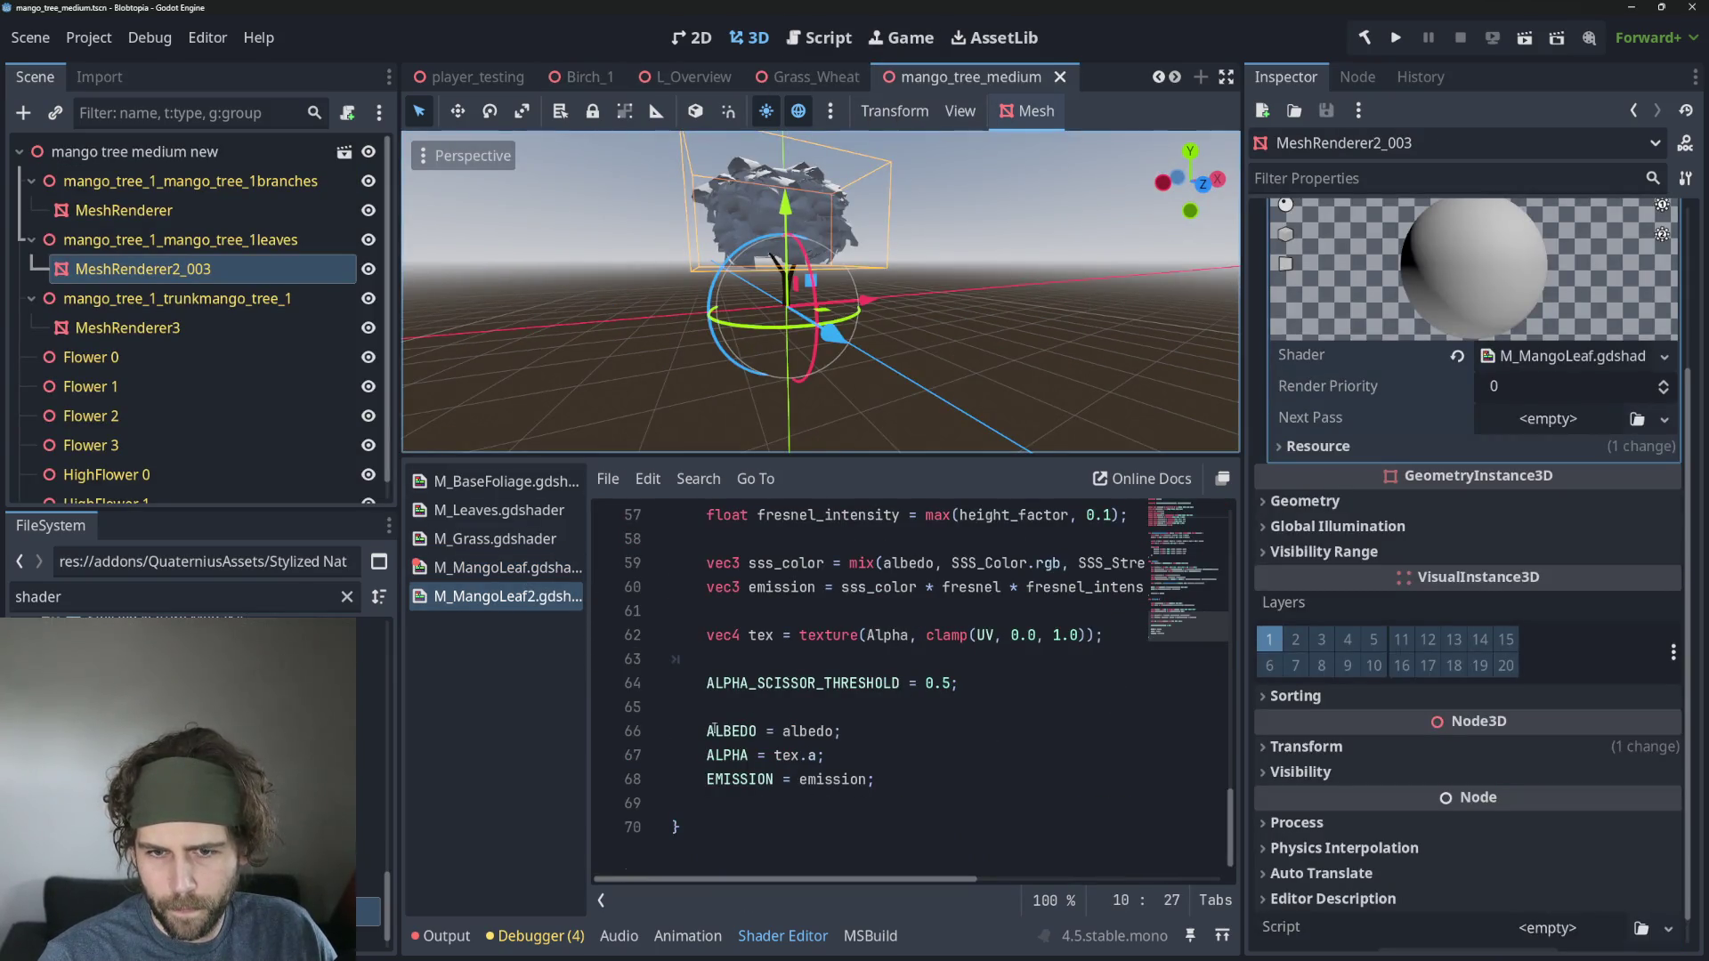
# Open M_MangoLeaf and undo back through recent edits to restore the Leaf_Color and SSS_Color lines.
pyautogui.click(495, 570)
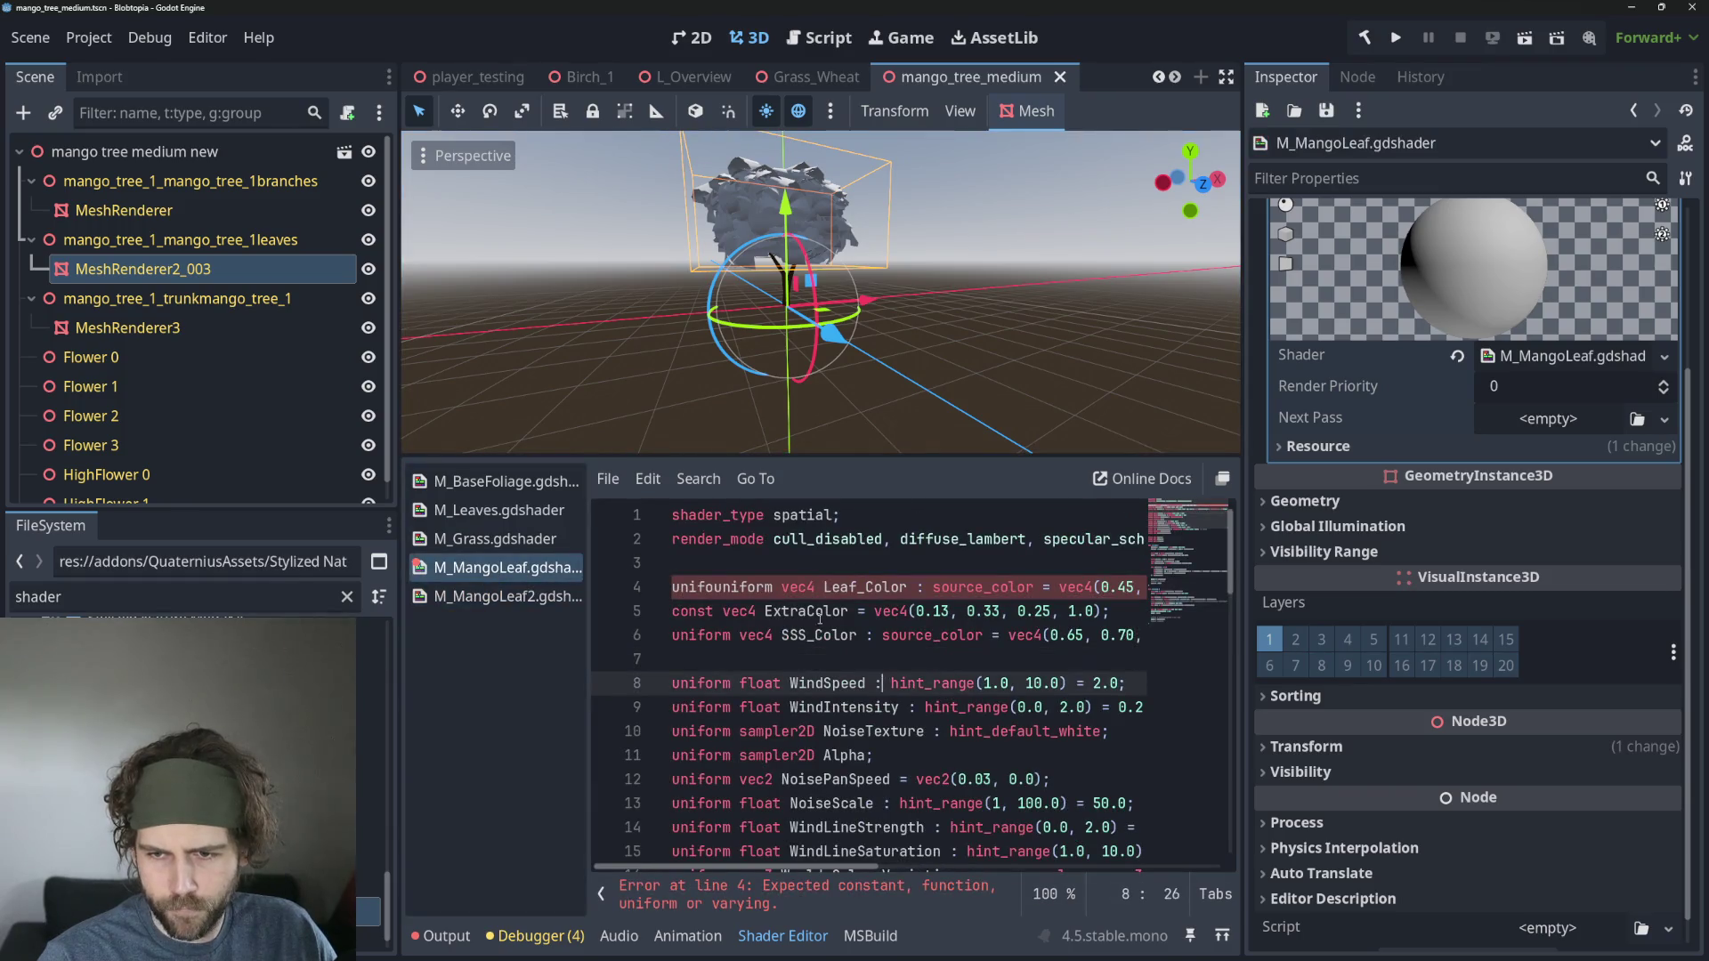
pyautogui.moveTo(789, 586); pyautogui.dragTo(660, 587)
pyautogui.moveTo(1059, 587)
pyautogui.mouseDown()
pyautogui.moveTo(1144, 580)
pyautogui.moveTo(1023, 575)
pyautogui.mouseUp()
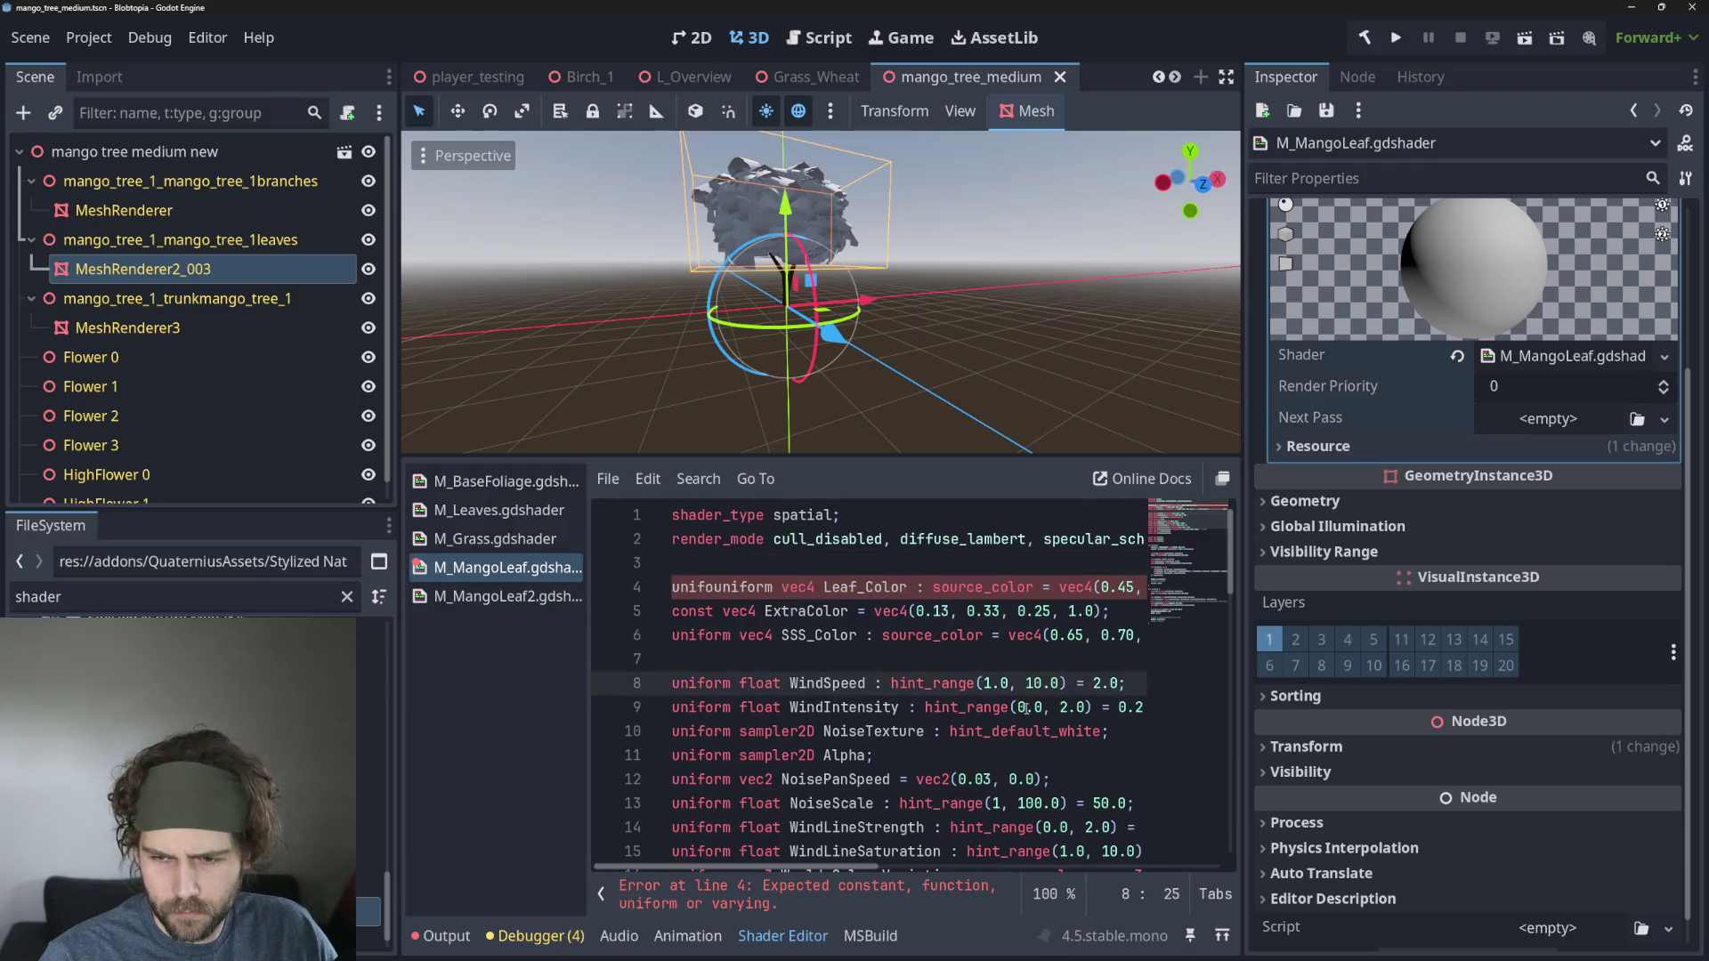
pyautogui.click(704, 587)
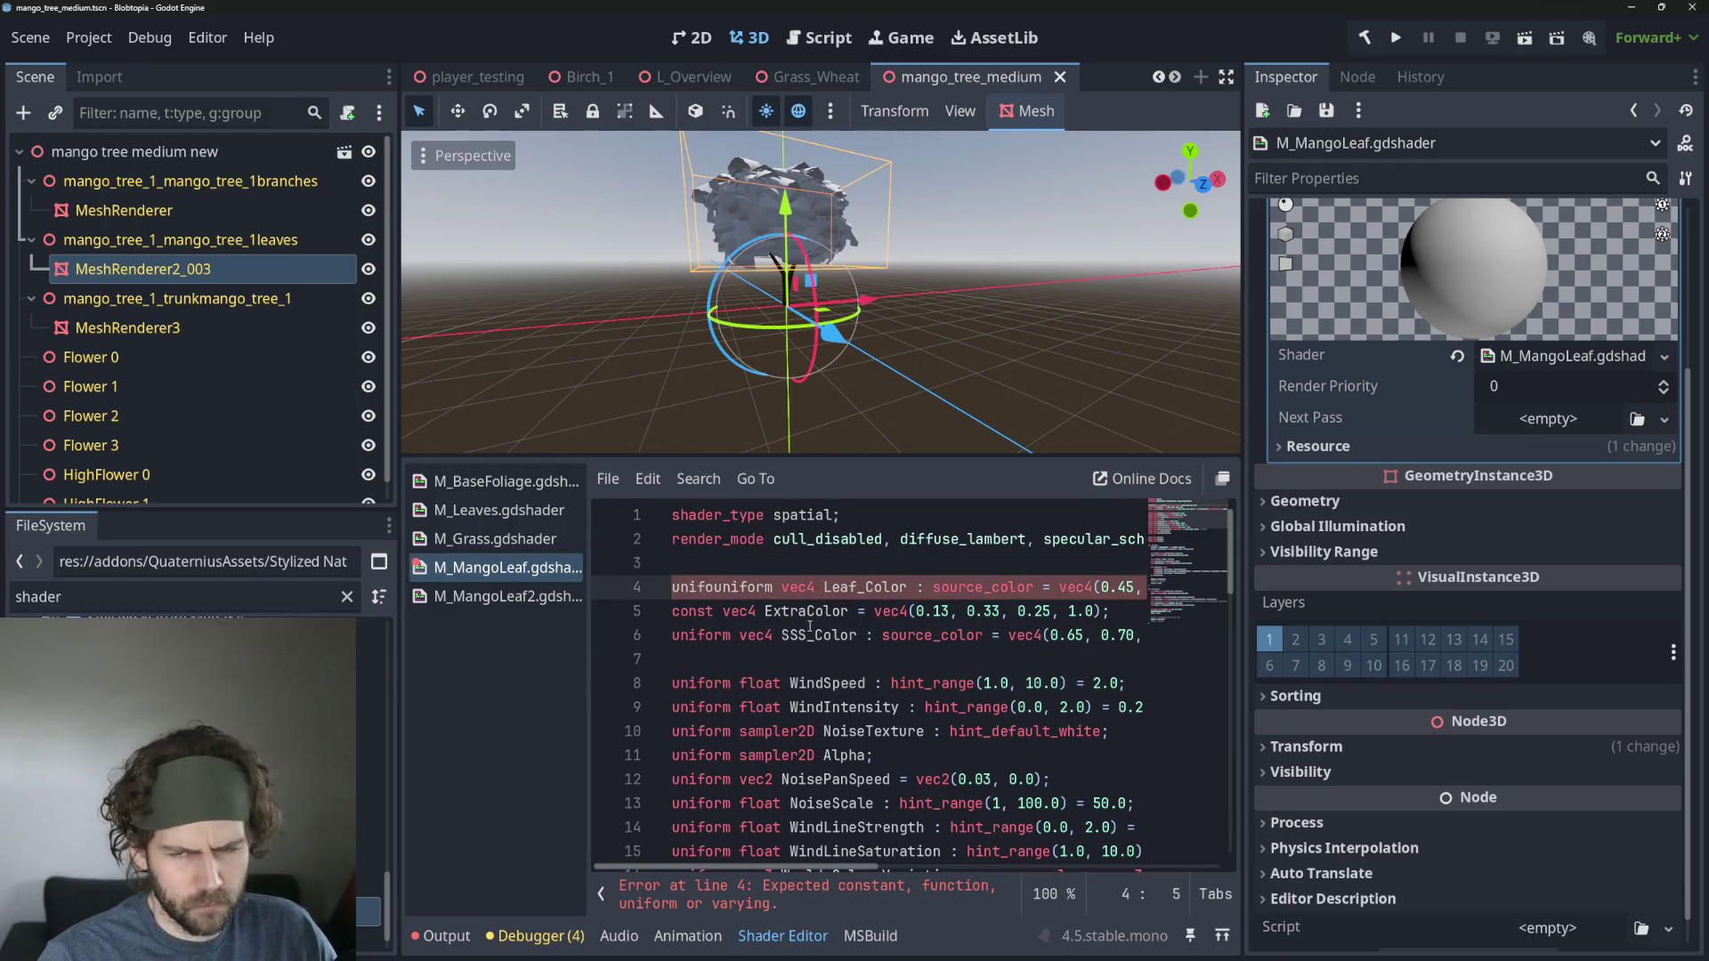
pyautogui.hotkey('ctrl', 'z')
pyautogui.hotkey('ctrl', 'z')
pyautogui.hotkey('ctrl', 'z')
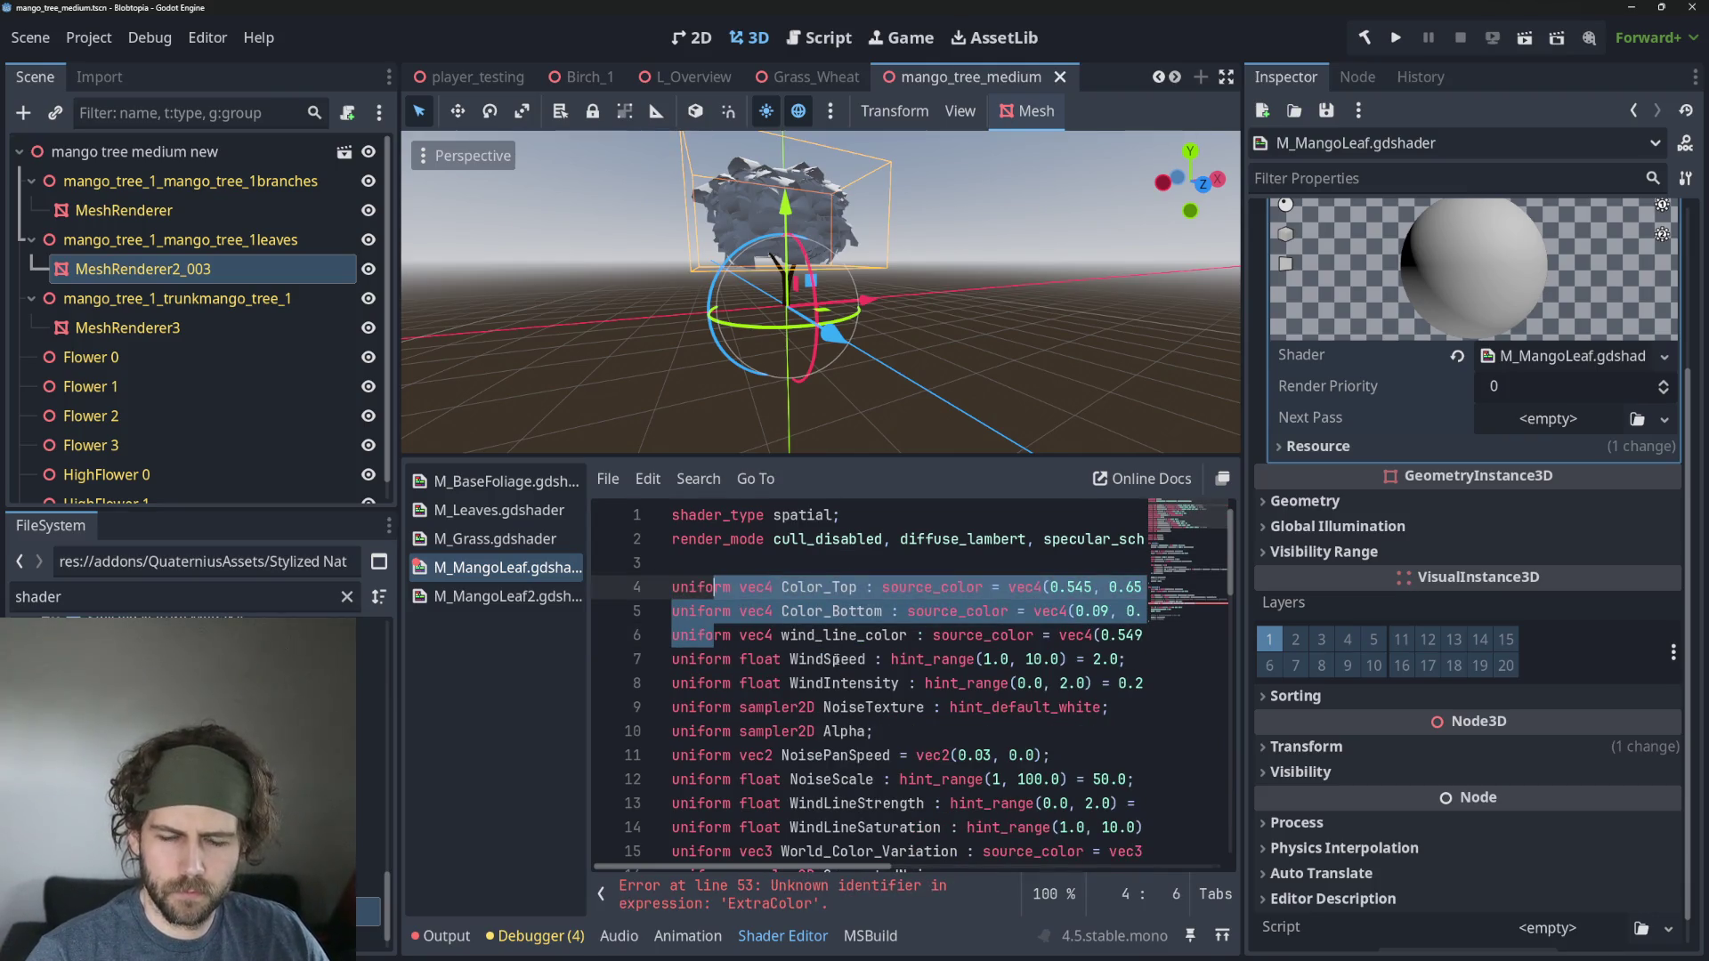
pyautogui.hotkey('ctrl', 'z')
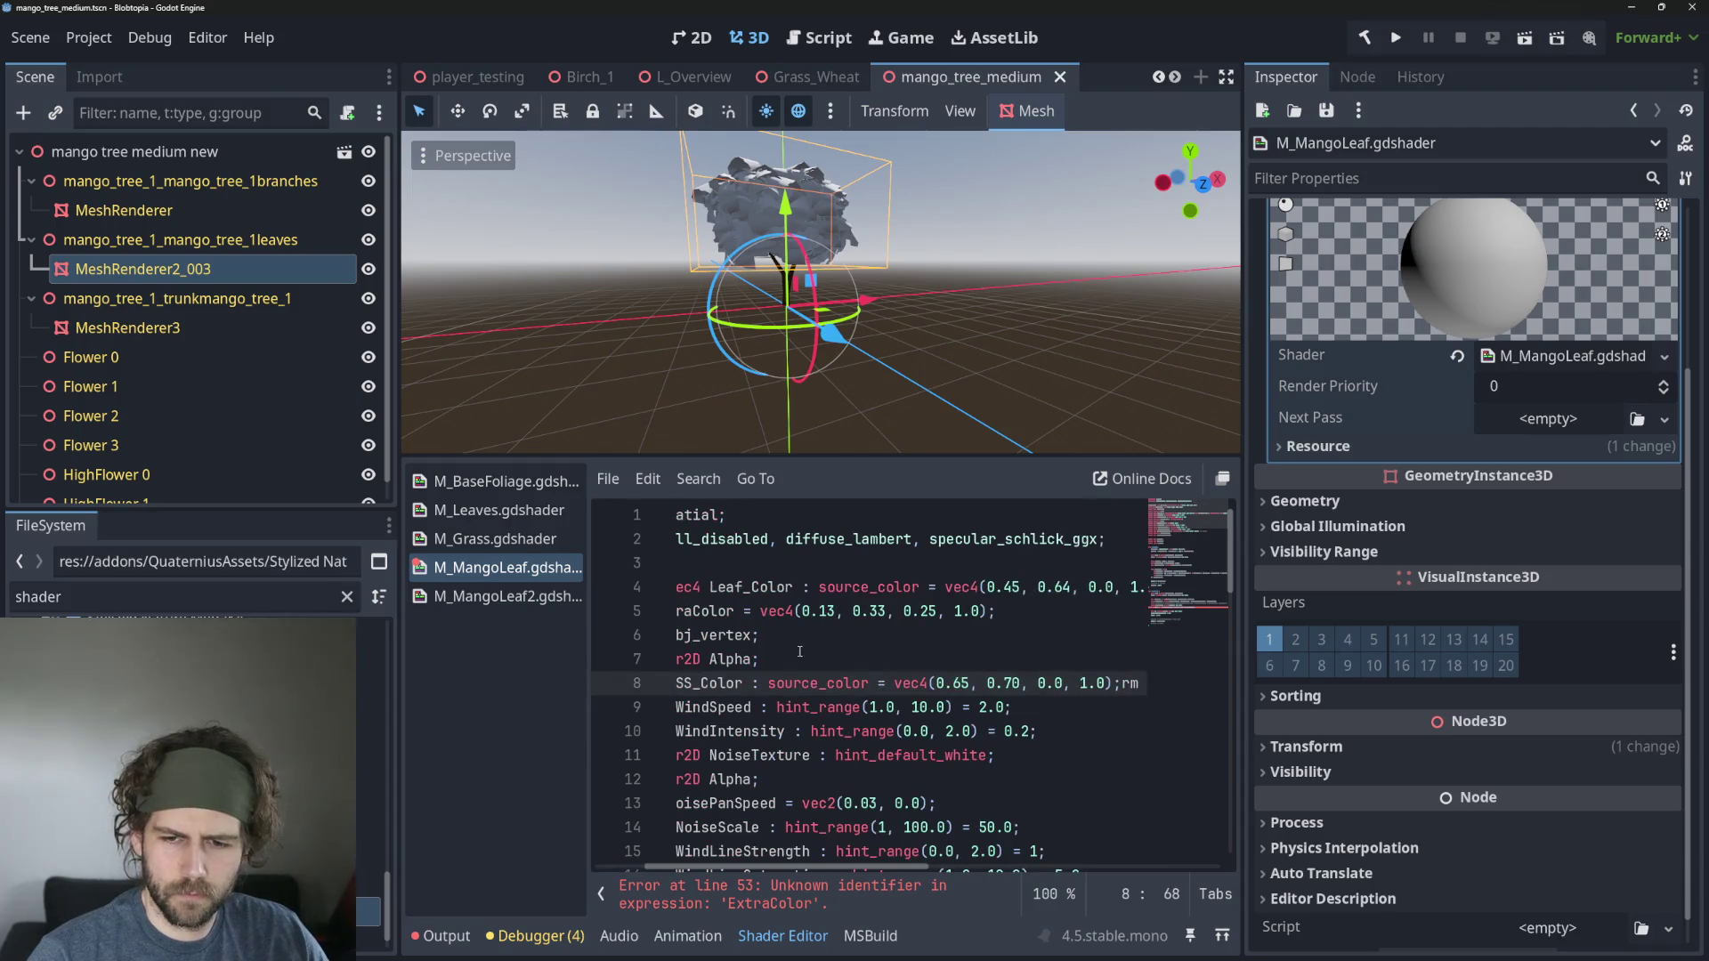
pyautogui.hotkey('ctrl', 'z')
pyautogui.hotkey('ctrl', 'z')
pyautogui.hotkey('ctrl', 'z')
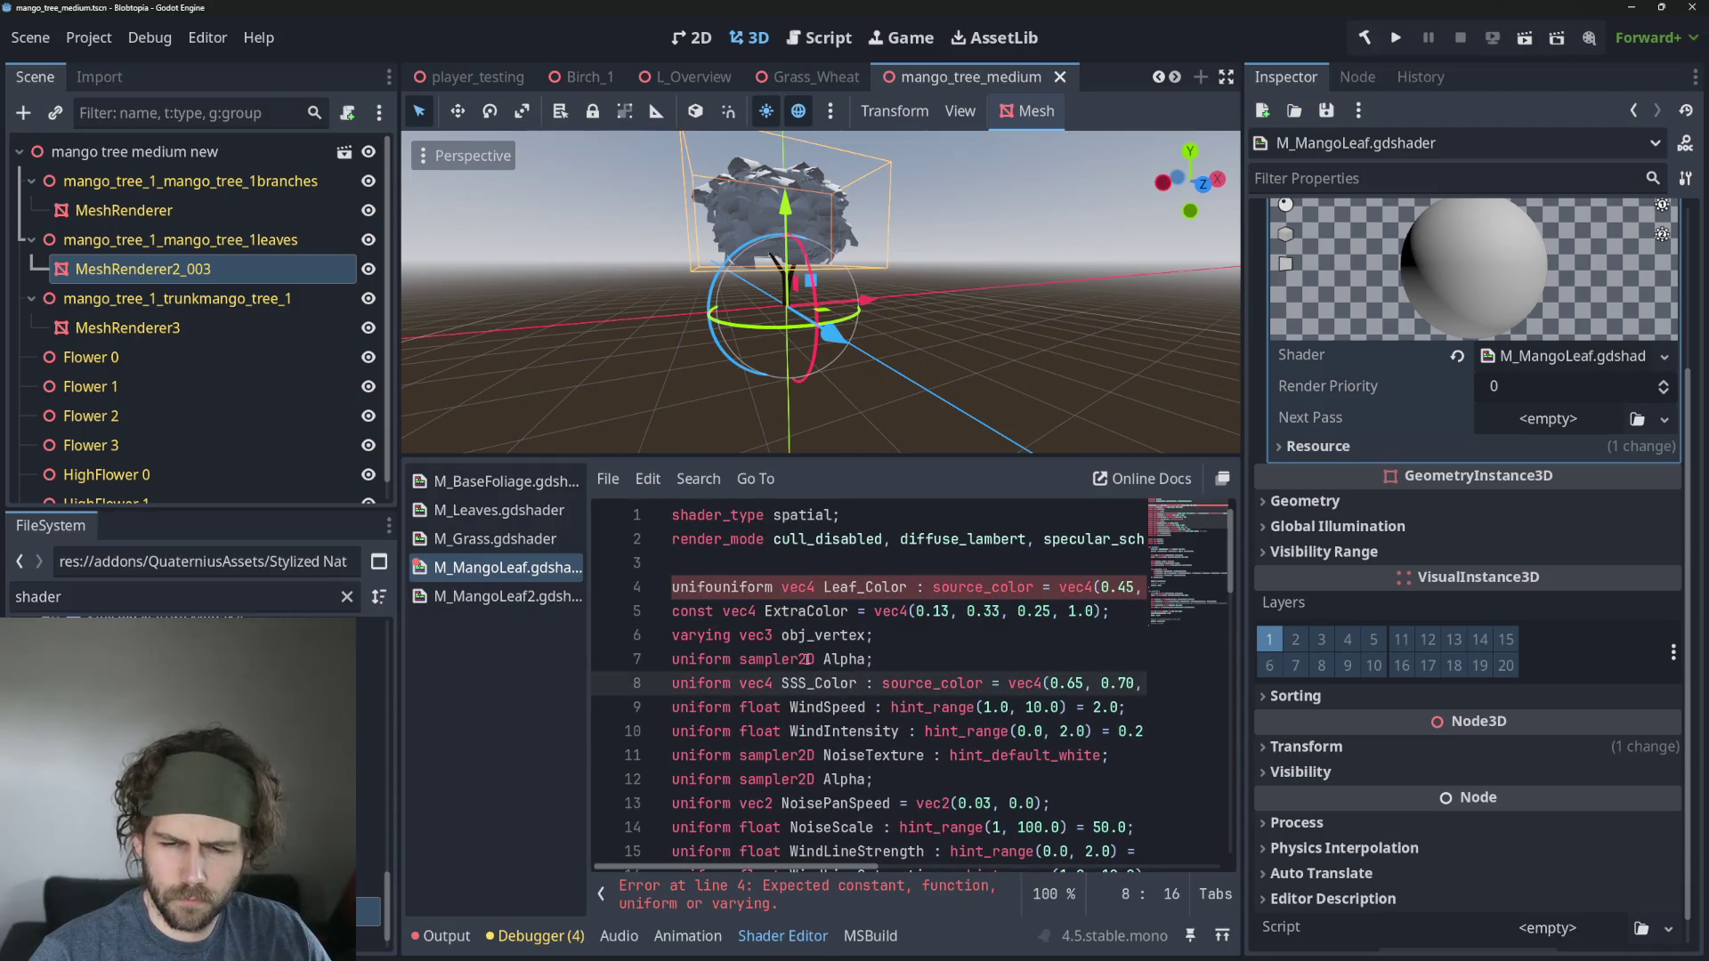
pyautogui.hotkey('ctrl', 'z')
pyautogui.hotkey('ctrl', 'z')
pyautogui.hotkey('ctrl', 'z')
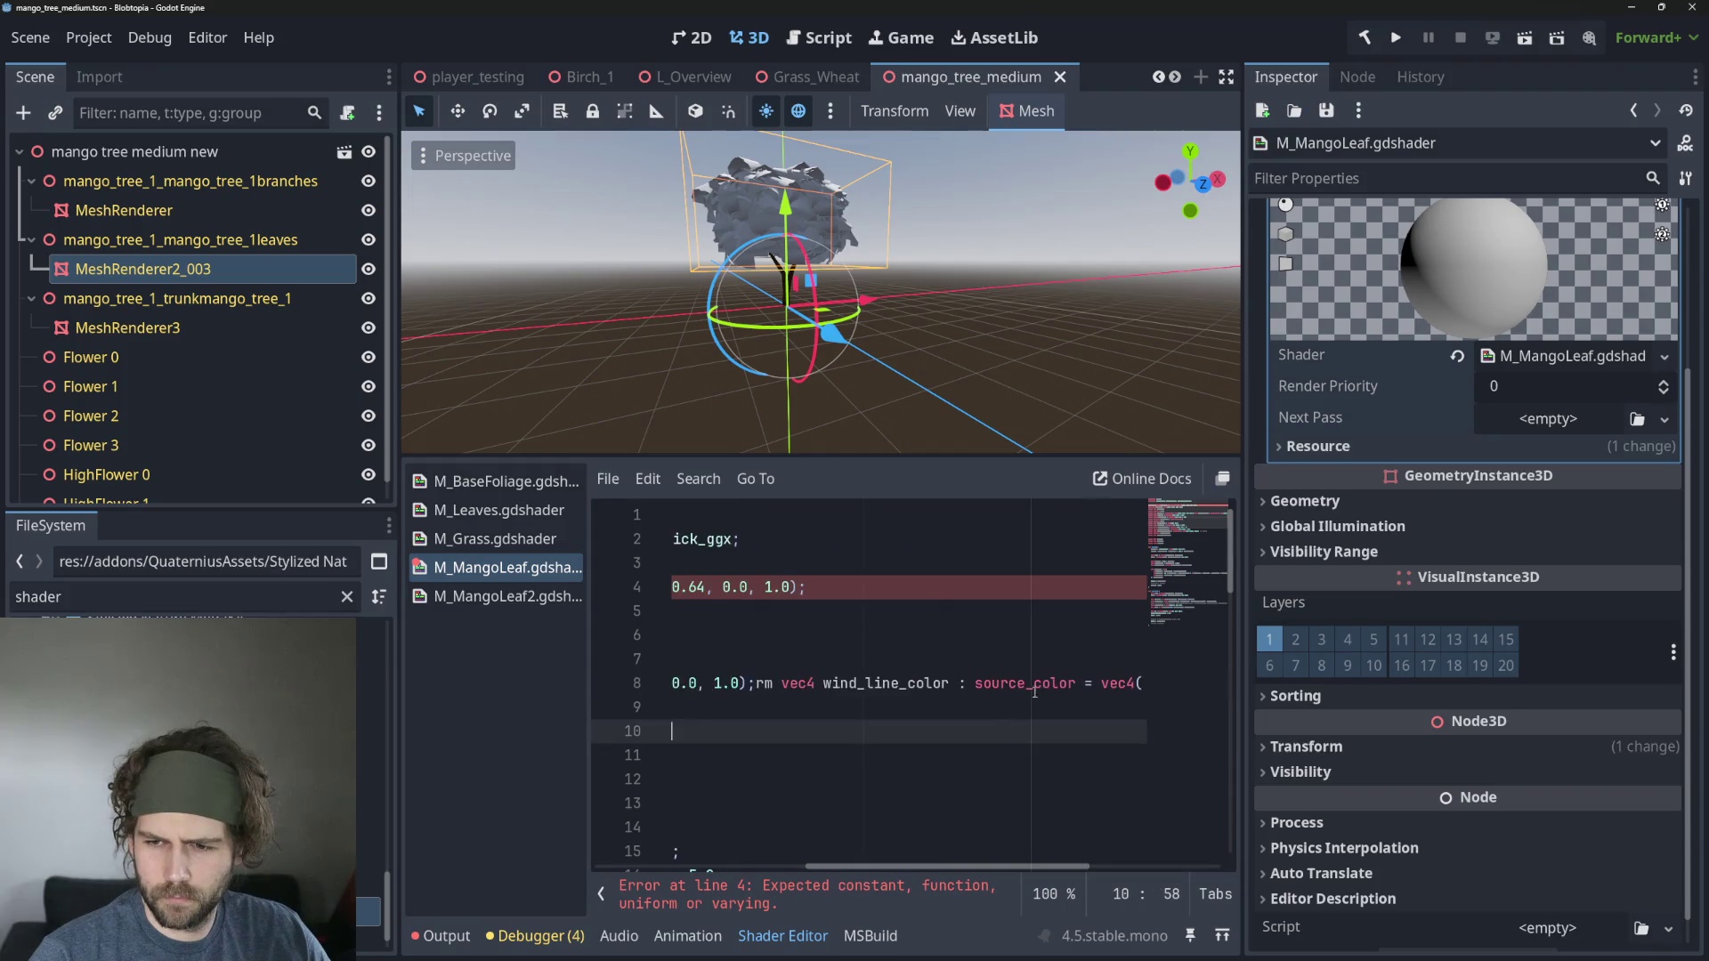
pyautogui.hotkey('ctrl', 'z')
# Insert a blank line separating the wind uniforms from the colour uniforms.
pyautogui.click(848, 658)
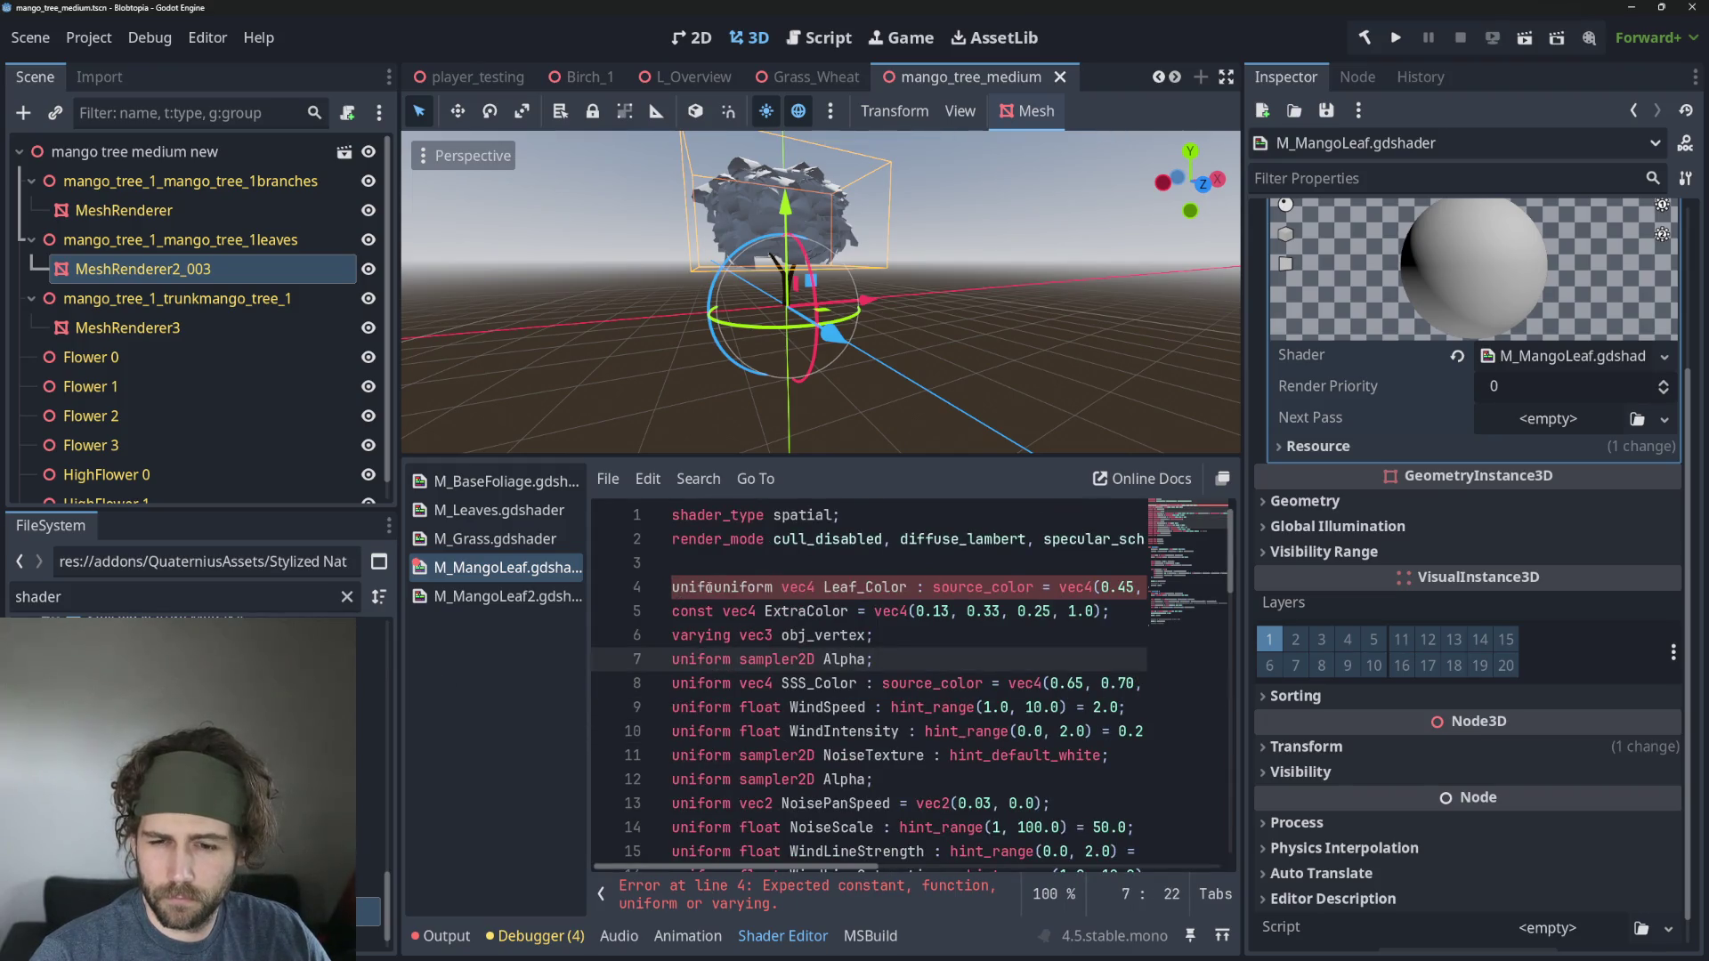
pyautogui.click(713, 587)
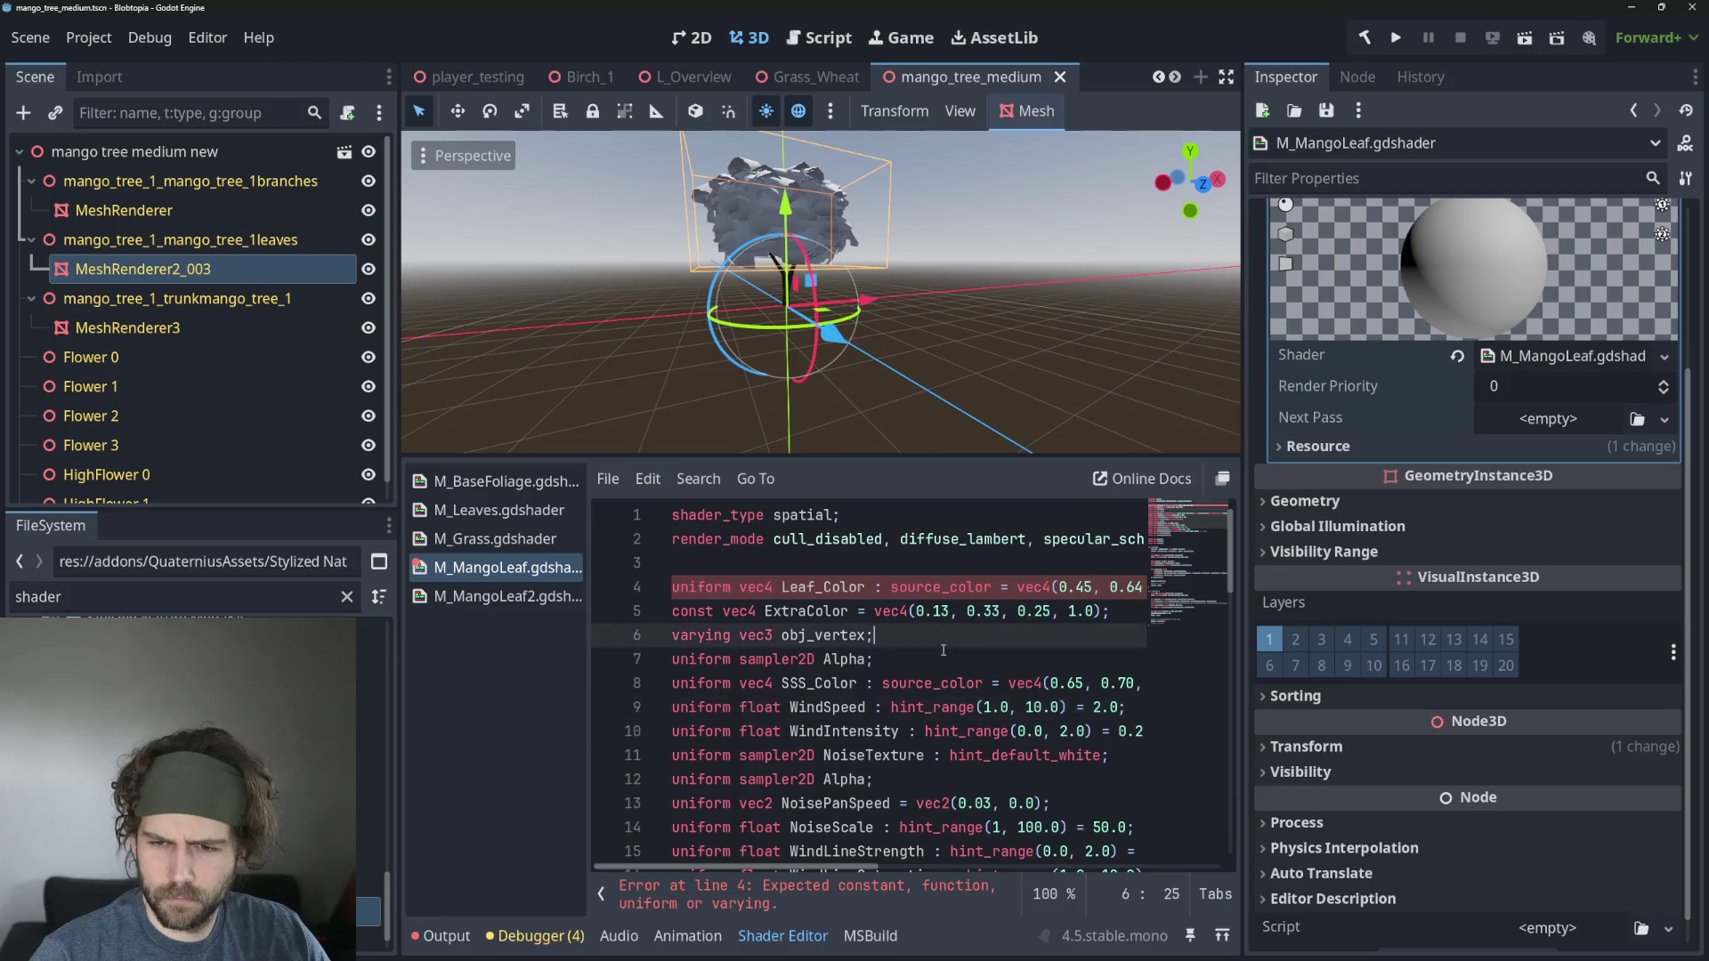
pyautogui.click(679, 693)
pyautogui.click(678, 709)
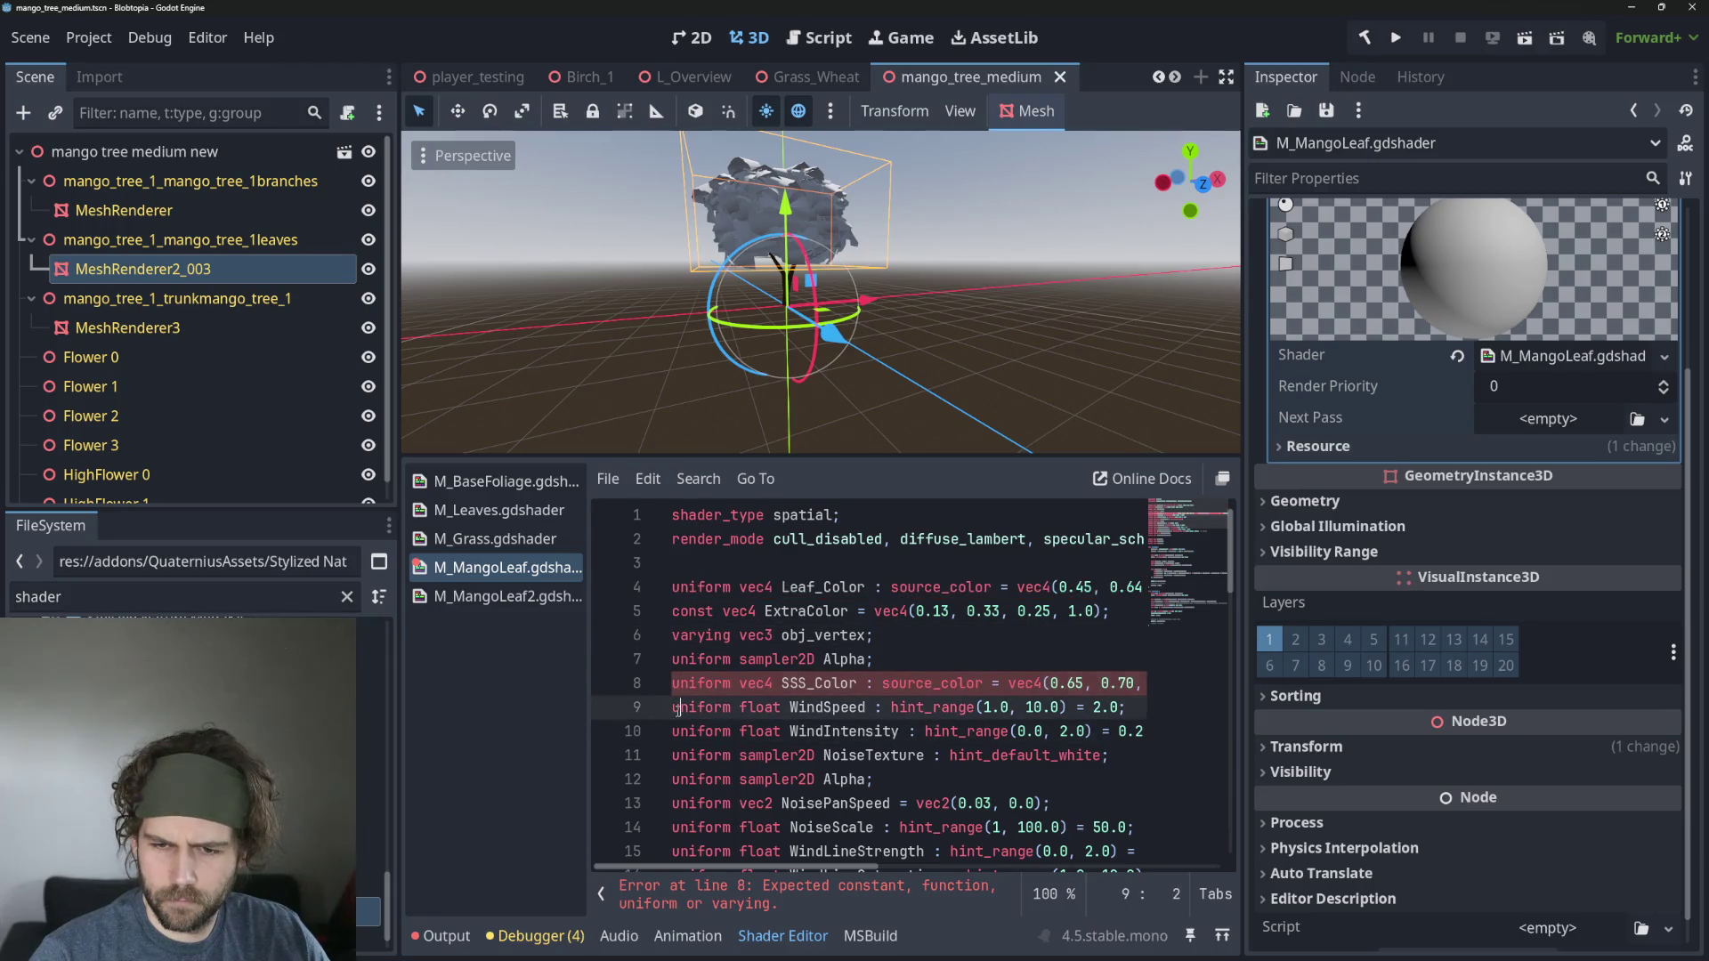
pyautogui.press('Left')
pyautogui.press('Return')
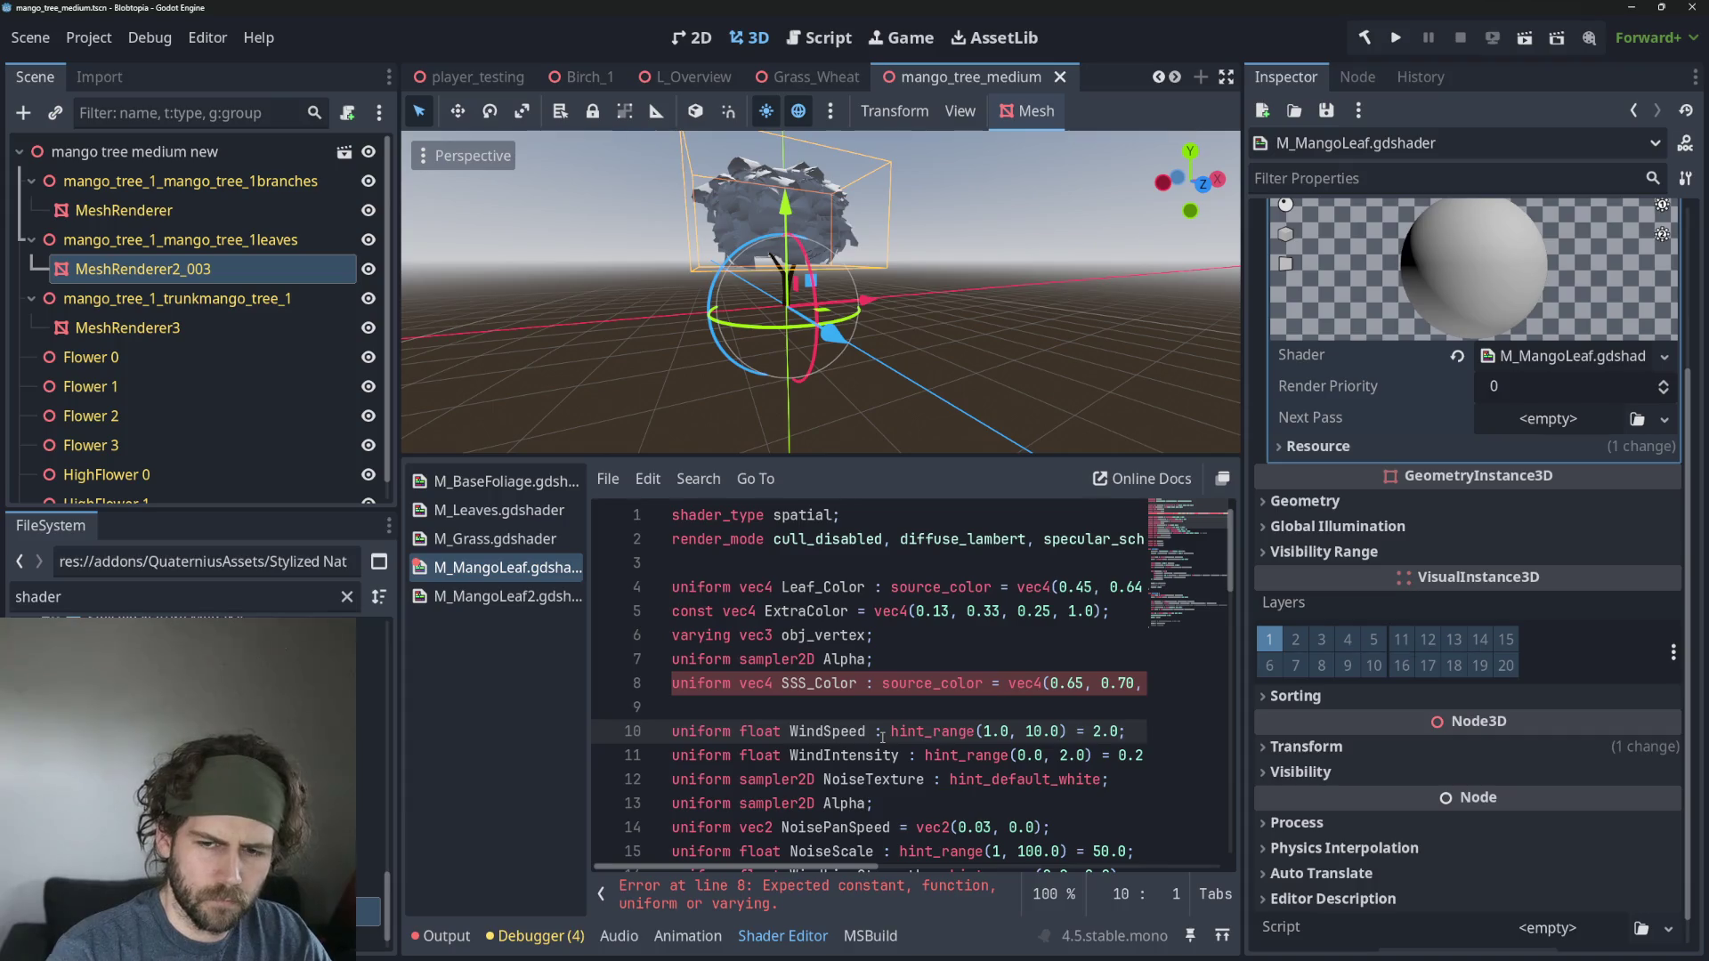
# Trim the stray text after the SSS_Color value on line 8.
pyautogui.click(731, 683)
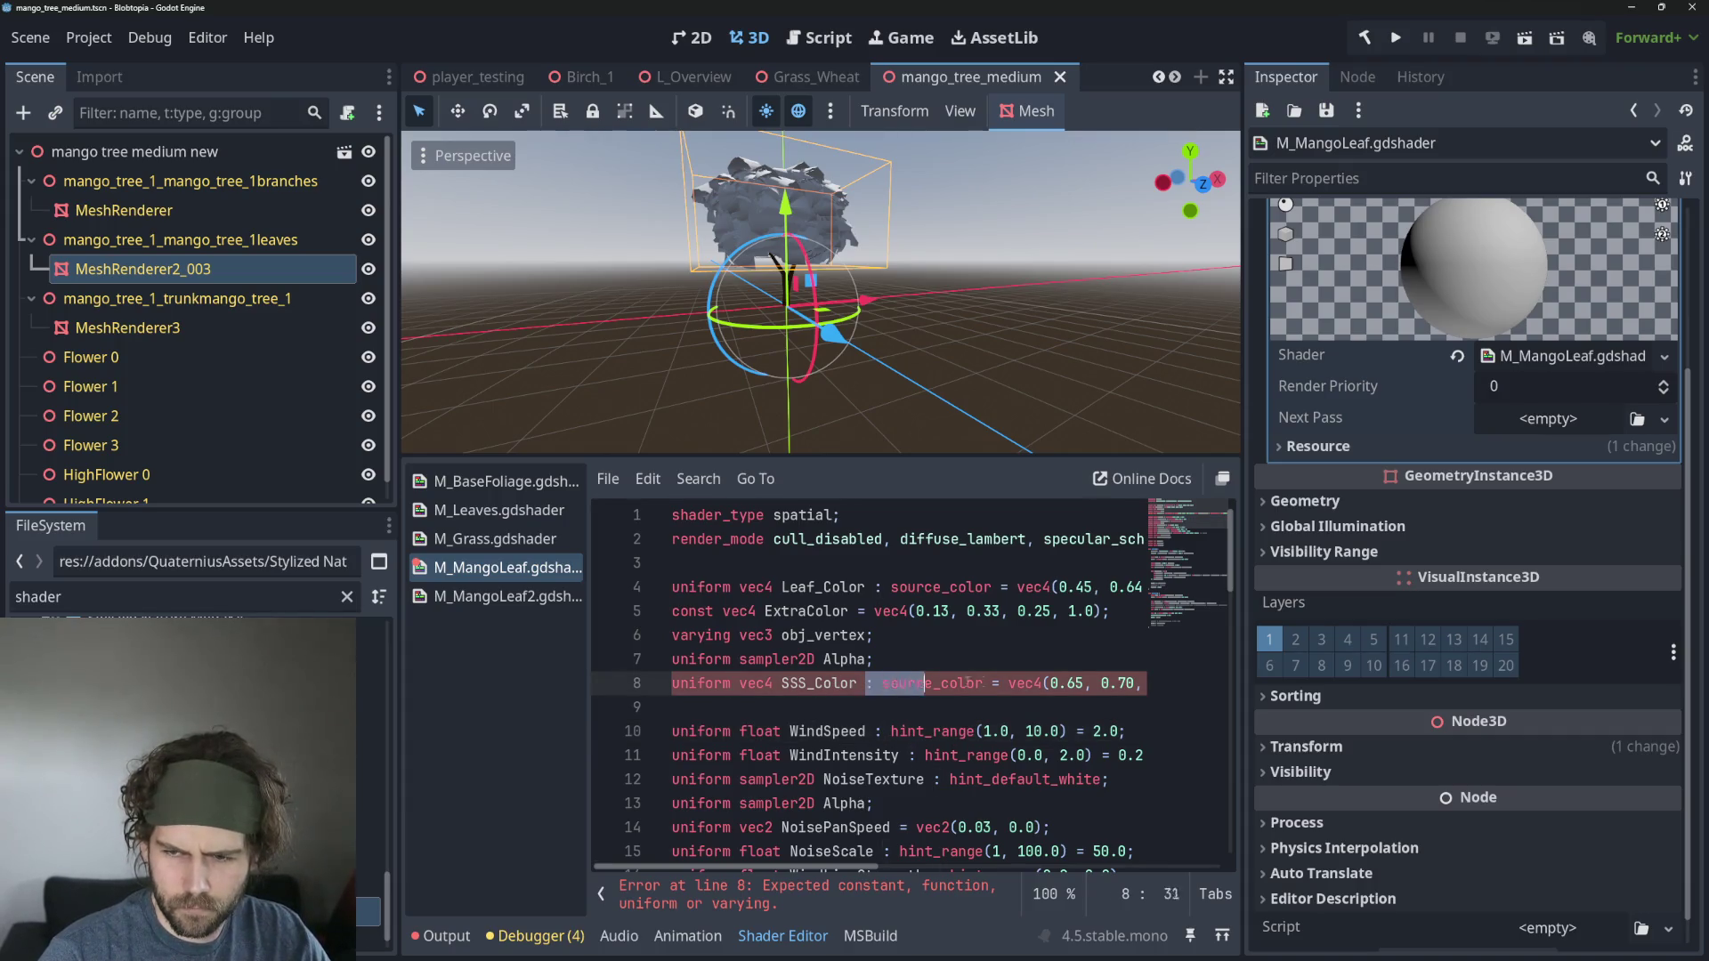
pyautogui.moveTo(923, 683); pyautogui.dragTo(1203, 685)
pyautogui.moveTo(954, 683)
pyautogui.mouseDown()
pyautogui.moveTo(614, 685)
pyautogui.moveTo(1148, 699)
pyautogui.mouseUp()
pyautogui.click(1051, 730)
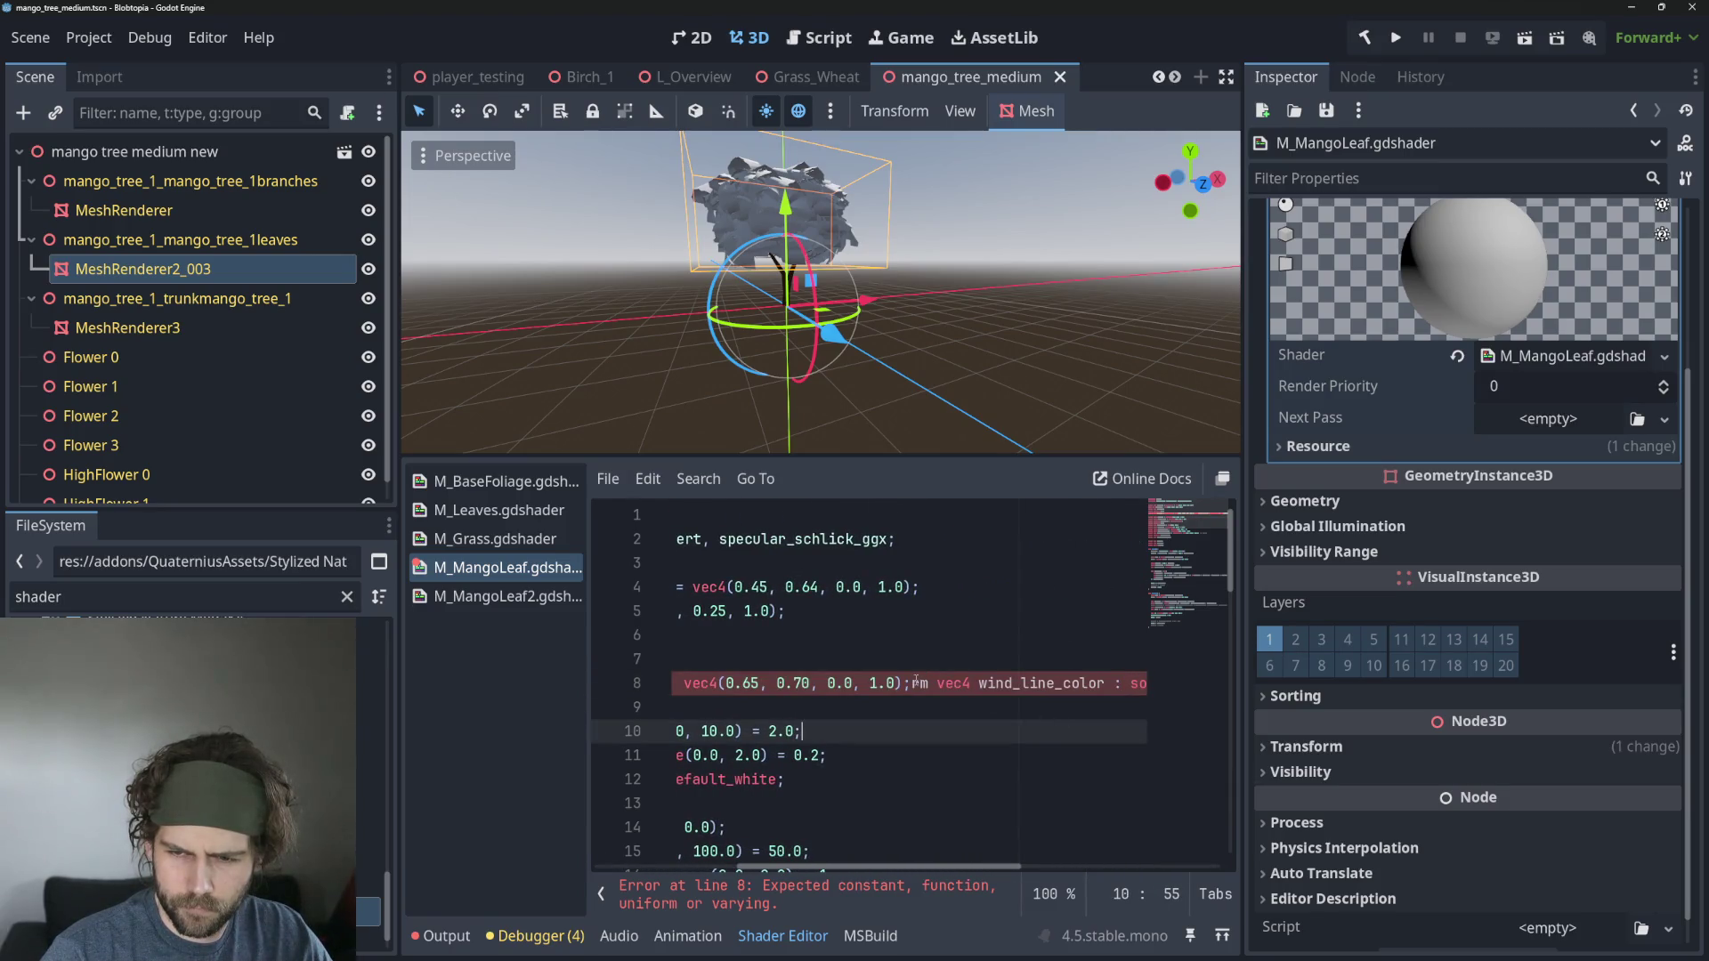
pyautogui.moveTo(915, 681); pyautogui.dragTo(1214, 681)
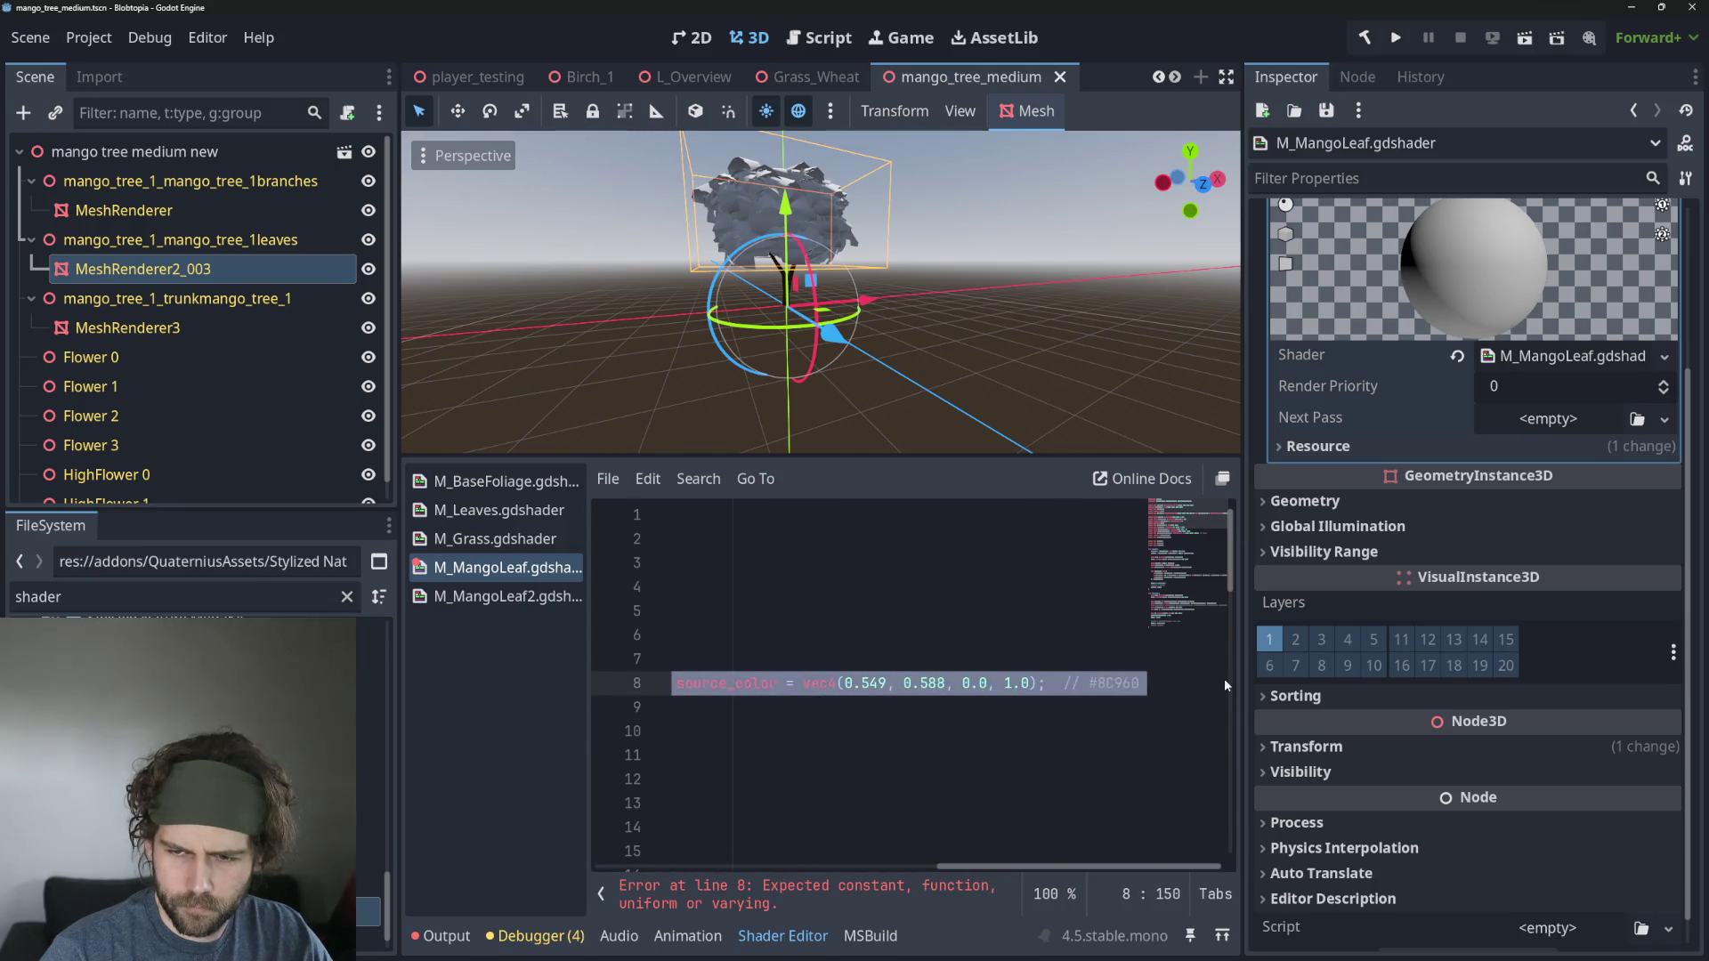
pyautogui.hotkey('ctrl', 'v')
# Delete the duplicate Alpha sampler uniform on line 13, keeping the original on line 7.
pyautogui.click(916, 731)
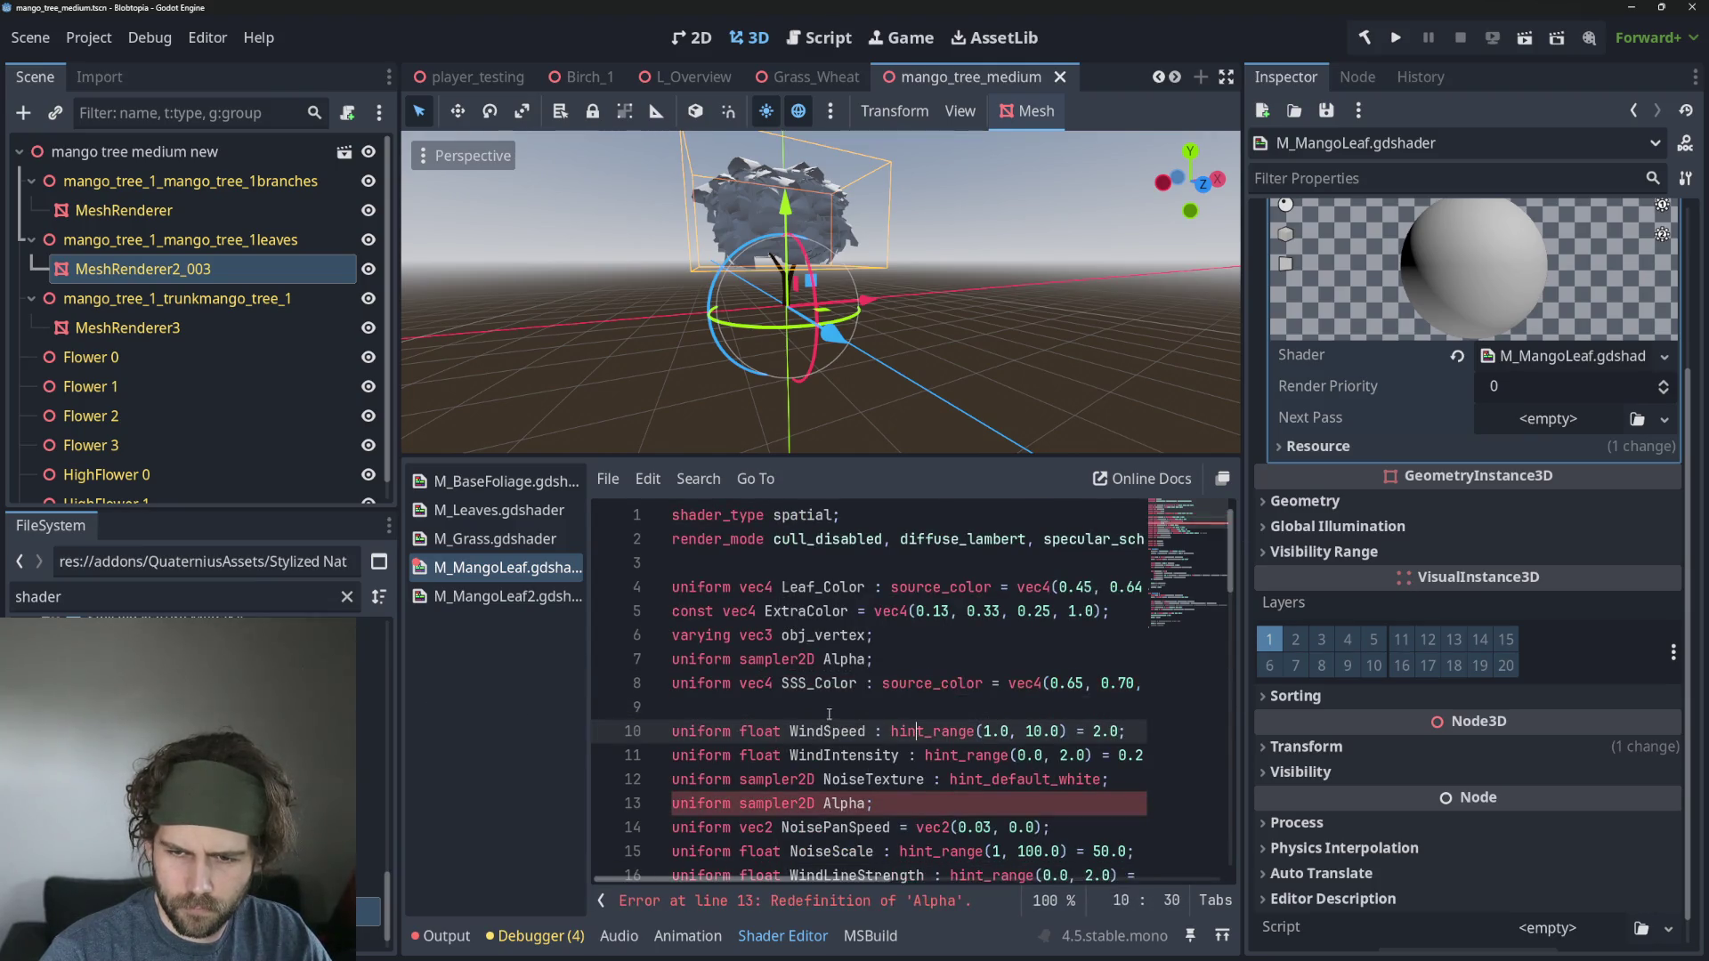
pyautogui.press('Down')
pyautogui.press('Down')
pyautogui.press('Down')
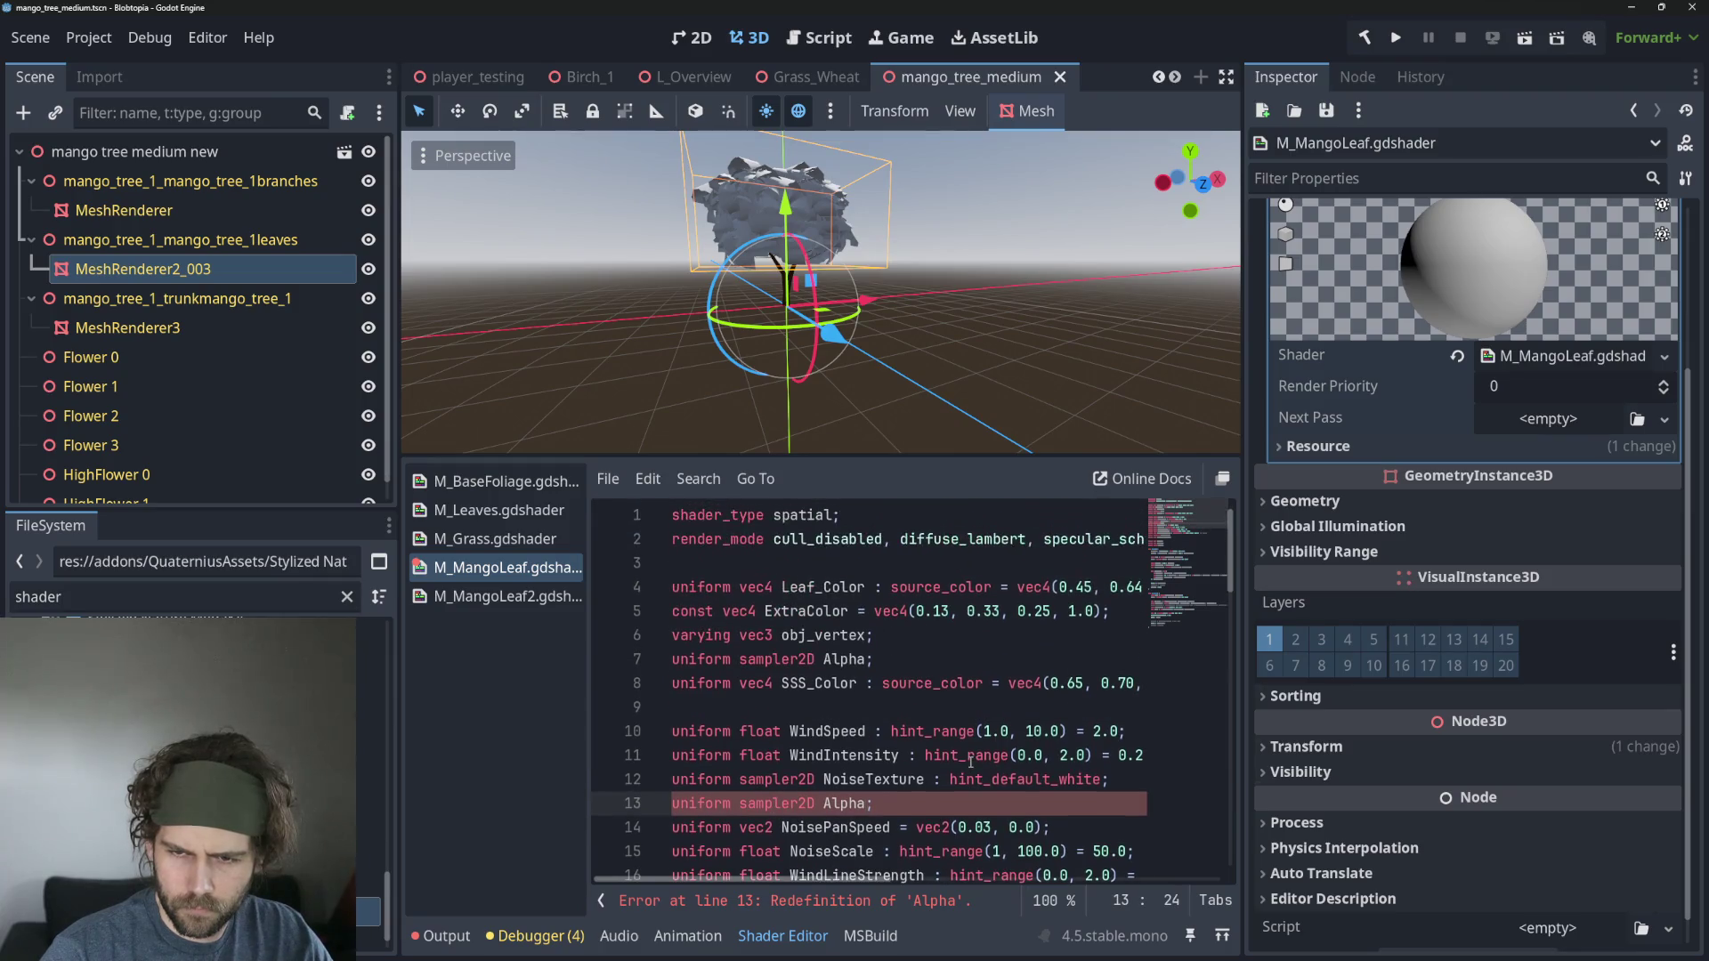
pyautogui.press('Up')
pyautogui.press('Up')
pyautogui.press('Up')
pyautogui.click(983, 805)
pyautogui.hotkey('shift', 'Home')
pyautogui.press('BackSpace')
pyautogui.press('BackSpace')
pyautogui.press('Down')
pyautogui.scroll(-2, 1056, 804)
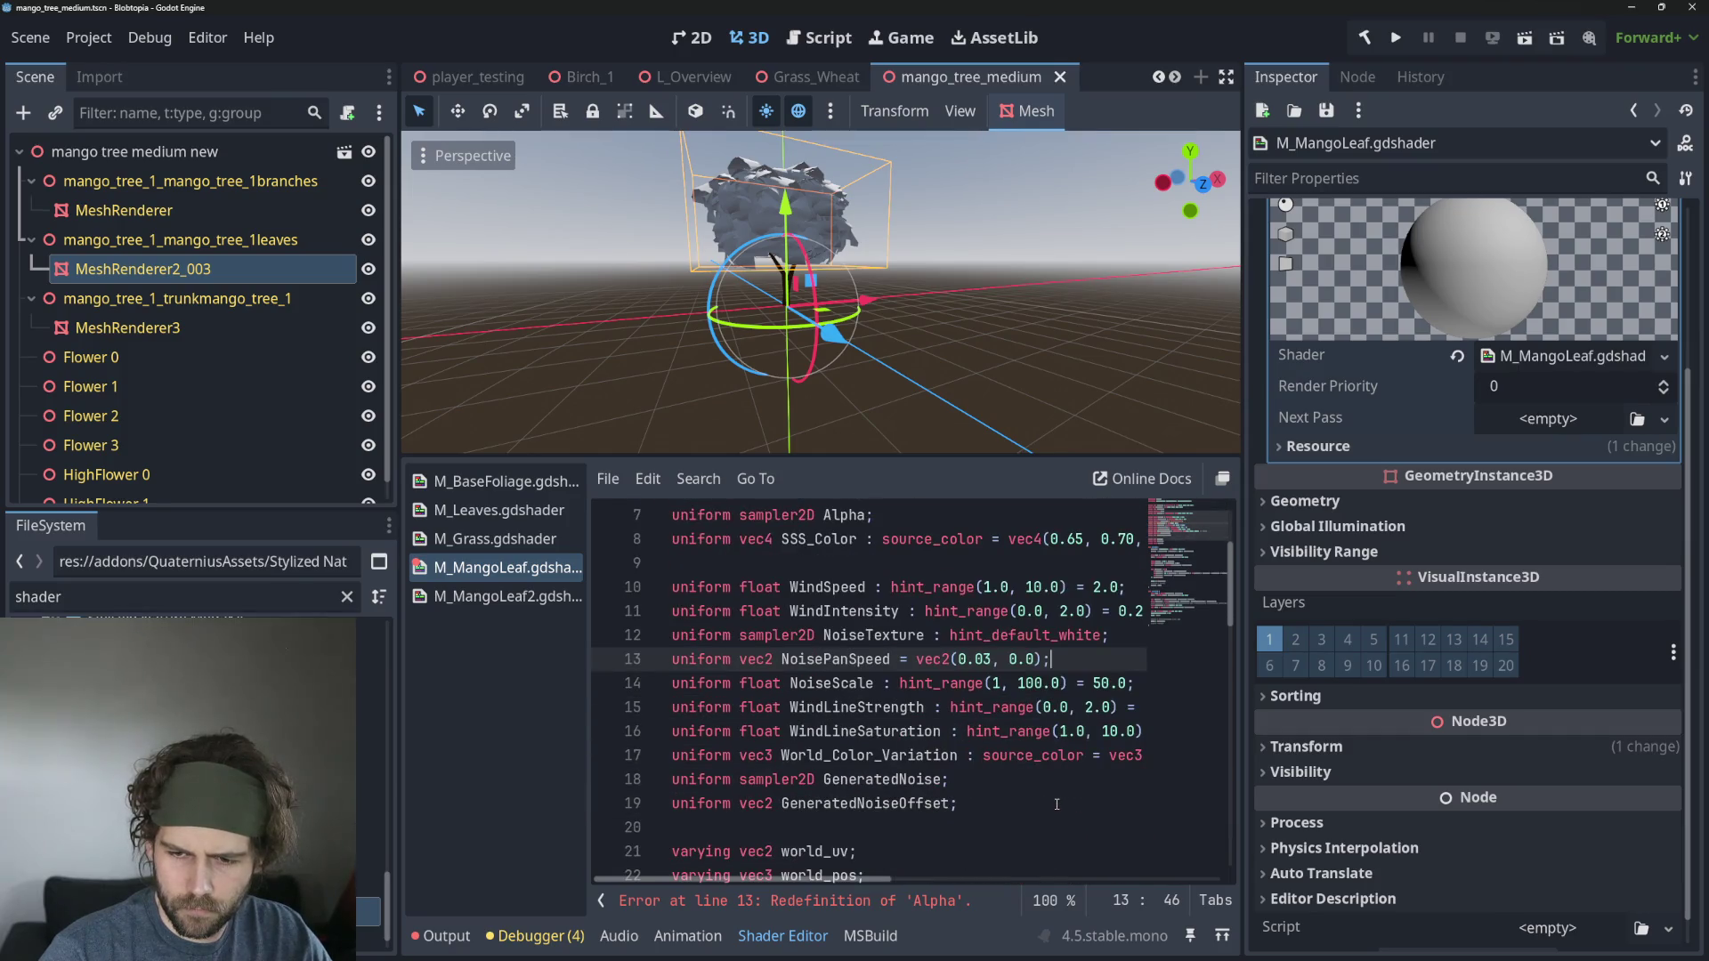
pyautogui.scroll(-1, 1057, 804)
pyautogui.scroll(3, 1056, 804)
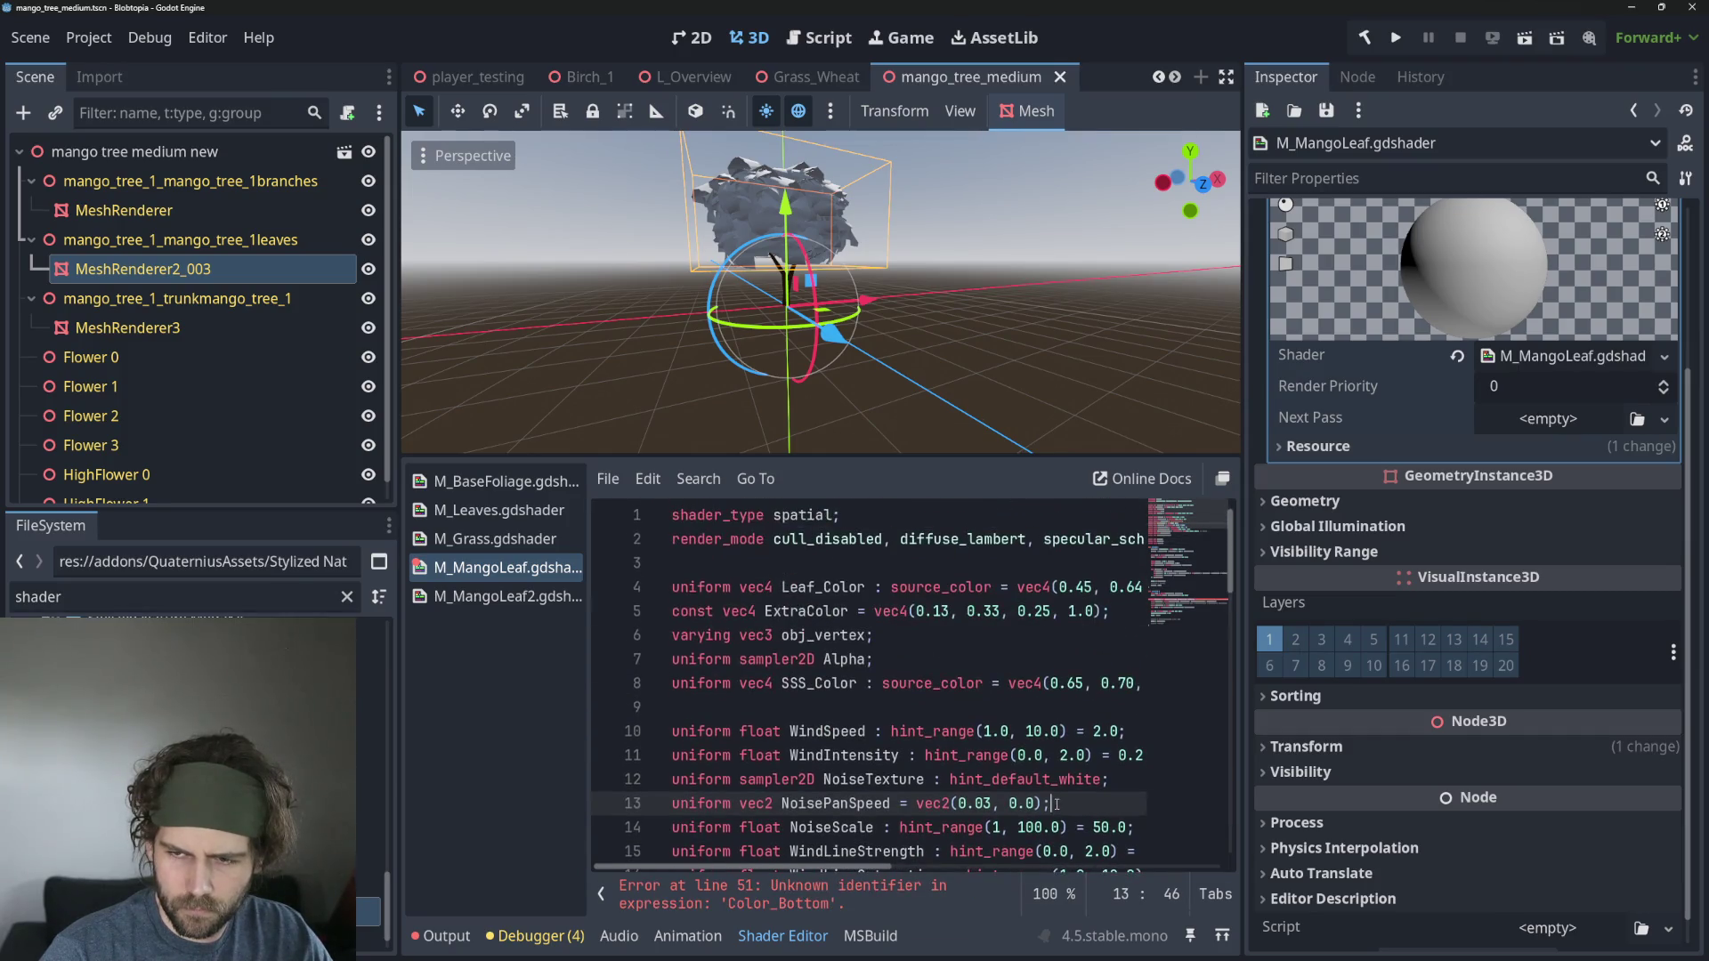
pyautogui.scroll(-11, 1057, 804)
pyautogui.scroll(-3, 1056, 804)
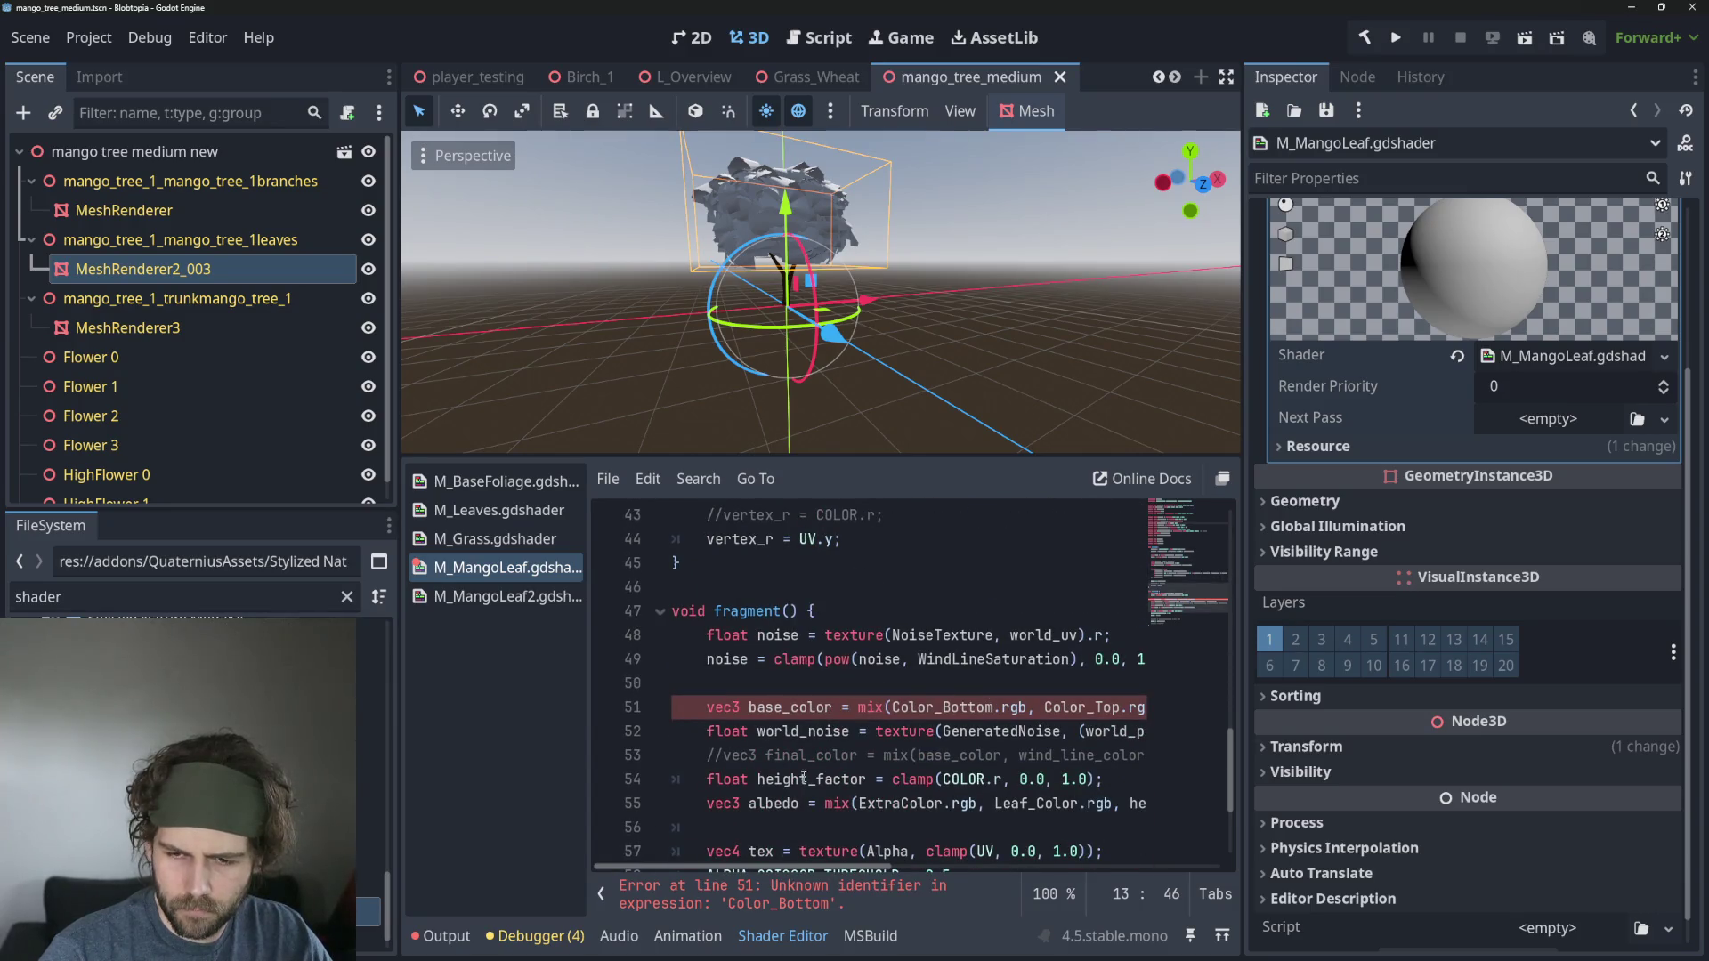
pyautogui.scroll(-1, 803, 779)
pyautogui.click(761, 634)
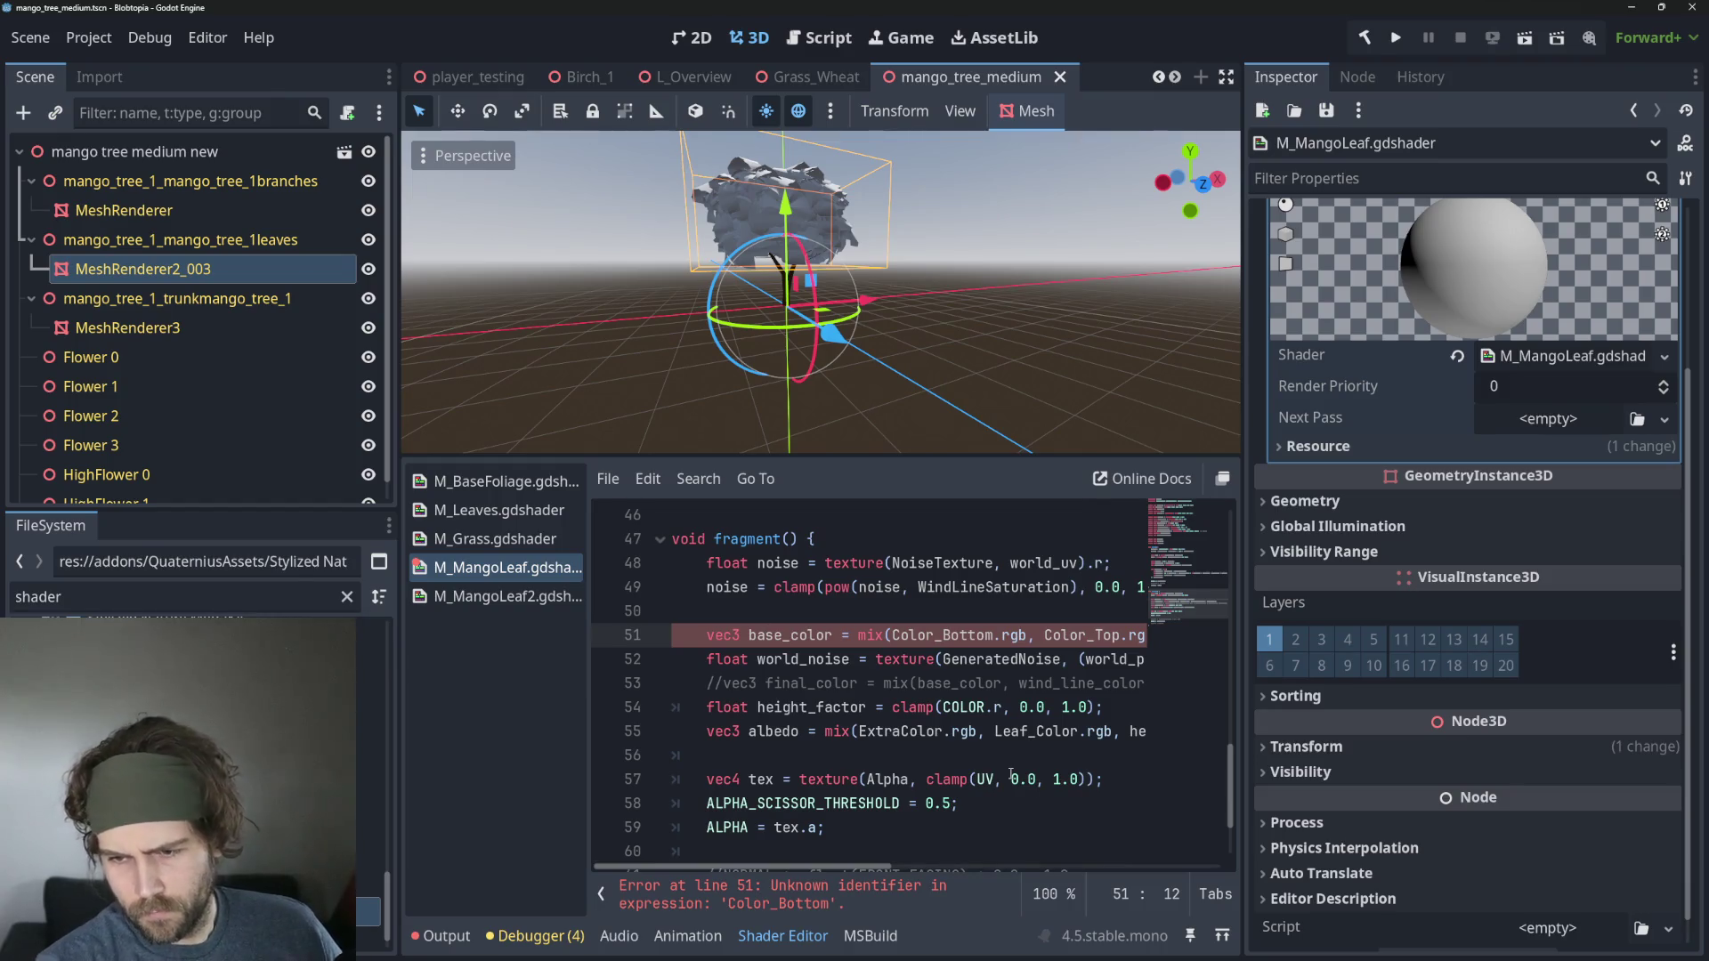
pyautogui.moveTo(852, 660); pyautogui.dragTo(1241, 652)
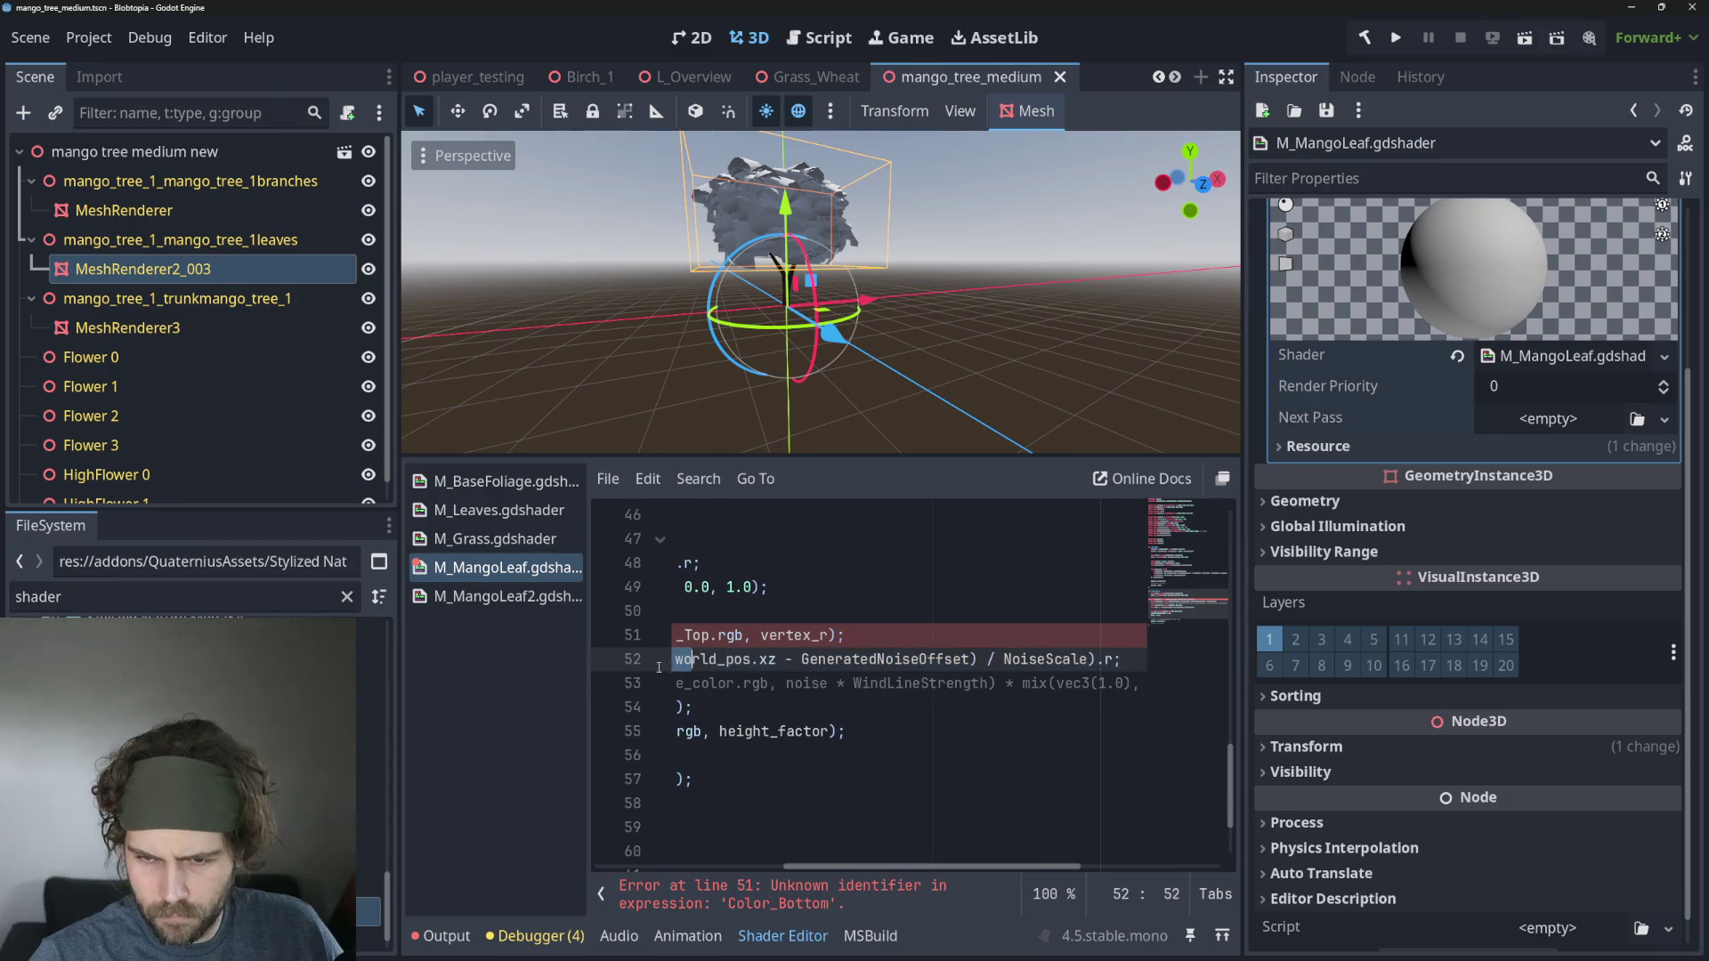
pyautogui.click(766, 708)
pyautogui.scroll(-2, 769, 717)
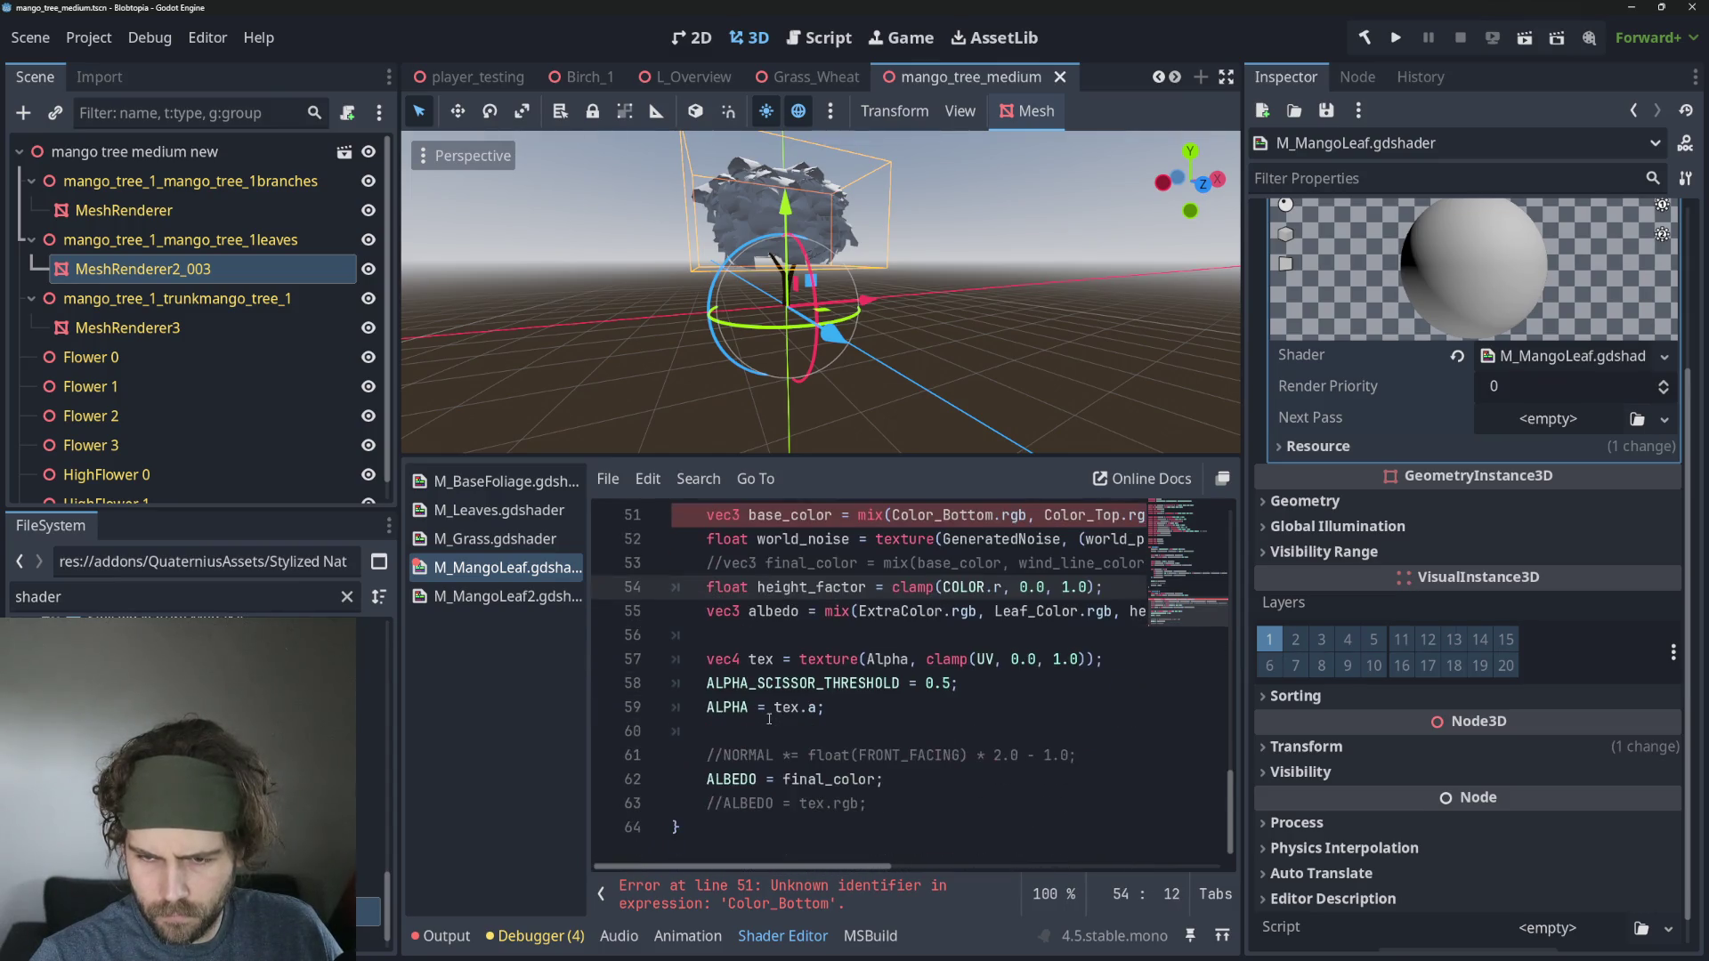
pyautogui.scroll(2, 768, 717)
pyautogui.click(808, 682)
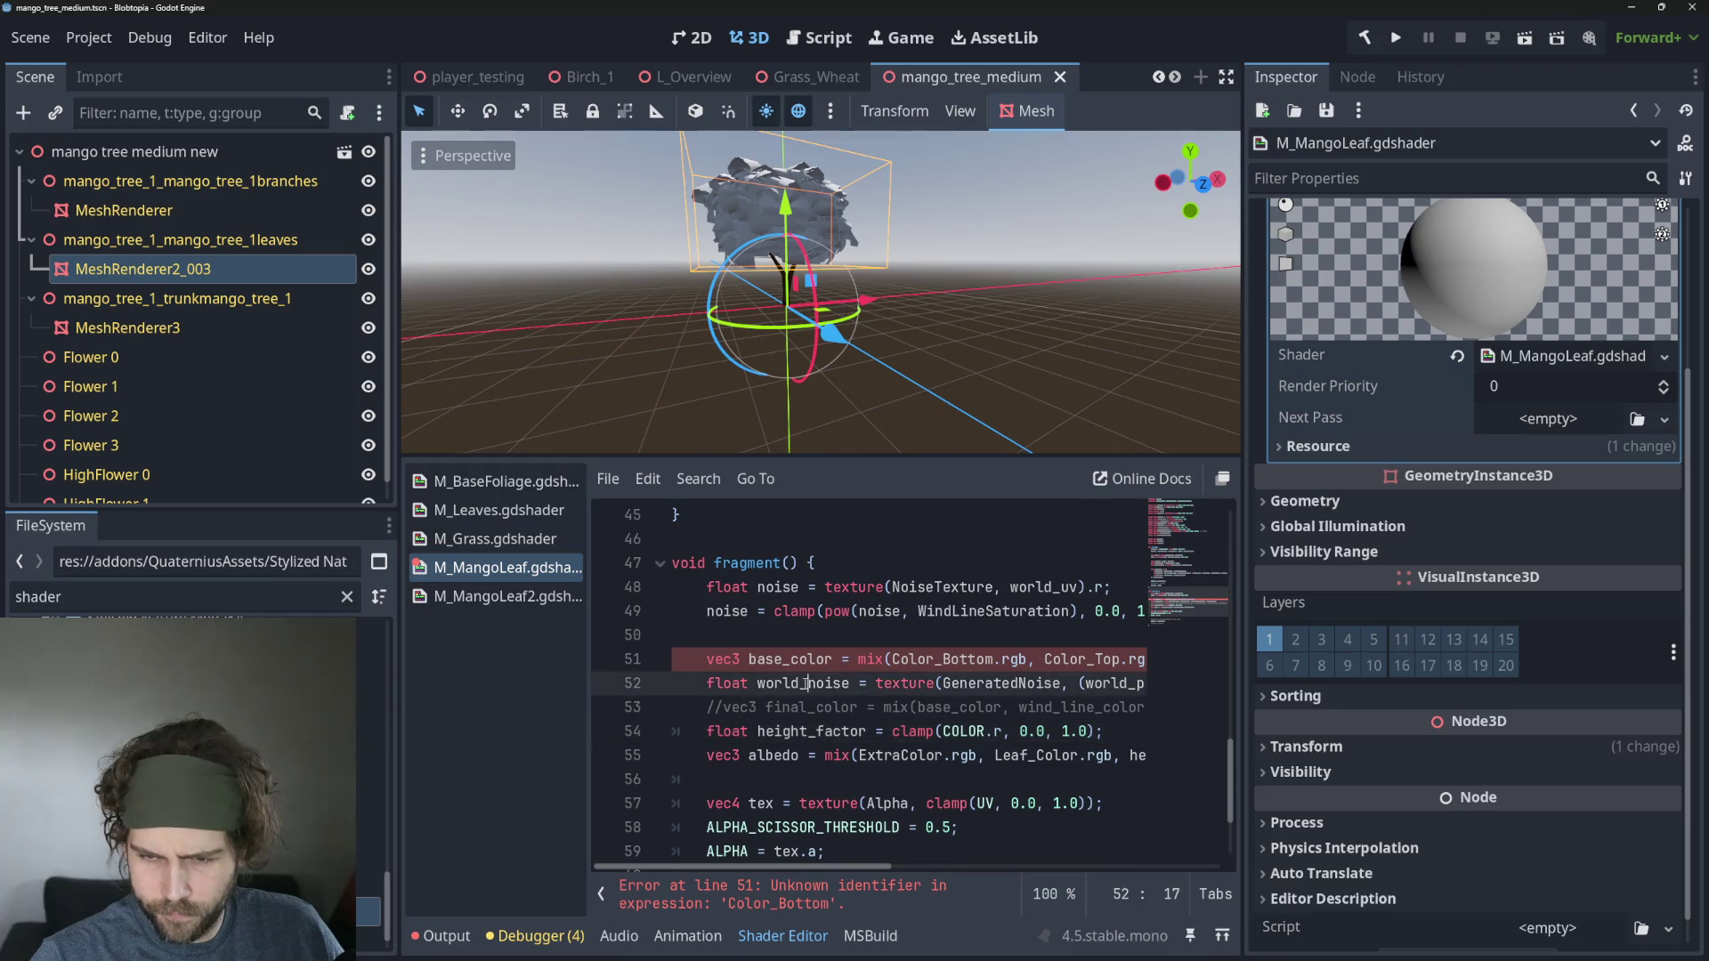
pyautogui.scroll(-3, 810, 703)
pyautogui.scroll(3, 810, 703)
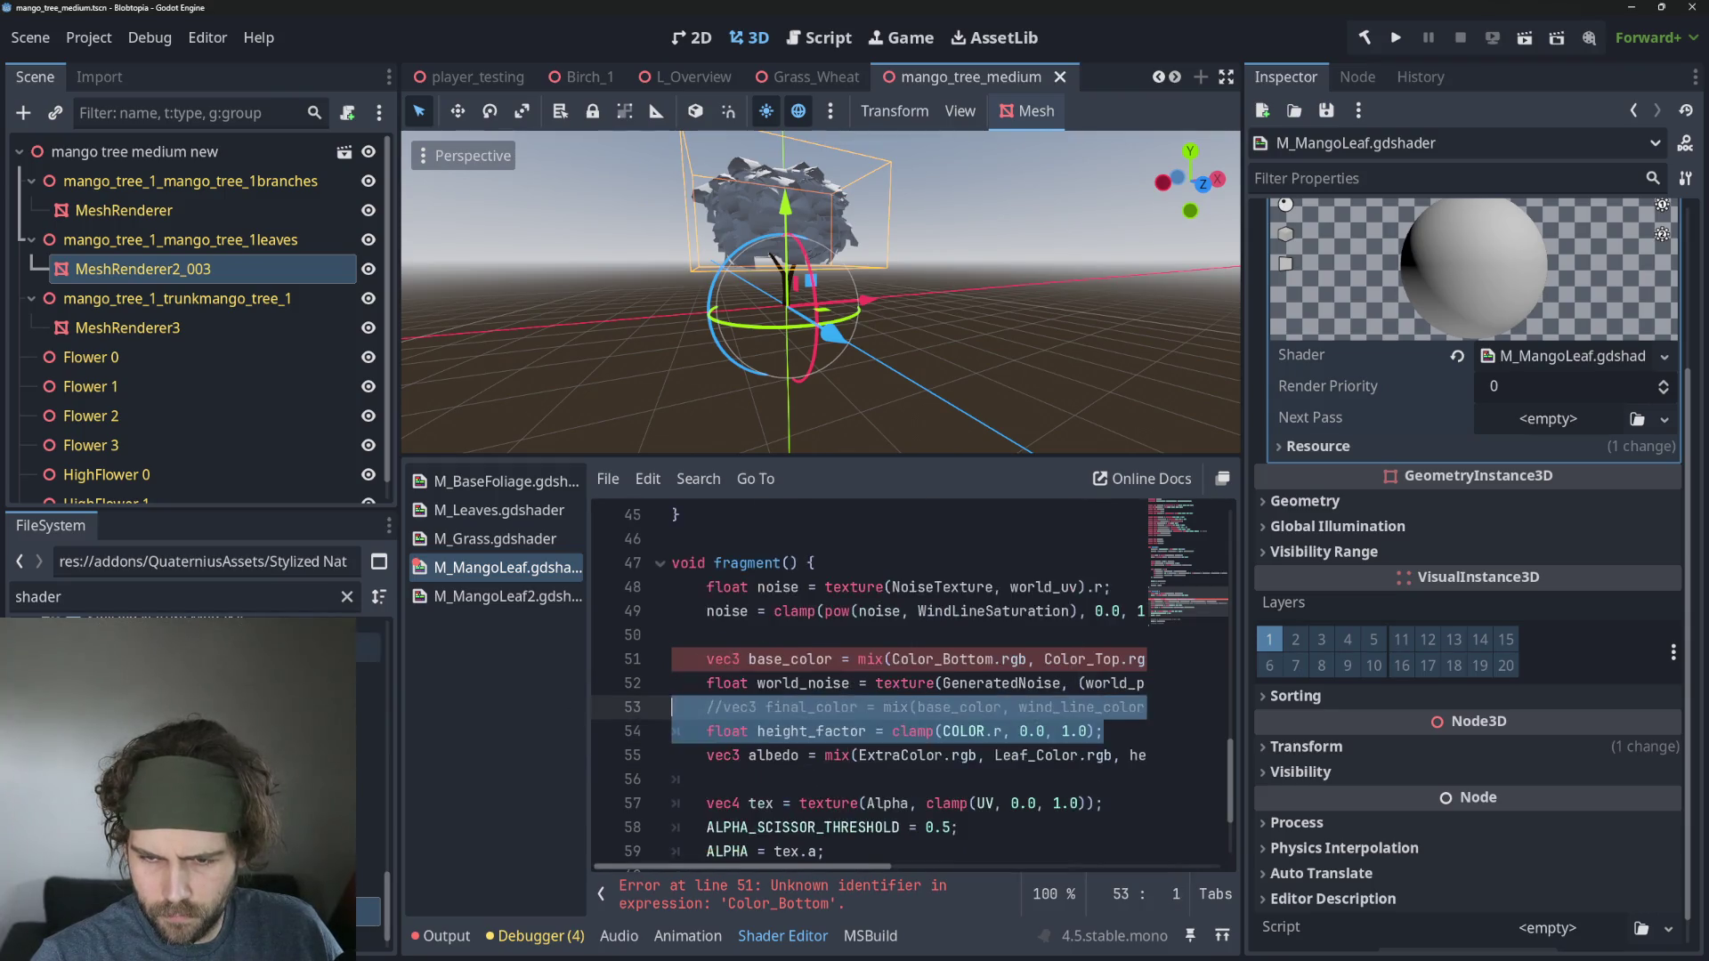
pyautogui.click(813, 723)
pyautogui.click(813, 659)
pyautogui.moveTo(813, 673); pyautogui.dragTo(807, 684)
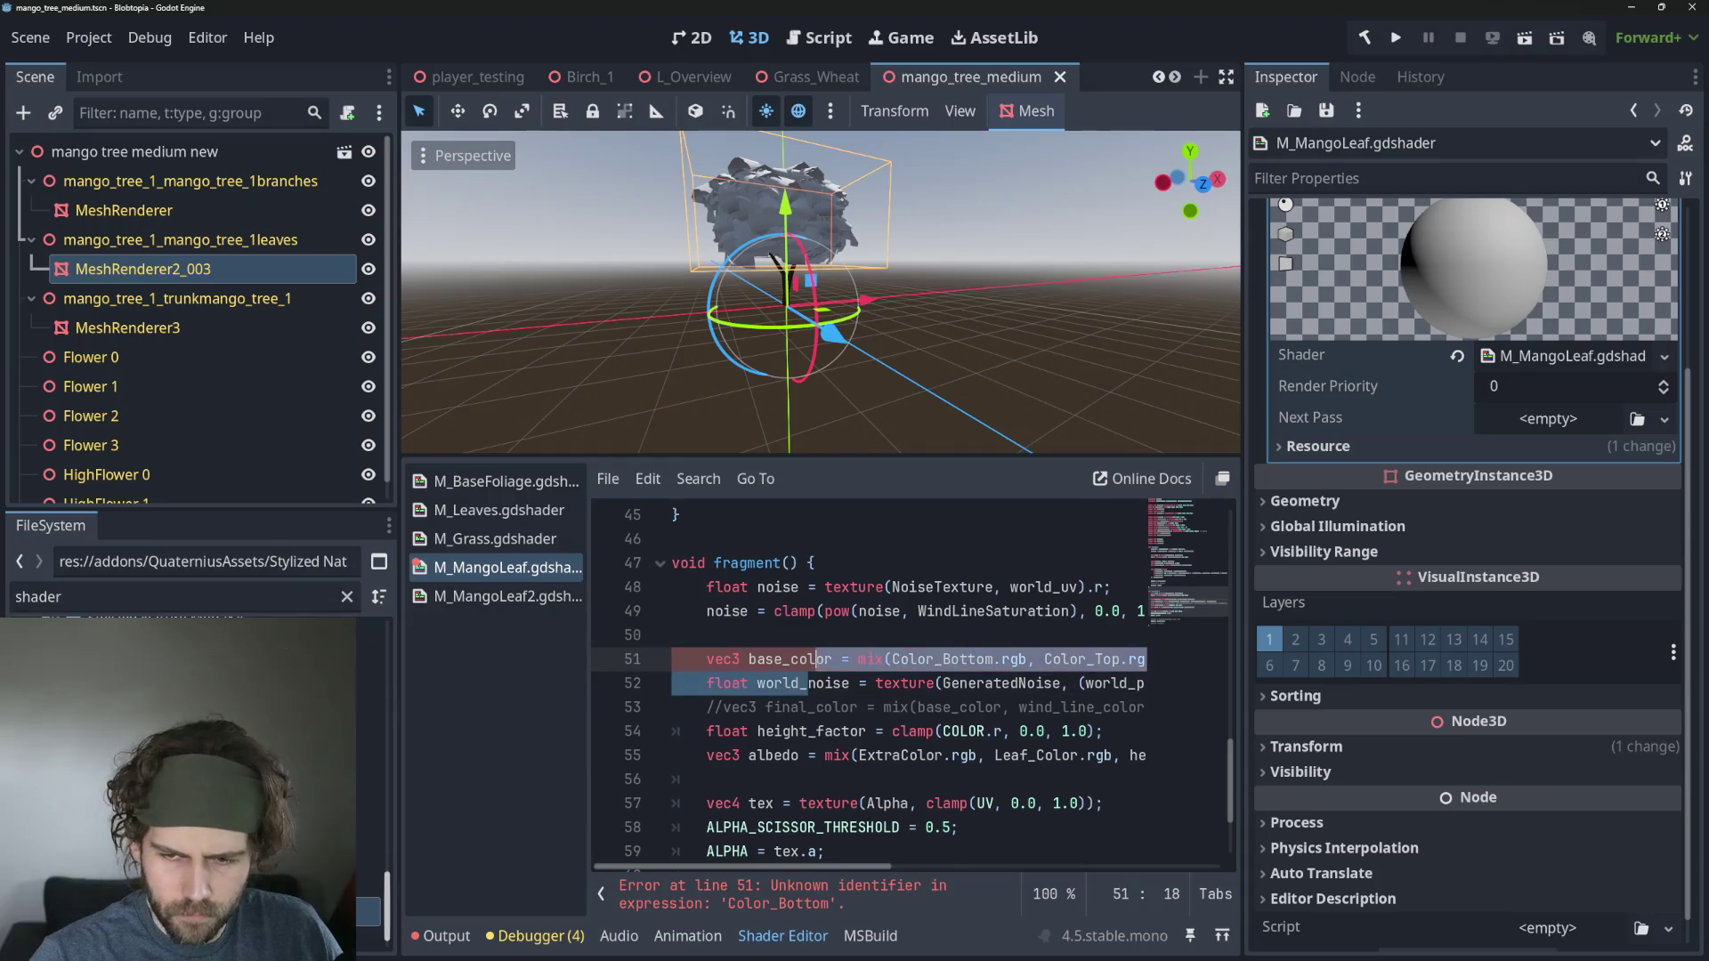
pyautogui.hotkey('ctrl', 'k')
pyautogui.click(861, 685)
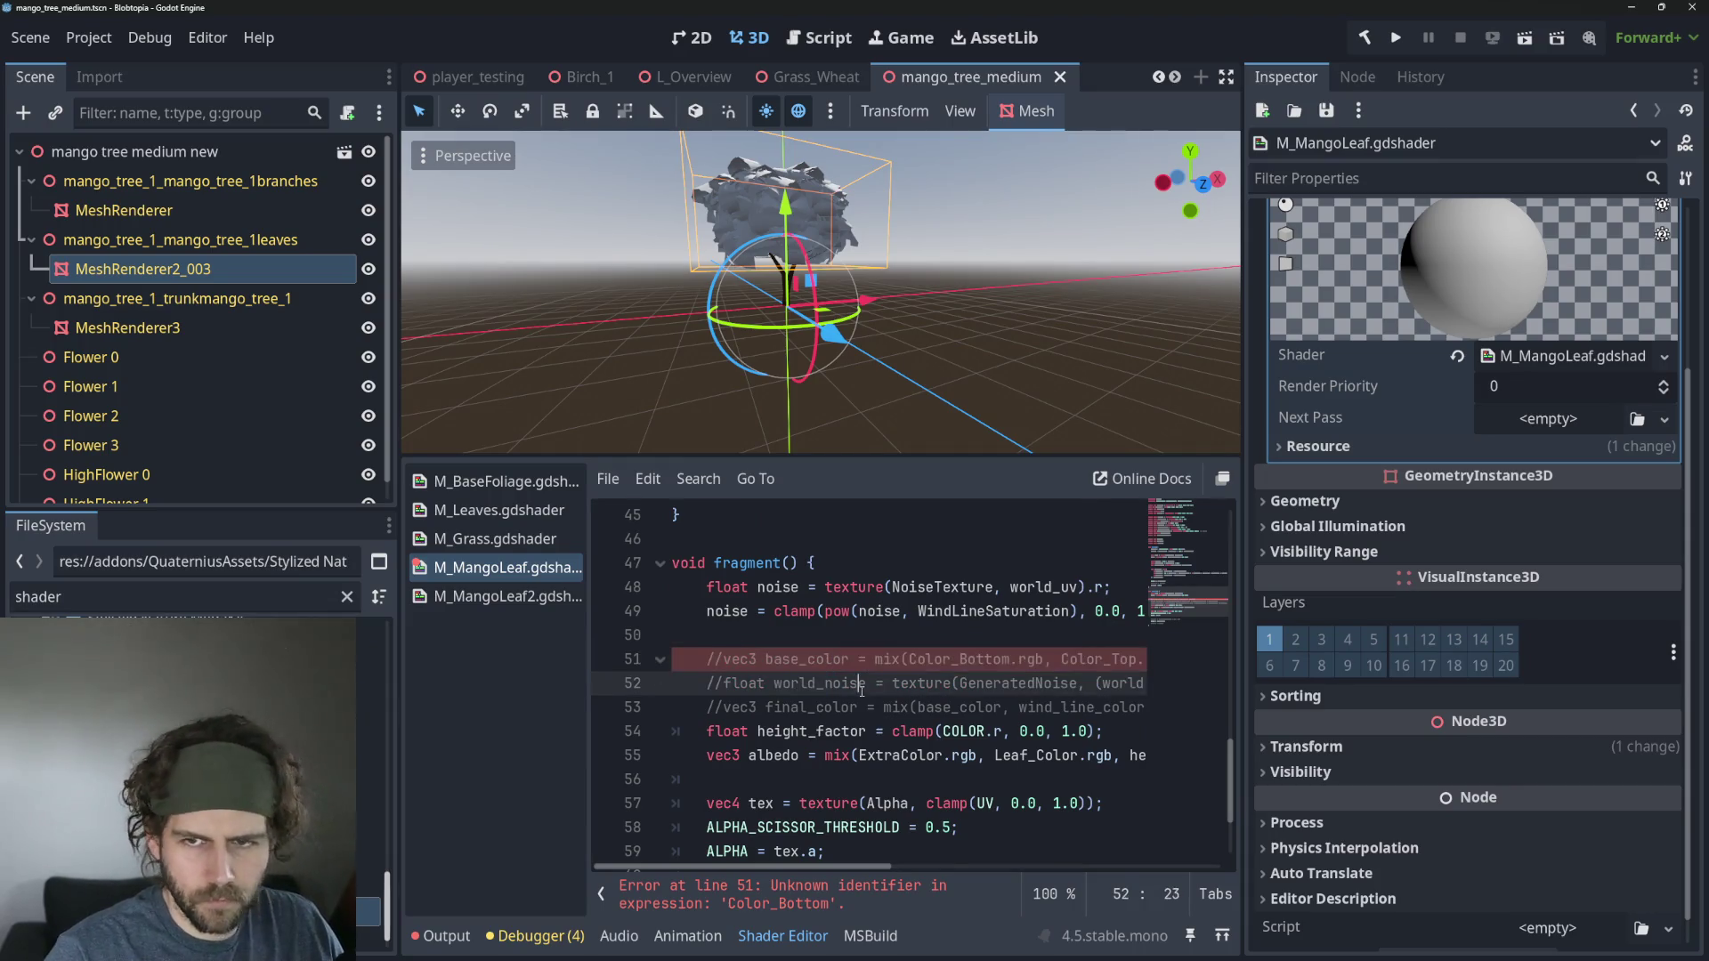
pyautogui.click(885, 246)
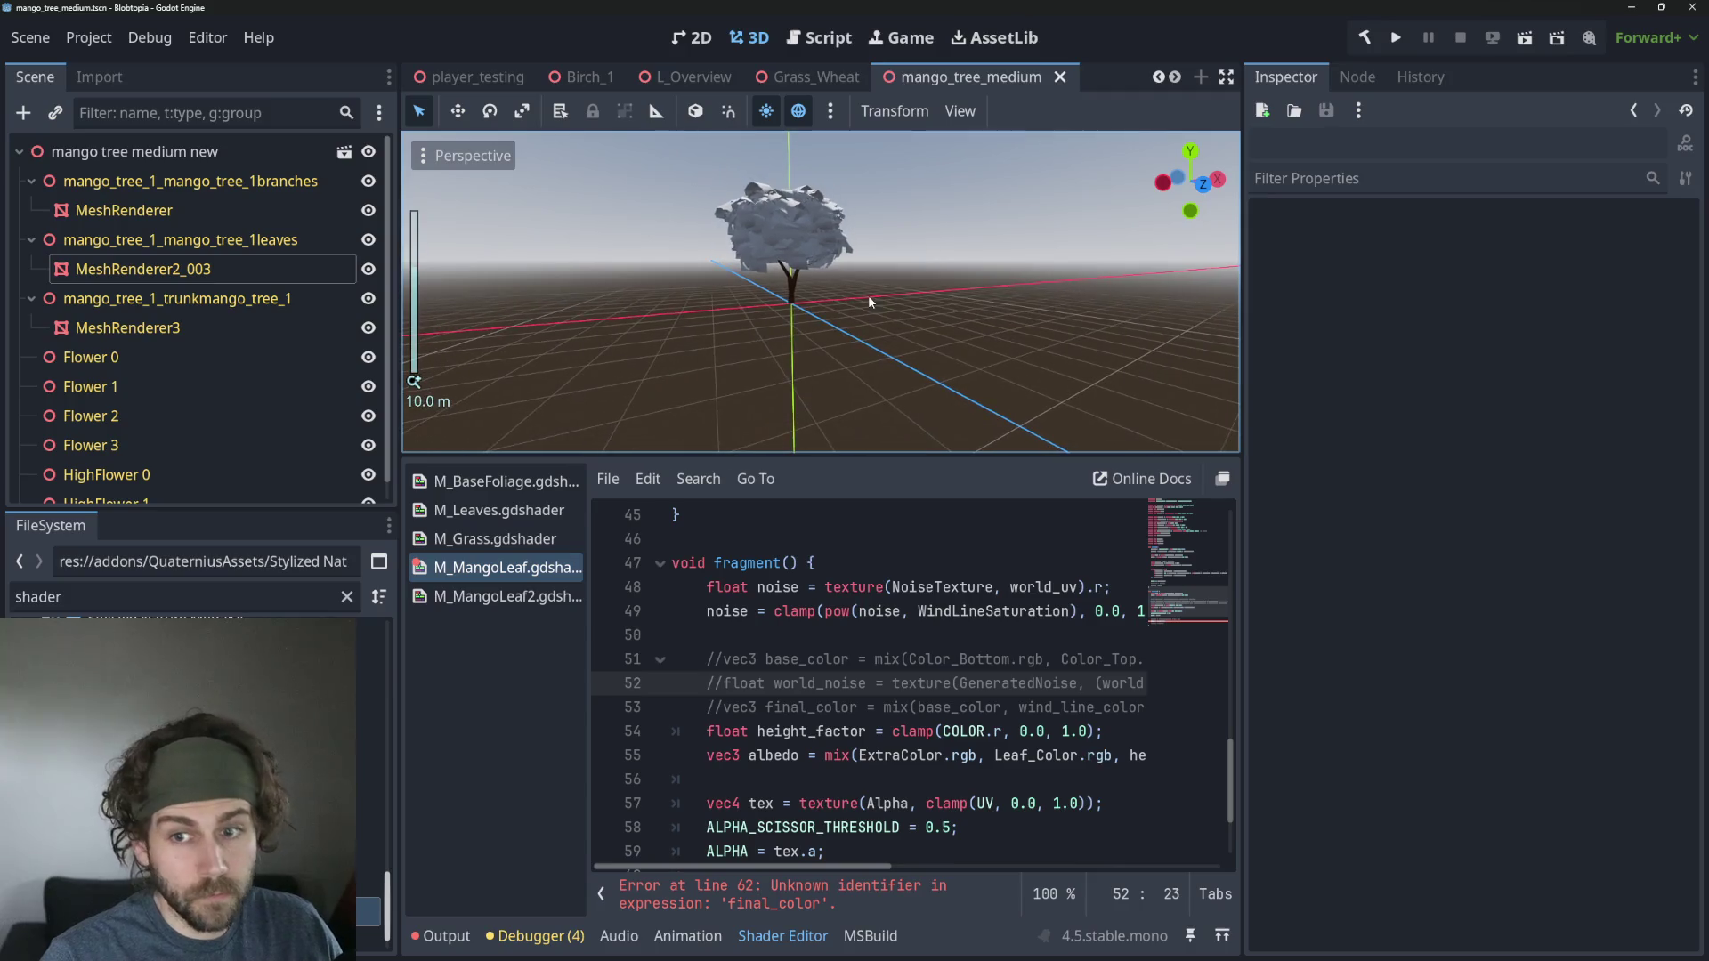
pyautogui.moveTo(868, 296); pyautogui.dragTo(894, 344)
pyautogui.scroll(-2, 890, 712)
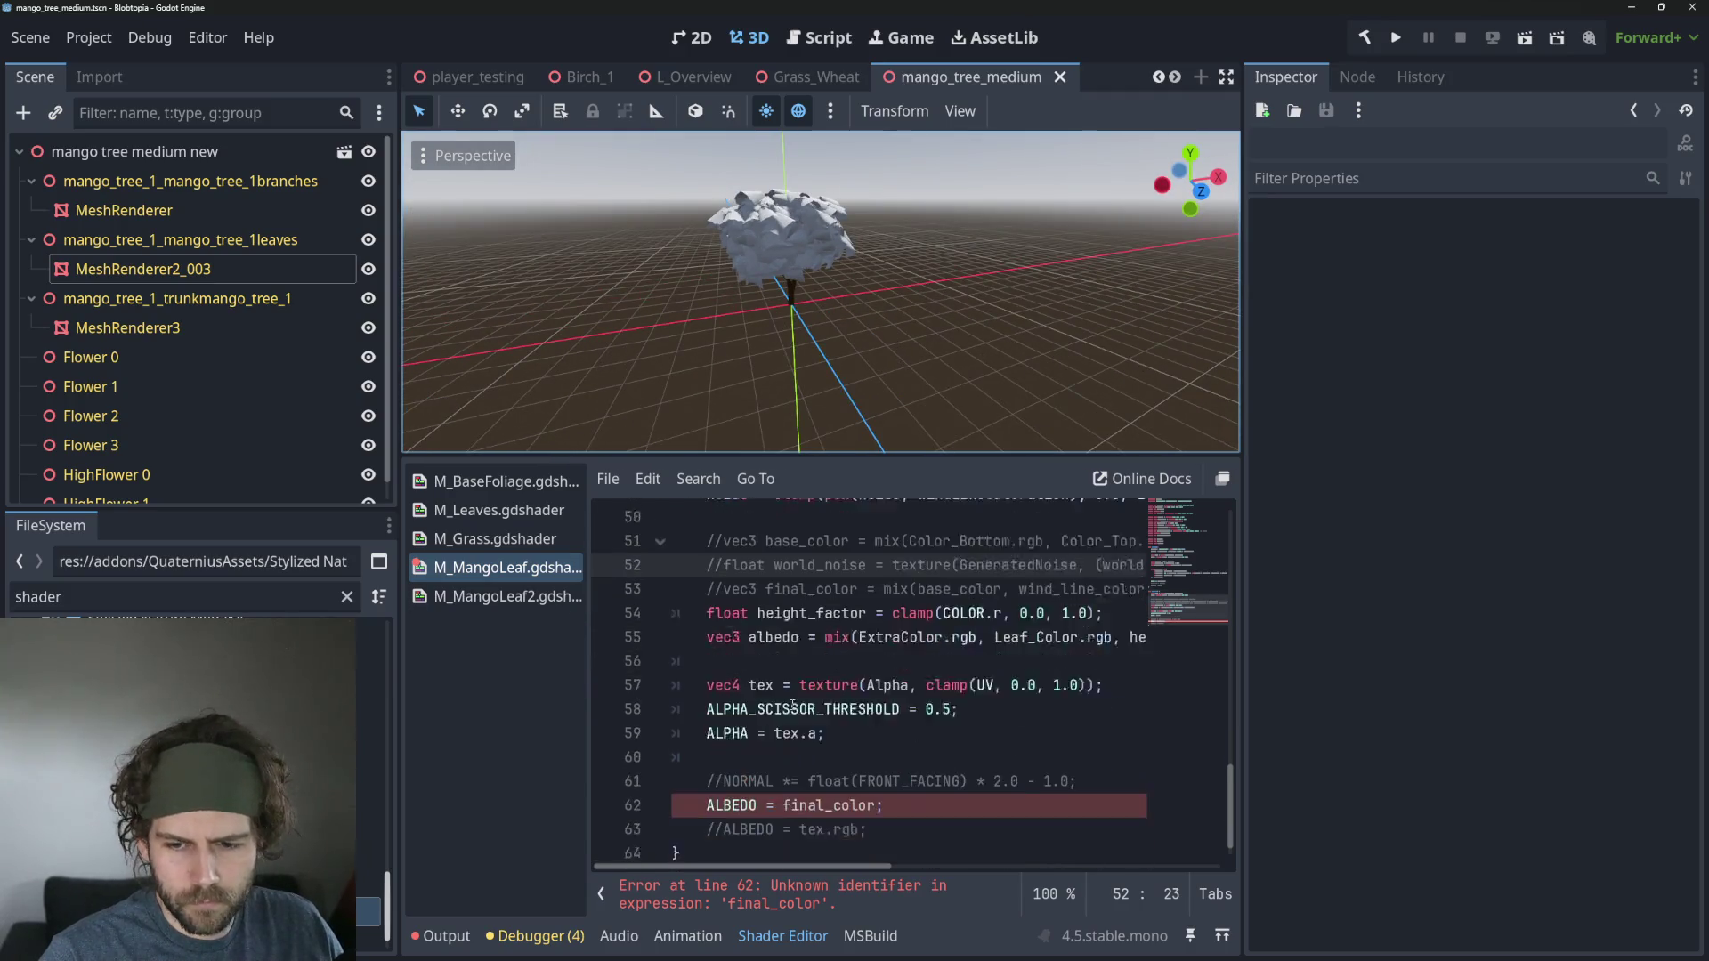
pyautogui.click(946, 835)
pyautogui.scroll(1, 963, 806)
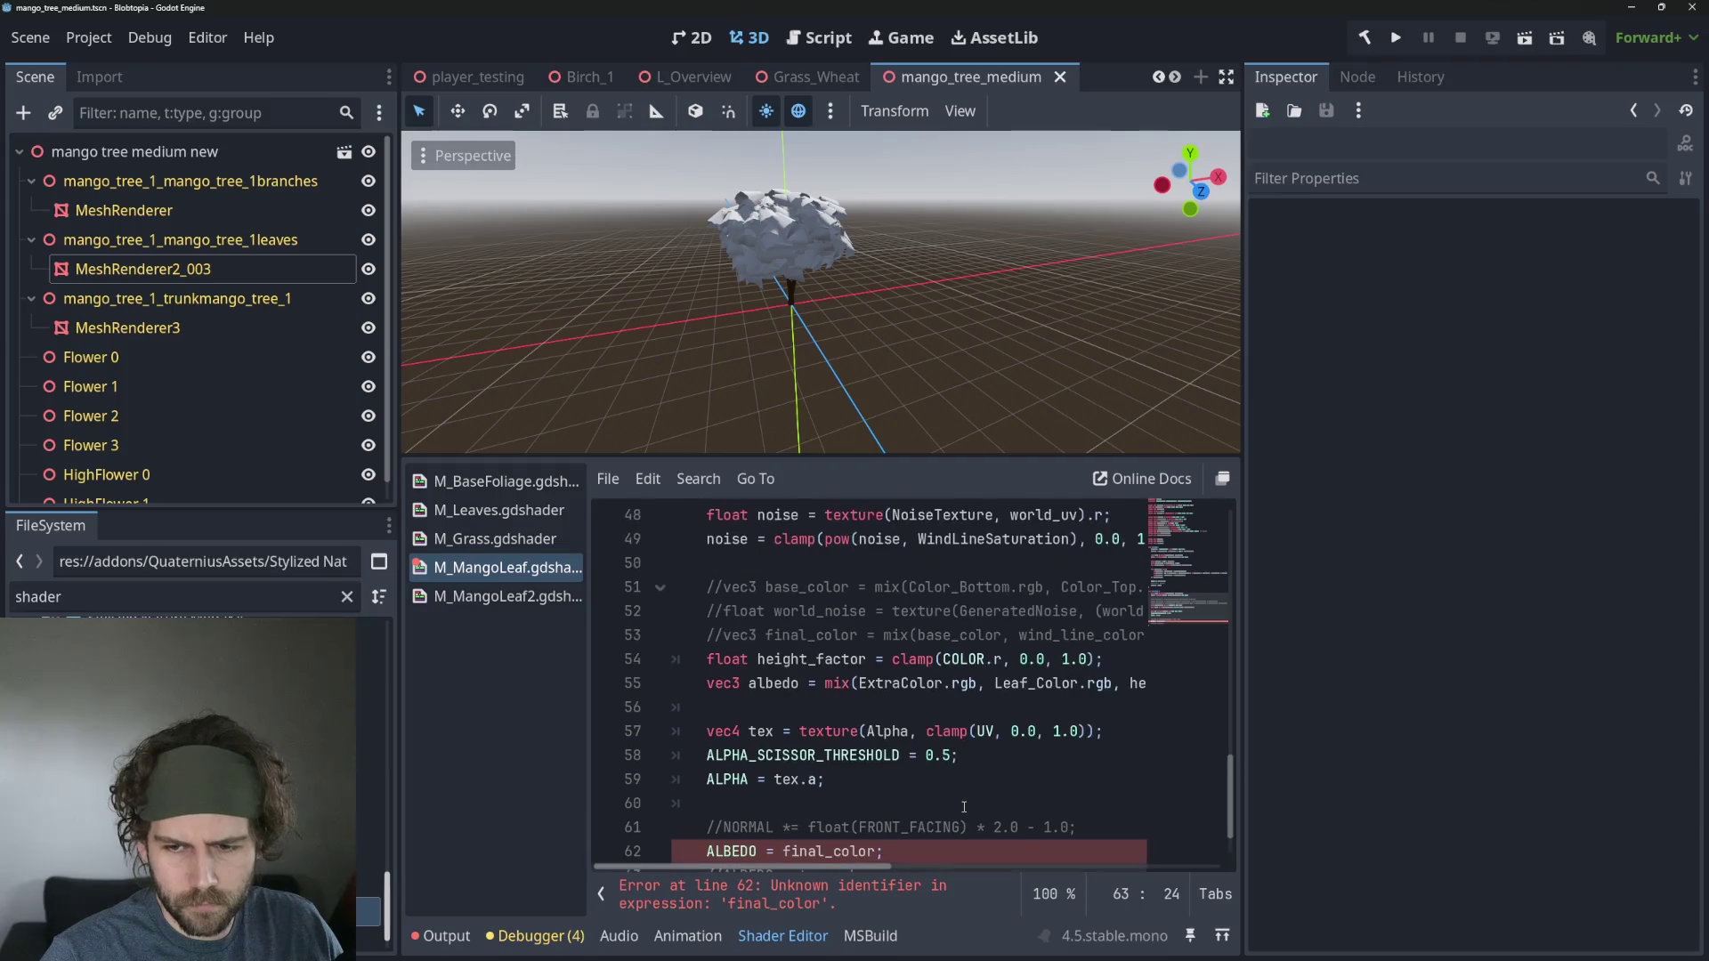
pyautogui.scroll(-1, 964, 806)
pyautogui.doubleClick(834, 776)
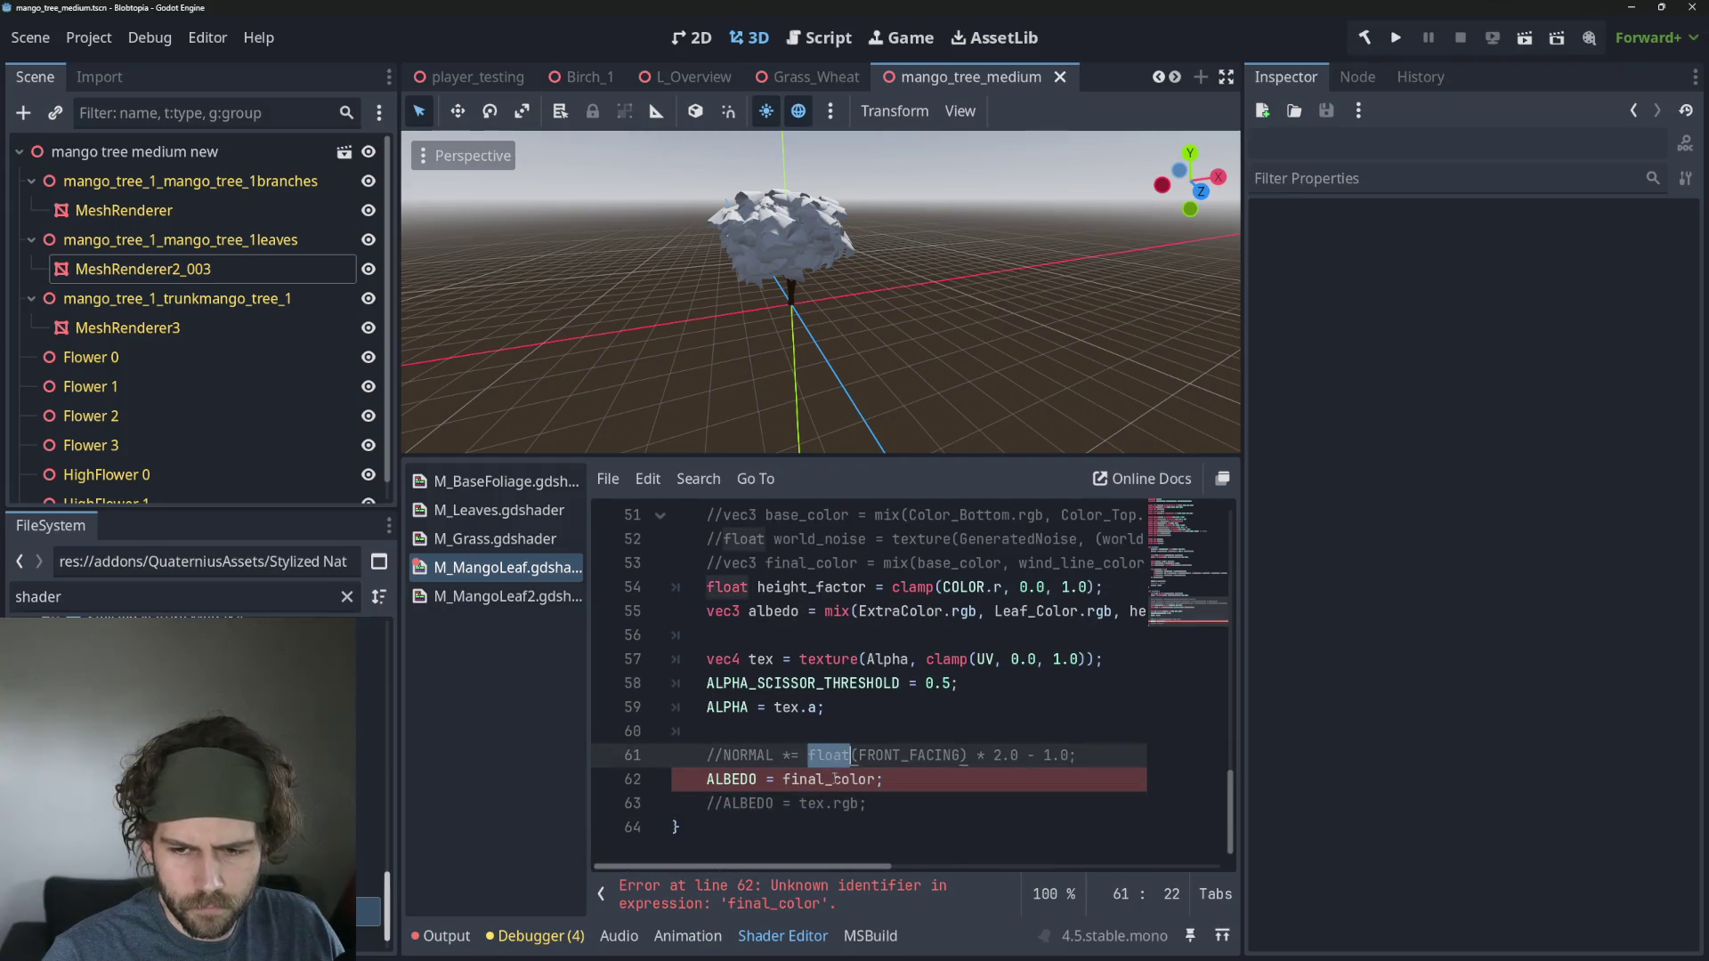
# Replace final_color with albedo so the shader sets ALBEDO = albedo.
pyautogui.write('albed')
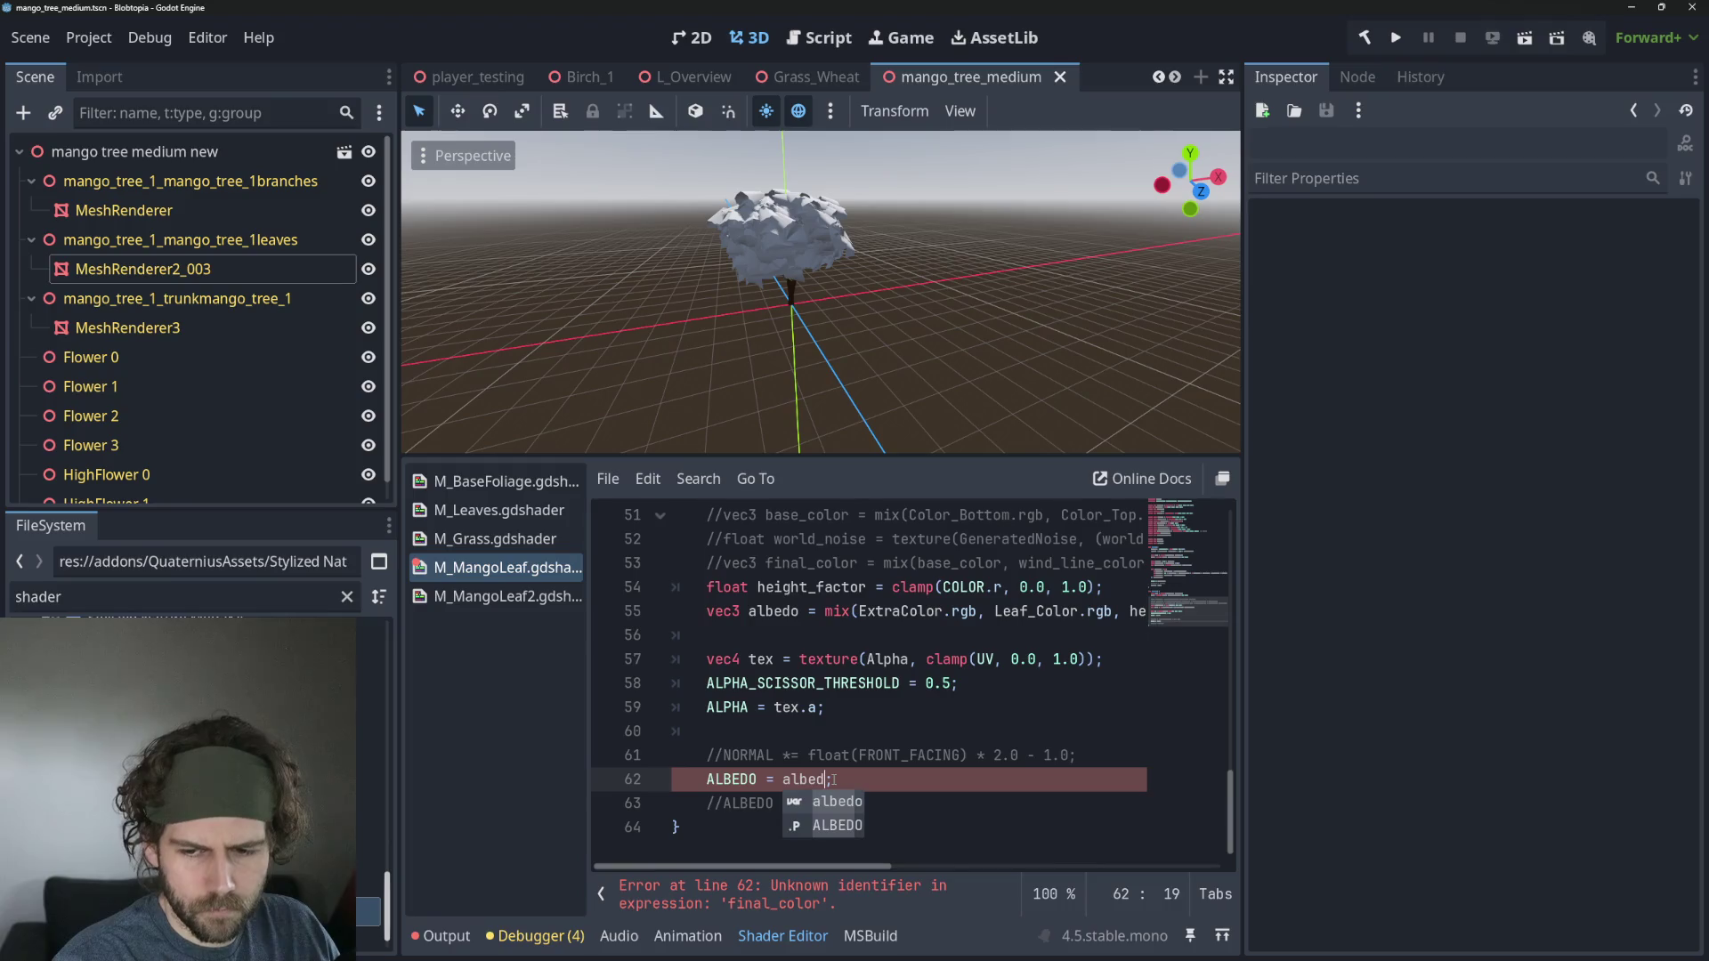
pyautogui.press('Right')
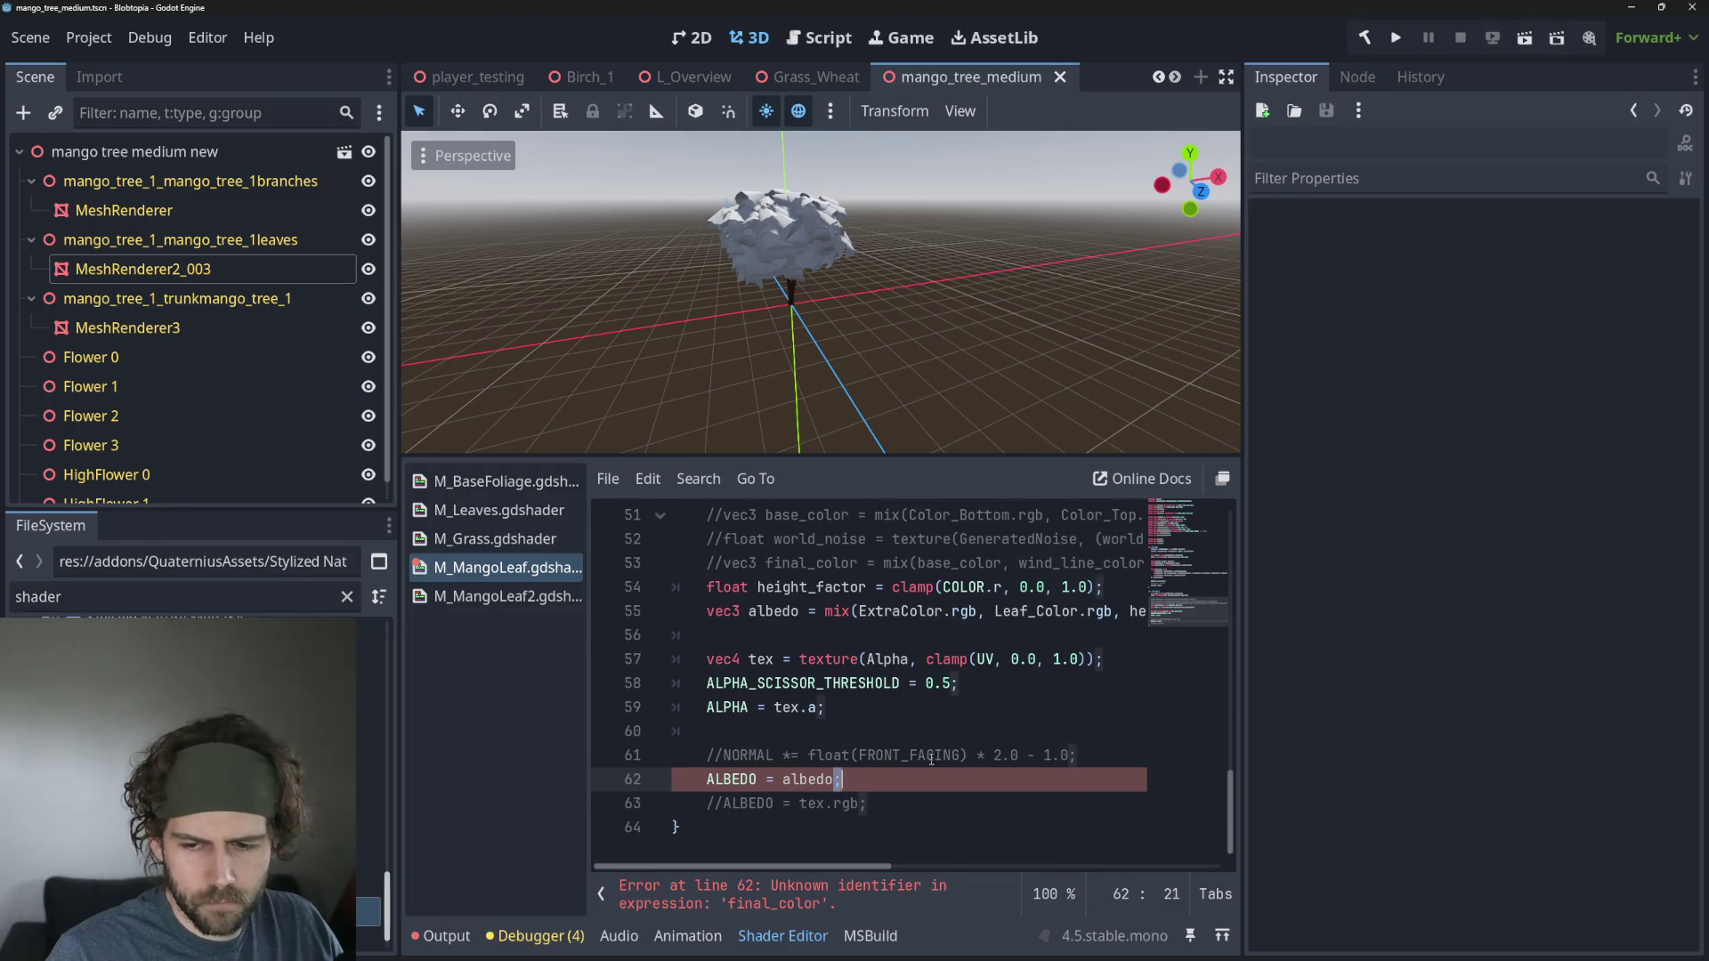
pyautogui.click(1013, 749)
pyautogui.scroll(8, 803, 270)
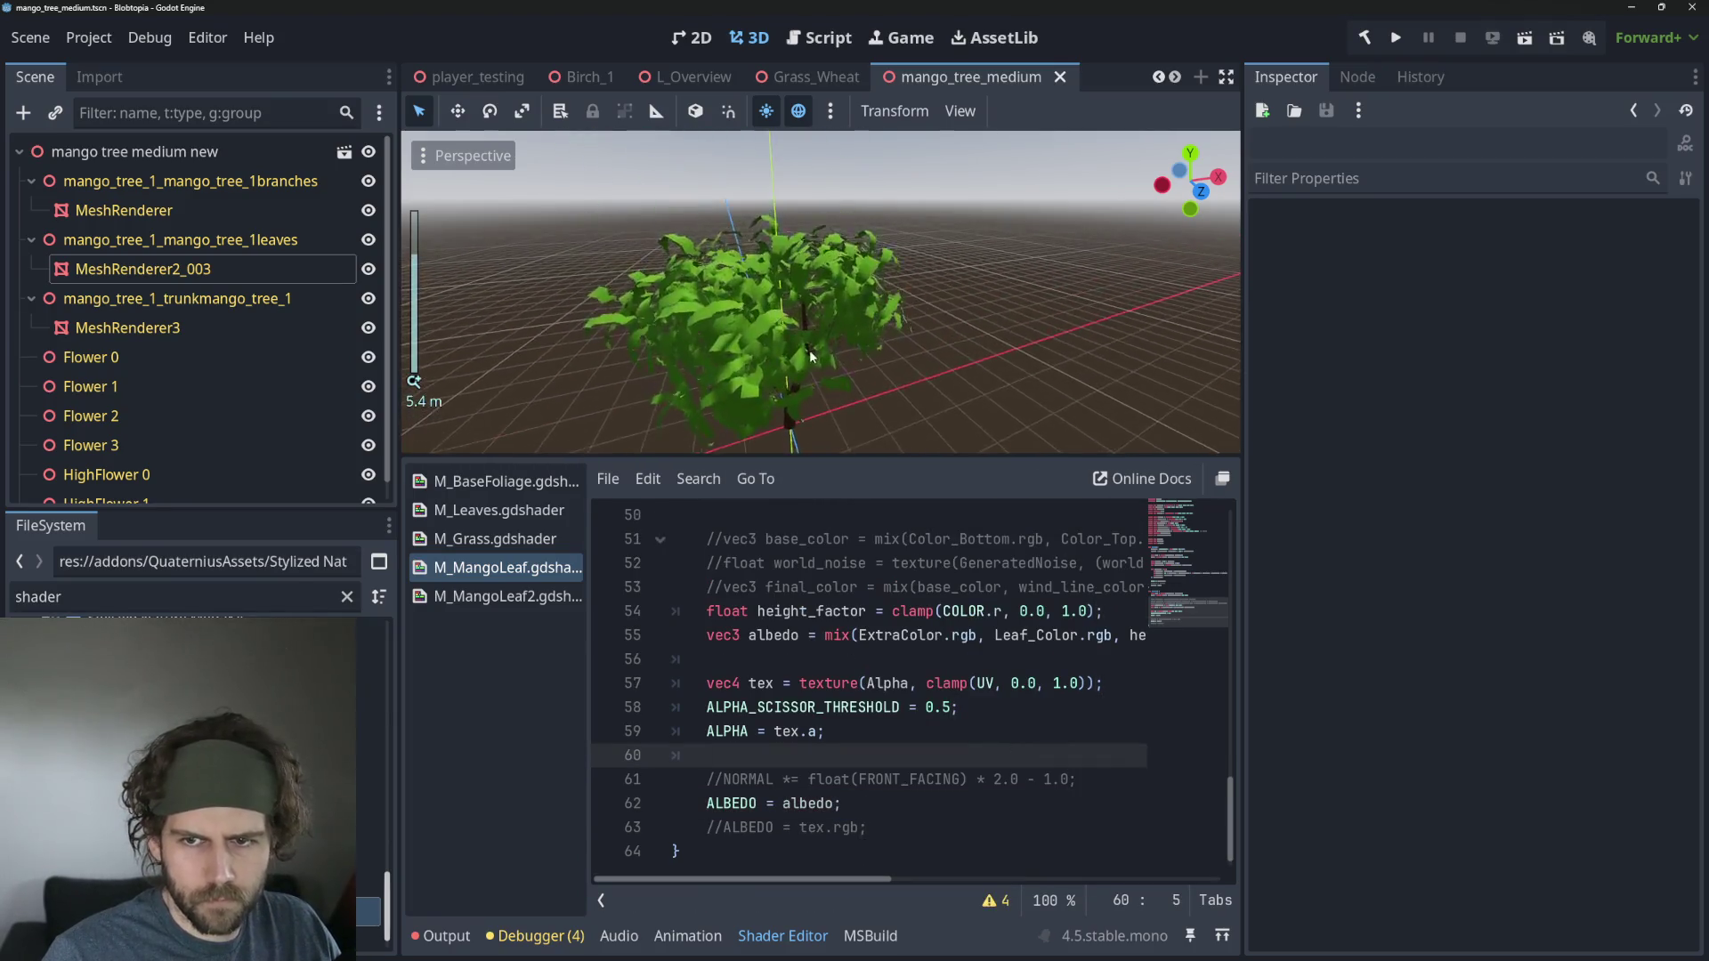
pyautogui.scroll(-2, 847, 291)
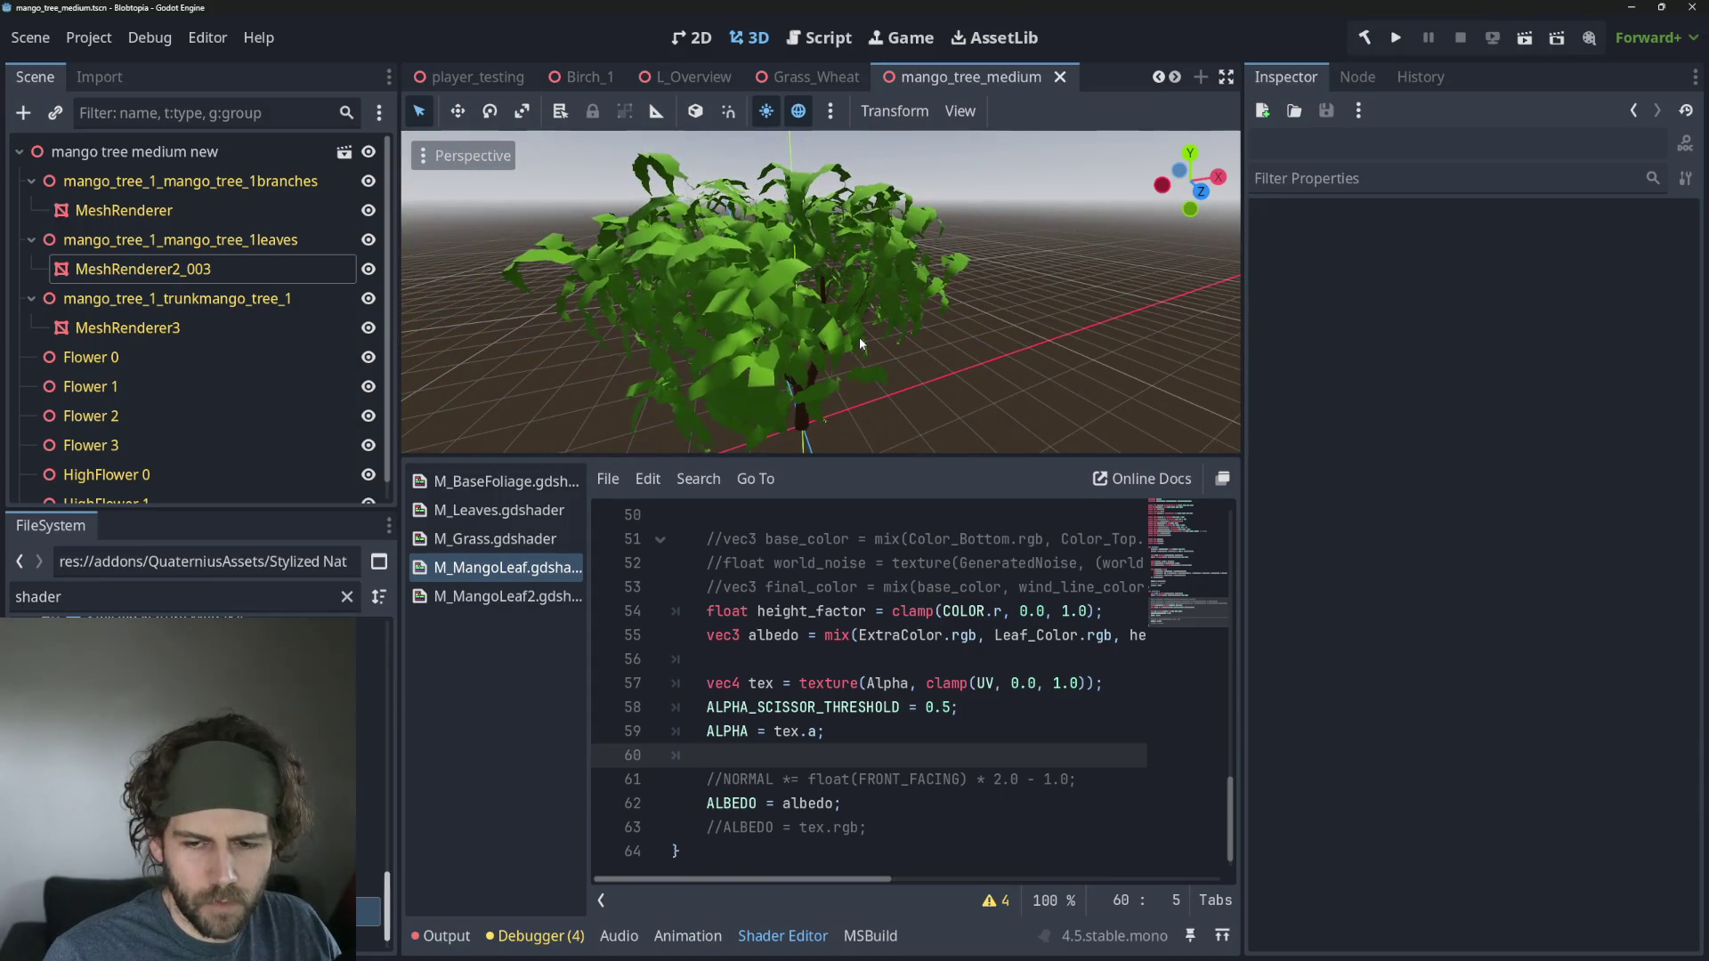
pyautogui.scroll(-2, 867, 340)
pyautogui.scroll(2, 867, 339)
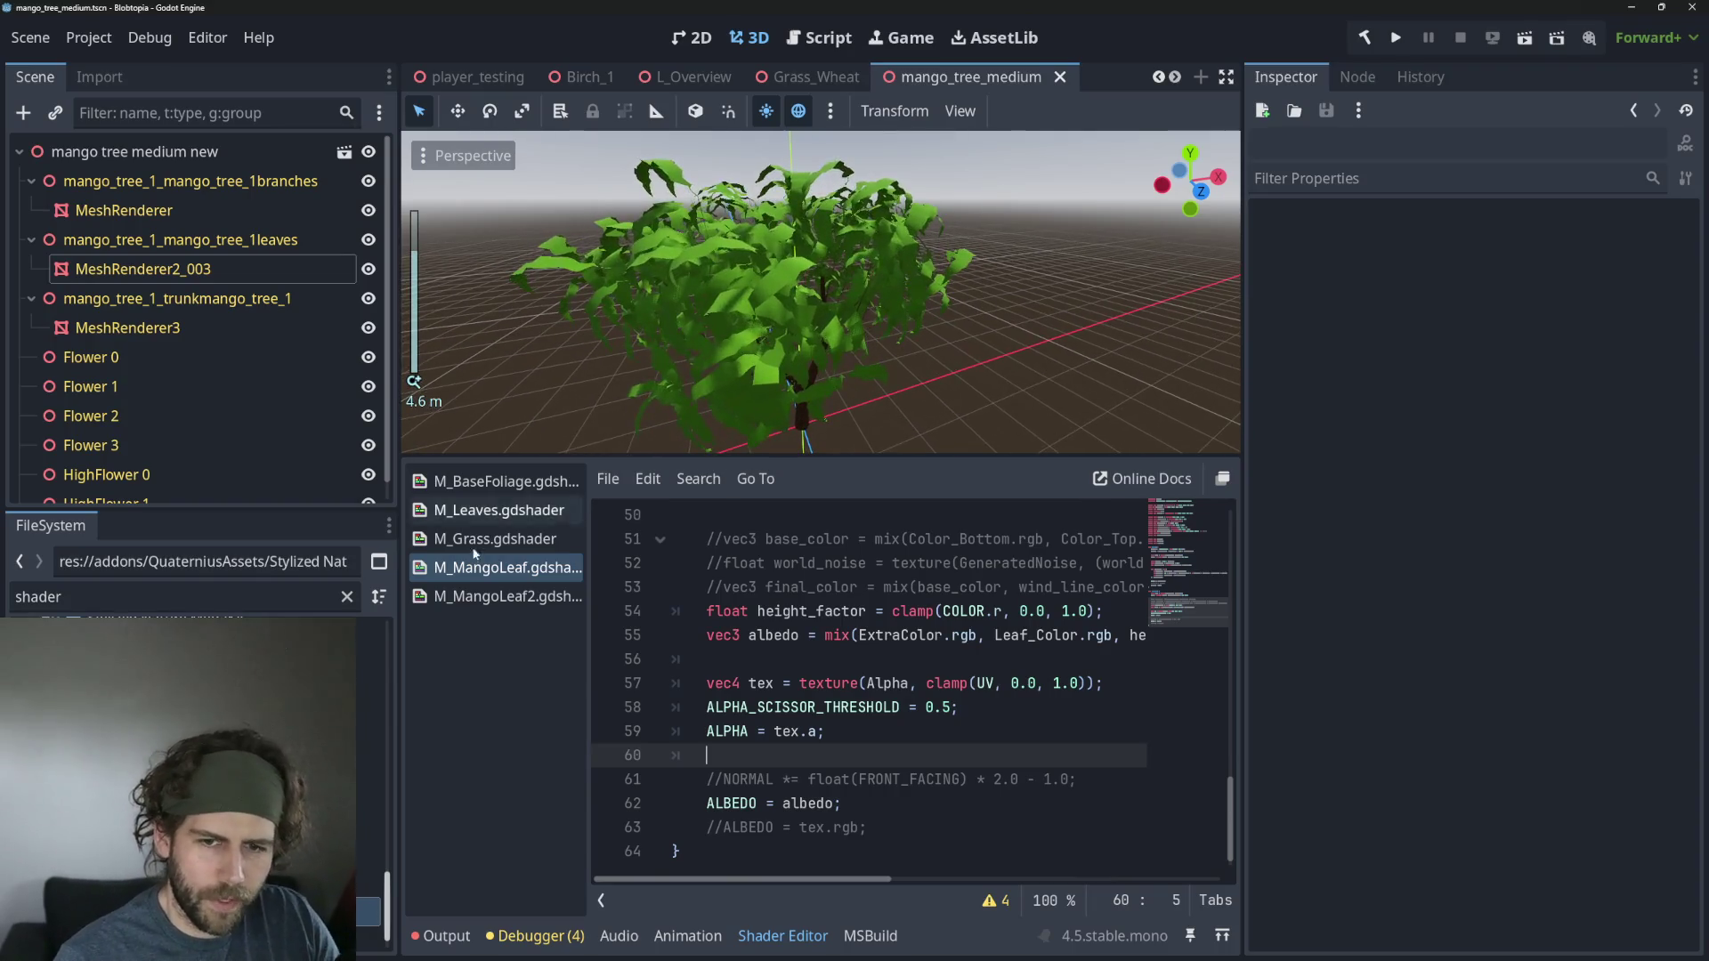
# Glance at the M_MangoLeaf2 shader and return to M_MangoLeaf's code.
pyautogui.click(484, 601)
pyautogui.click(531, 565)
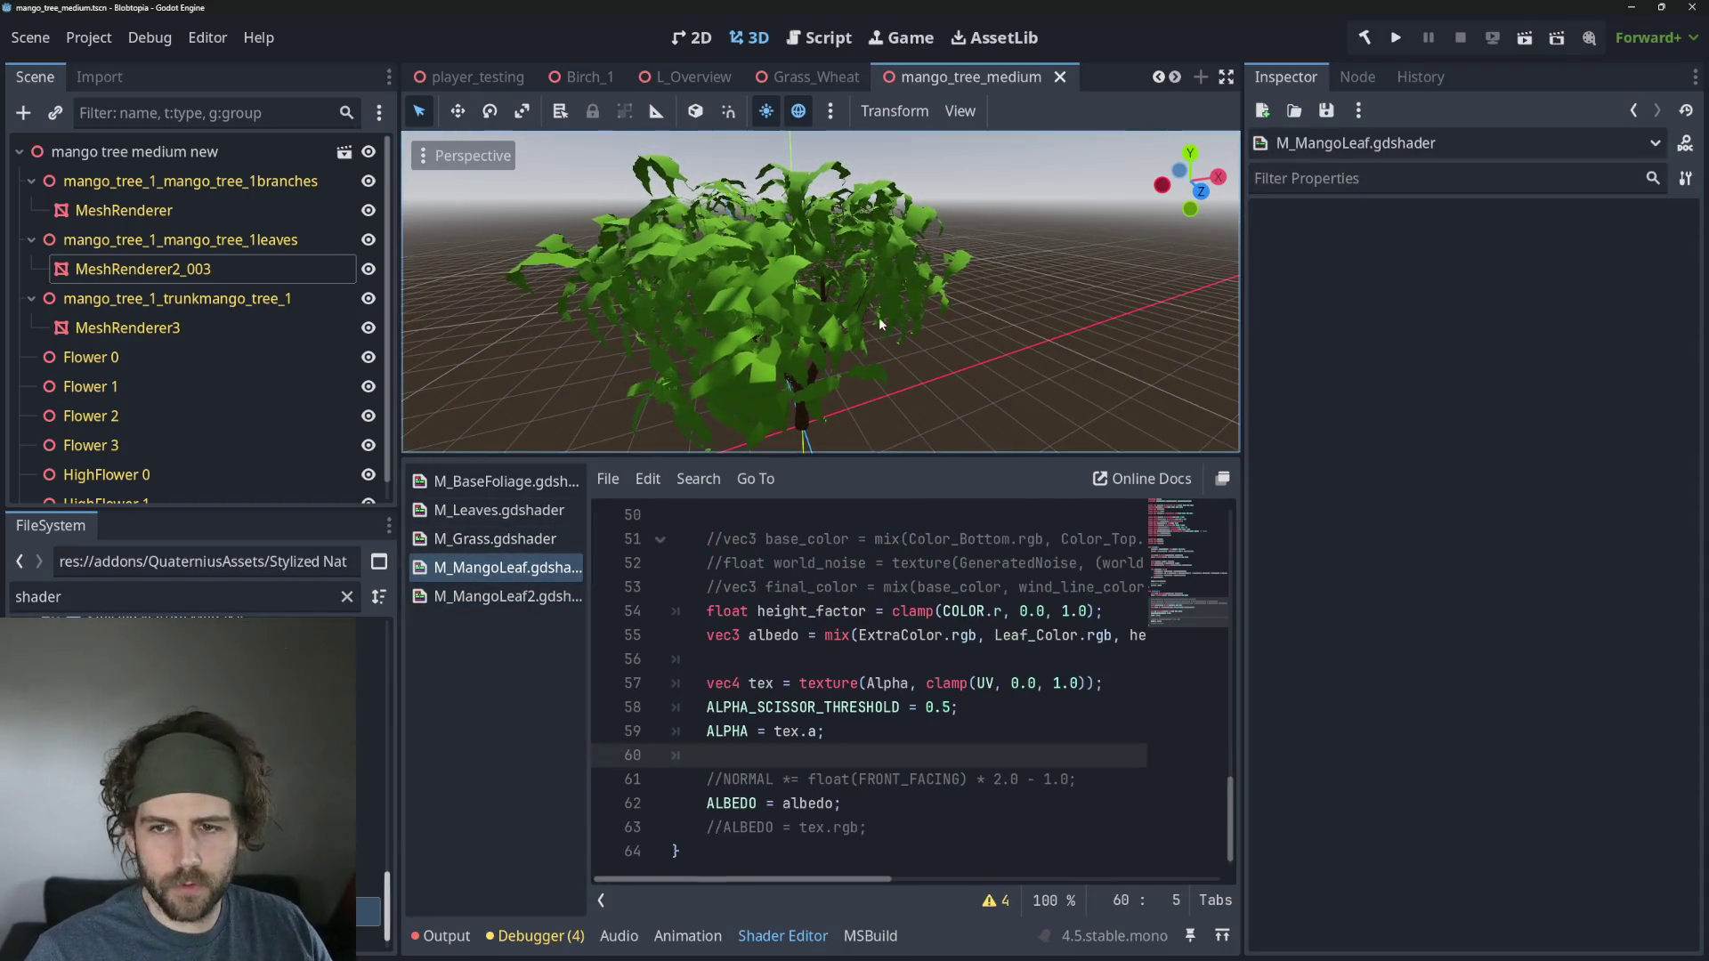
pyautogui.scroll(-2, 878, 317)
pyautogui.scroll(3, 809, 306)
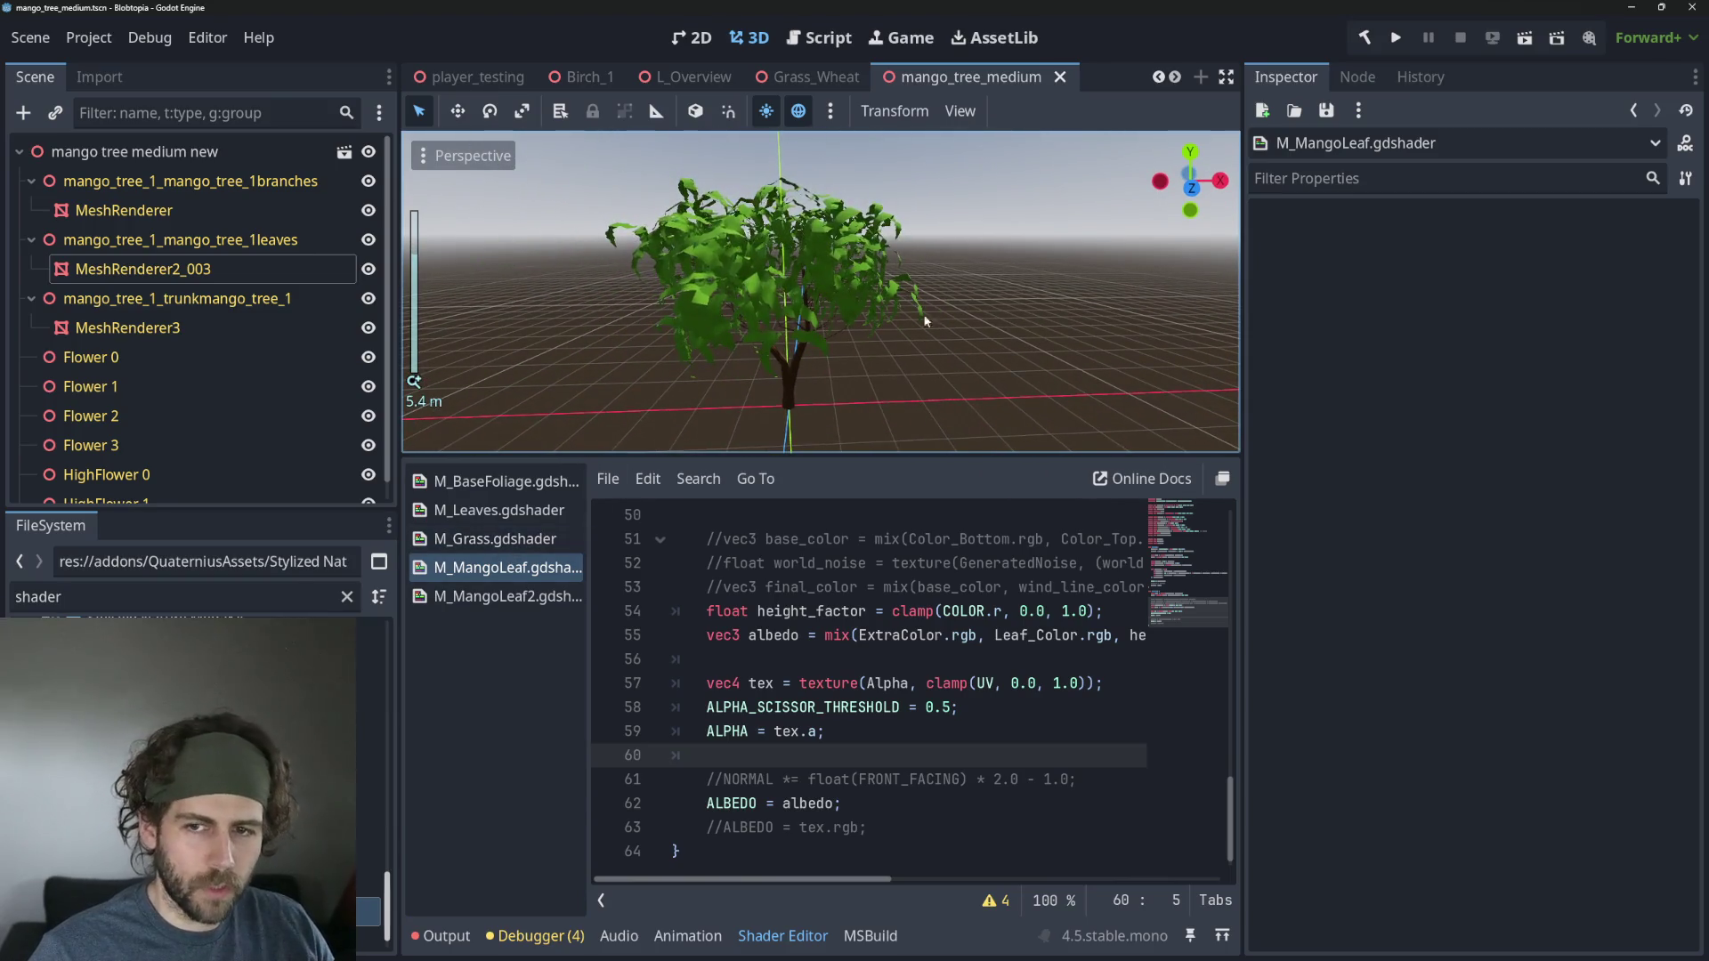
pyautogui.scroll(-1, 890, 312)
pyautogui.scroll(-1, 902, 315)
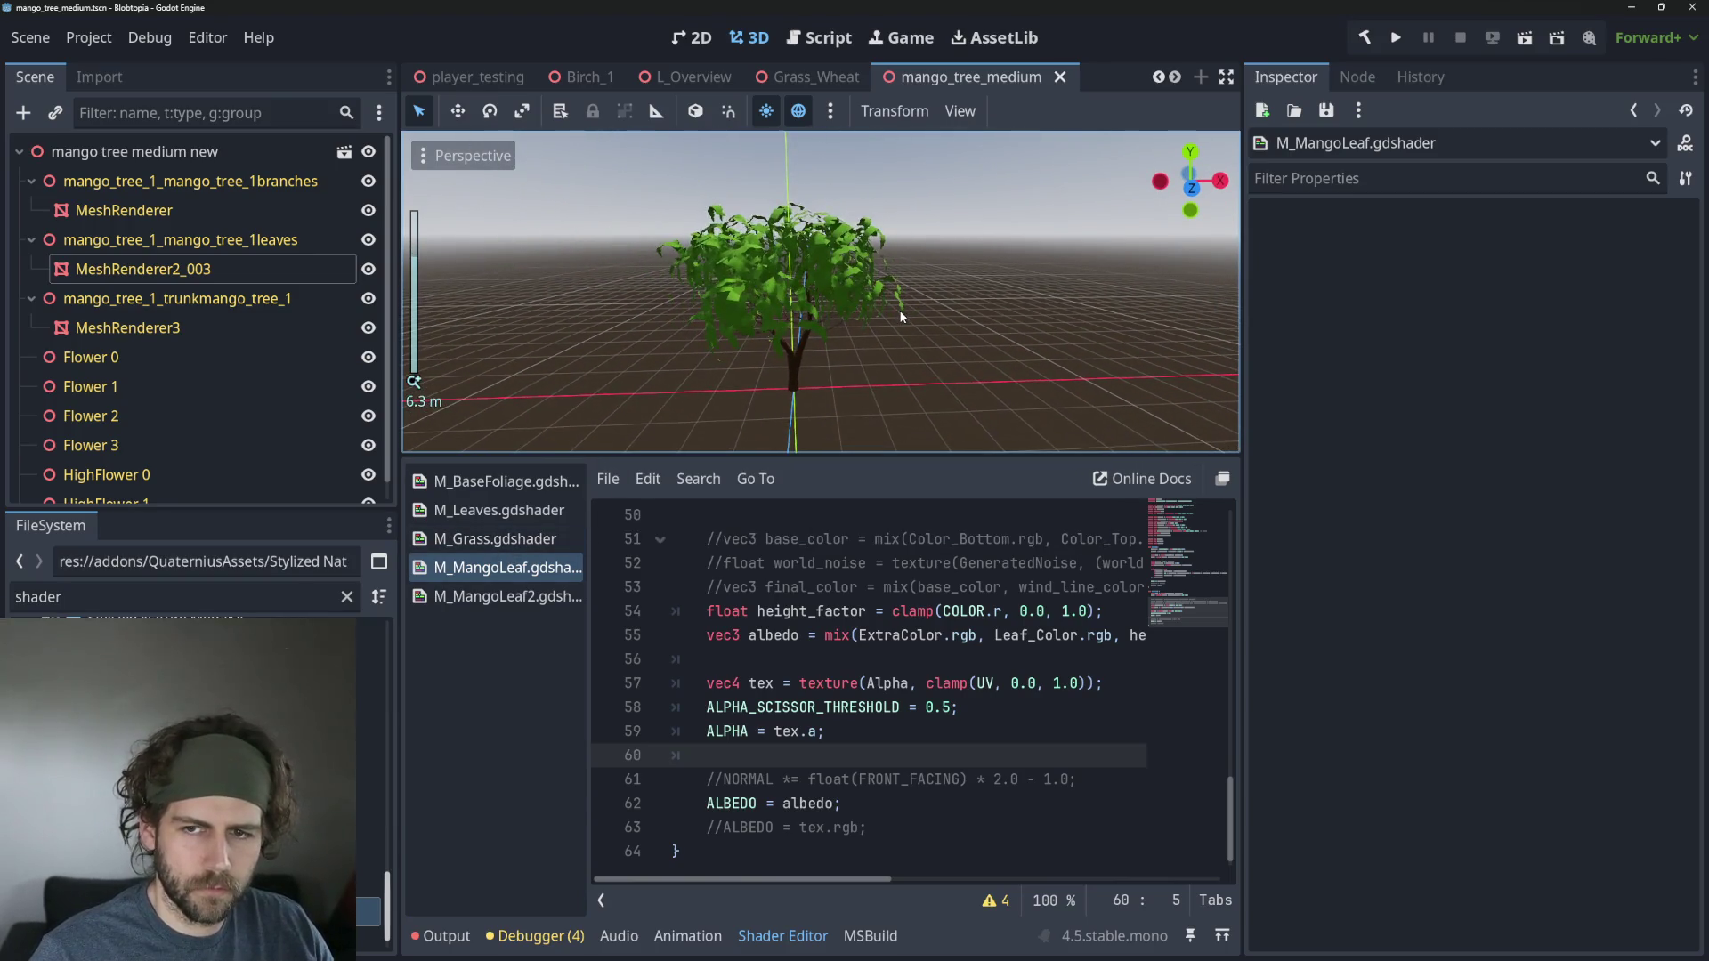
pyautogui.scroll(3, 808, 292)
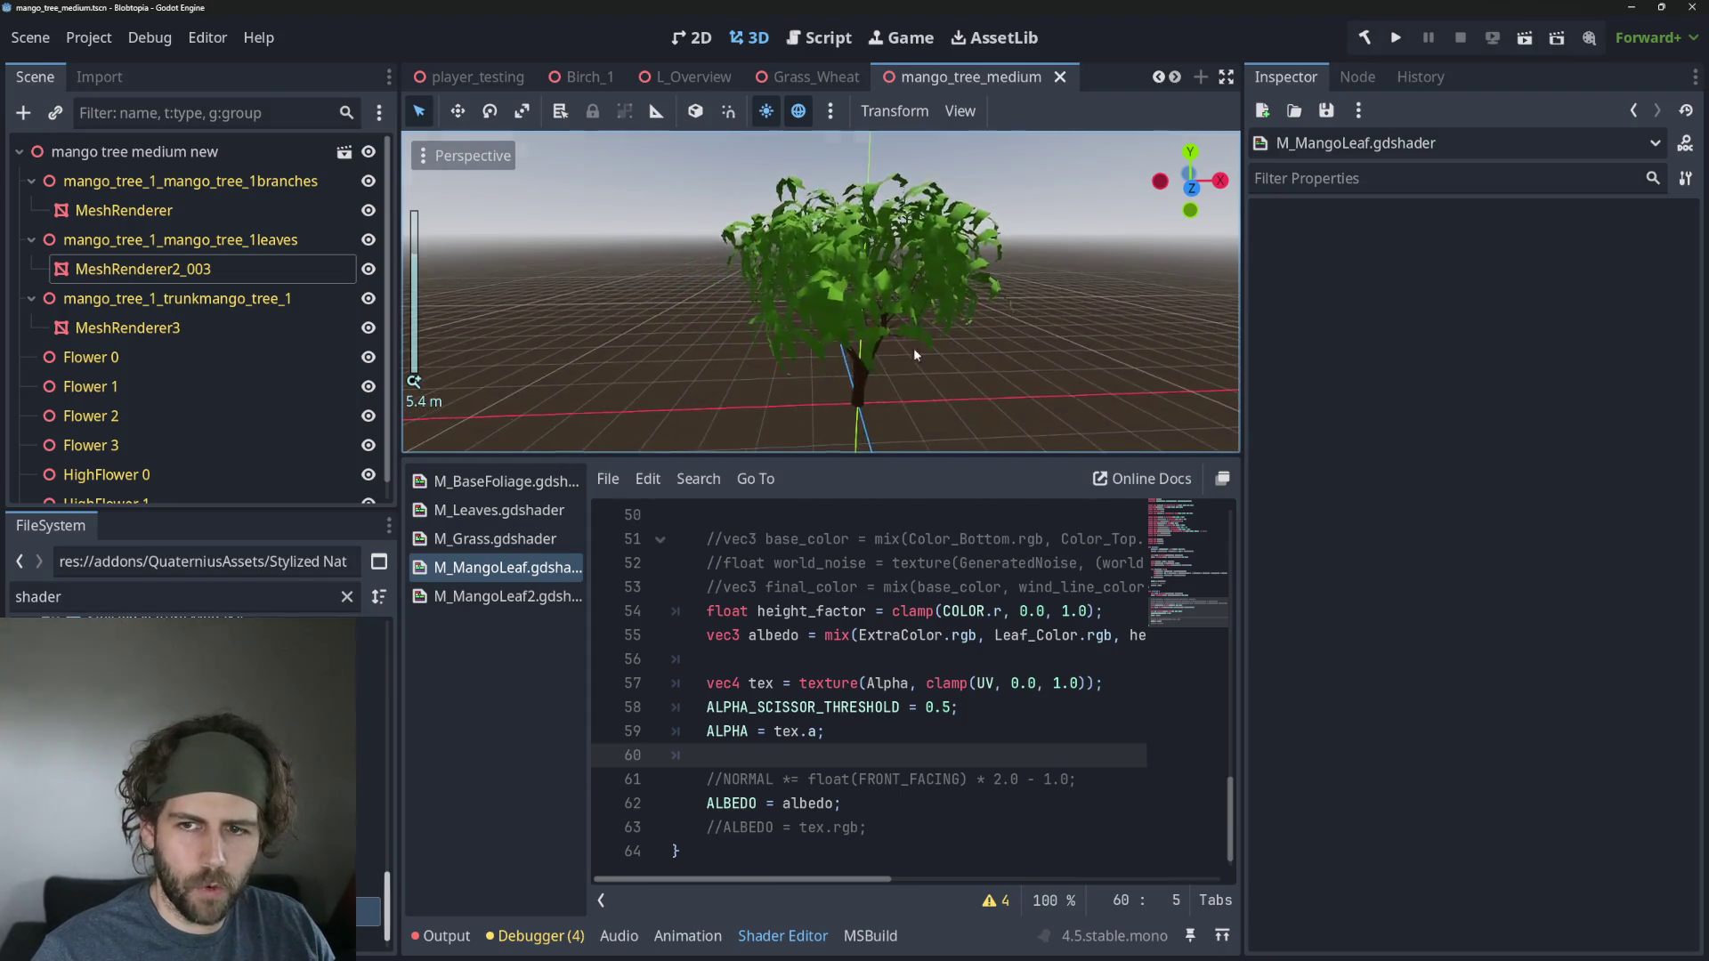
pyautogui.scroll(-3, 954, 363)
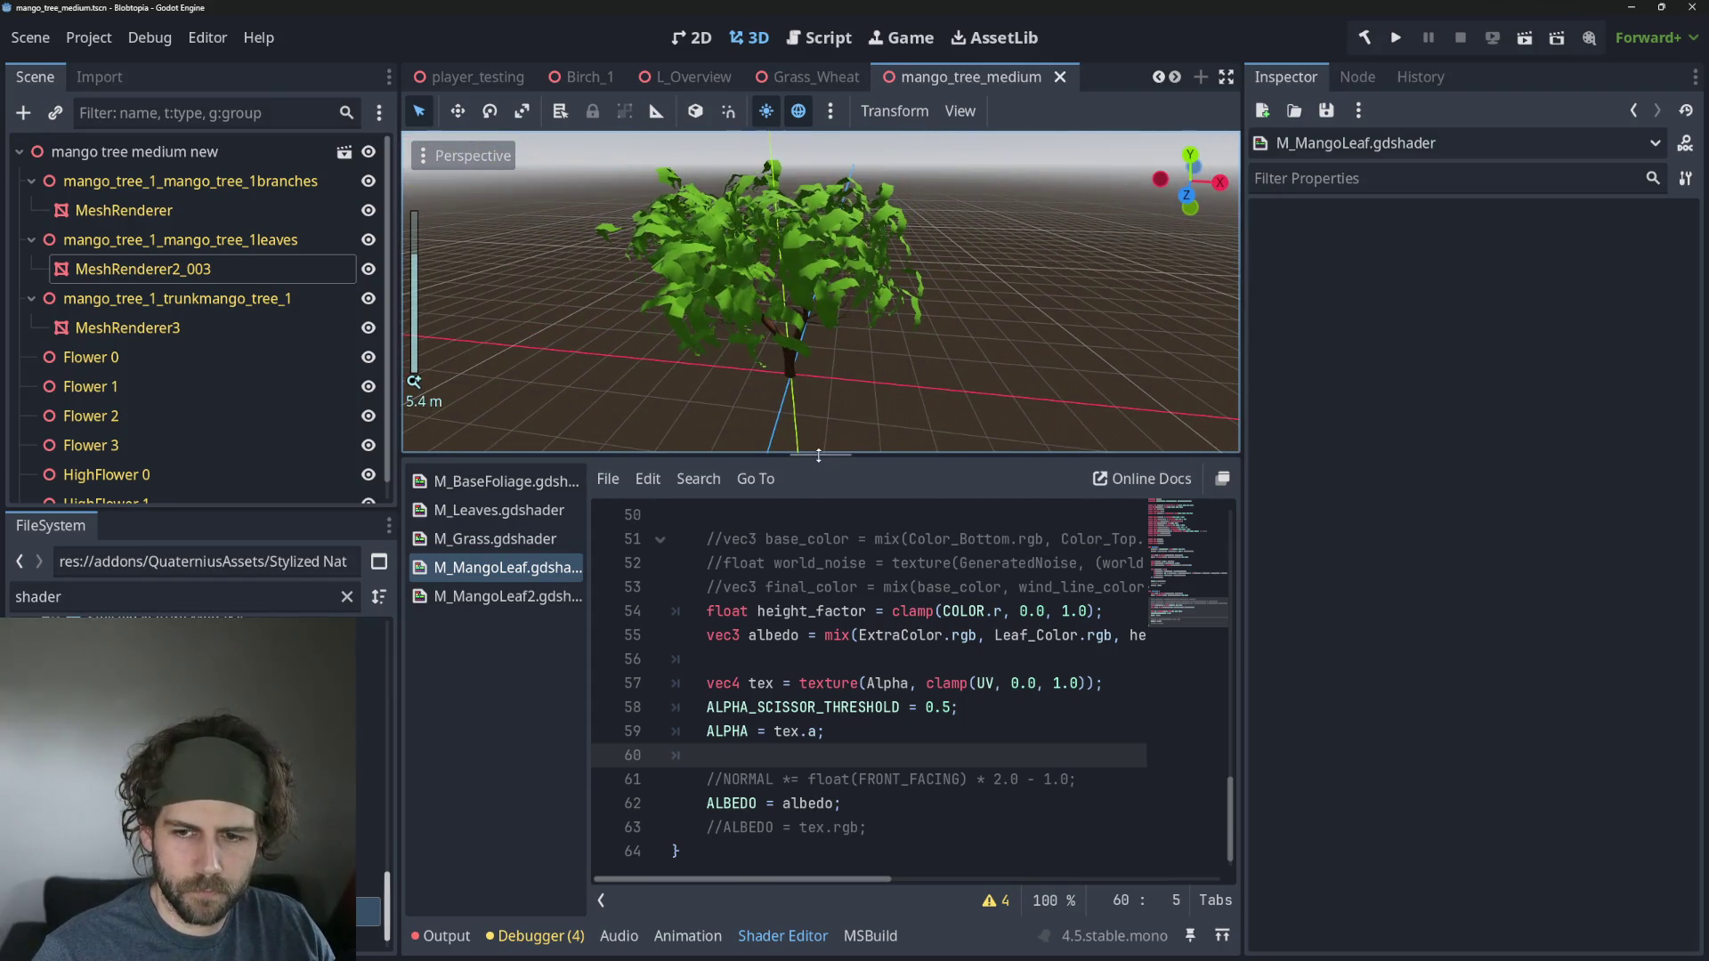
# Enlarge the 3D view, orbit to check the green leaves, and select MeshRenderer2_003.
pyautogui.moveTo(817, 456); pyautogui.dragTo(799, 614)
pyautogui.scroll(-2, 908, 522)
pyautogui.moveTo(908, 521)
pyautogui.mouseDown()
pyautogui.moveTo(953, 427)
pyautogui.moveTo(1147, 439)
pyautogui.mouseUp()
pyautogui.scroll(2, 857, 419)
pyautogui.moveTo(857, 419)
pyautogui.mouseDown()
pyautogui.moveTo(917, 419)
pyautogui.moveTo(910, 440)
pyautogui.mouseUp()
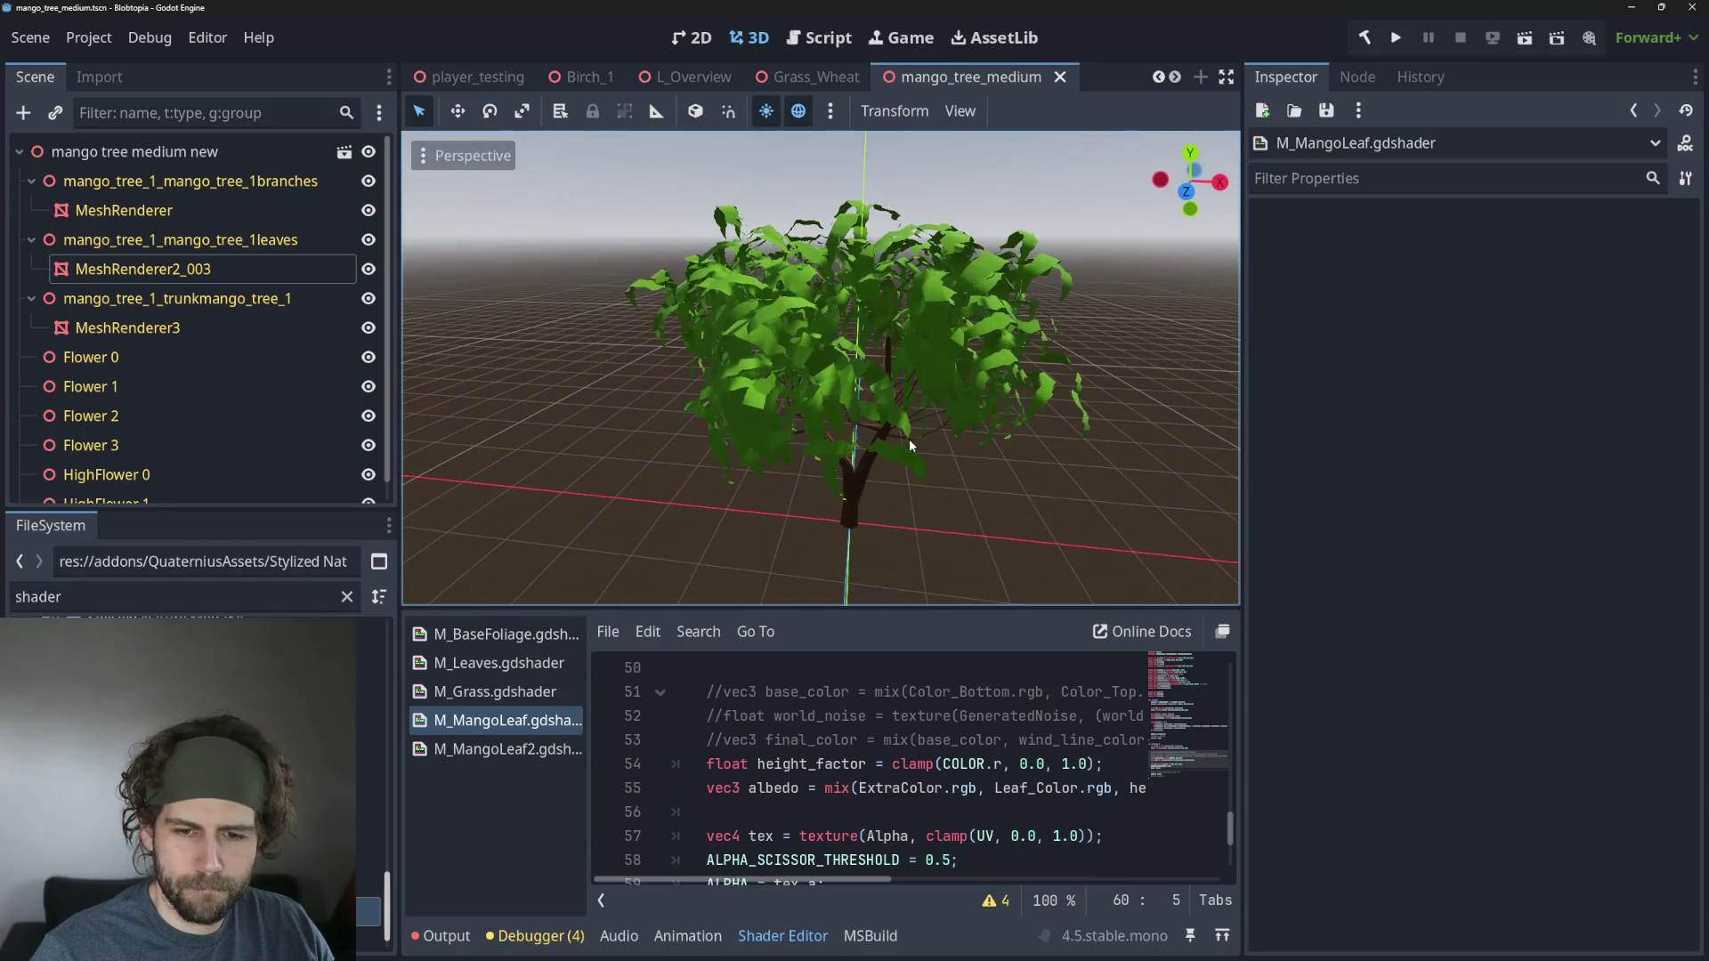
pyautogui.moveTo(1023, 429)
pyautogui.mouseDown()
pyautogui.moveTo(878, 472)
pyautogui.moveTo(897, 459)
pyautogui.mouseUp()
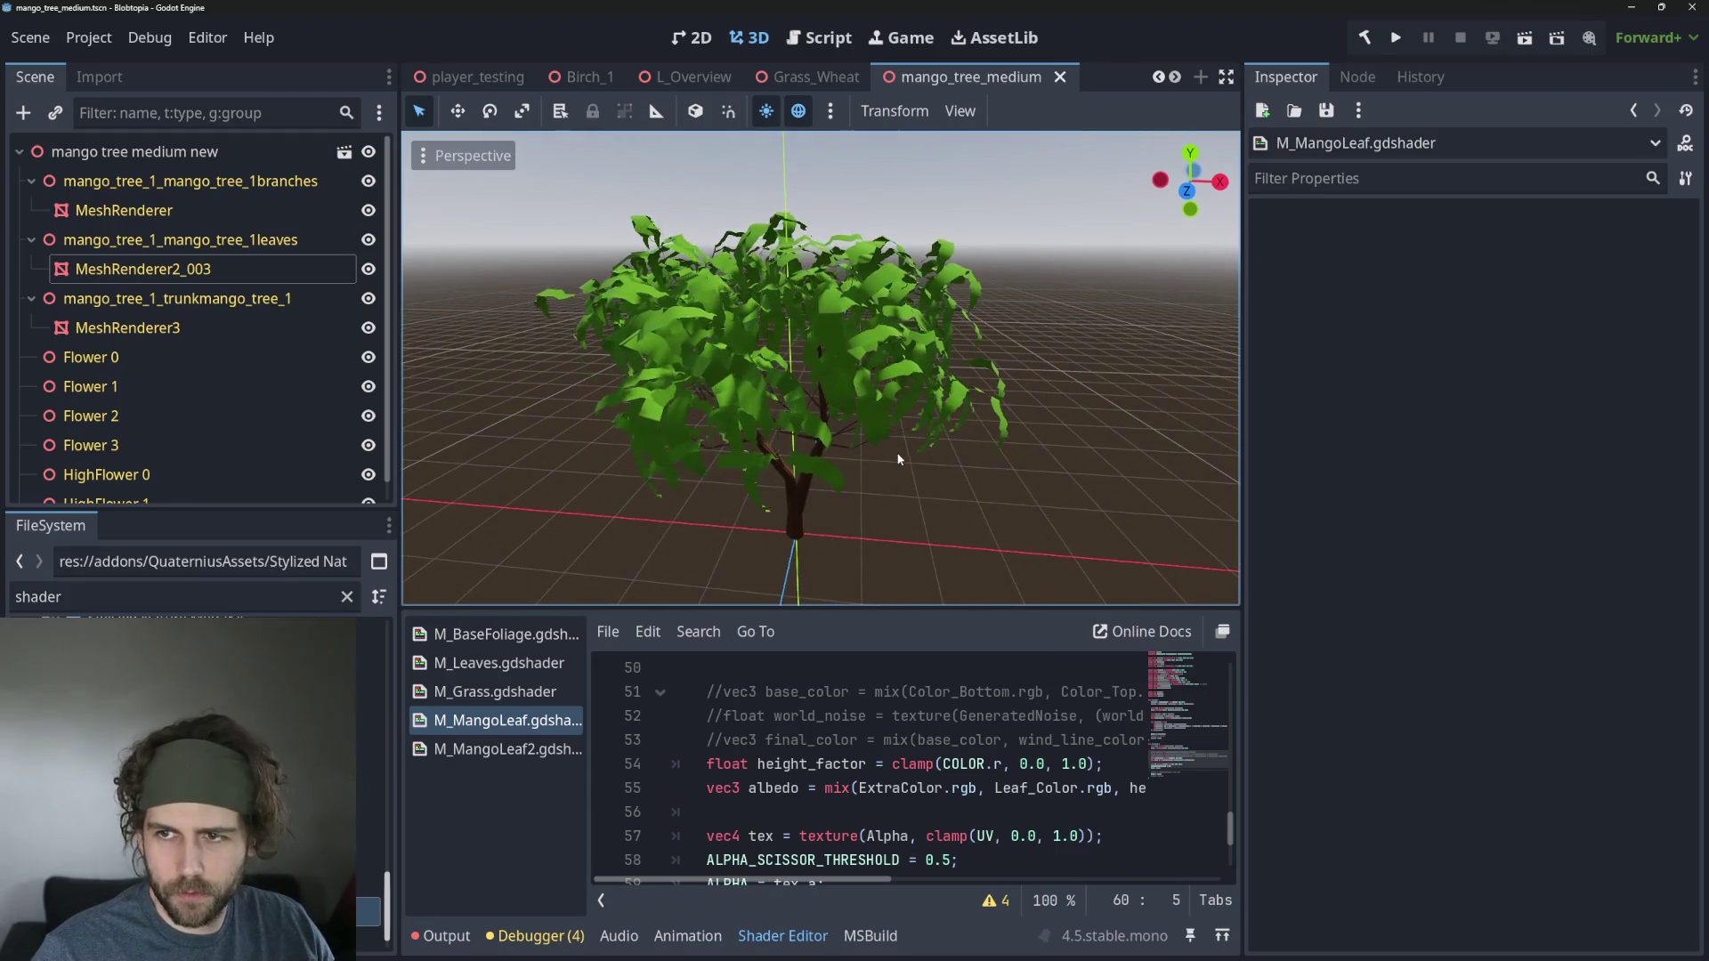
pyautogui.click(221, 259)
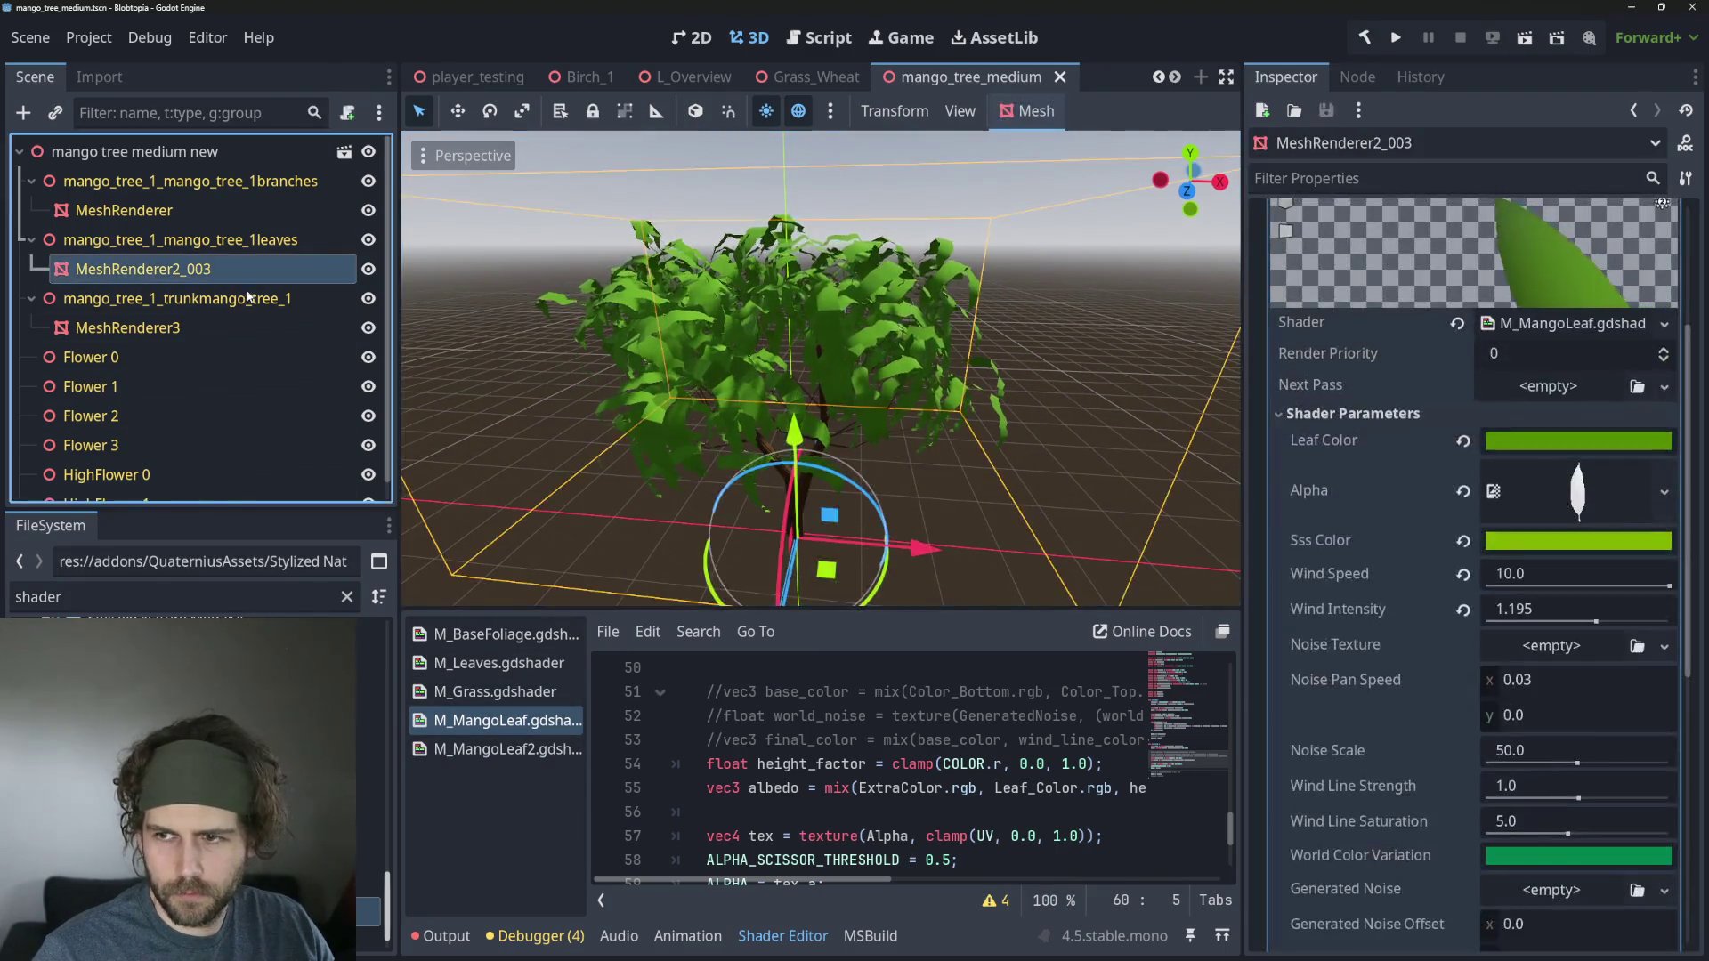
# Try a blue hue for Leaf Color, then cancel to keep it green.
pyautogui.click(1567, 448)
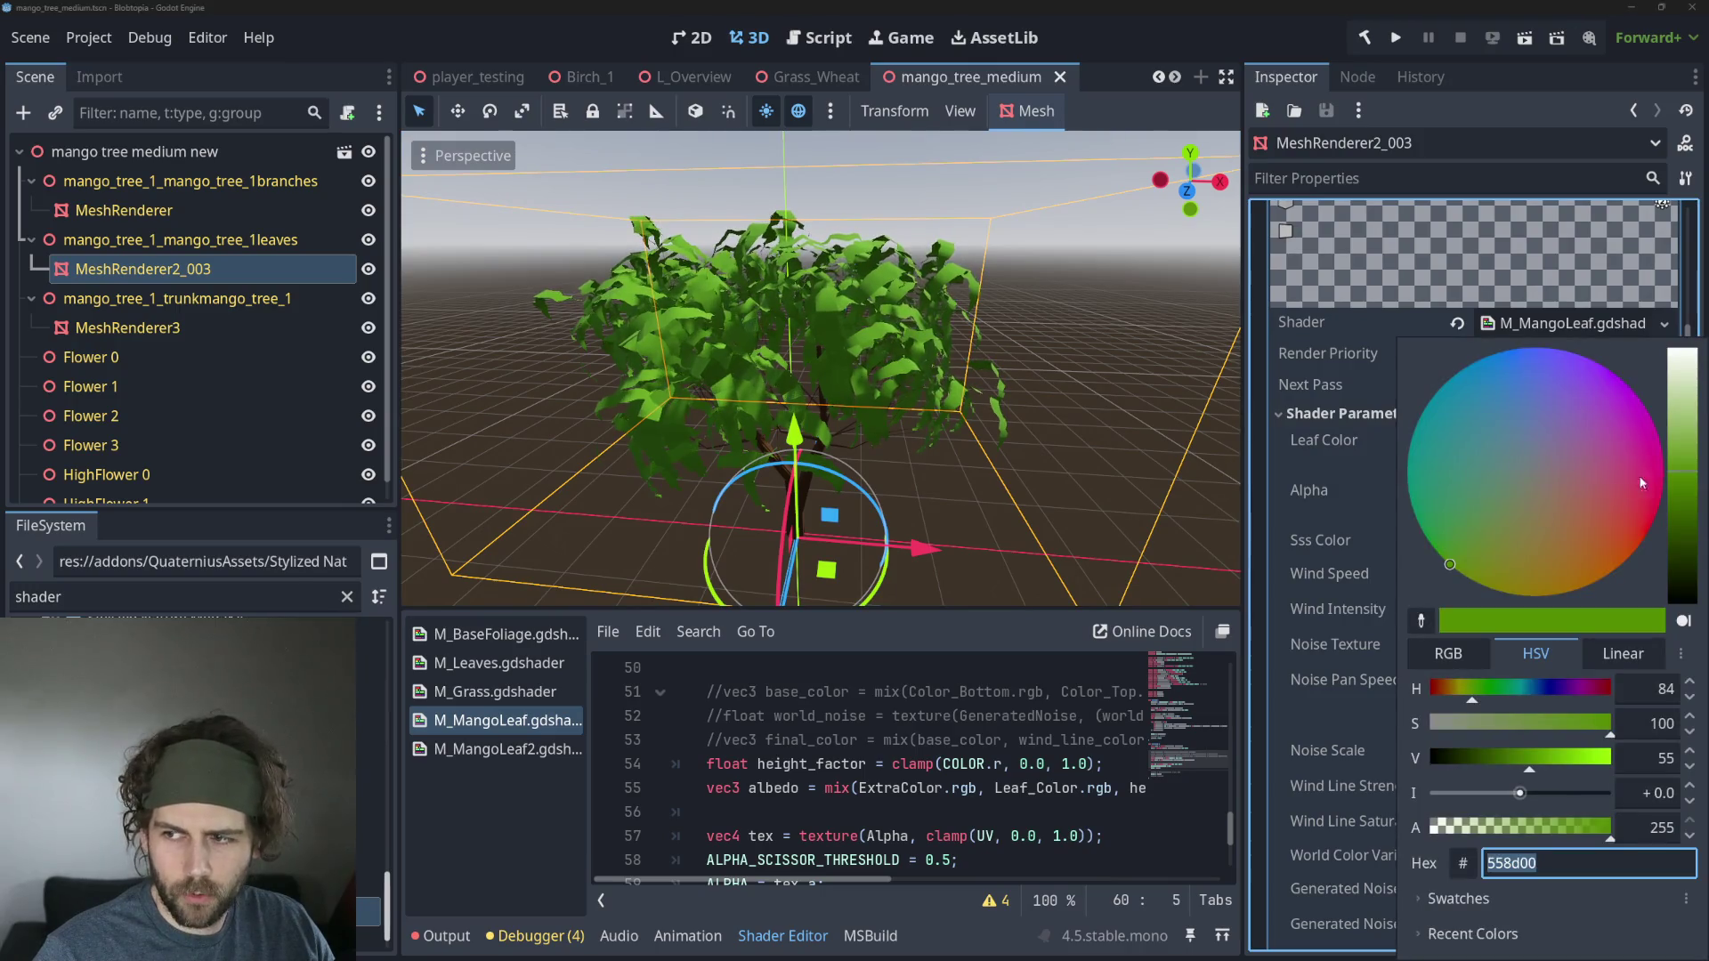
pyautogui.moveTo(1461, 699)
pyautogui.mouseDown()
pyautogui.moveTo(1556, 692)
pyautogui.moveTo(1539, 700)
pyautogui.mouseUp()
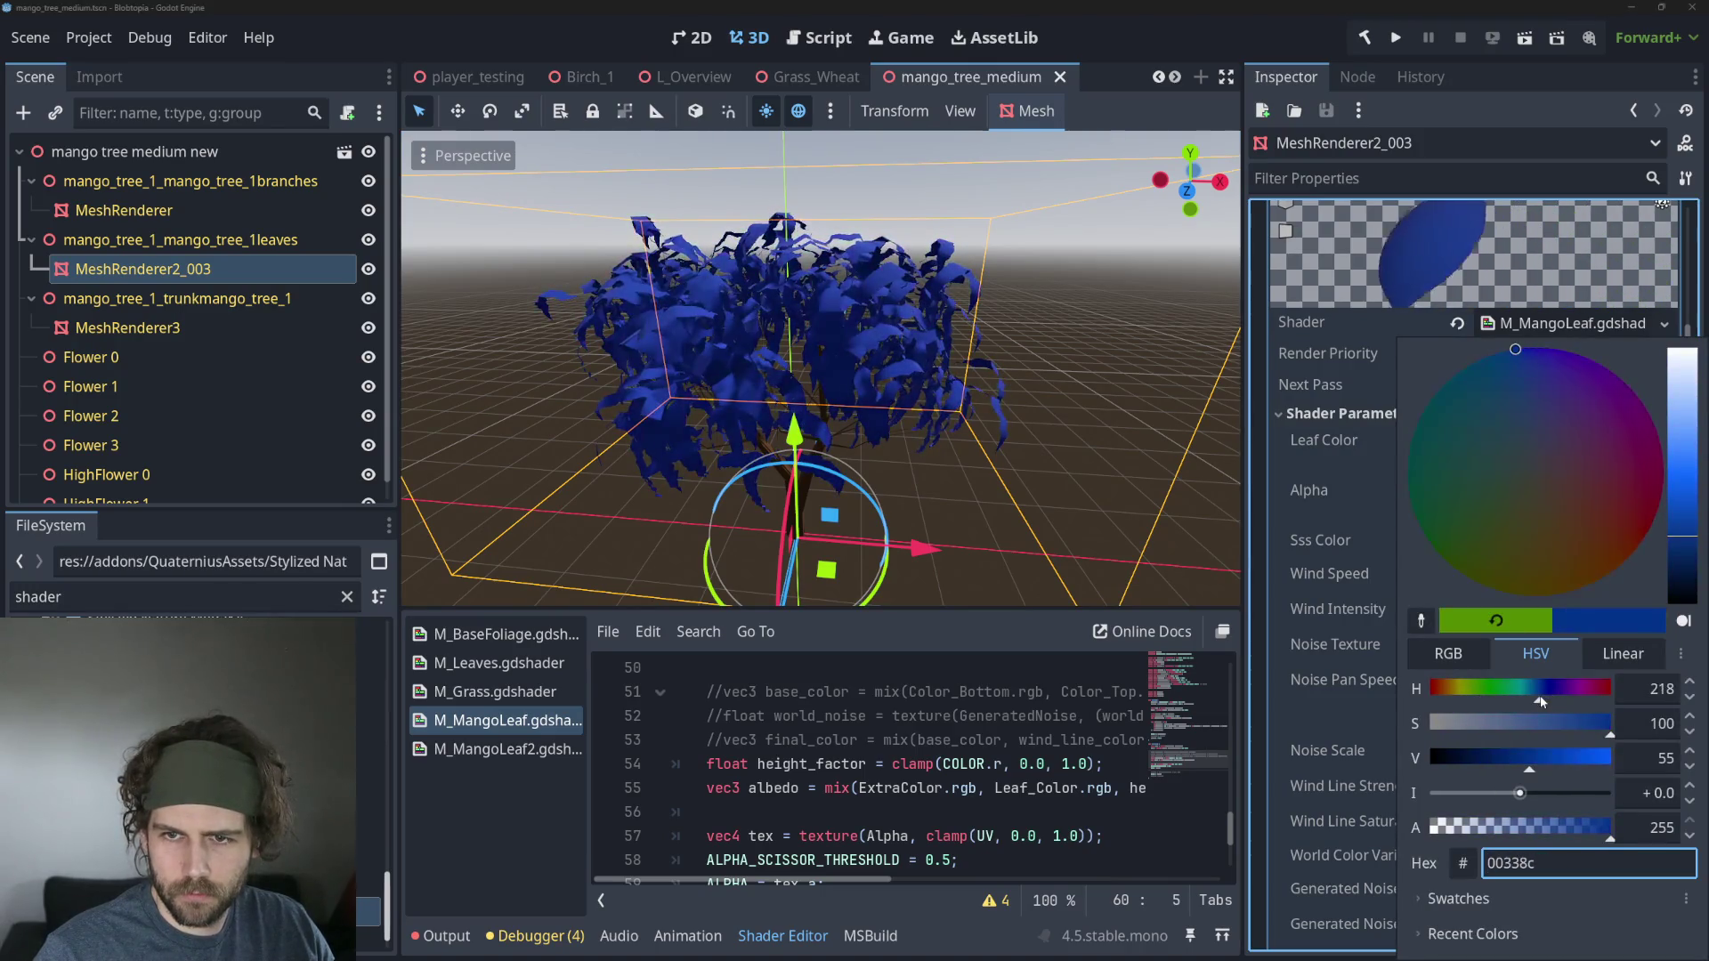
pyautogui.press('Escape')
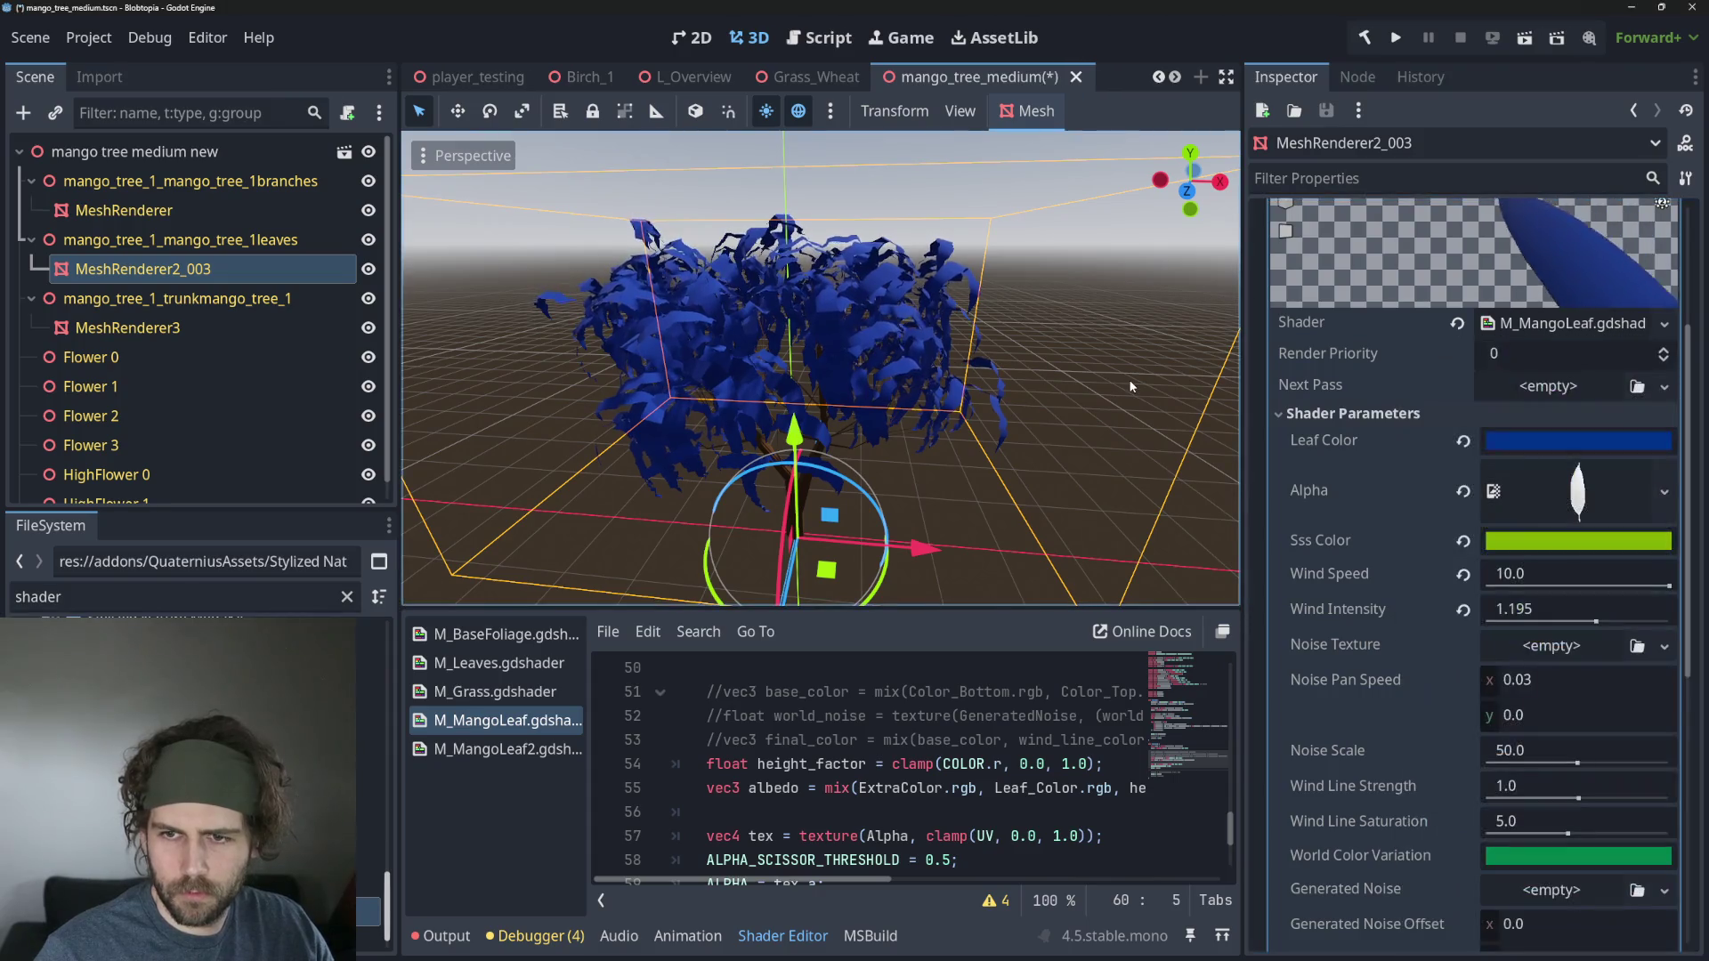
# Try red and then teal hues for Sss Color and close the picker.
pyautogui.click(1502, 543)
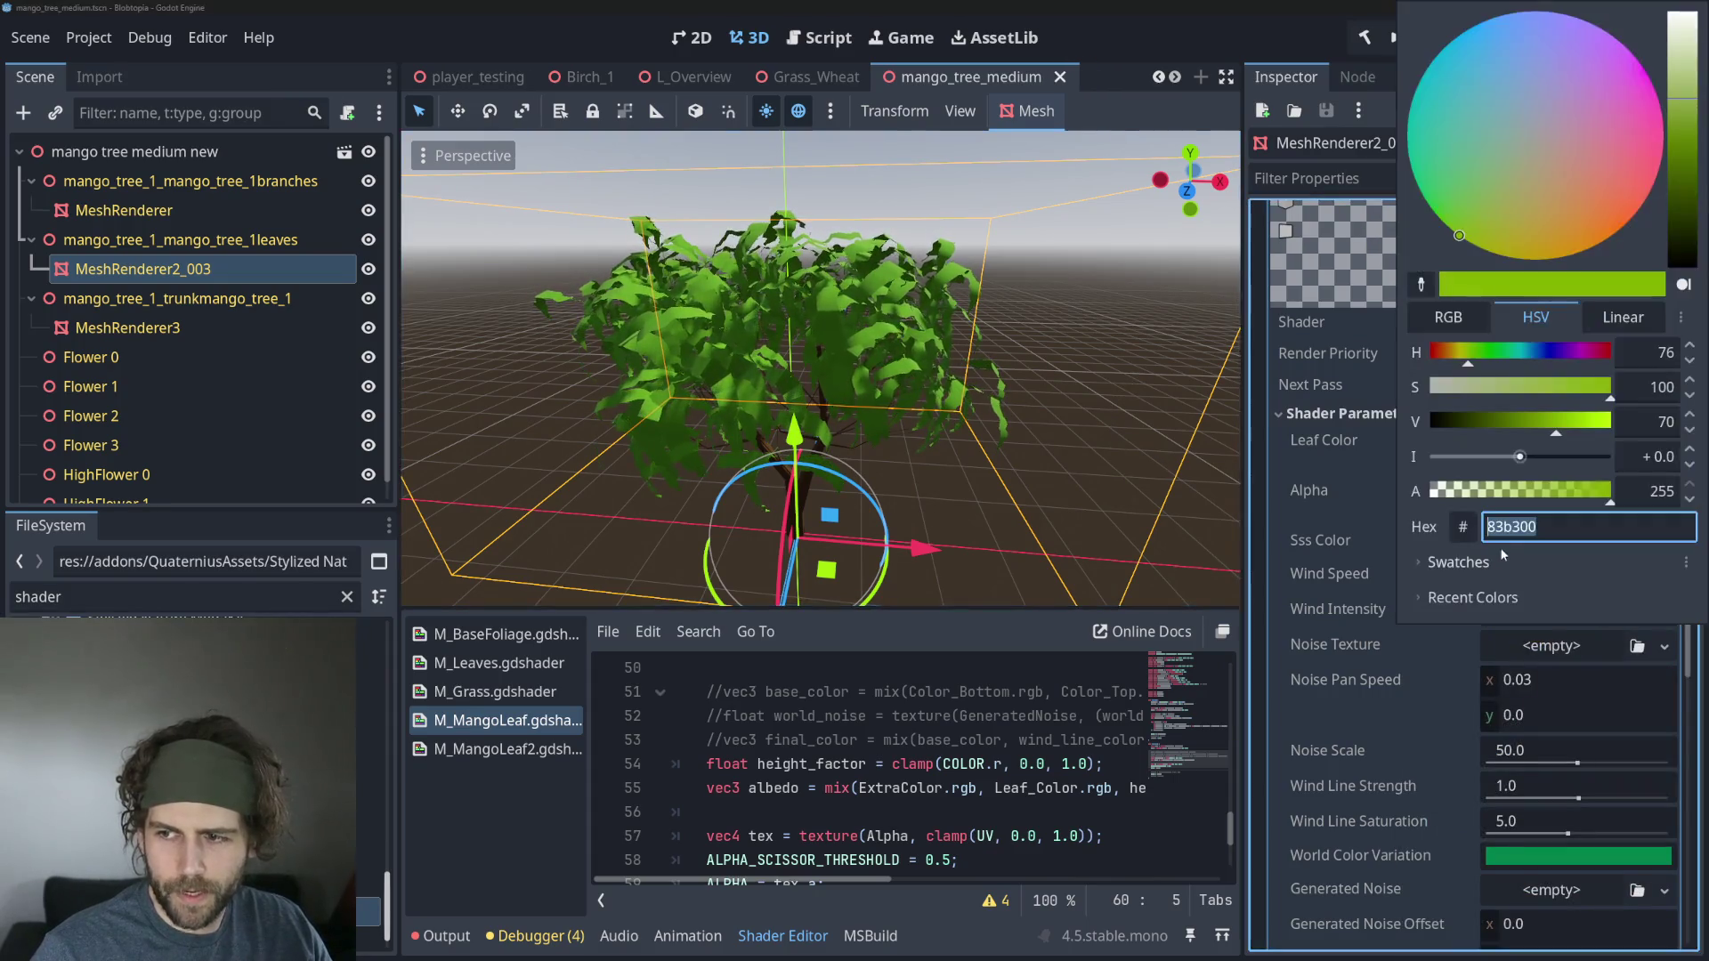
pyautogui.moveTo(1467, 359); pyautogui.dragTo(1697, 375)
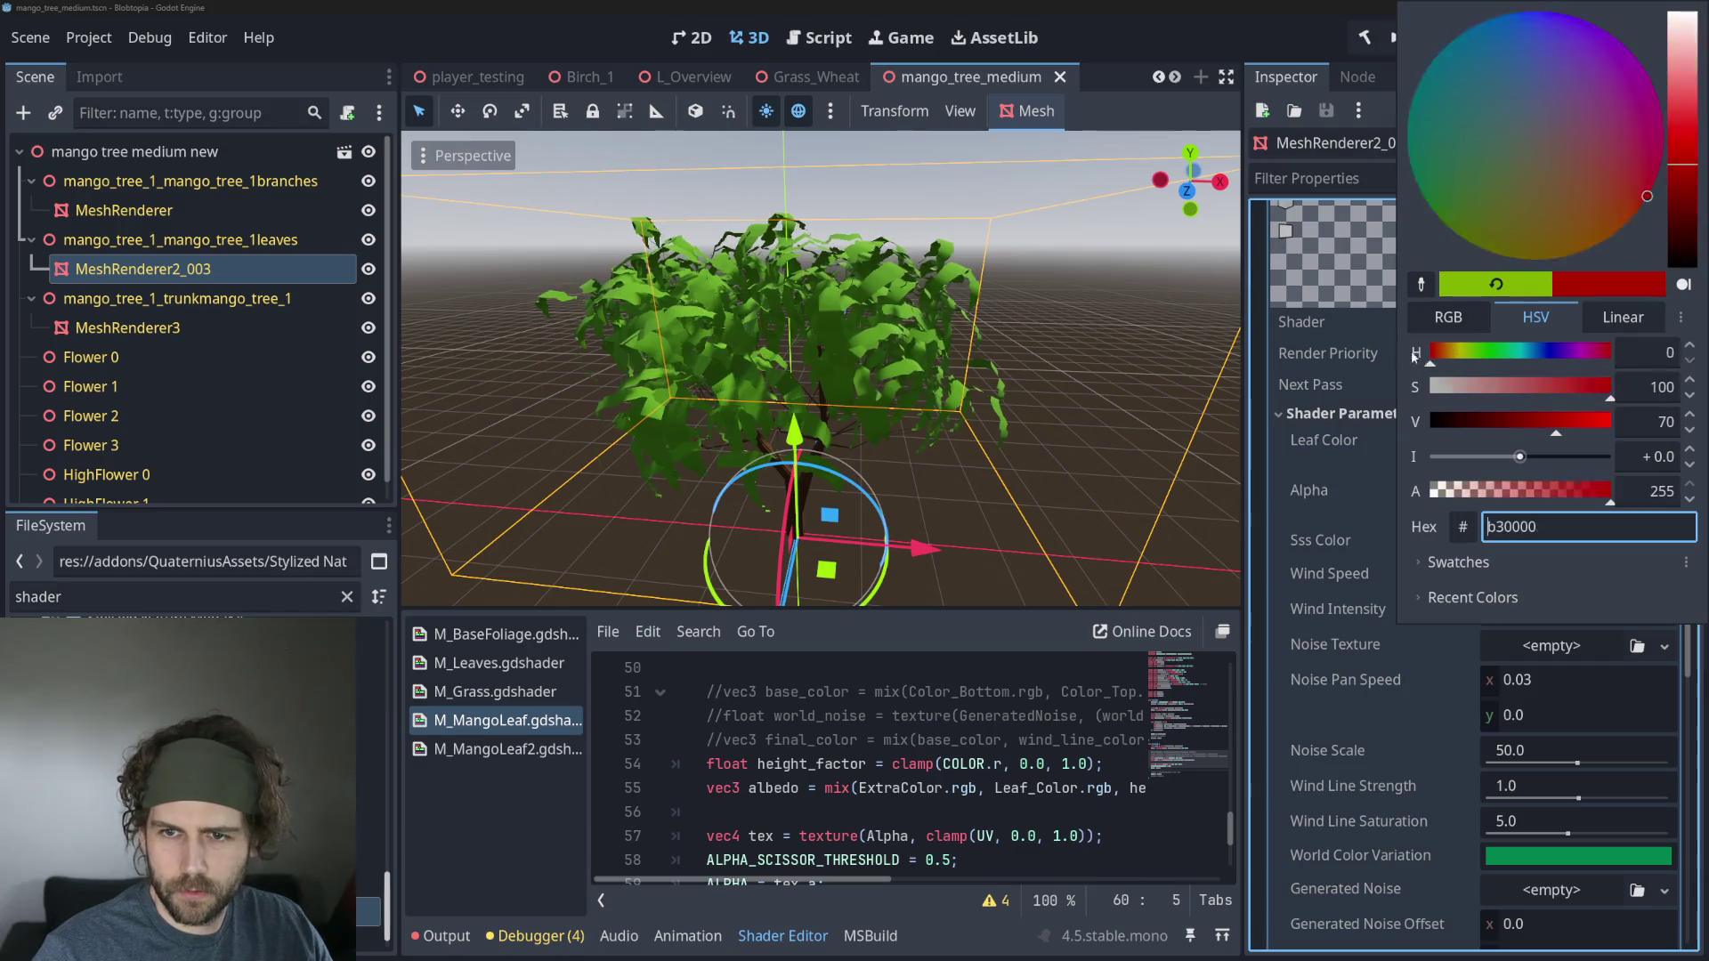
pyautogui.moveTo(1430, 356)
pyautogui.mouseDown()
pyautogui.moveTo(1636, 358)
pyautogui.moveTo(1504, 356)
pyautogui.moveTo(1569, 367)
pyautogui.moveTo(1554, 364)
pyautogui.mouseUp()
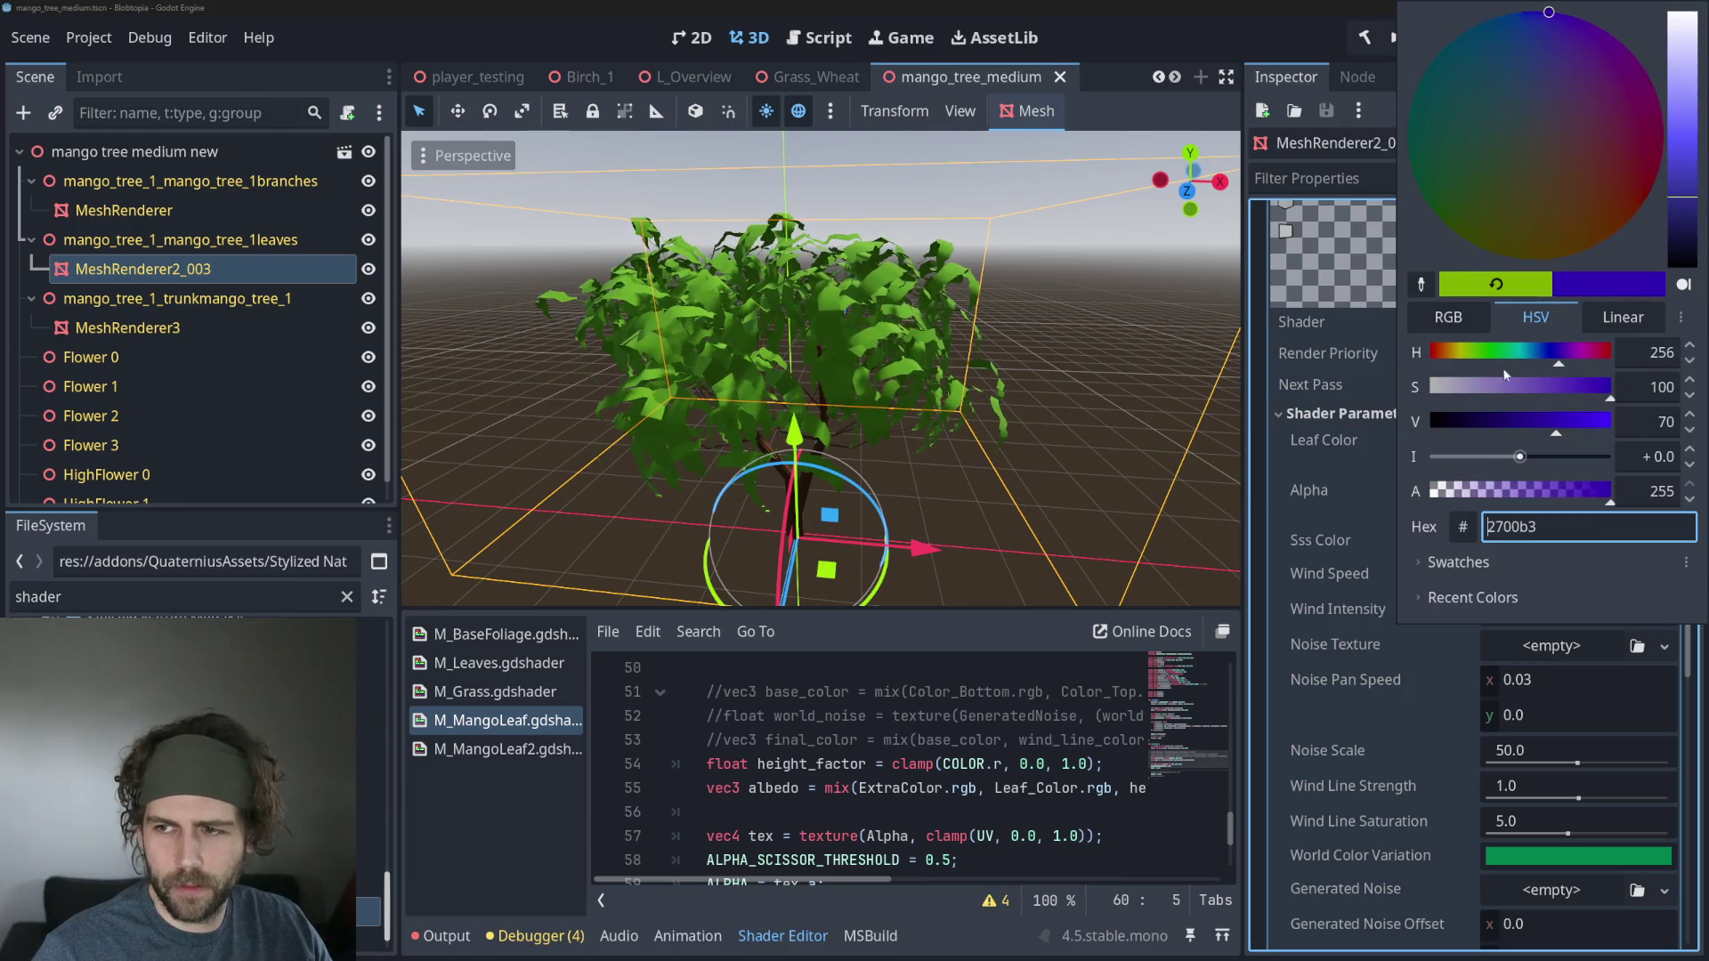
pyautogui.click(1033, 361)
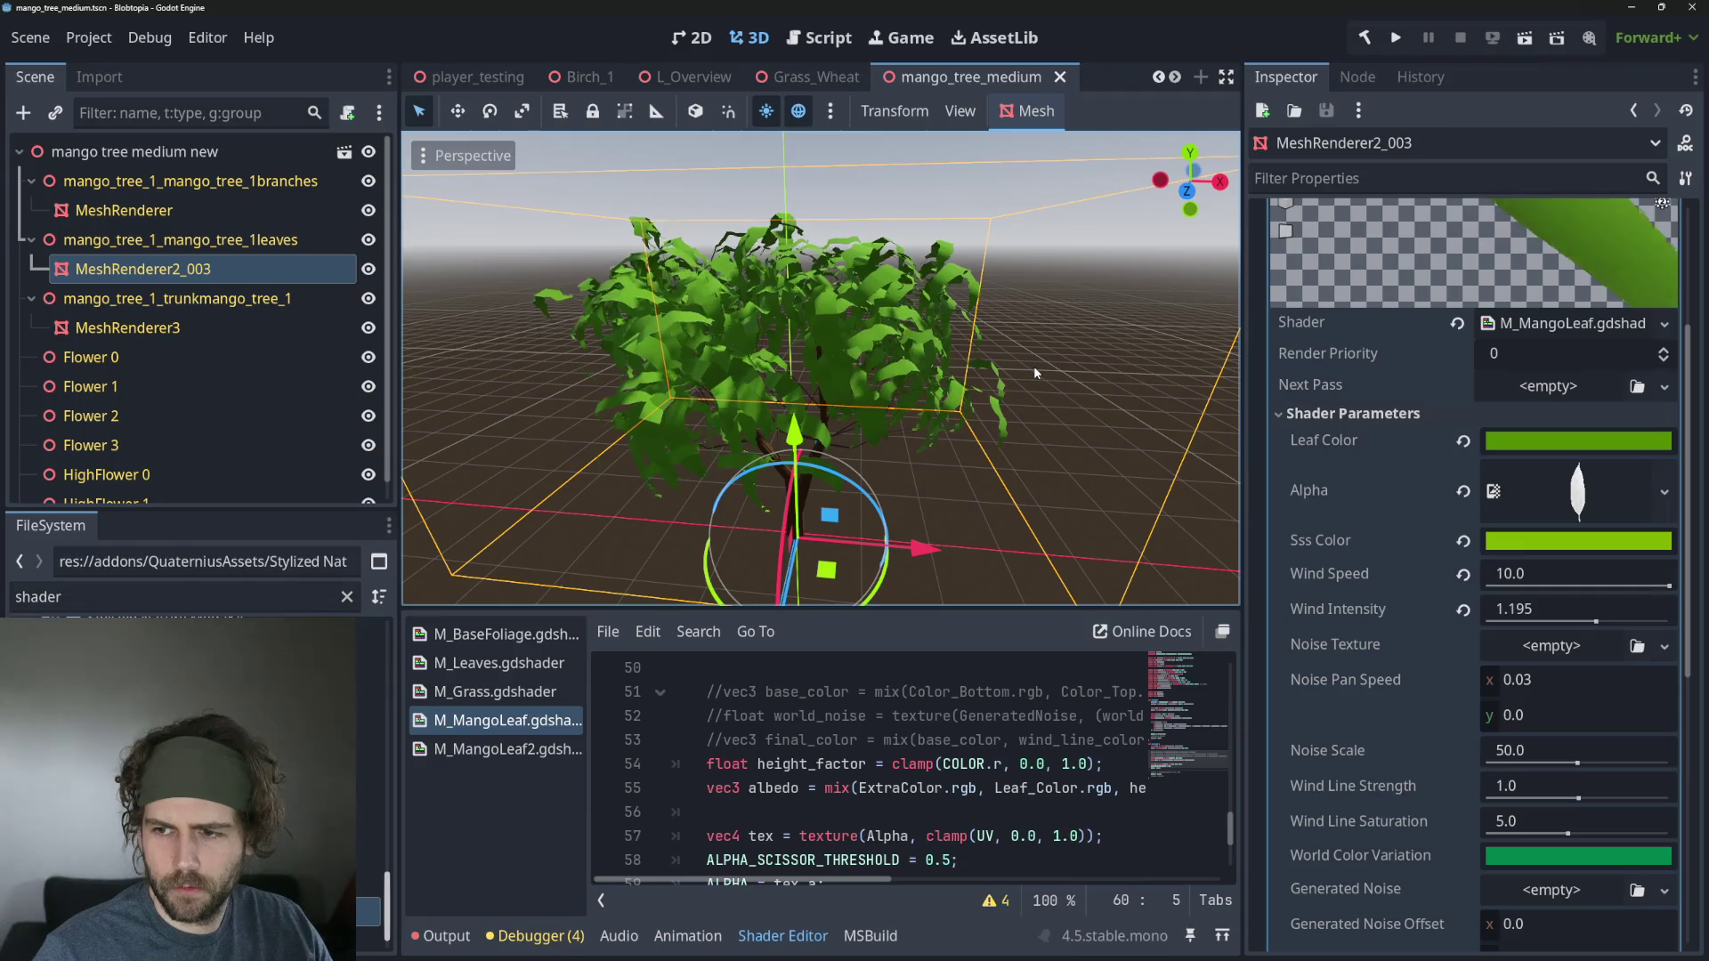
pyautogui.scroll(-3, 1024, 411)
pyautogui.click(1024, 692)
# Review the M_Leaves shader's SSS, emission and alpha scissor code in a taller editor.
pyautogui.scroll(10, 979, 765)
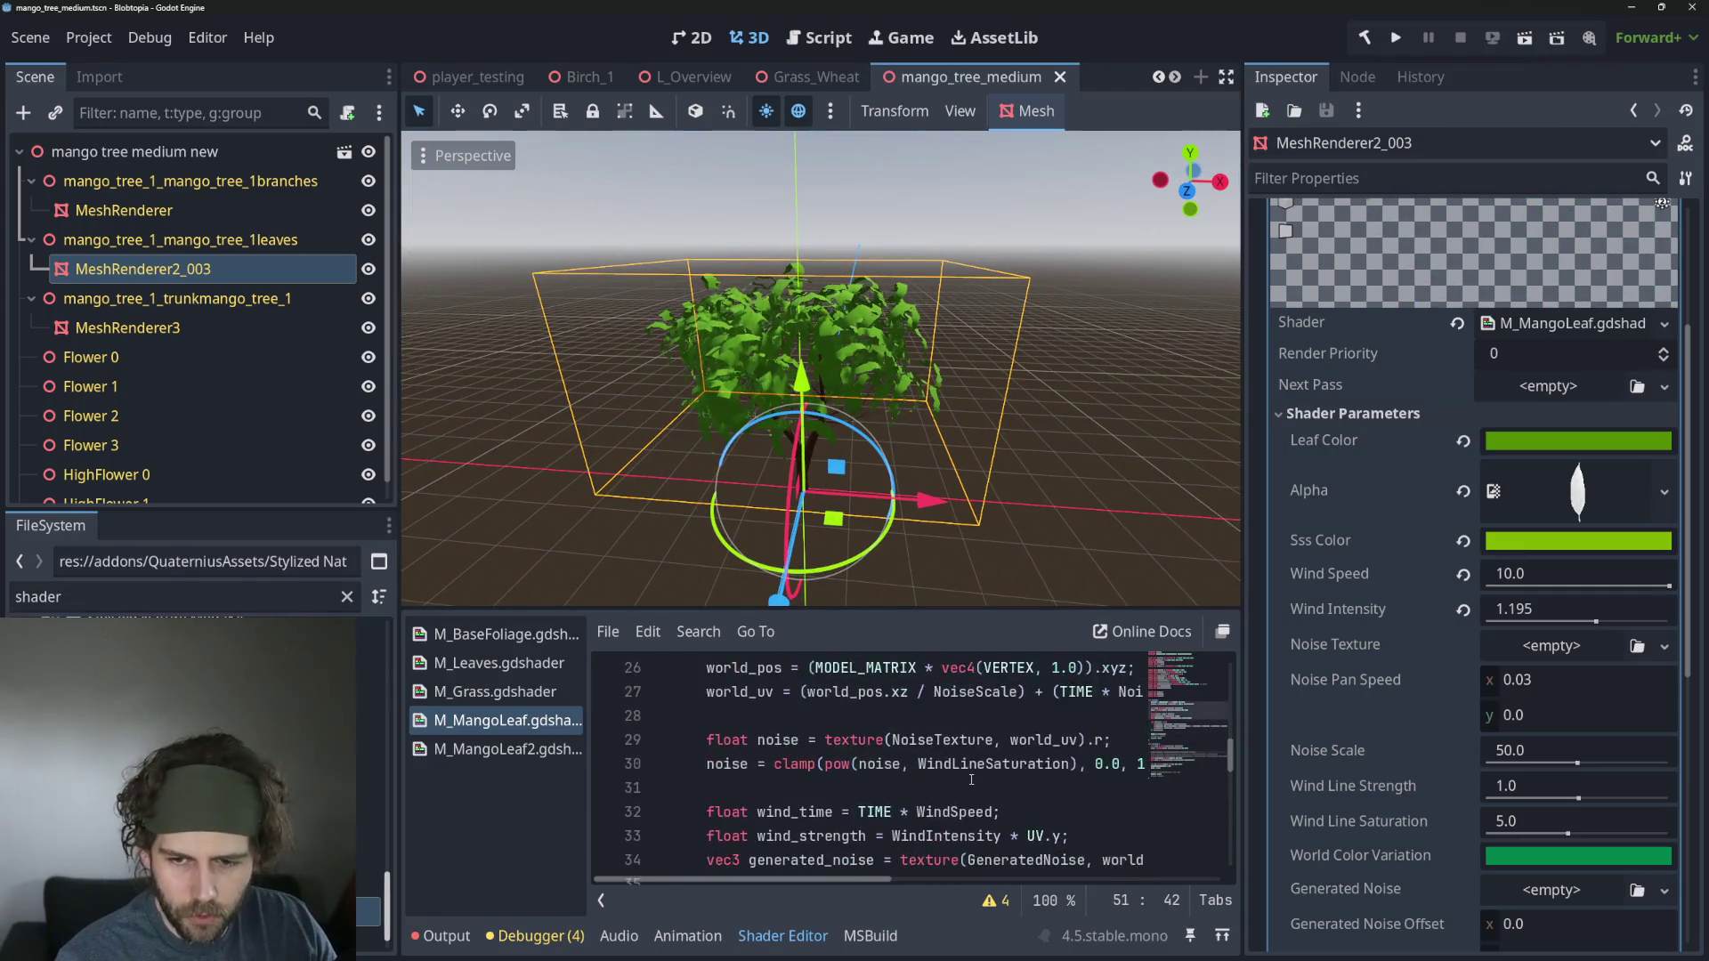
pyautogui.scroll(3, 952, 757)
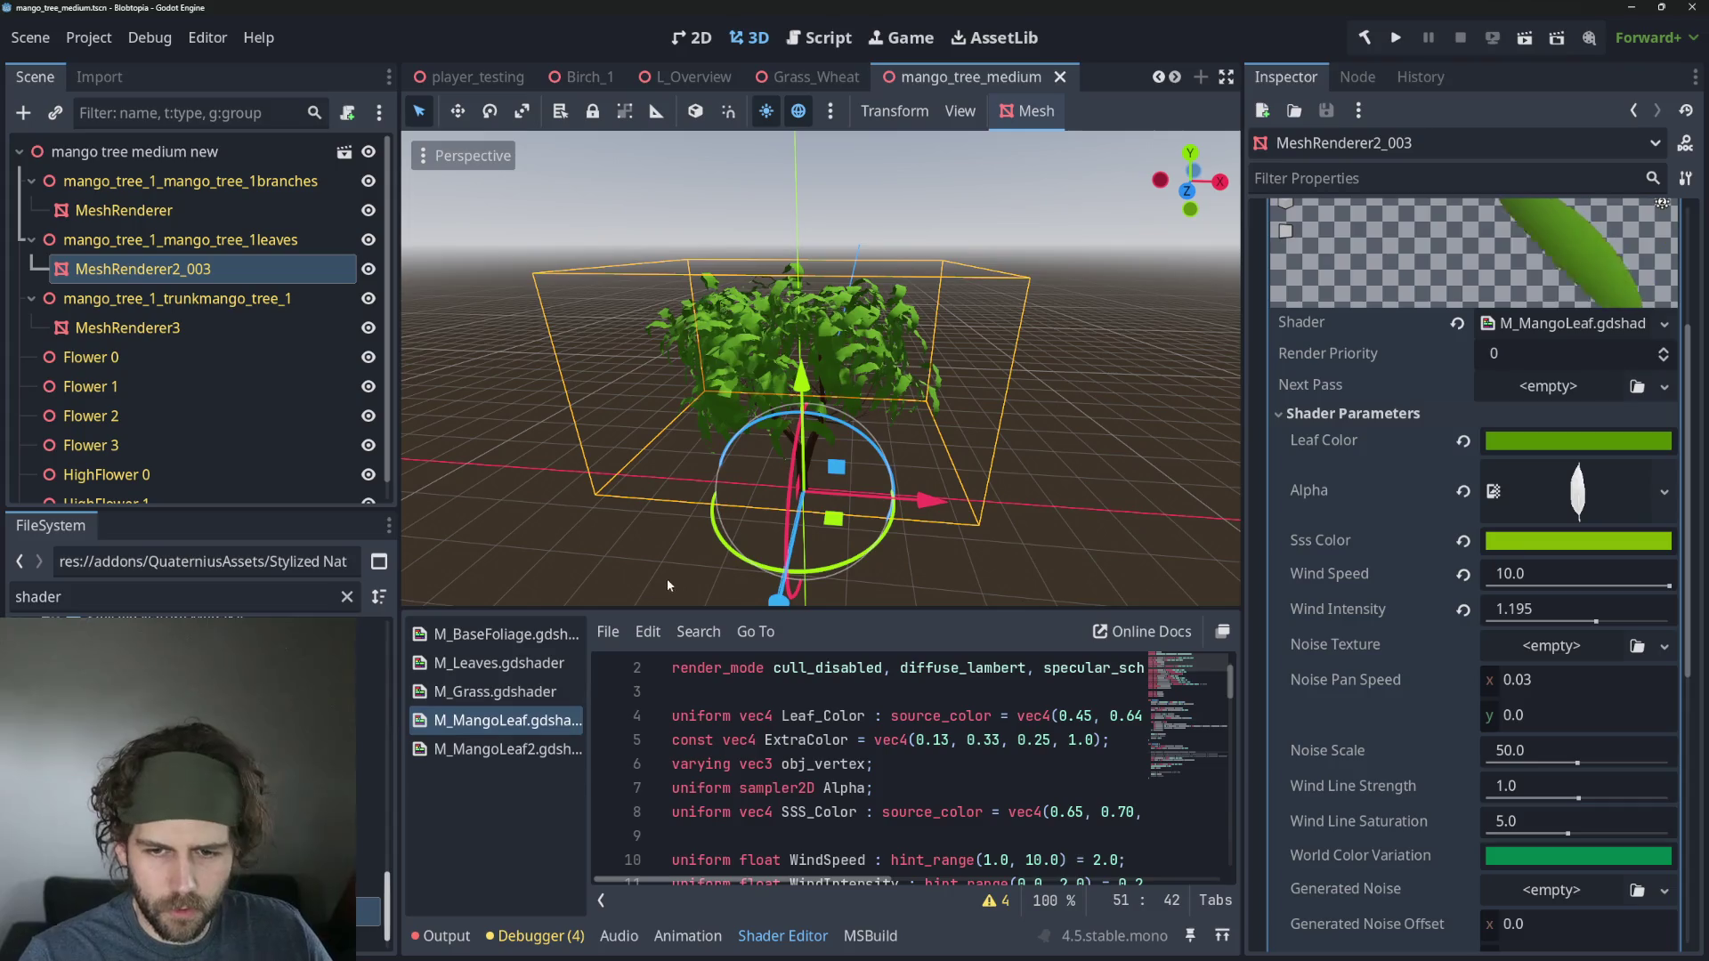
pyautogui.click(518, 663)
pyautogui.moveTo(845, 612); pyautogui.dragTo(845, 456)
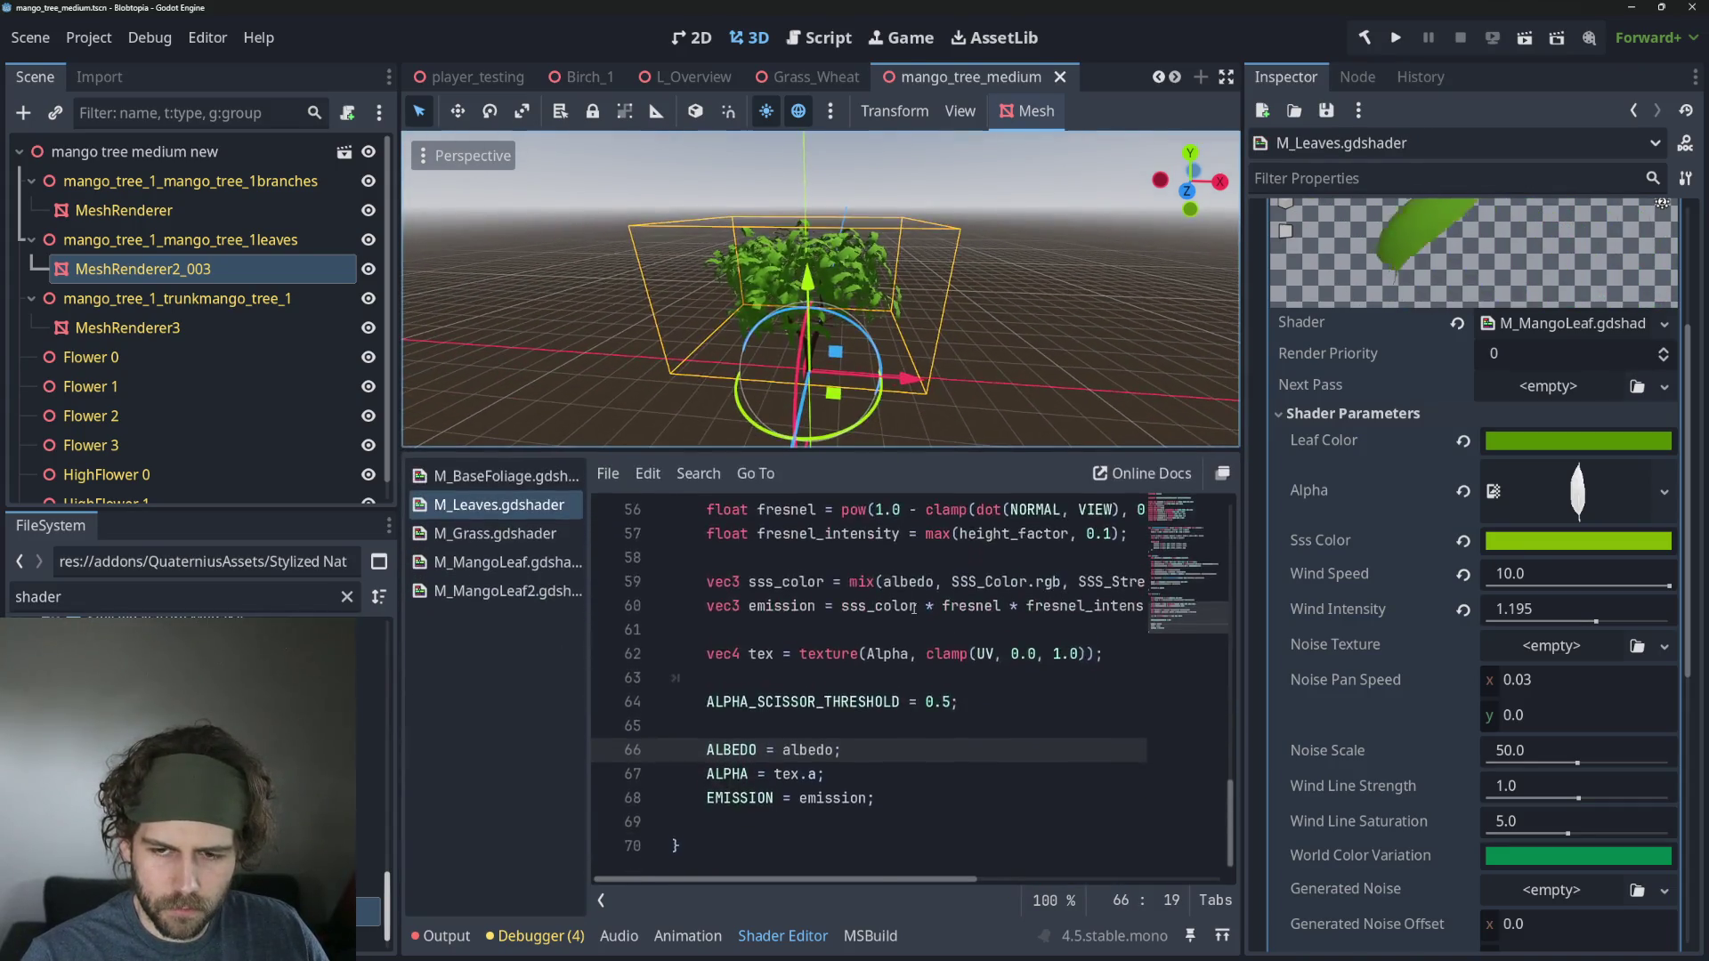
pyautogui.scroll(3, 995, 639)
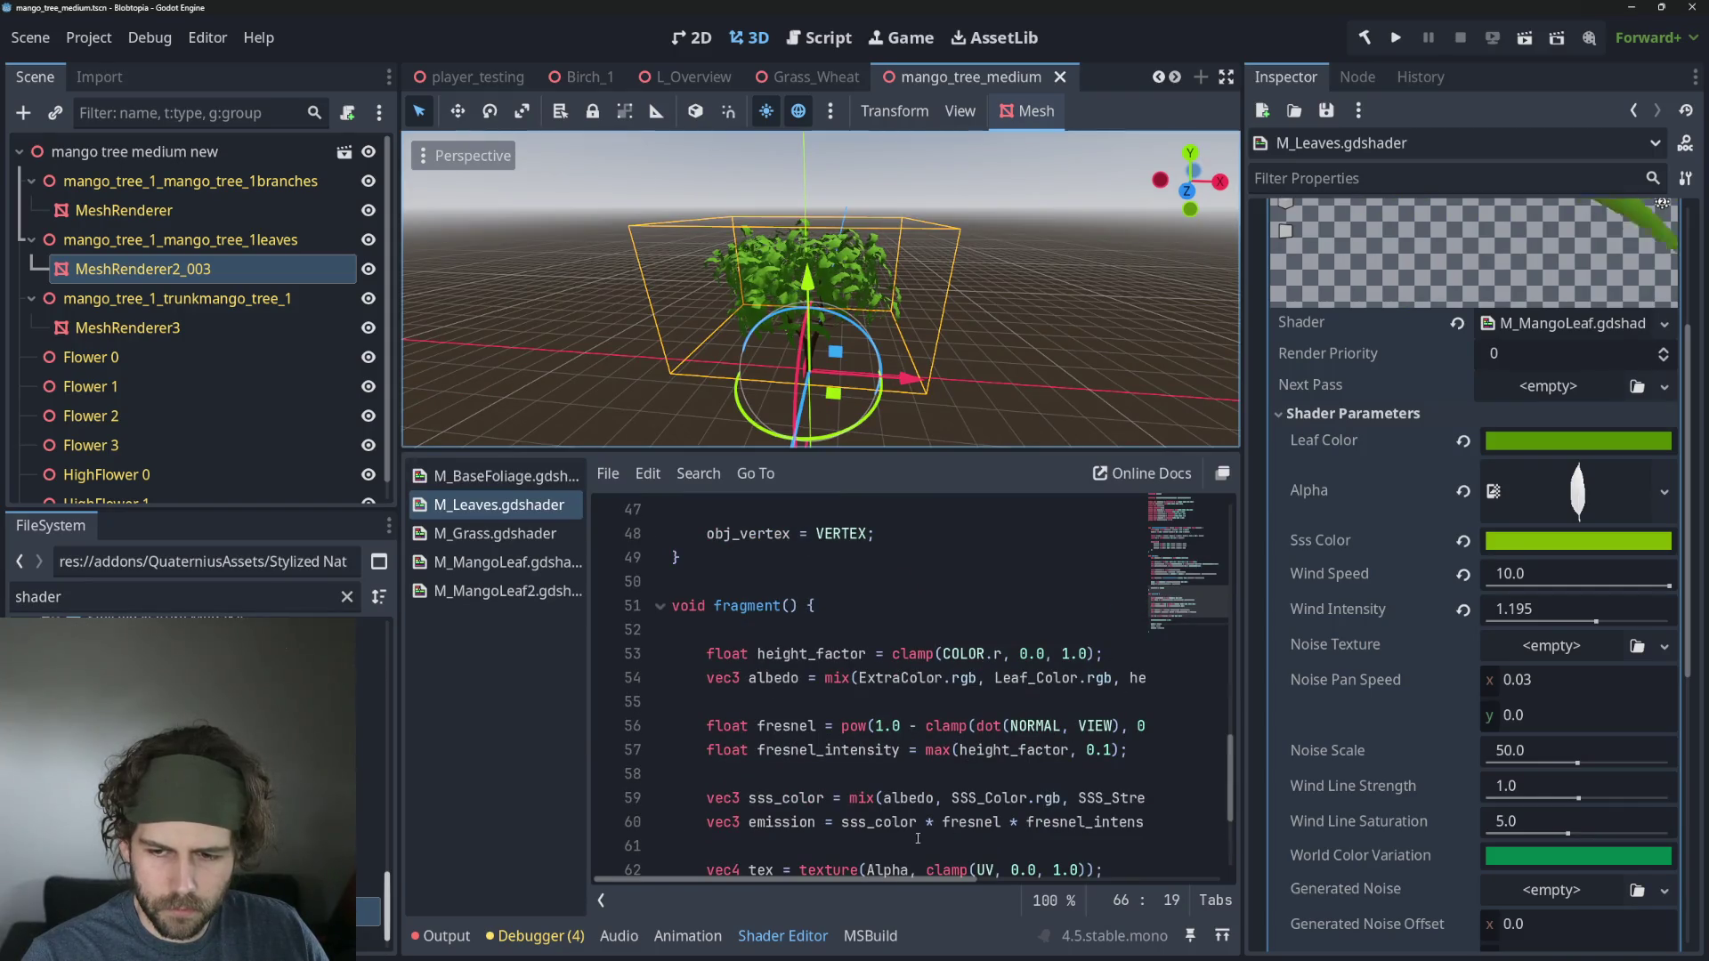
pyautogui.click(890, 799)
pyautogui.scroll(-2, 854, 756)
pyautogui.click(775, 677)
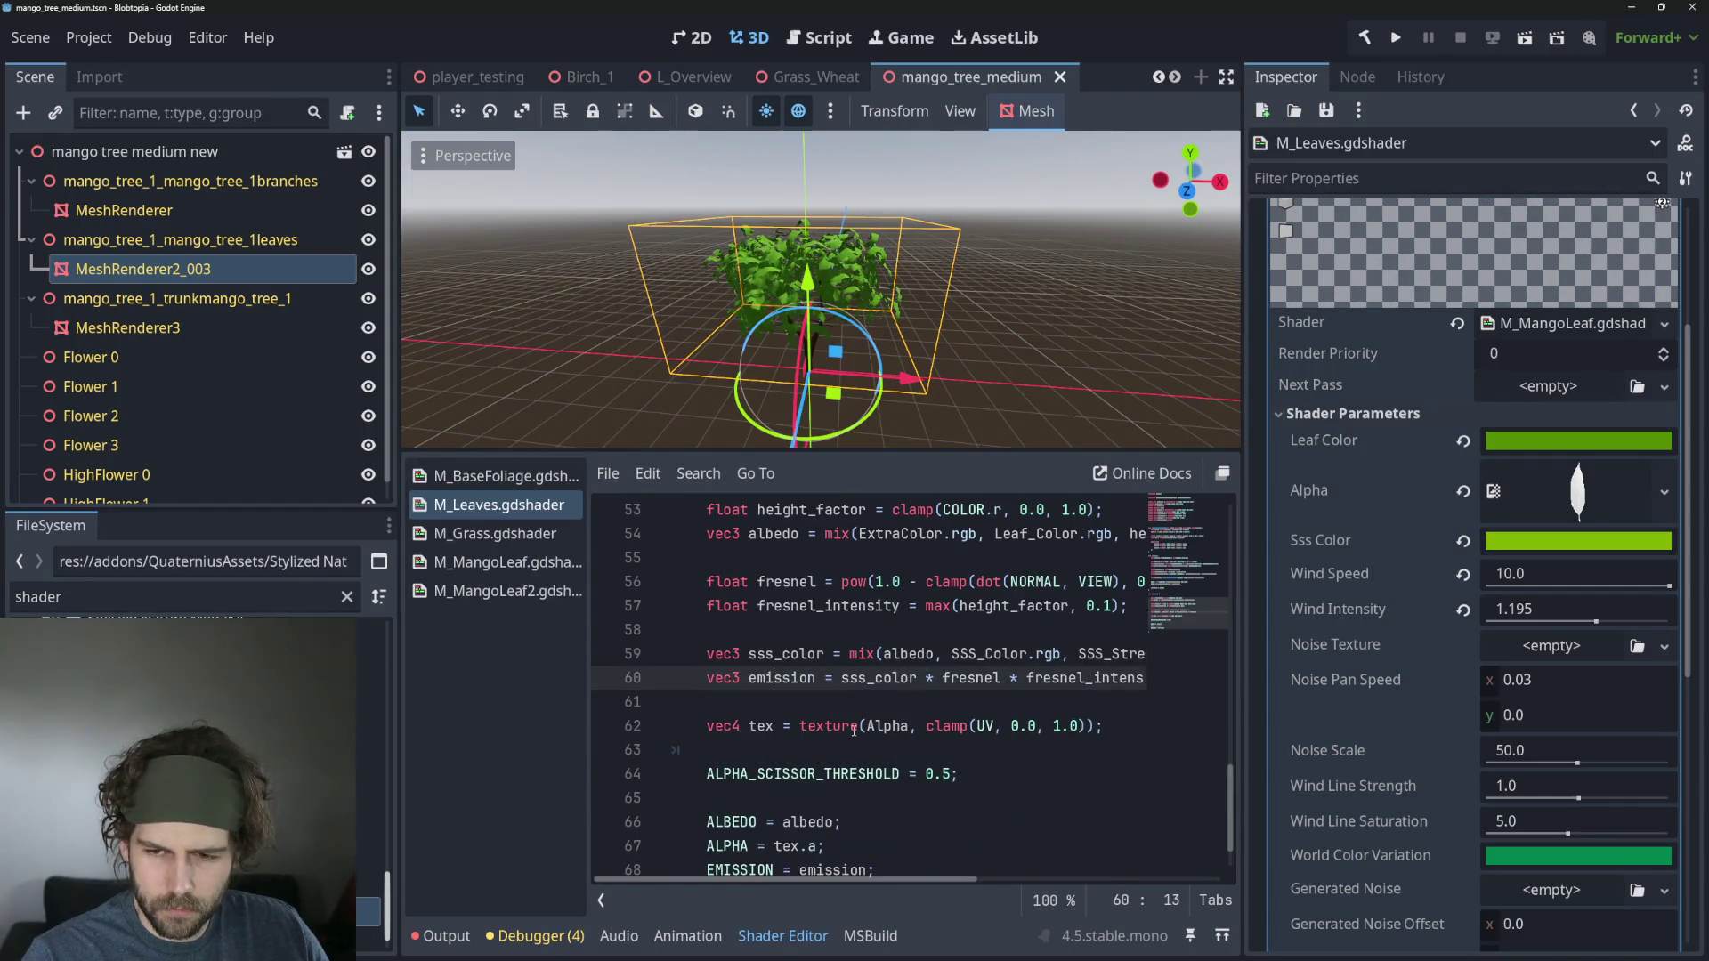
pyautogui.scroll(-1, 868, 703)
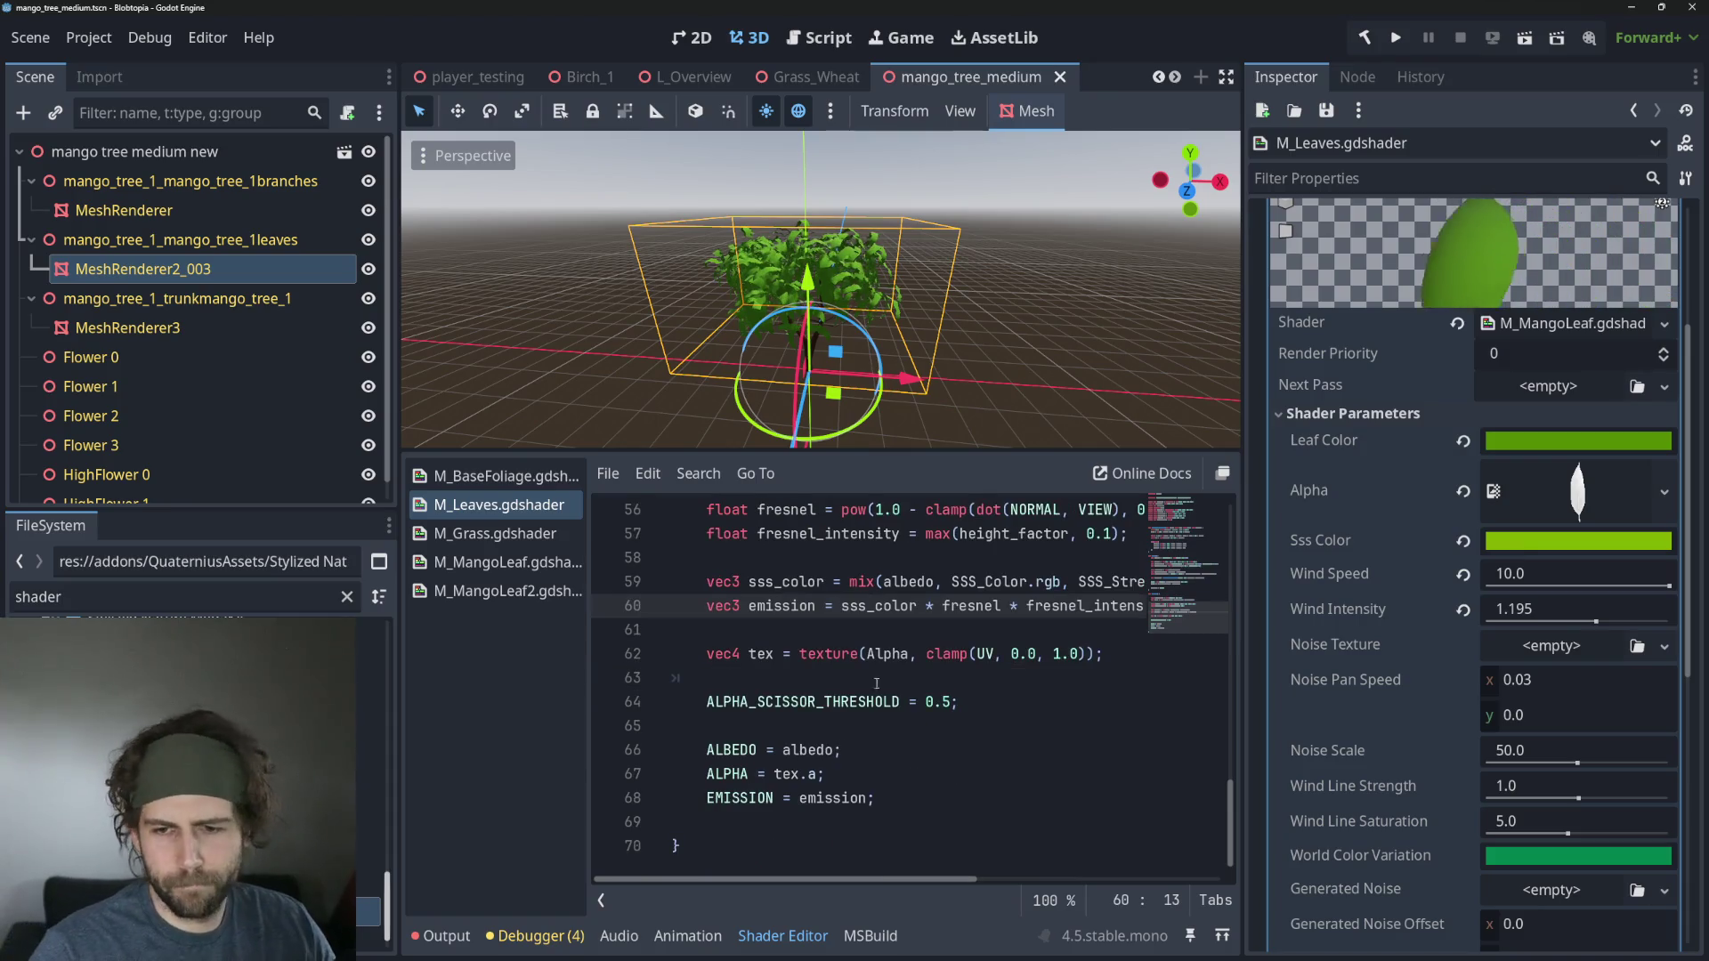
pyautogui.click(1078, 639)
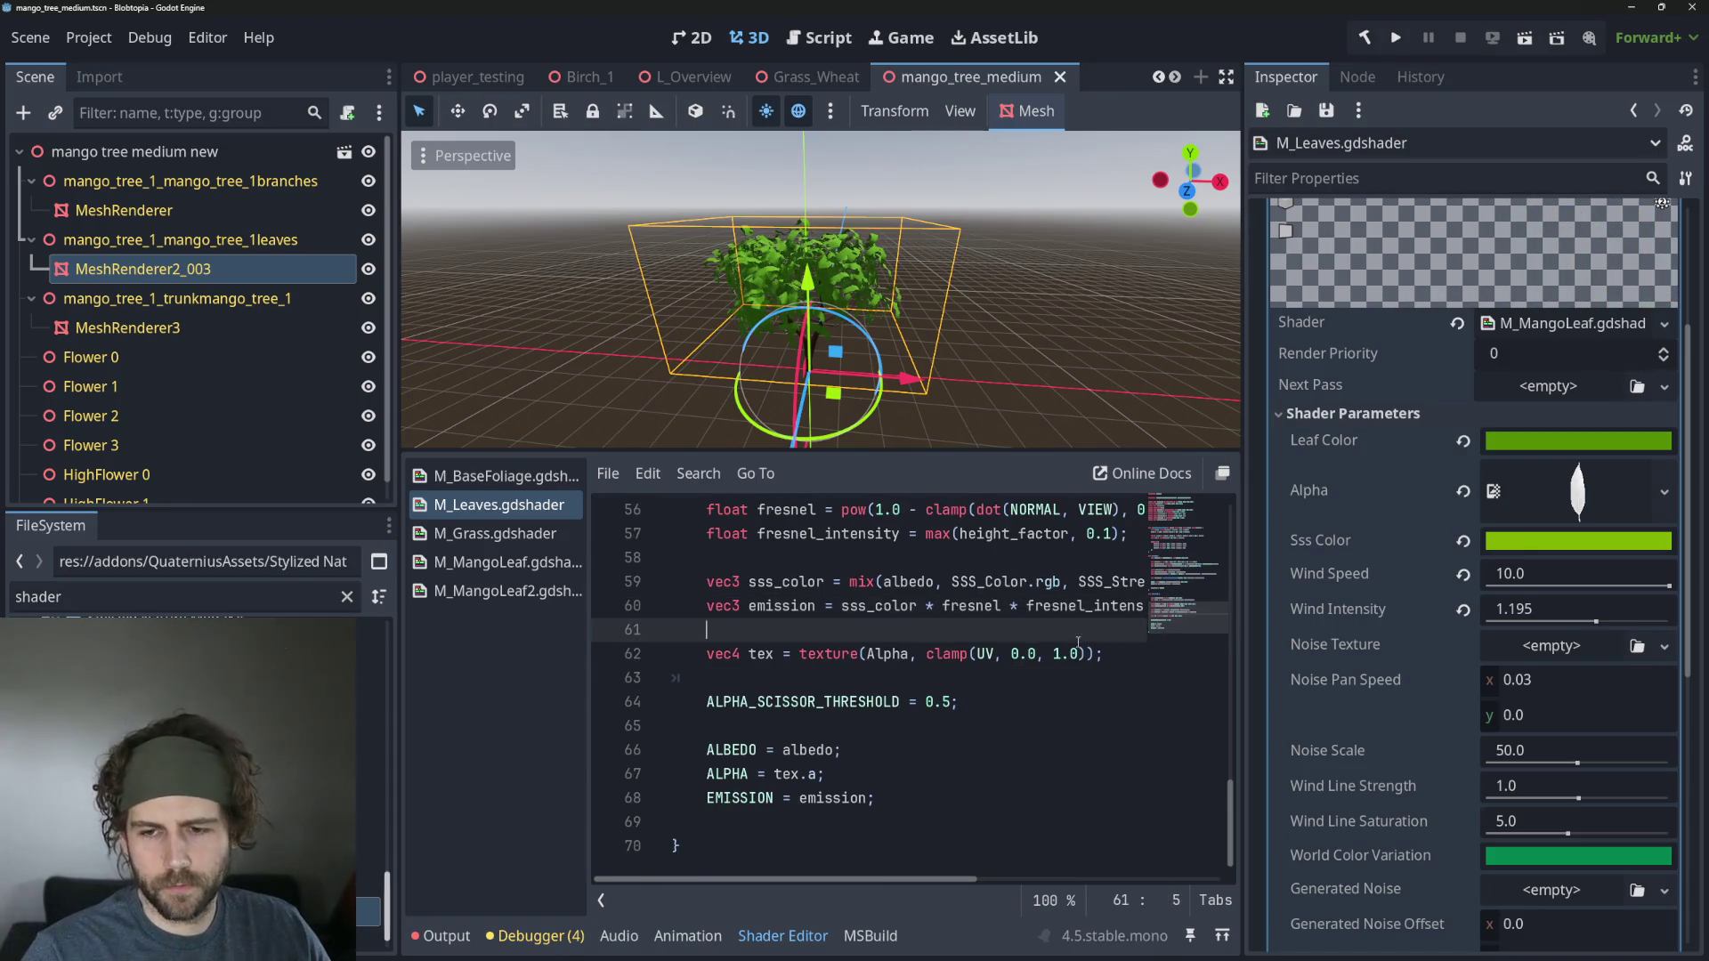
pyautogui.click(782, 701)
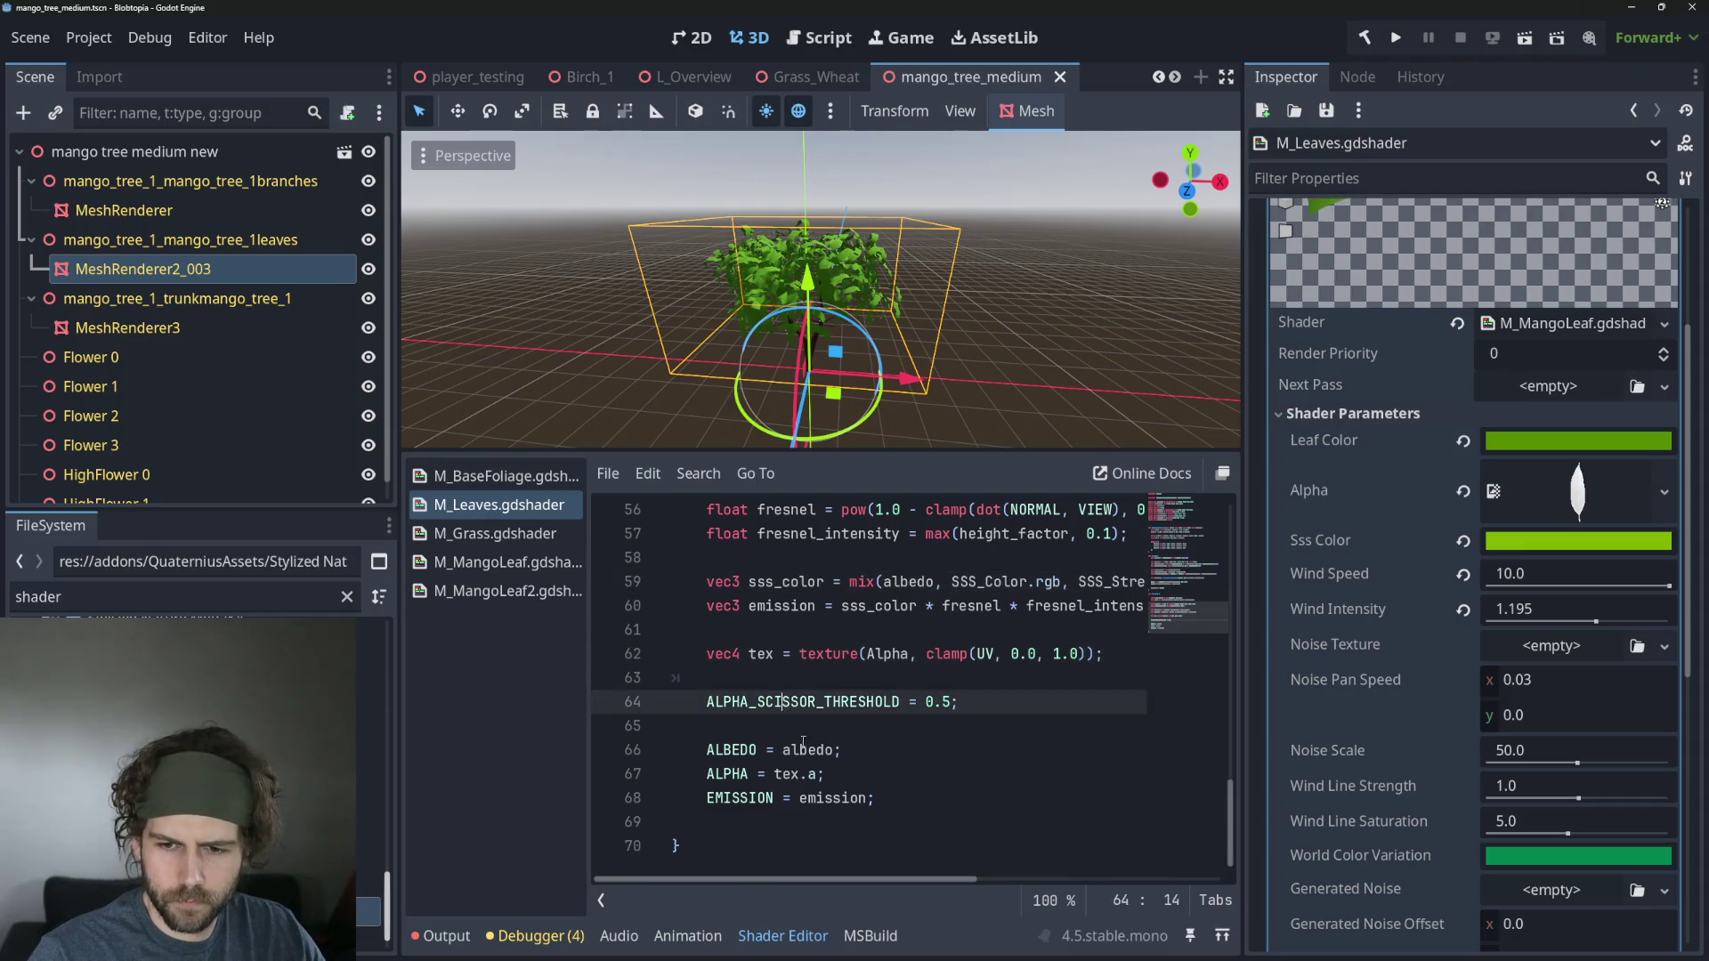
pyautogui.click(879, 798)
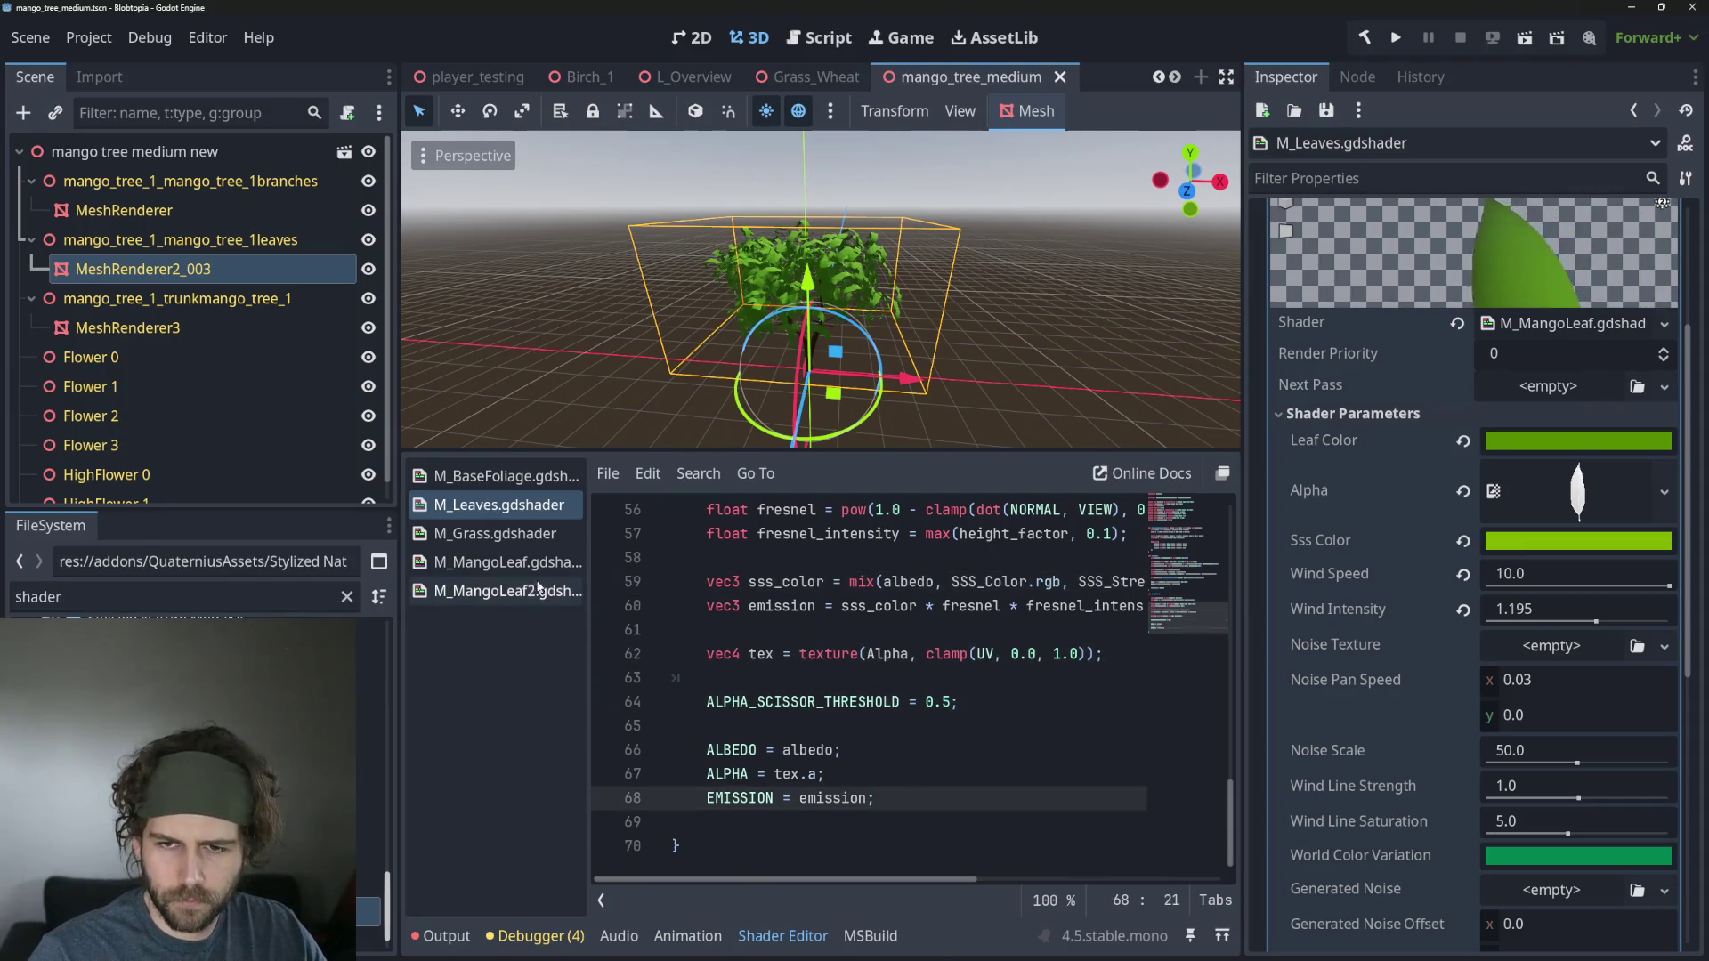
# Compare M_MangoLeaf2 with M_MangoLeaf and check which shader the leaf material uses.
pyautogui.click(508, 595)
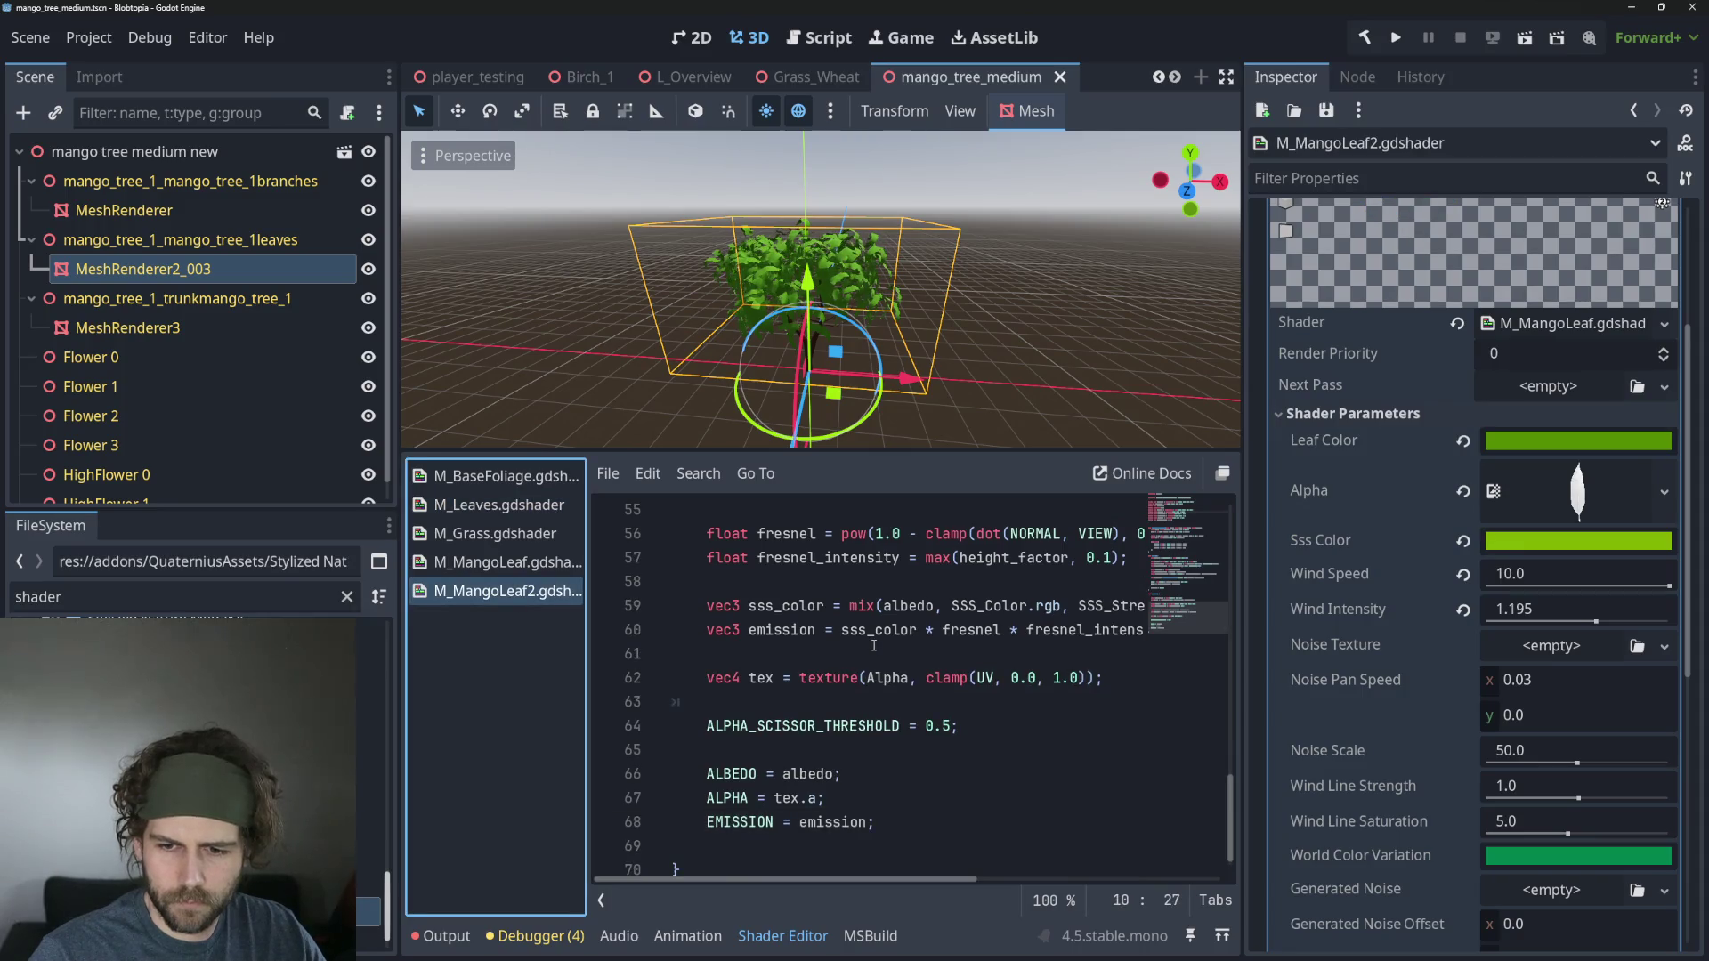
pyautogui.scroll(-1, 874, 645)
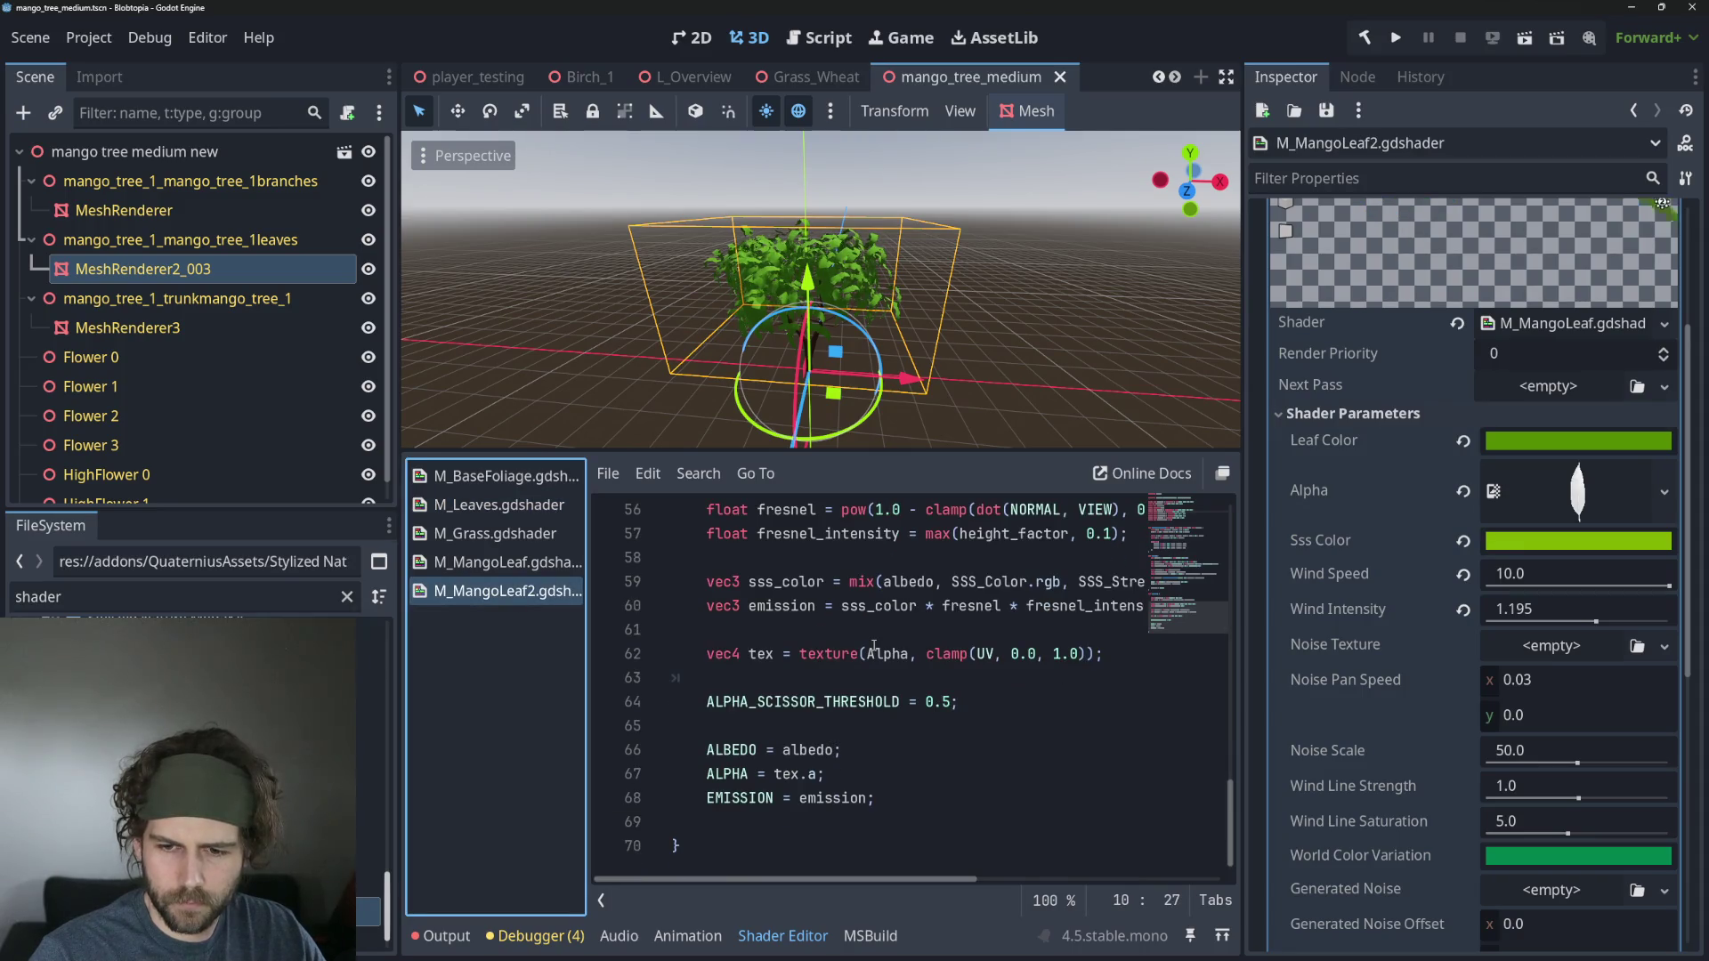
pyautogui.click(499, 564)
pyautogui.scroll(-15, 930, 591)
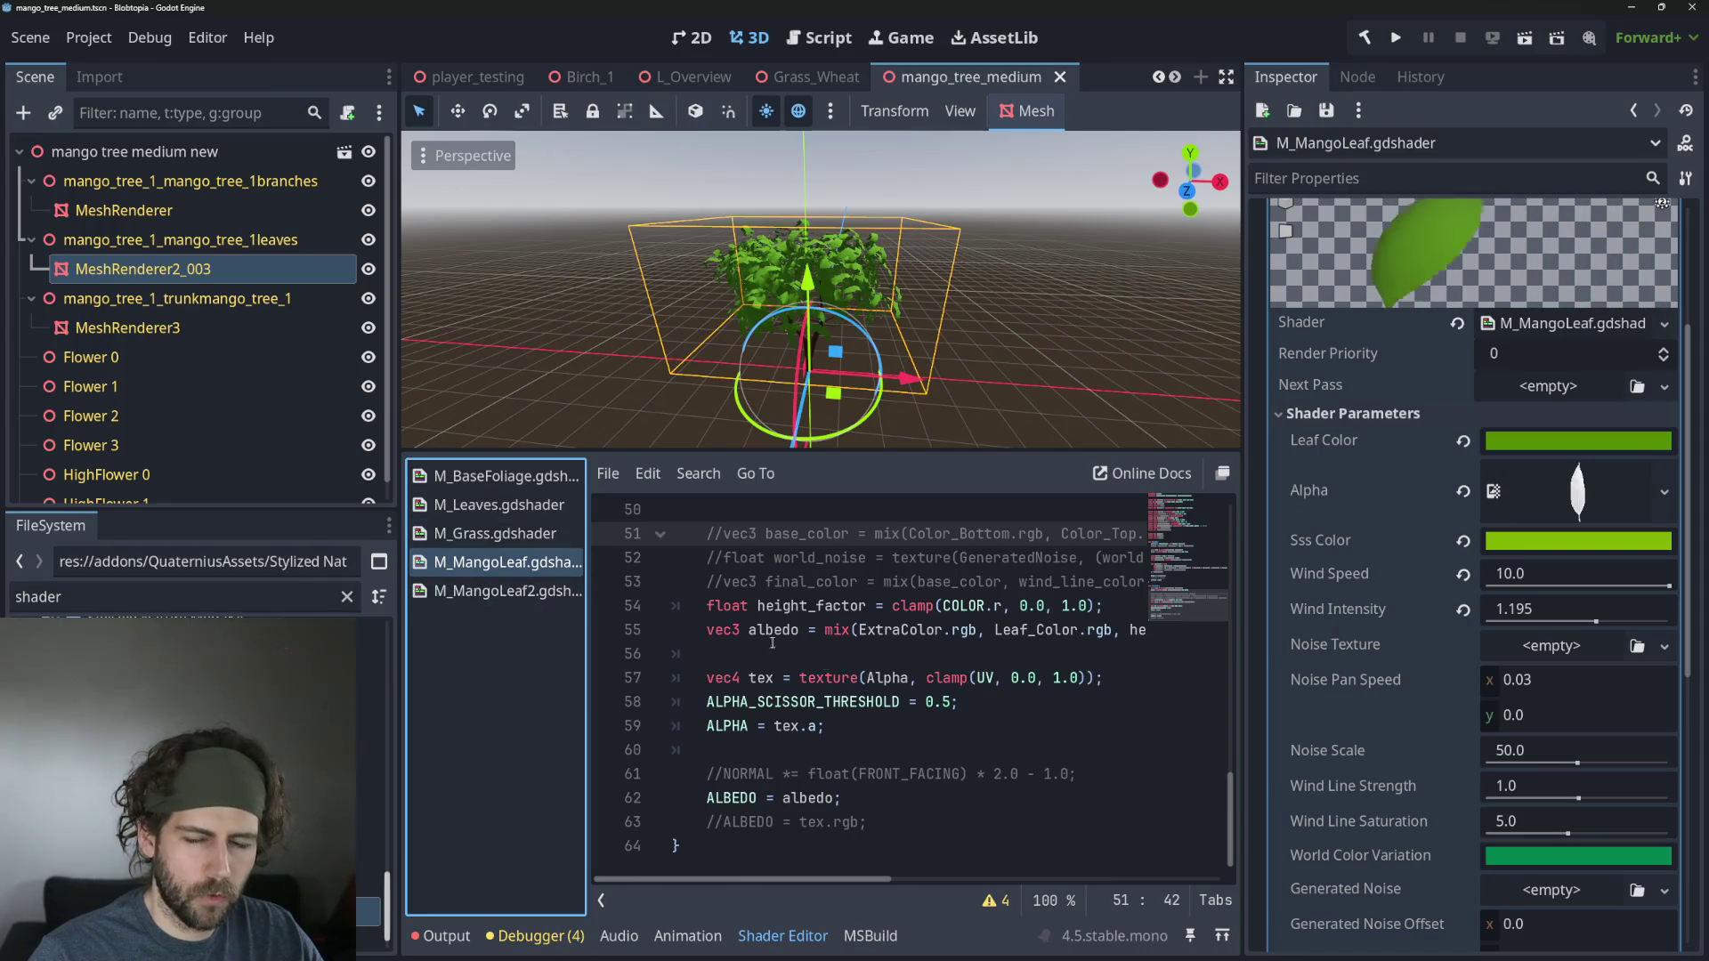
pyautogui.click(1564, 323)
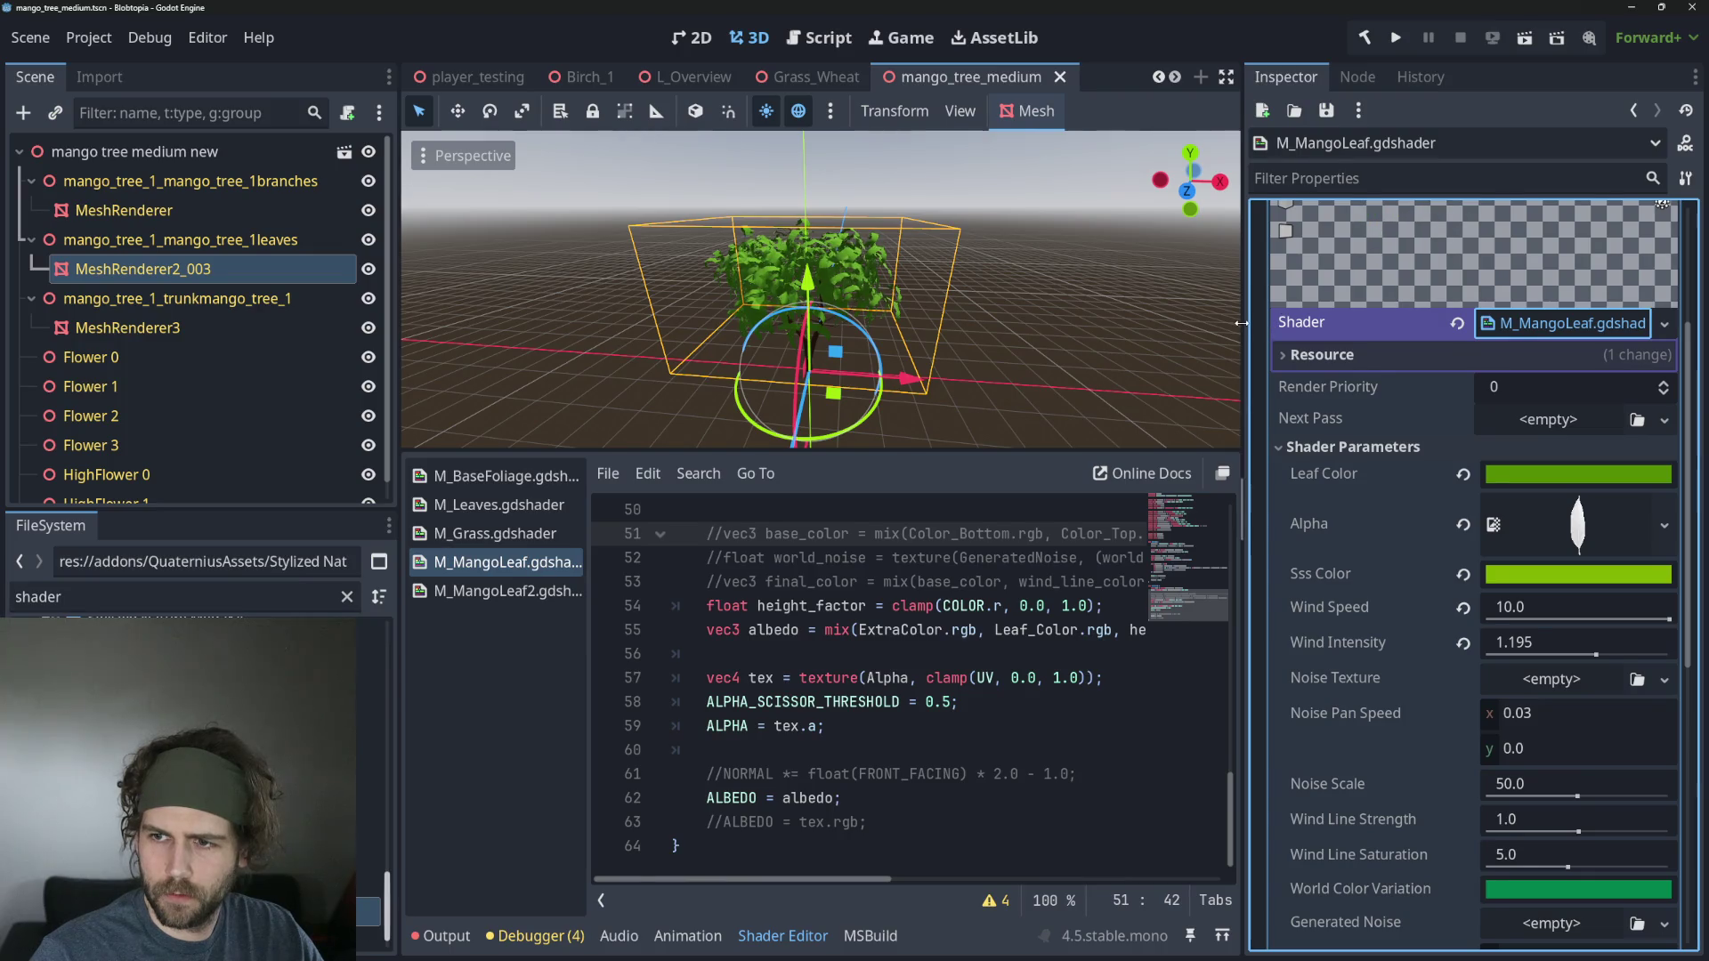
# Delete the M_MangoLeaf2.gdshader file from the project's FileSystem.
pyautogui.moveTo(1242, 323)
pyautogui.mouseDown()
pyautogui.moveTo(1082, 329)
pyautogui.moveTo(1206, 328)
pyautogui.mouseUp()
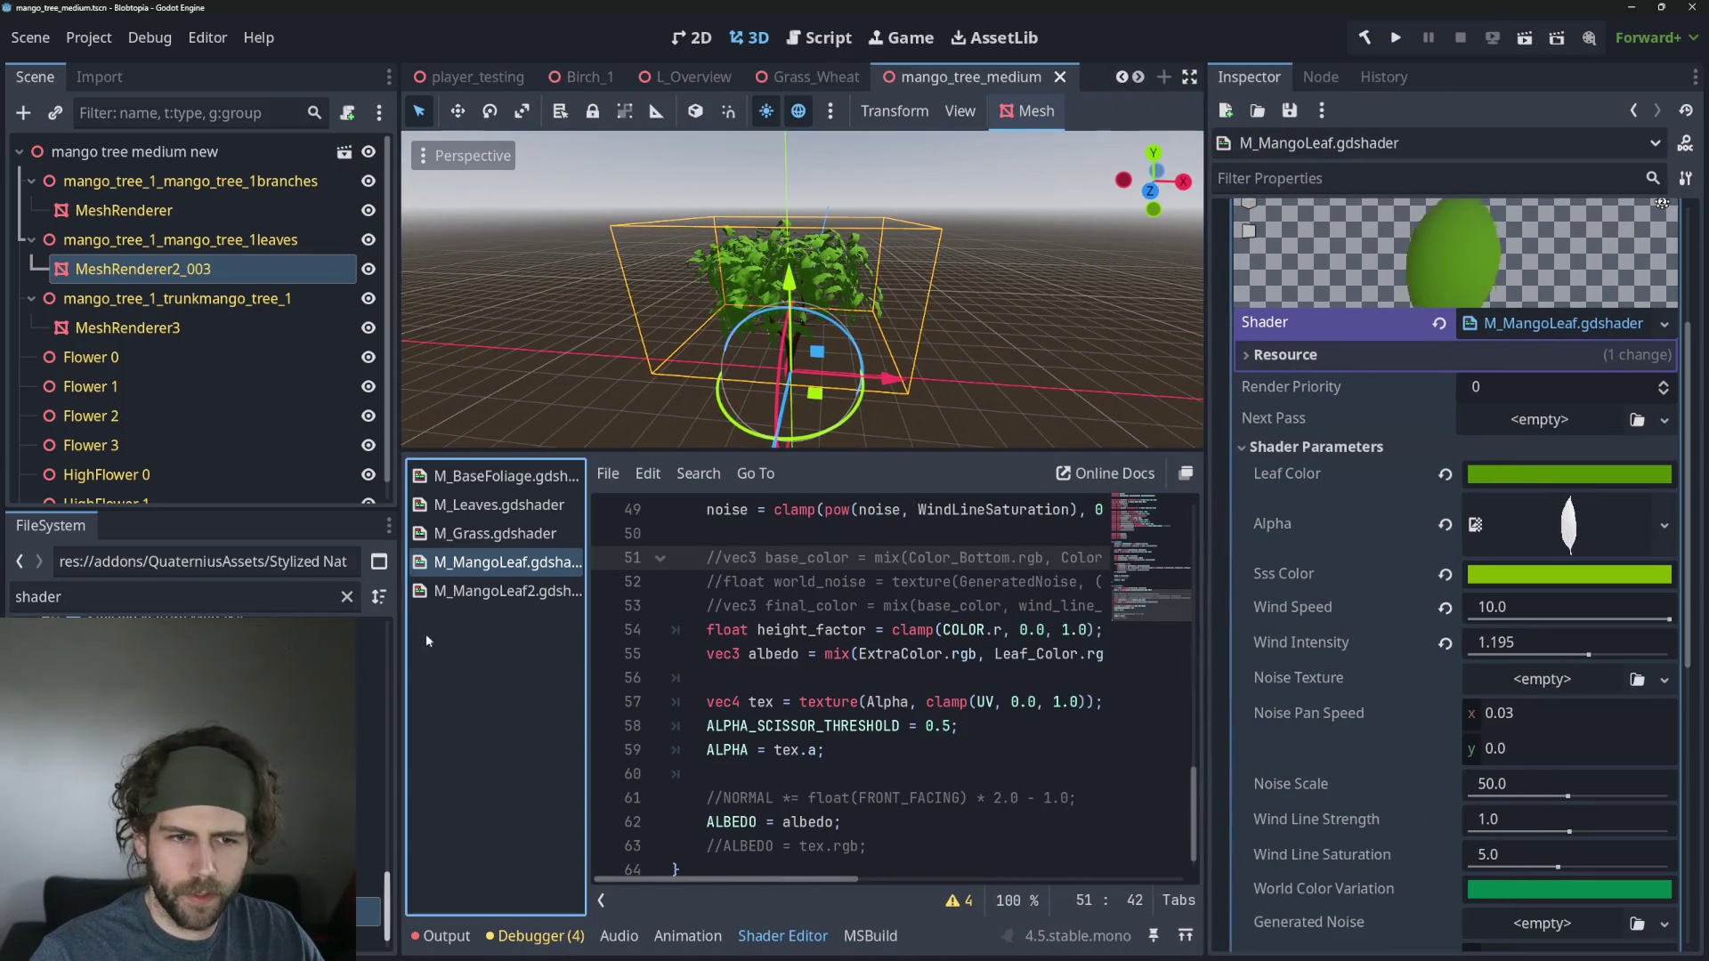
pyautogui.click(498, 592)
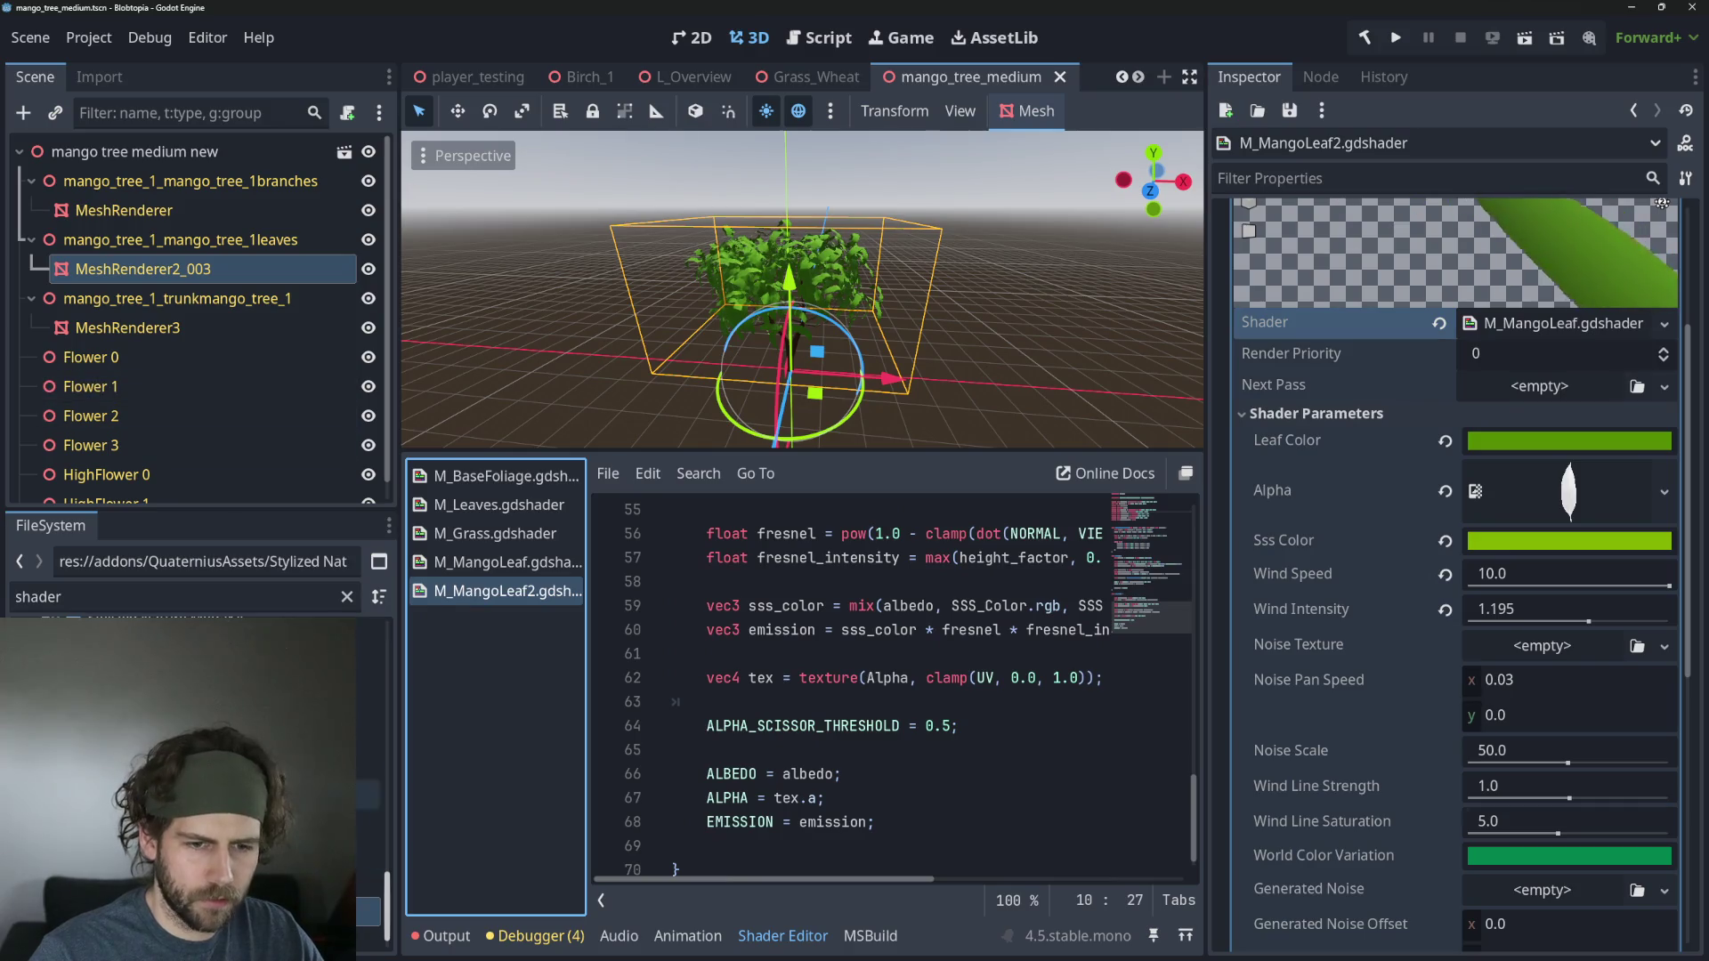
pyautogui.click(267, 812)
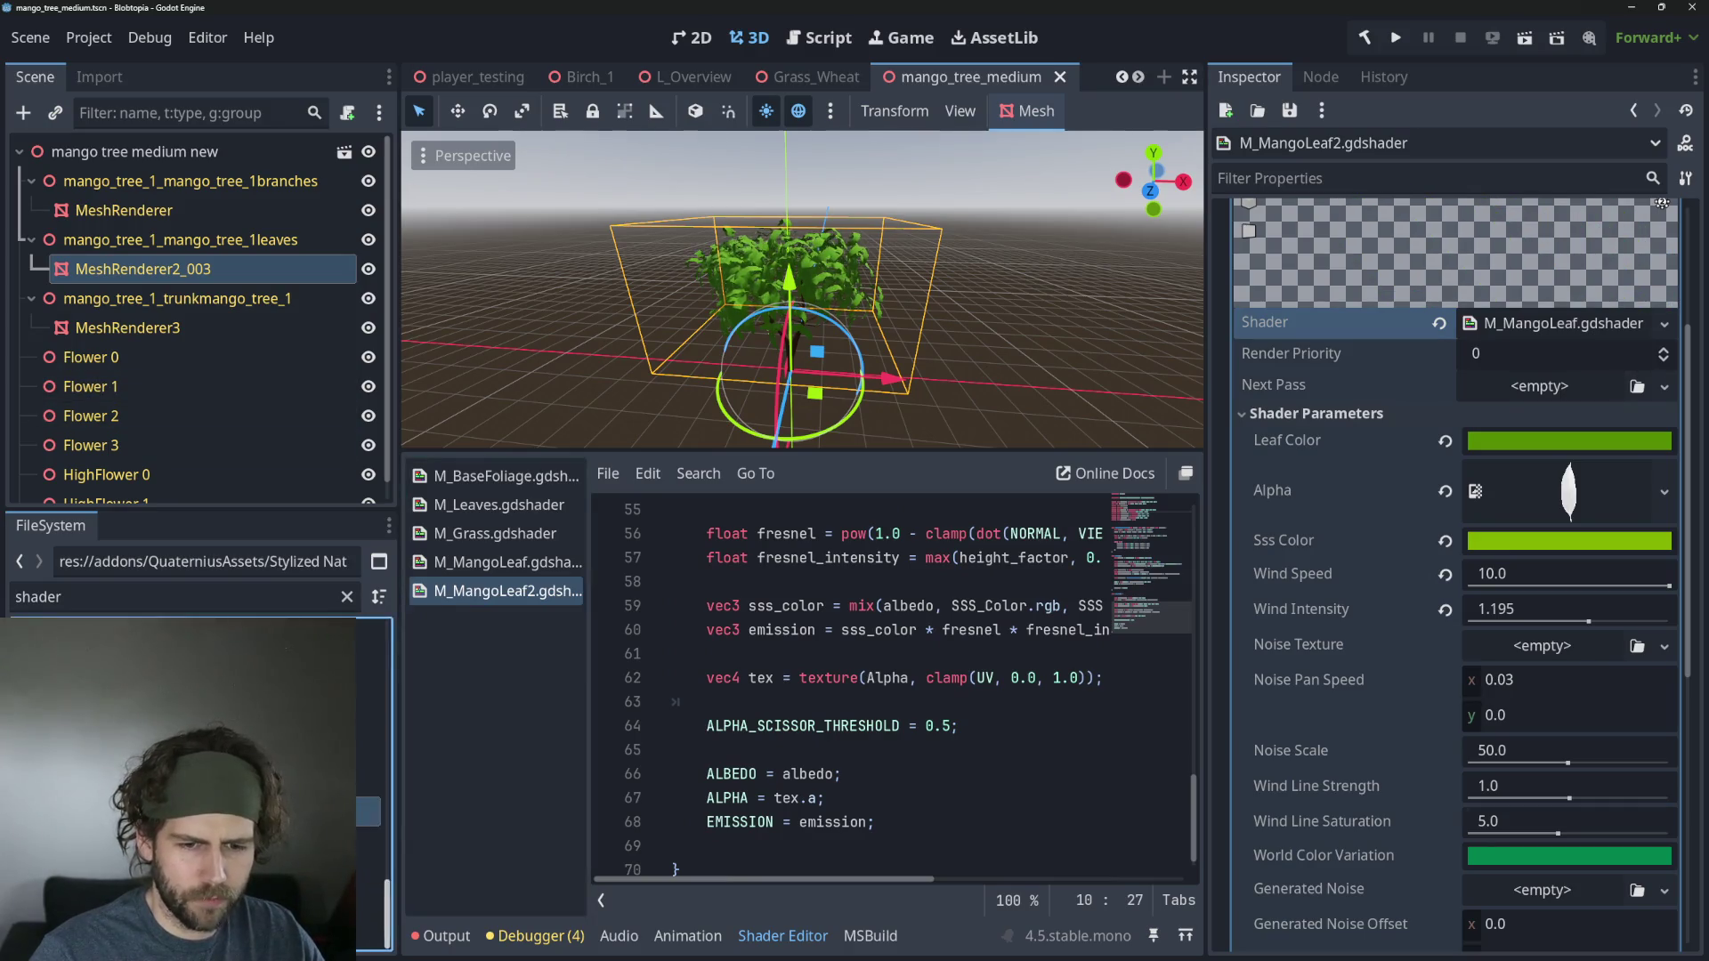
pyautogui.press('Delete')
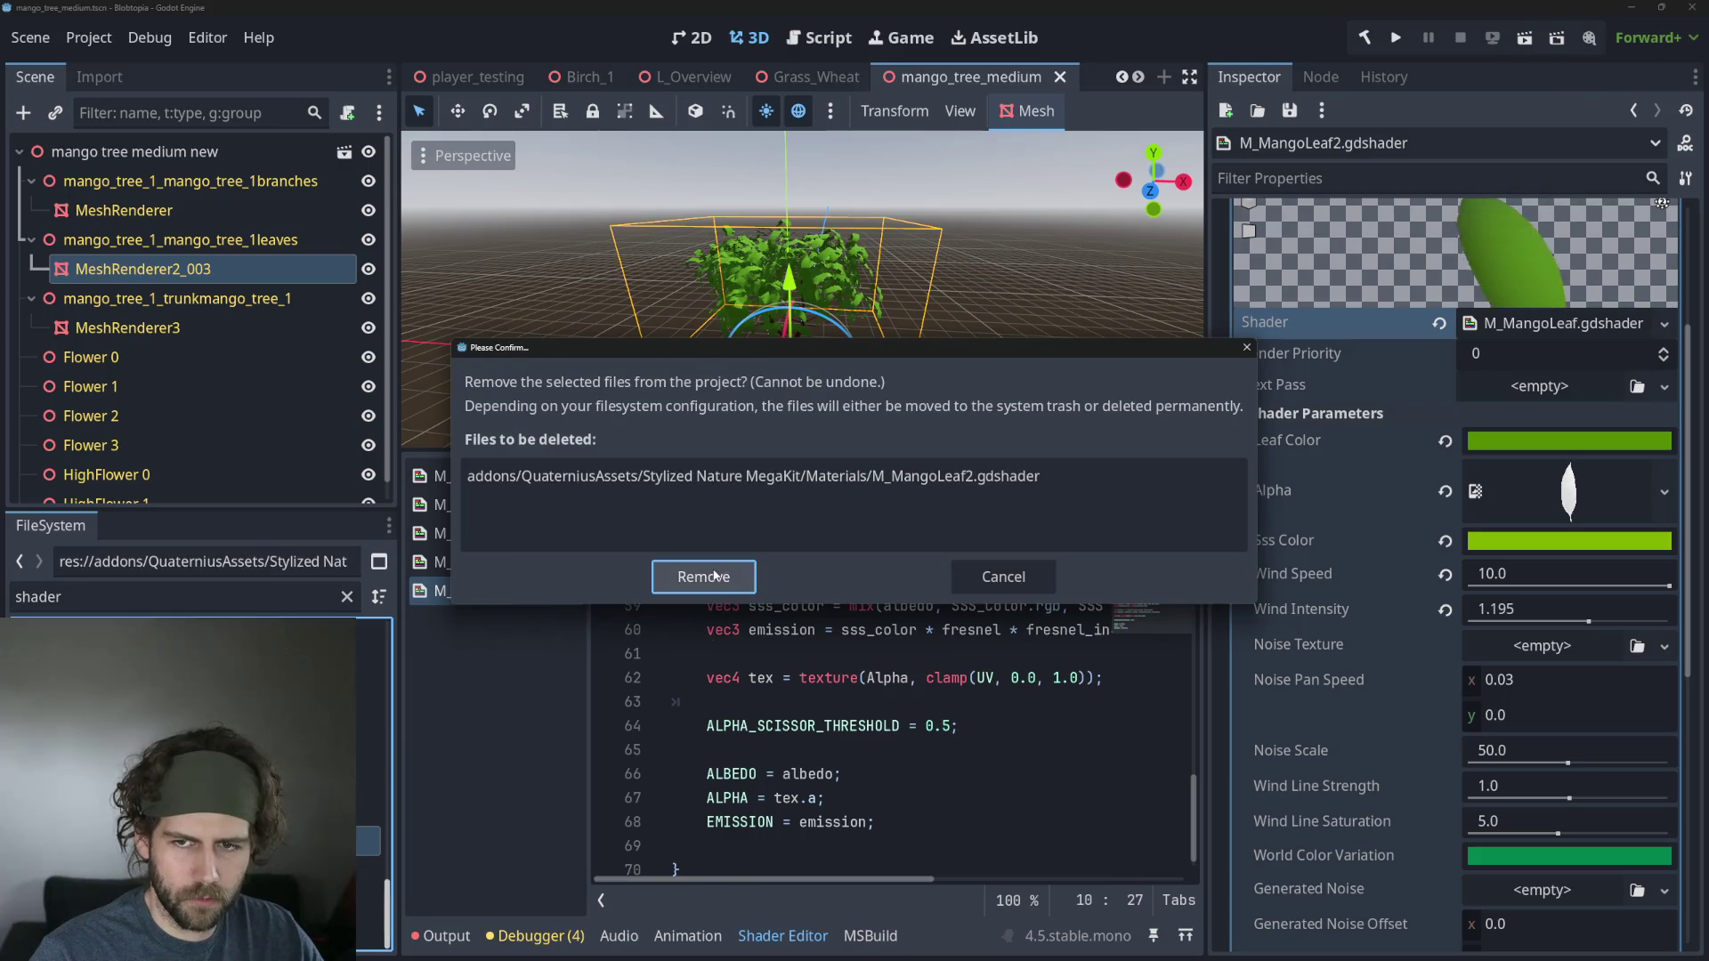
pyautogui.click(712, 575)
# Orbit around the swaying tree, then view M_BaseFoliage and open M_Leaves' code.
pyautogui.scroll(3, 800, 381)
pyautogui.scroll(-2, 808, 392)
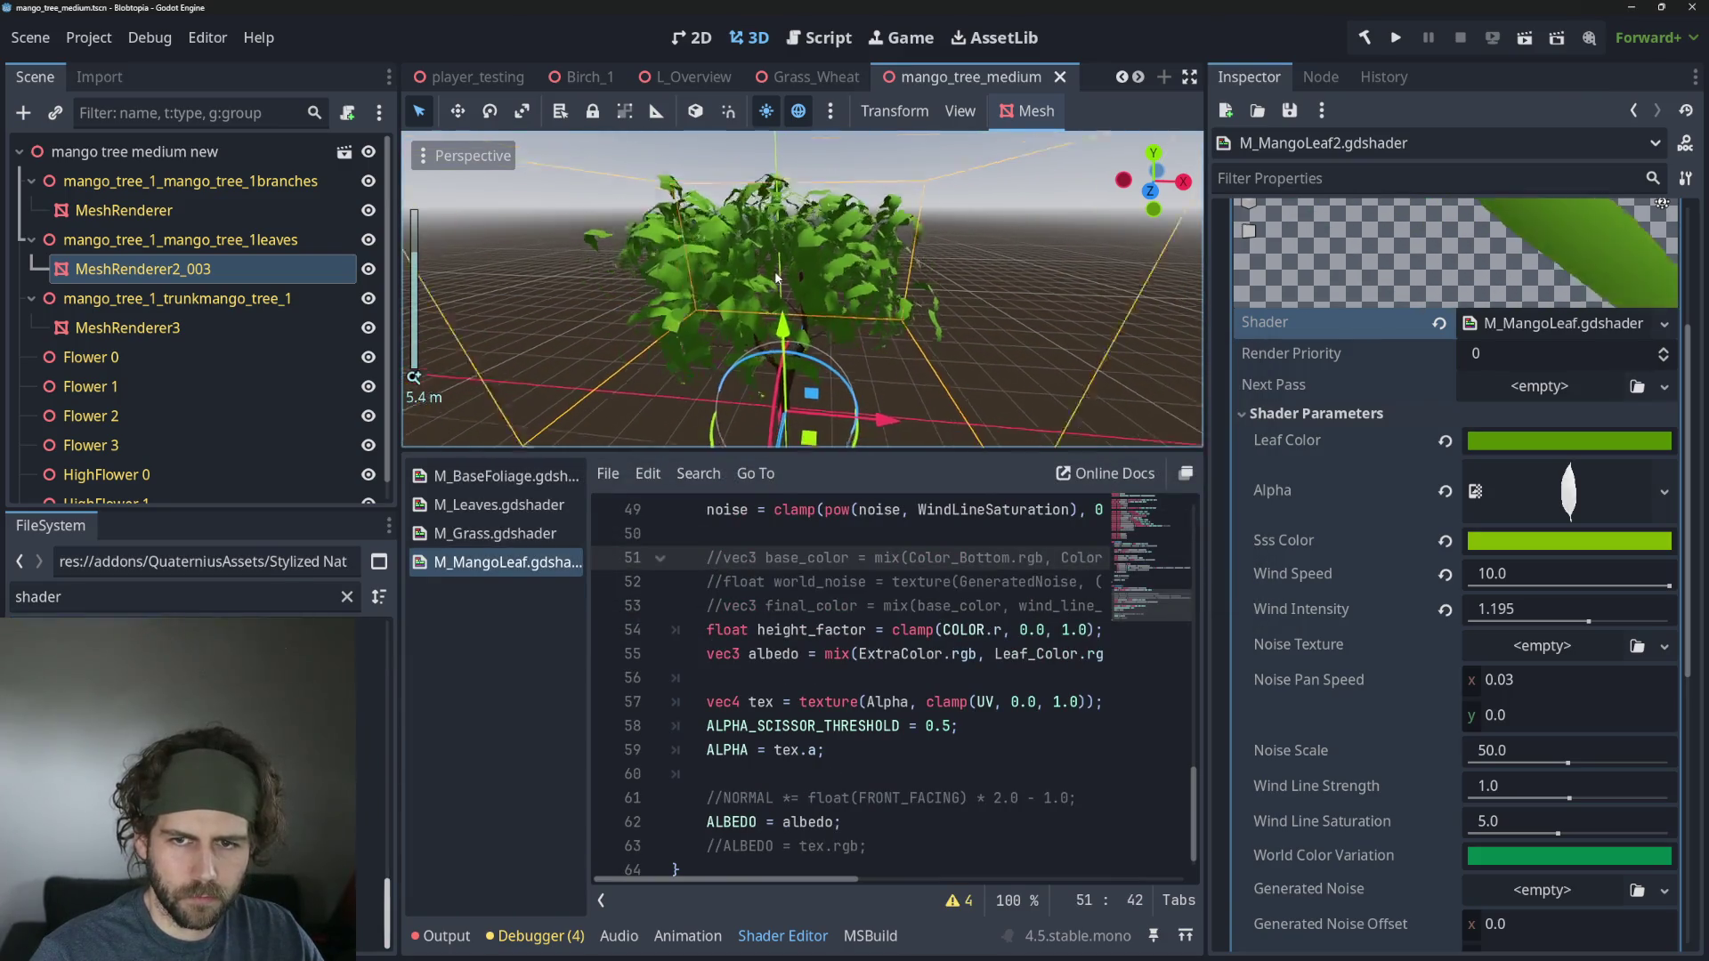
pyautogui.moveTo(789, 277)
pyautogui.mouseDown()
pyautogui.moveTo(803, 263)
pyautogui.moveTo(799, 296)
pyautogui.mouseUp()
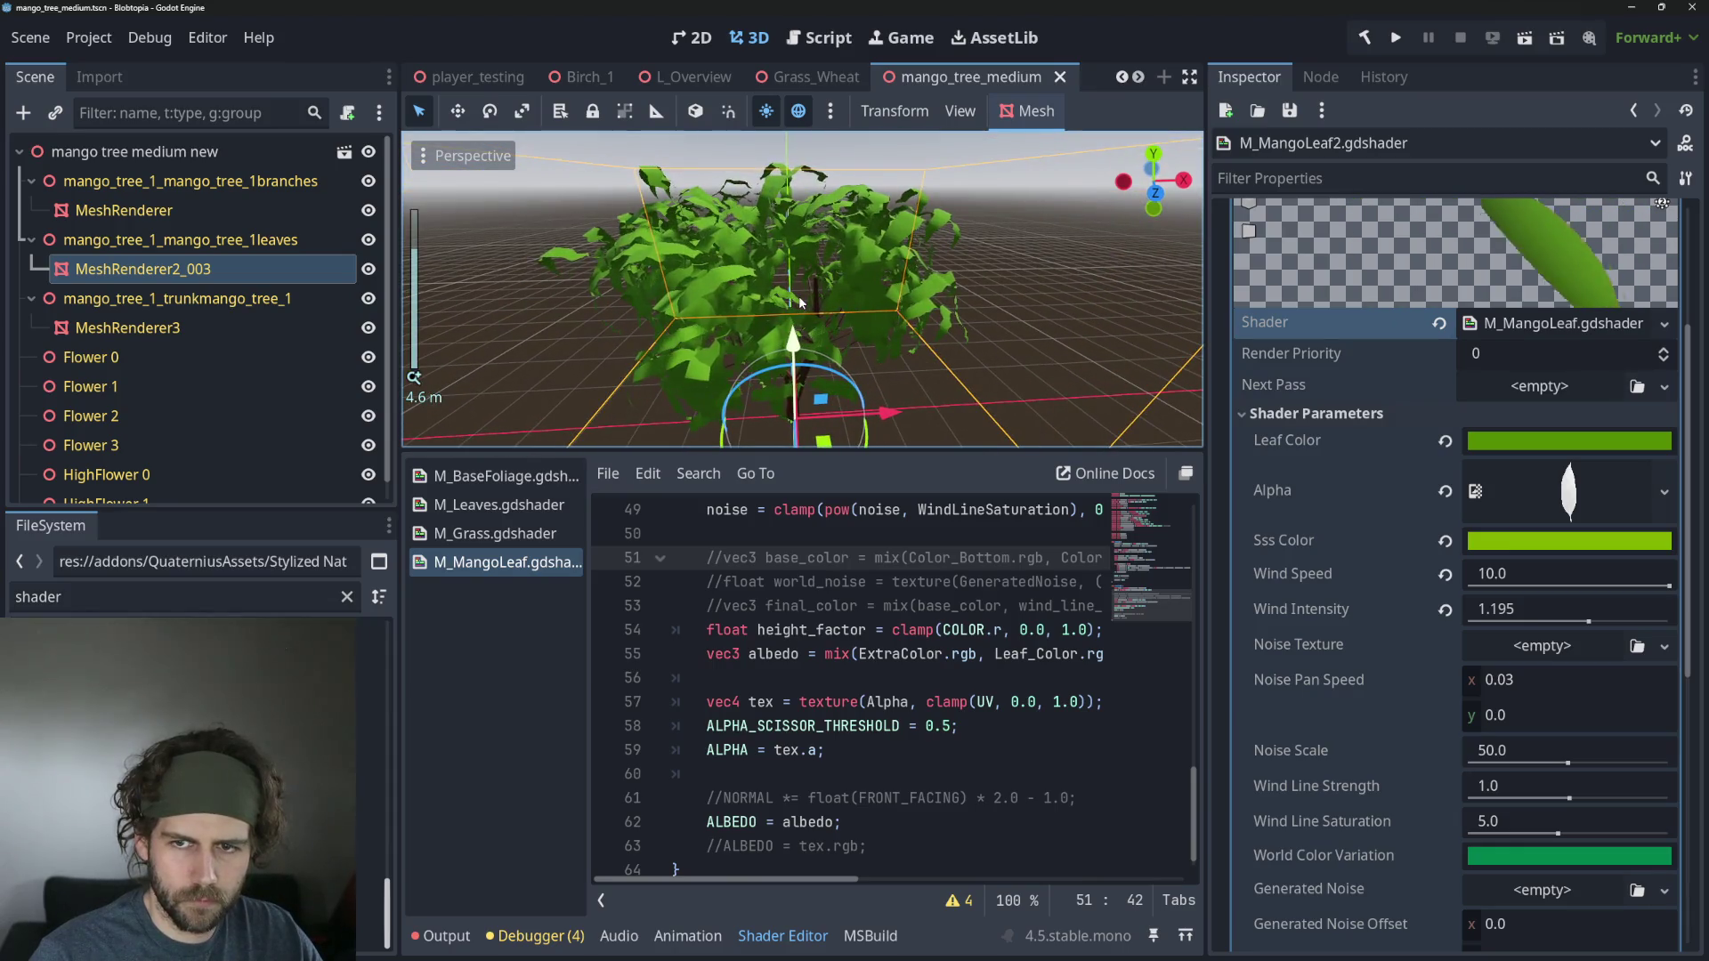
pyautogui.scroll(-2, 799, 303)
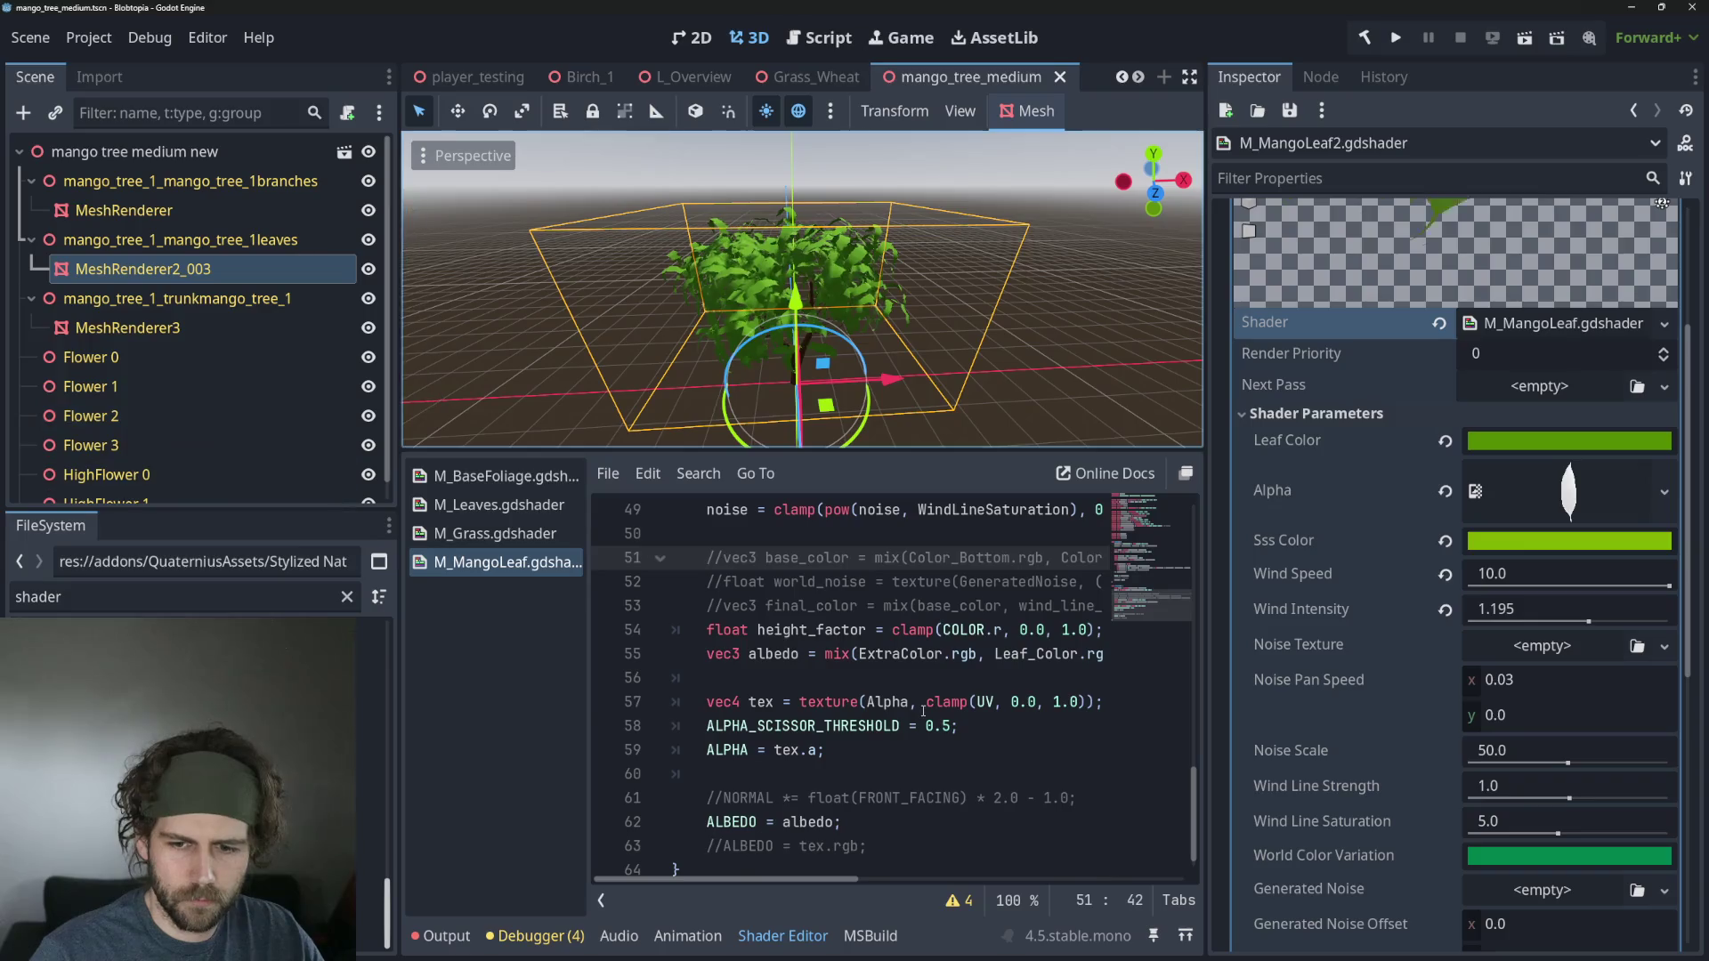
pyautogui.click(511, 480)
pyautogui.click(512, 505)
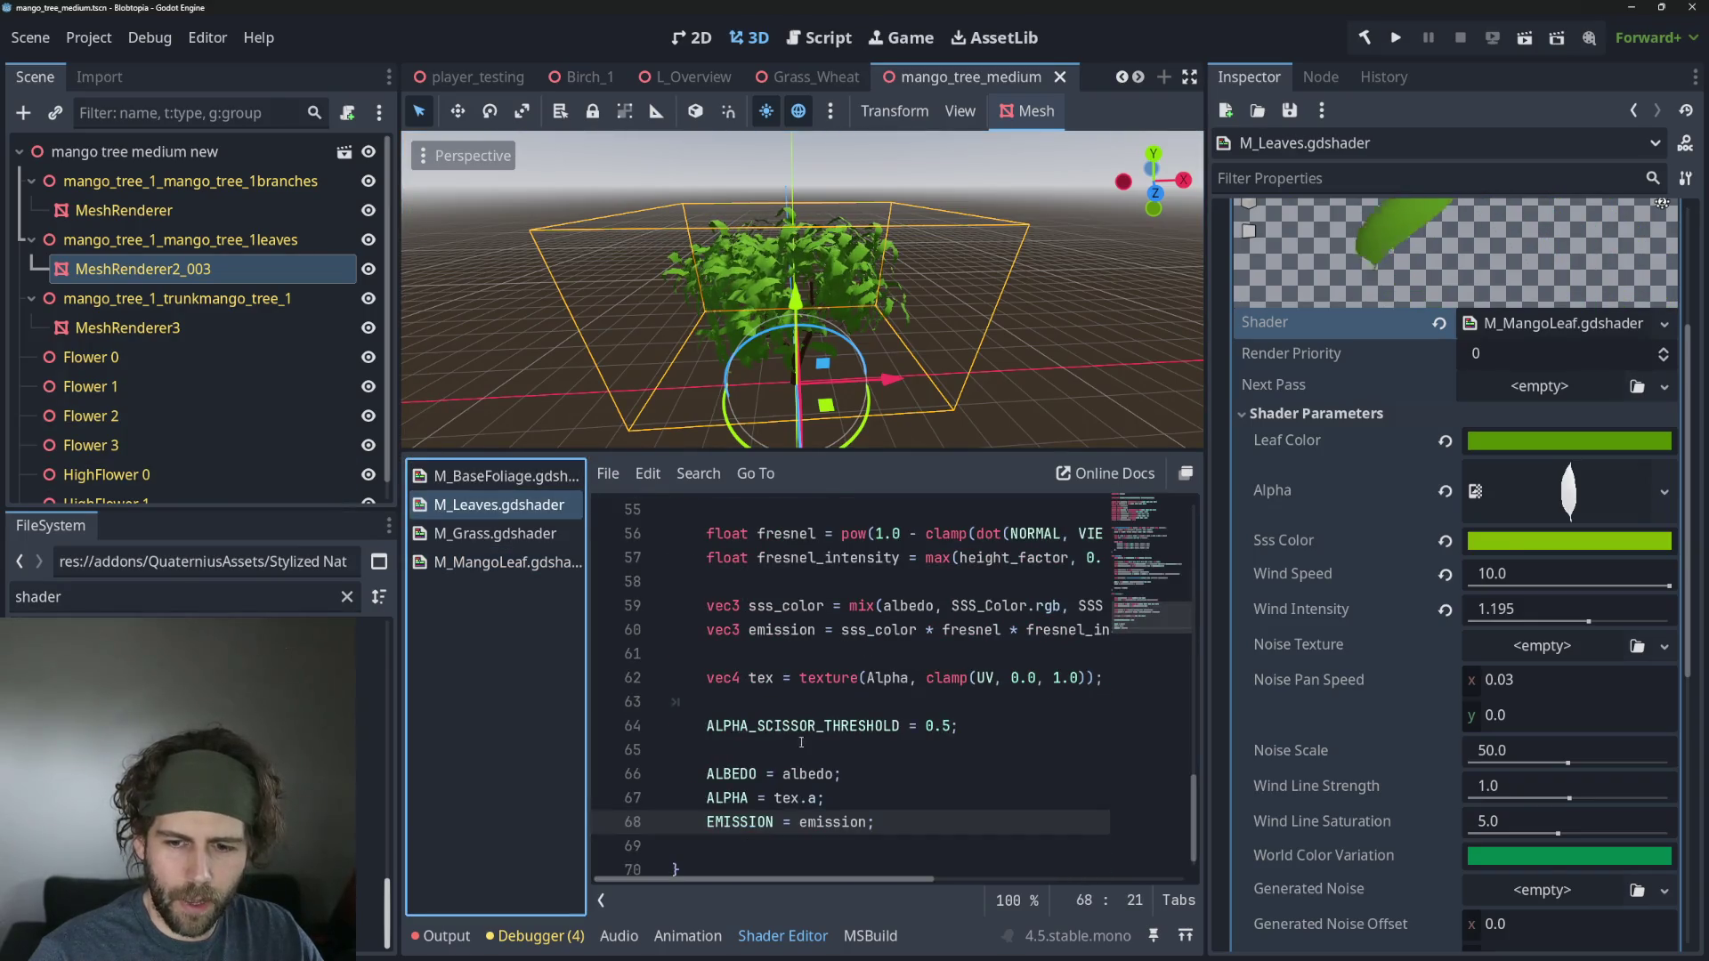
# Copy M_Leaves' SSS colour and emission lines into M_MangoLeaf after the albedo line.
pyautogui.click(970, 819)
pyautogui.moveTo(705, 606); pyautogui.dragTo(1130, 638)
pyautogui.hotkey('ctrl', 'c')
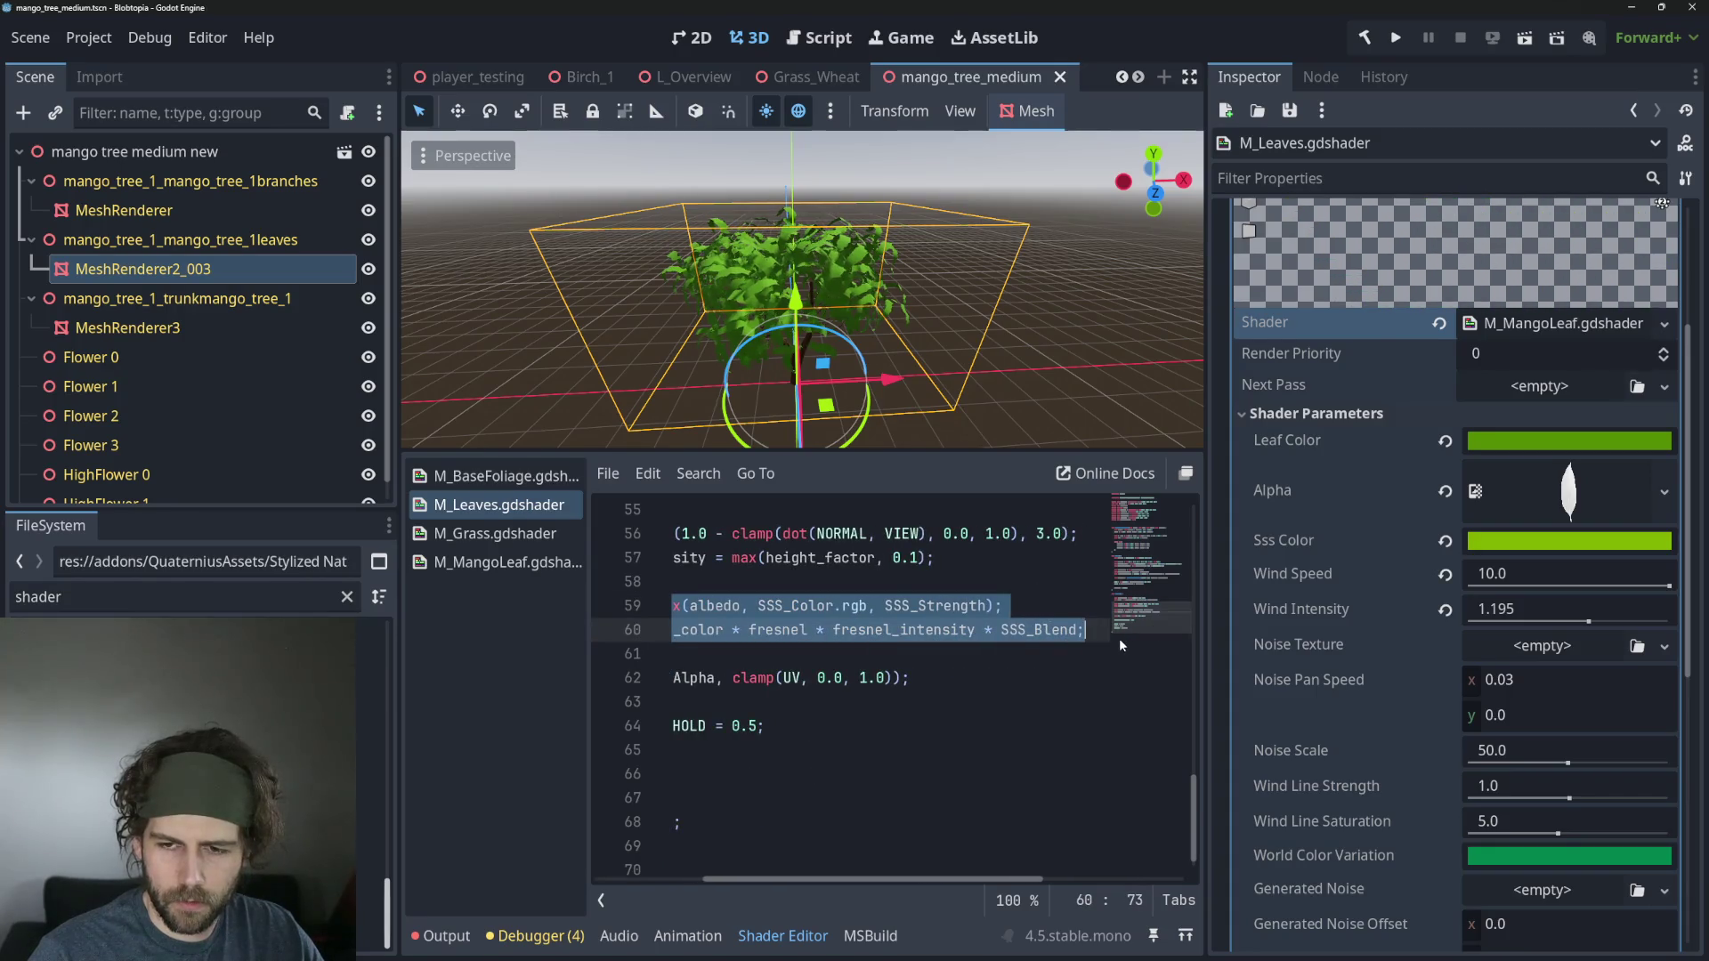
pyautogui.click(507, 562)
pyautogui.click(923, 678)
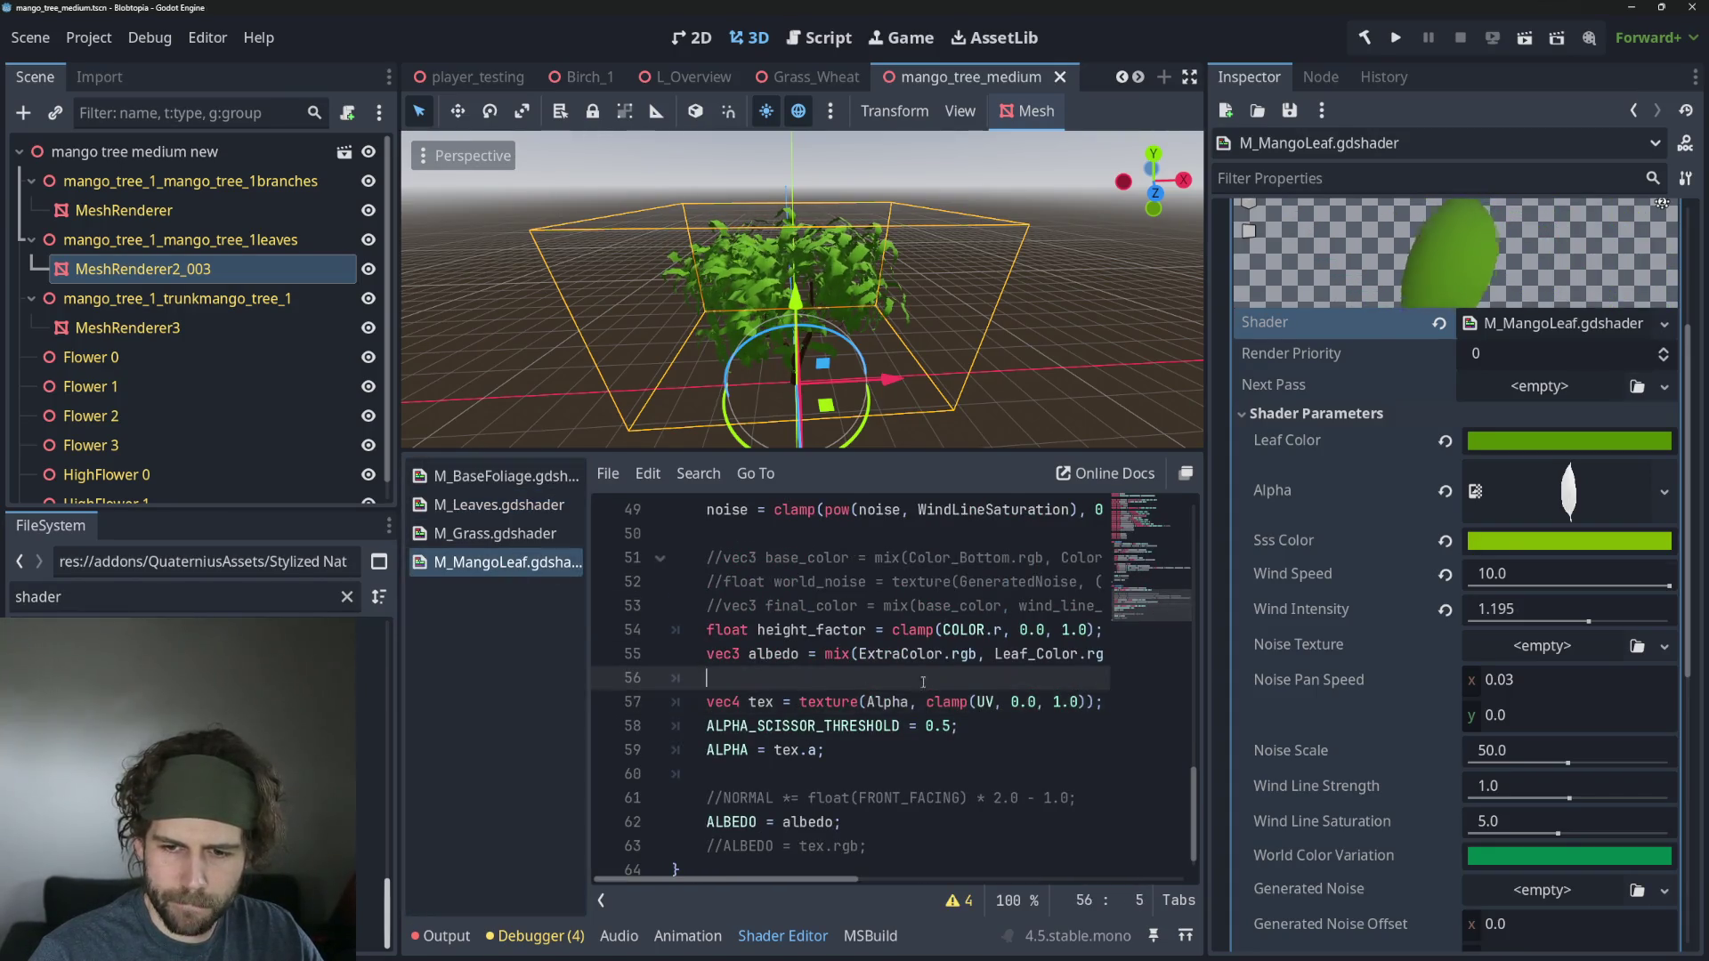
pyautogui.press('Return')
pyautogui.press('Return')
pyautogui.press('Up')
pyautogui.hotkey('ctrl', 'v')
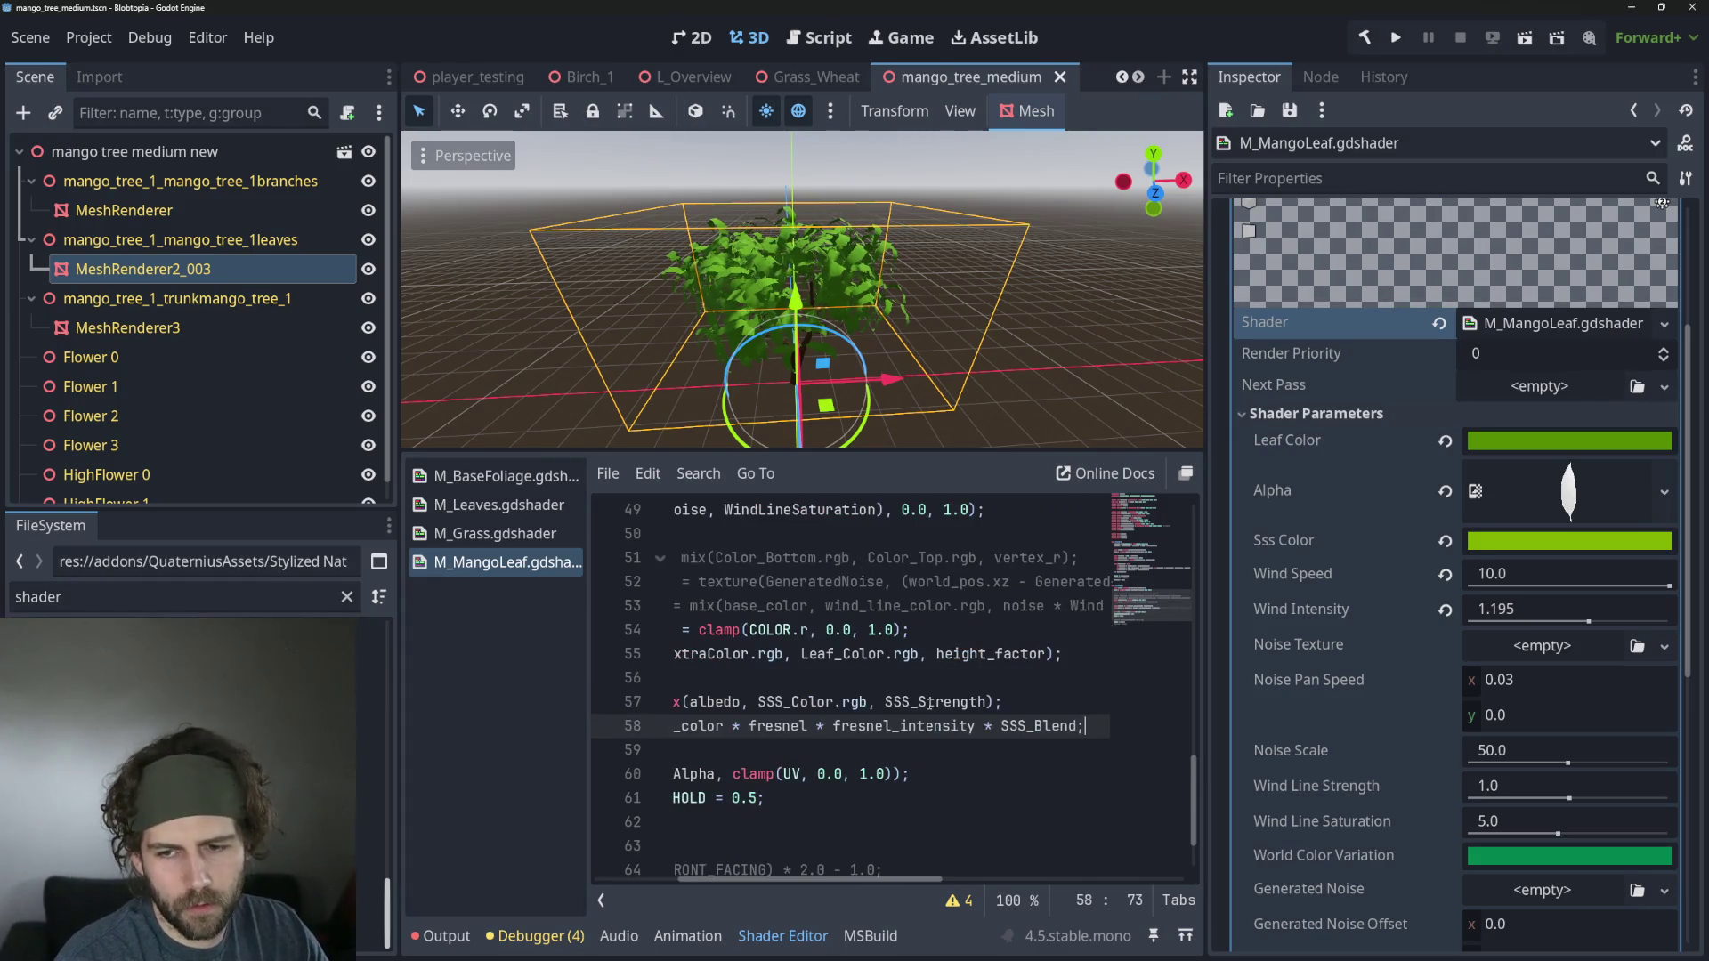
pyautogui.press('Down')
pyautogui.press('Down')
pyautogui.press('Down')
# Replace the commented //ALBEDO = tex.rgb; line with EMISSION = emission;.
pyautogui.press('Up')
pyautogui.press('Up')
pyautogui.press('Up')
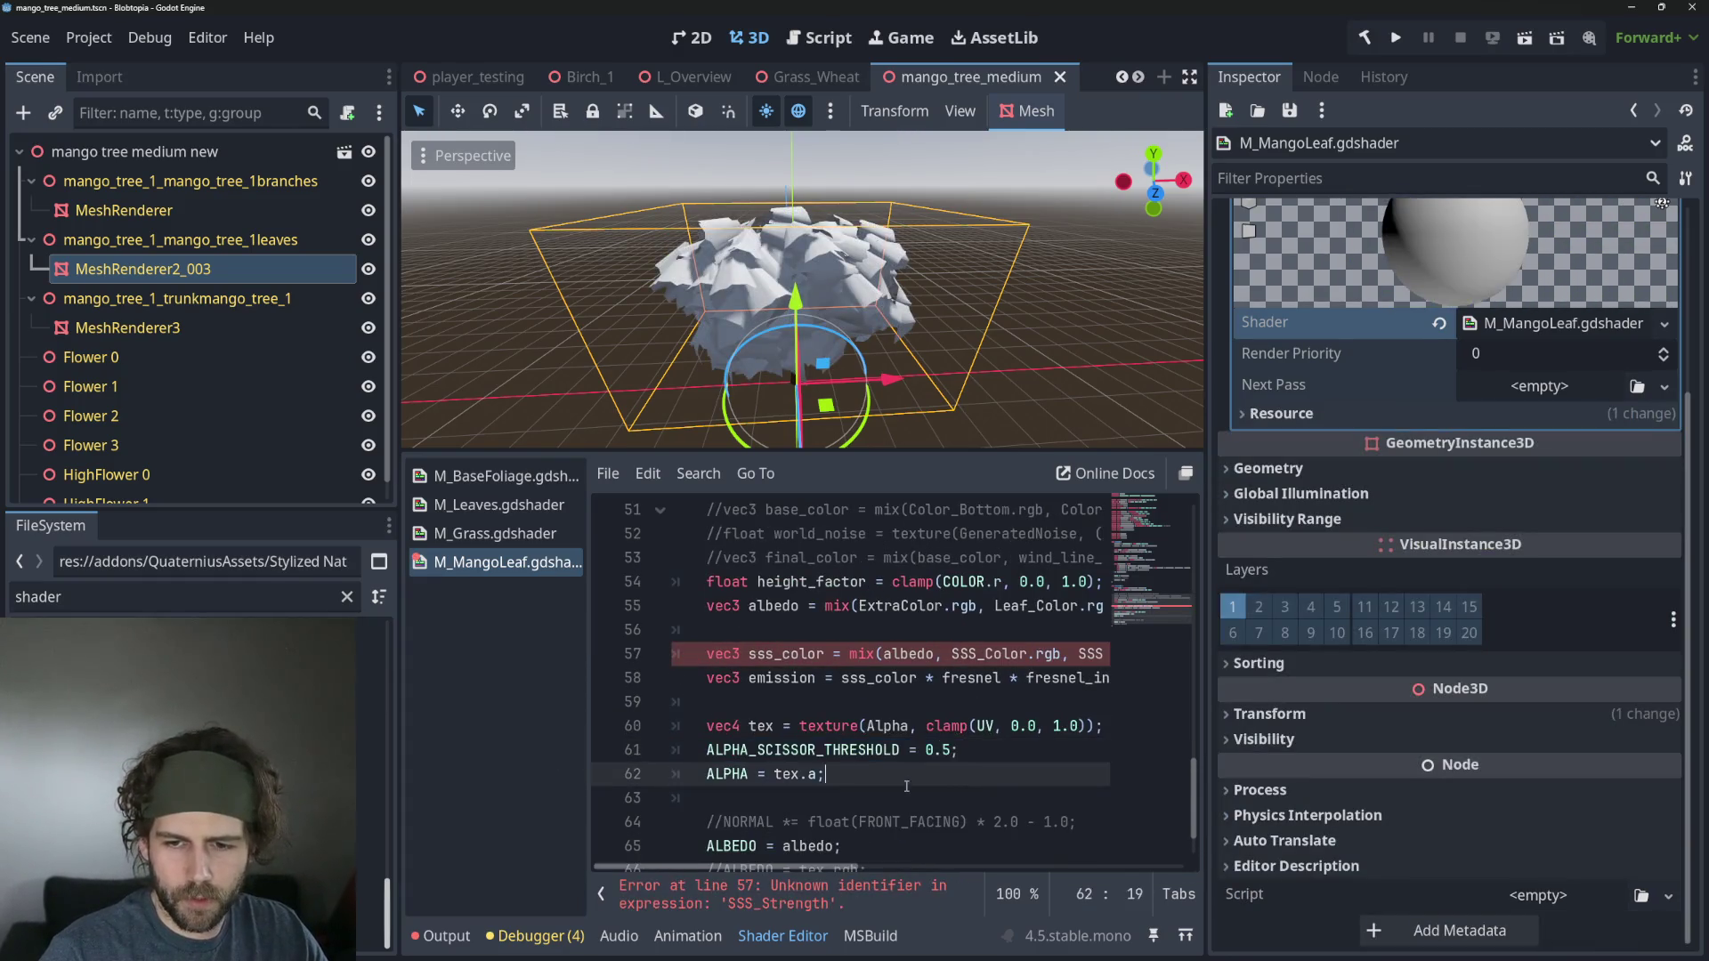
pyautogui.scroll(-1, 926, 801)
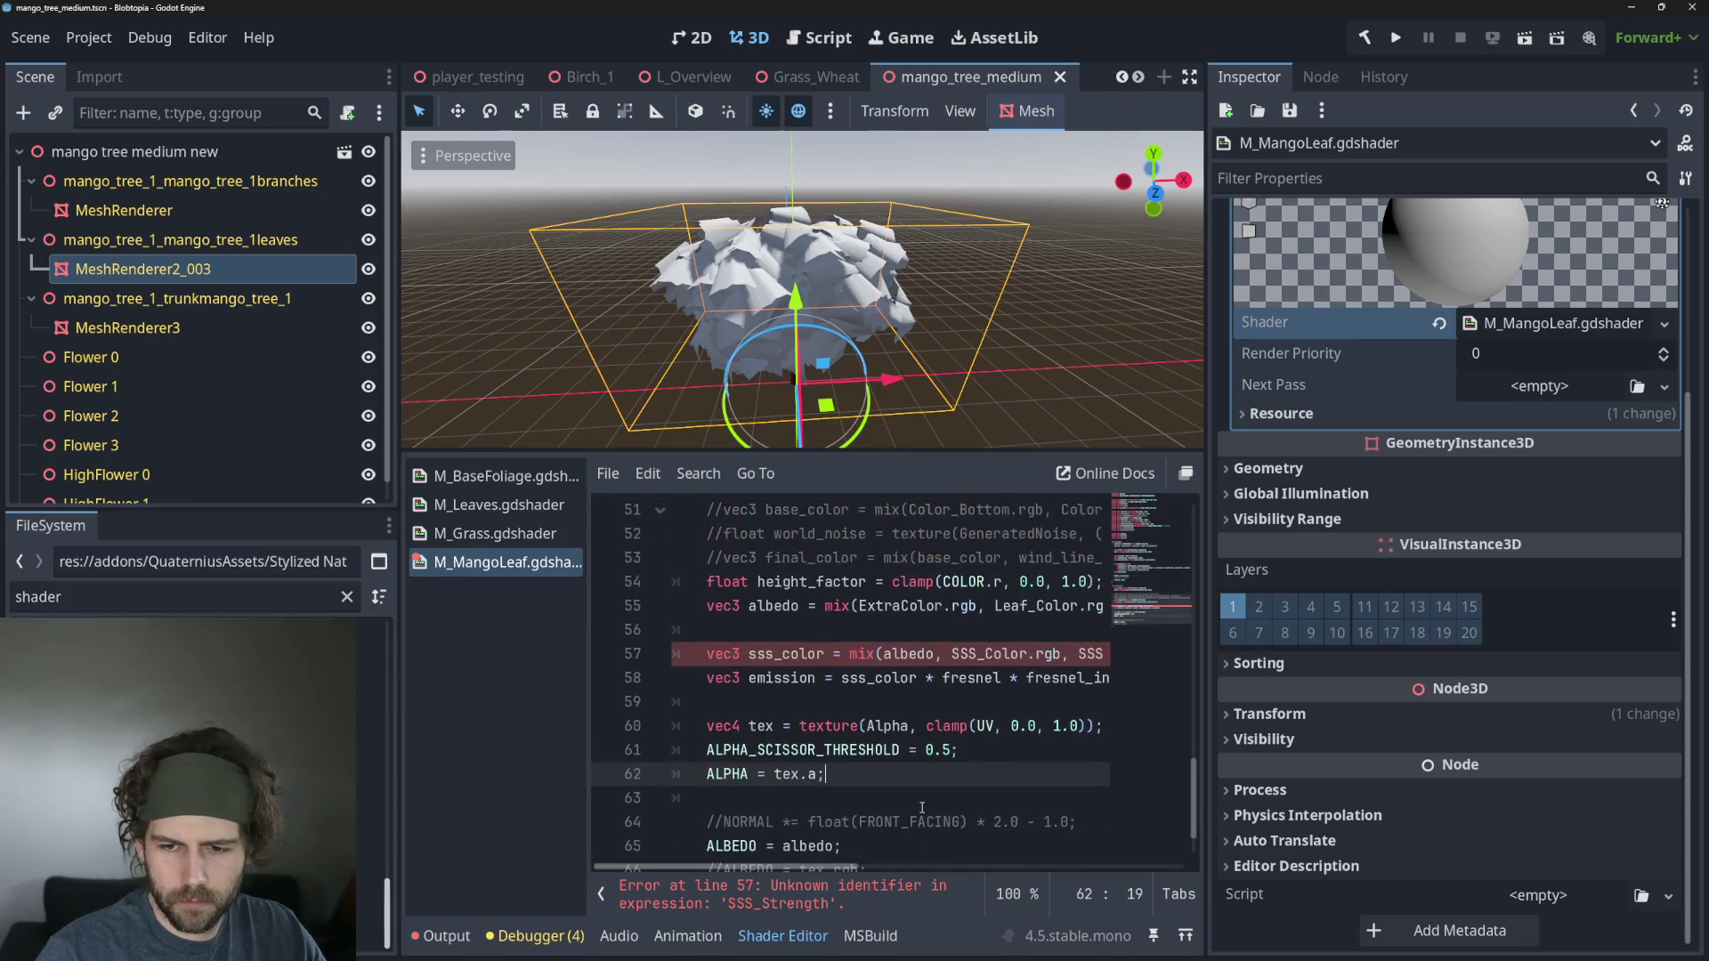
pyautogui.scroll(-1, 770, 752)
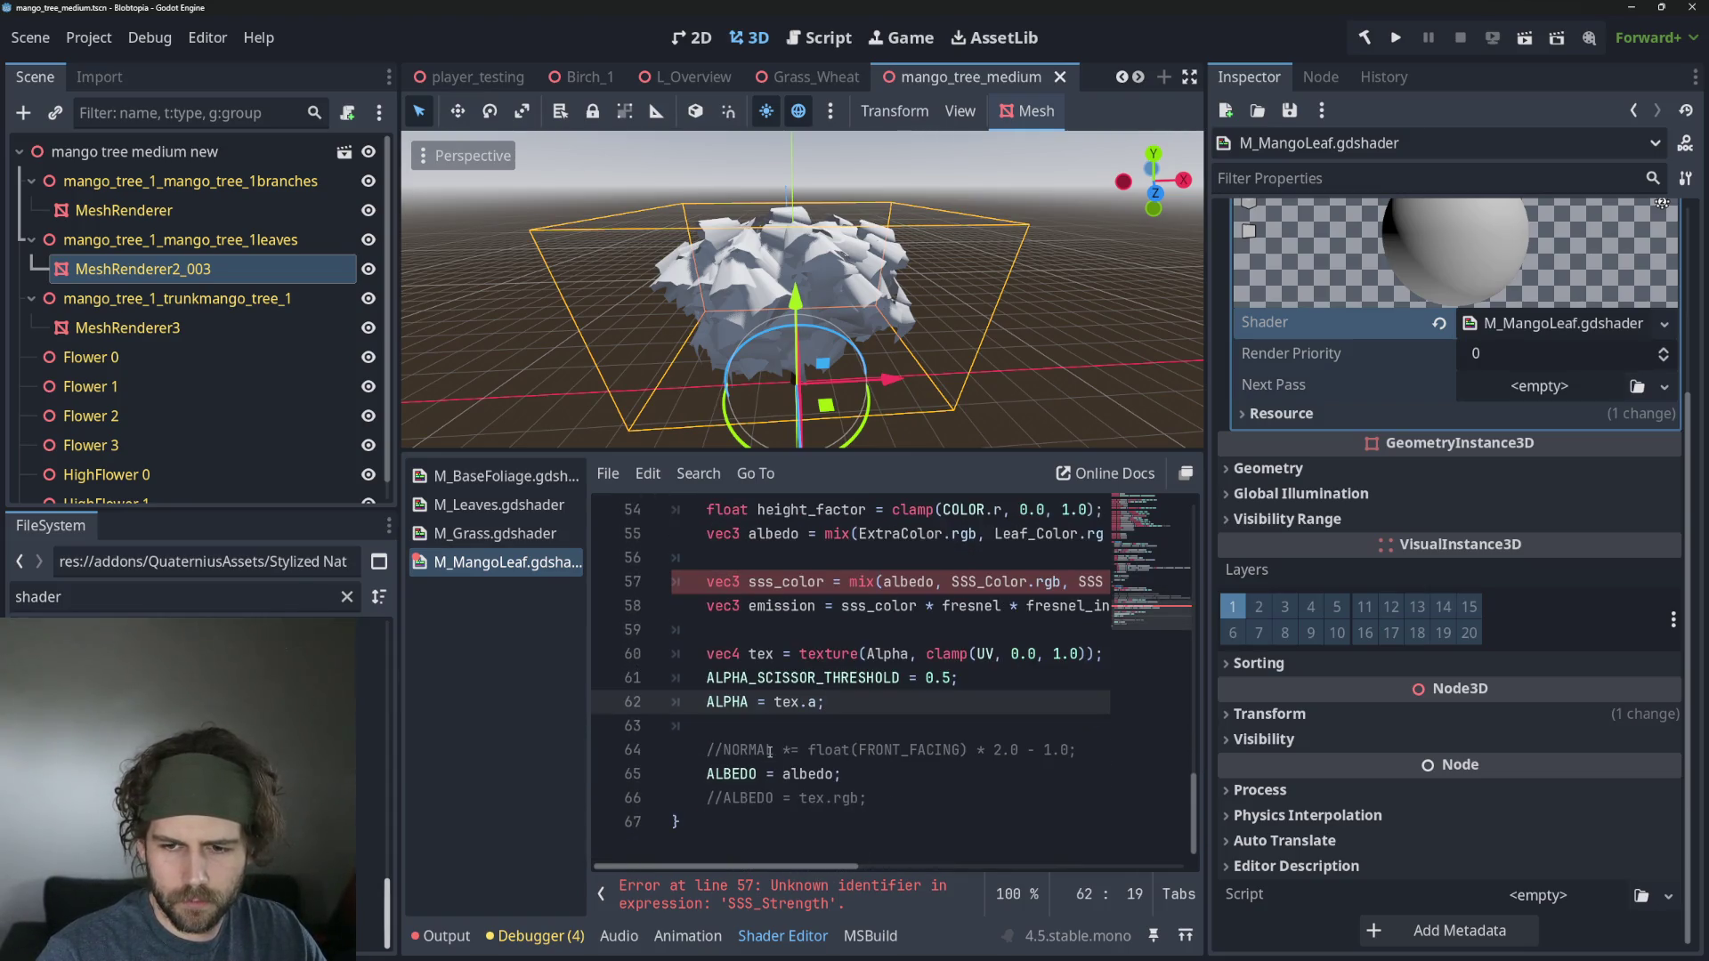
pyautogui.click(929, 809)
pyautogui.hotkey('shift', 'Home')
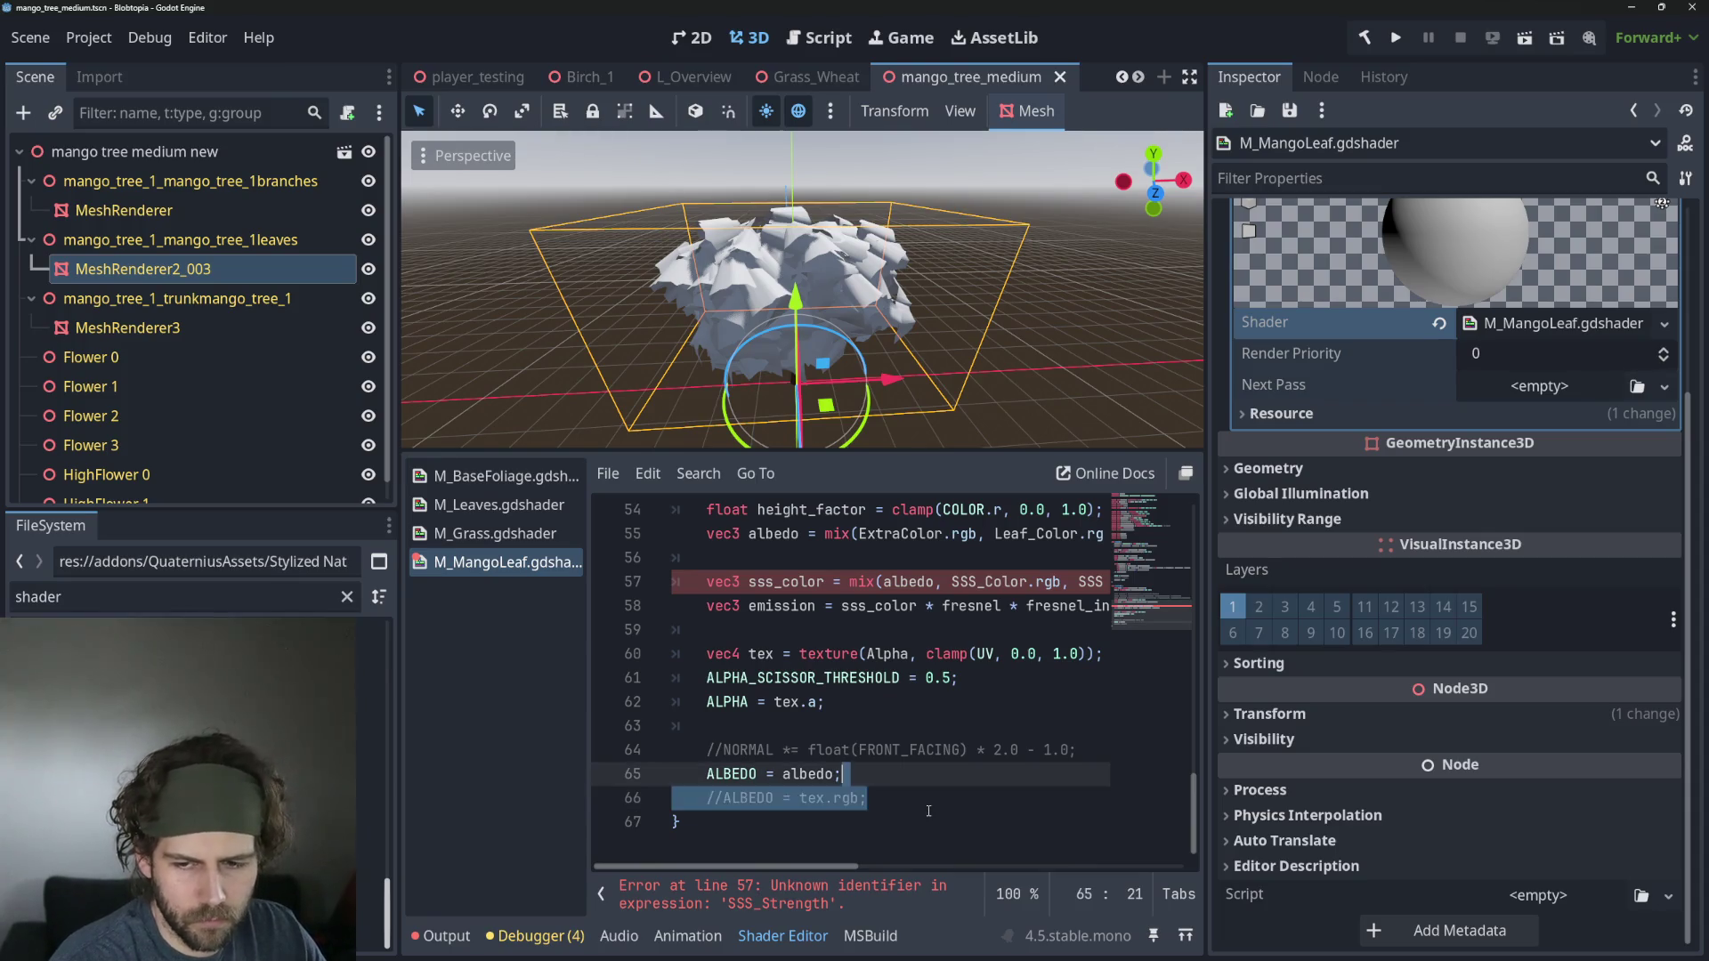
pyautogui.press('BackSpace')
pyautogui.write('EMISSION = emission;')
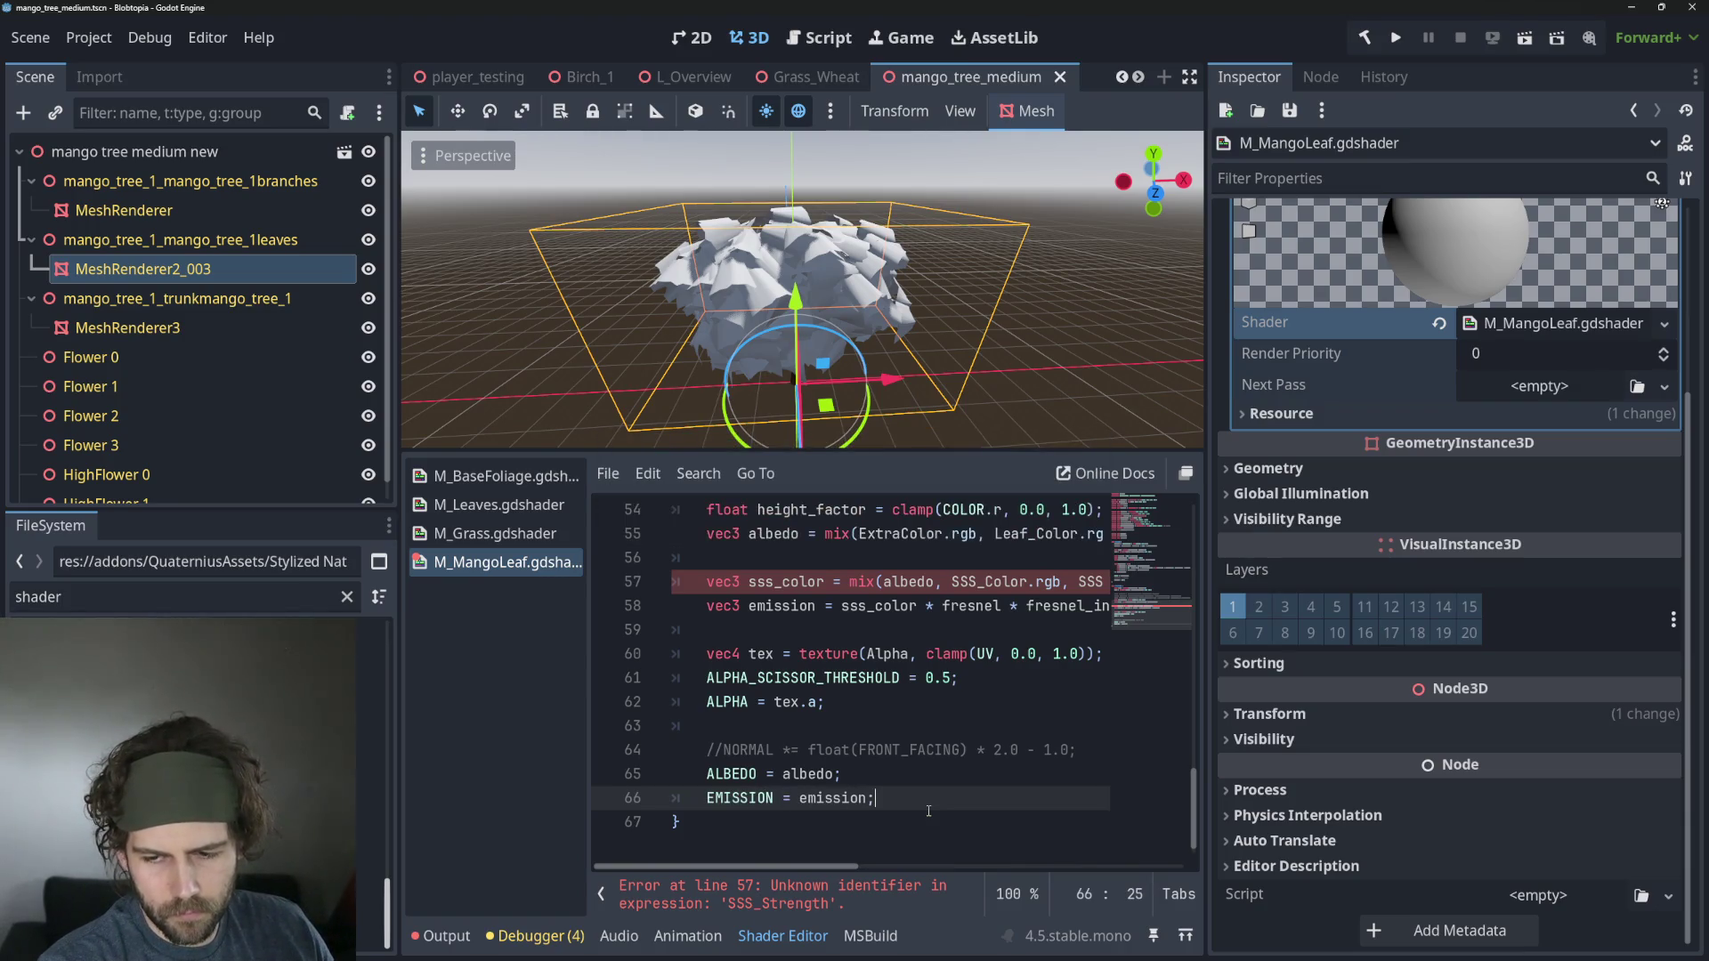
pyautogui.press('Down')
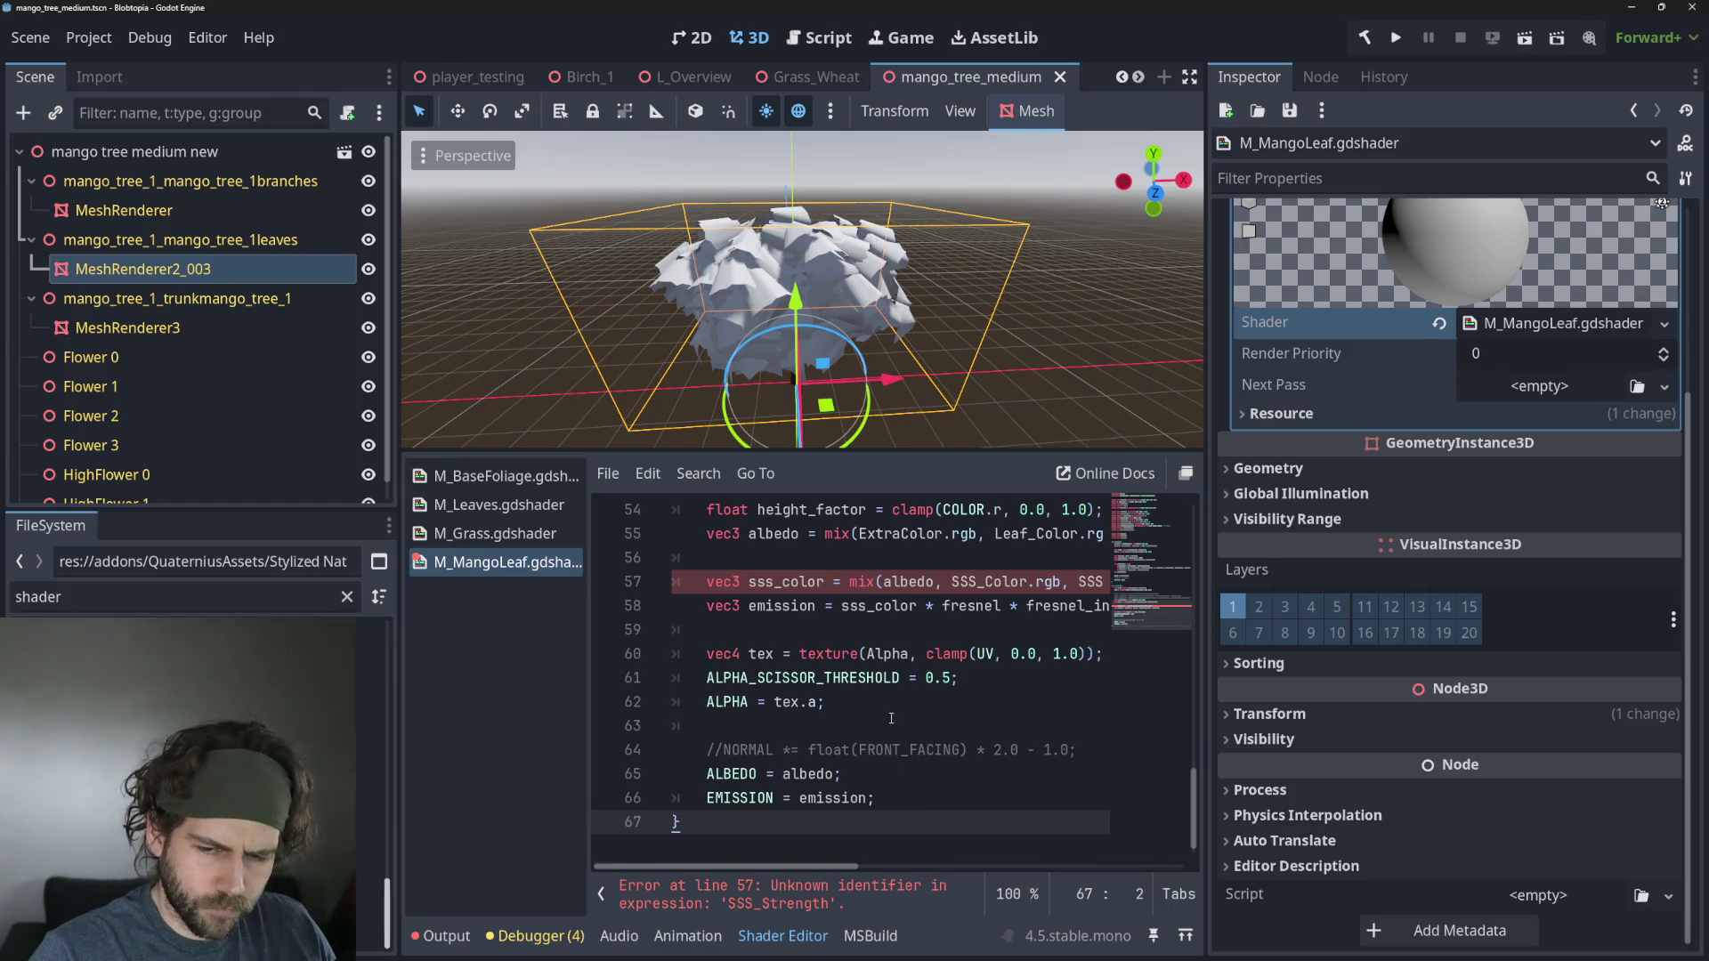
pyautogui.click(986, 682)
pyautogui.press('Down')
pyautogui.press('Down')
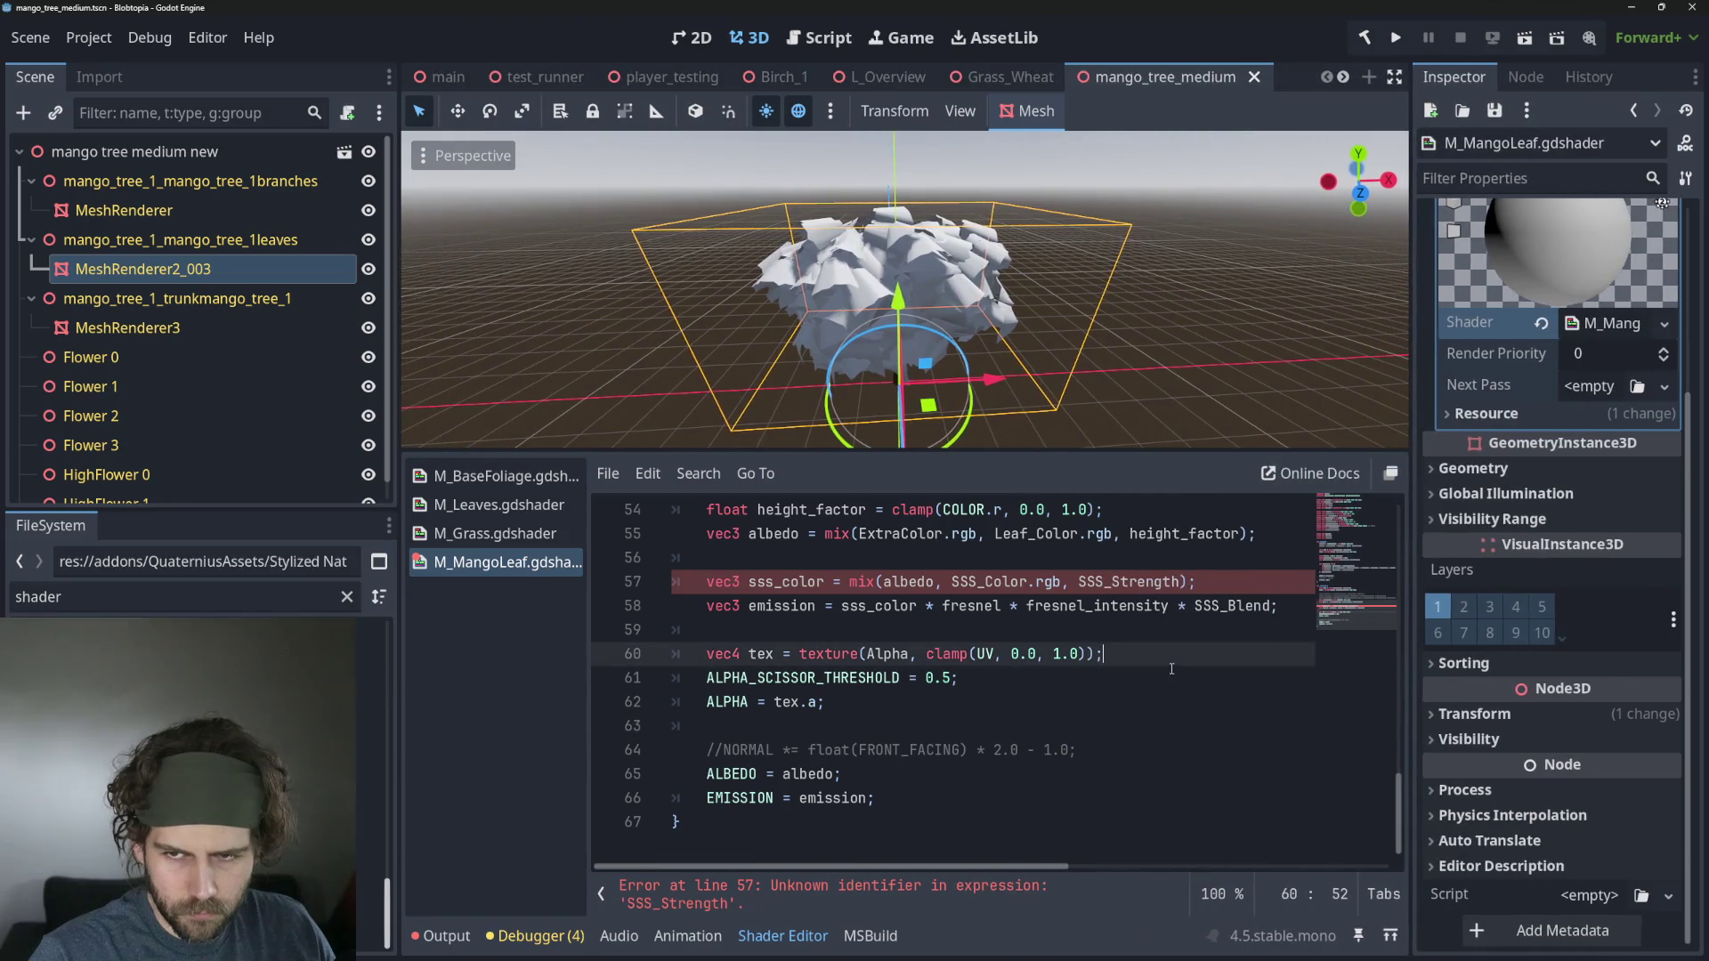
pyautogui.click(1006, 701)
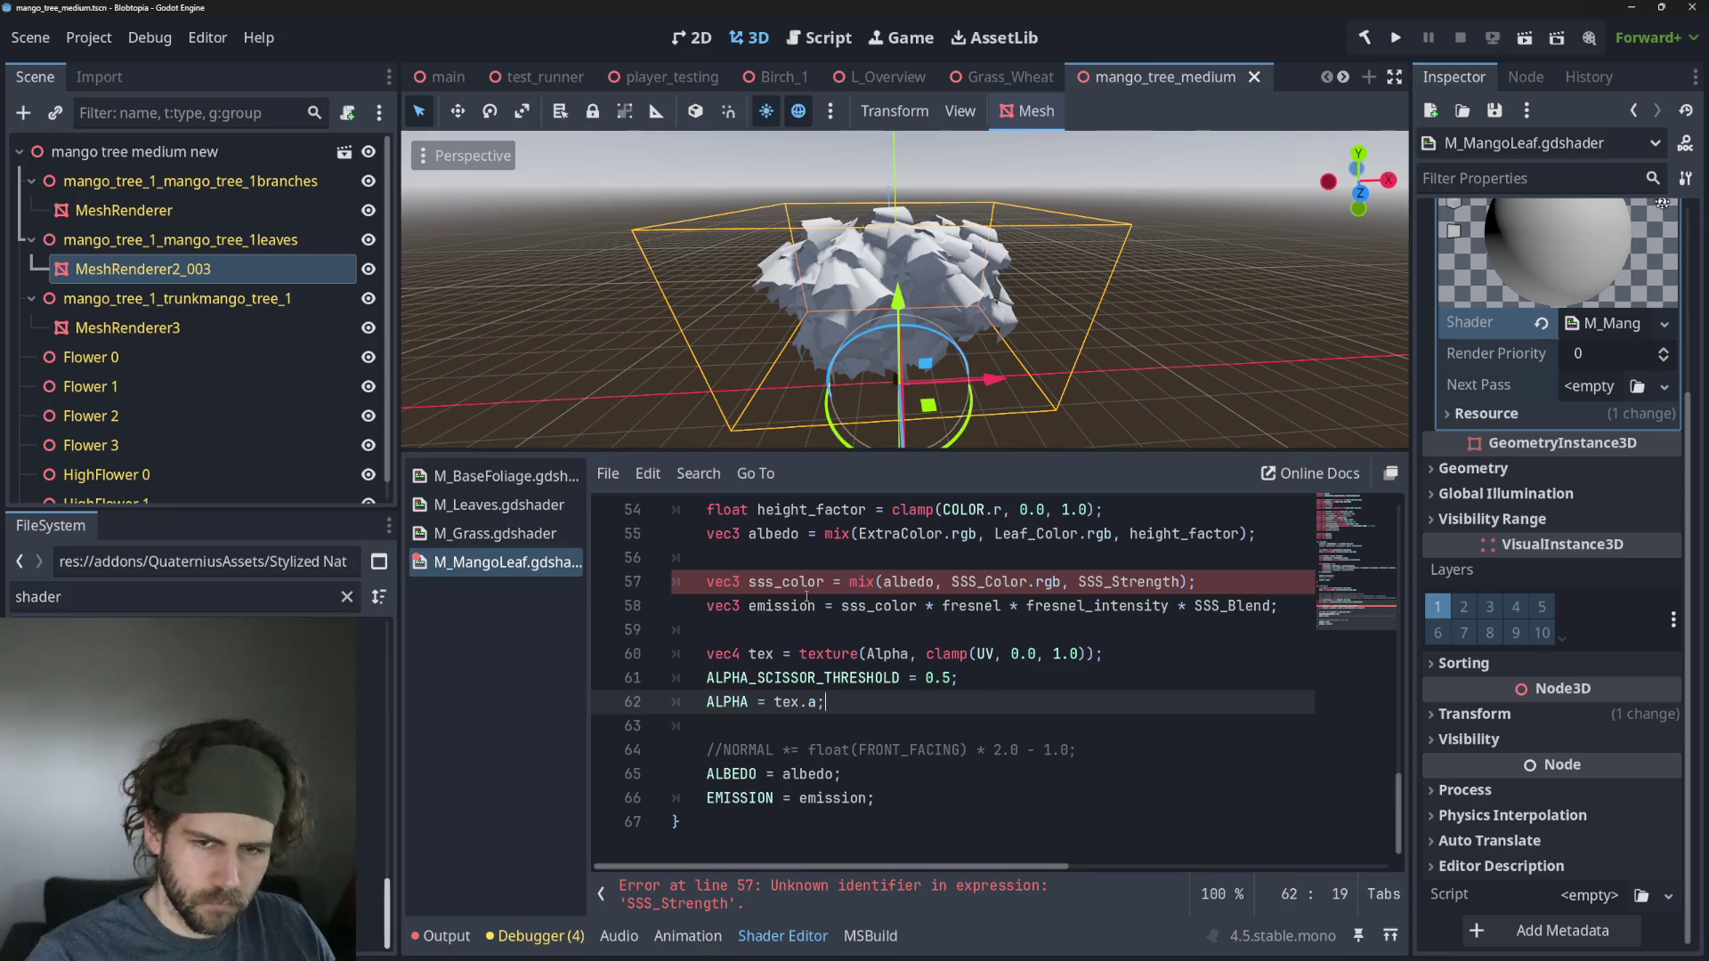
pyautogui.click(456, 503)
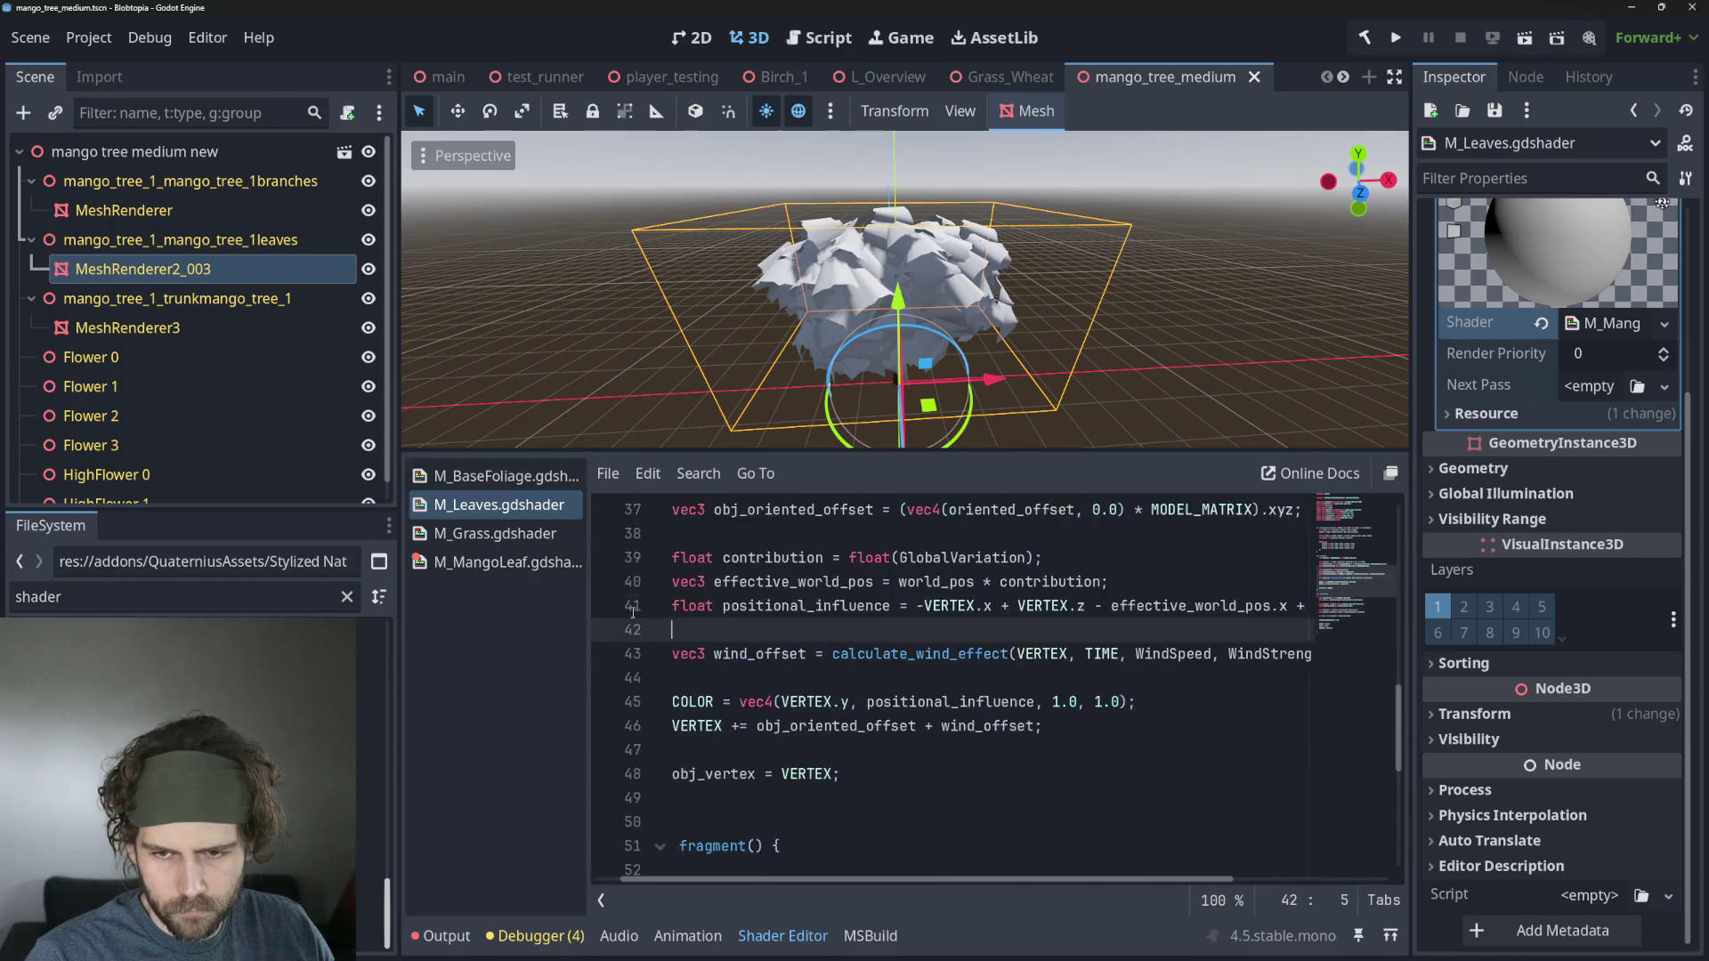
# Copy M_Leaves' SSS_Strength and SSS_Blend uniforms below SSS_Color in M_MangoLeaf and save.
pyautogui.scroll(8, 988, 685)
pyautogui.scroll(3, 870, 624)
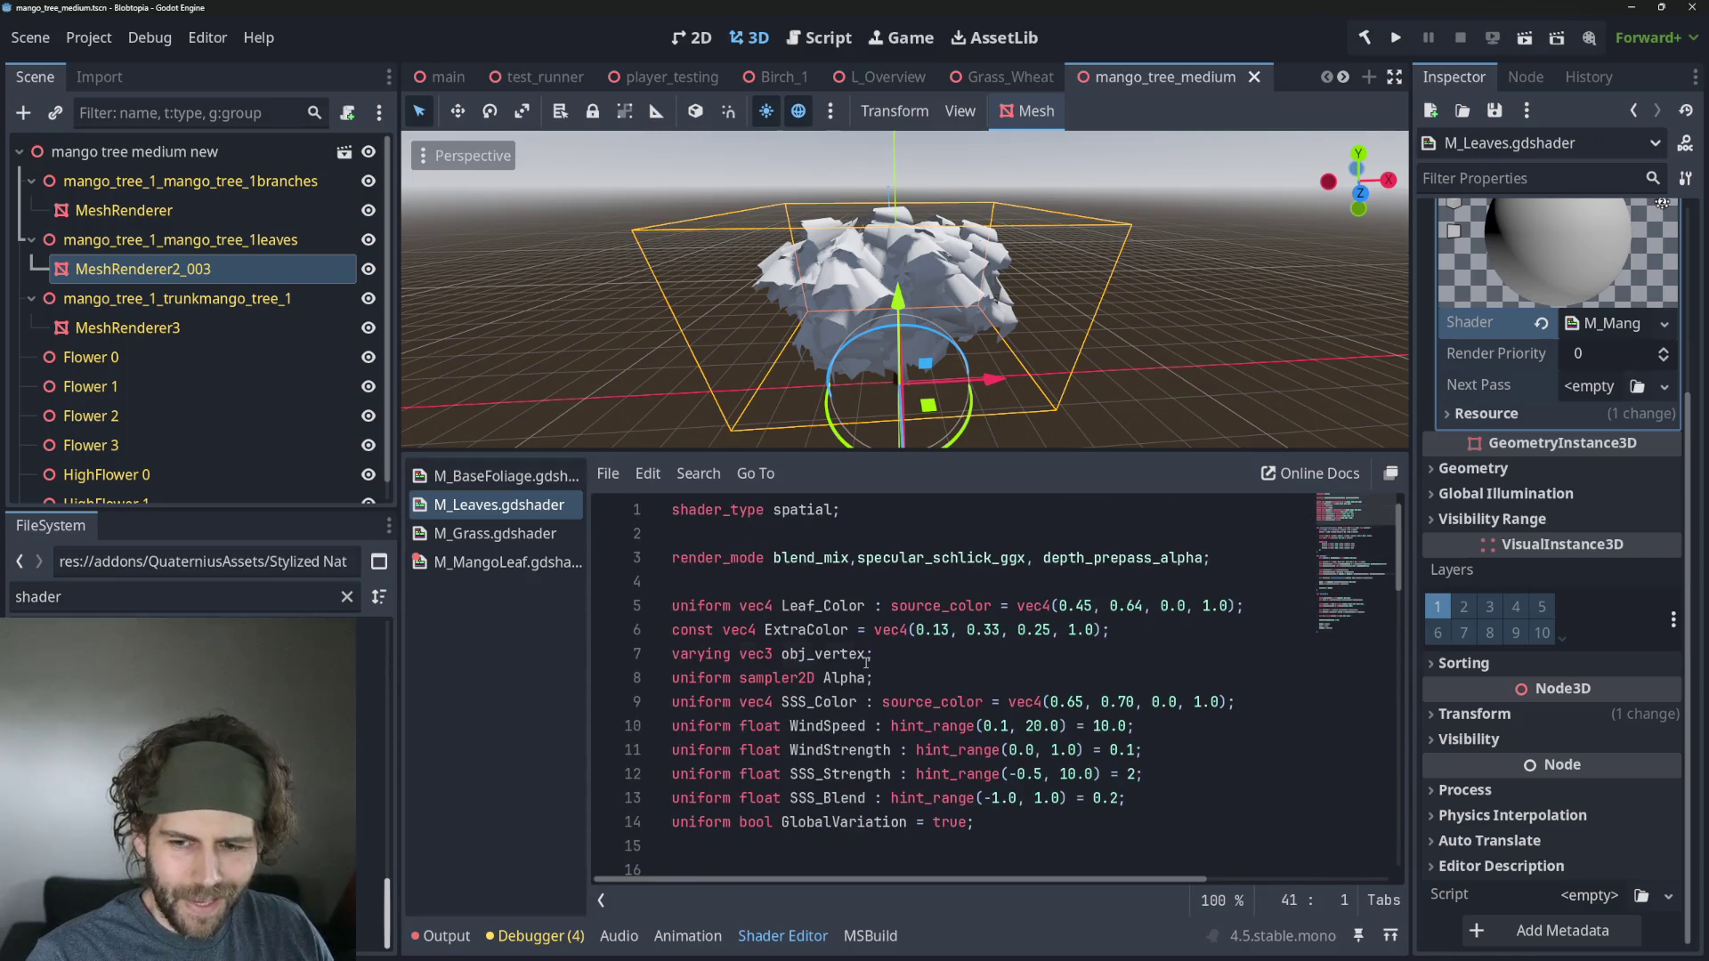
pyautogui.click(866, 662)
pyautogui.moveTo(1175, 801); pyautogui.dragTo(1188, 758)
pyautogui.hotkey('ctrl', 'c')
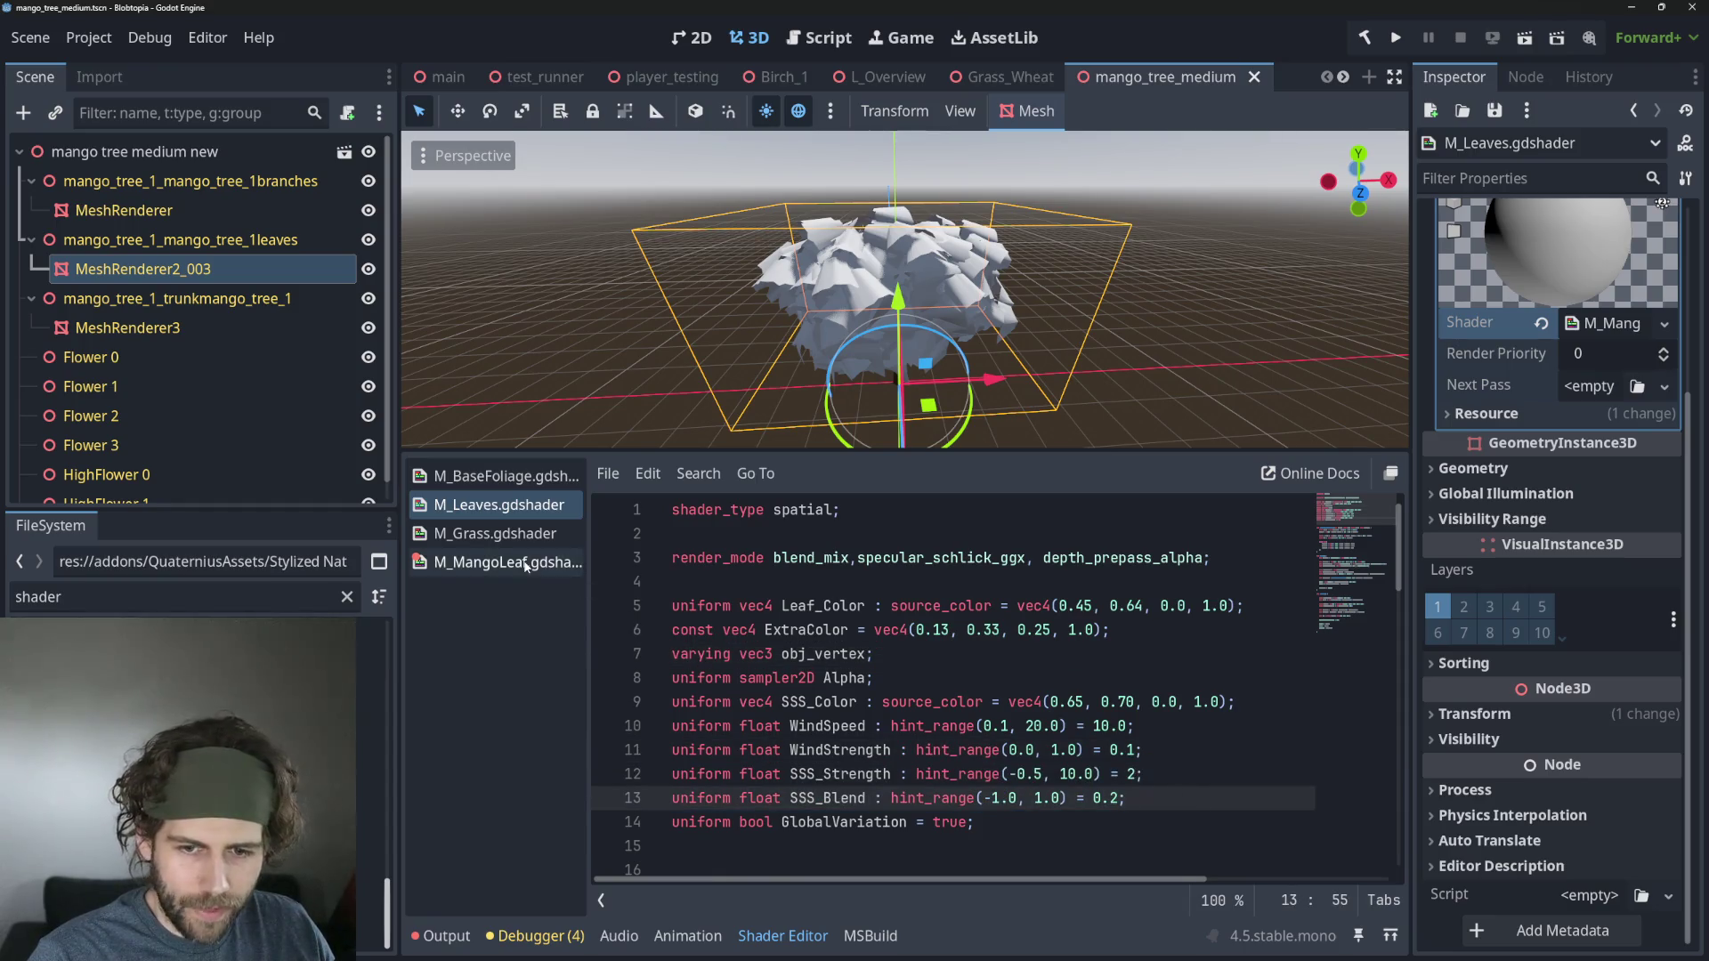
pyautogui.click(523, 562)
pyautogui.scroll(15, 1162, 704)
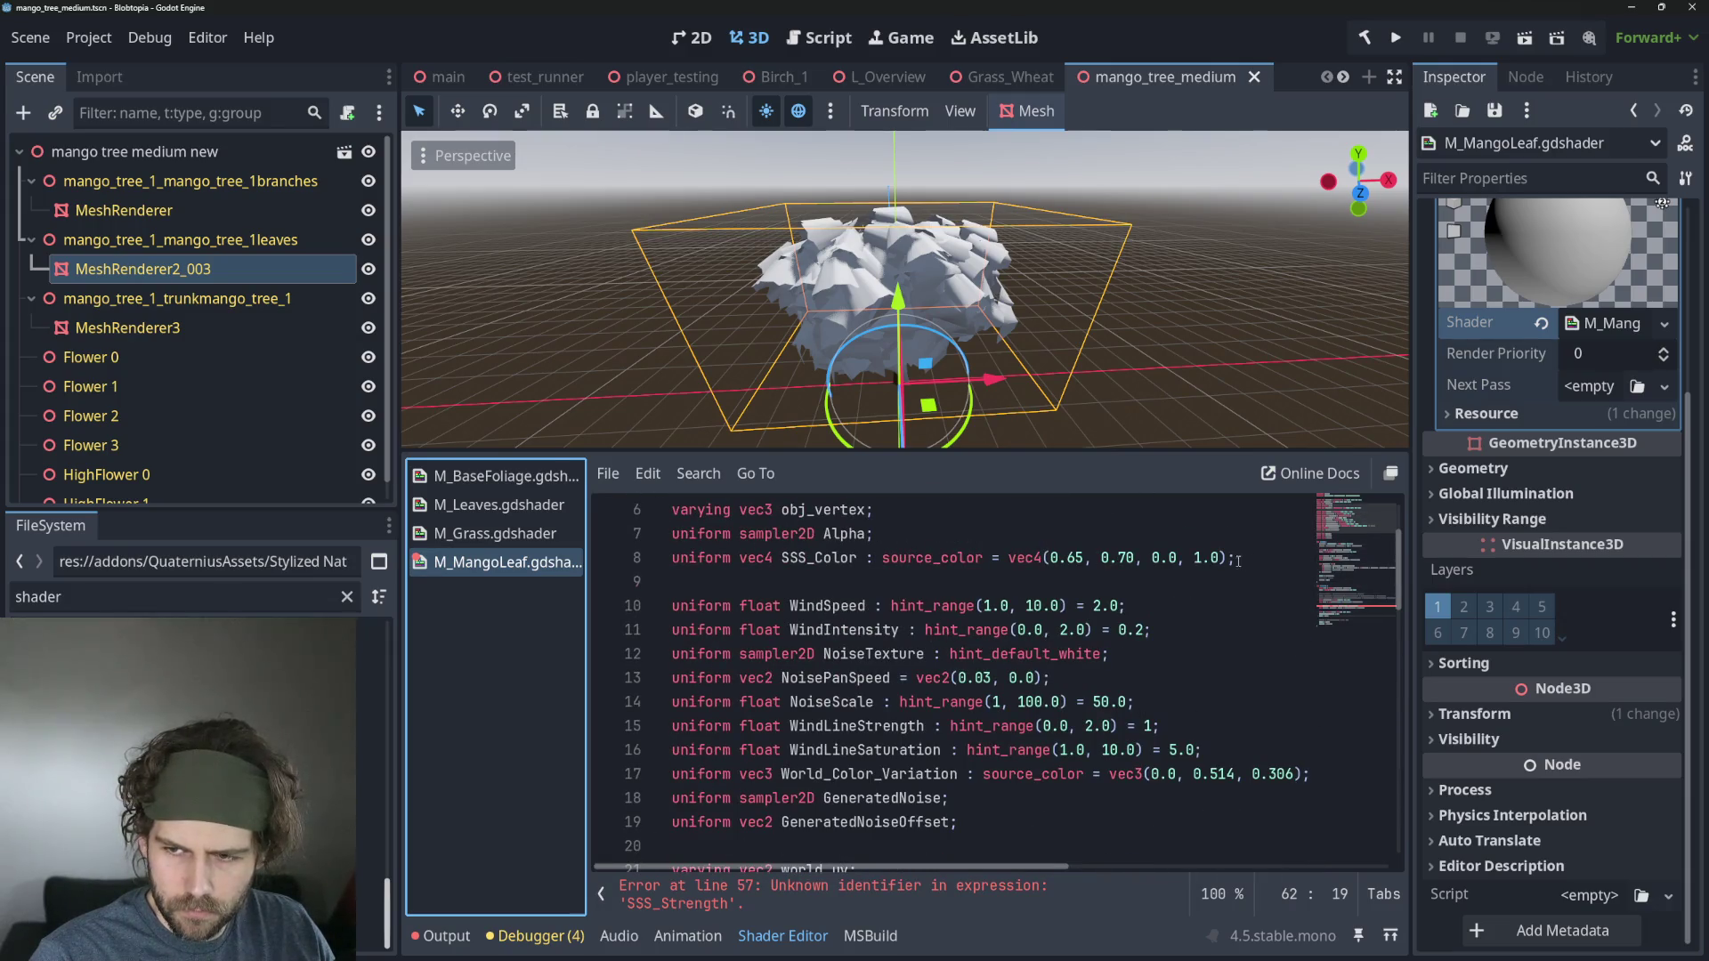
pyautogui.click(1237, 560)
pyautogui.hotkey('ctrl', 'v')
pyautogui.press('Down')
pyautogui.press('Down')
pyautogui.hotkey('ctrl', 's')
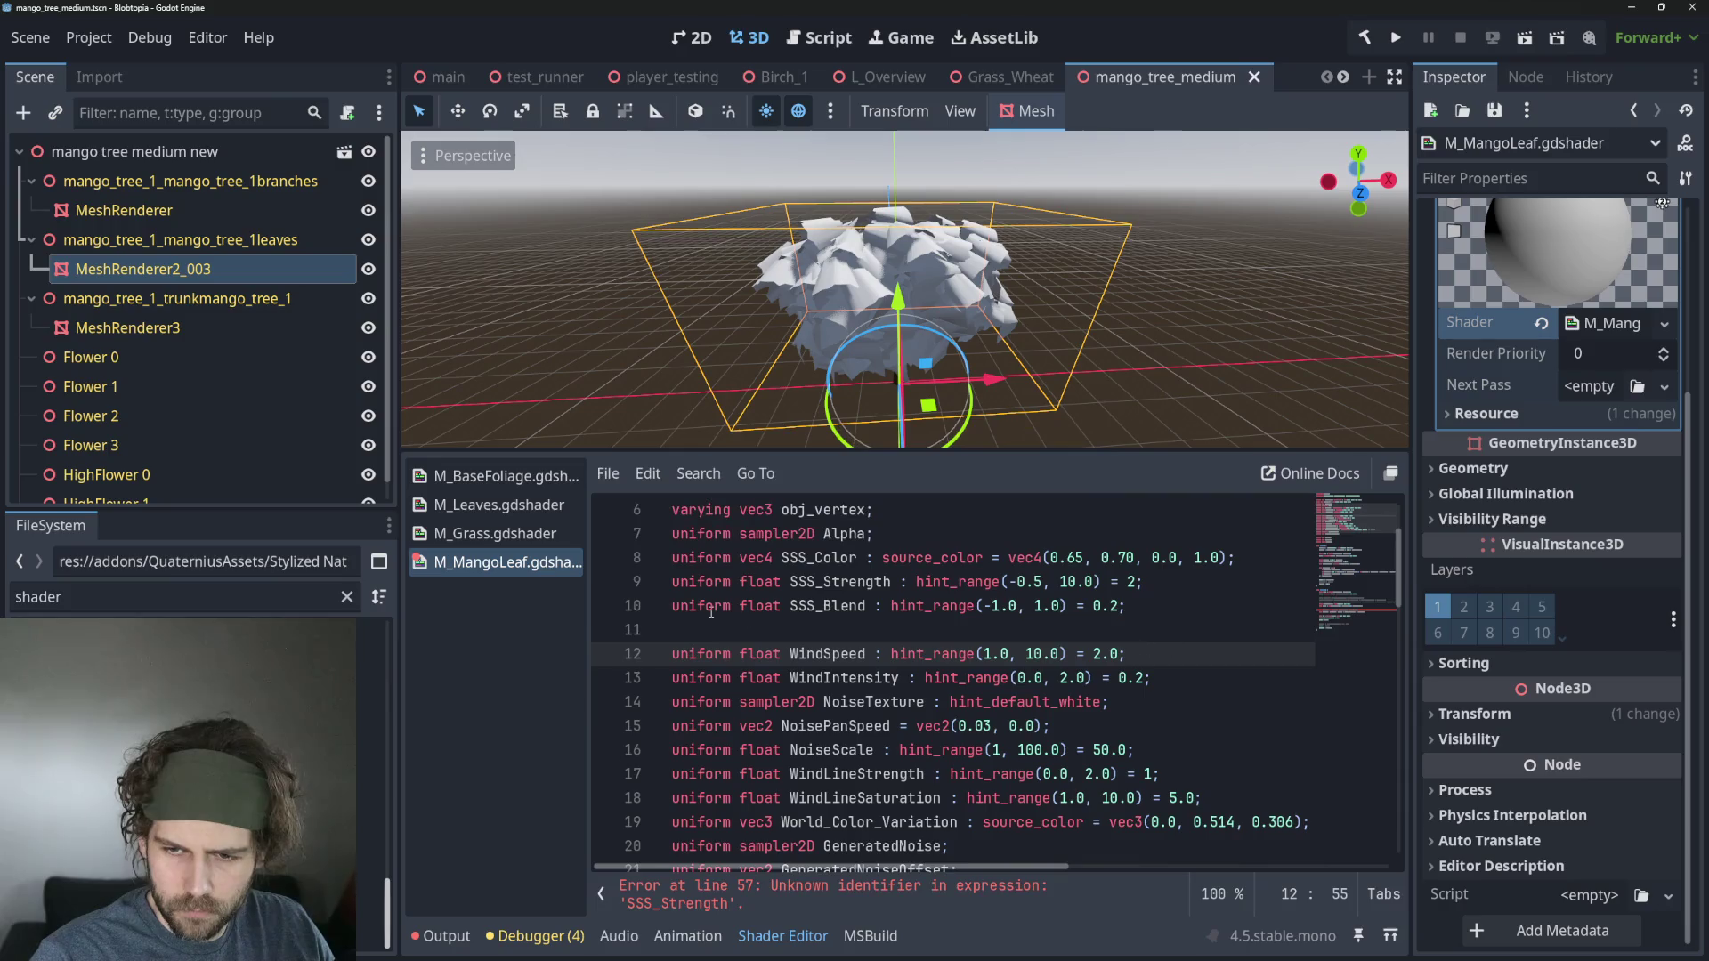
pyautogui.scroll(-15, 928, 642)
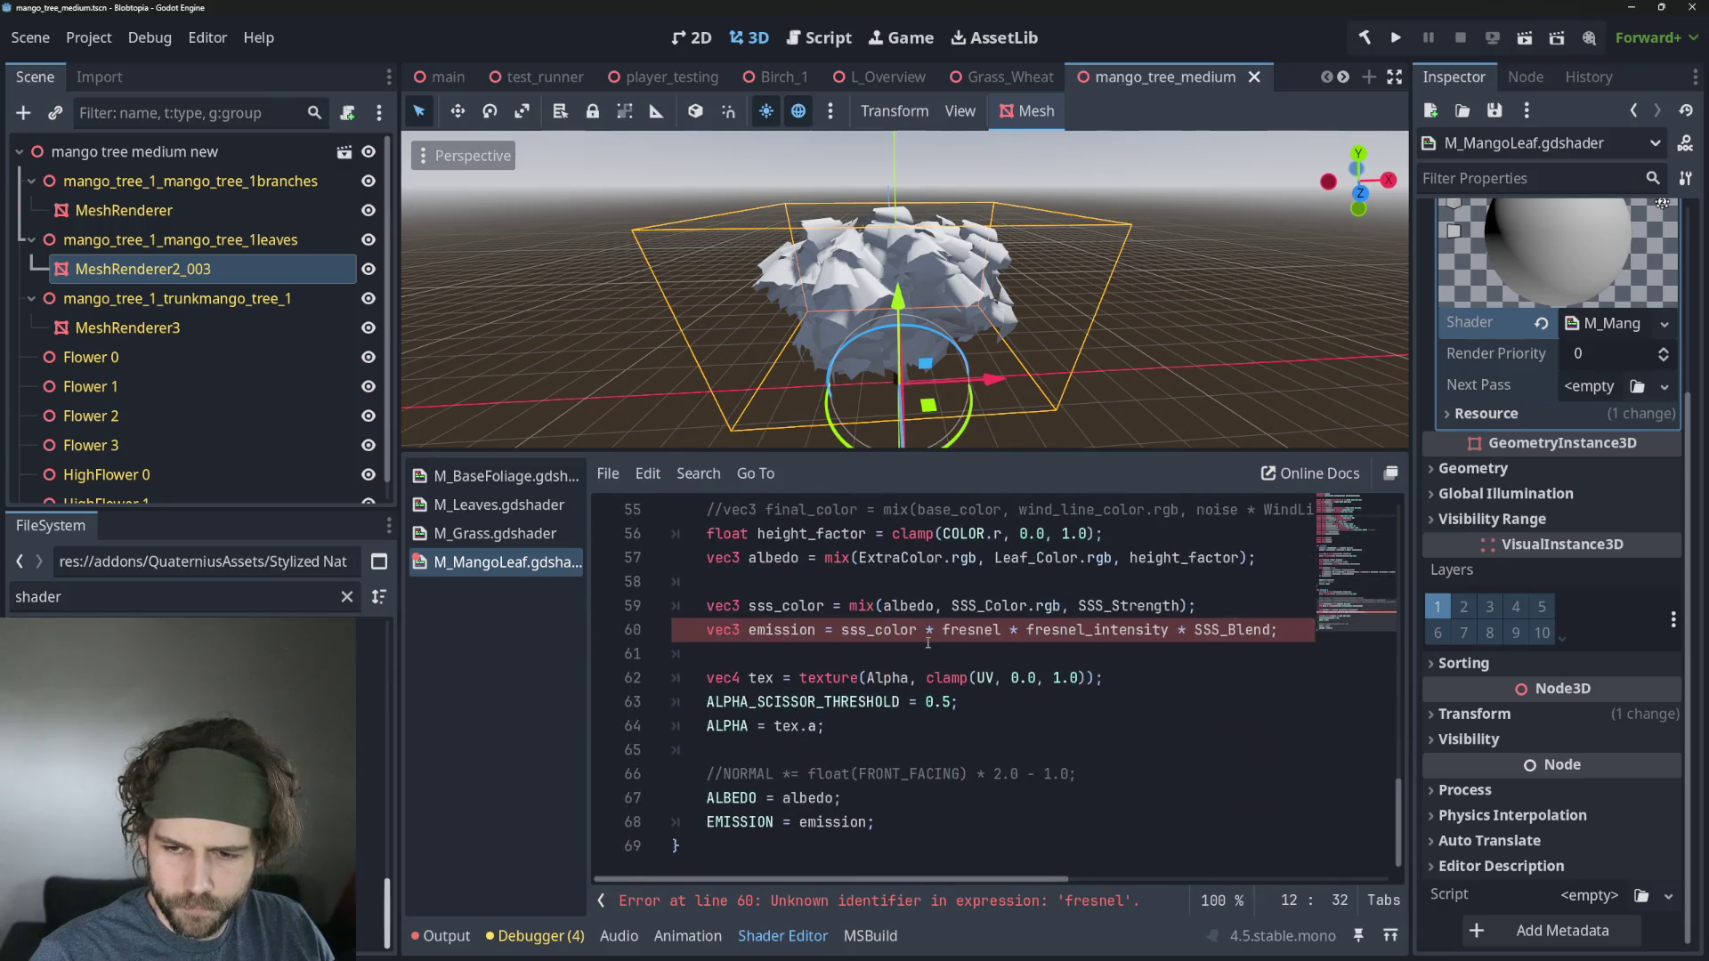
# Compare the M_MangoLeaf shader code against the M_Leaves shader's fresnel code.
pyautogui.click(965, 673)
pyautogui.click(1119, 731)
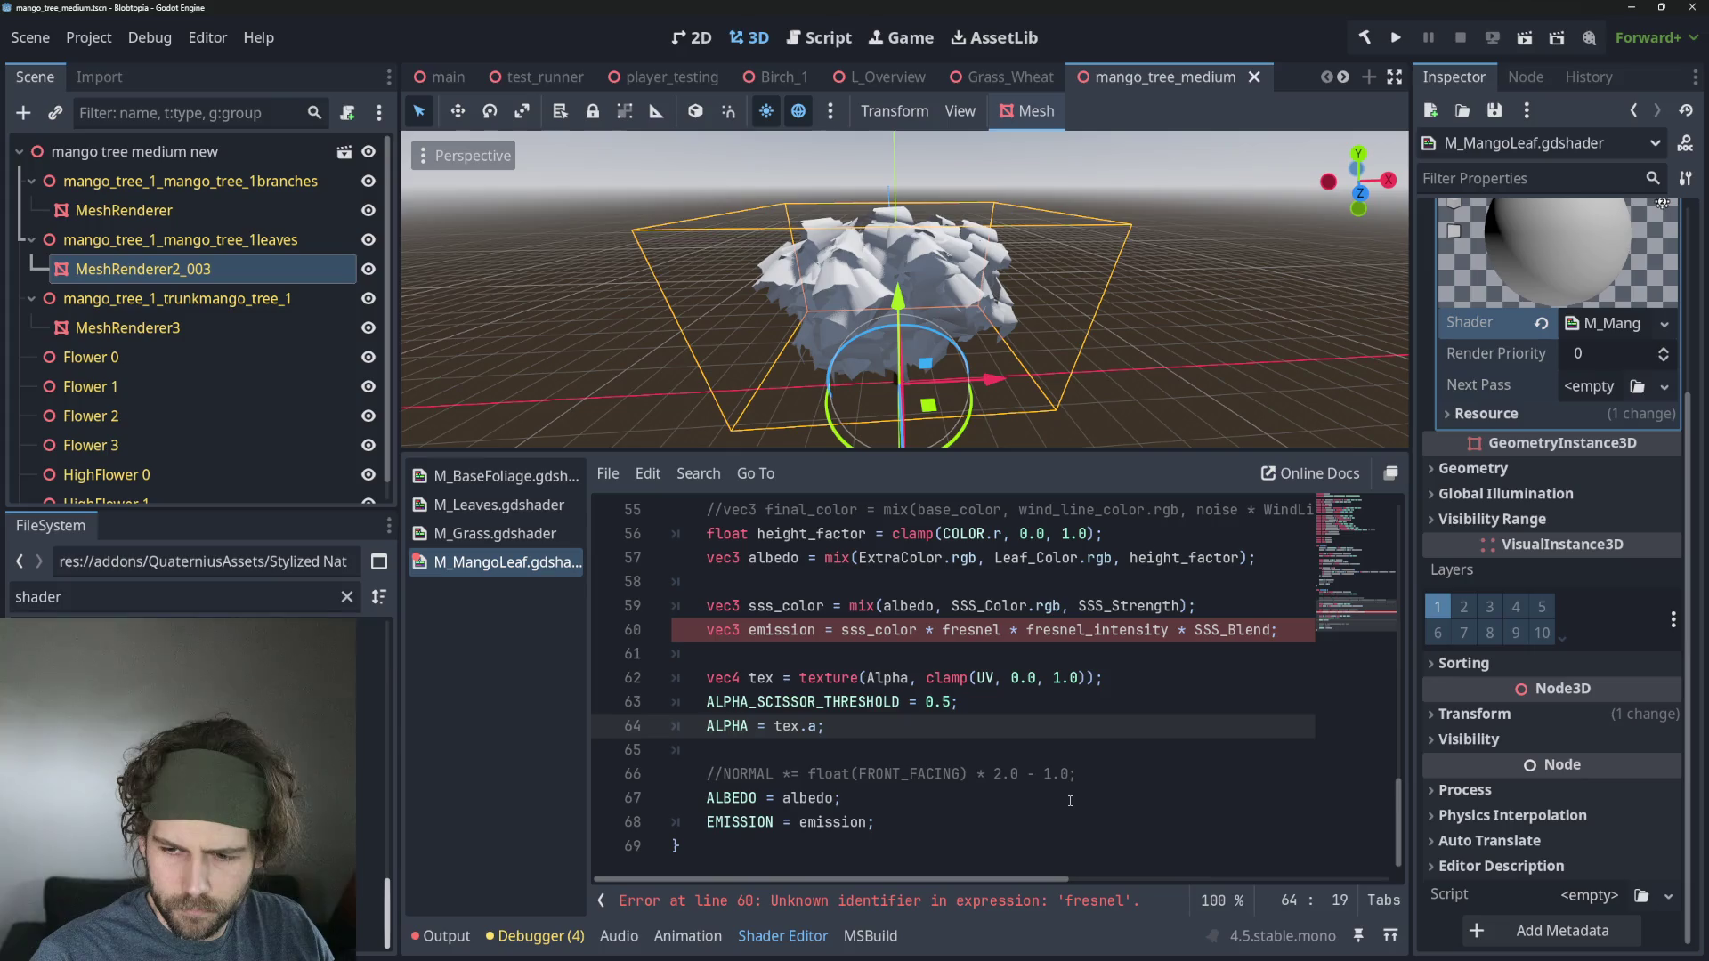
pyautogui.click(499, 505)
pyautogui.click(521, 564)
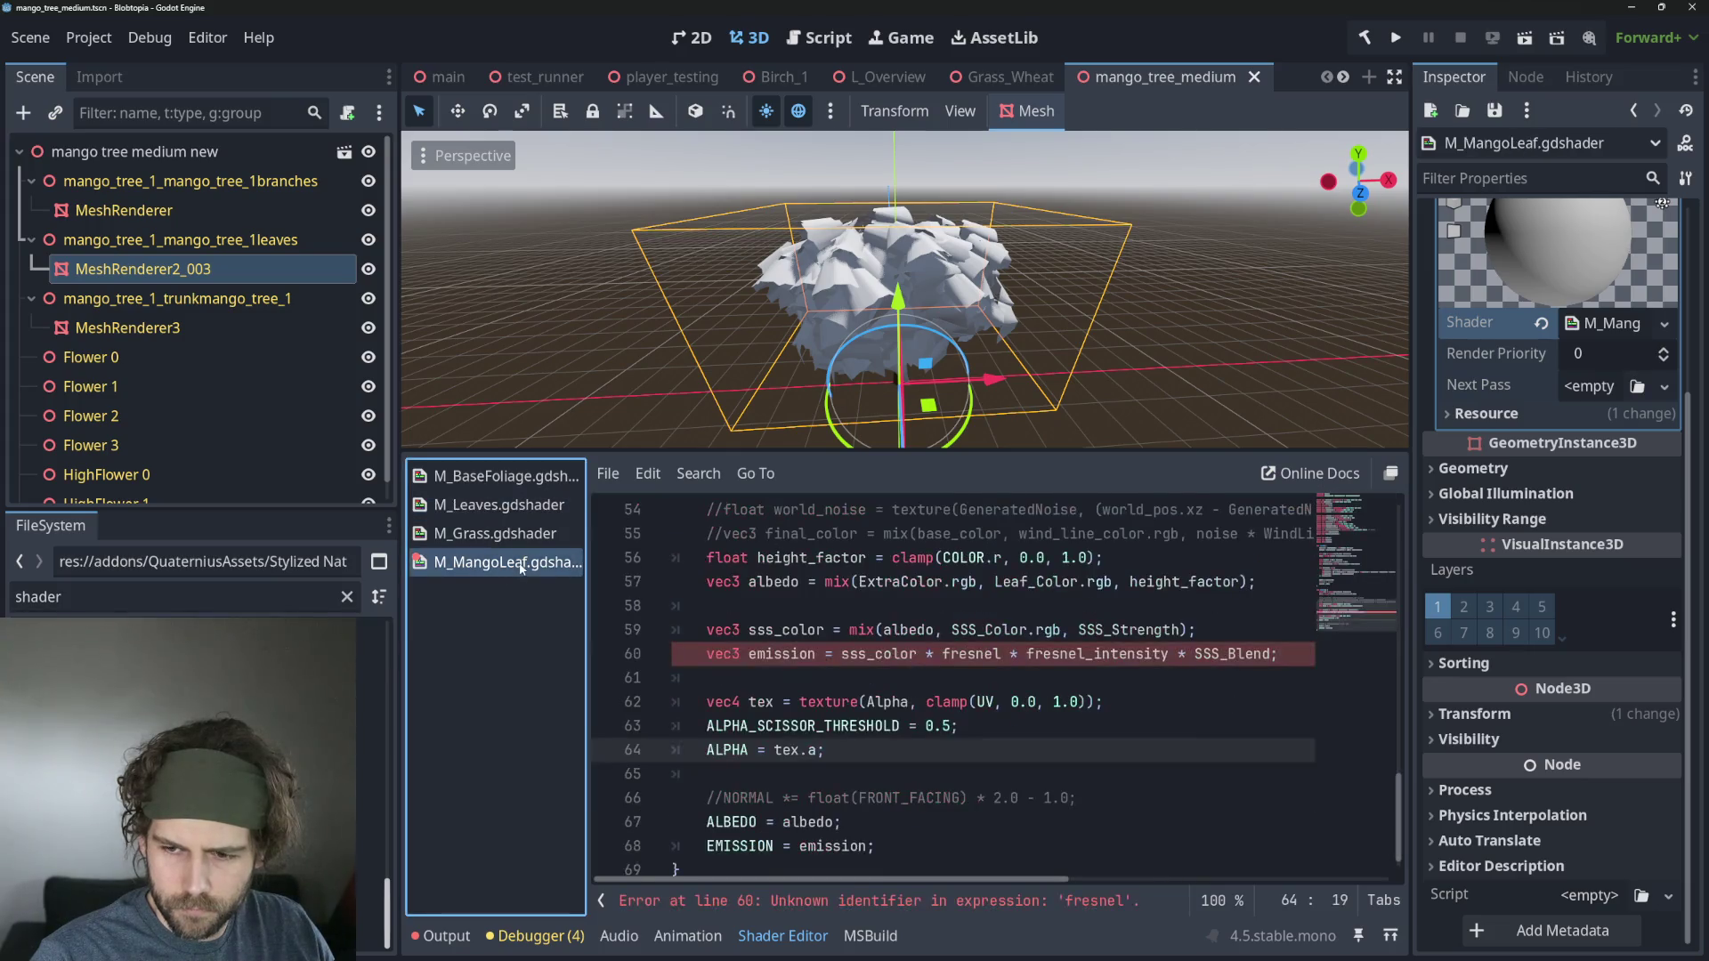
pyautogui.click(498, 505)
pyautogui.press('Up')
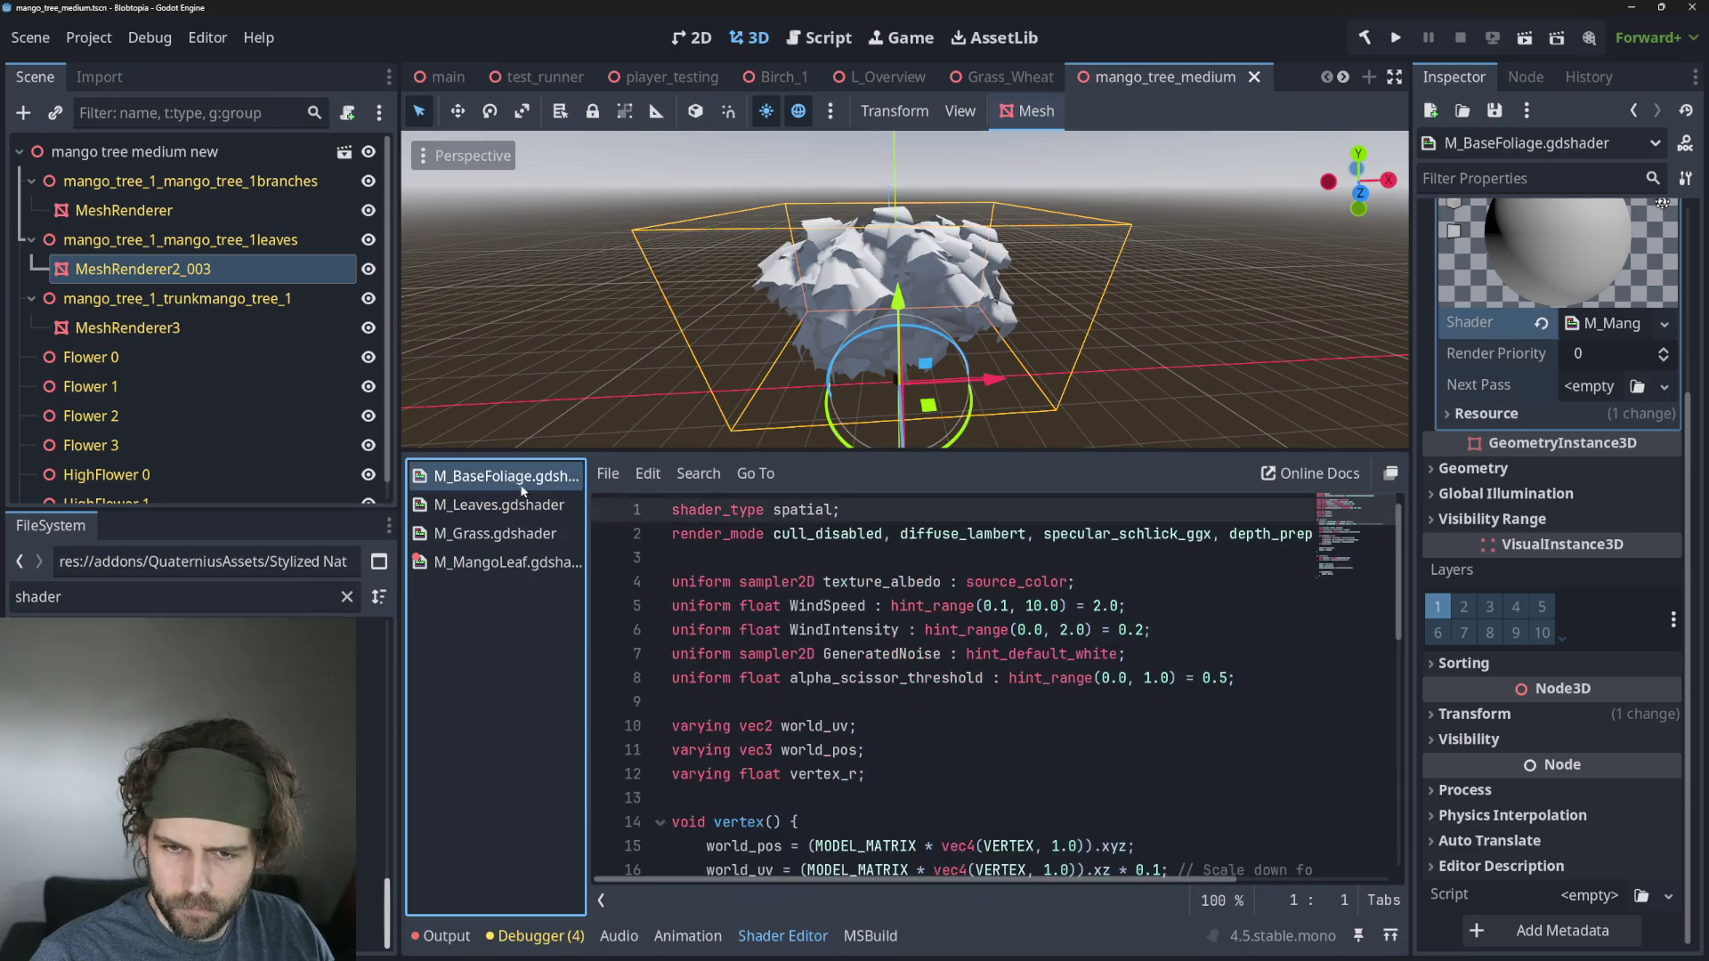
pyautogui.press('Down')
pyautogui.click(868, 629)
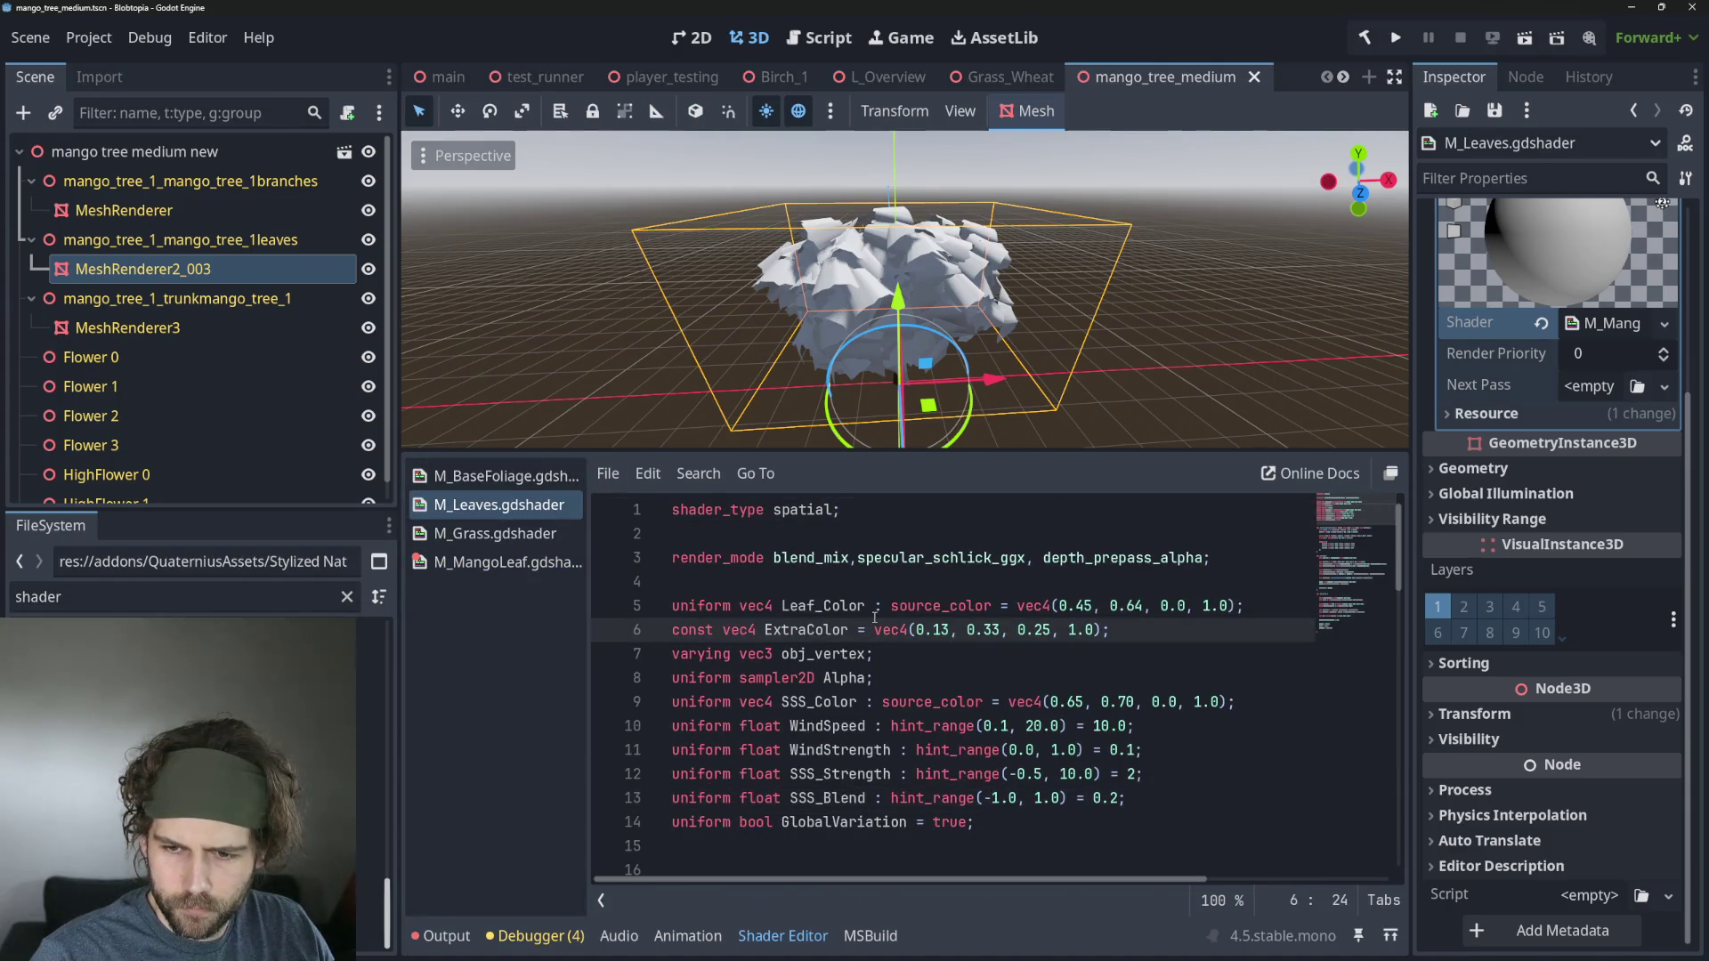
pyautogui.scroll(-5, 873, 617)
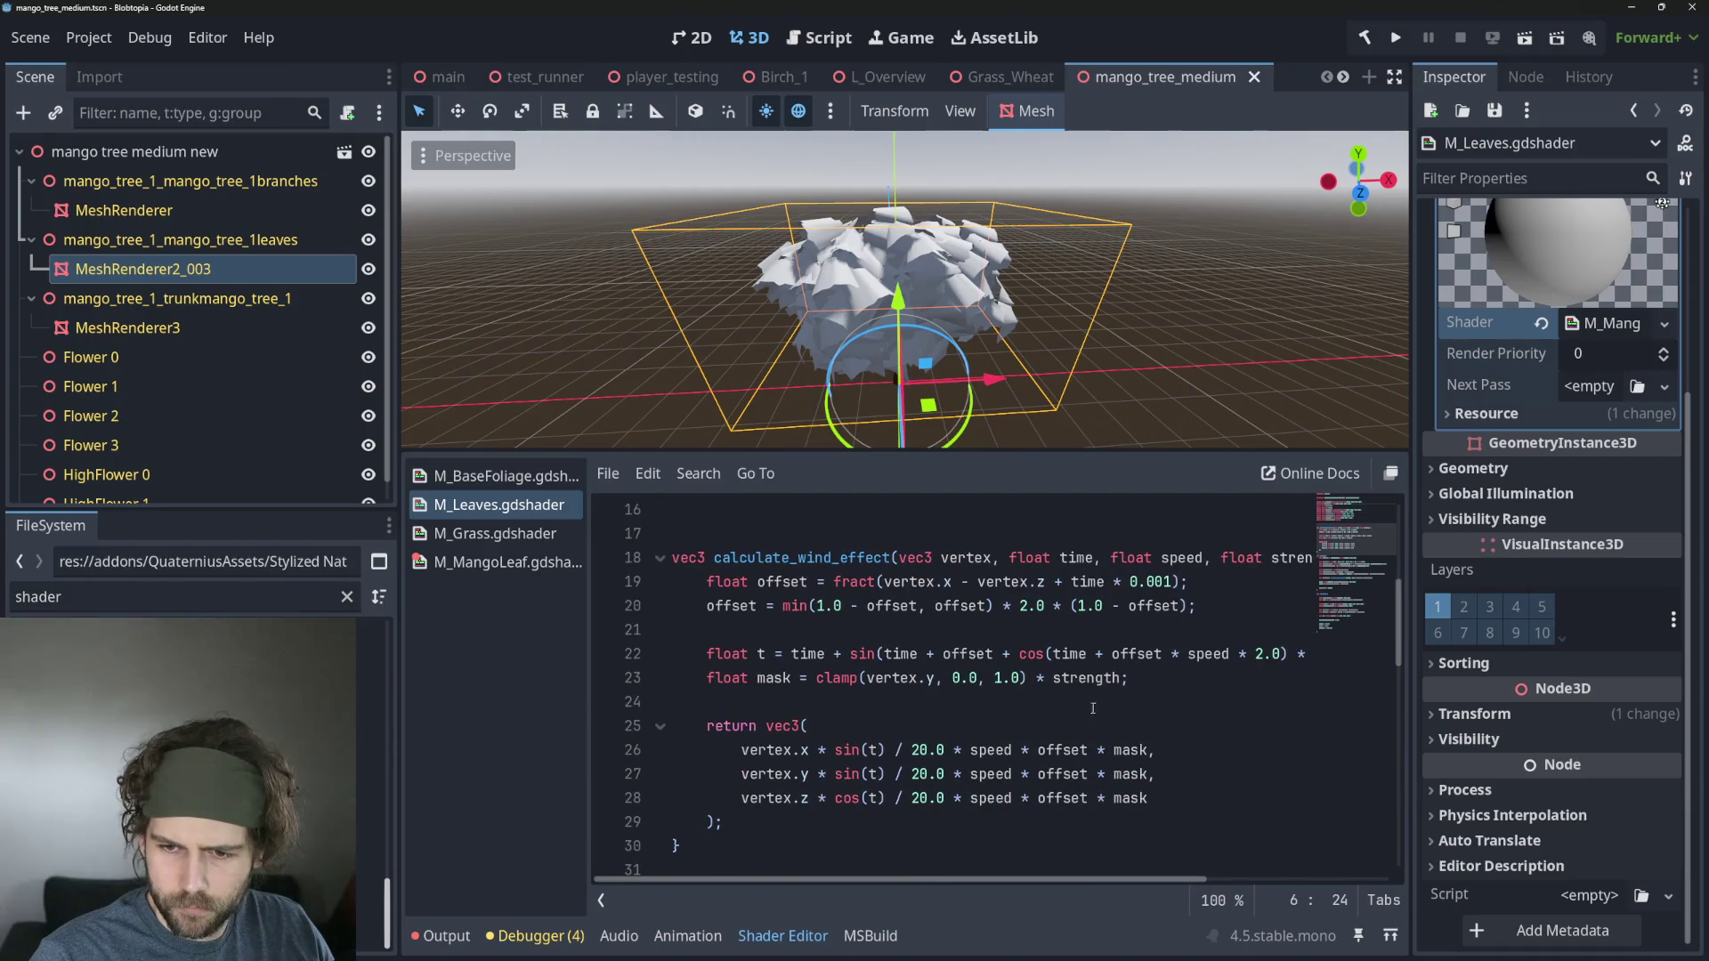
pyautogui.scroll(4, 1081, 709)
pyautogui.scroll(1, 1010, 701)
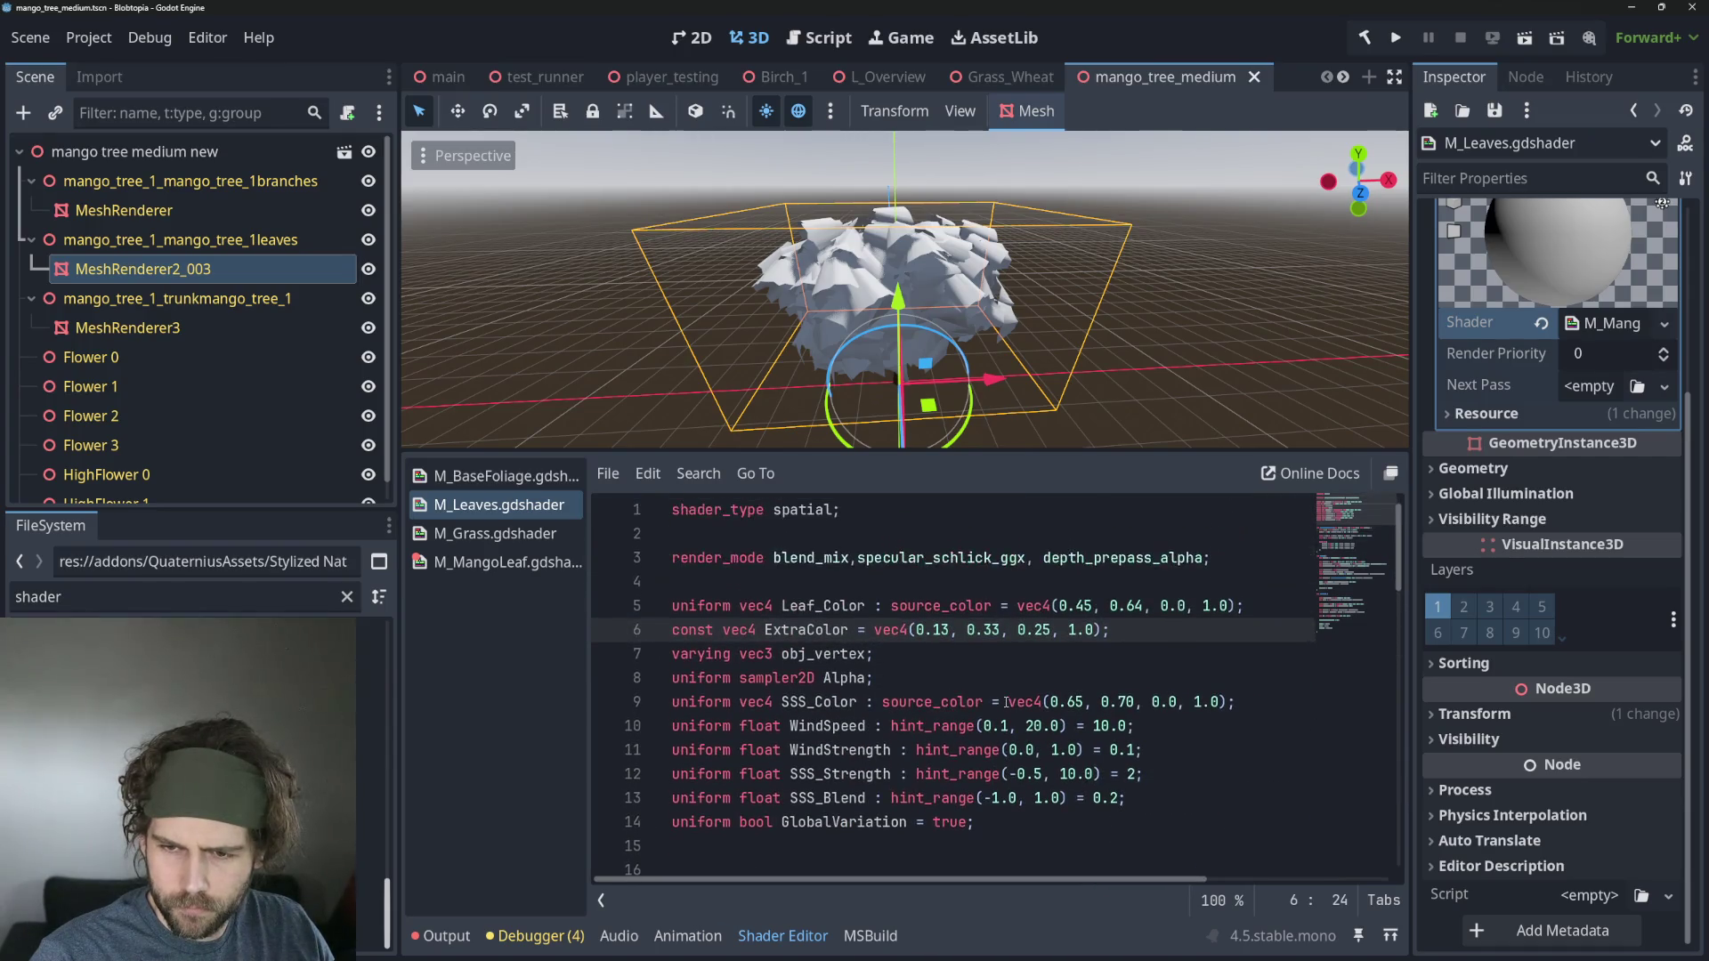
# Copy the fresnel and fresnel_intensity lines from M_Leaves into M_MangoLeaf at line 58.
pyautogui.click(1029, 677)
pyautogui.scroll(-9, 1104, 679)
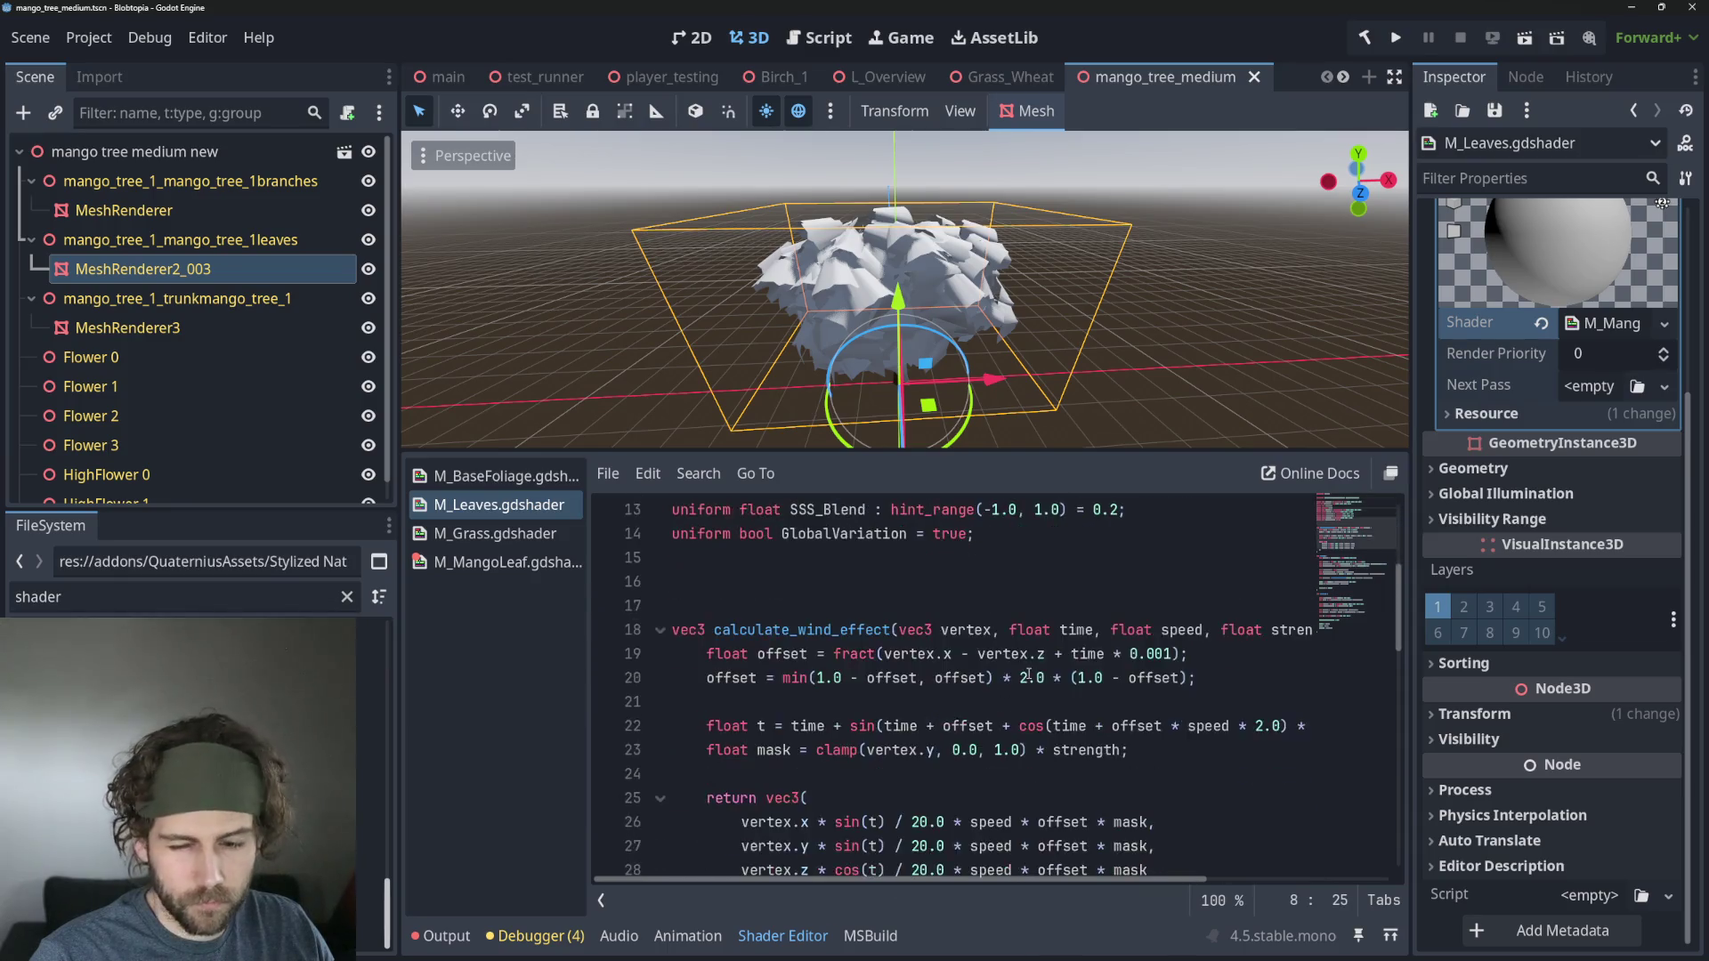
pyautogui.scroll(-4, 1180, 680)
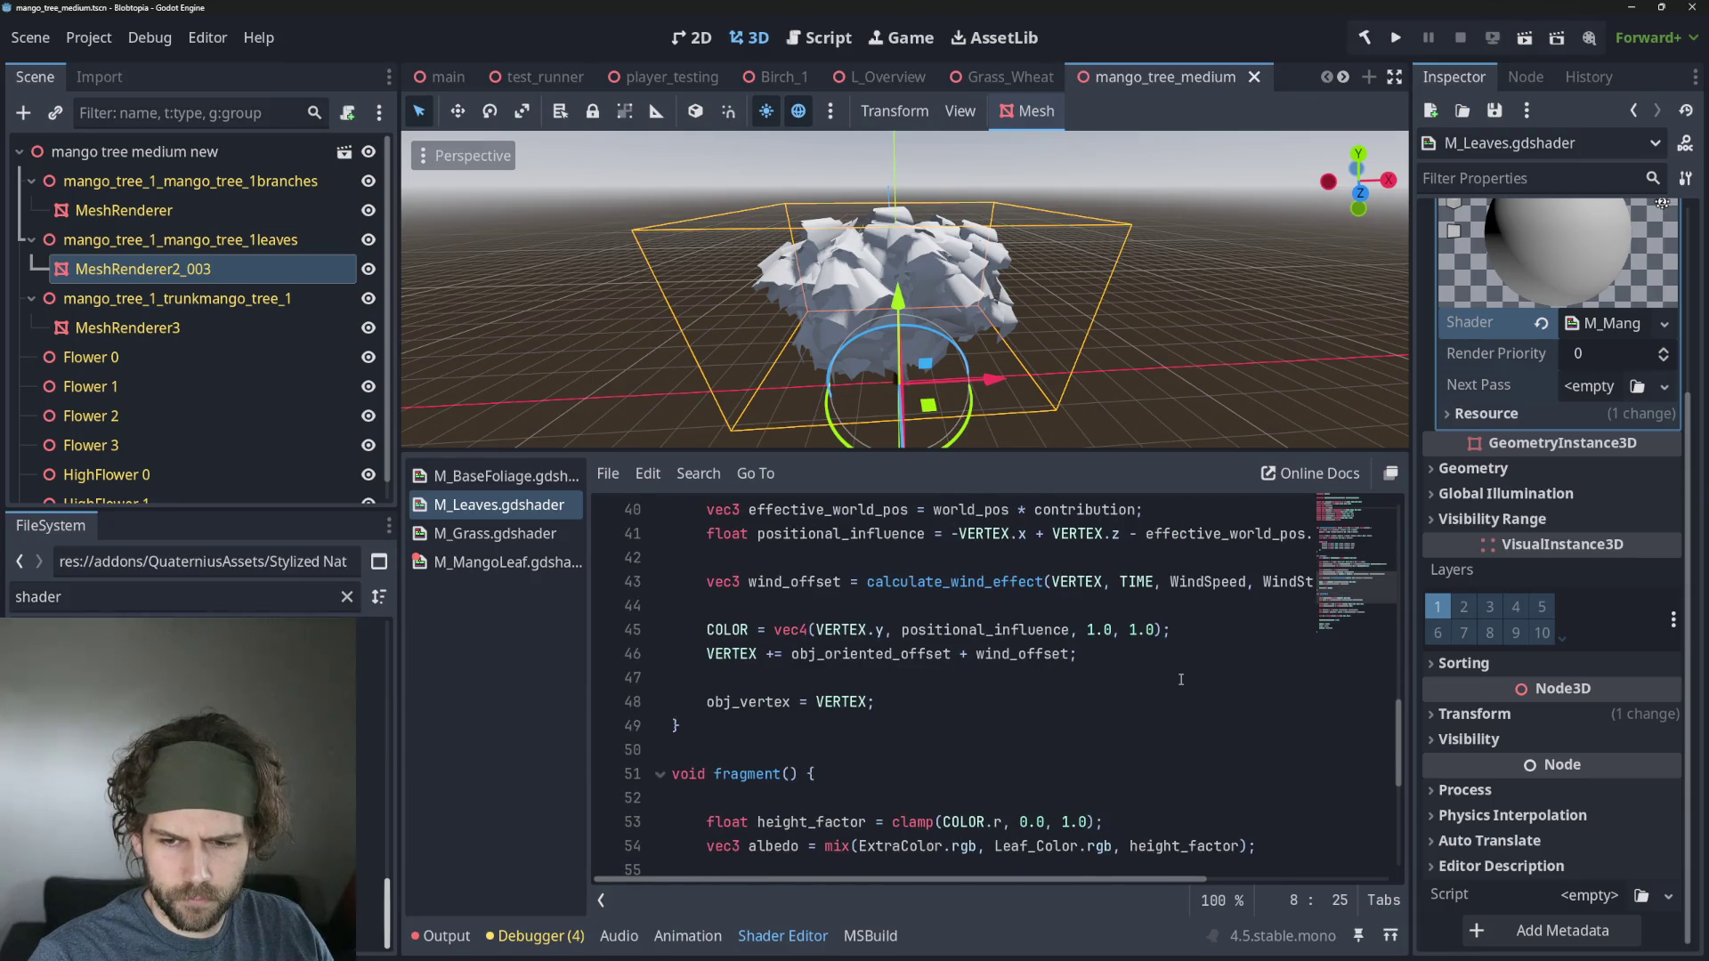
pyautogui.scroll(-4, 1180, 679)
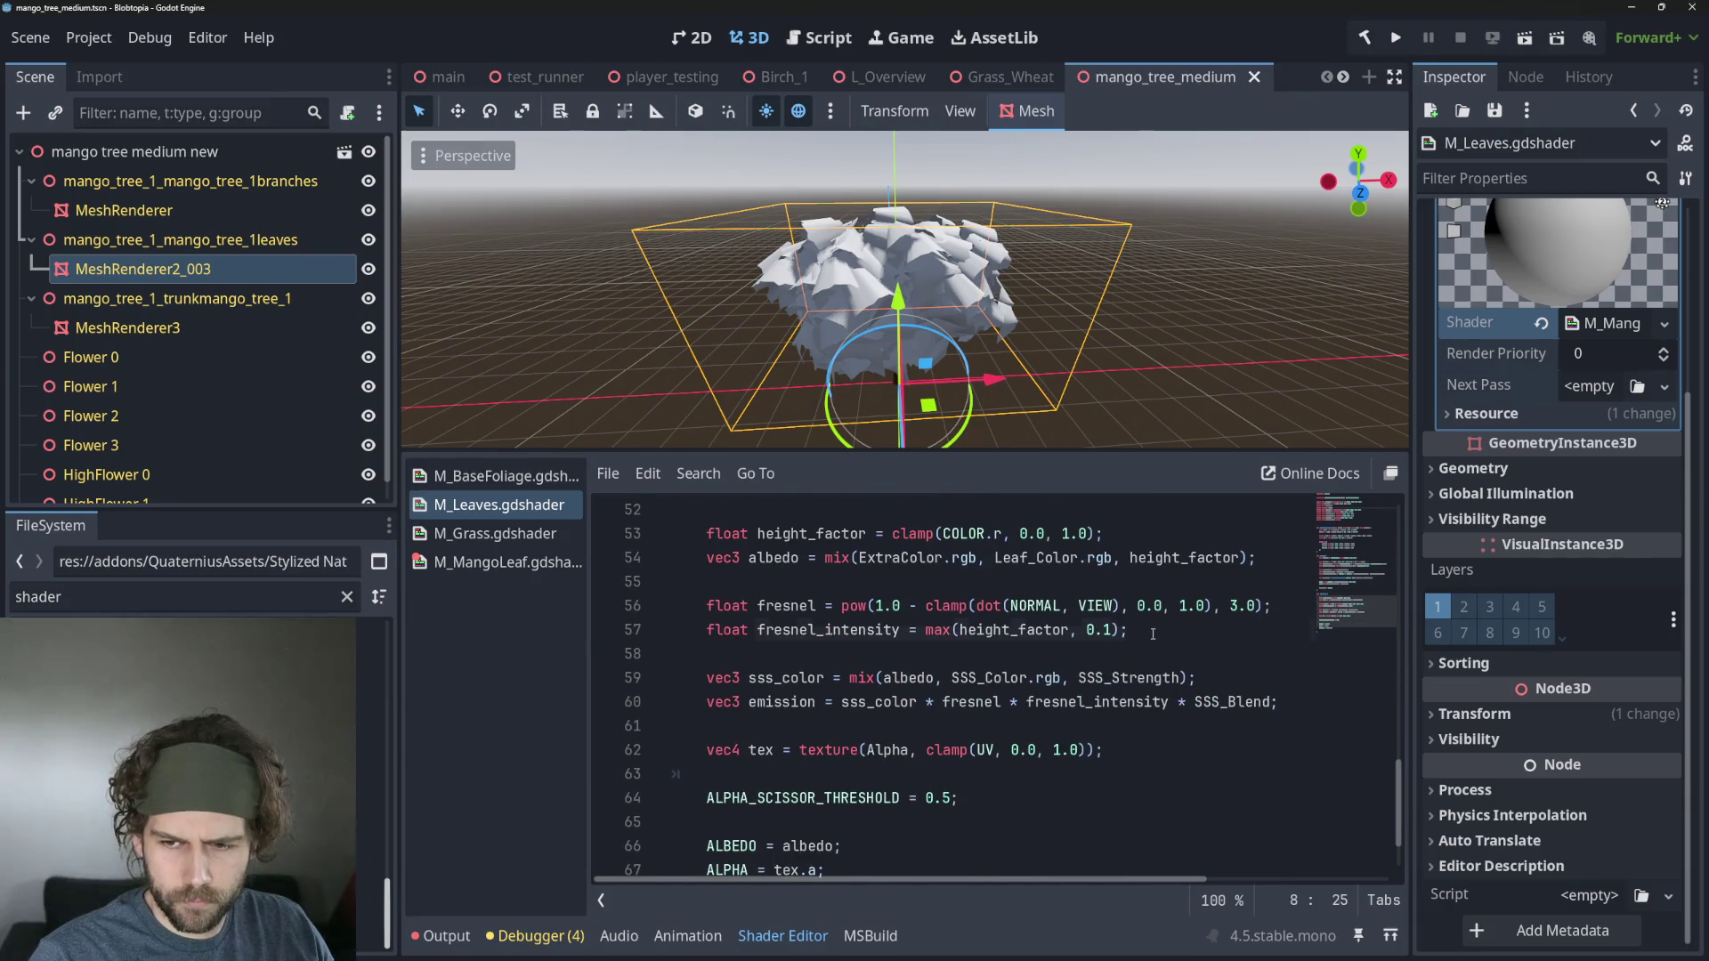
pyautogui.moveTo(1152, 634); pyautogui.dragTo(690, 606)
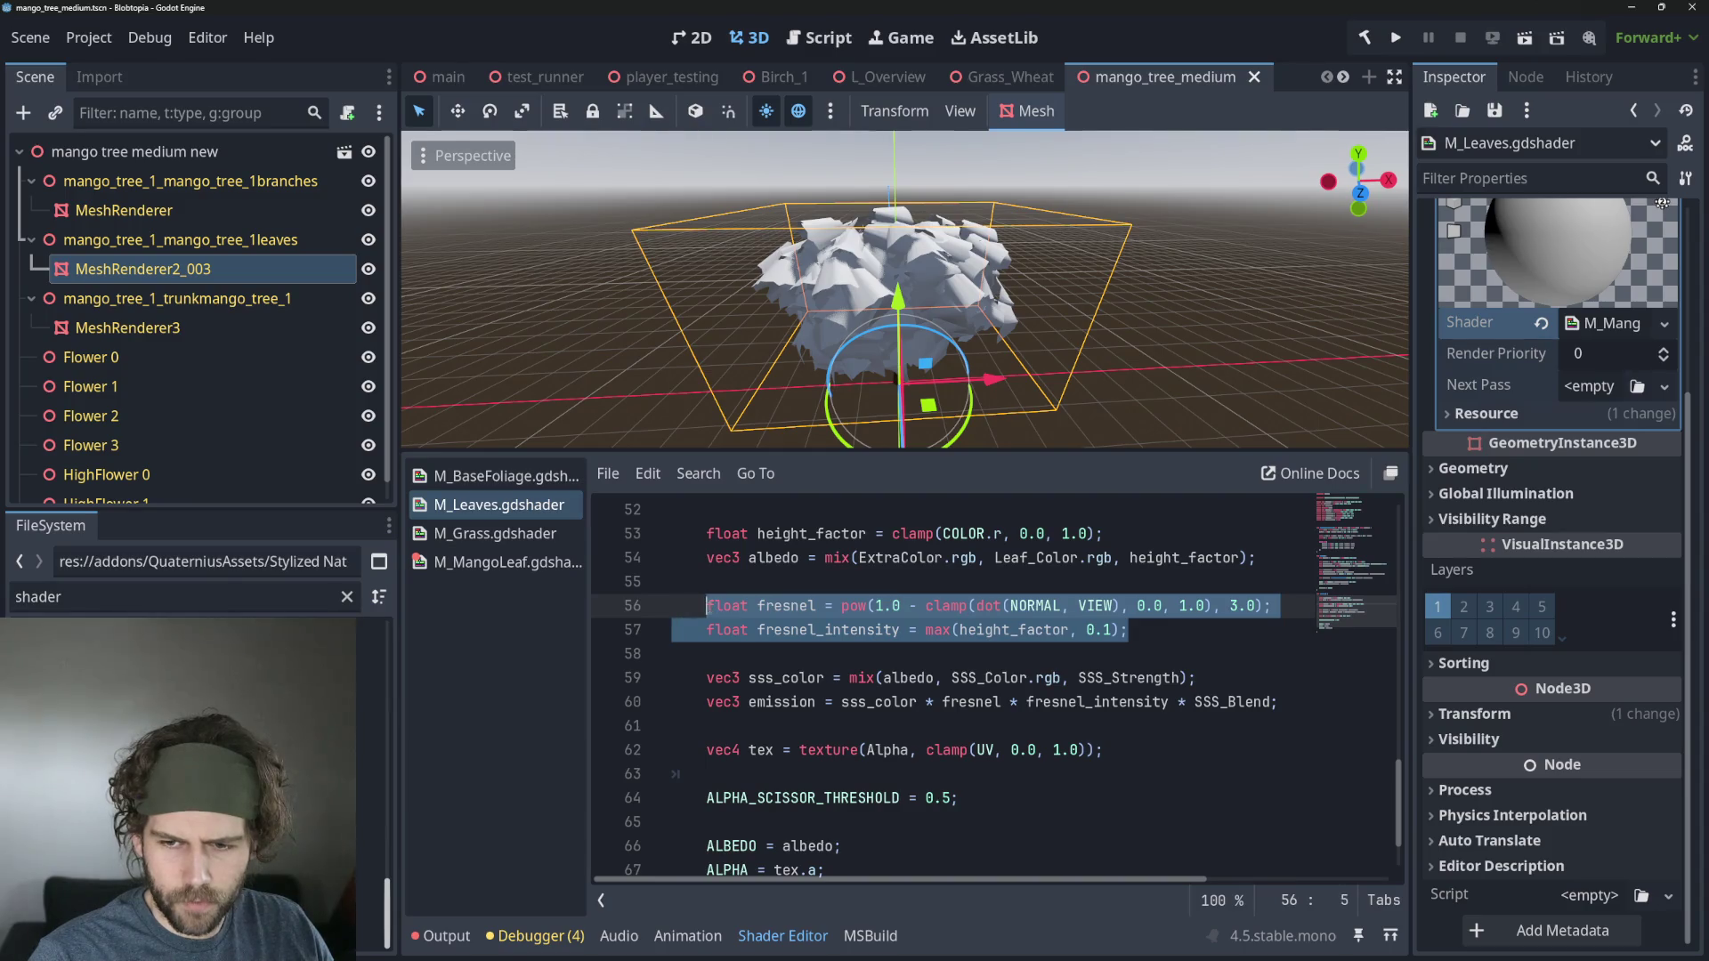
pyautogui.click(503, 562)
pyautogui.click(814, 606)
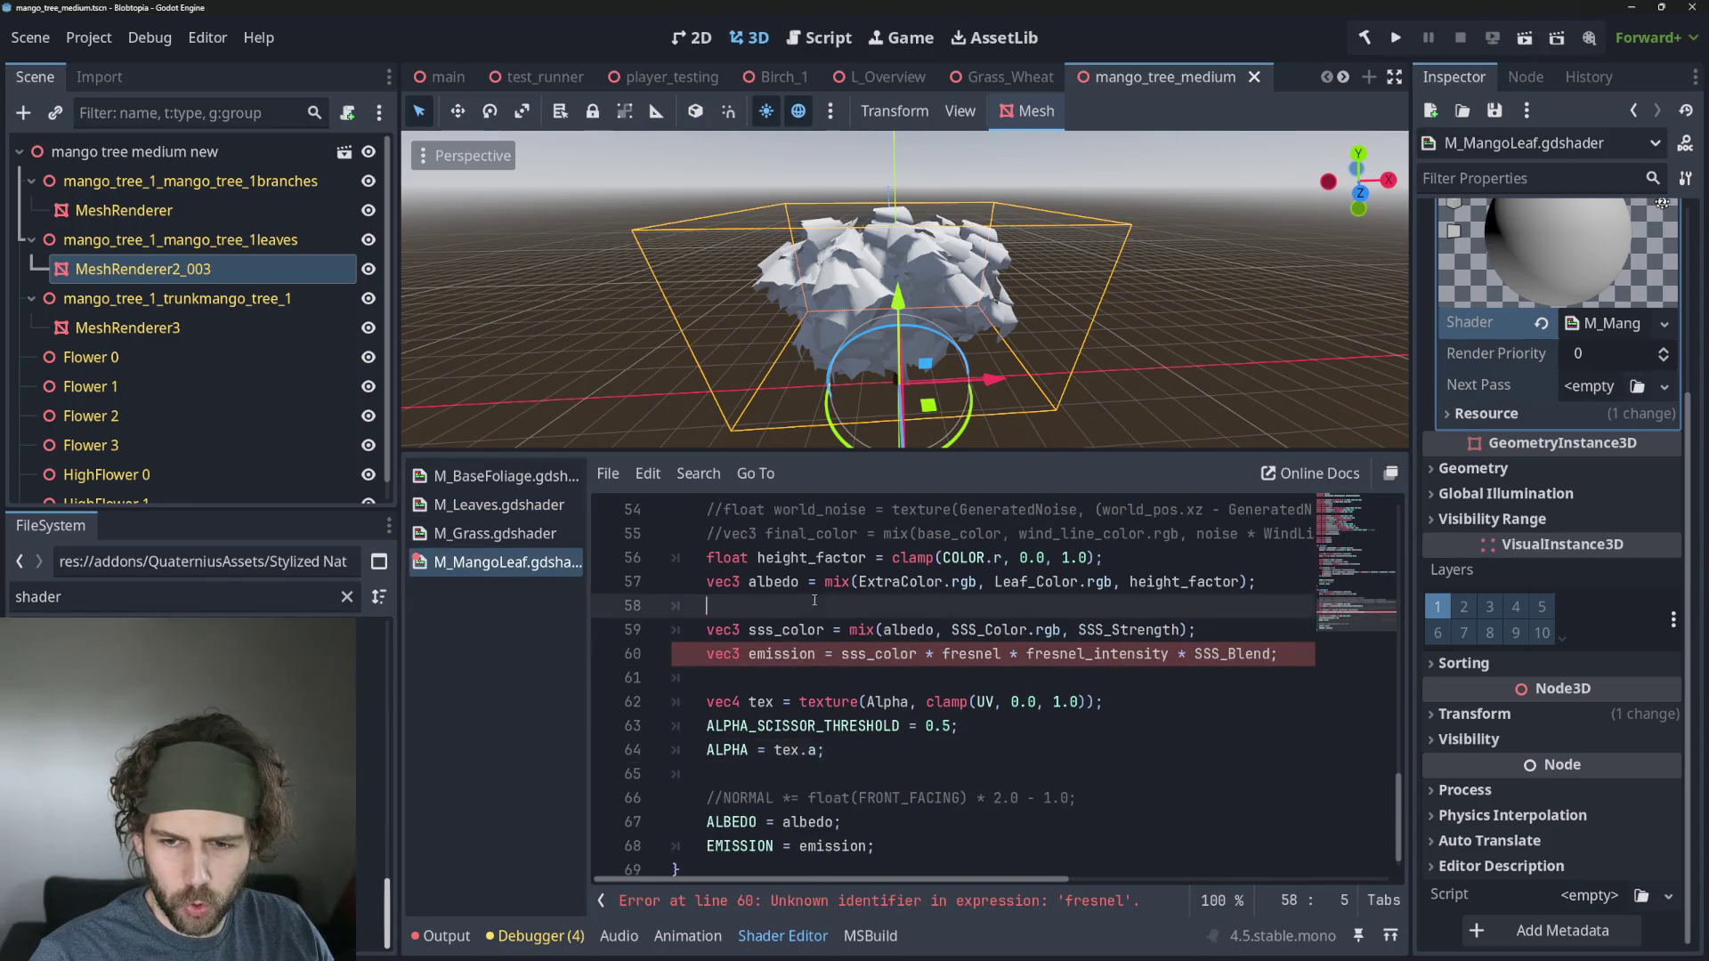
pyautogui.write('float fresnel = pow(1.0 - clamp(dot(NORMAL, VIEW), 0.0, 1.0), 3.0); \tfloat fresnel_intensity = max(height_factor, 0.1);')
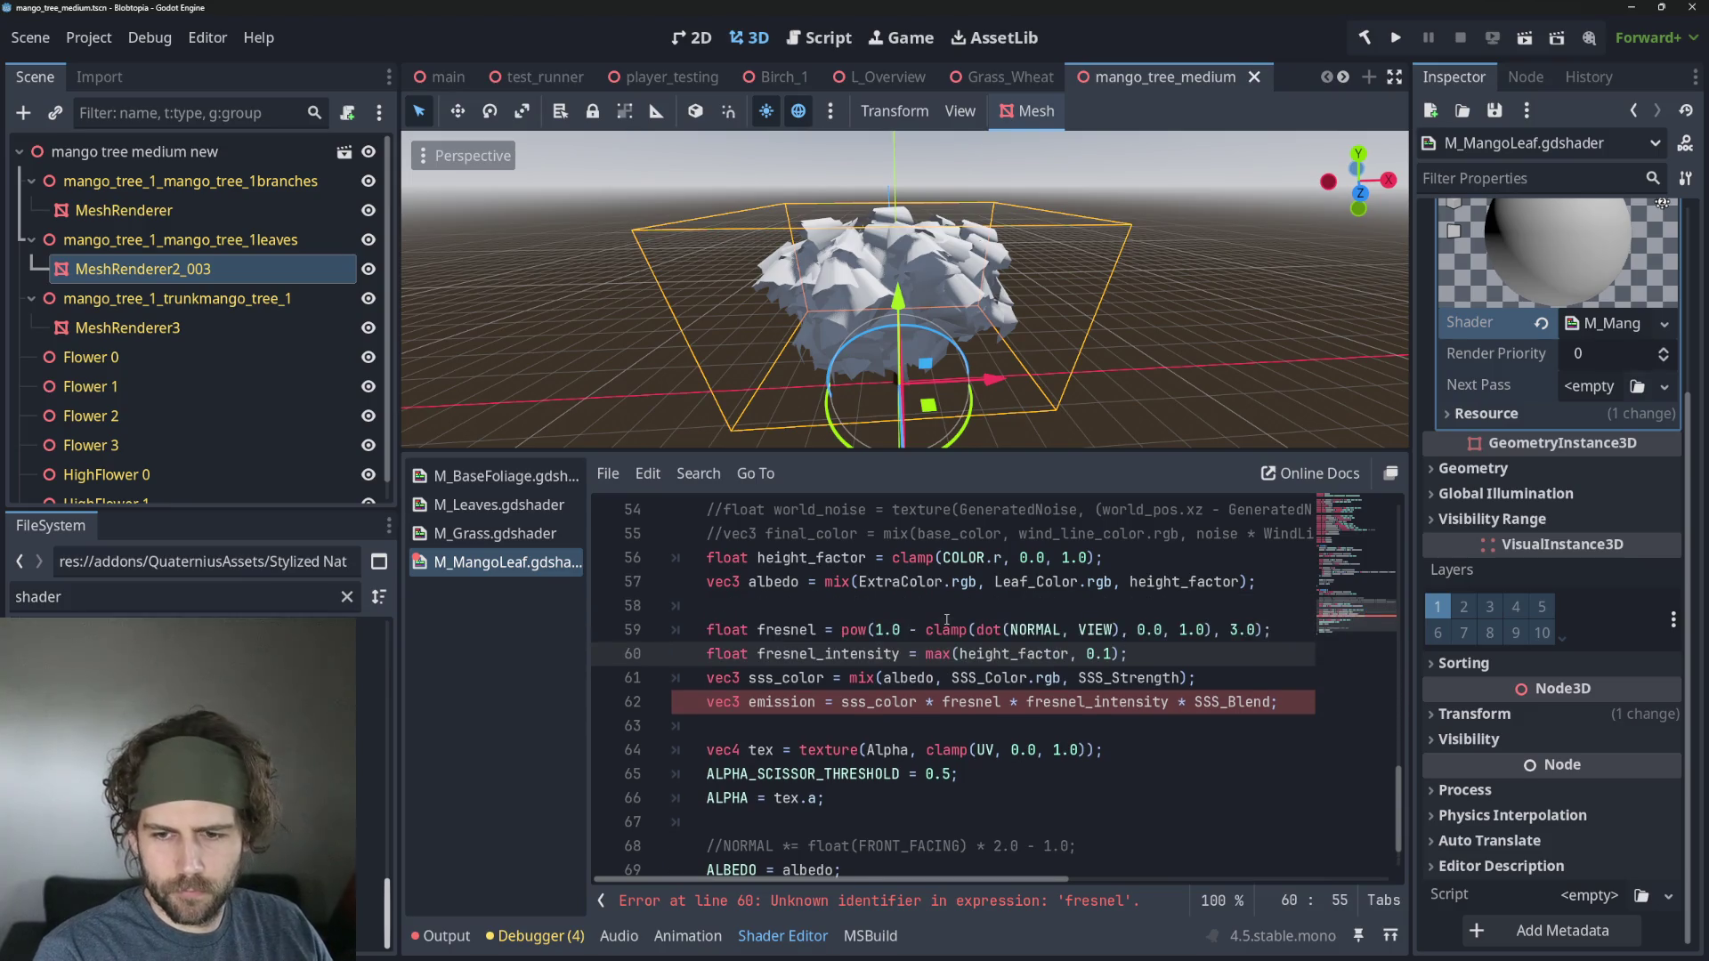
pyautogui.press('Up')
pyautogui.press('Up')
pyautogui.click(1187, 761)
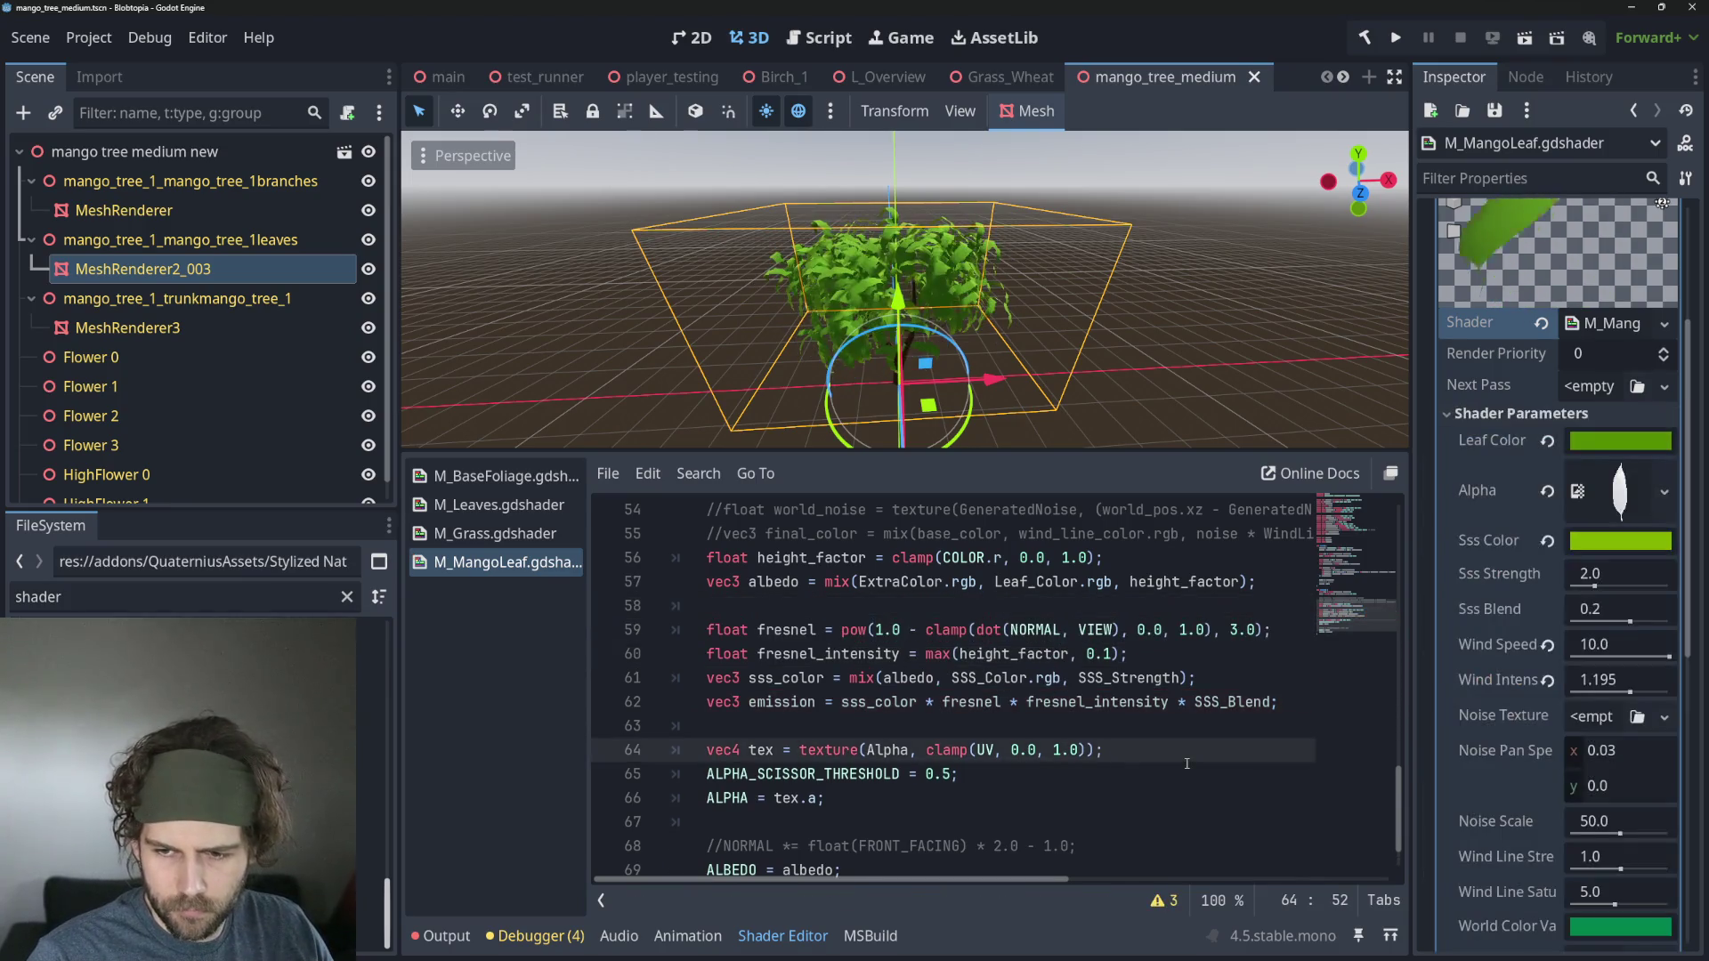
# Try a greener hue for the Sss Color, keeping the yellow-green 83b300.
pyautogui.click(1619, 545)
pyautogui.moveTo(1475, 359)
pyautogui.mouseDown()
pyautogui.moveTo(1549, 360)
pyautogui.moveTo(1489, 367)
pyautogui.moveTo(1527, 360)
pyautogui.mouseUp()
pyautogui.click(1201, 315)
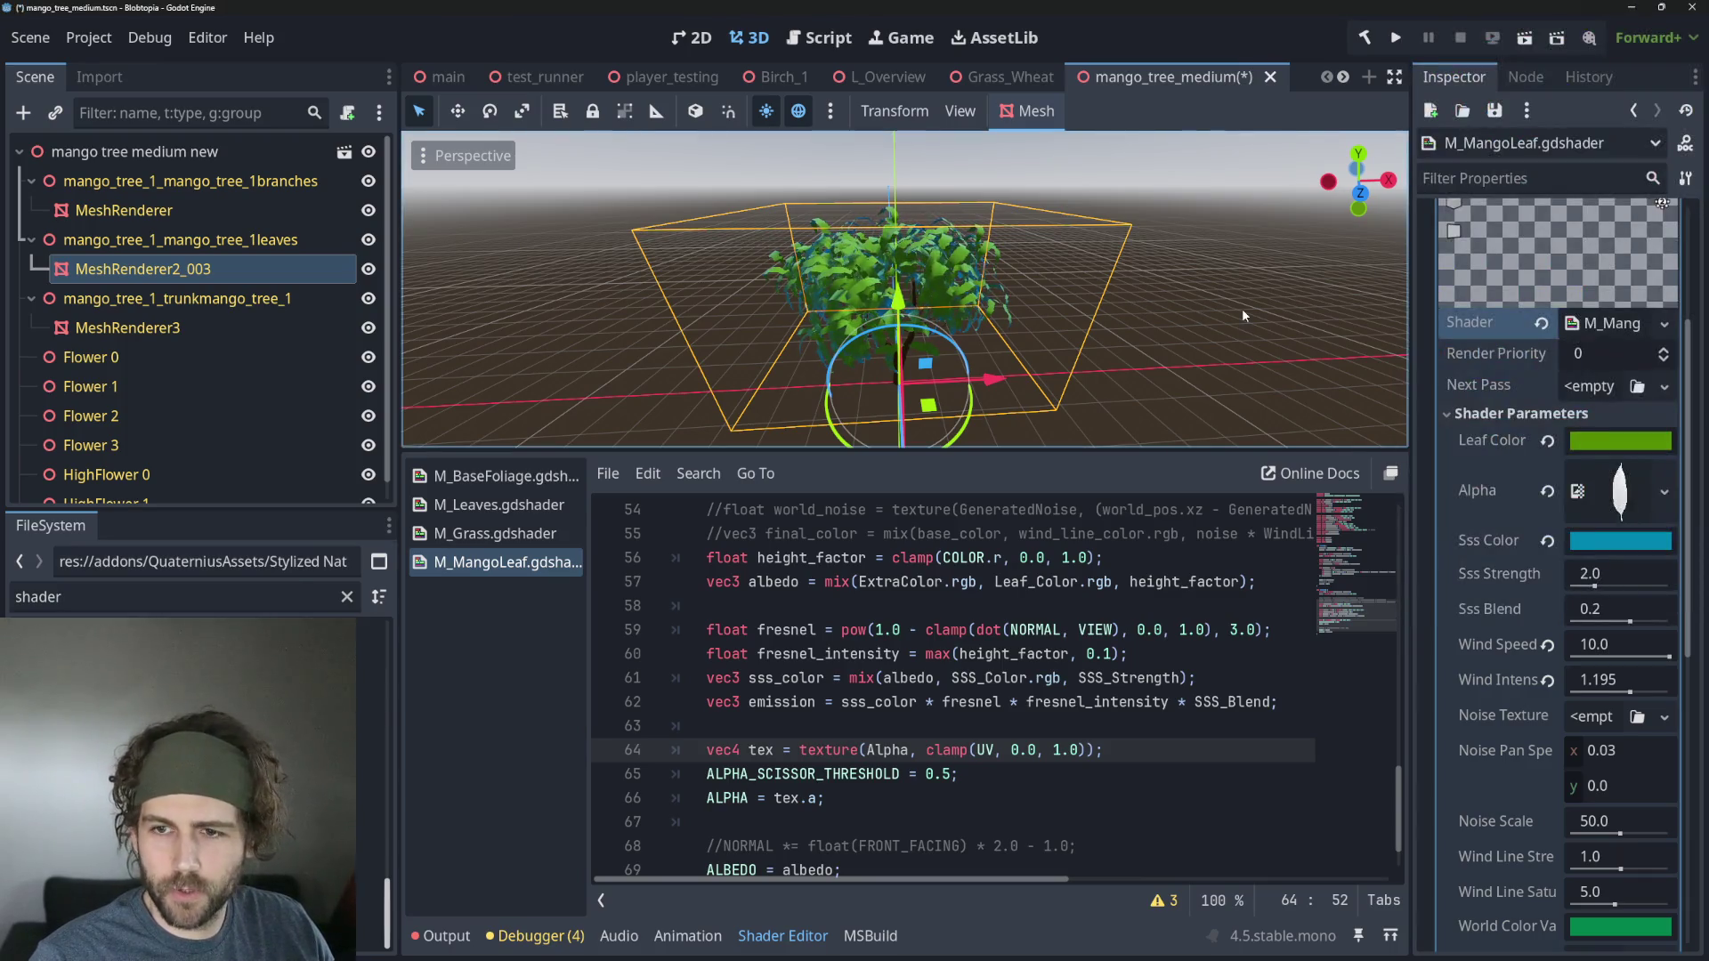
pyautogui.scroll(4, 1150, 306)
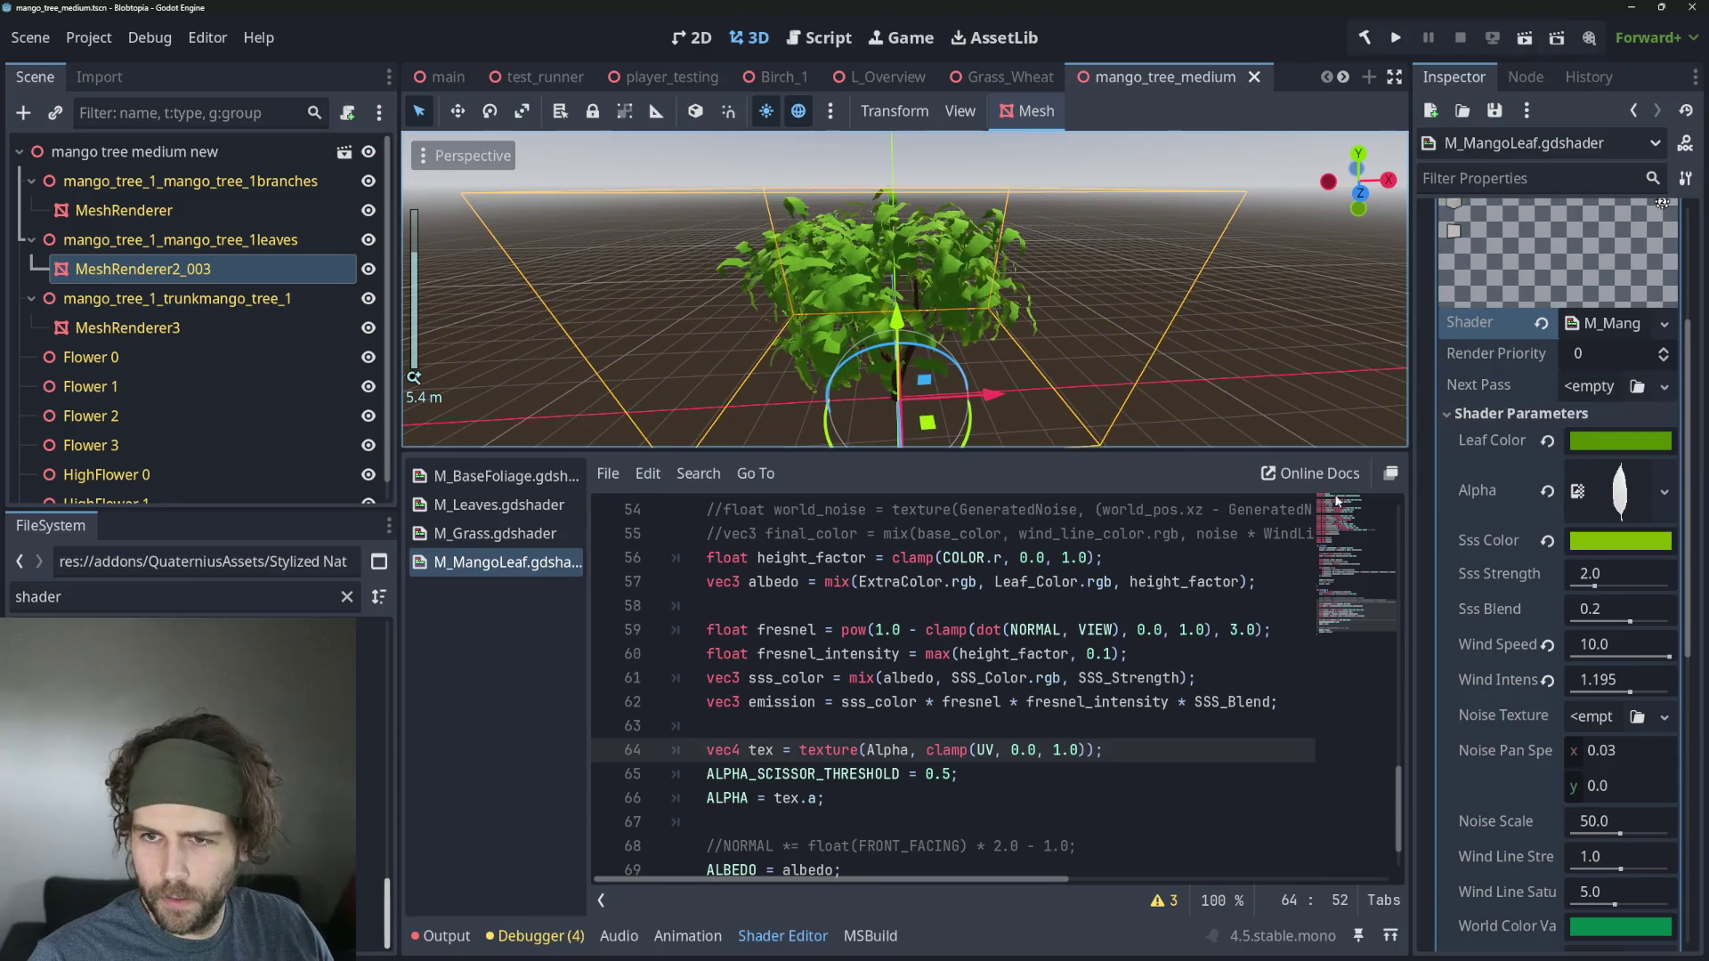
# Review the Leaf Color without changing it, then go to the test_runner scene.
pyautogui.click(1620, 441)
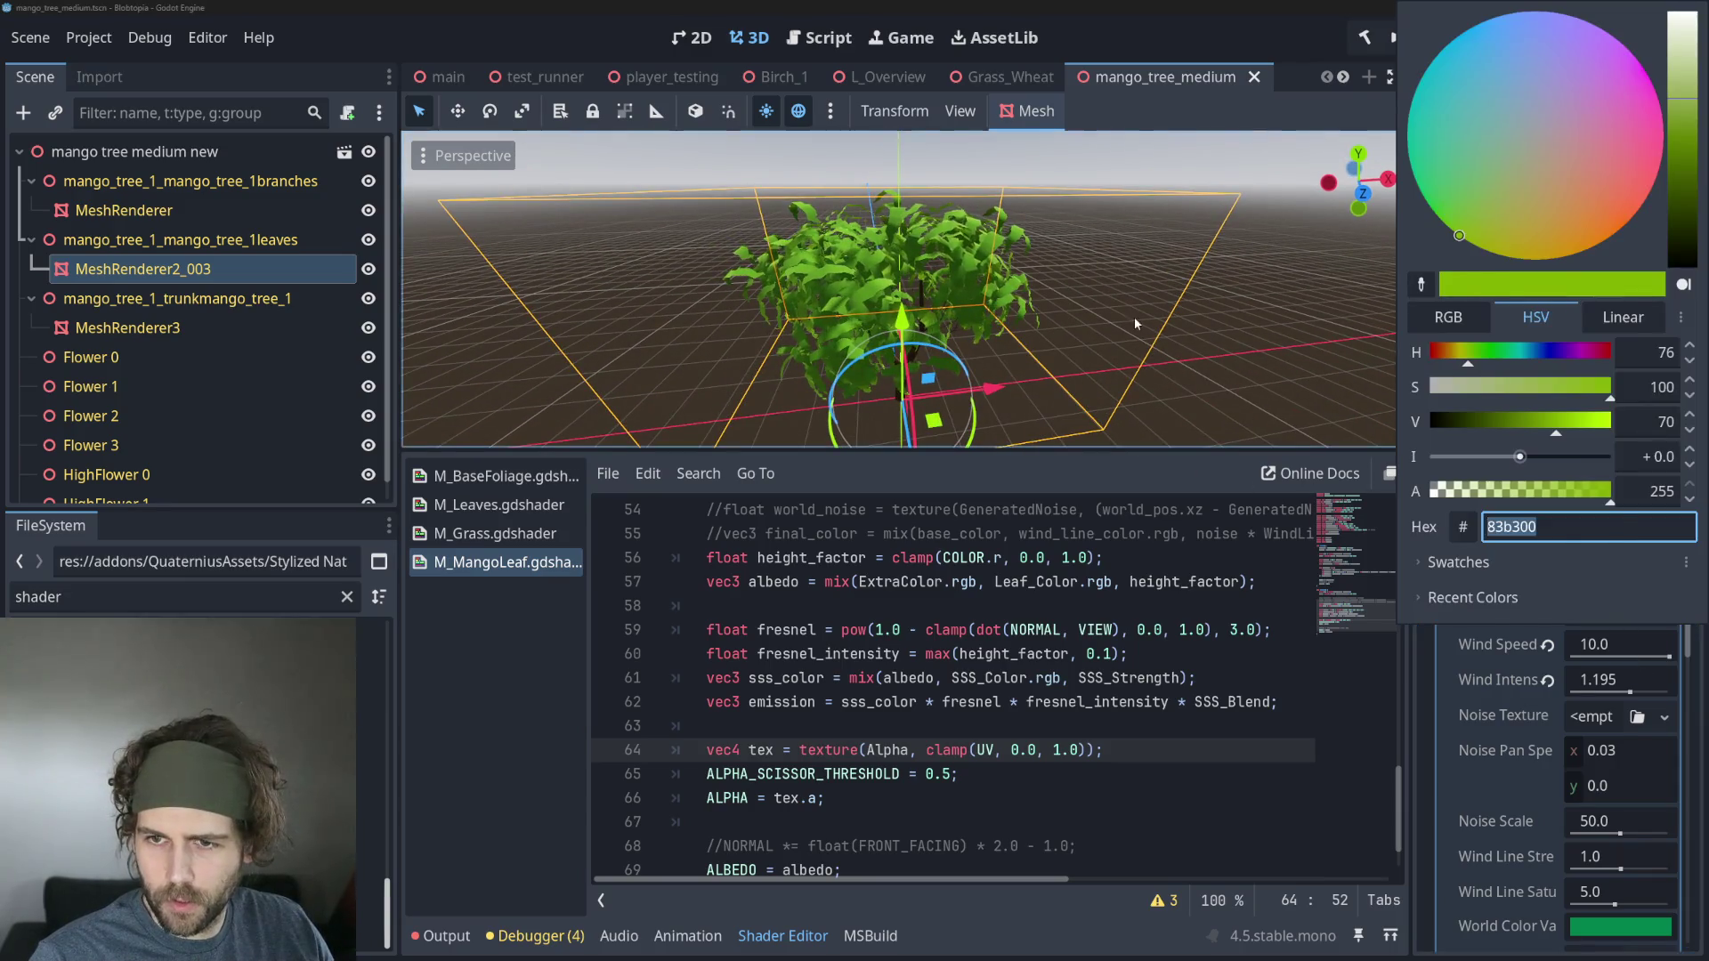
pyautogui.click(1139, 319)
pyautogui.scroll(-5, 1177, 339)
pyautogui.scroll(4, 1178, 339)
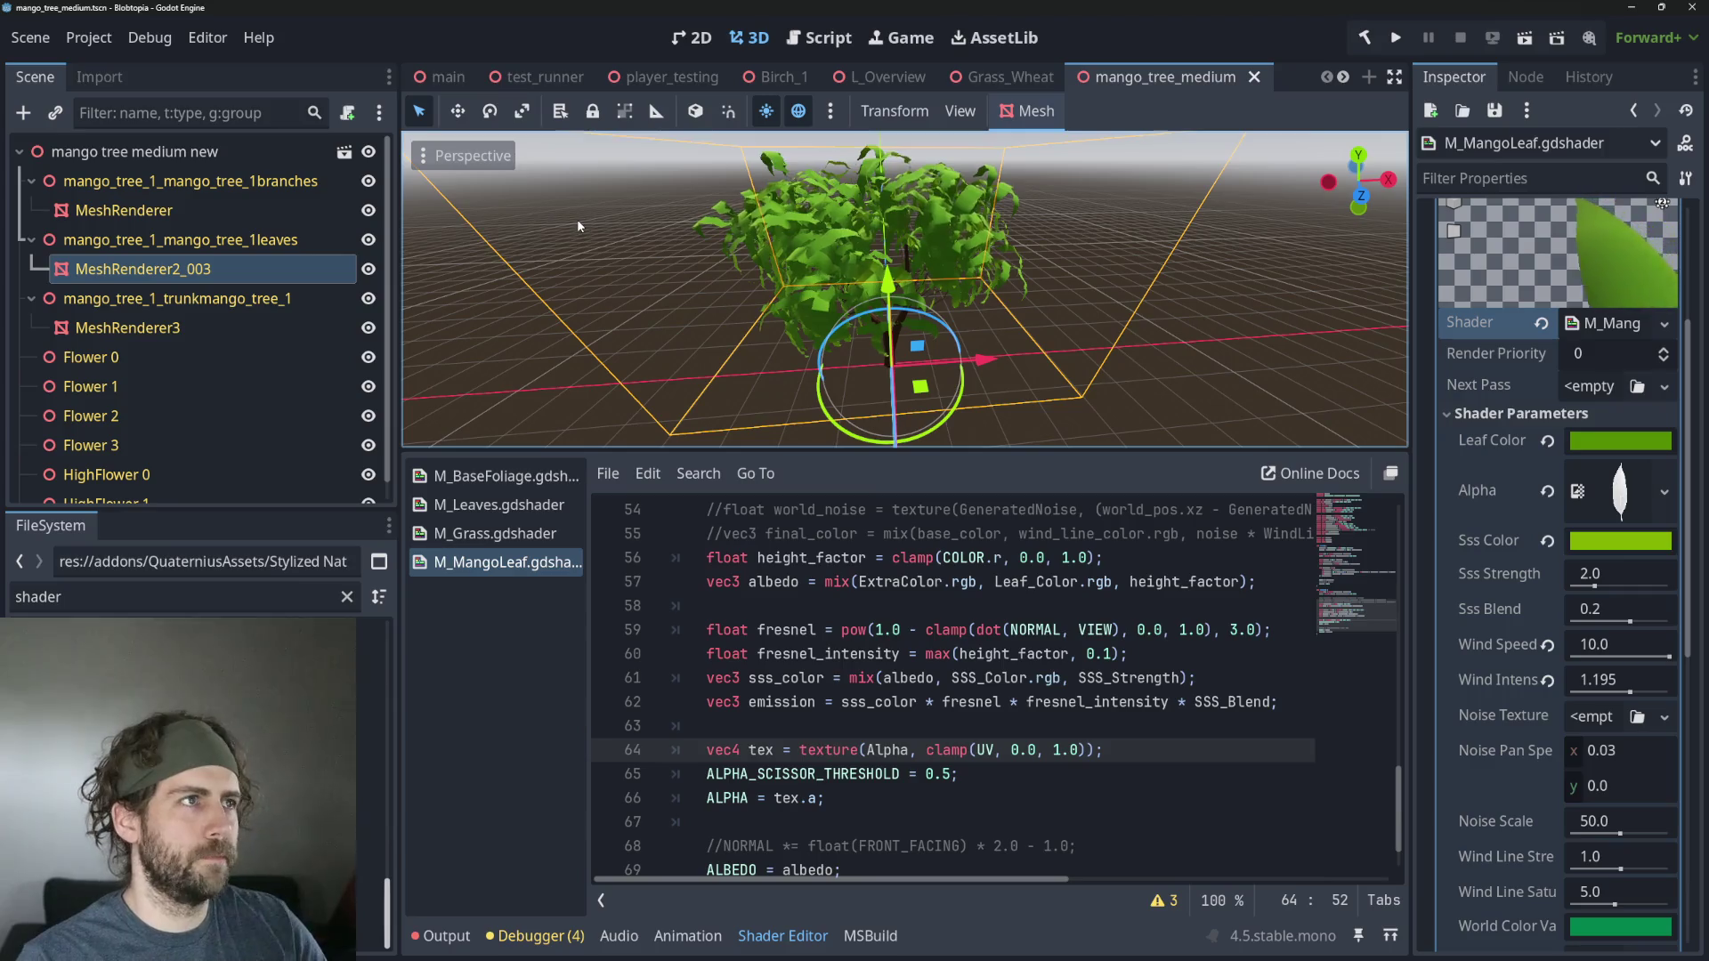
pyautogui.click(539, 76)
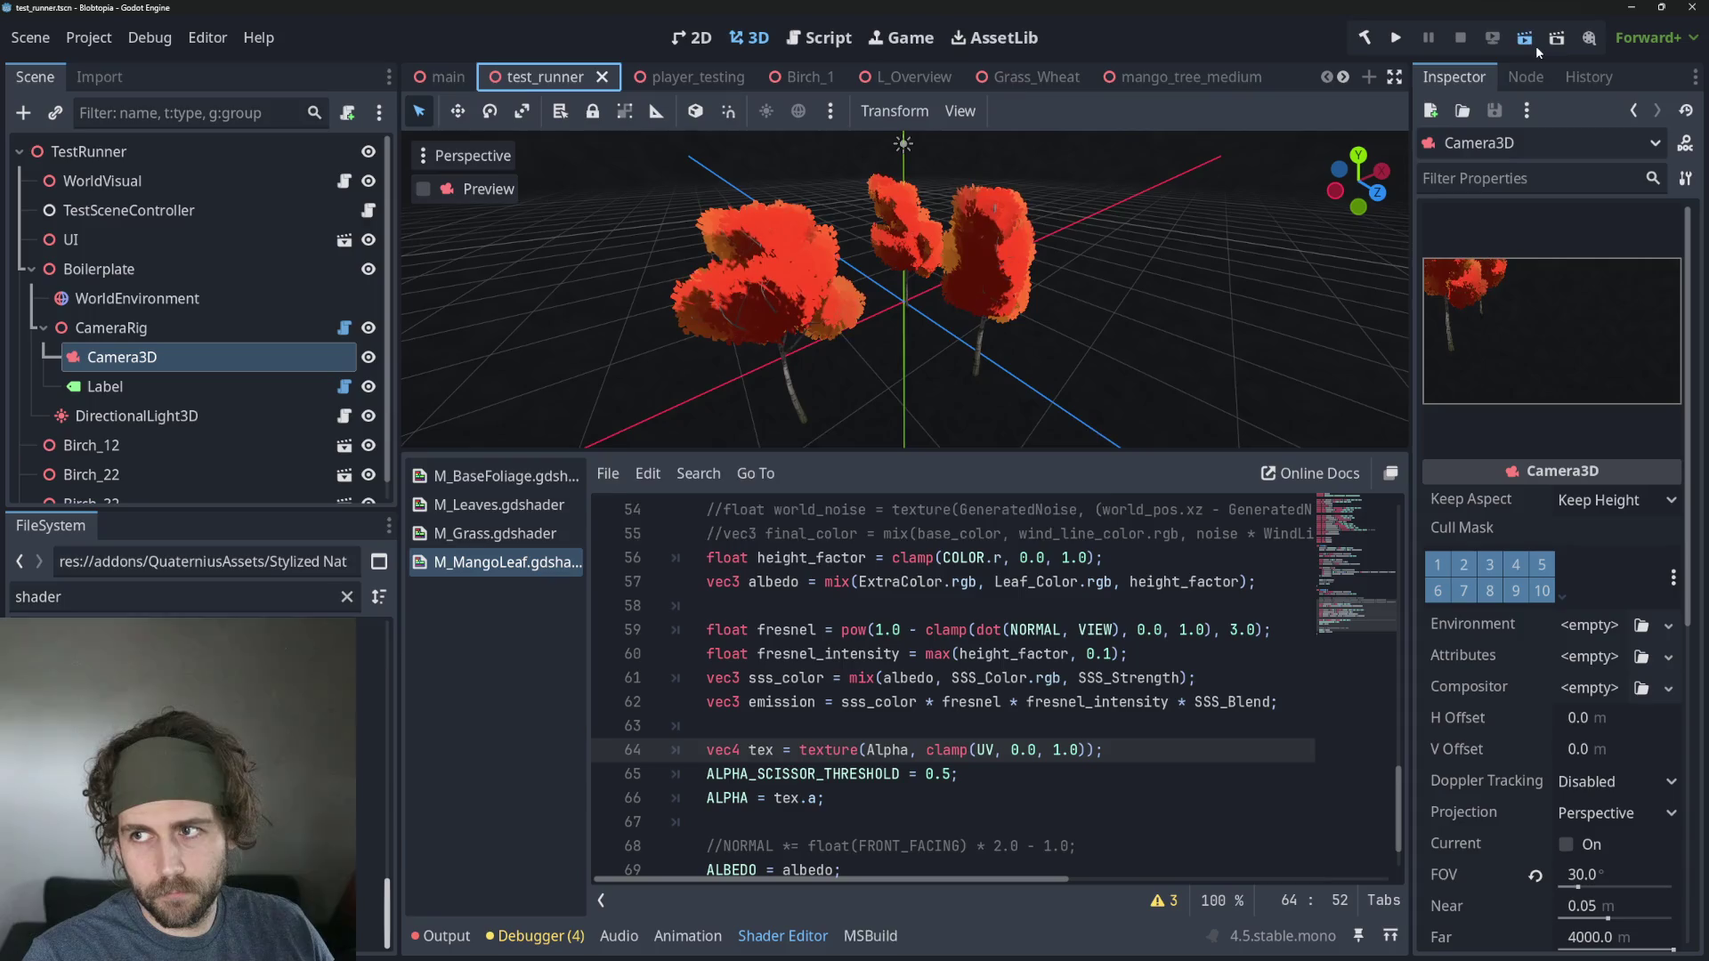
# Run test_runner to view the green mango trees, then stop and return to mango_tree_medium.
pyautogui.click(1533, 44)
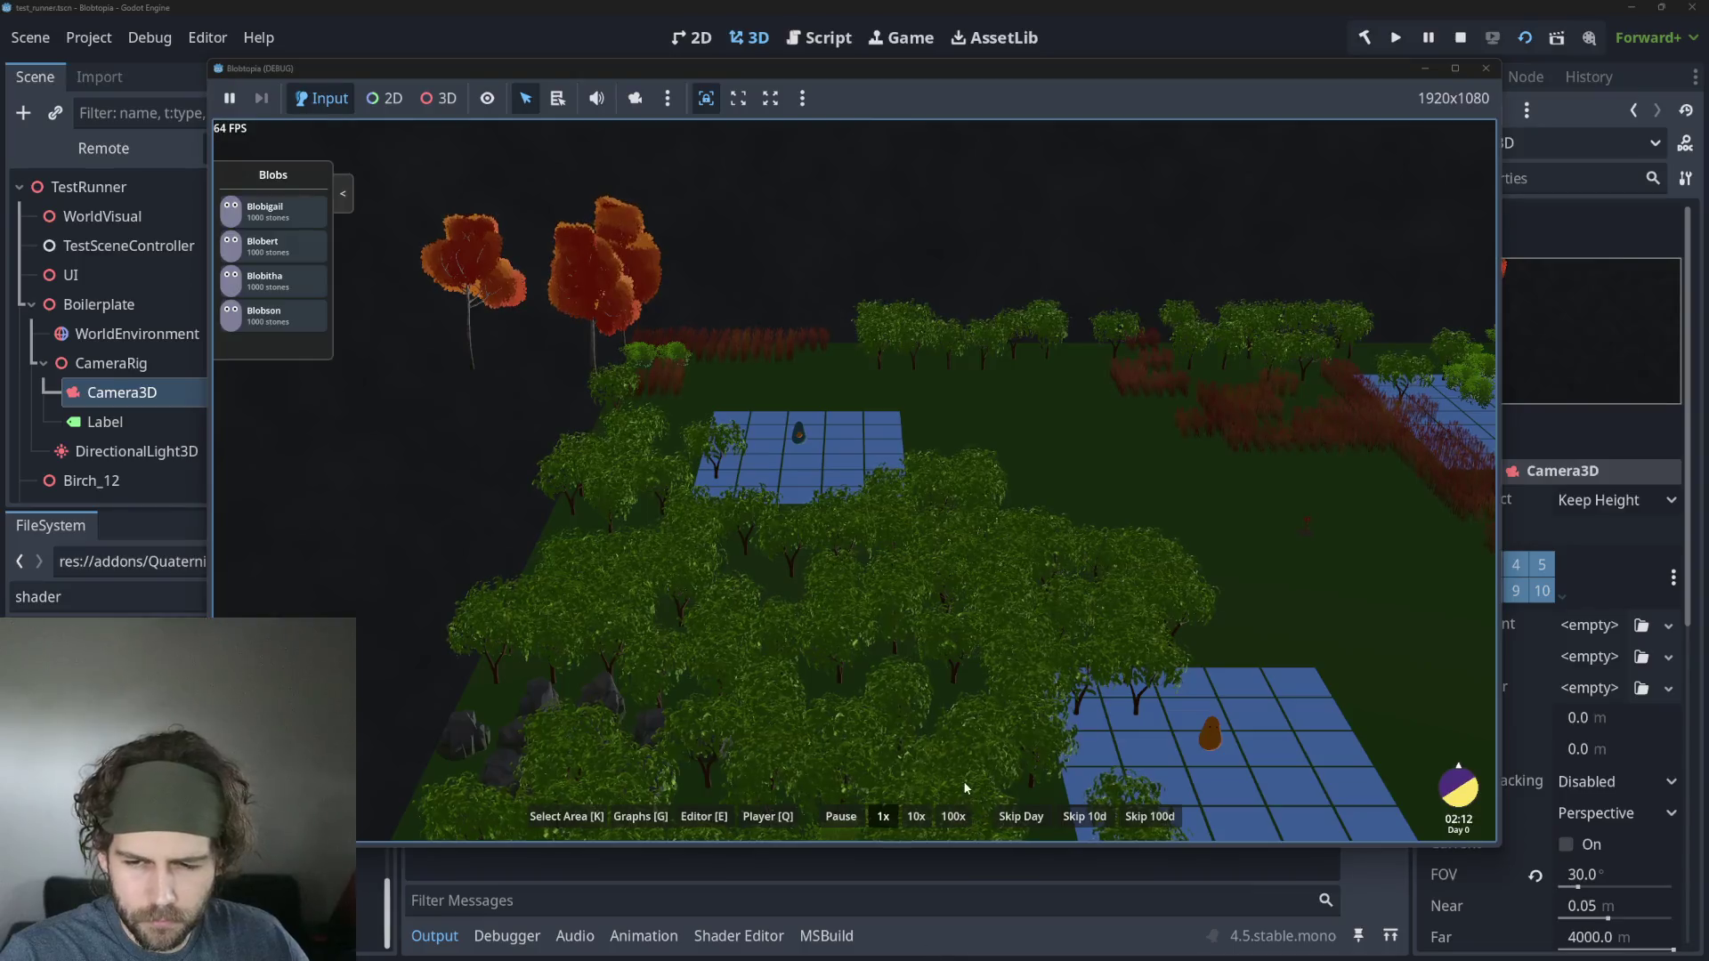
pyautogui.scroll(5, 826, 740)
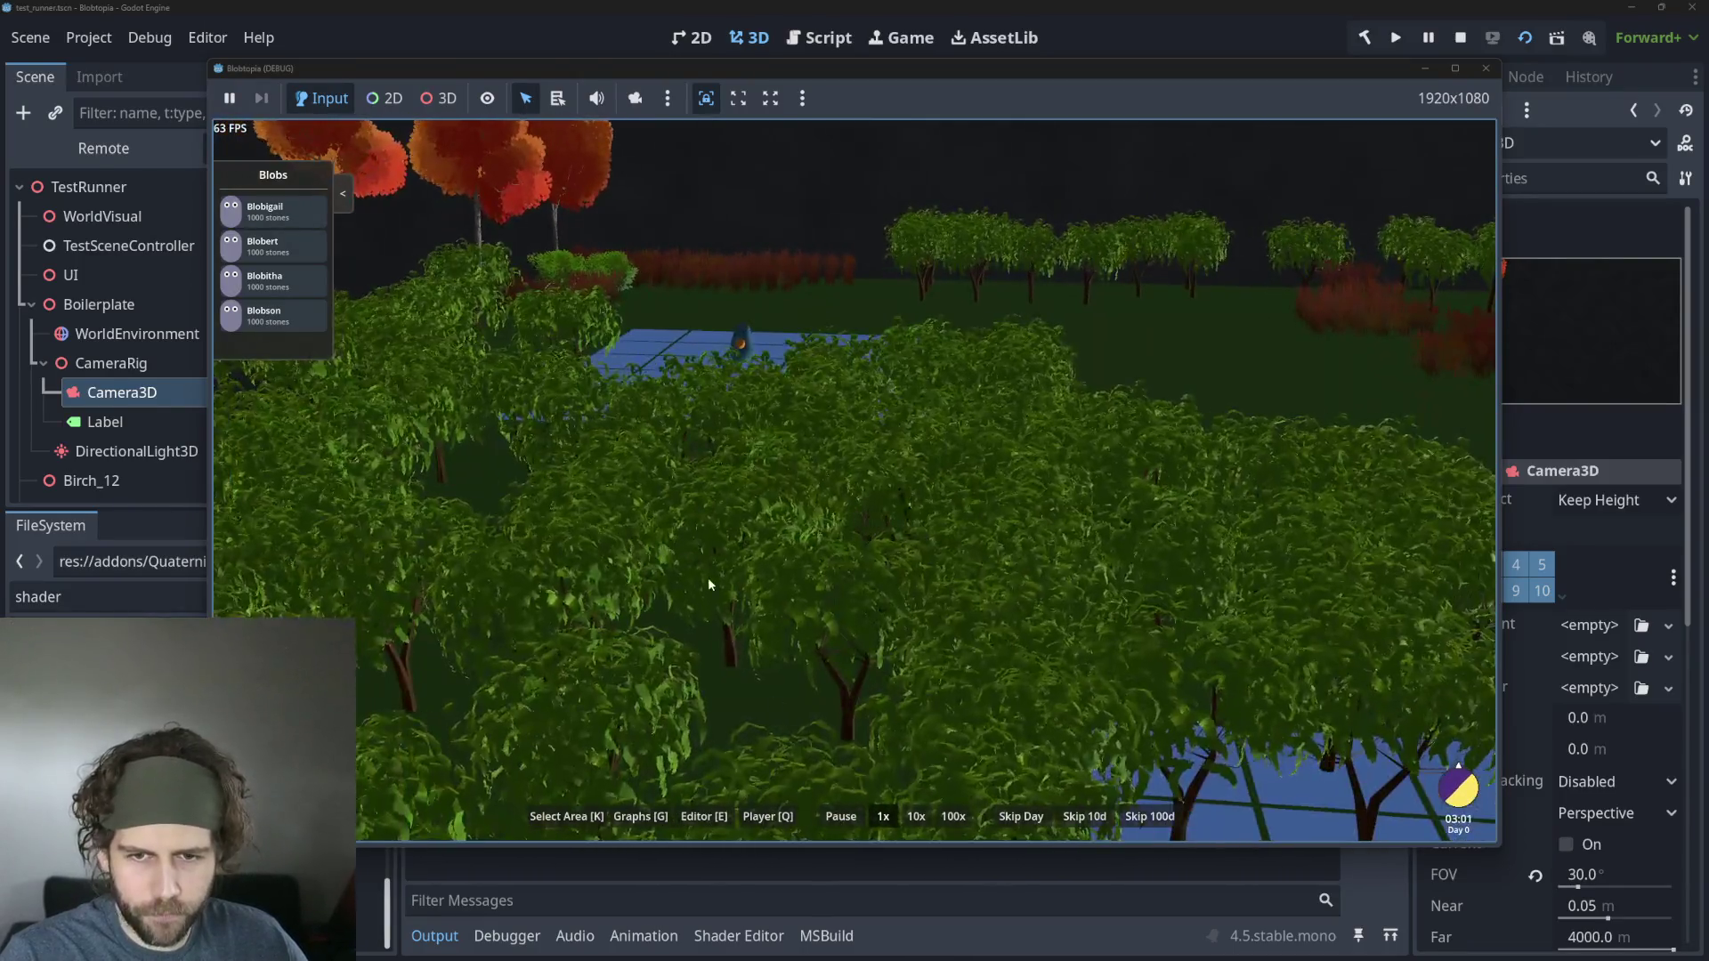
pyautogui.scroll(-2, 730, 623)
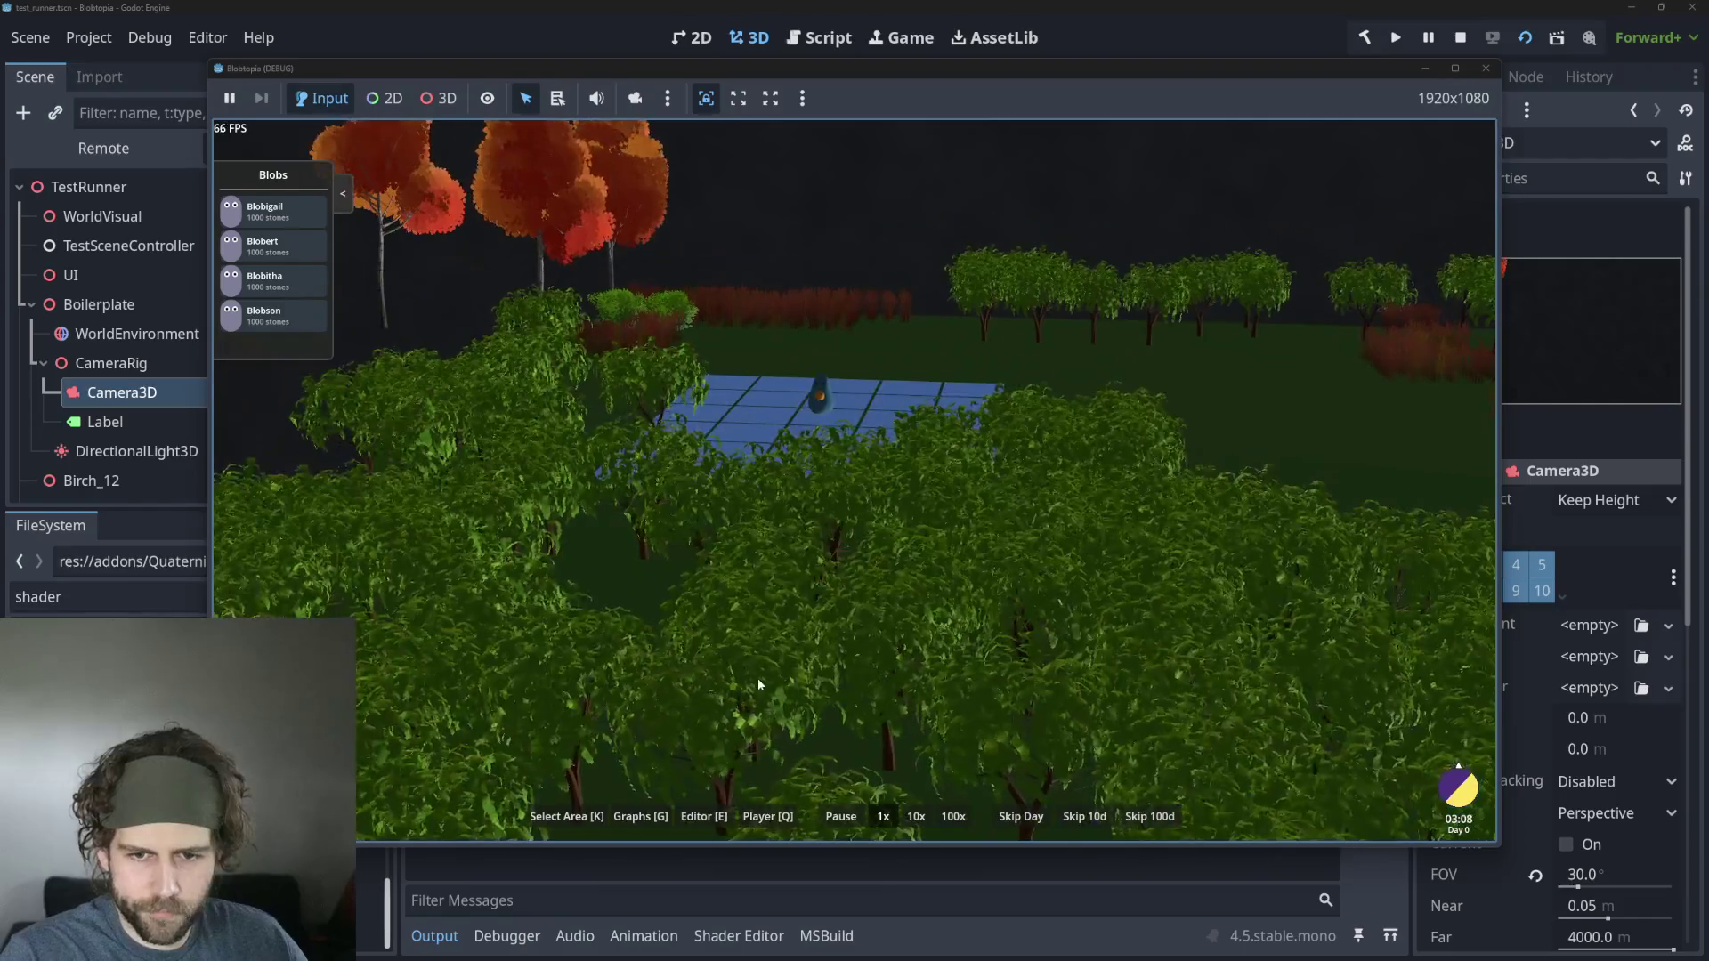
pyautogui.scroll(-3, 757, 671)
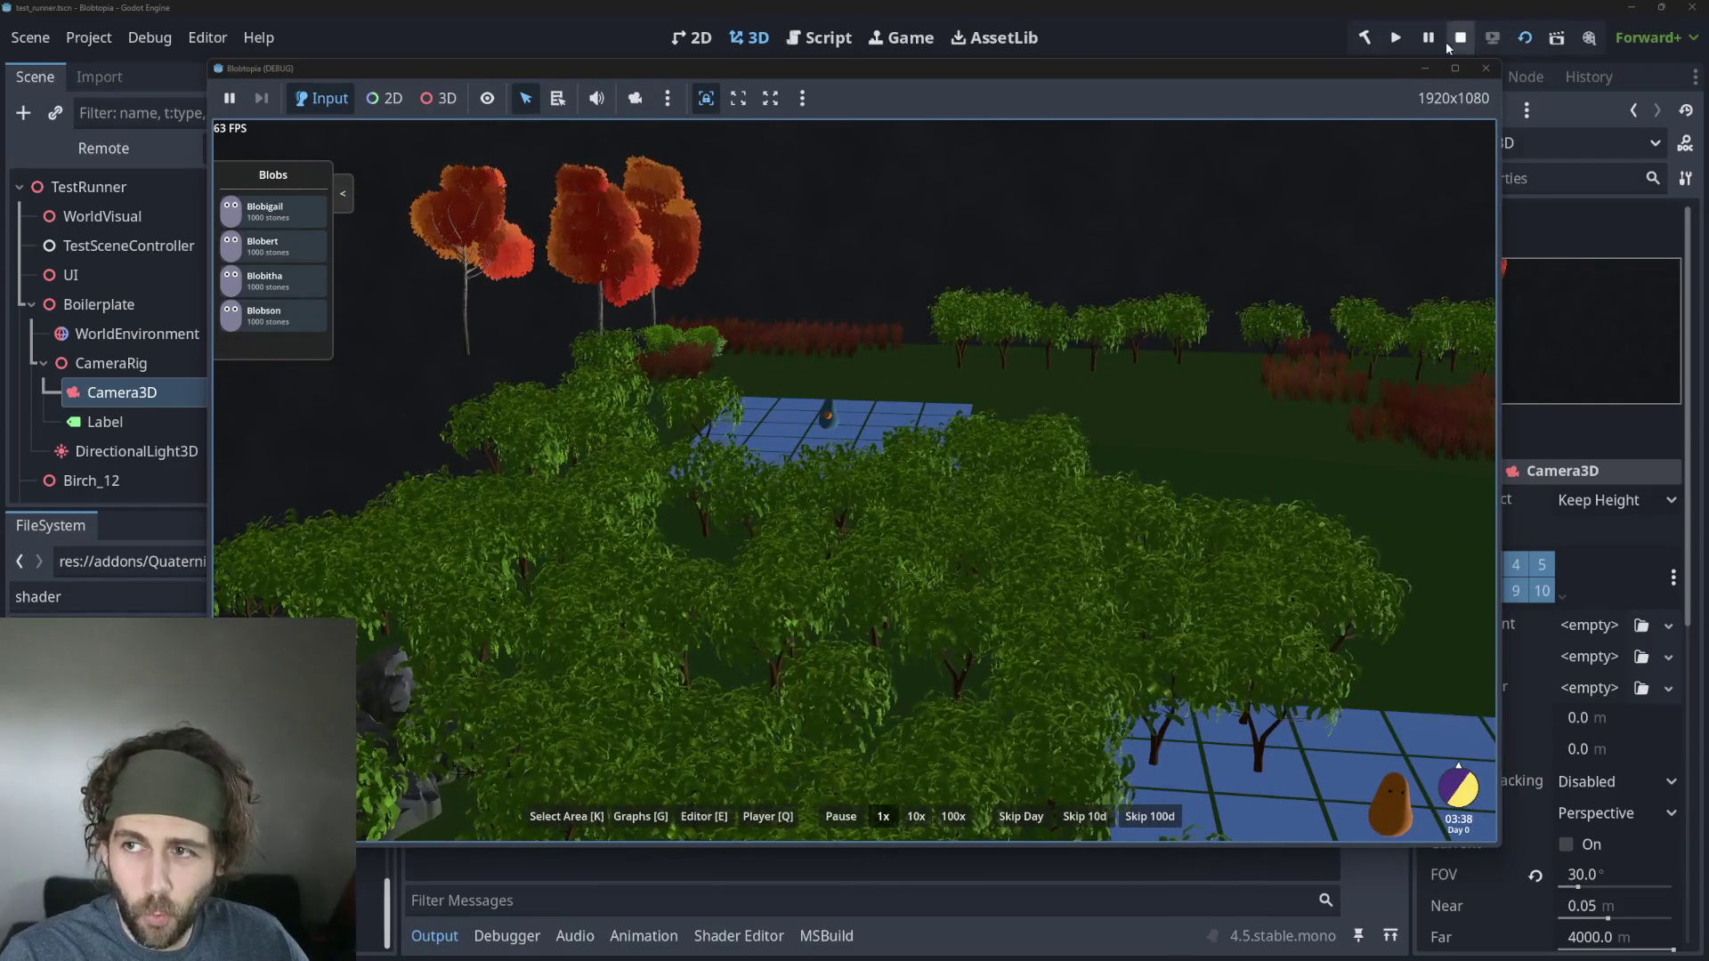
pyautogui.click(1447, 43)
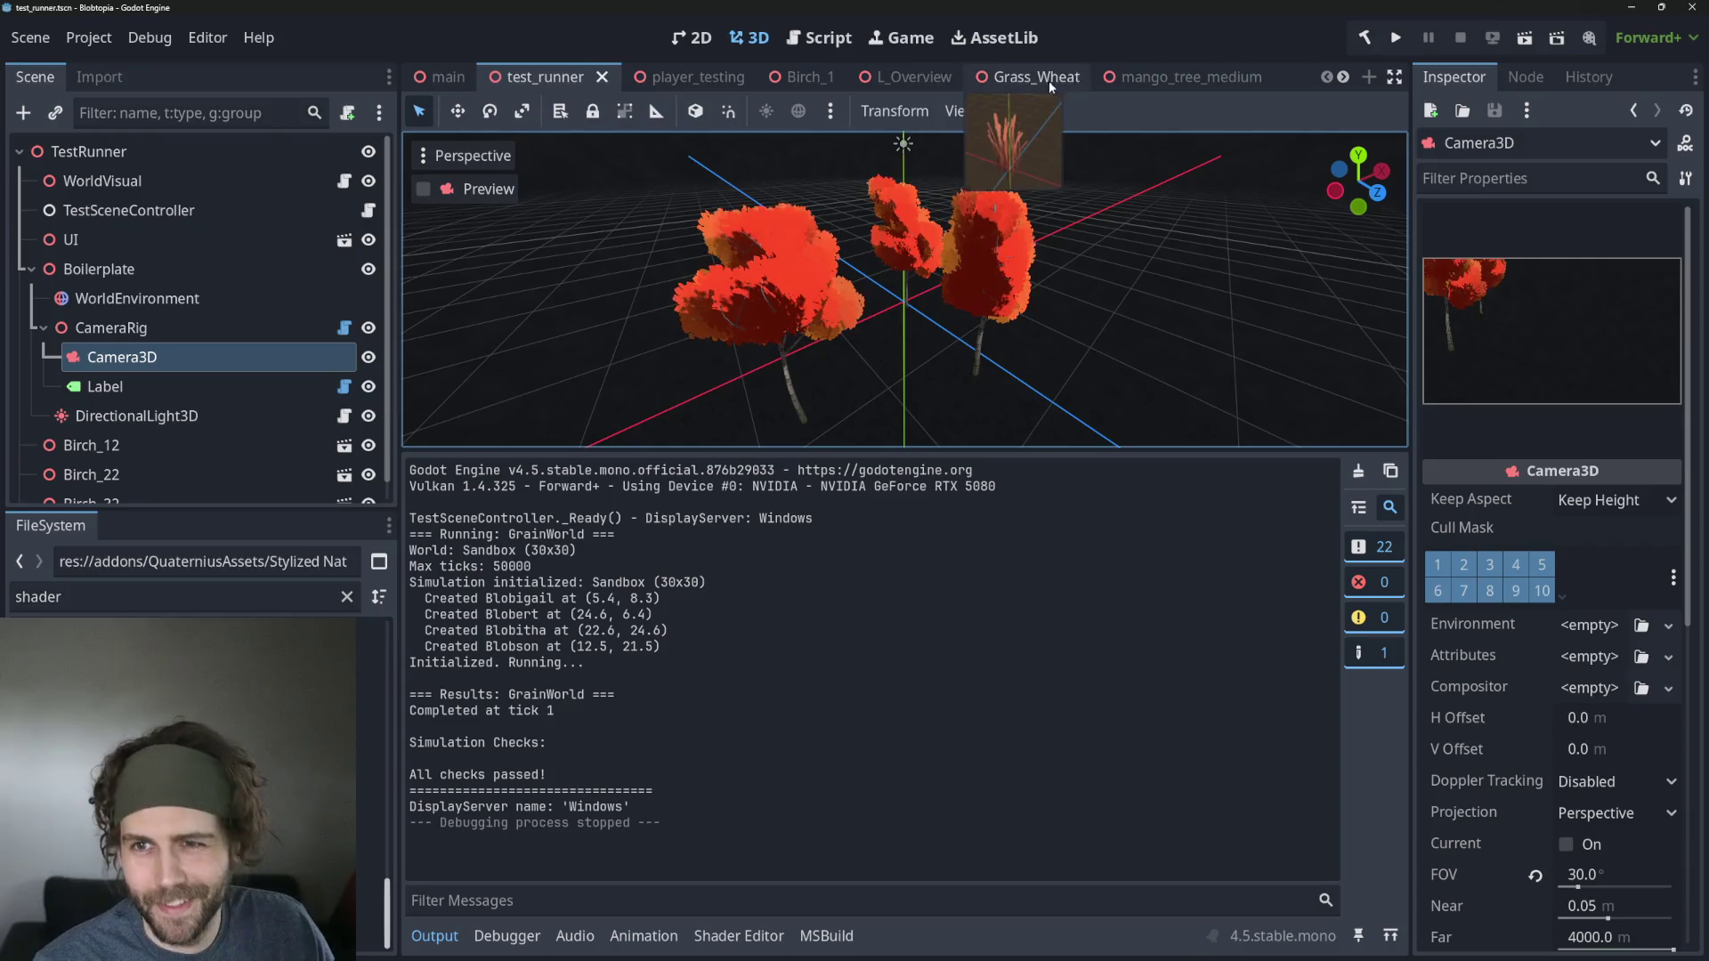
pyautogui.click(1220, 78)
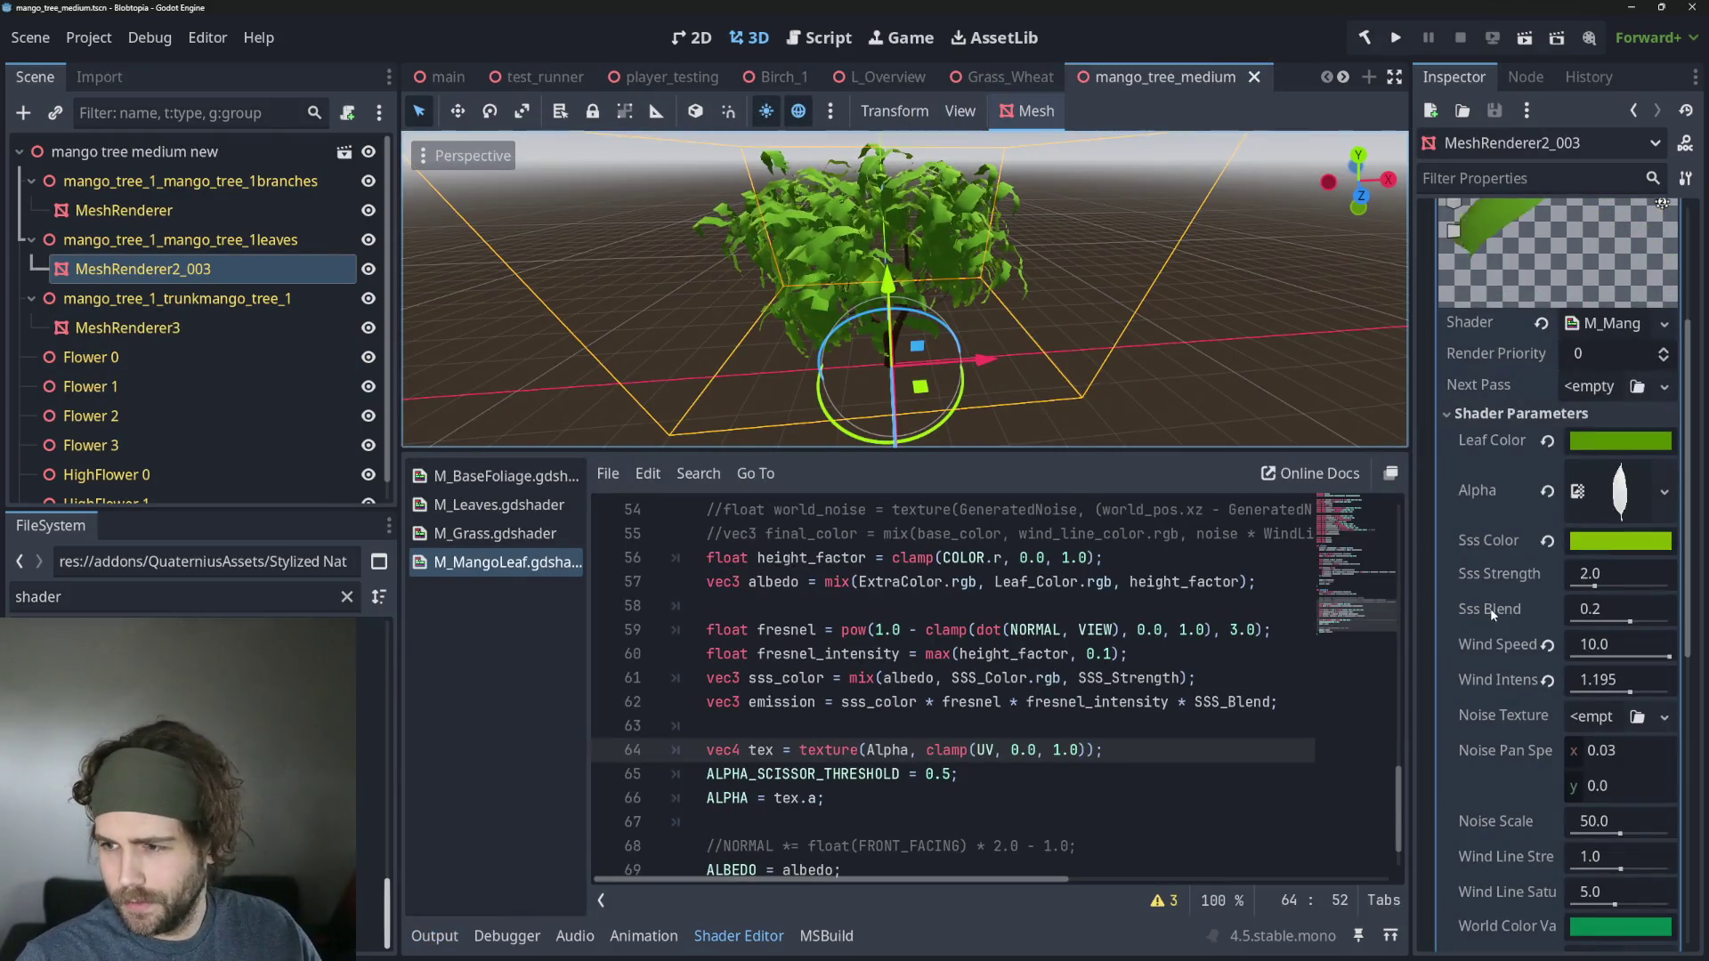
# Change the leaves' Wind Intensity from 1.195 to 0.4, then go to test_runner.
pyautogui.moveTo(1629, 693); pyautogui.dragTo(1582, 692)
pyautogui.click(1606, 678)
pyautogui.write('0.4')
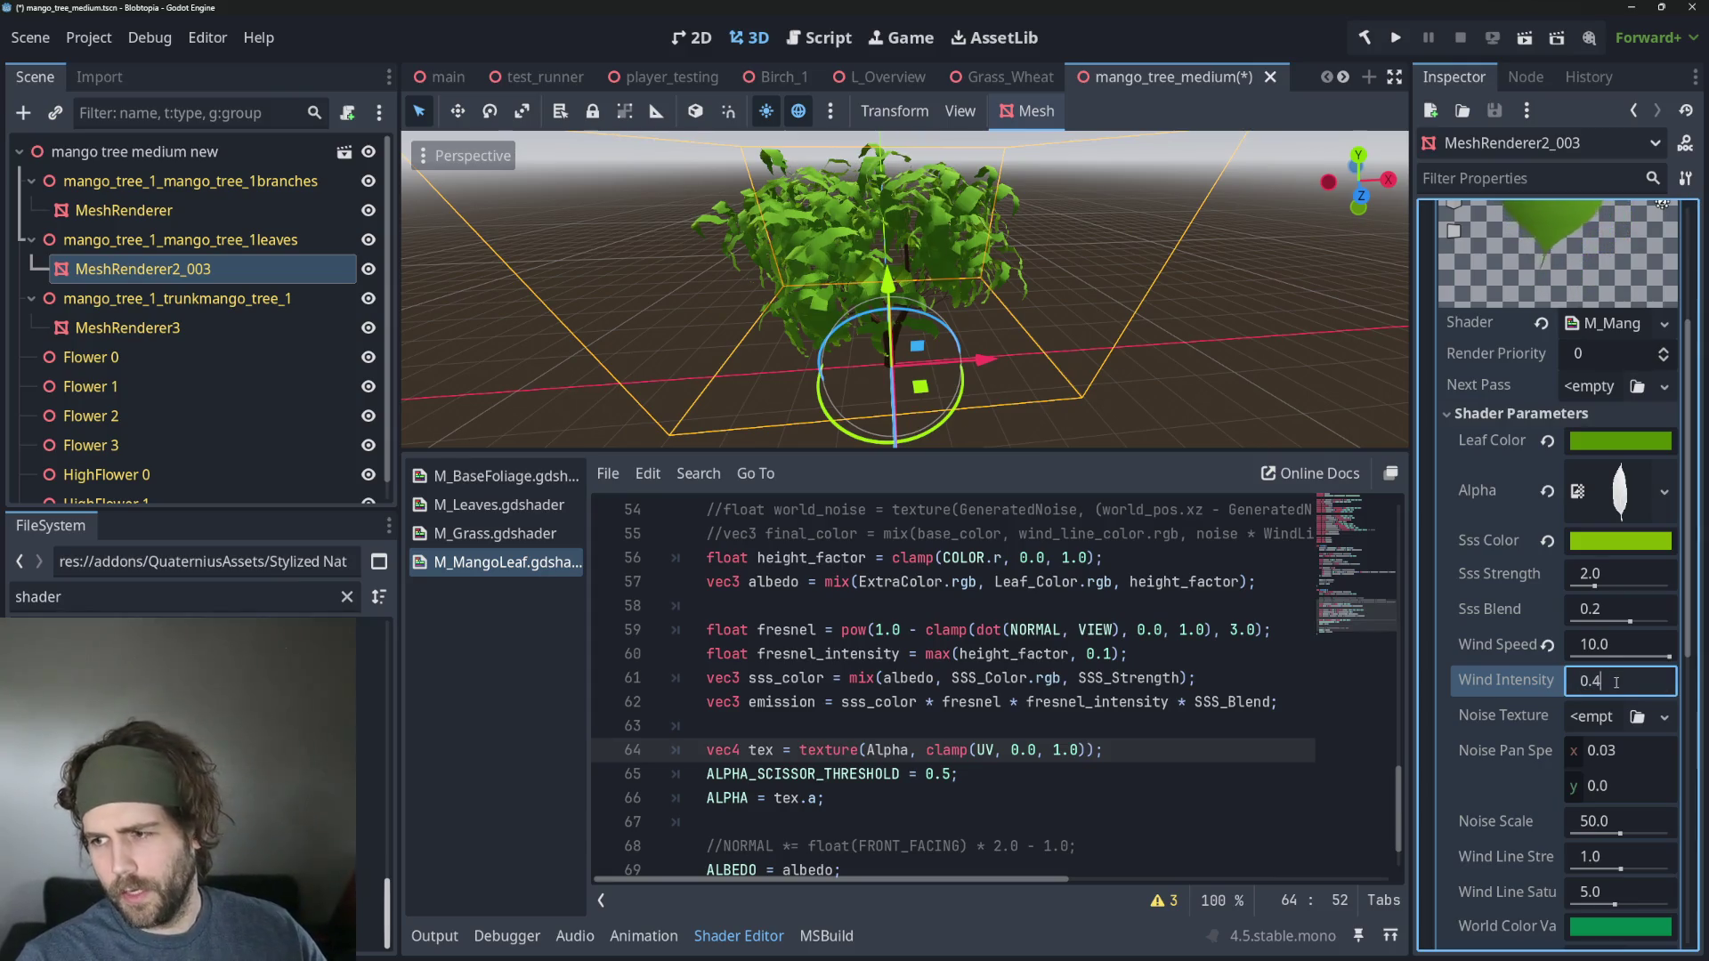
pyautogui.press('Tab')
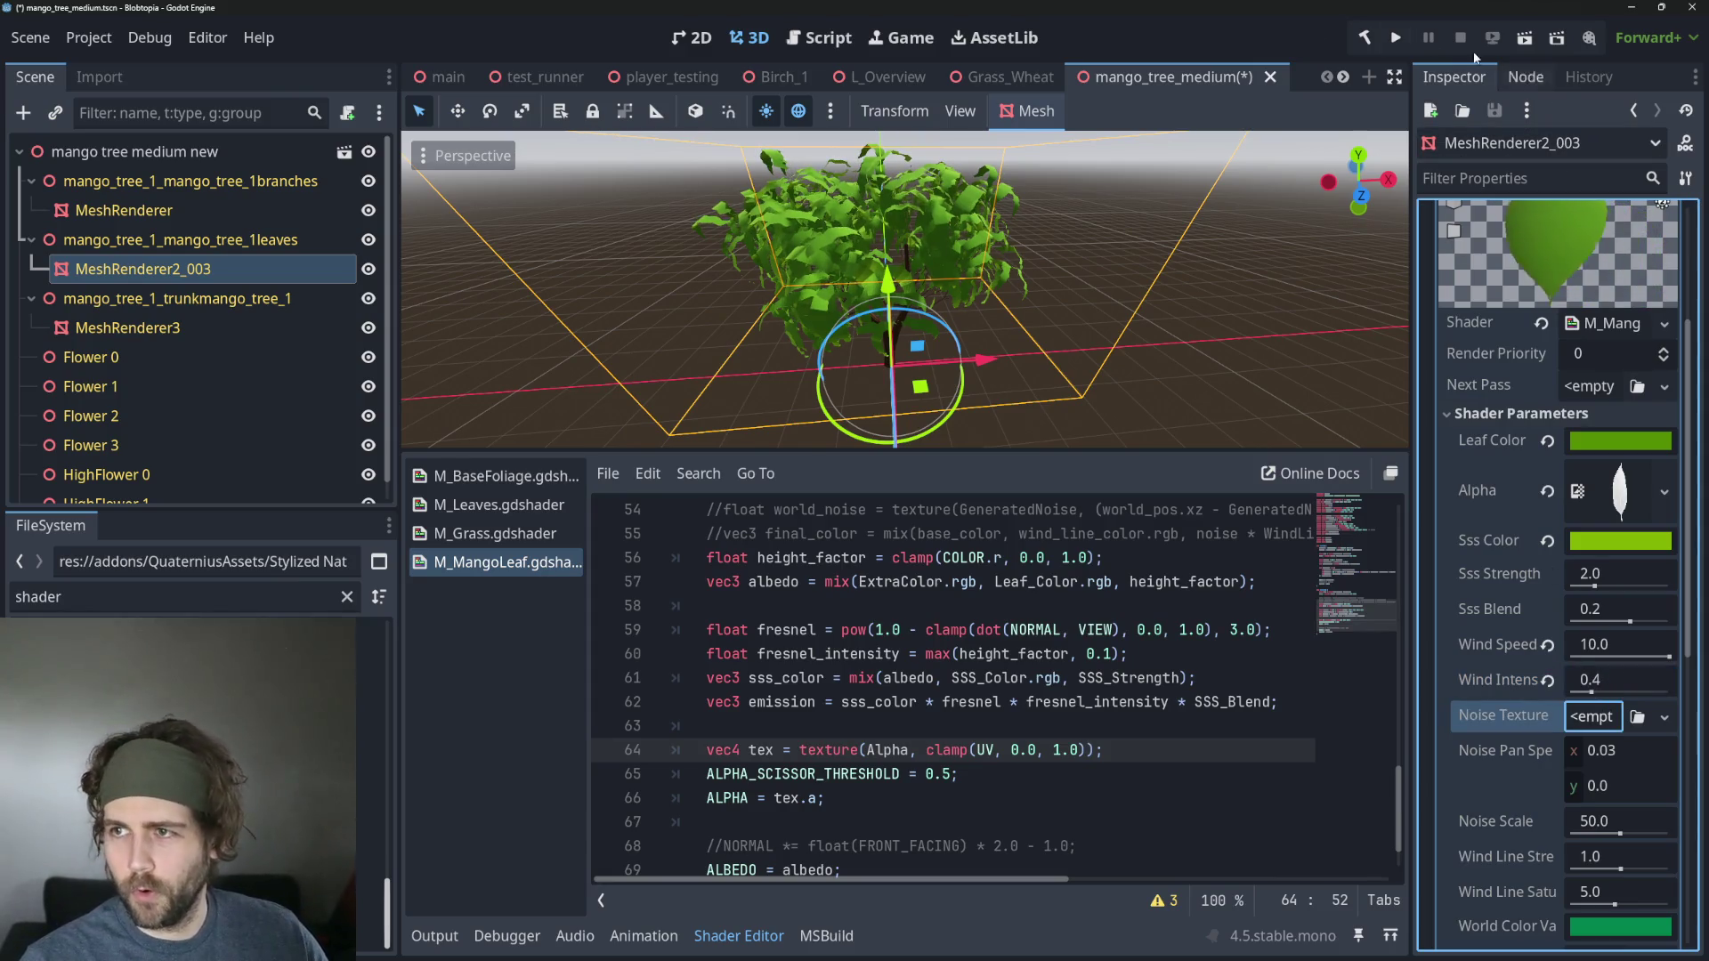
pyautogui.click(501, 78)
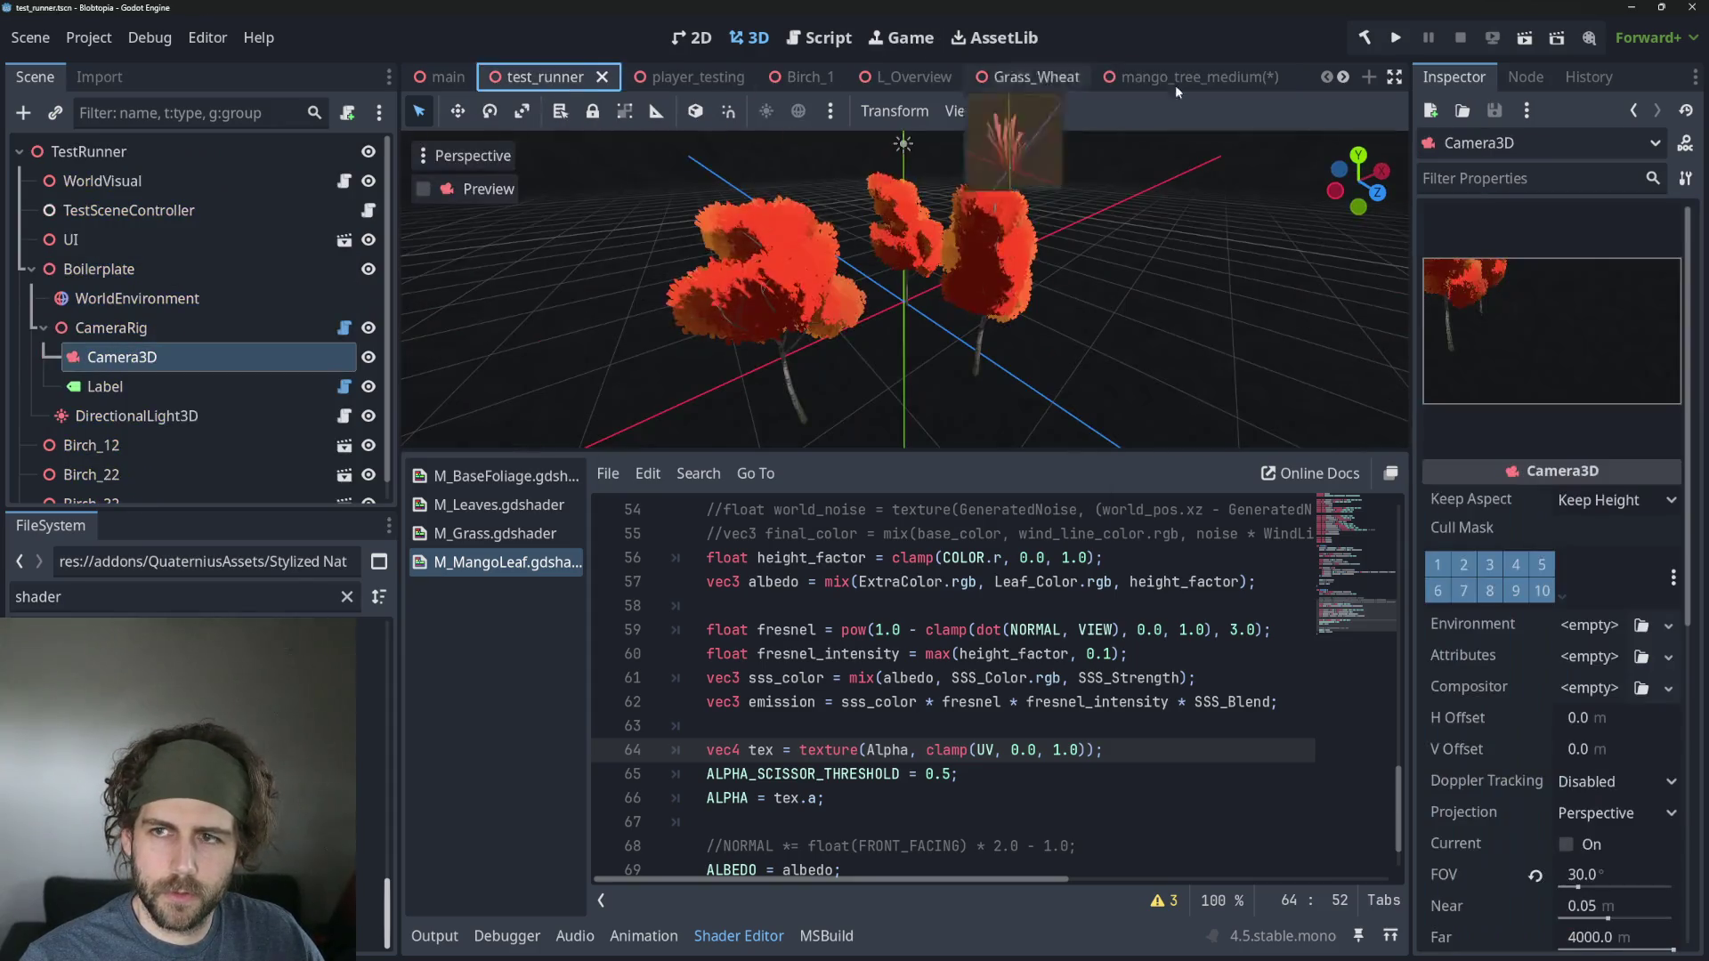
# Run the test_runner scene and fly the camera over the gently swaying mango trees.
pyautogui.click(1522, 40)
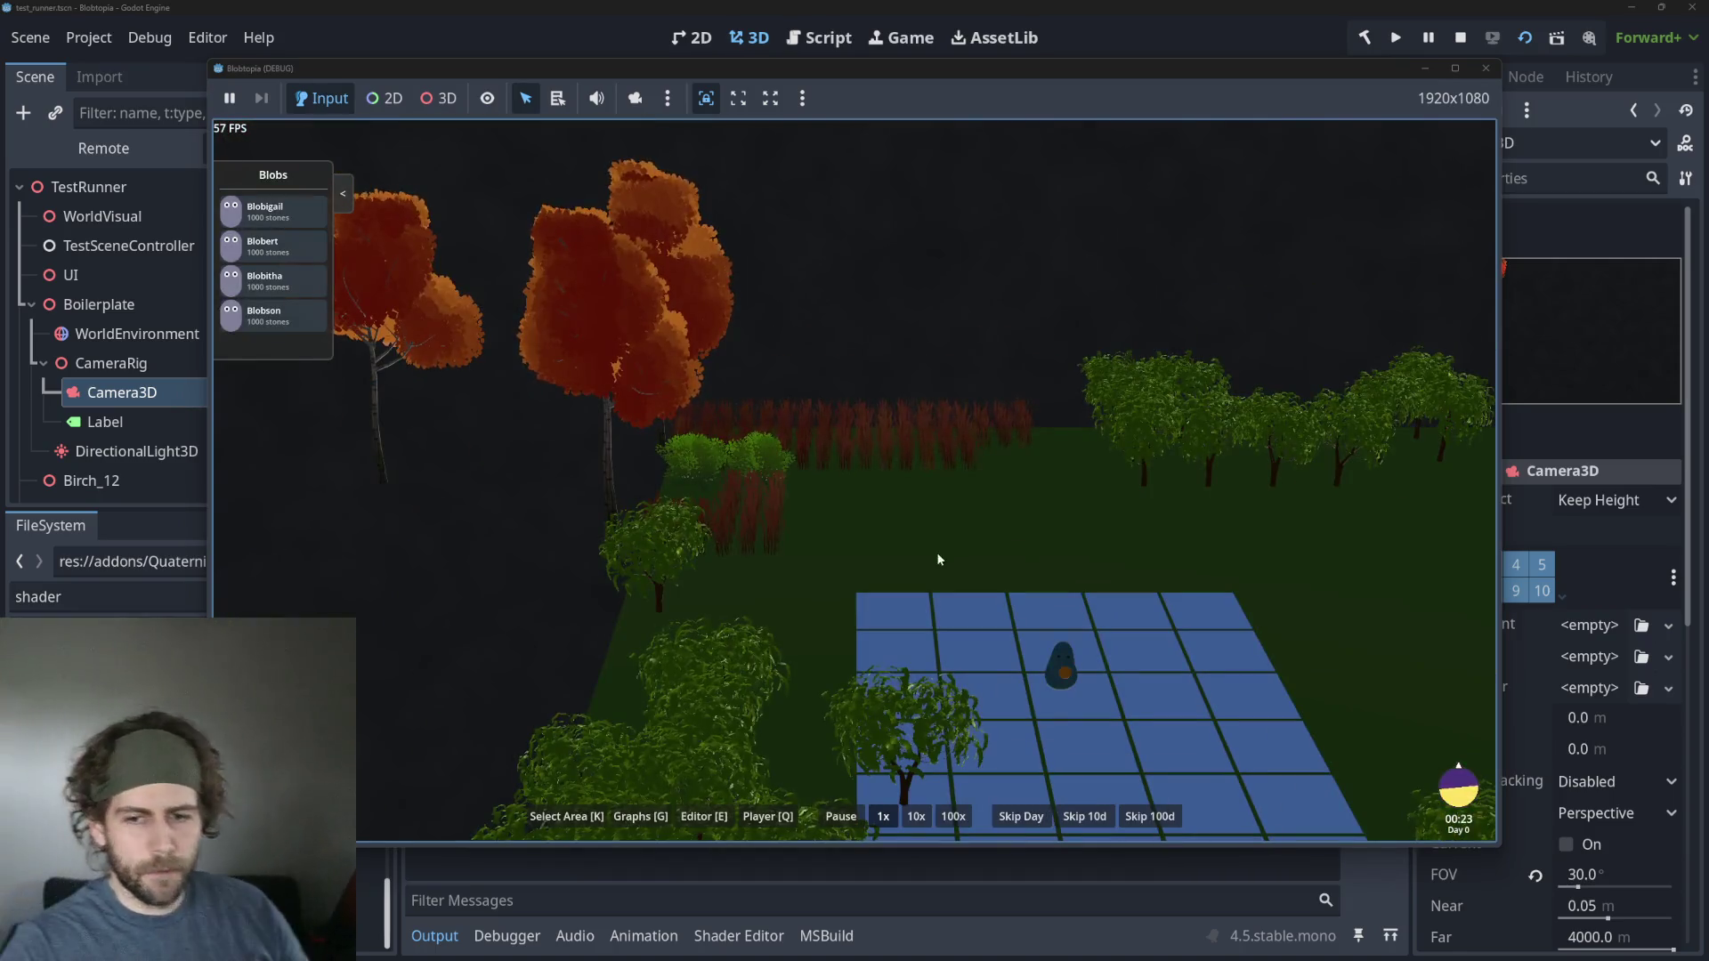
pyautogui.press('w')
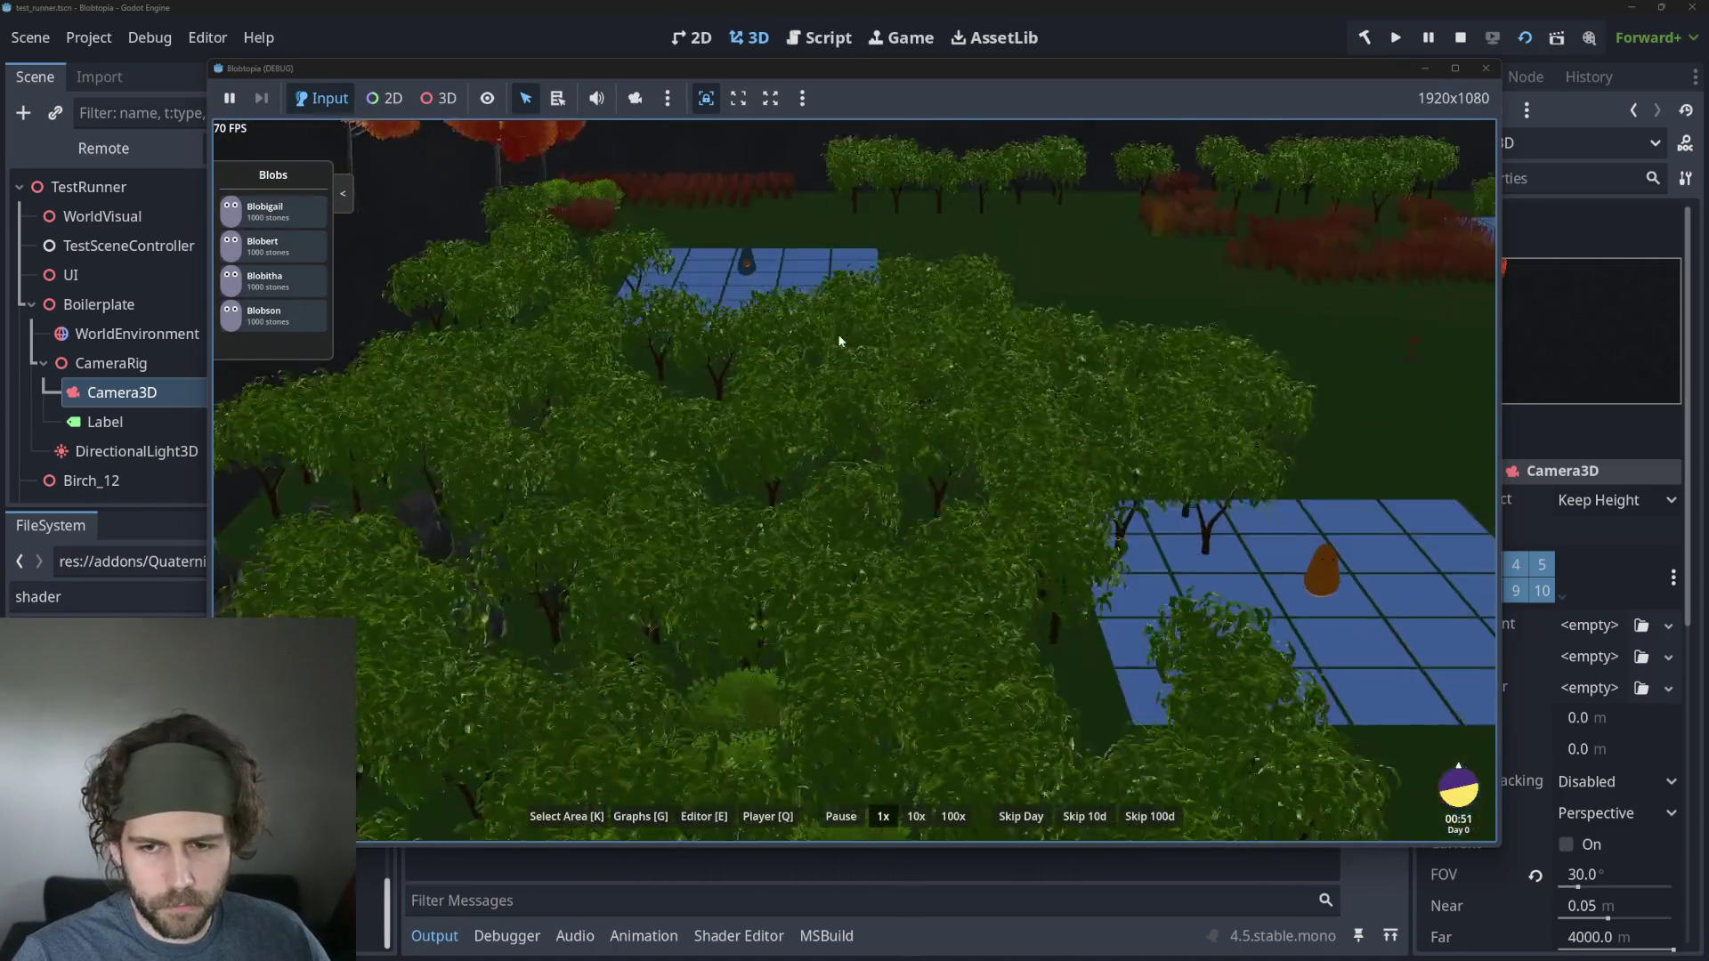
pyautogui.press('a')
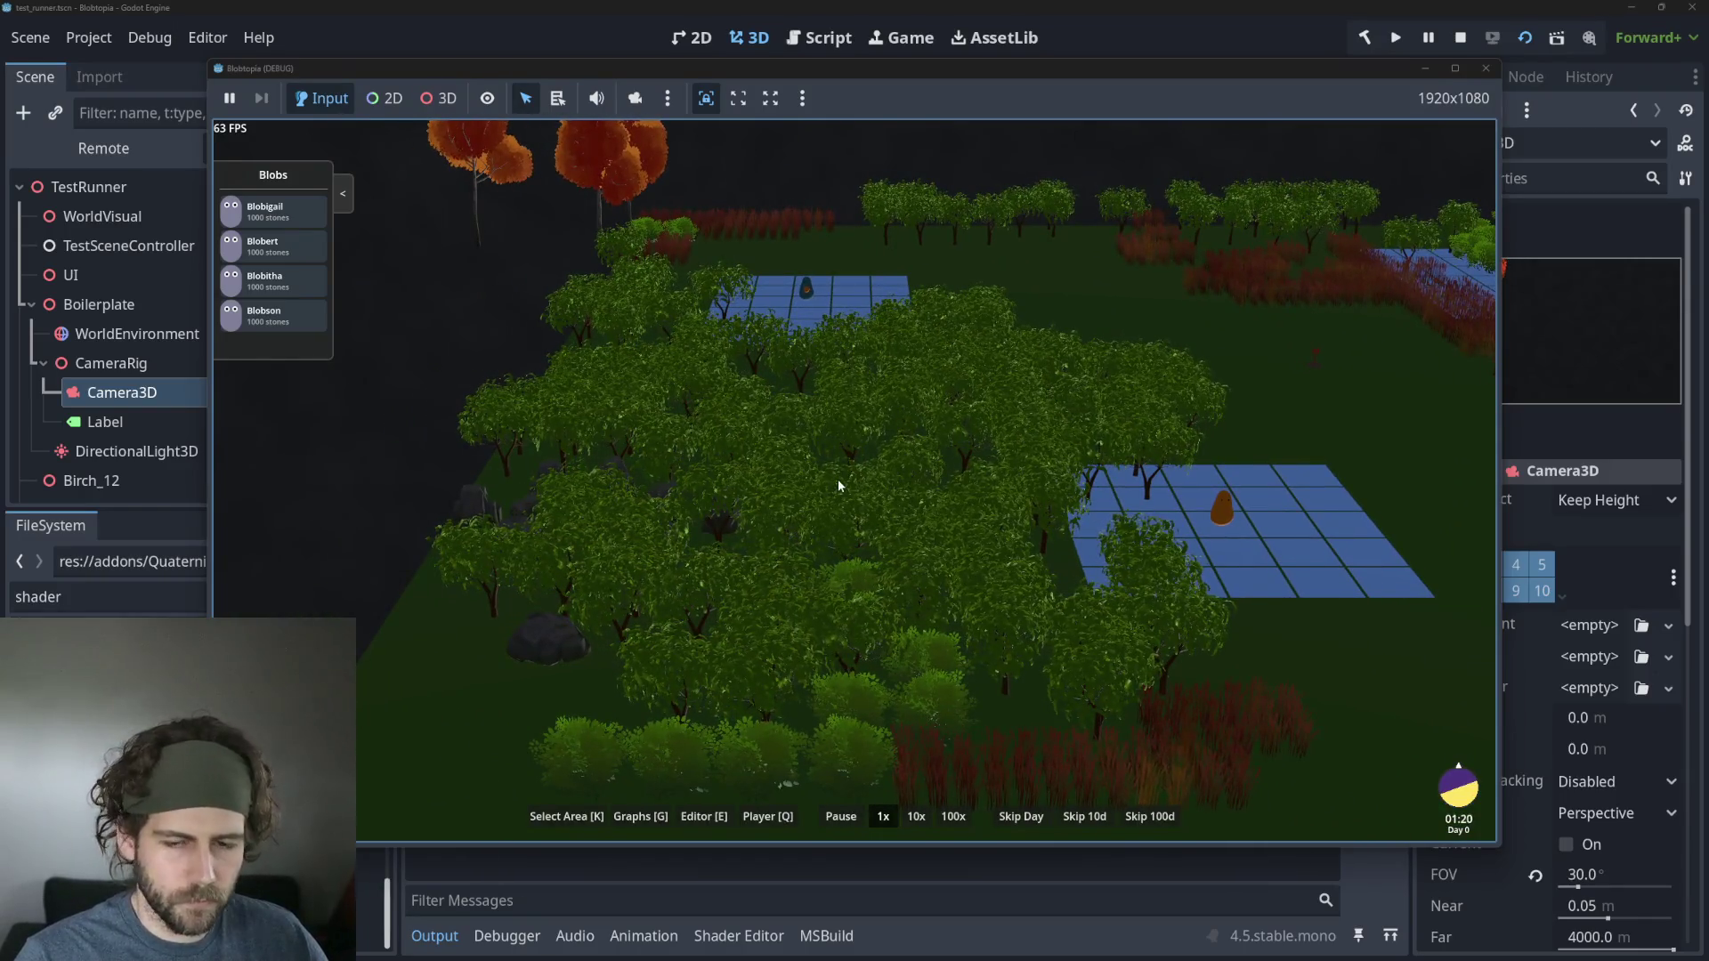
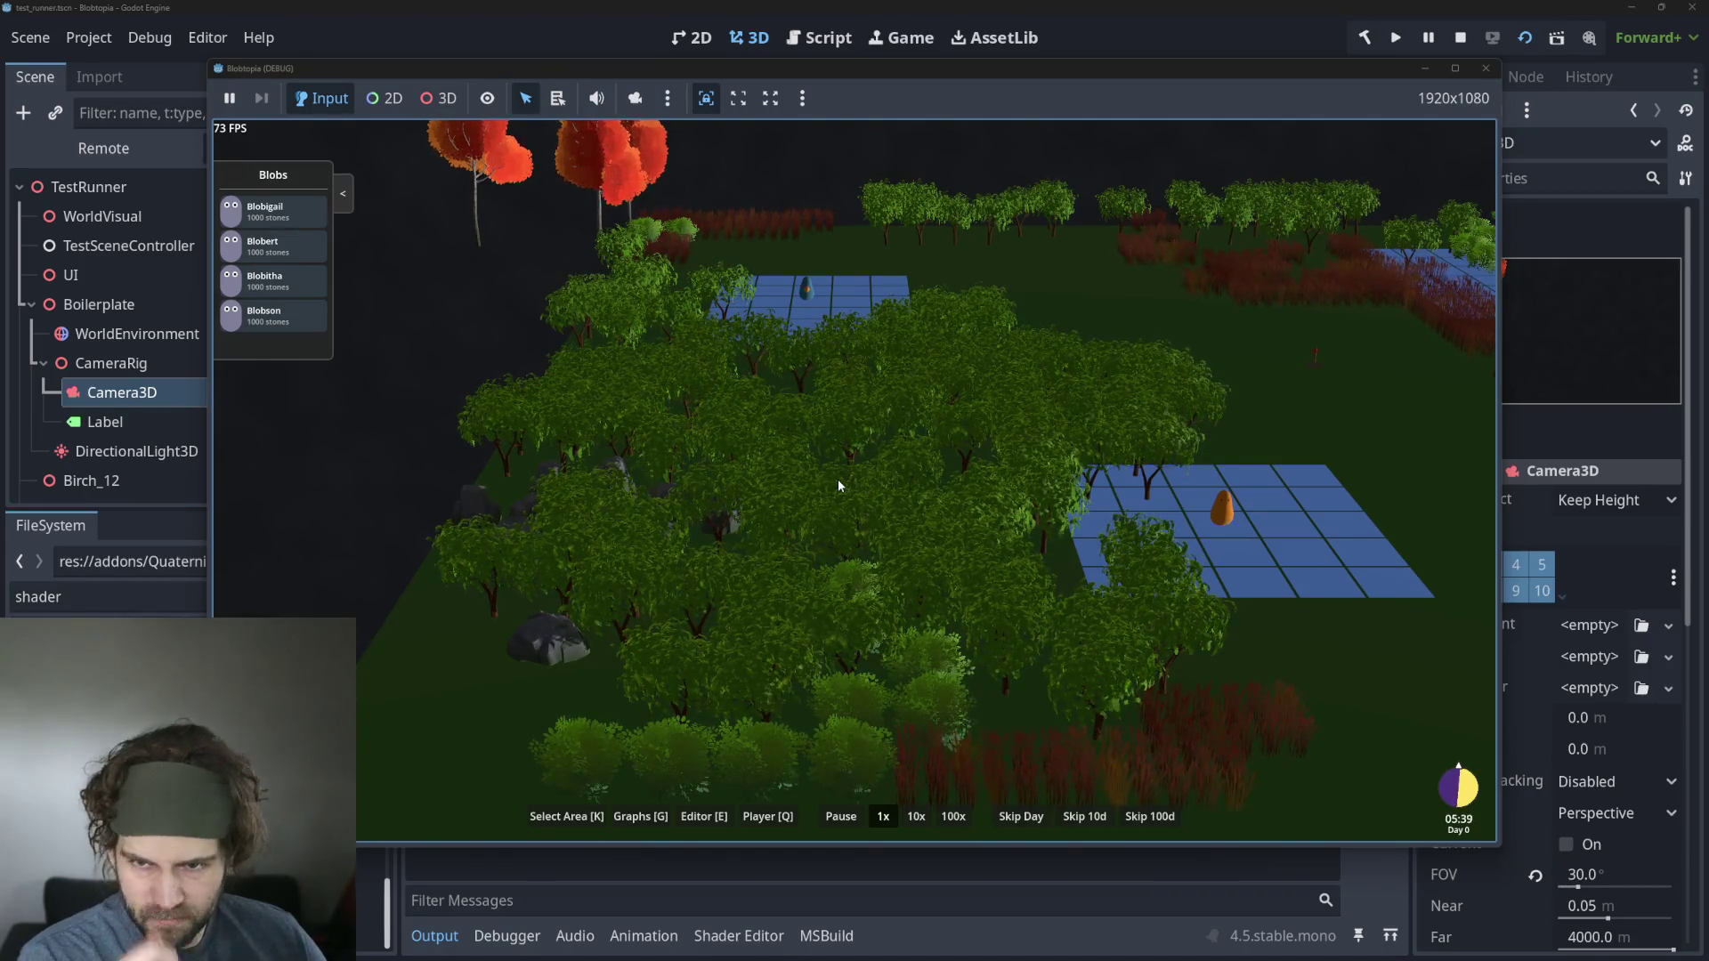
# Zoom around the running Blobtopia game, then stop it with F8.
pyautogui.scroll(-3, 837, 479)
pyautogui.scroll(2, 715, 351)
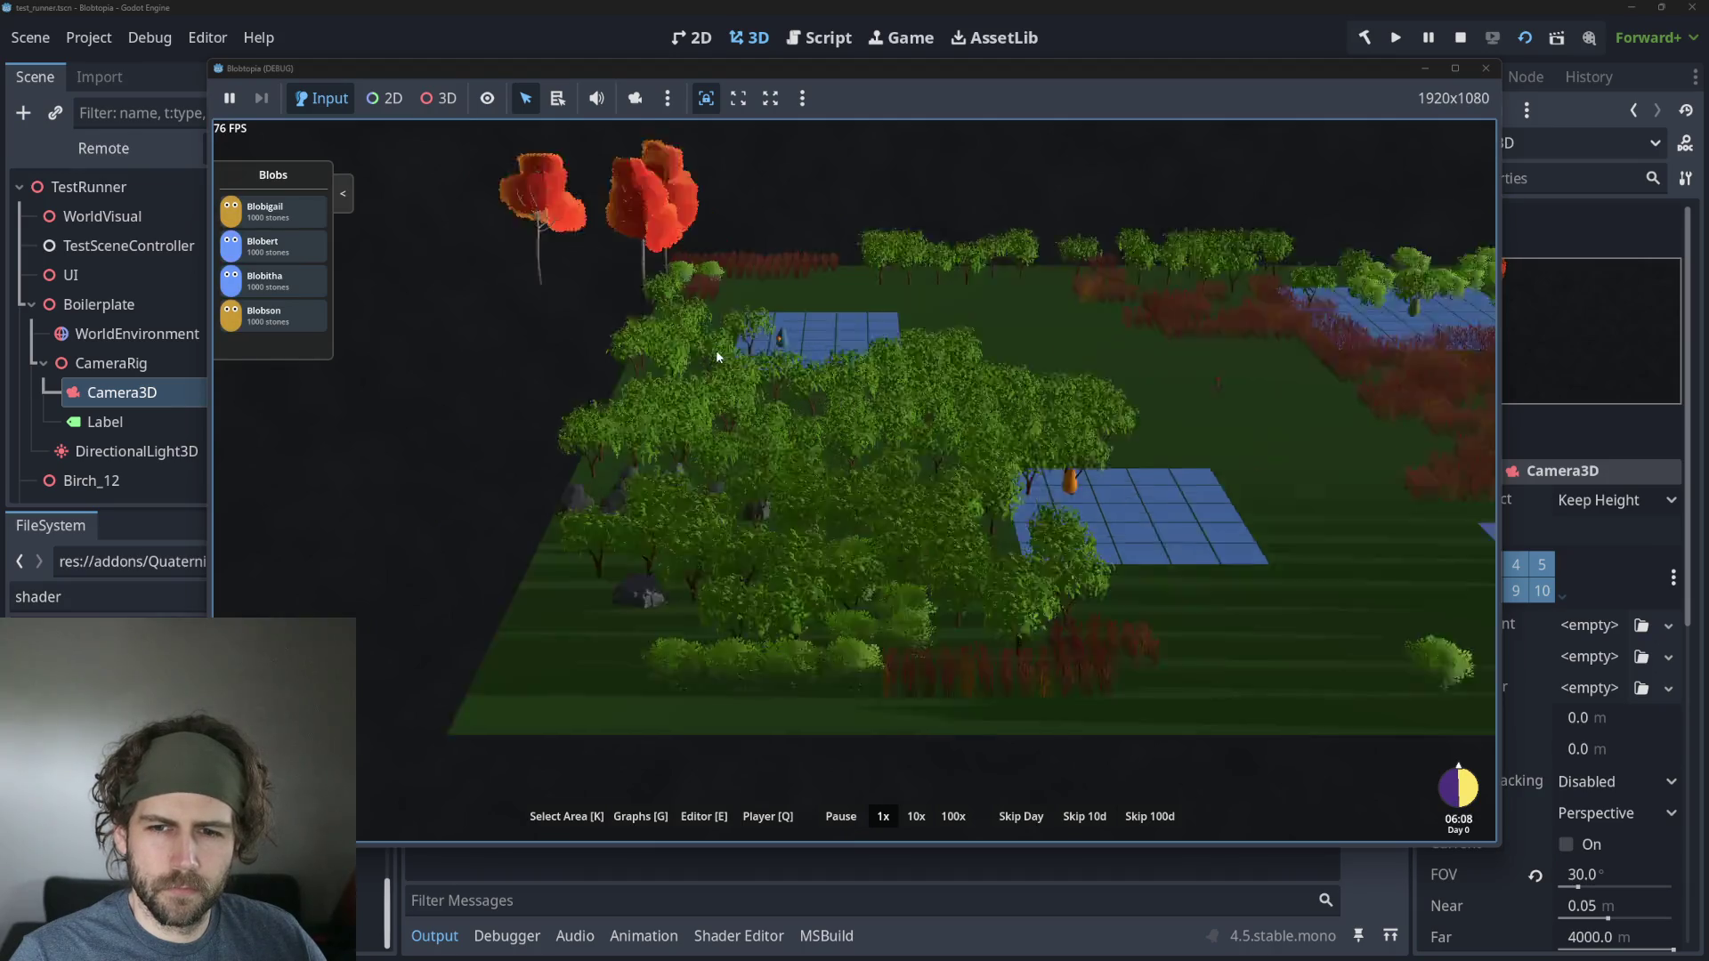
pyautogui.scroll(5, 716, 350)
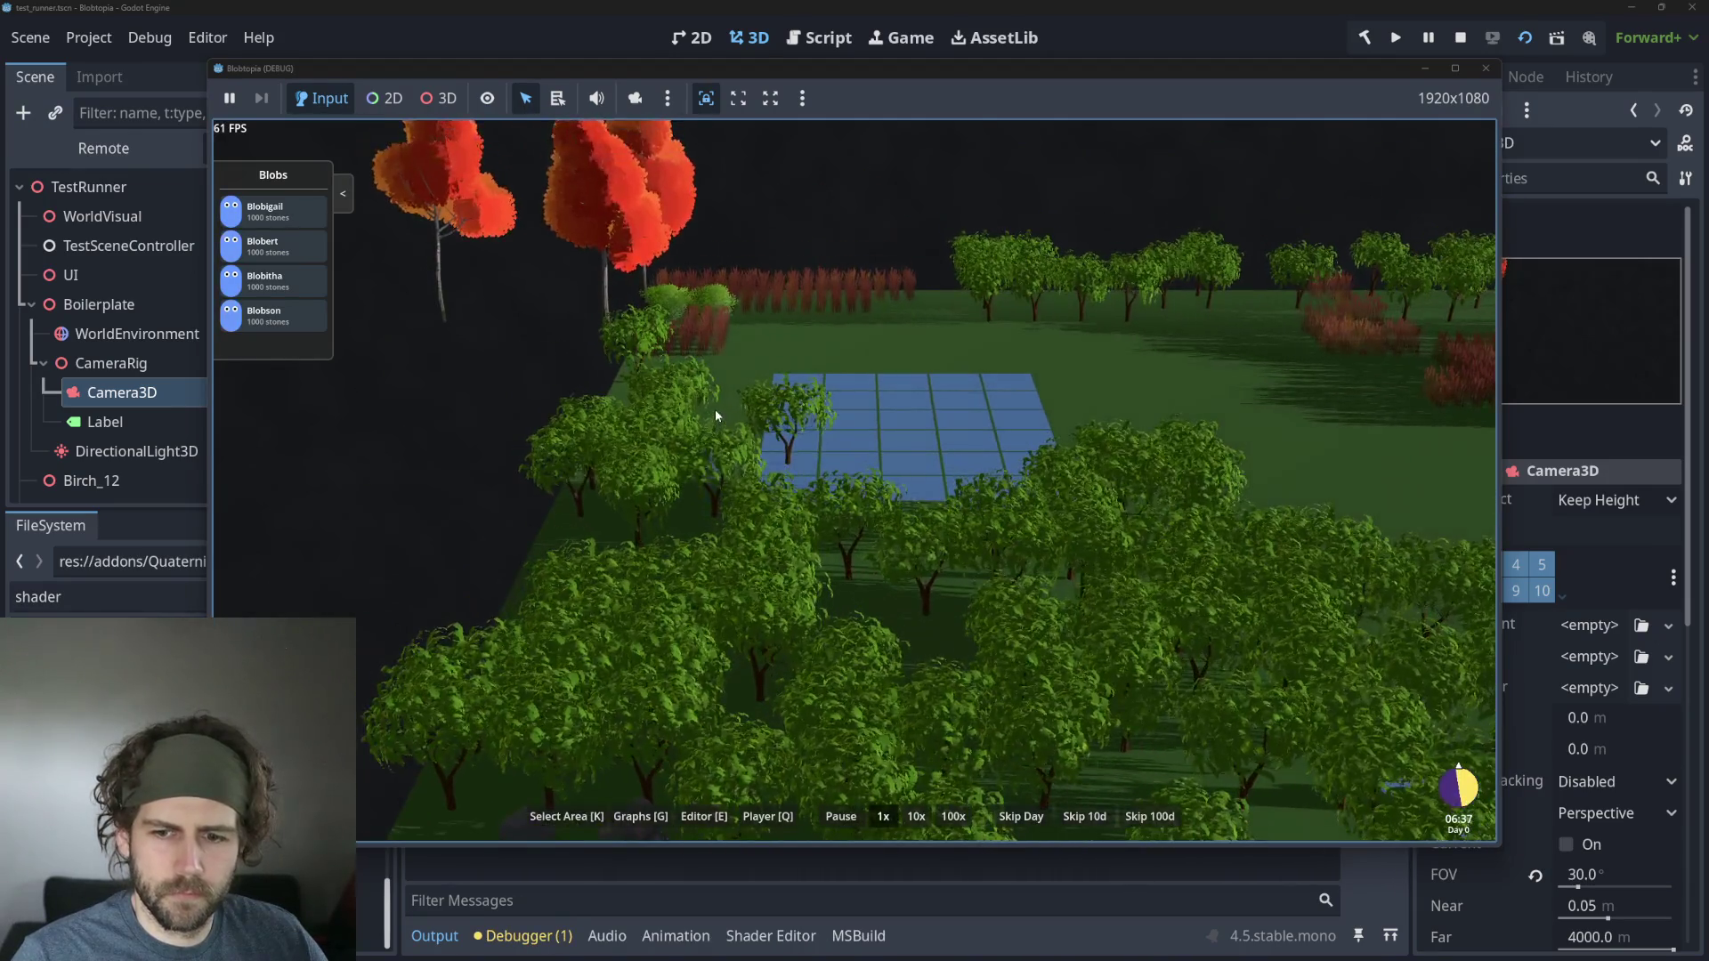
pyautogui.scroll(-3, 715, 410)
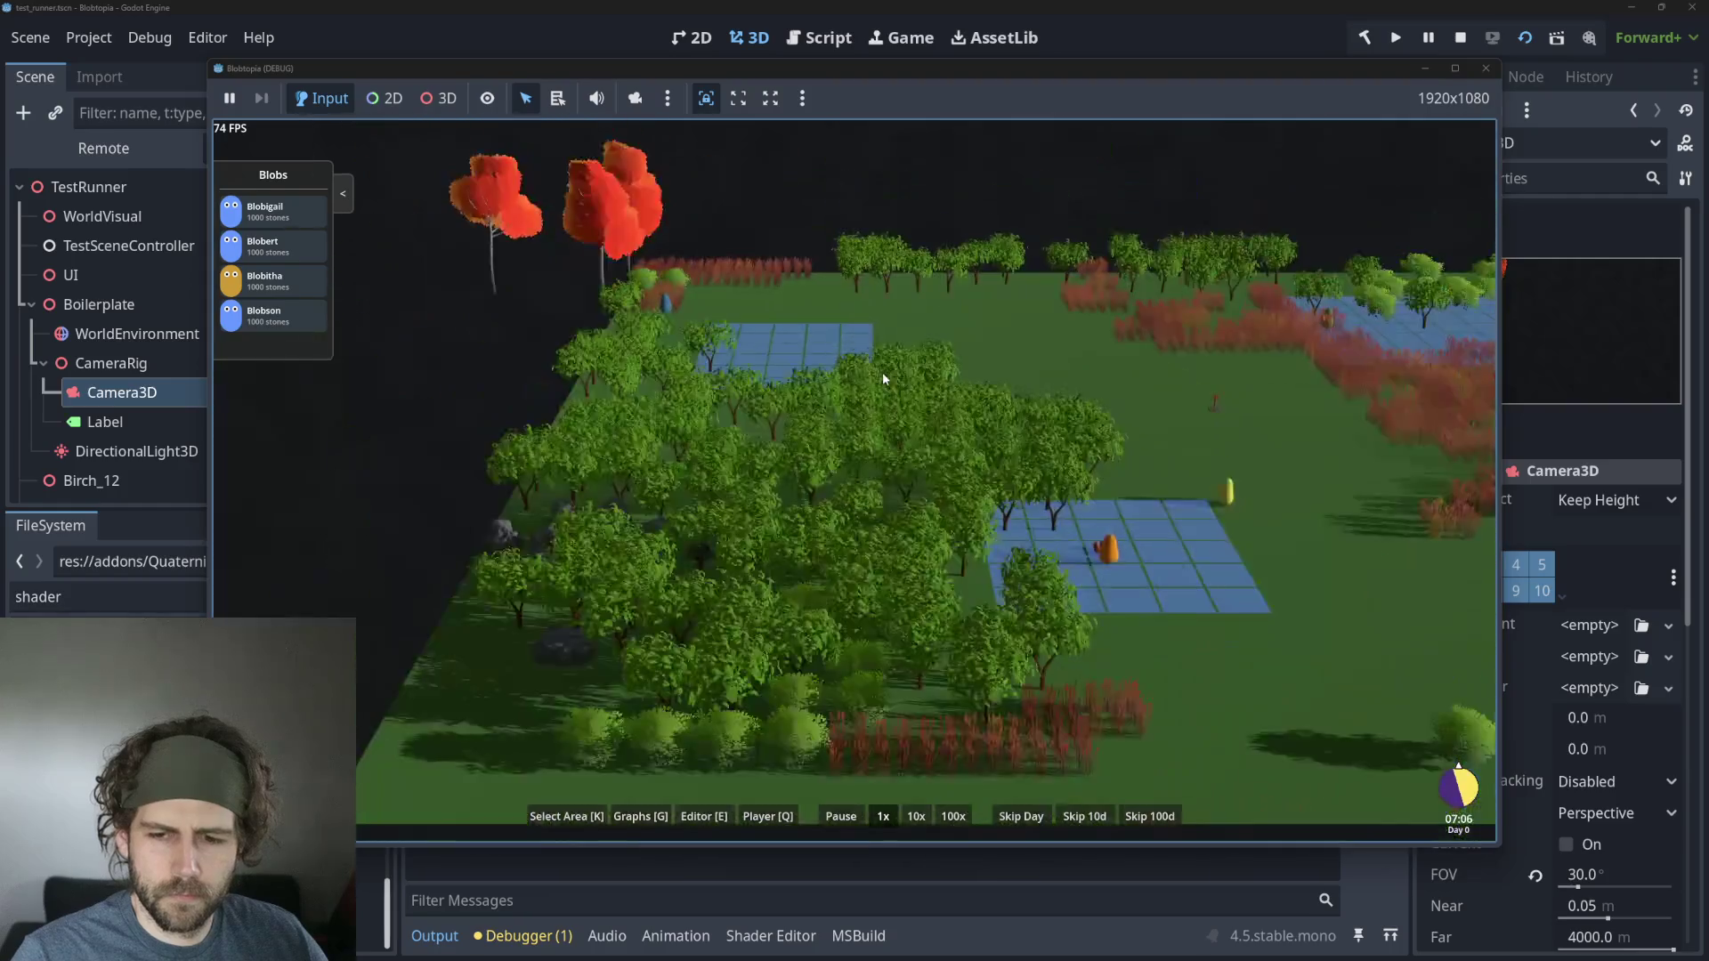
pyautogui.scroll(2, 883, 378)
pyautogui.scroll(2, 896, 565)
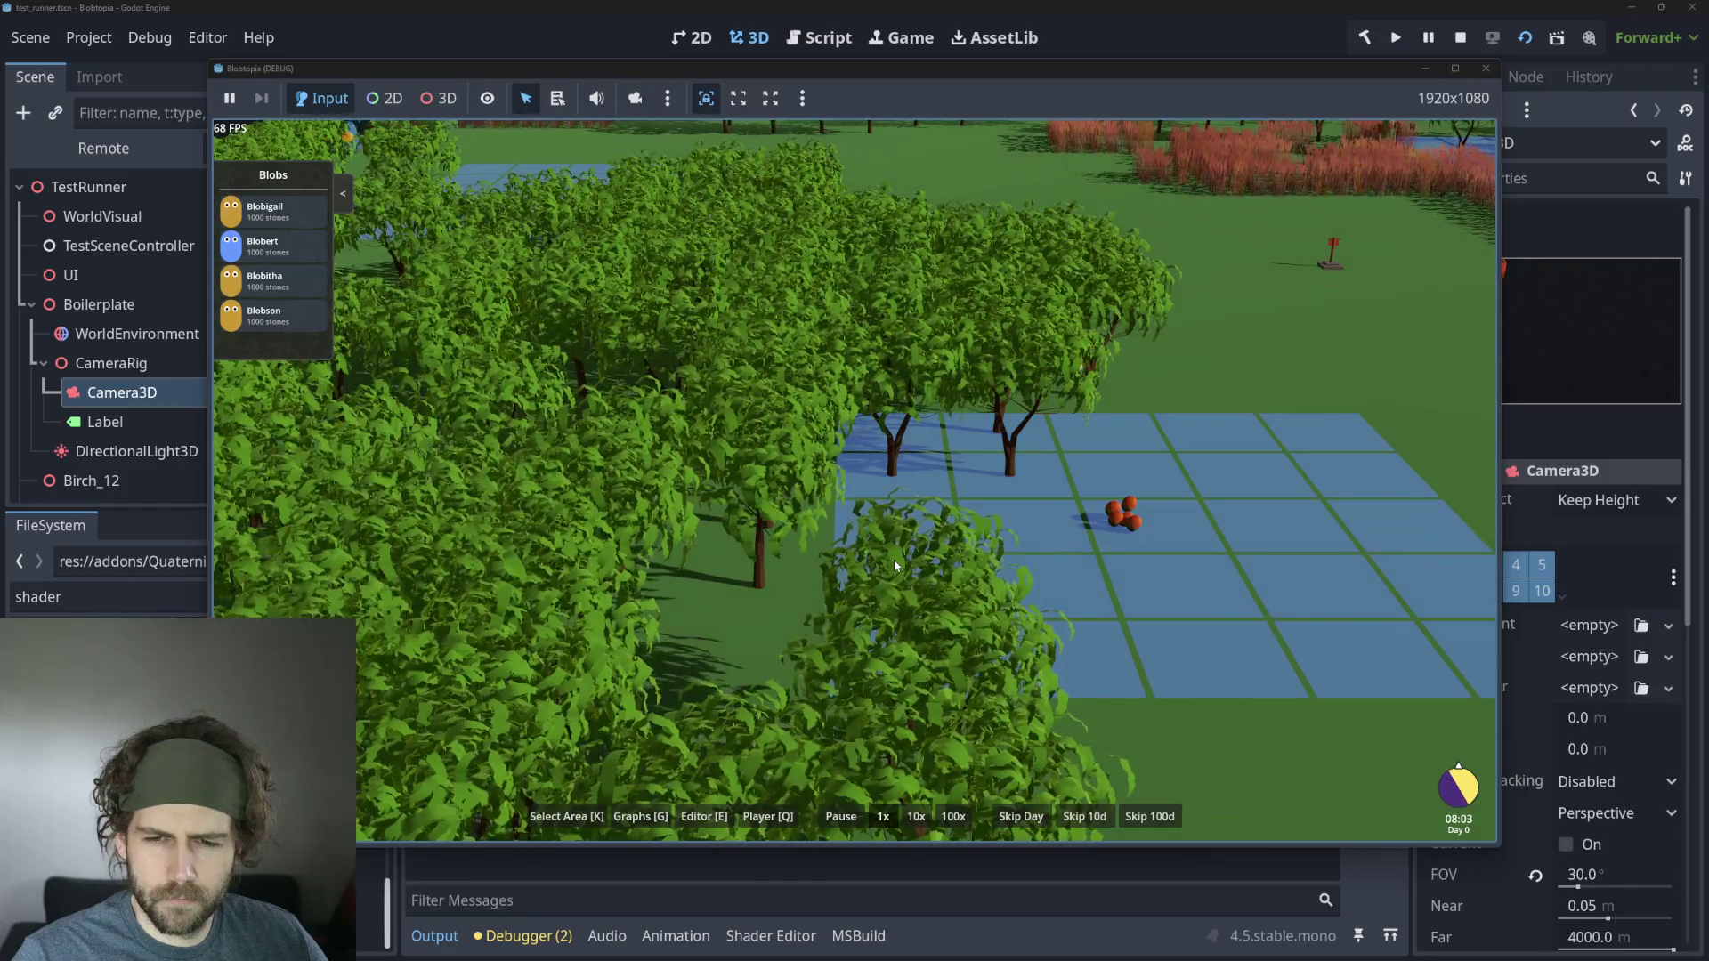
pyautogui.press('F8')
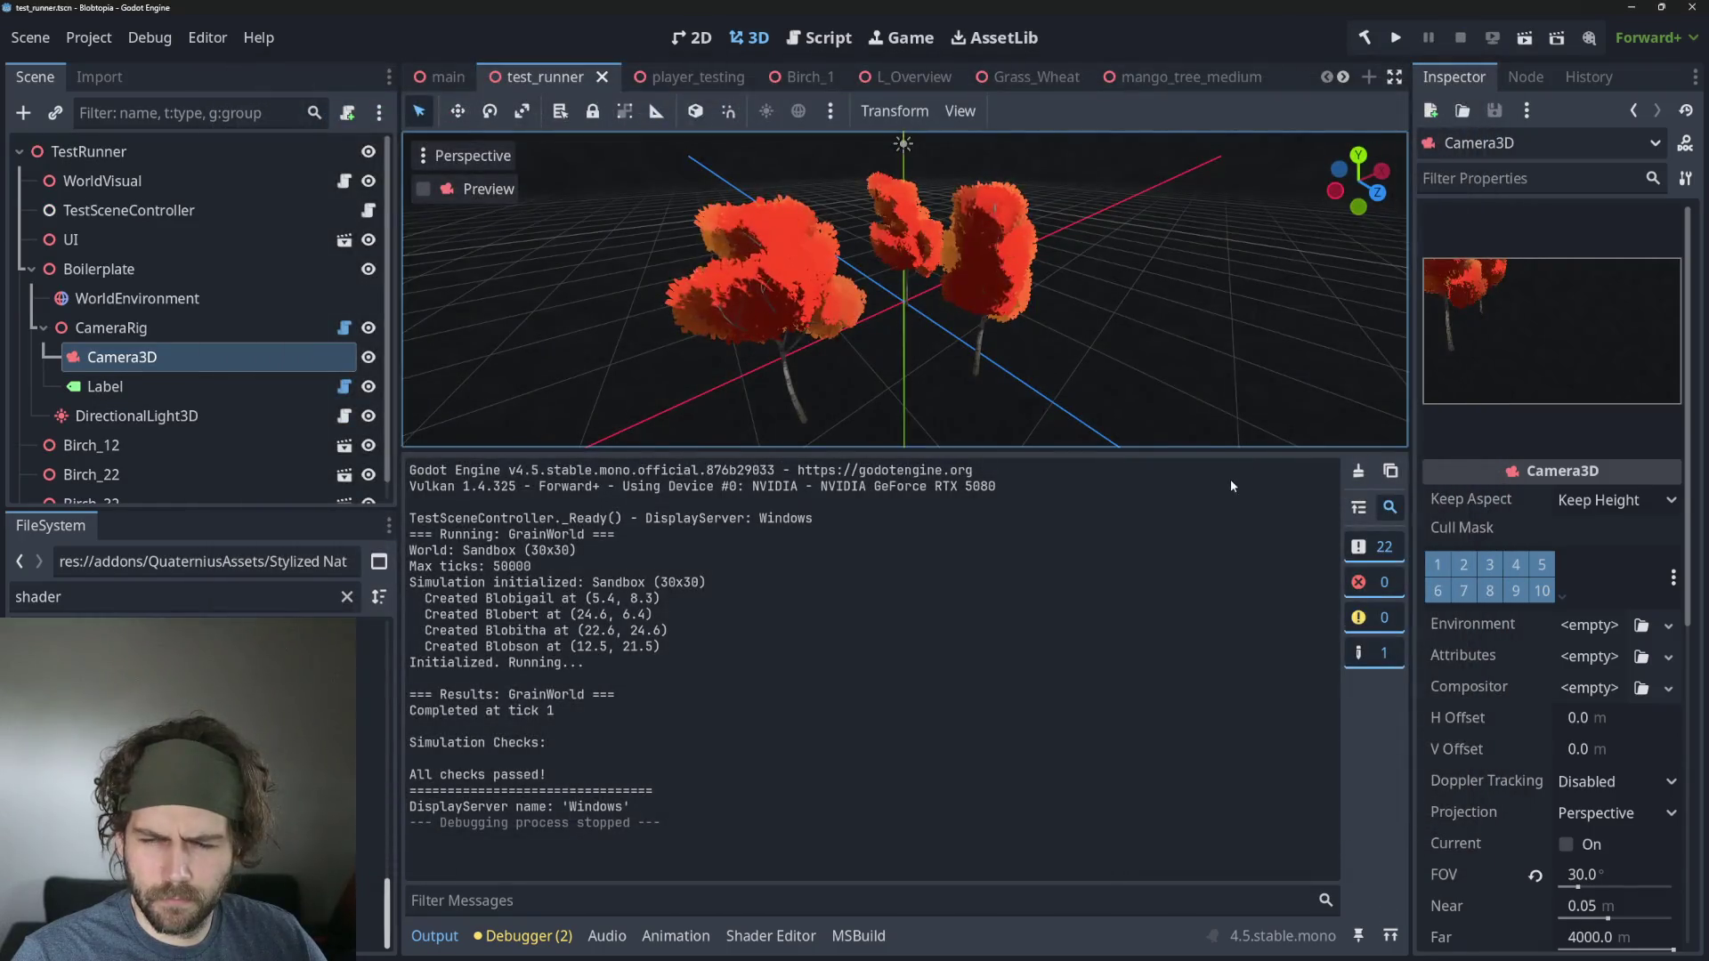
# Revert the mango tree leaves' Wind Speed to its default 2.0 and save mango_tree_medium.
pyautogui.click(1112, 80)
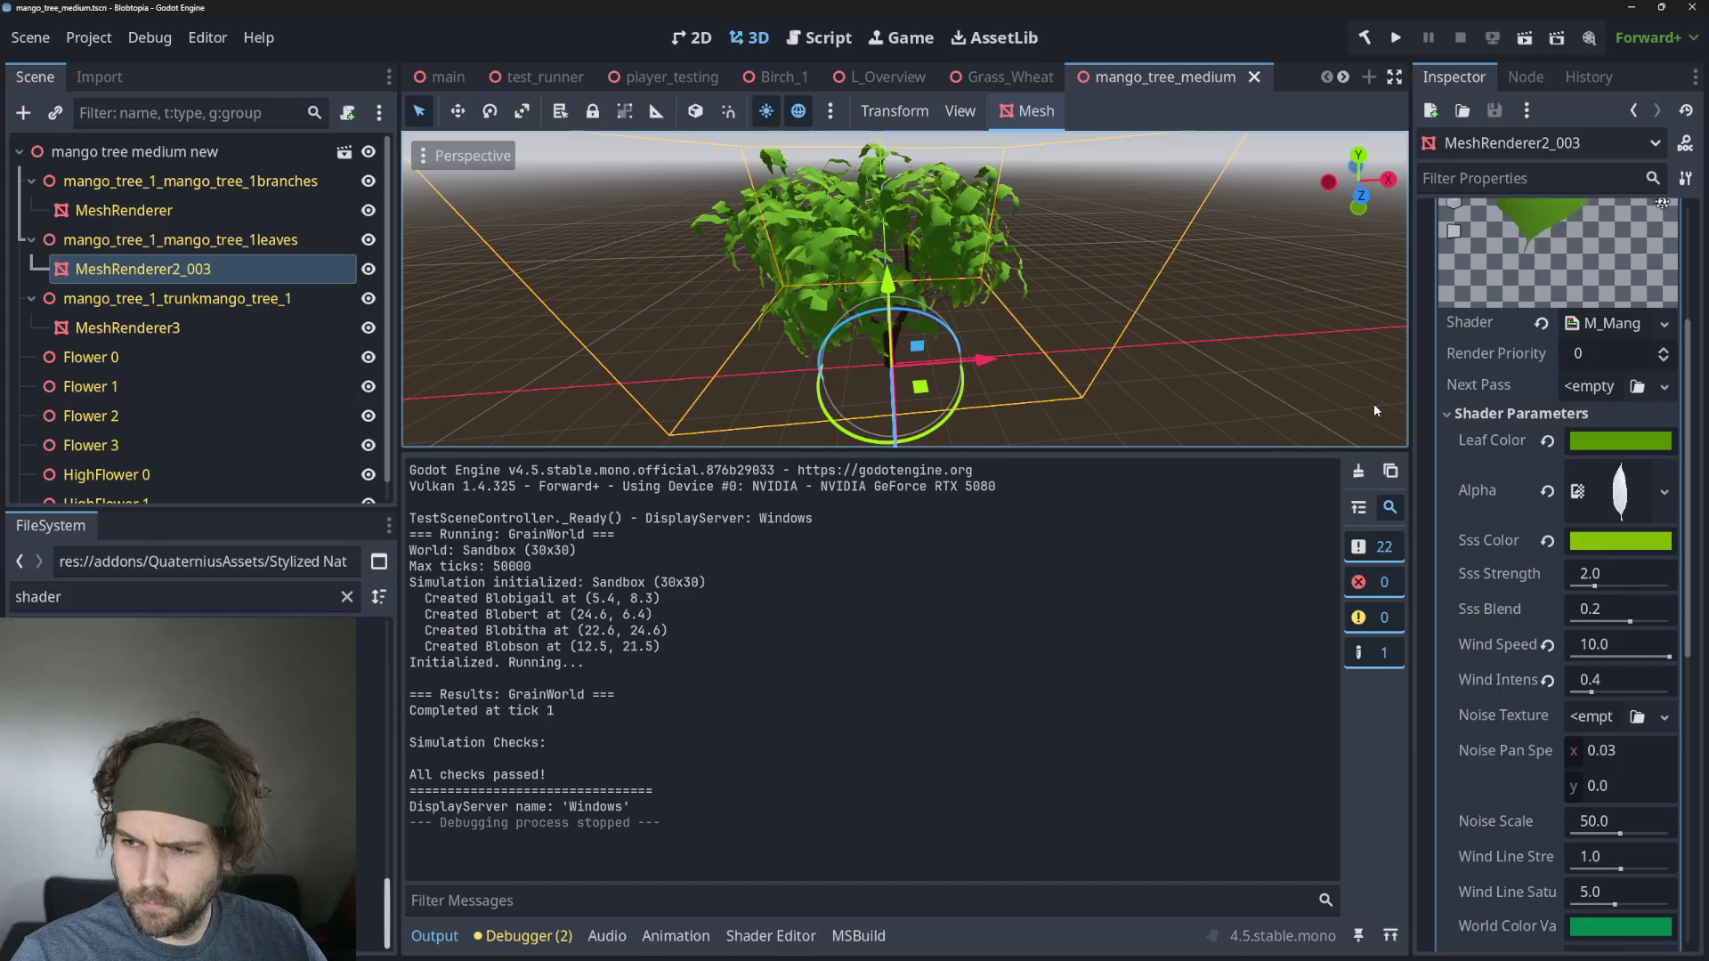
pyautogui.click(1546, 644)
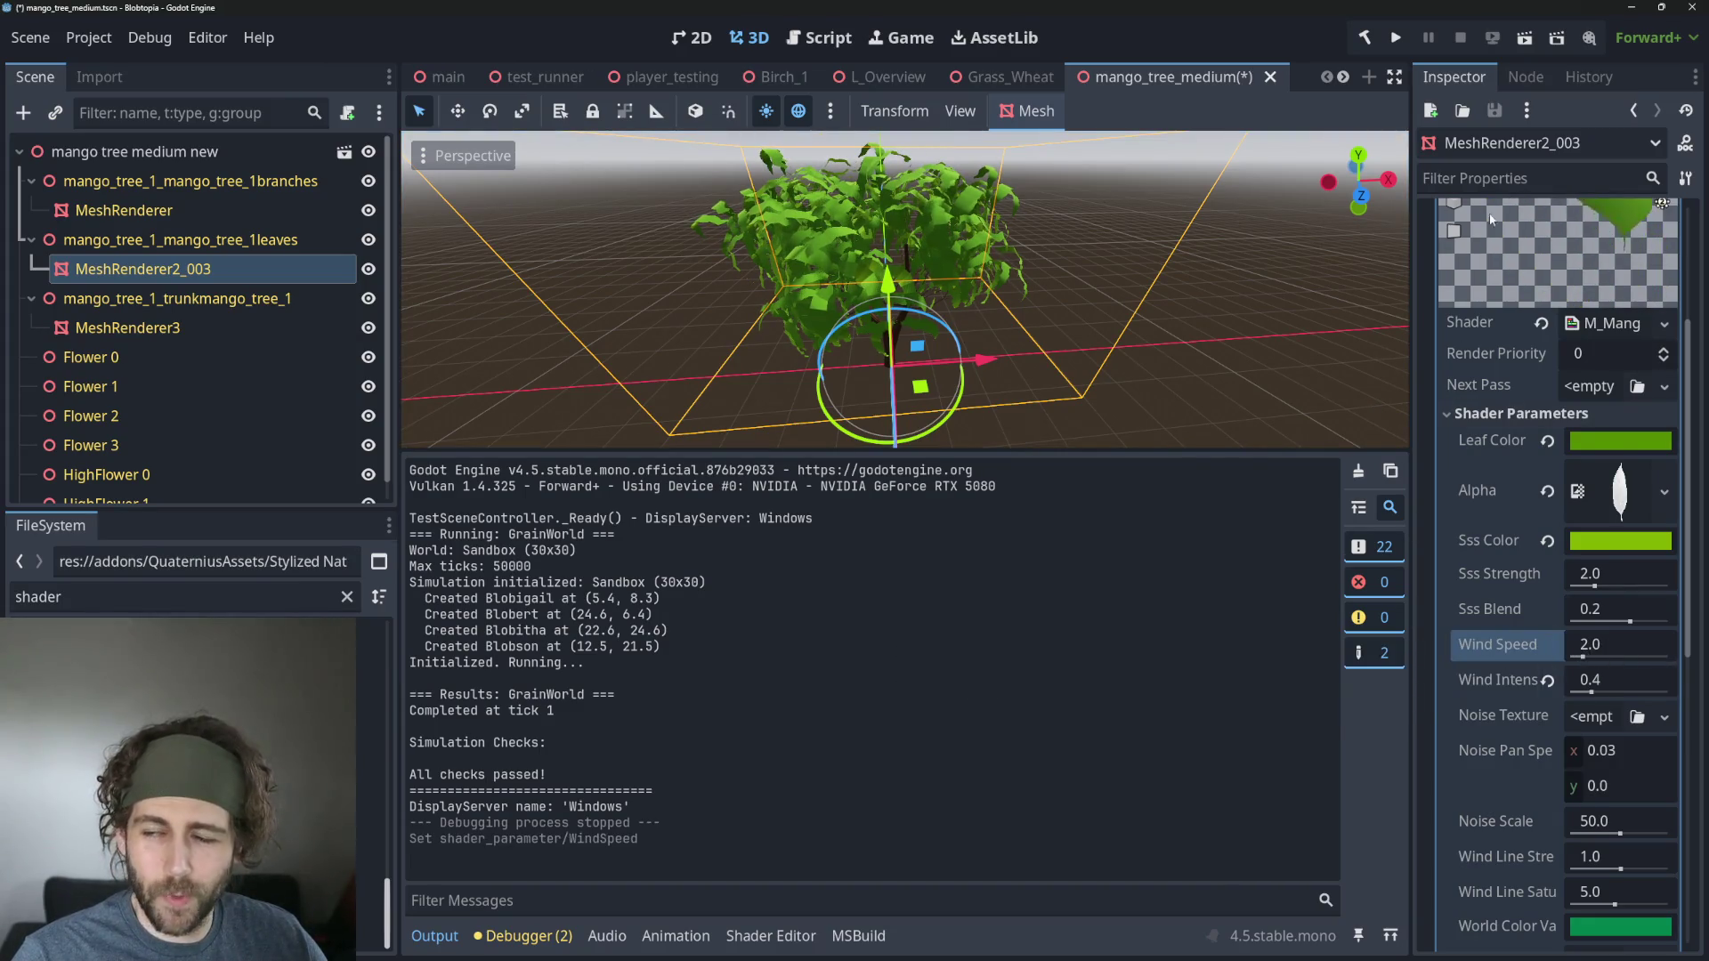
pyautogui.hotkey('ctrl', 's')
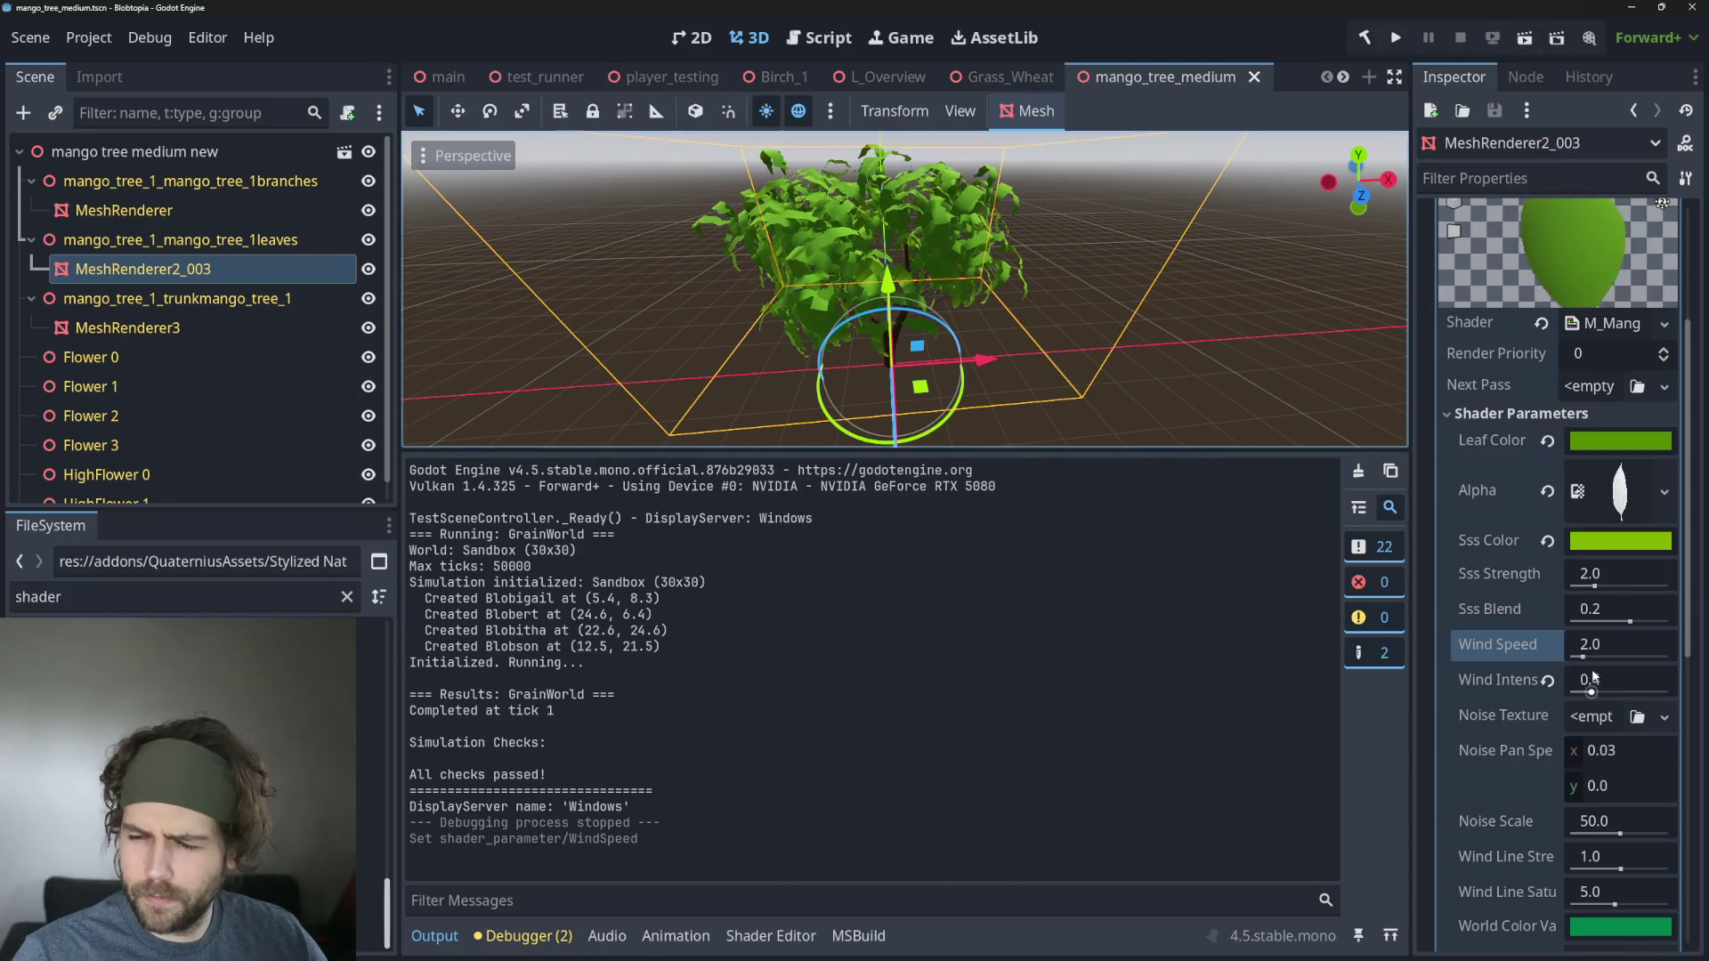
# Return to the test_runner scene via player_testing and run it as a game.
pyautogui.click(666, 80)
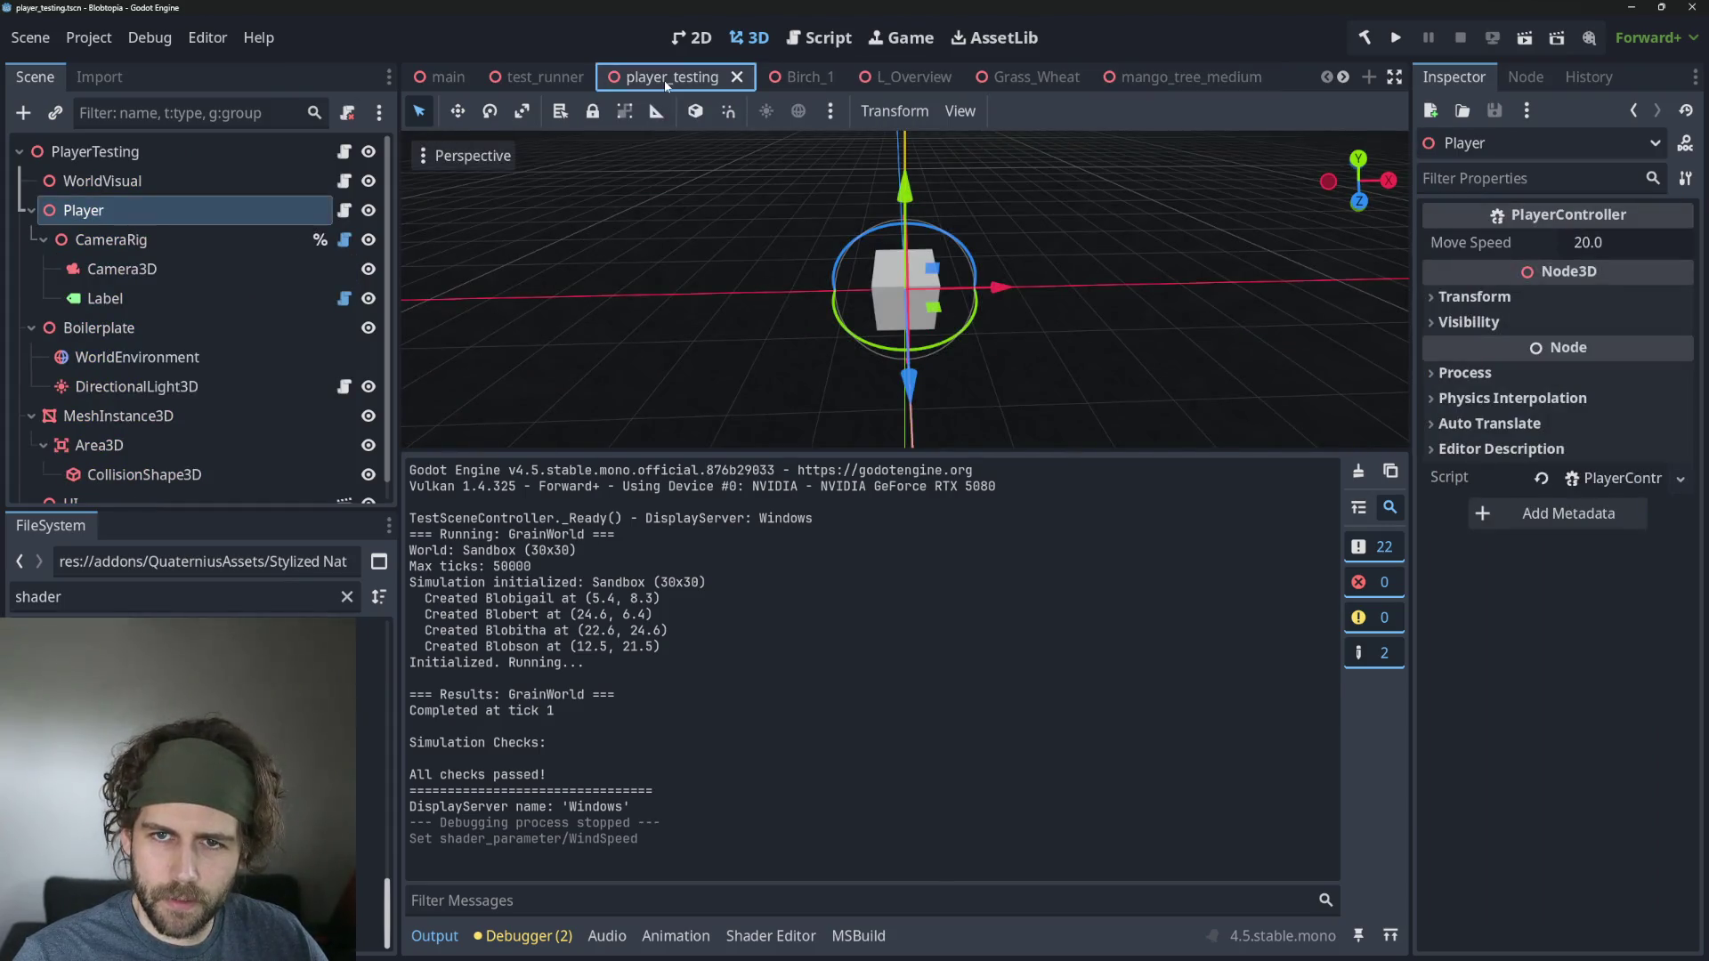
pyautogui.click(532, 79)
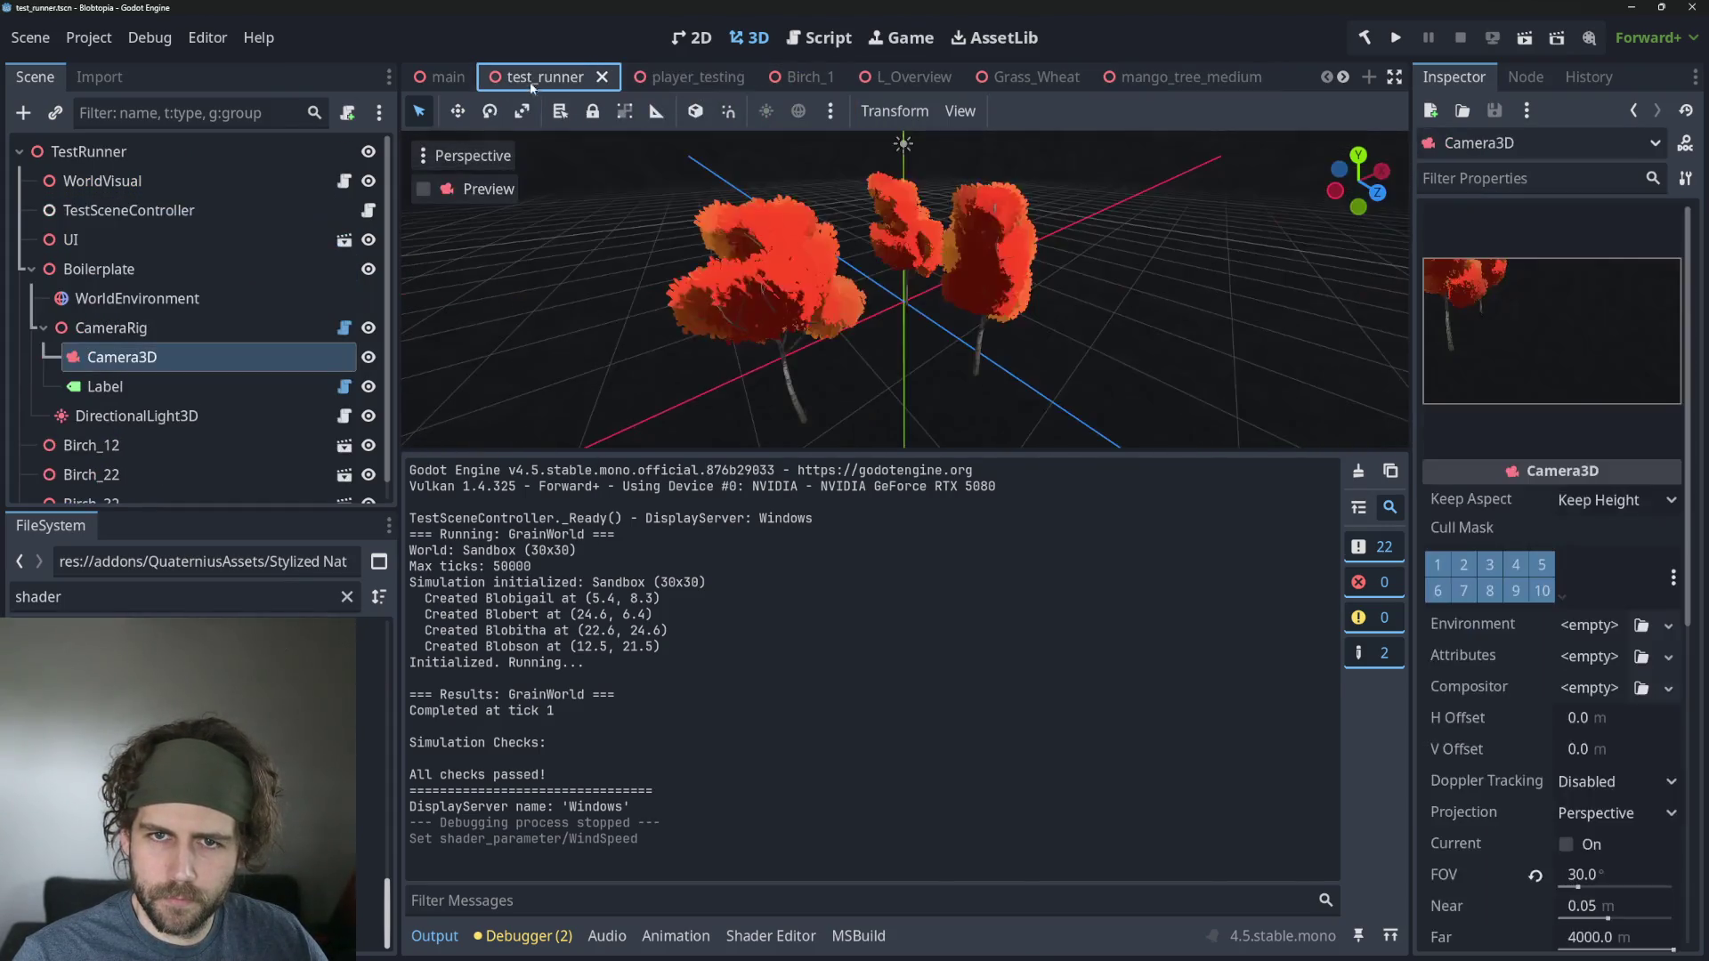
pyautogui.click(1525, 42)
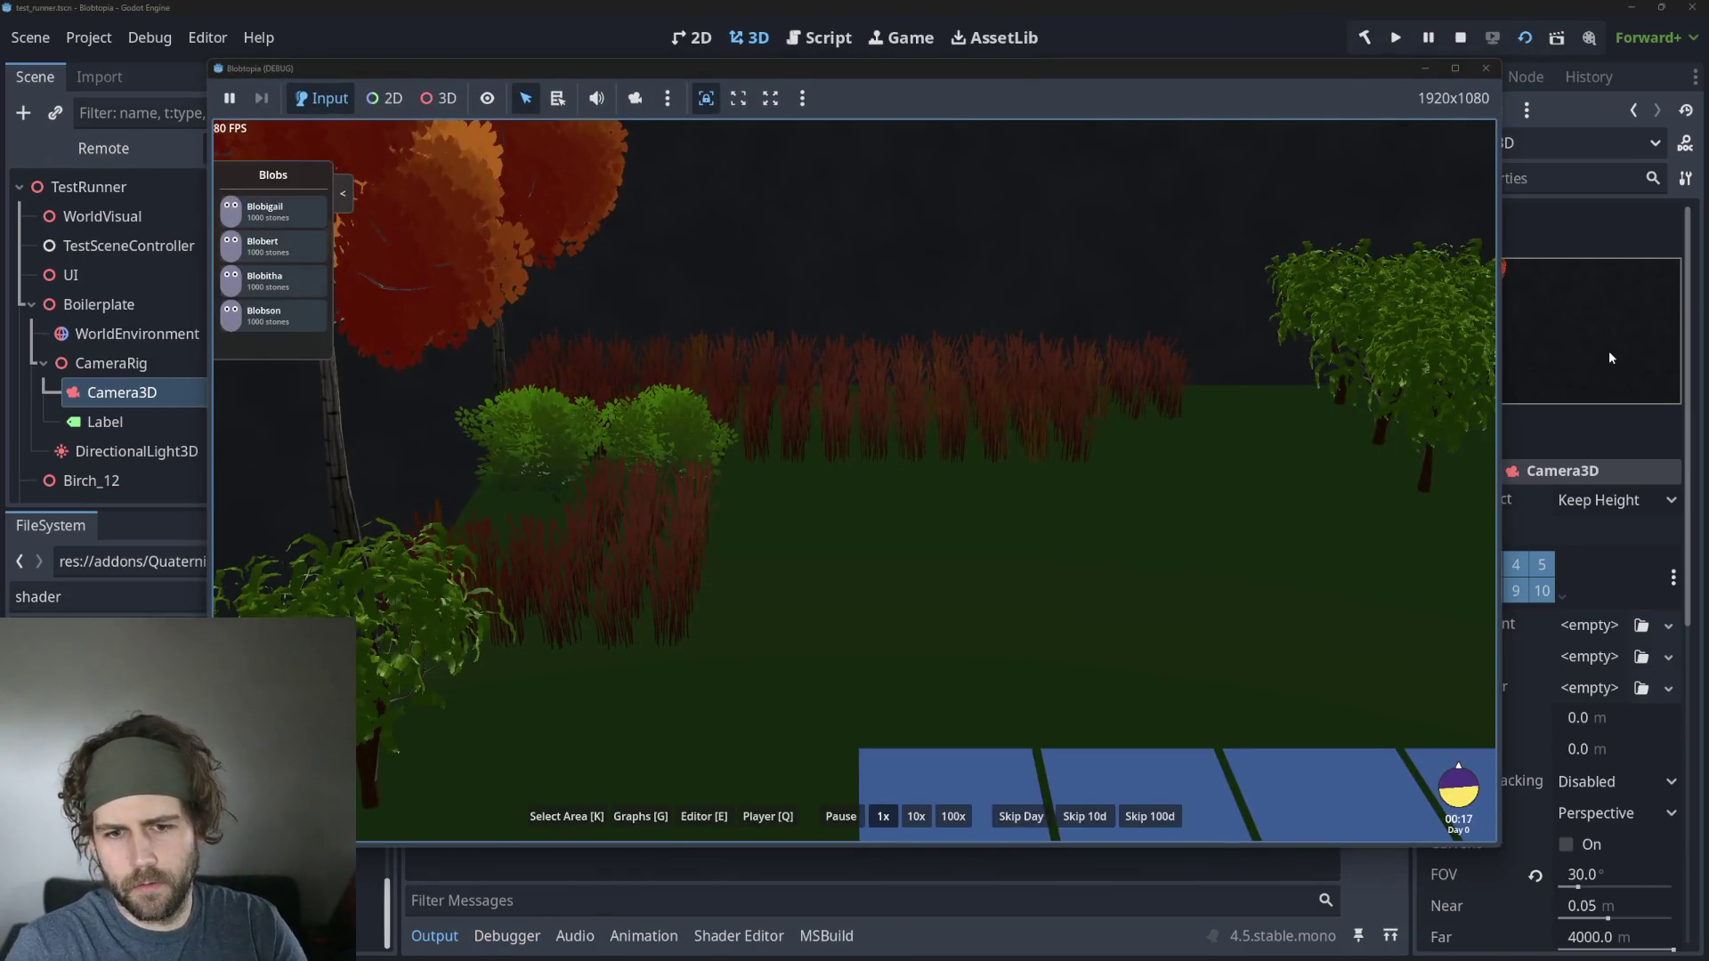
# Pan the game camera forward and briefly run the simulation at 10x before returning to 1x.
pyautogui.scroll(-5, 876, 311)
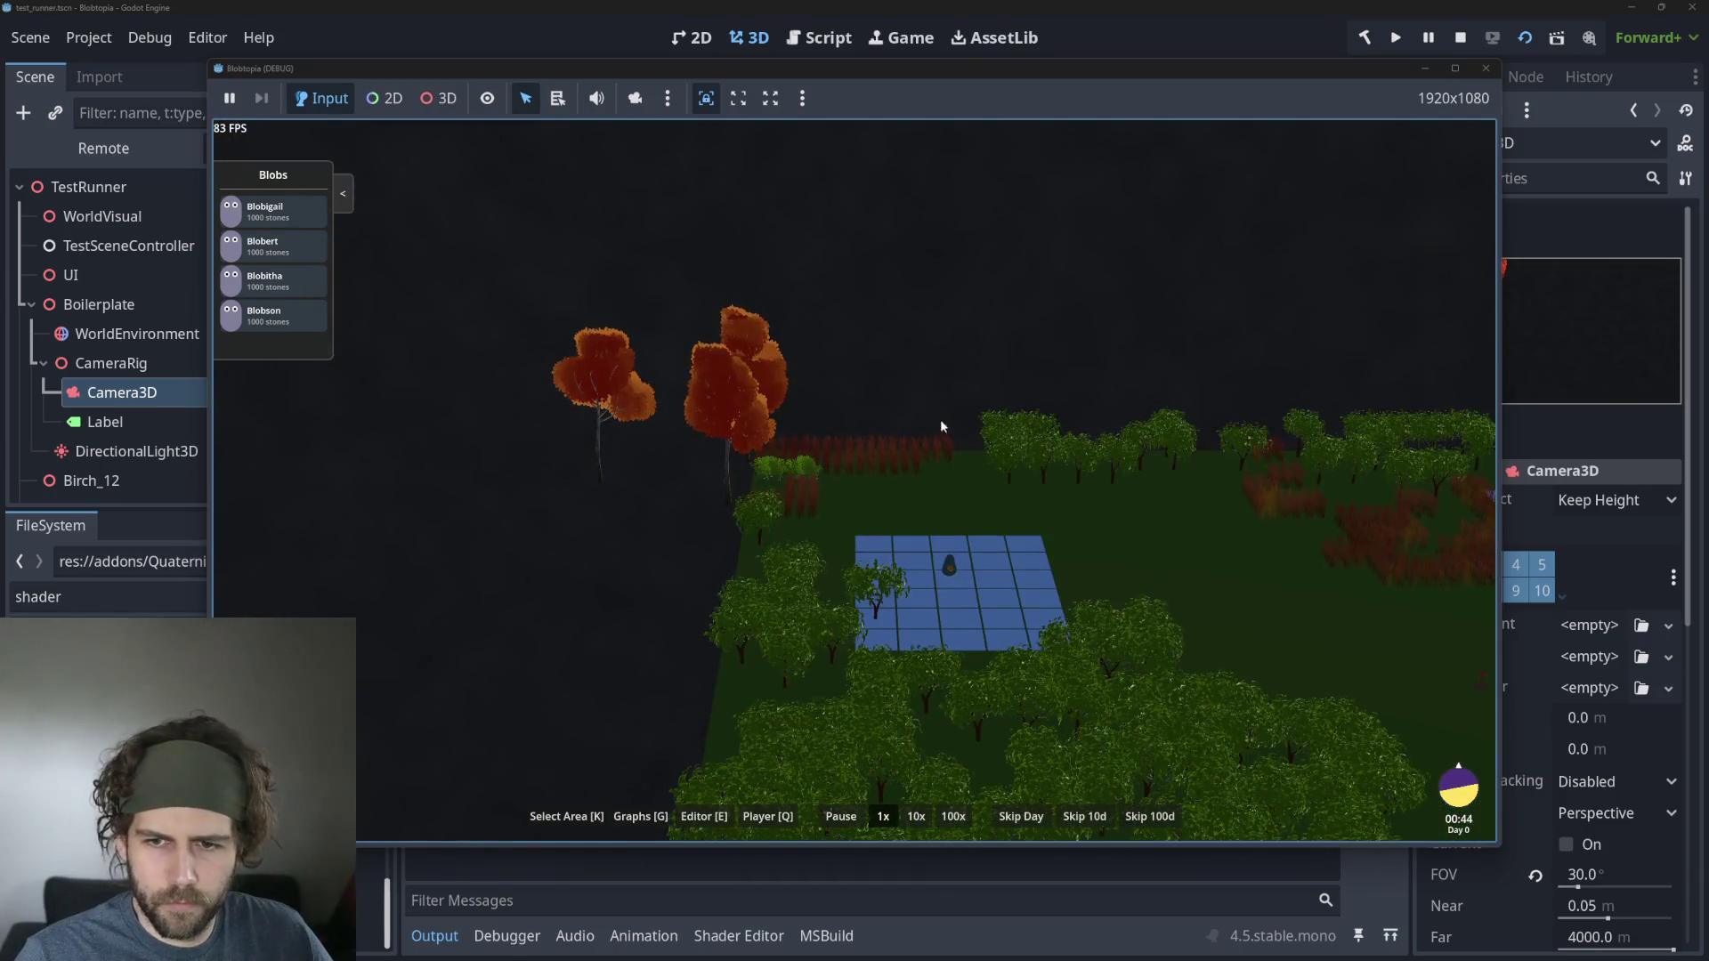
pyautogui.scroll(3, 863, 500)
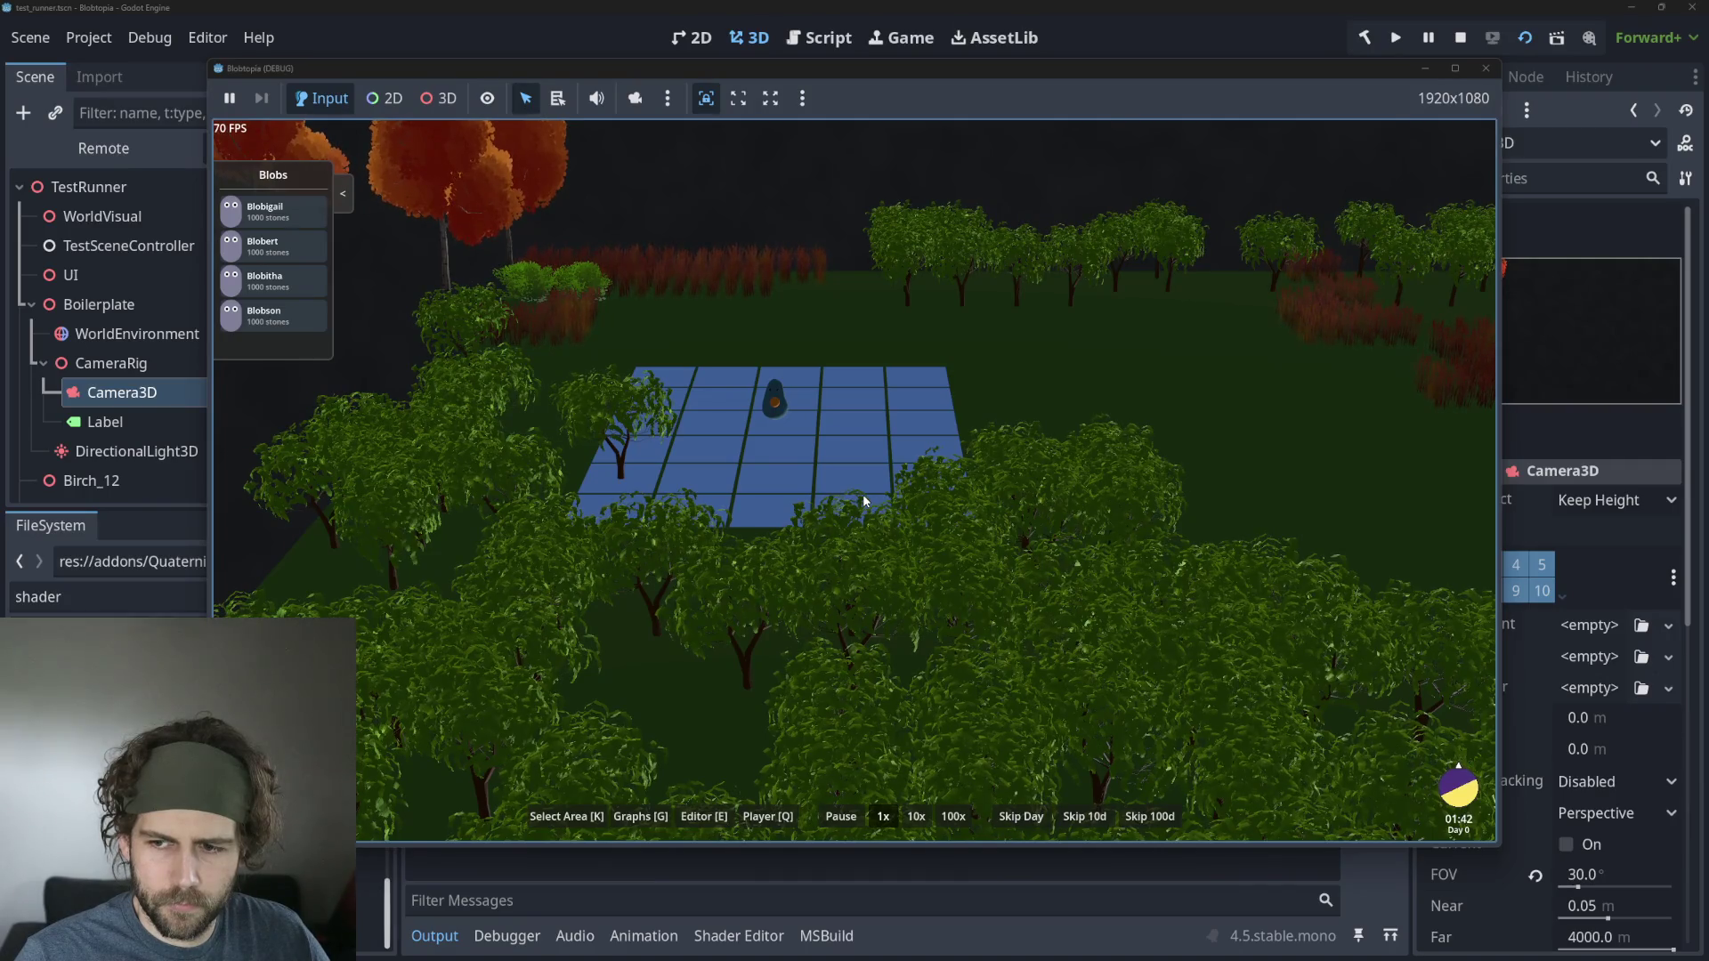
pyautogui.scroll(-3, 862, 502)
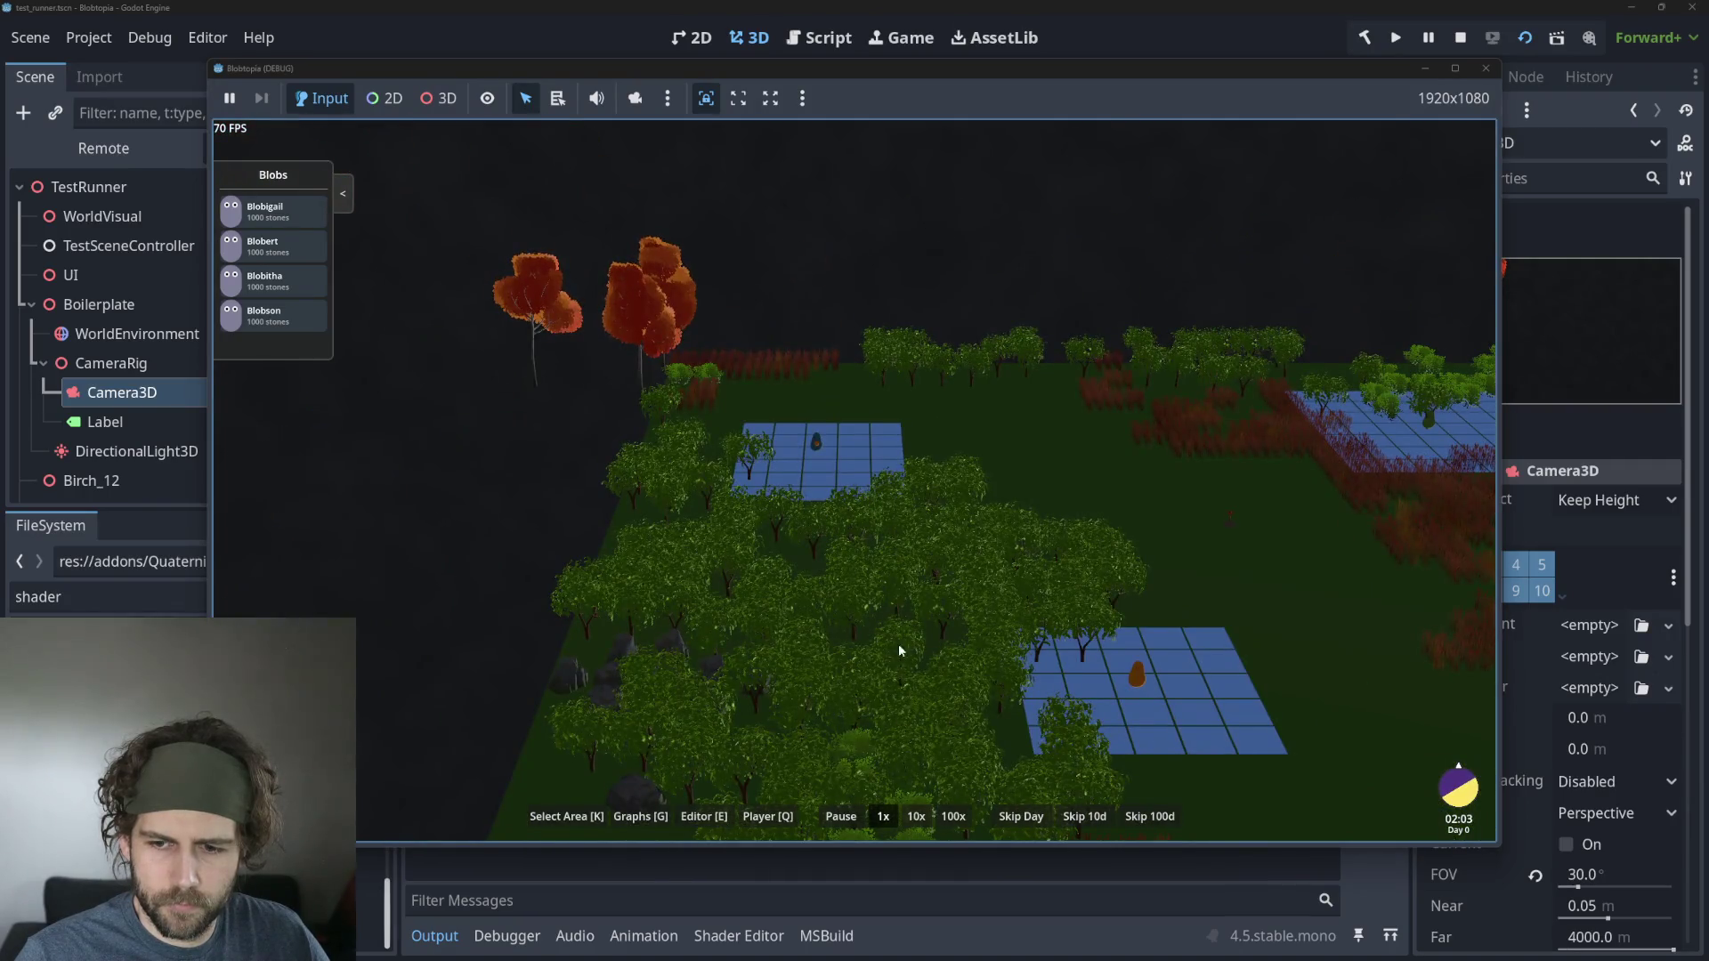
pyautogui.scroll(3, 768, 504)
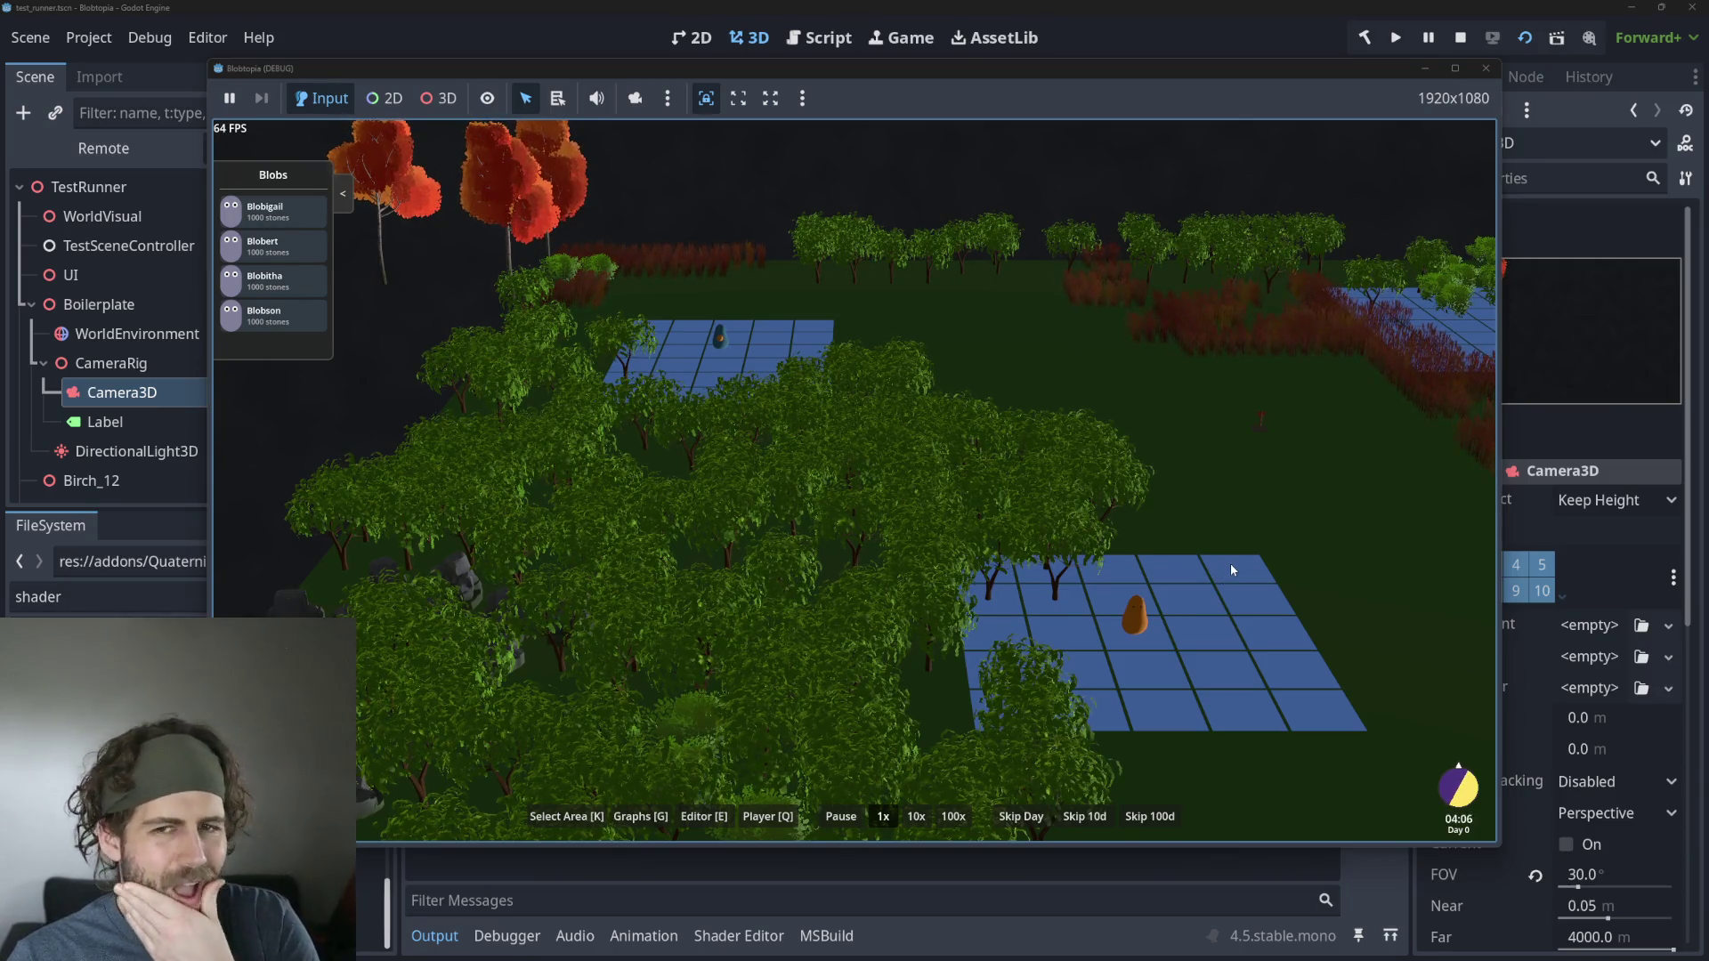
pyautogui.press('w')
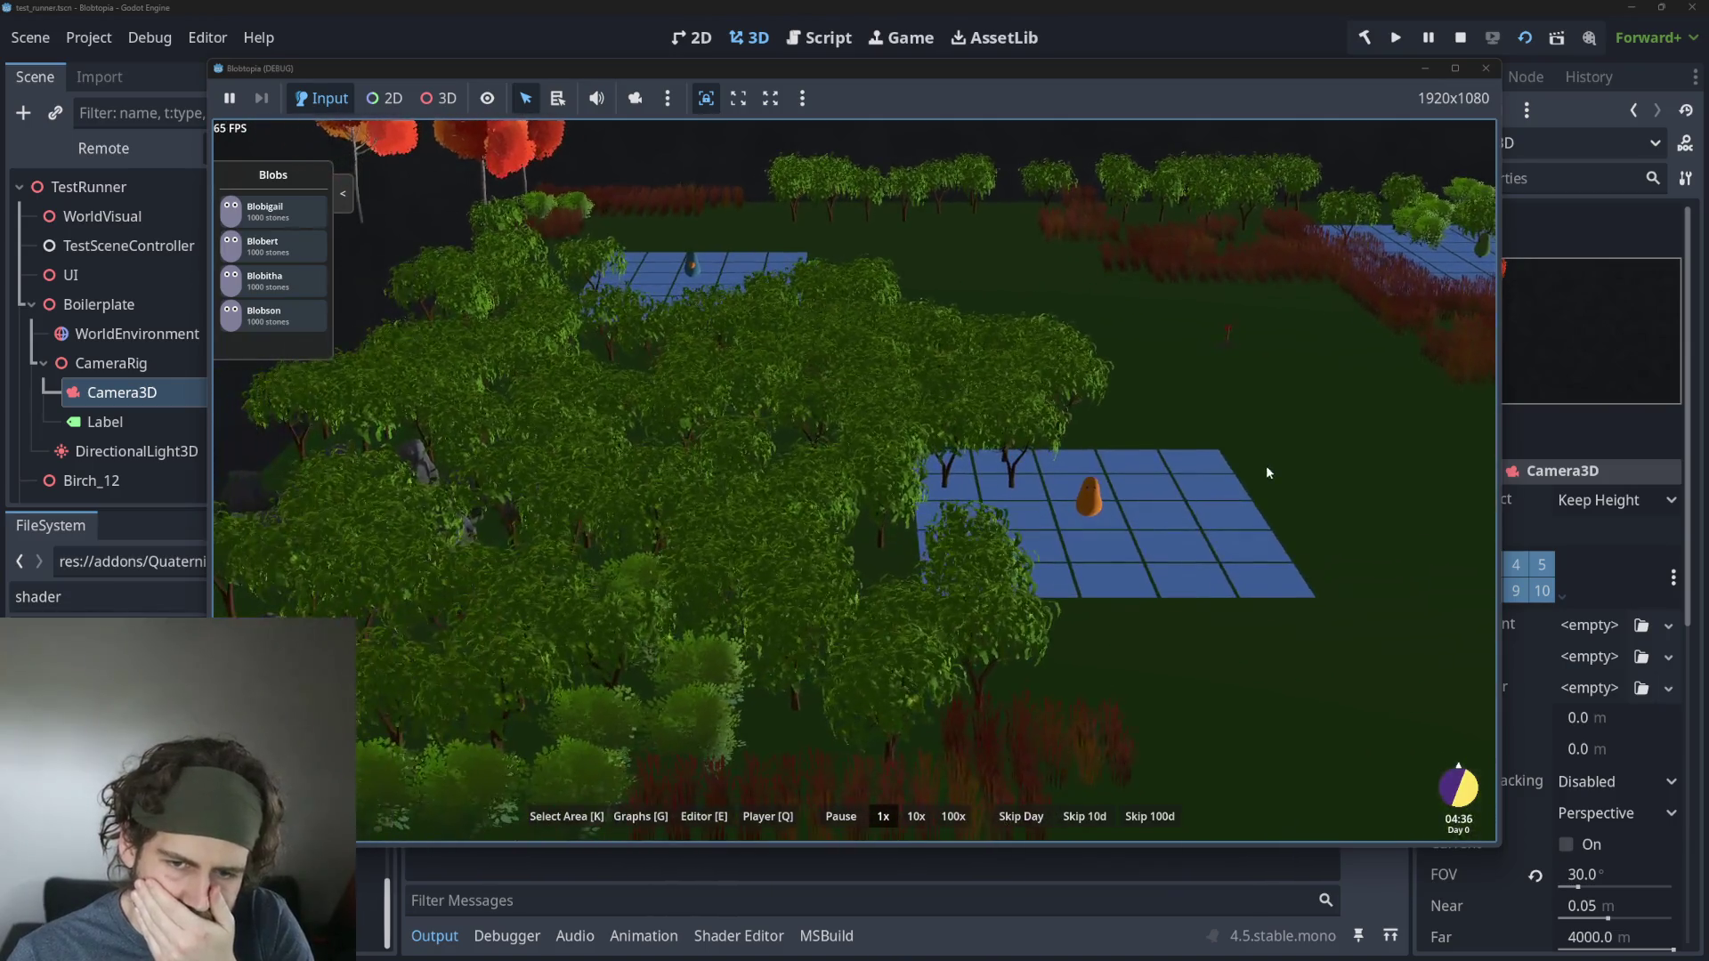
pyautogui.click(911, 817)
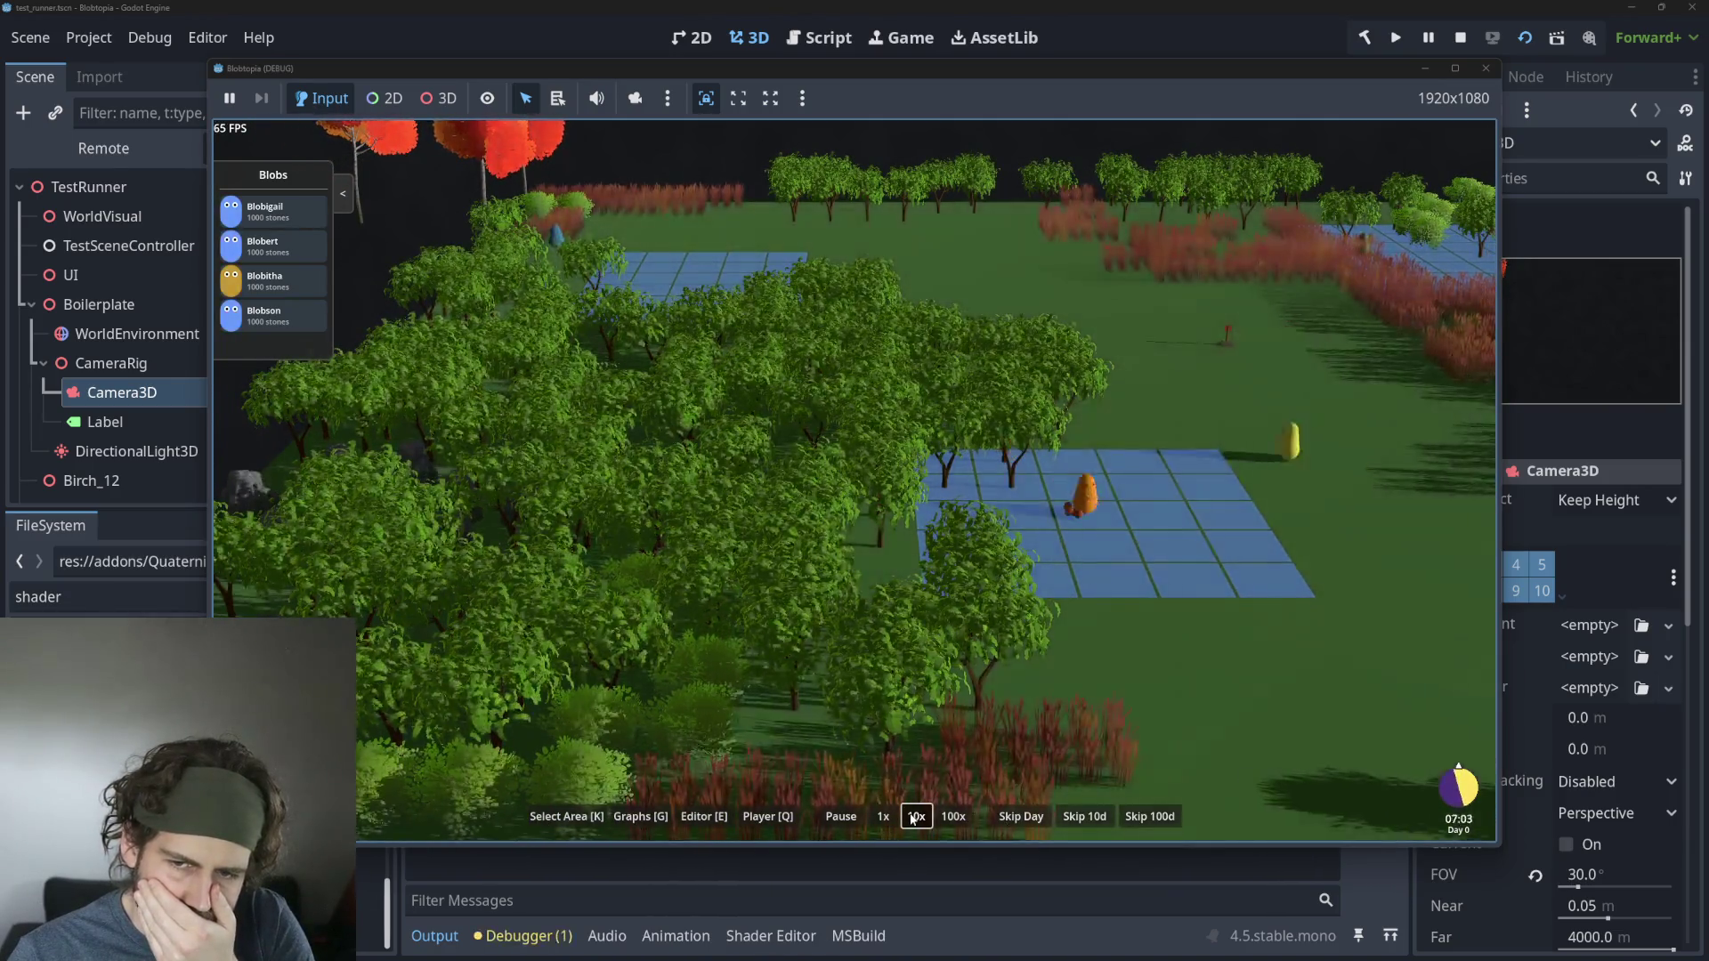
pyautogui.click(884, 818)
# Zoom and pan the game camera across the map, then stop the game with F8.
pyautogui.scroll(-5, 1131, 632)
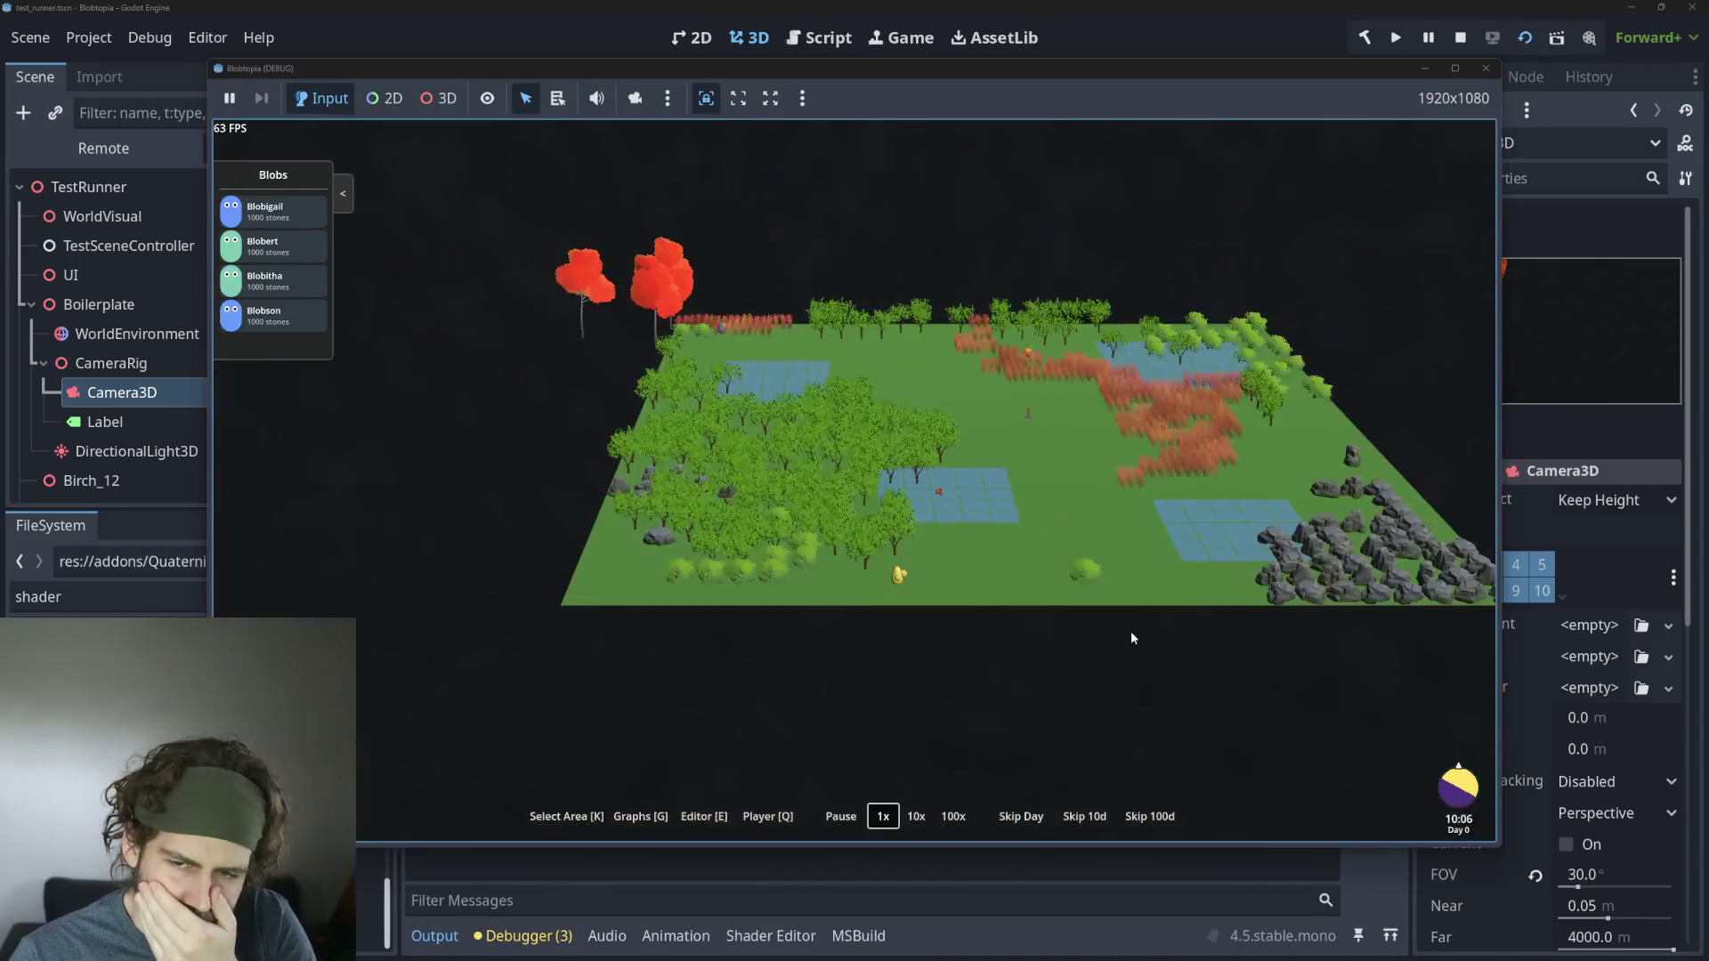
pyautogui.scroll(4, 1131, 630)
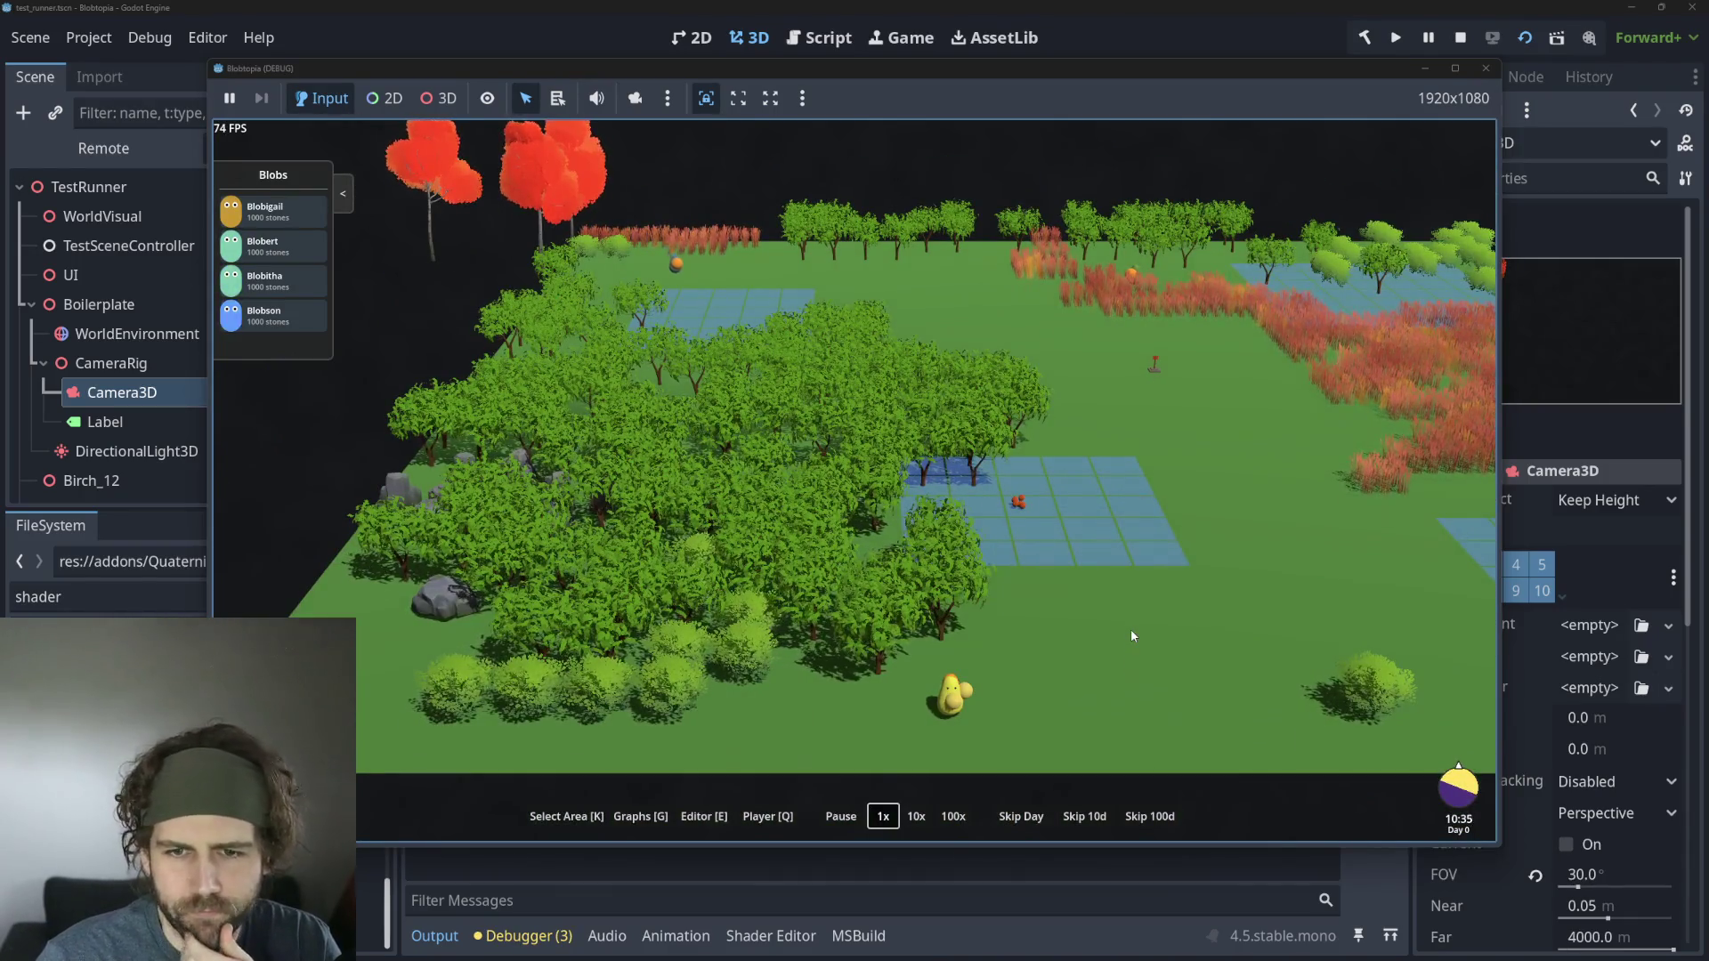
pyautogui.scroll(3, 1178, 604)
pyautogui.scroll(-8, 1037, 455)
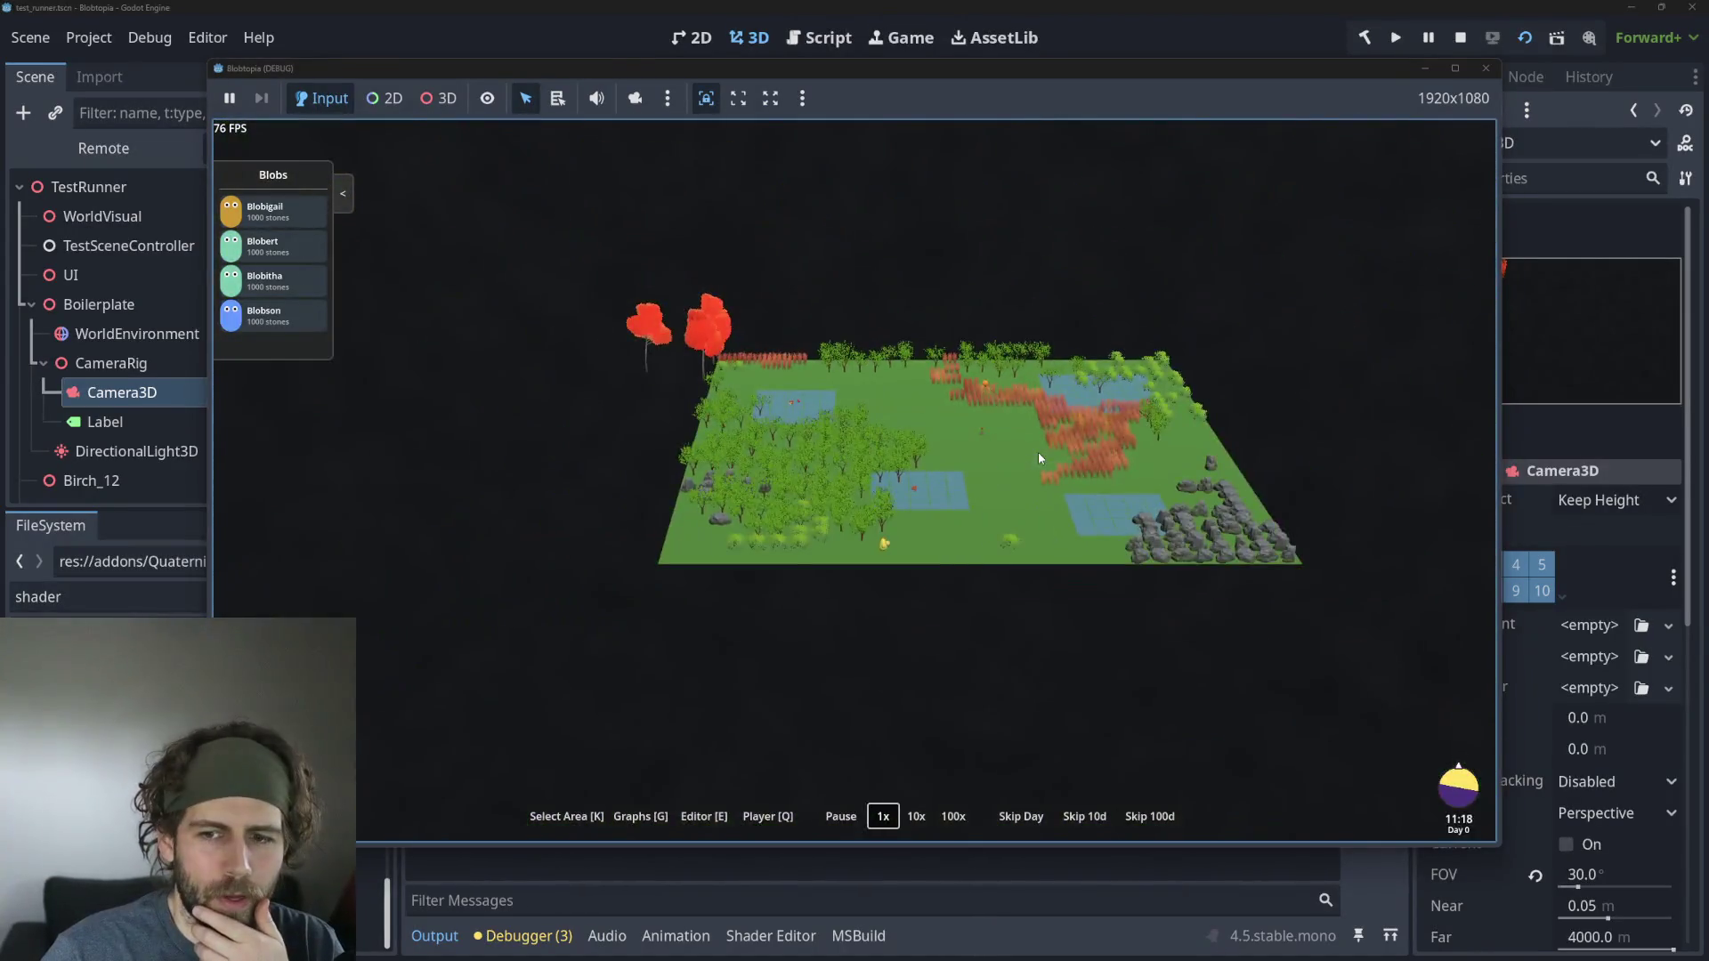
pyautogui.scroll(5, 1038, 452)
pyautogui.scroll(-5, 1036, 453)
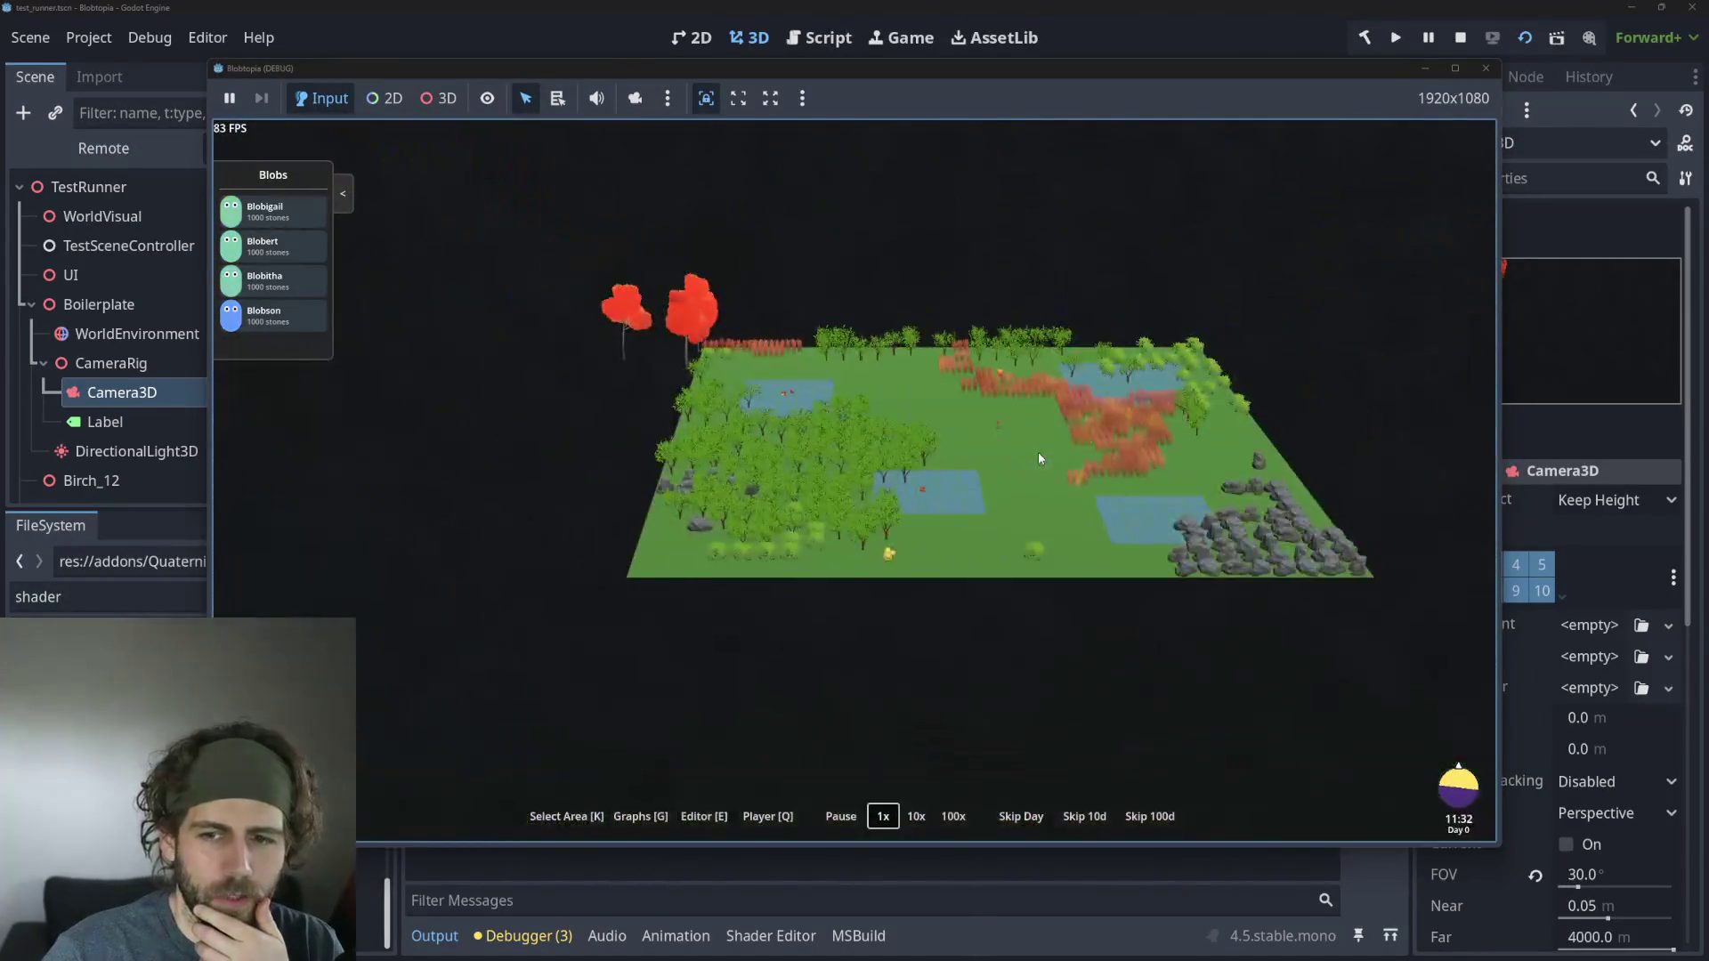
pyautogui.scroll(5, 1037, 453)
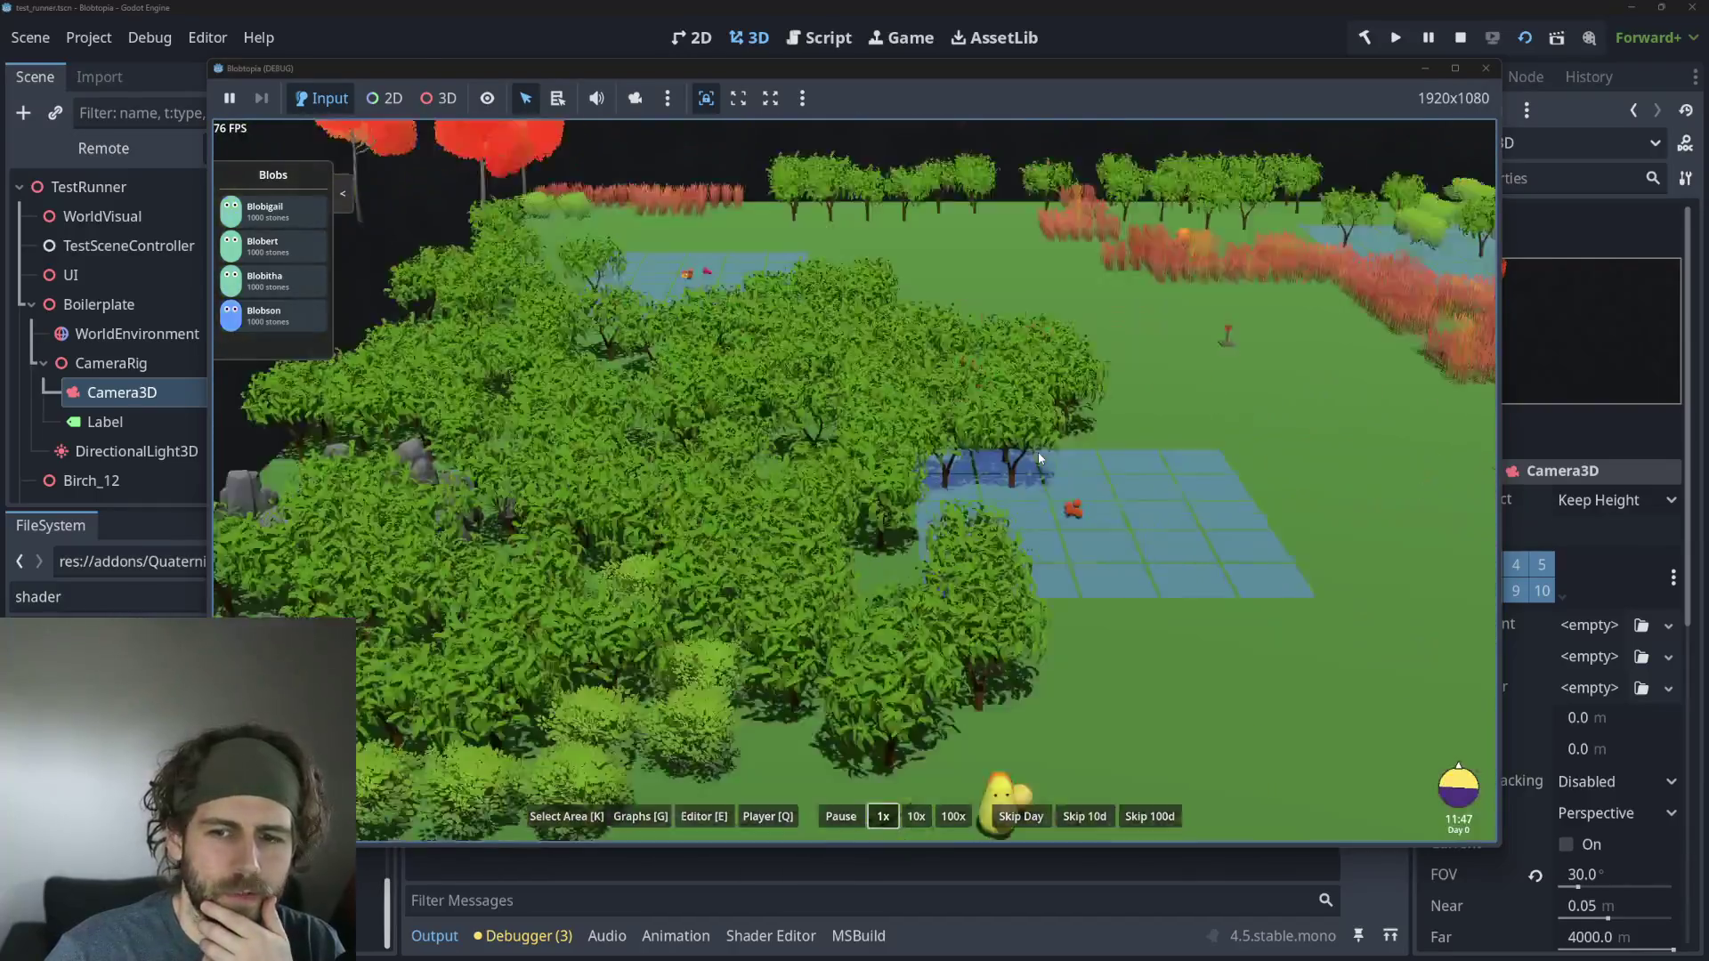
pyautogui.scroll(-2, 1038, 452)
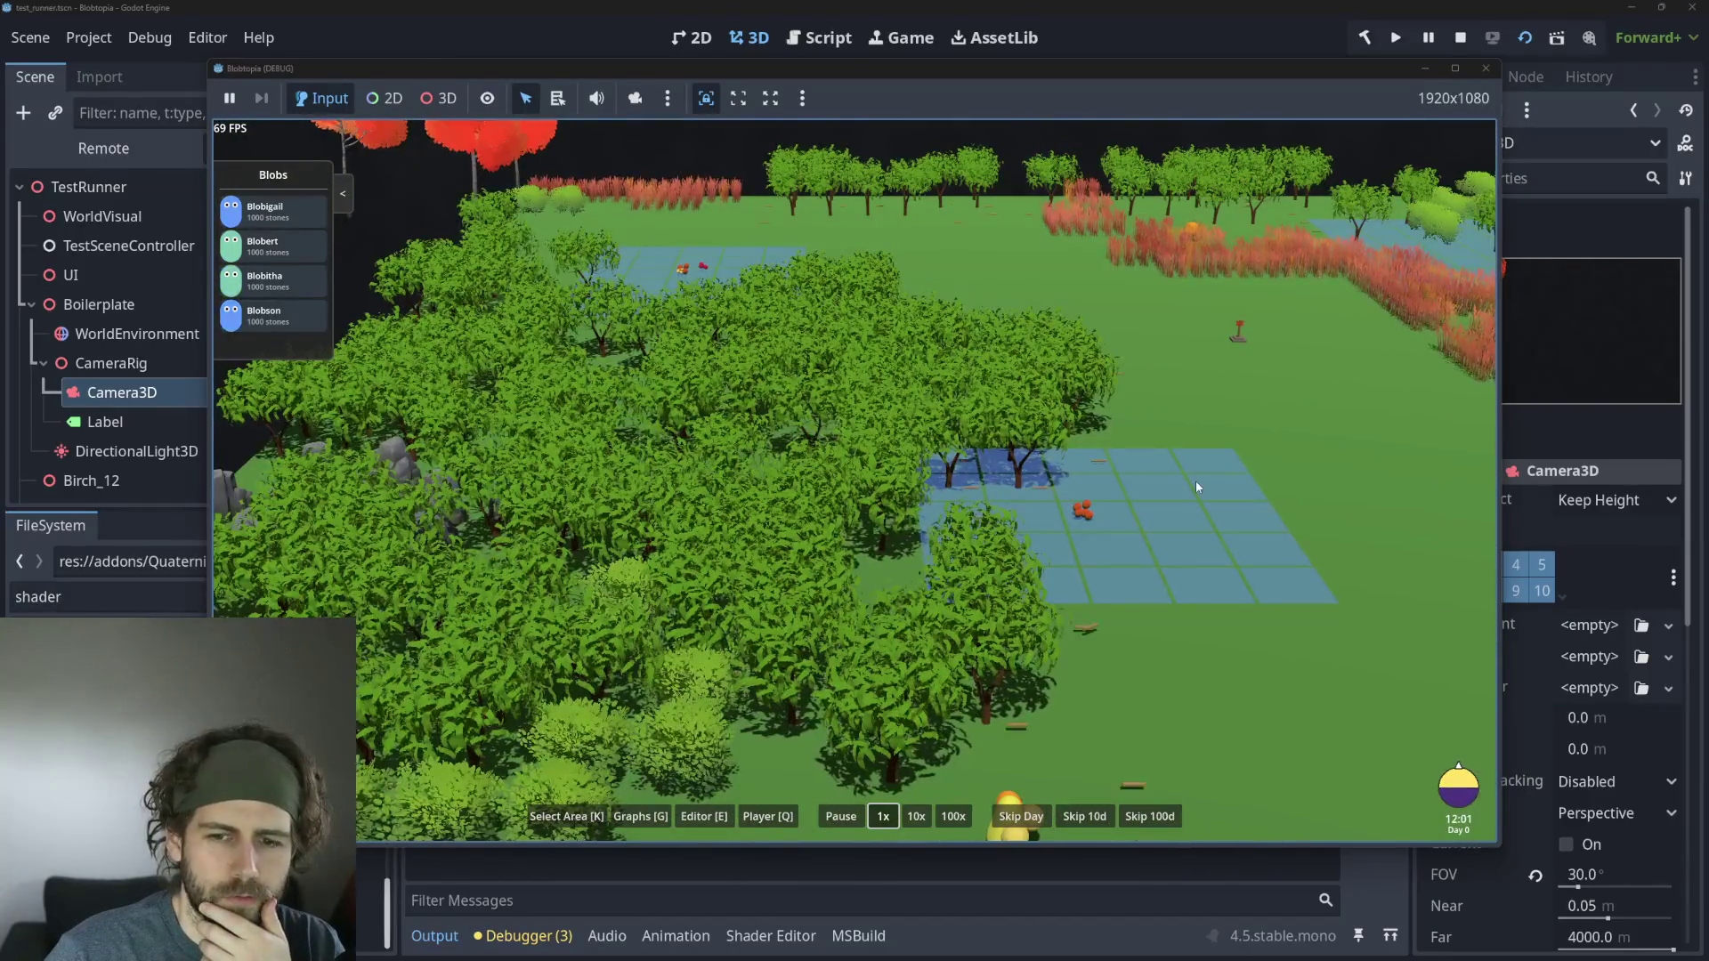
pyautogui.scroll(-2, 1196, 481)
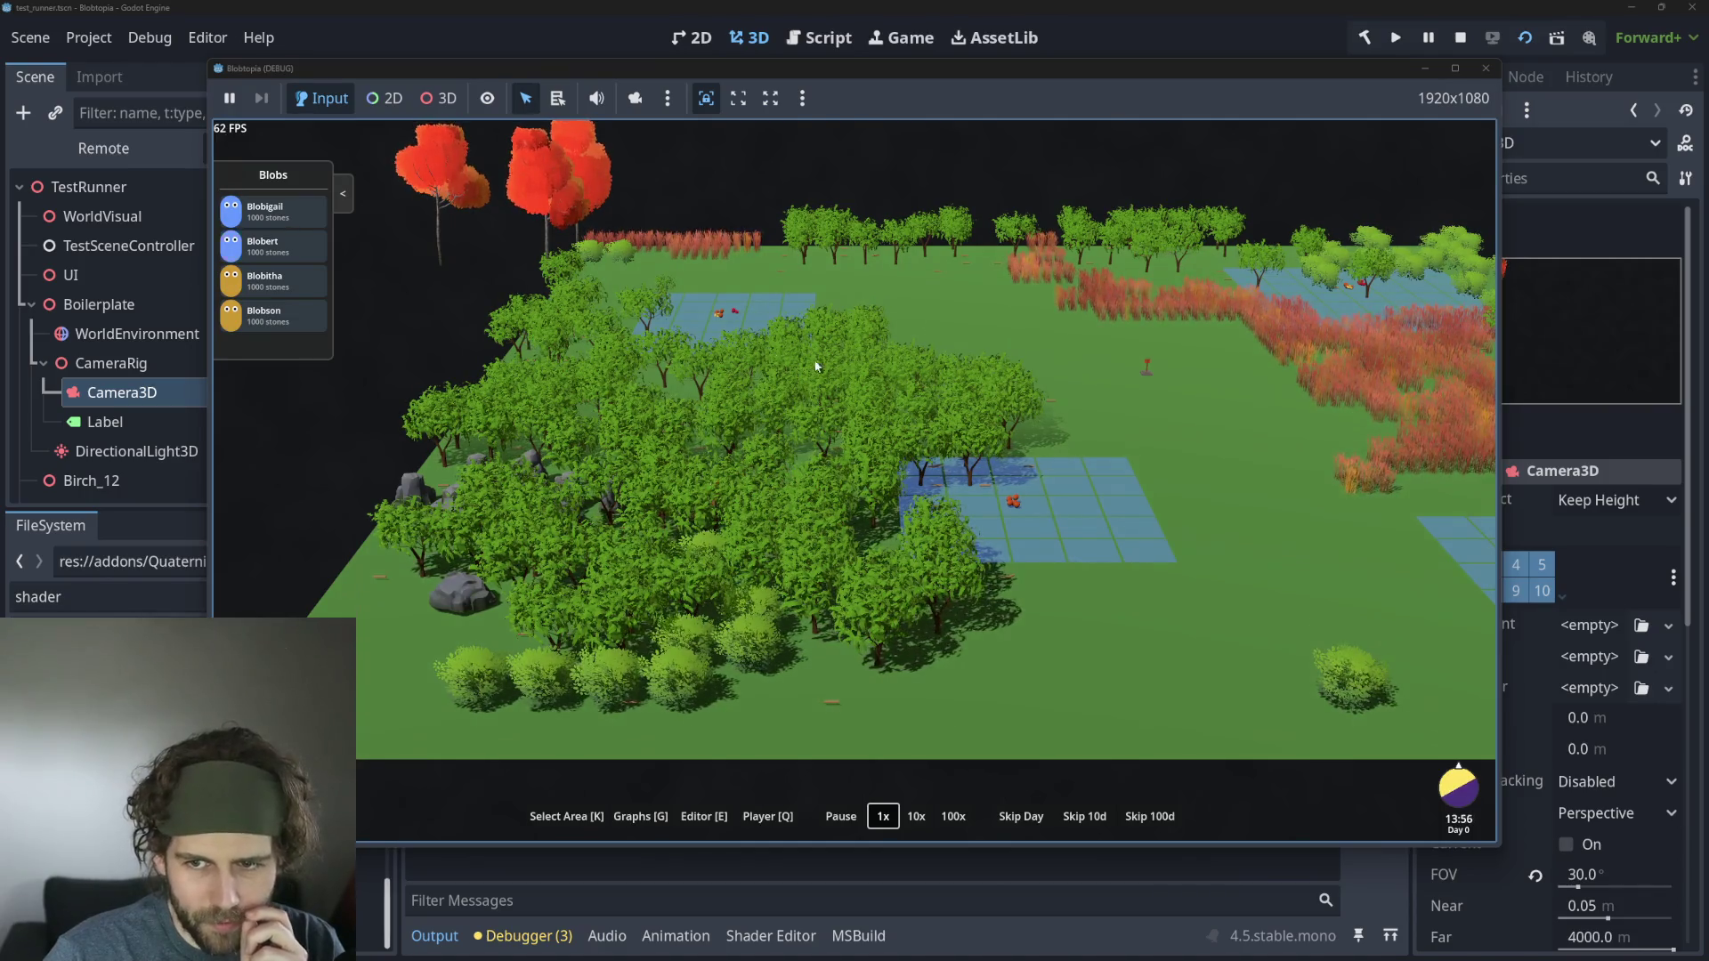
pyautogui.press('w')
pyautogui.press('d')
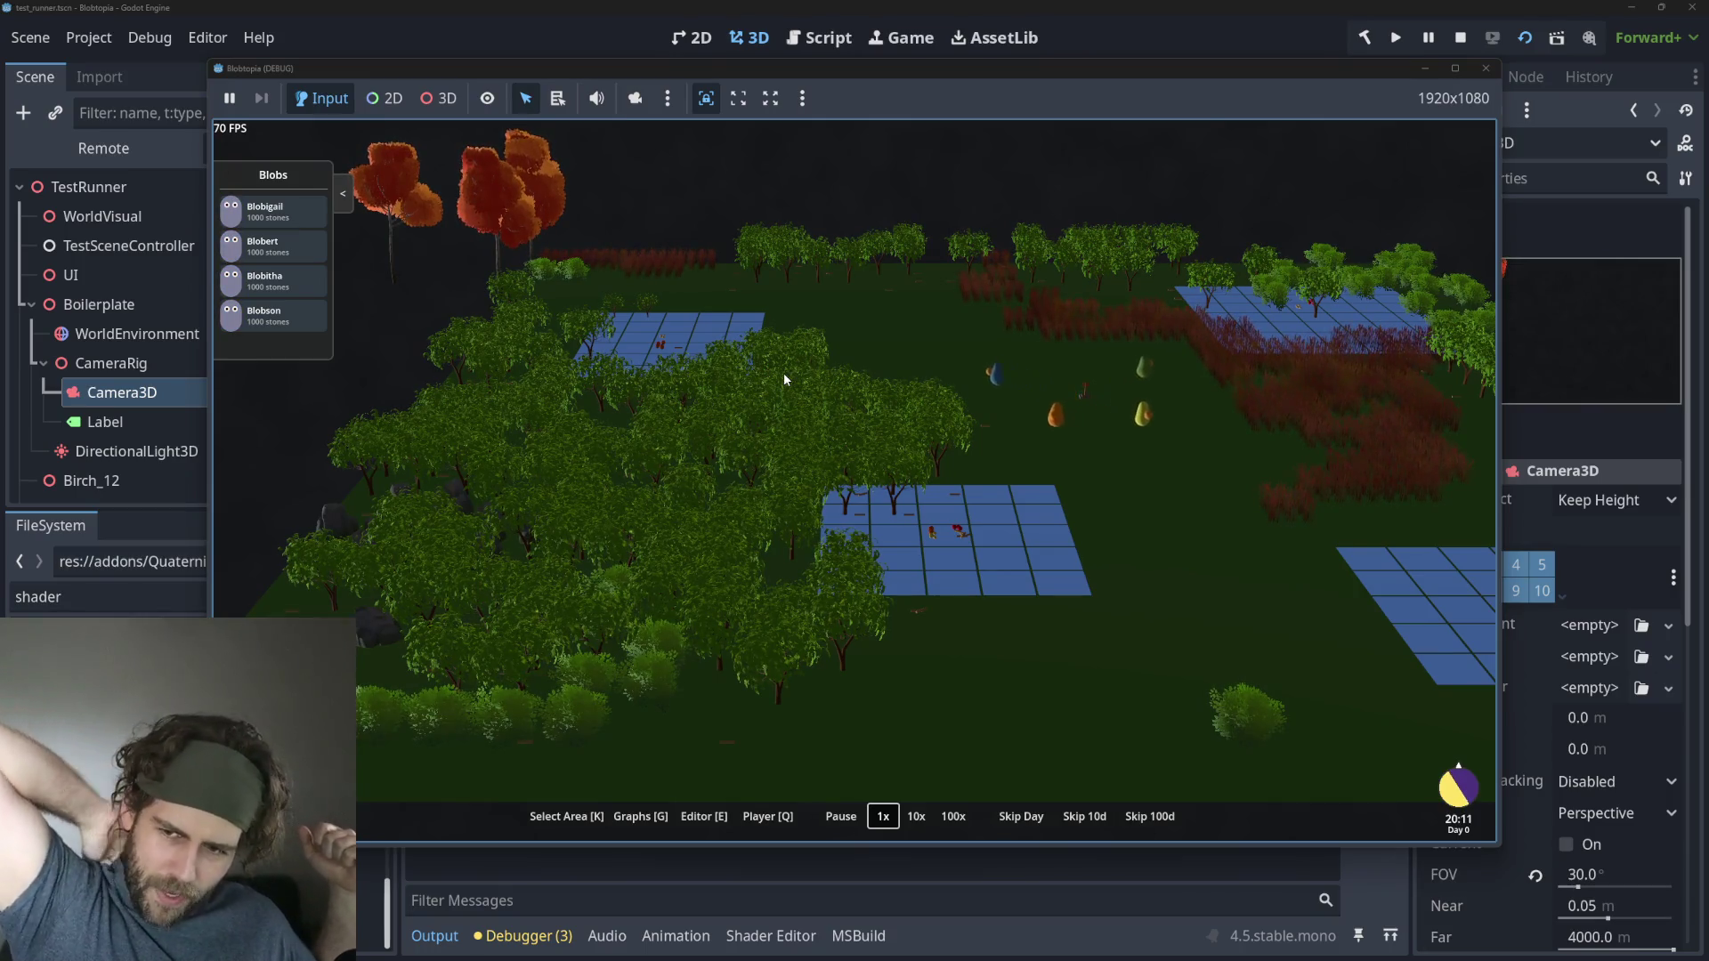
pyautogui.scroll(-2, 1041, 343)
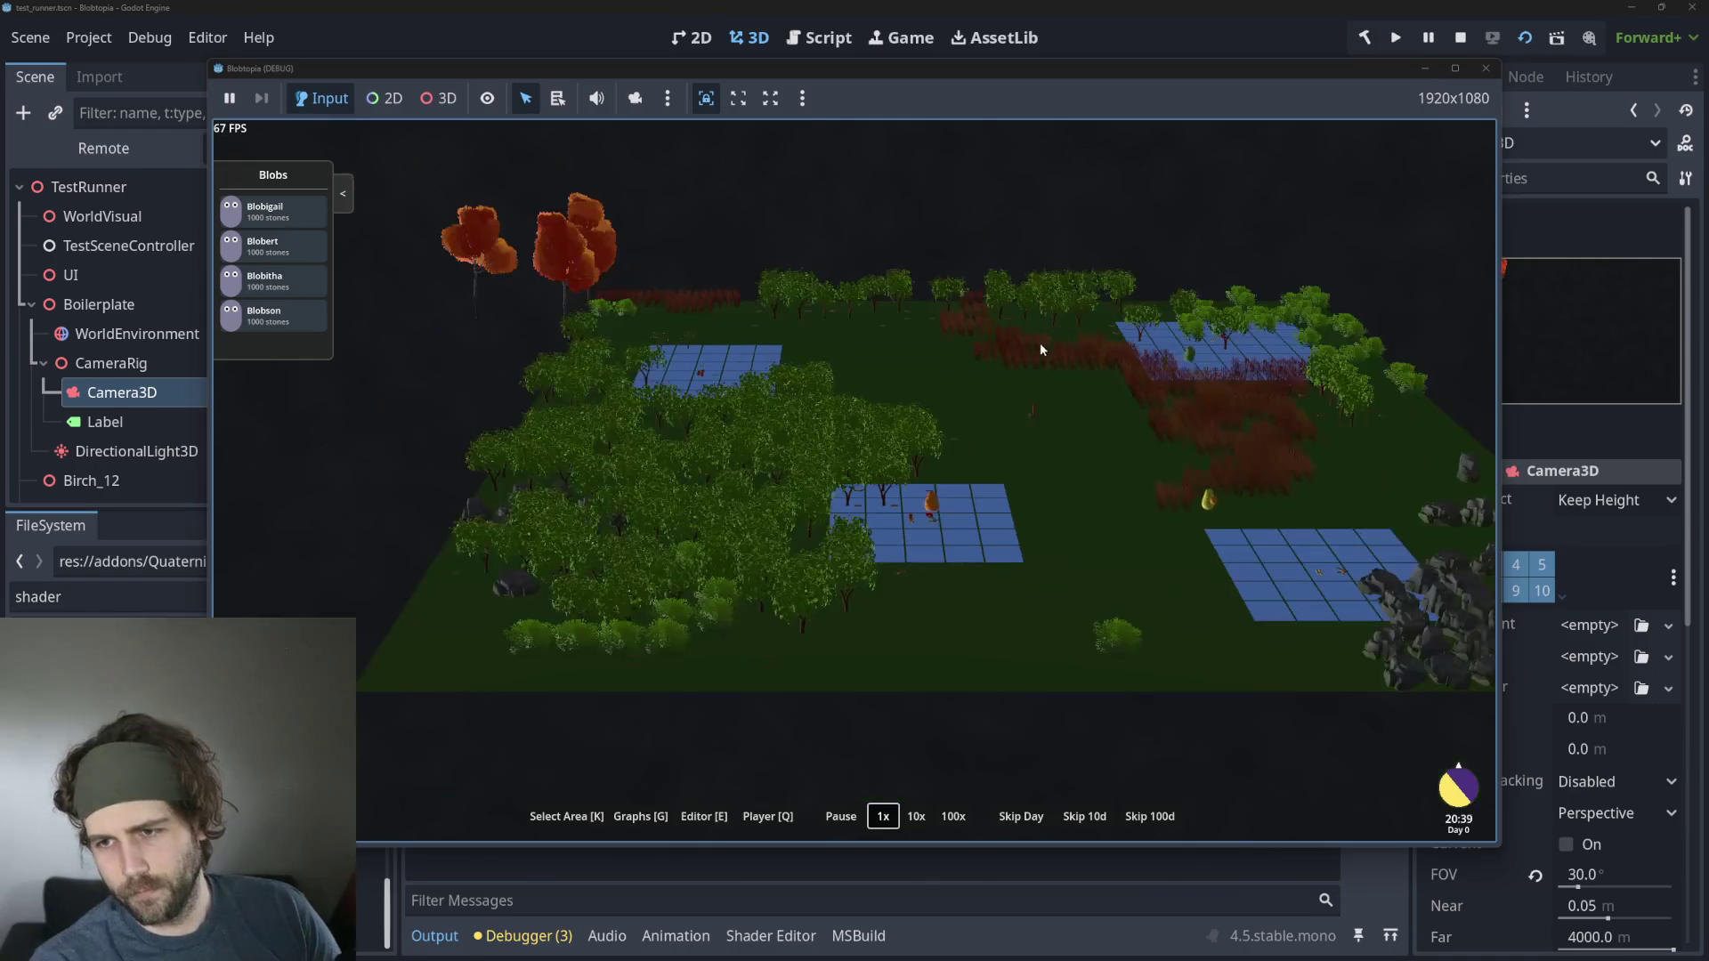
pyautogui.scroll(3, 1132, 368)
pyautogui.scroll(-1, 1097, 381)
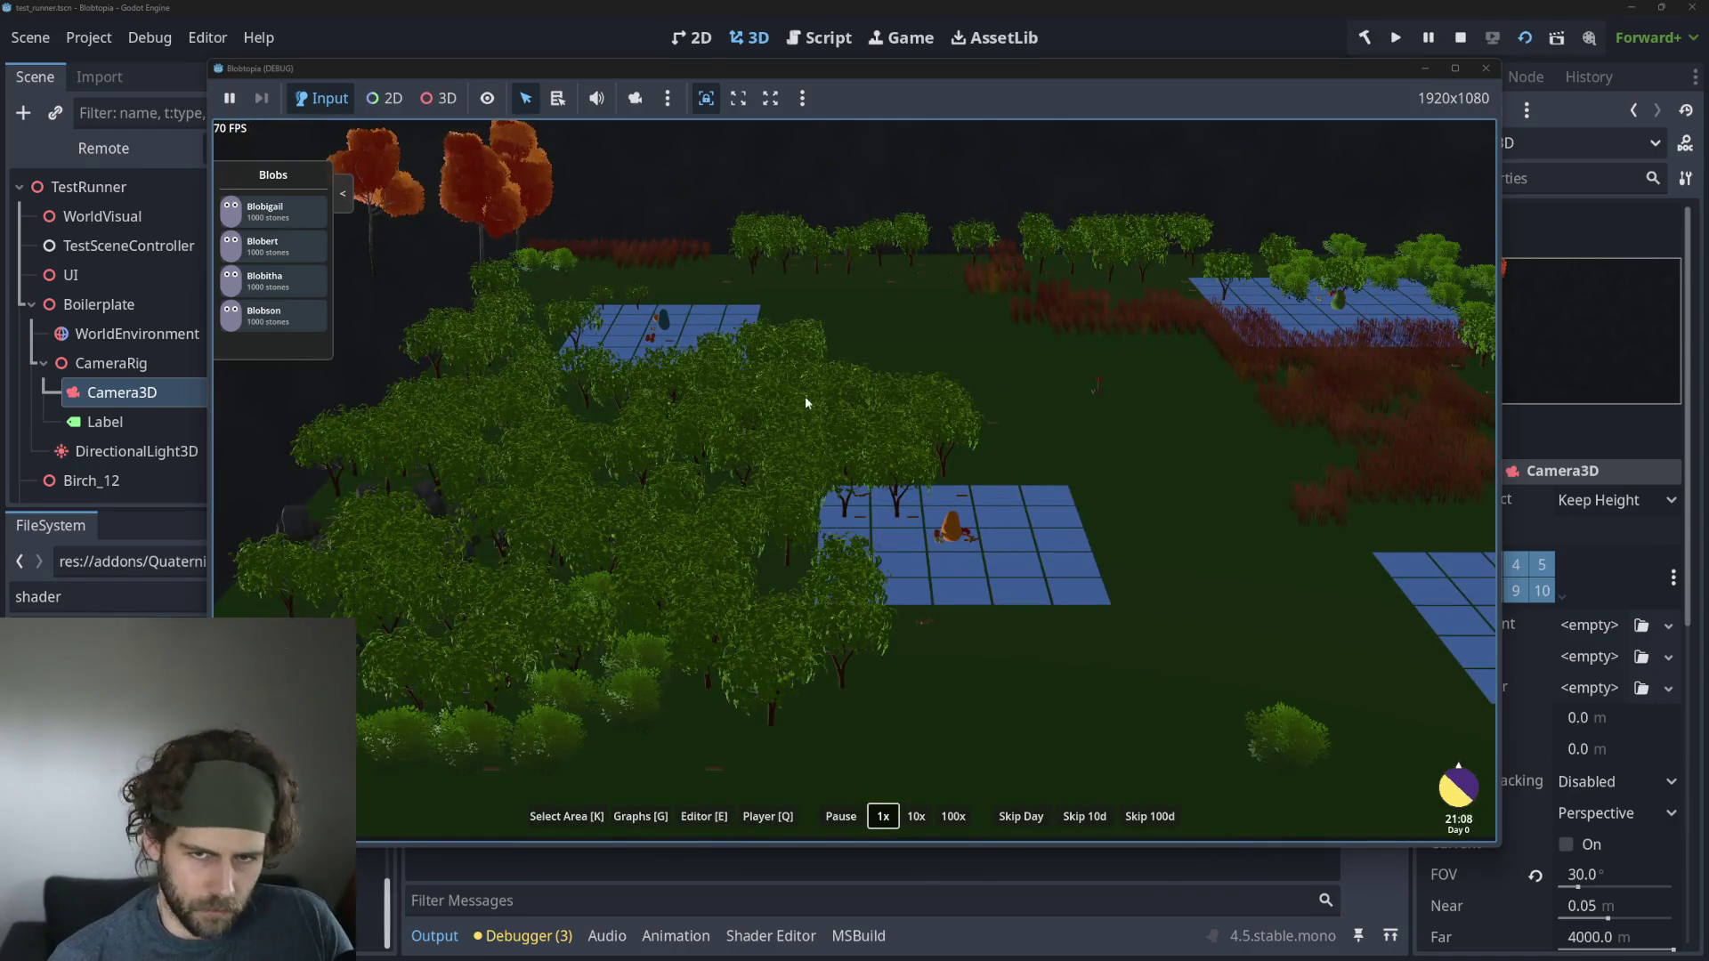
pyautogui.moveTo(805, 396)
pyautogui.mouseDown()
pyautogui.moveTo(977, 419)
pyautogui.moveTo(676, 348)
pyautogui.mouseUp()
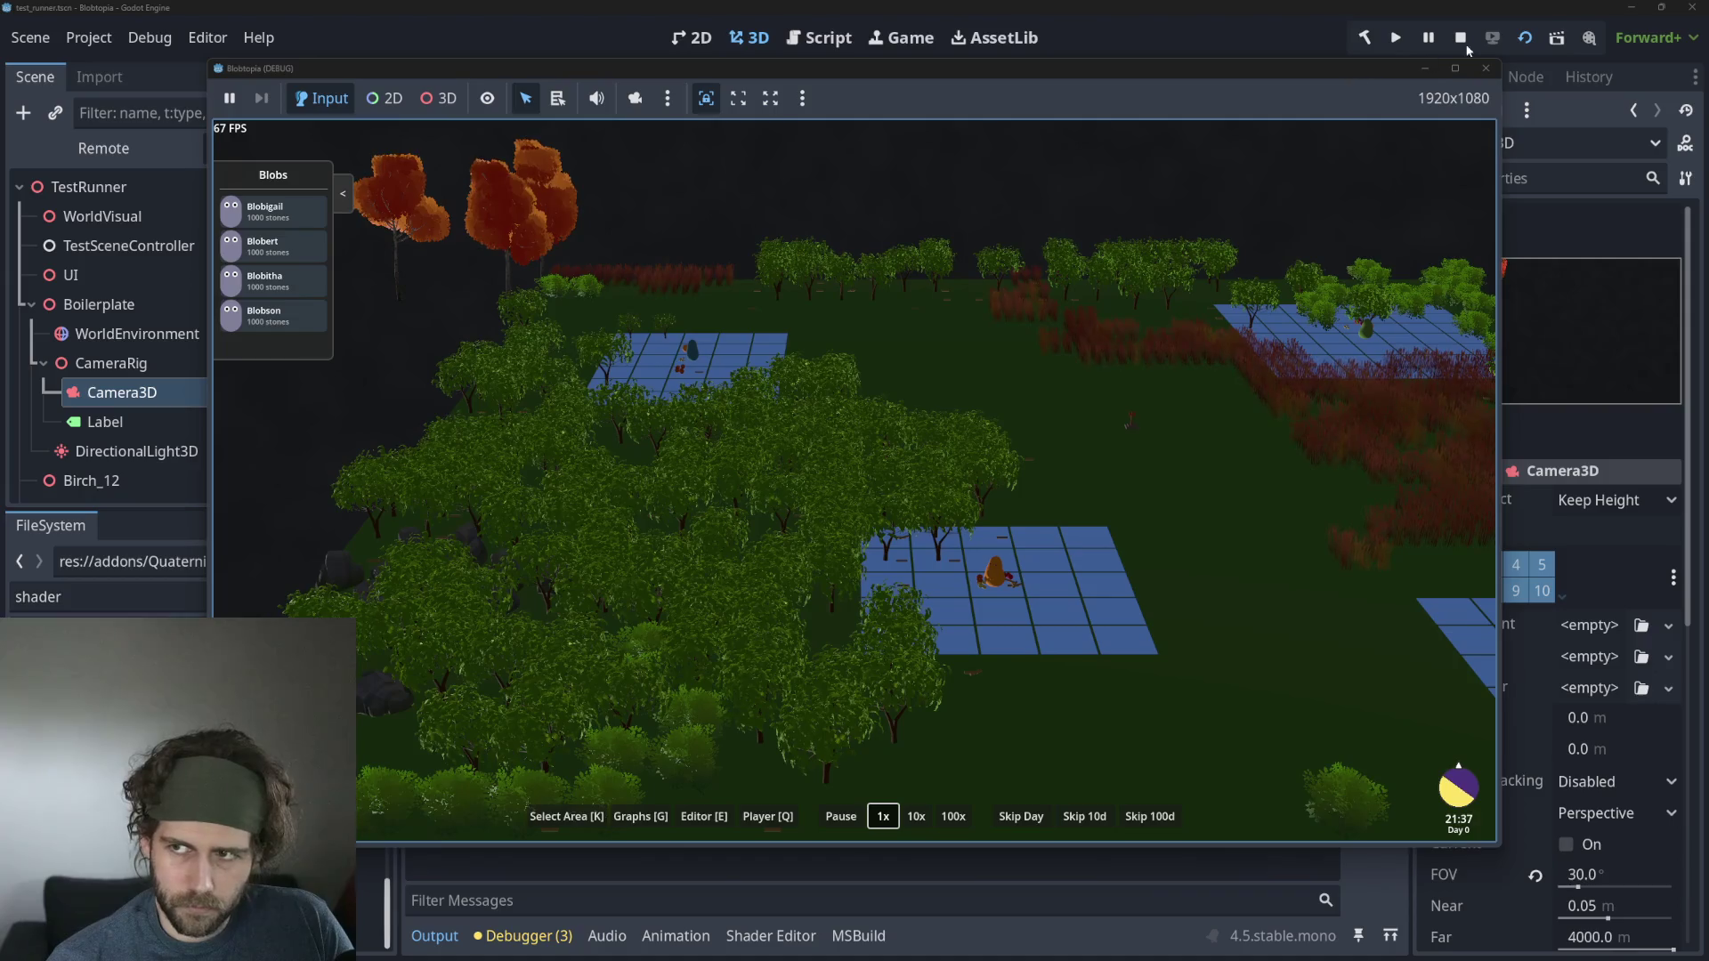
pyautogui.press('F8')
# Open L_Overview, clear the selection and shrink the output panel to enlarge the 3D viewport.
pyautogui.click(917, 77)
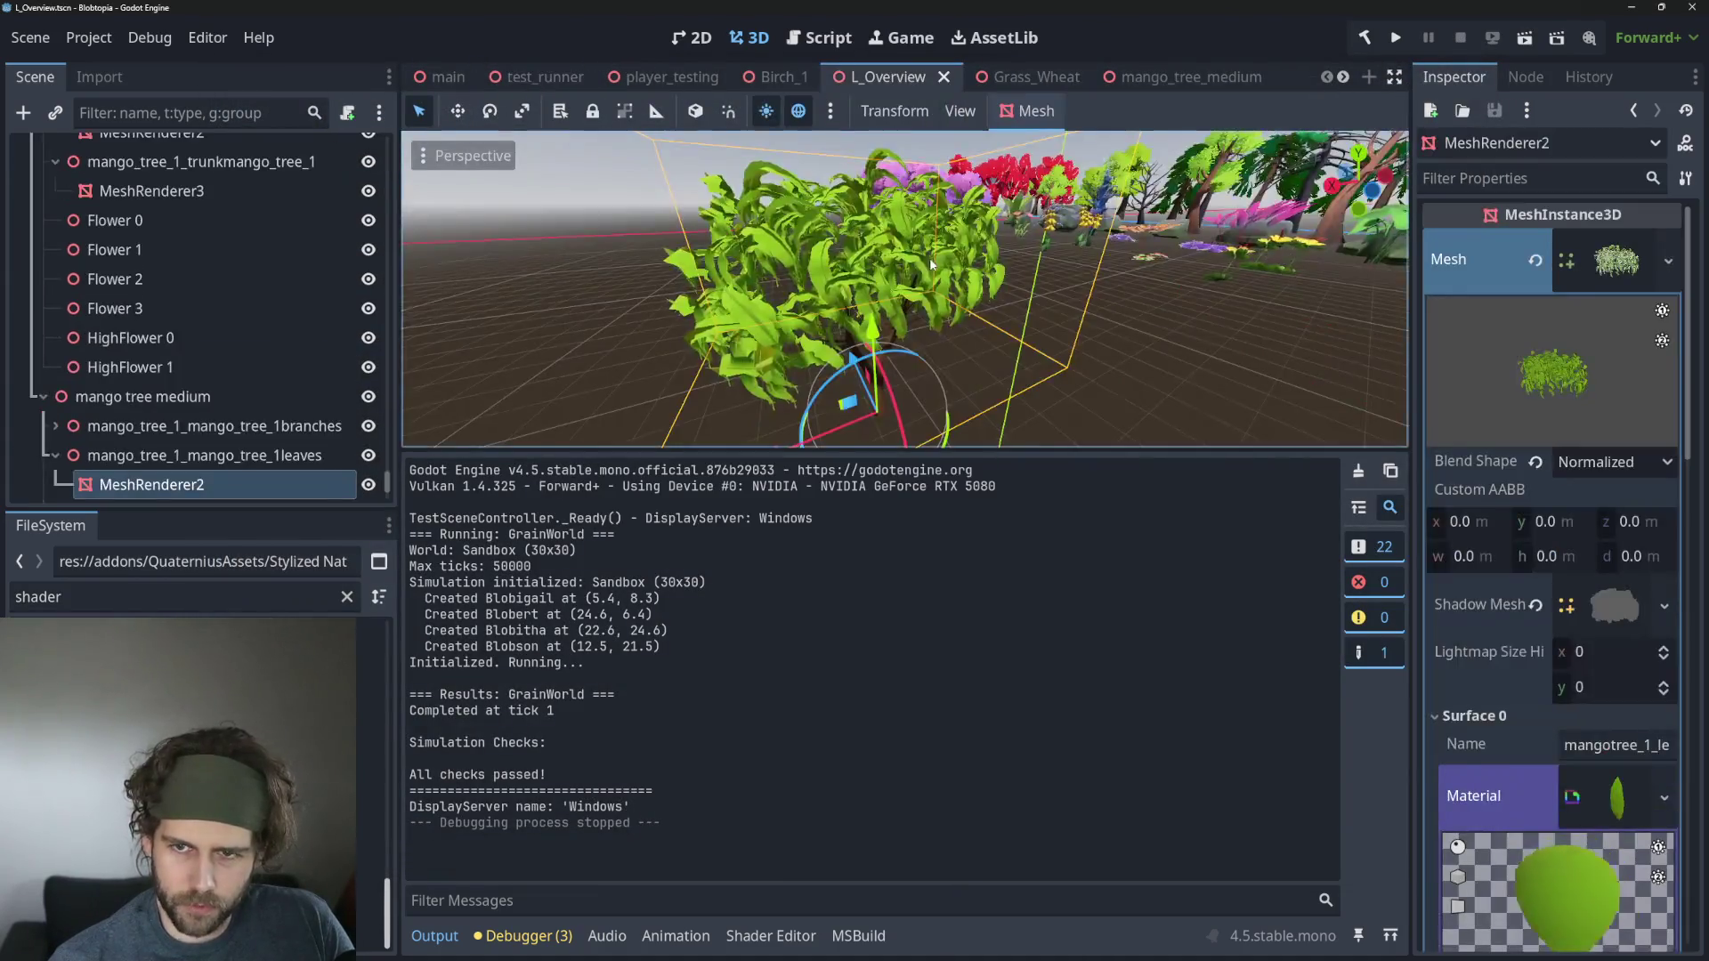
pyautogui.scroll(-4, 929, 258)
pyautogui.scroll(3, 1230, 307)
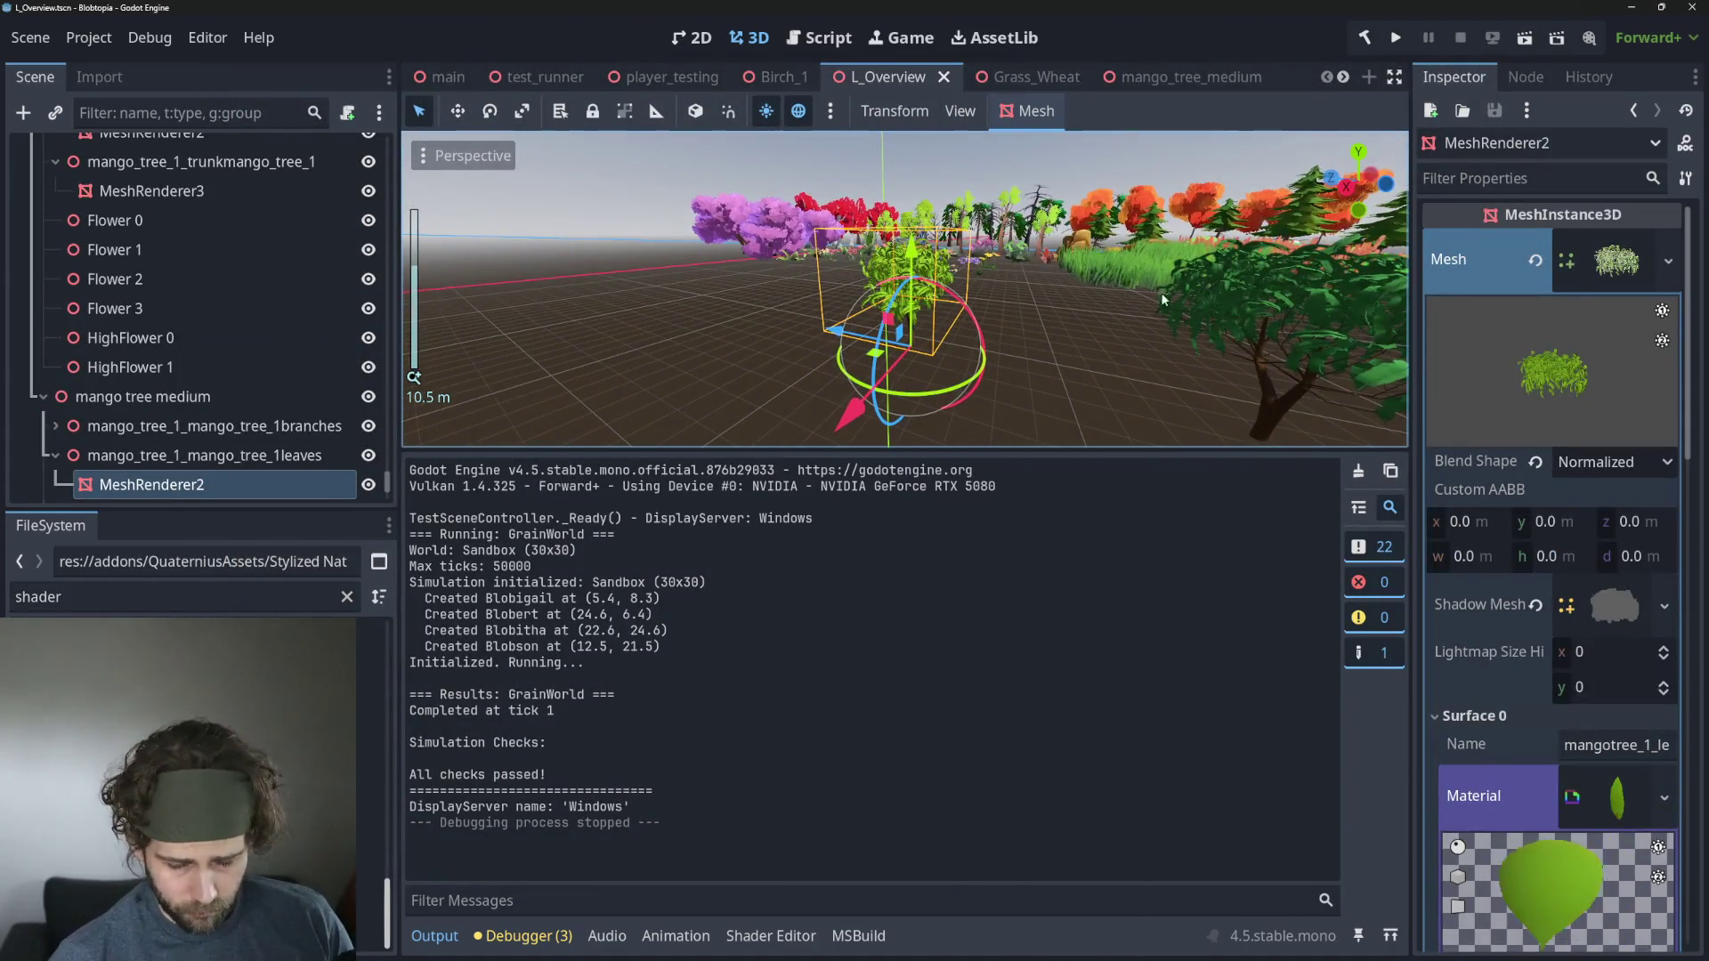
pyautogui.scroll(5, 1118, 298)
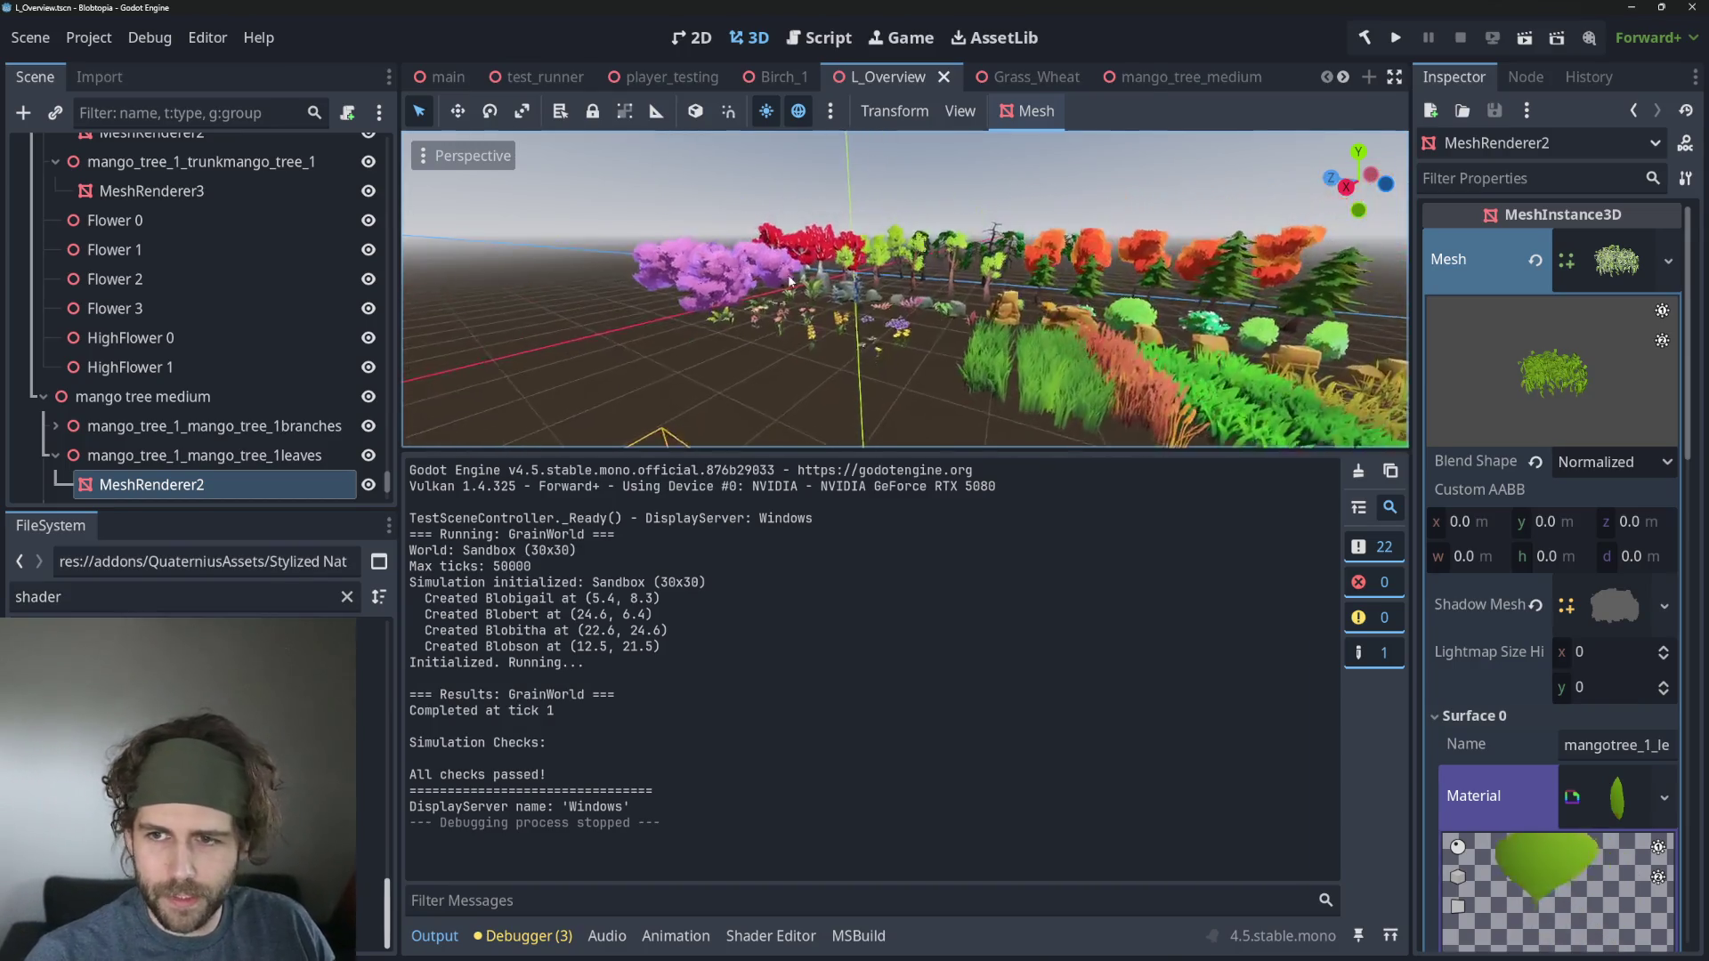
pyautogui.click(944, 417)
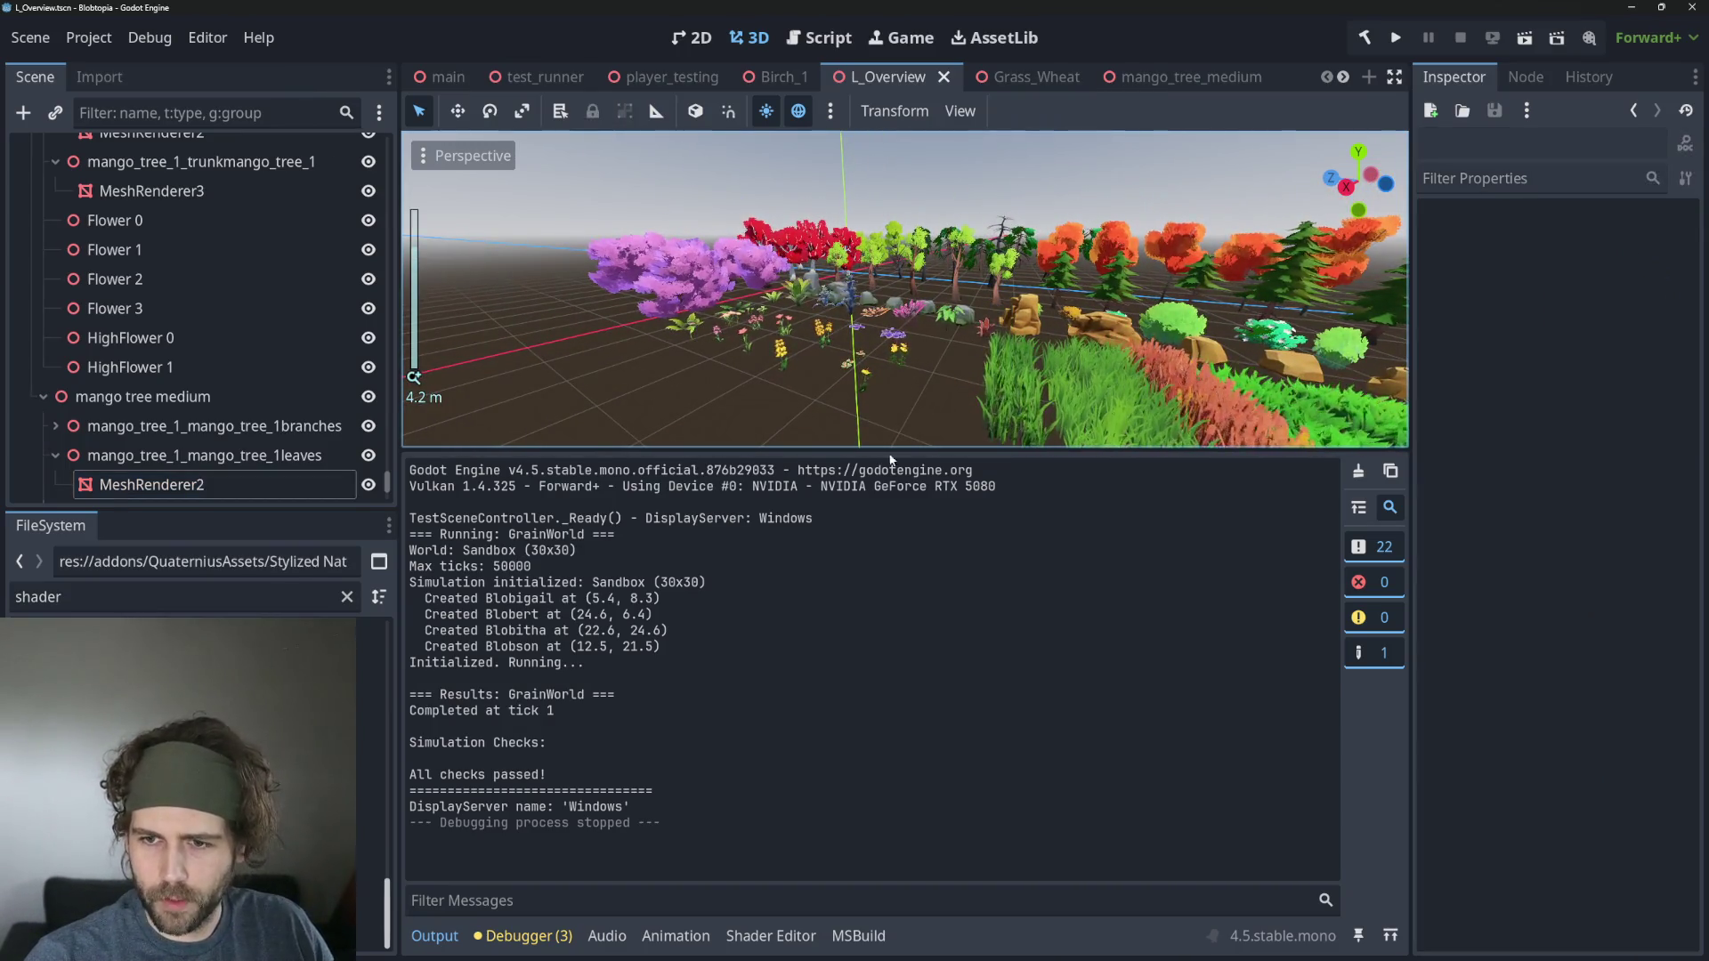
pyautogui.moveTo(876, 451); pyautogui.dragTo(902, 778)
# Zoom and orbit around the tree and plant assets, then return to test_runner.
pyautogui.scroll(5, 942, 592)
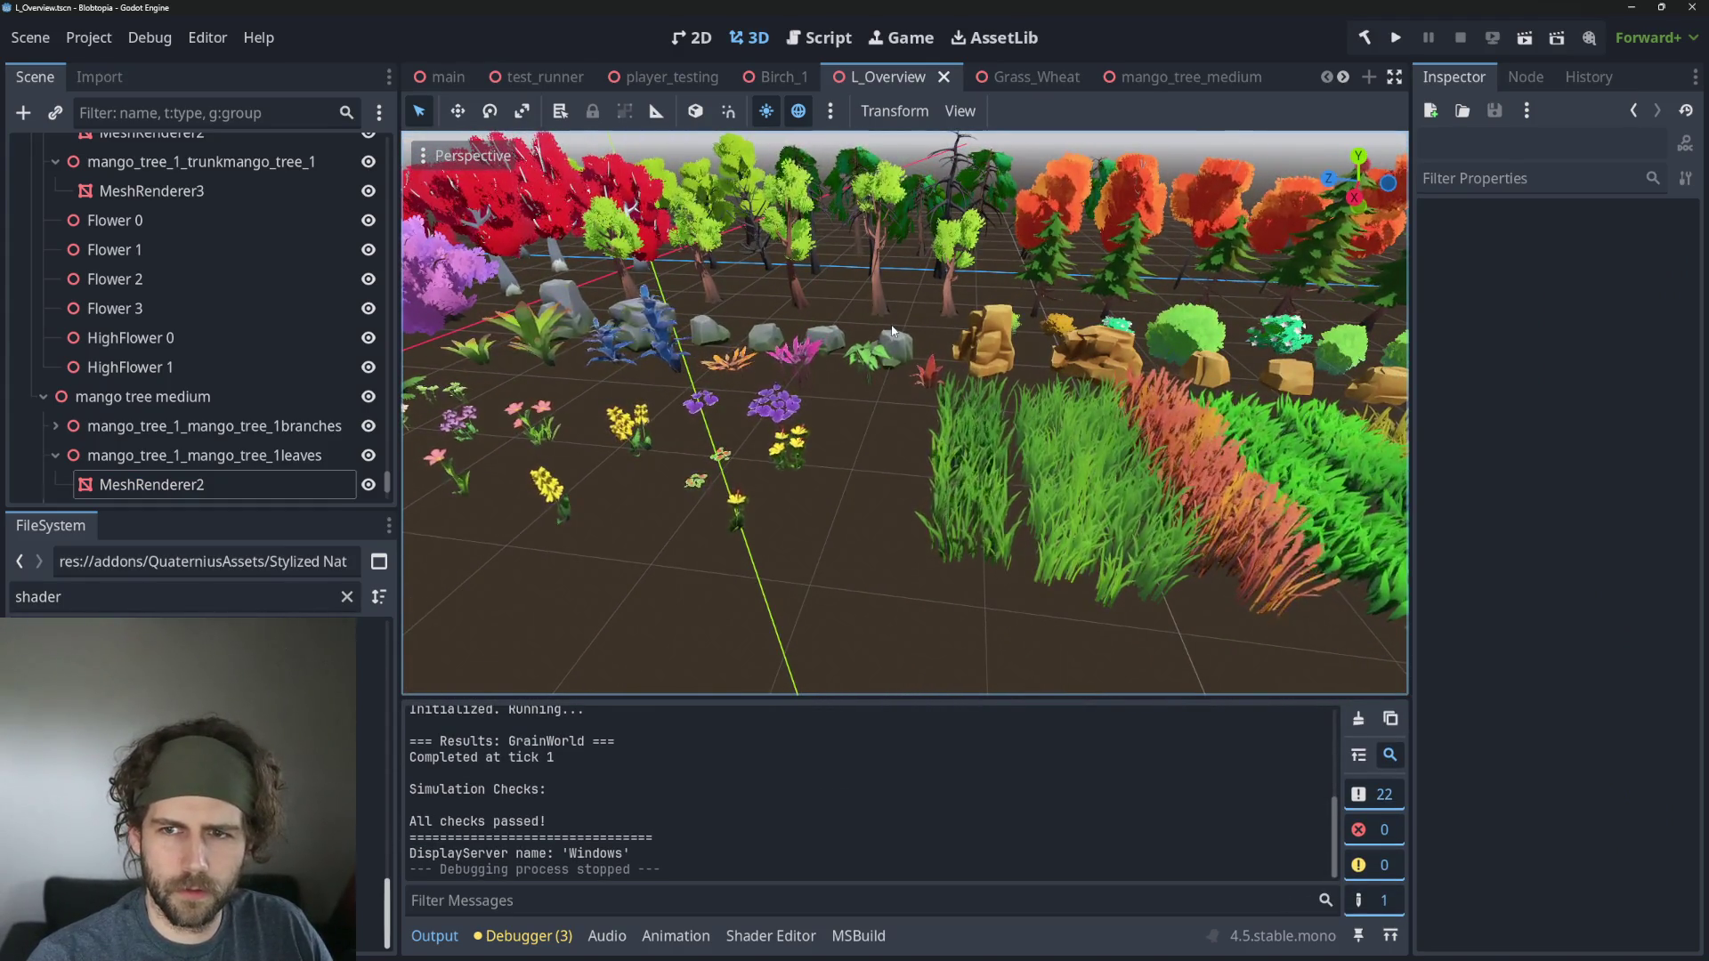
pyautogui.scroll(2, 926, 444)
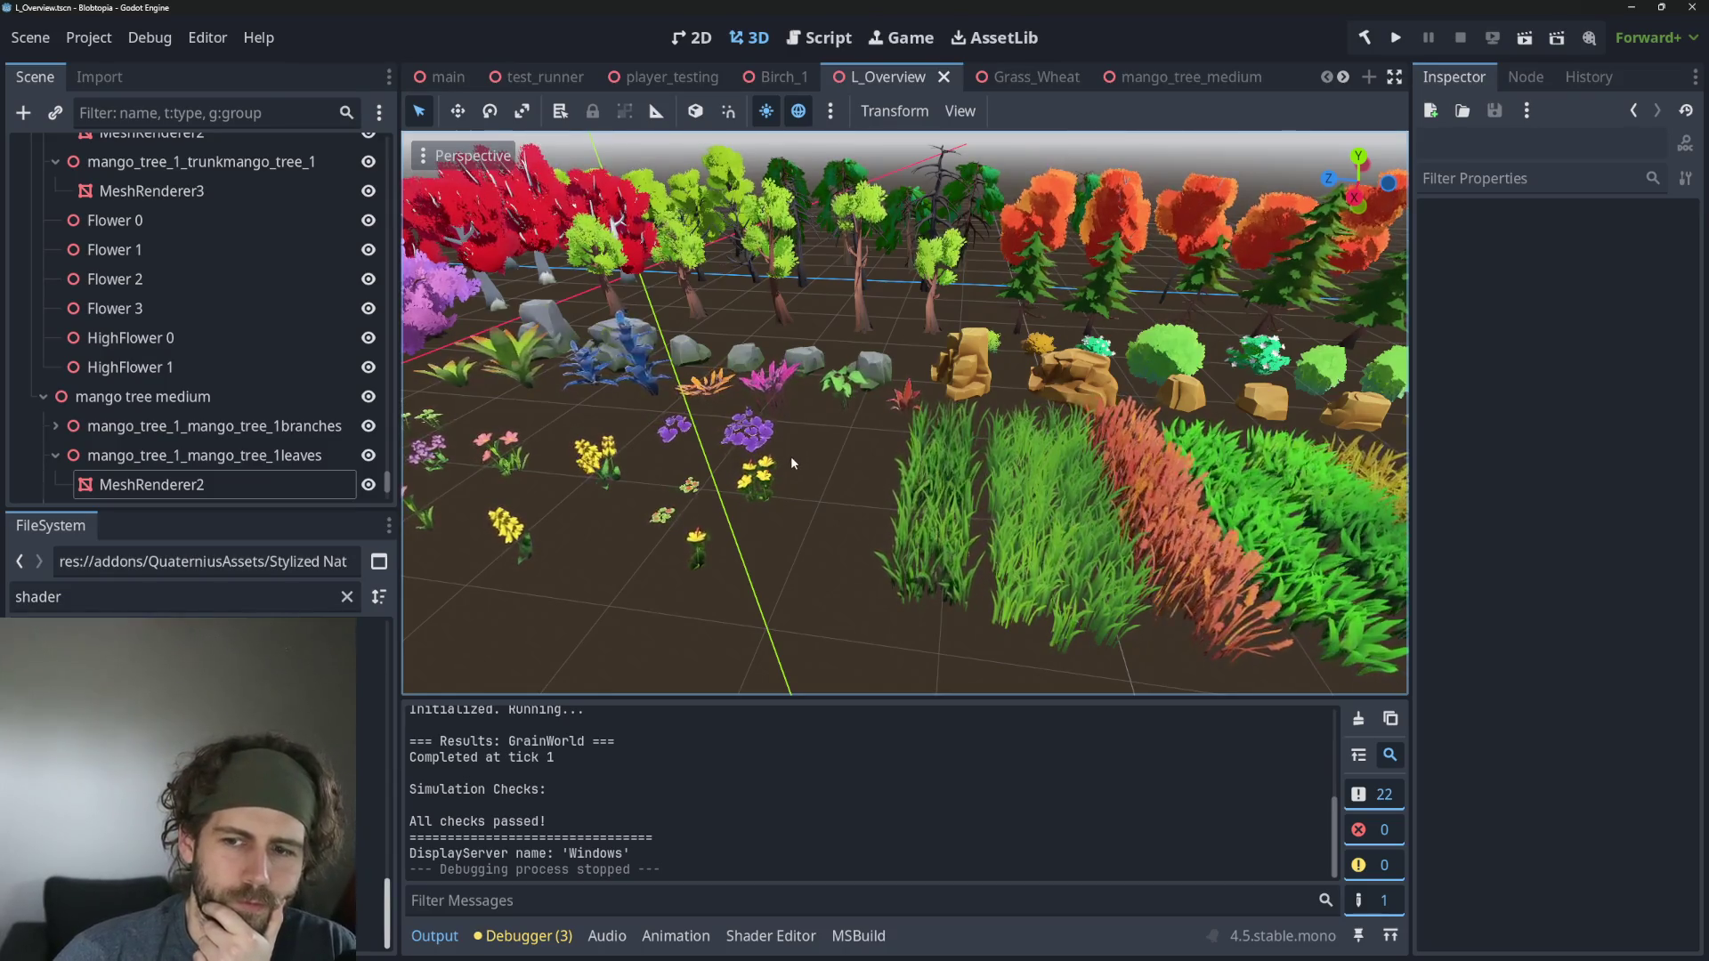
pyautogui.scroll(-3, 779, 462)
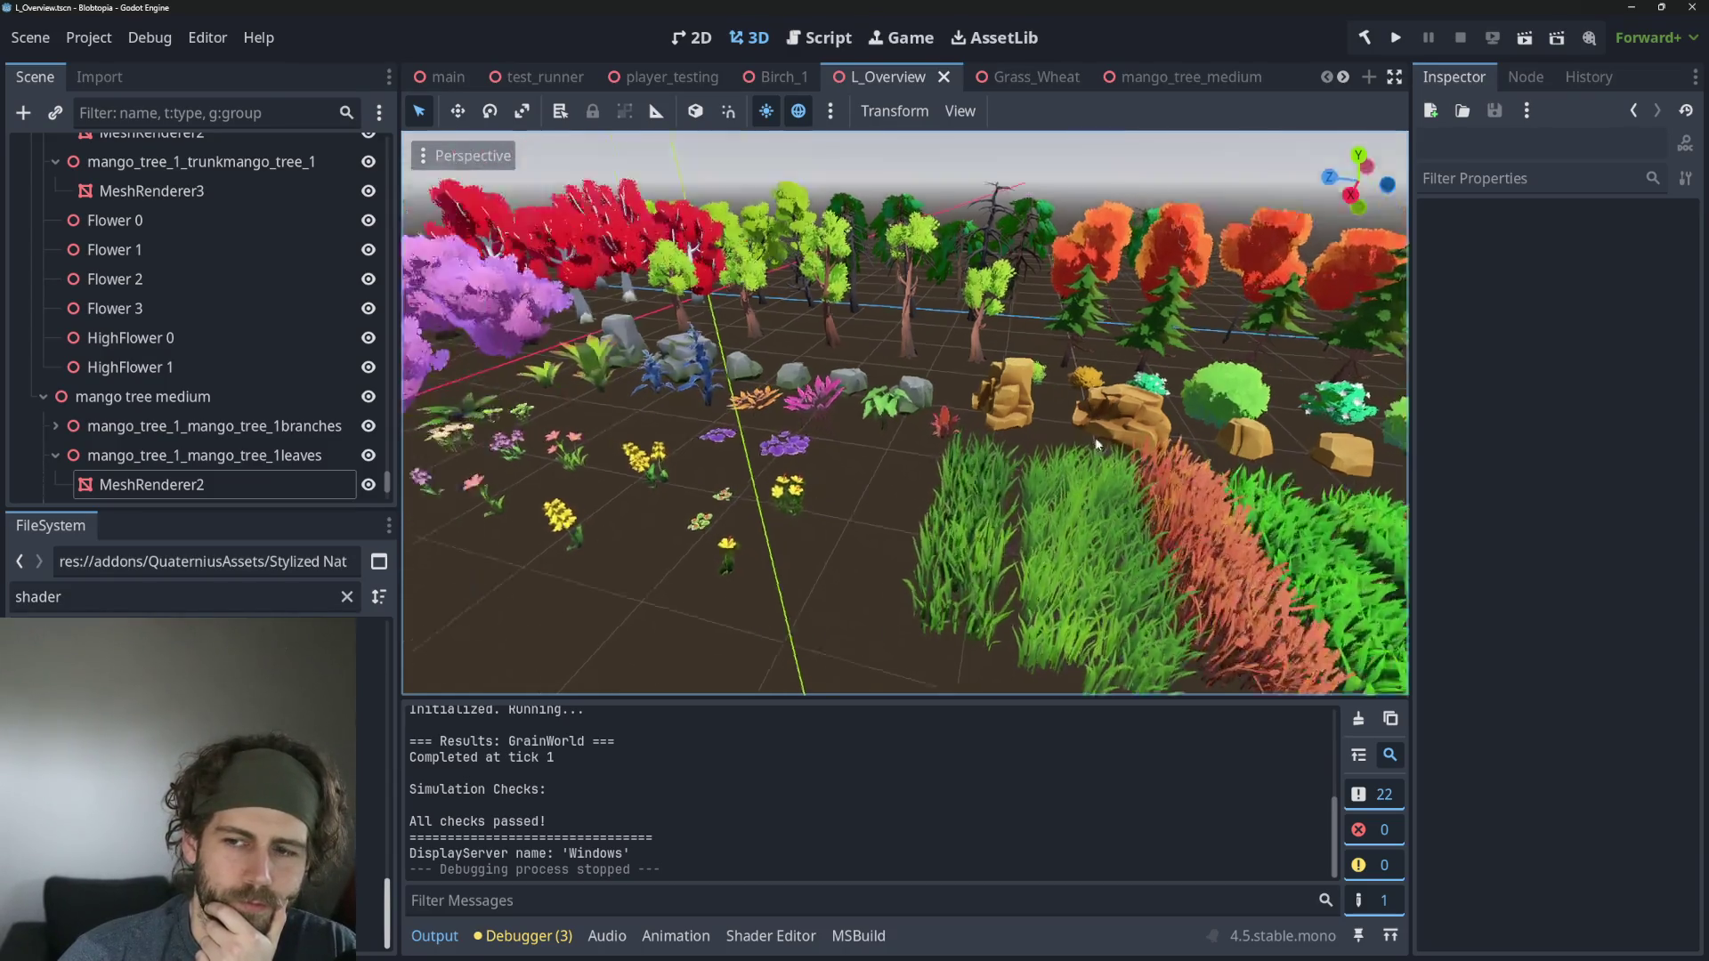
pyautogui.scroll(4, 1086, 458)
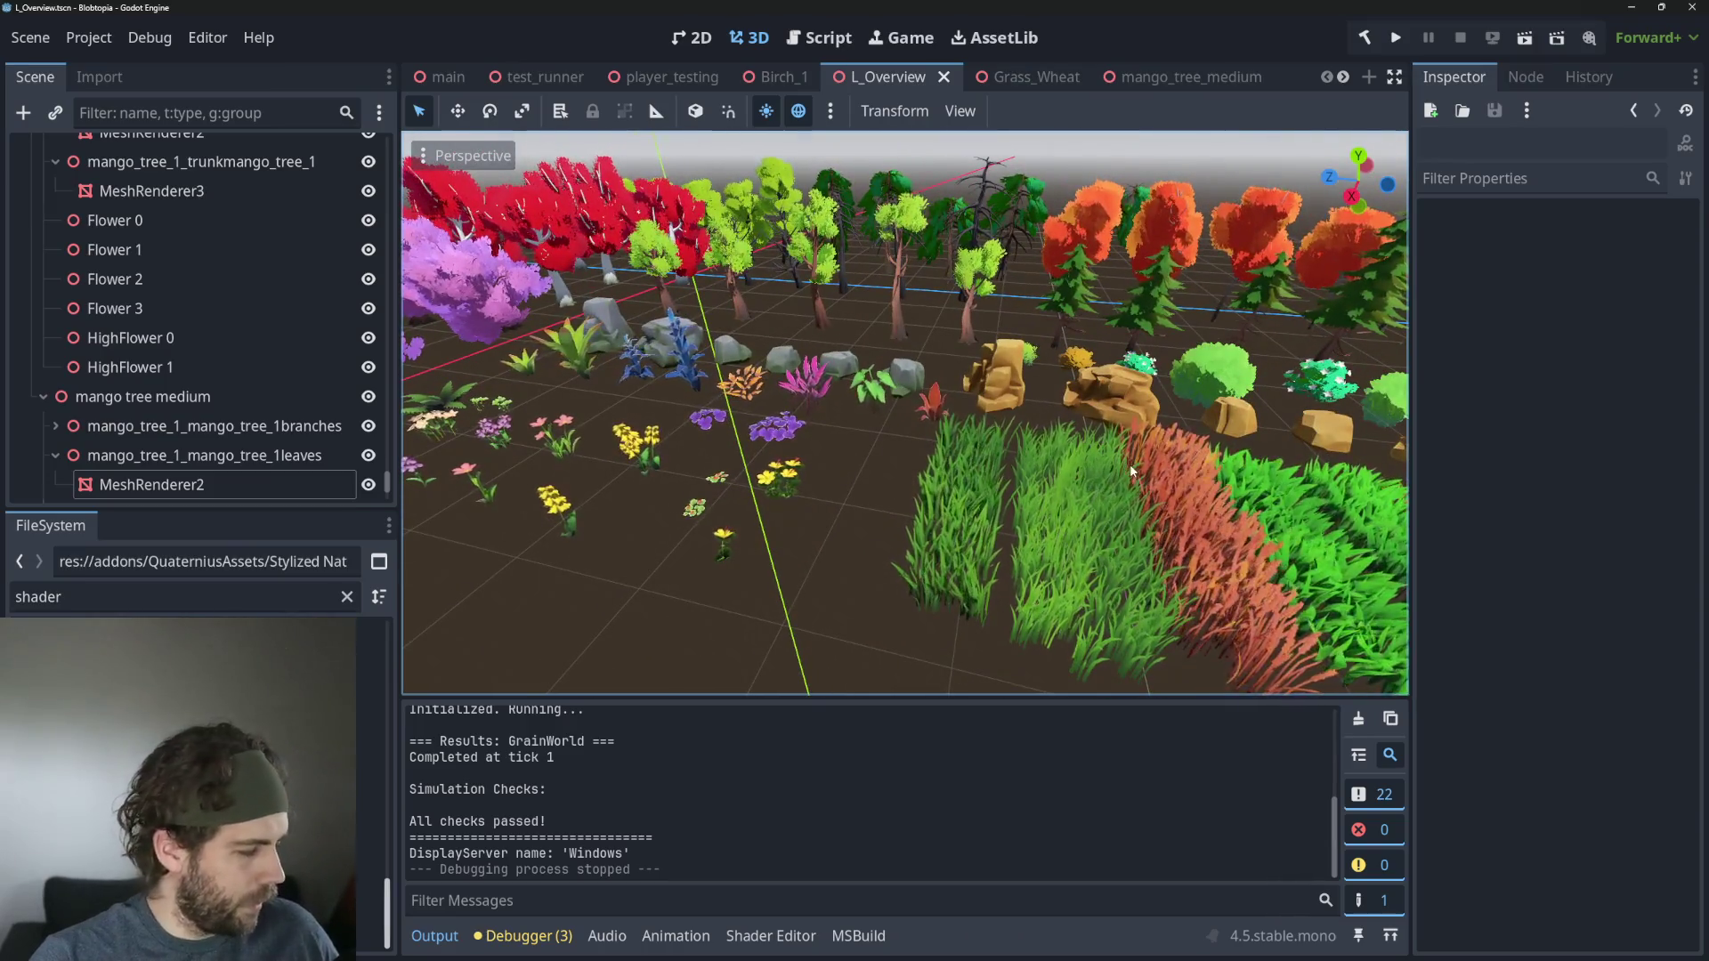
pyautogui.scroll(3, 1130, 462)
pyautogui.scroll(-3, 1172, 571)
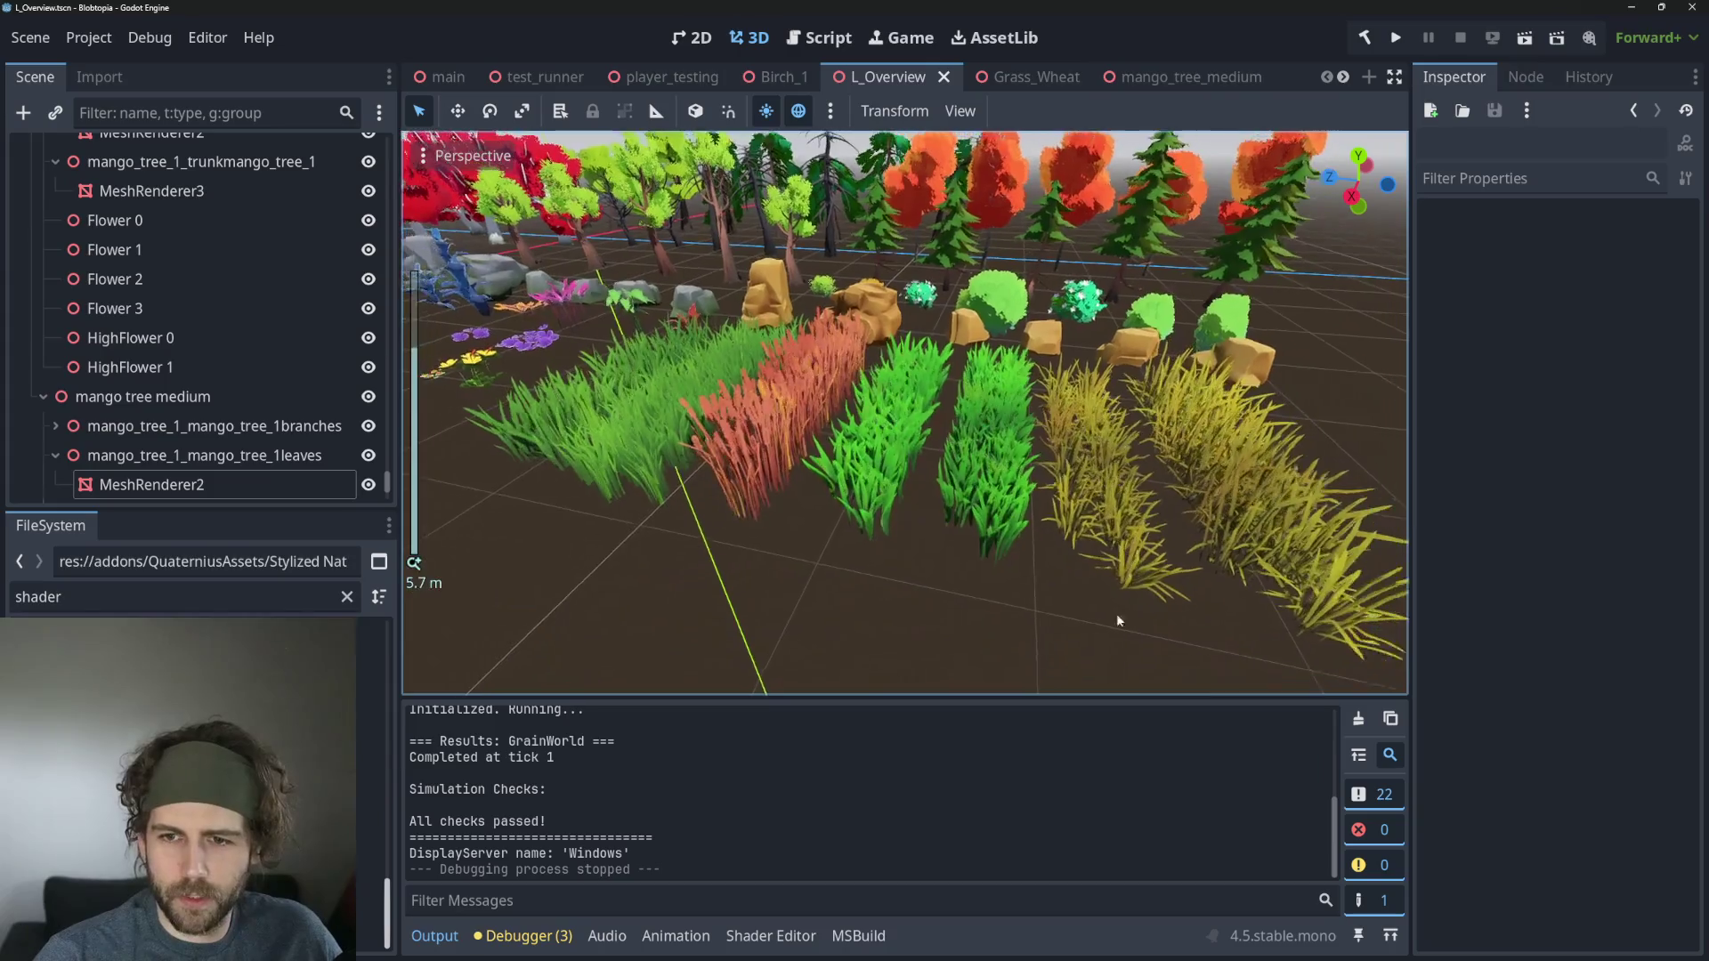
pyautogui.scroll(-3, 1119, 621)
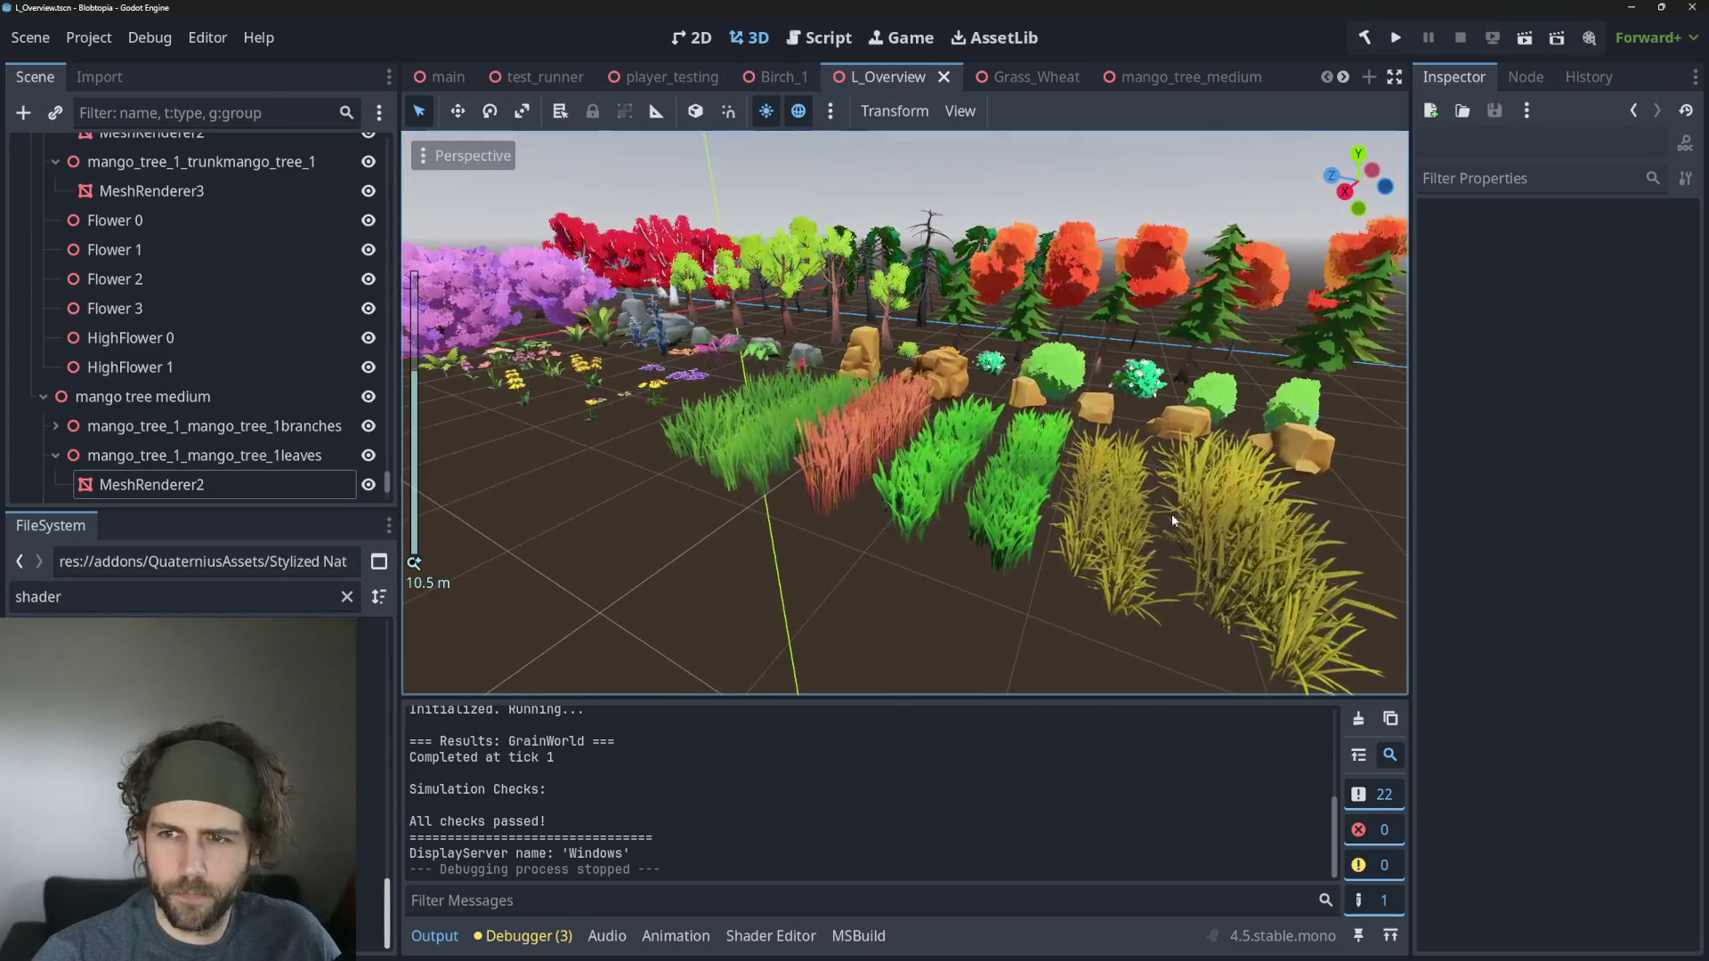
pyautogui.scroll(2, 1171, 514)
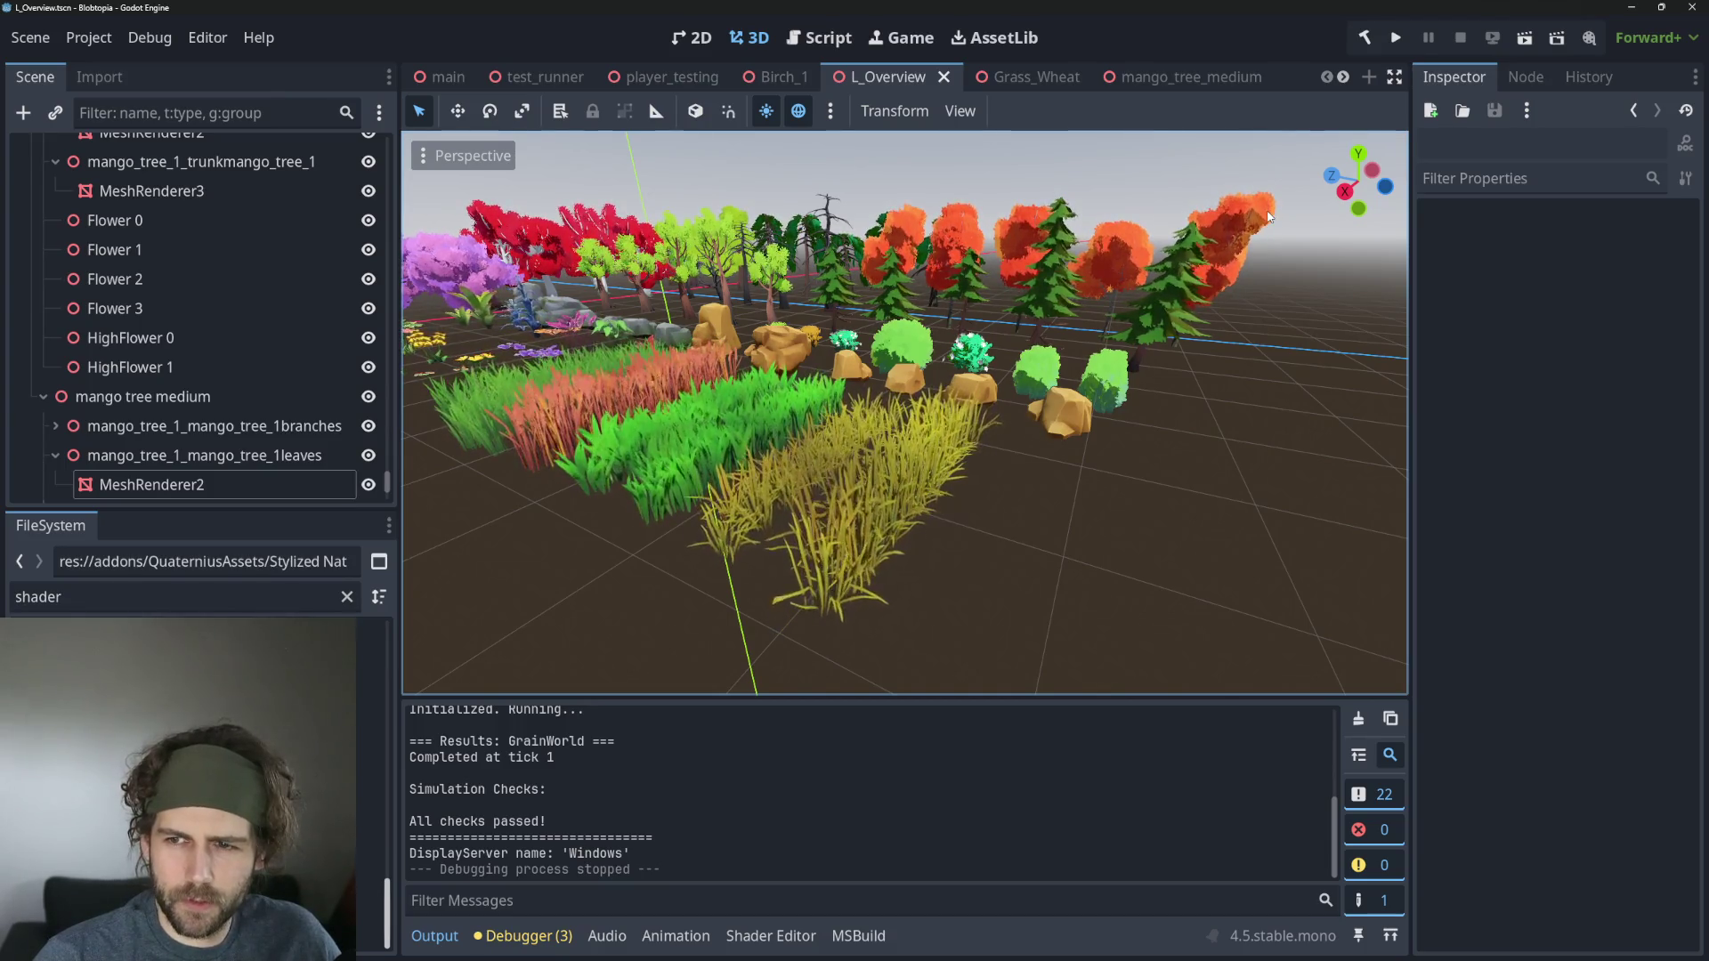
pyautogui.scroll(-4, 1270, 217)
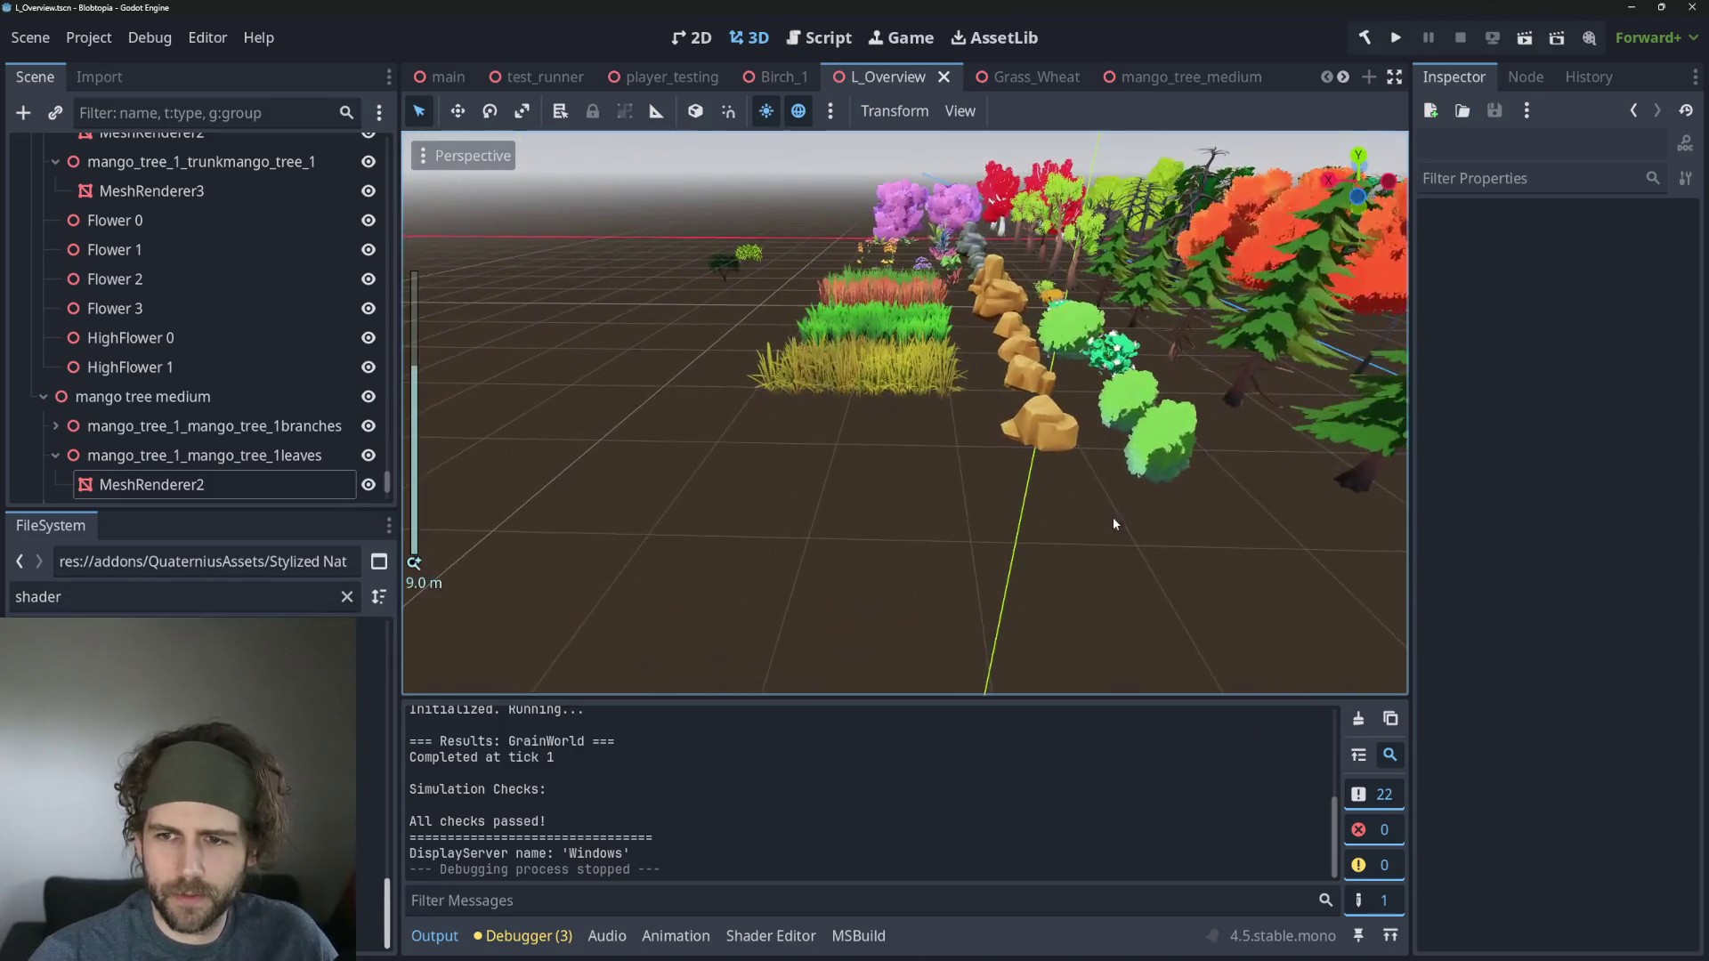
pyautogui.moveTo(1112, 523); pyautogui.dragTo(1175, 529)
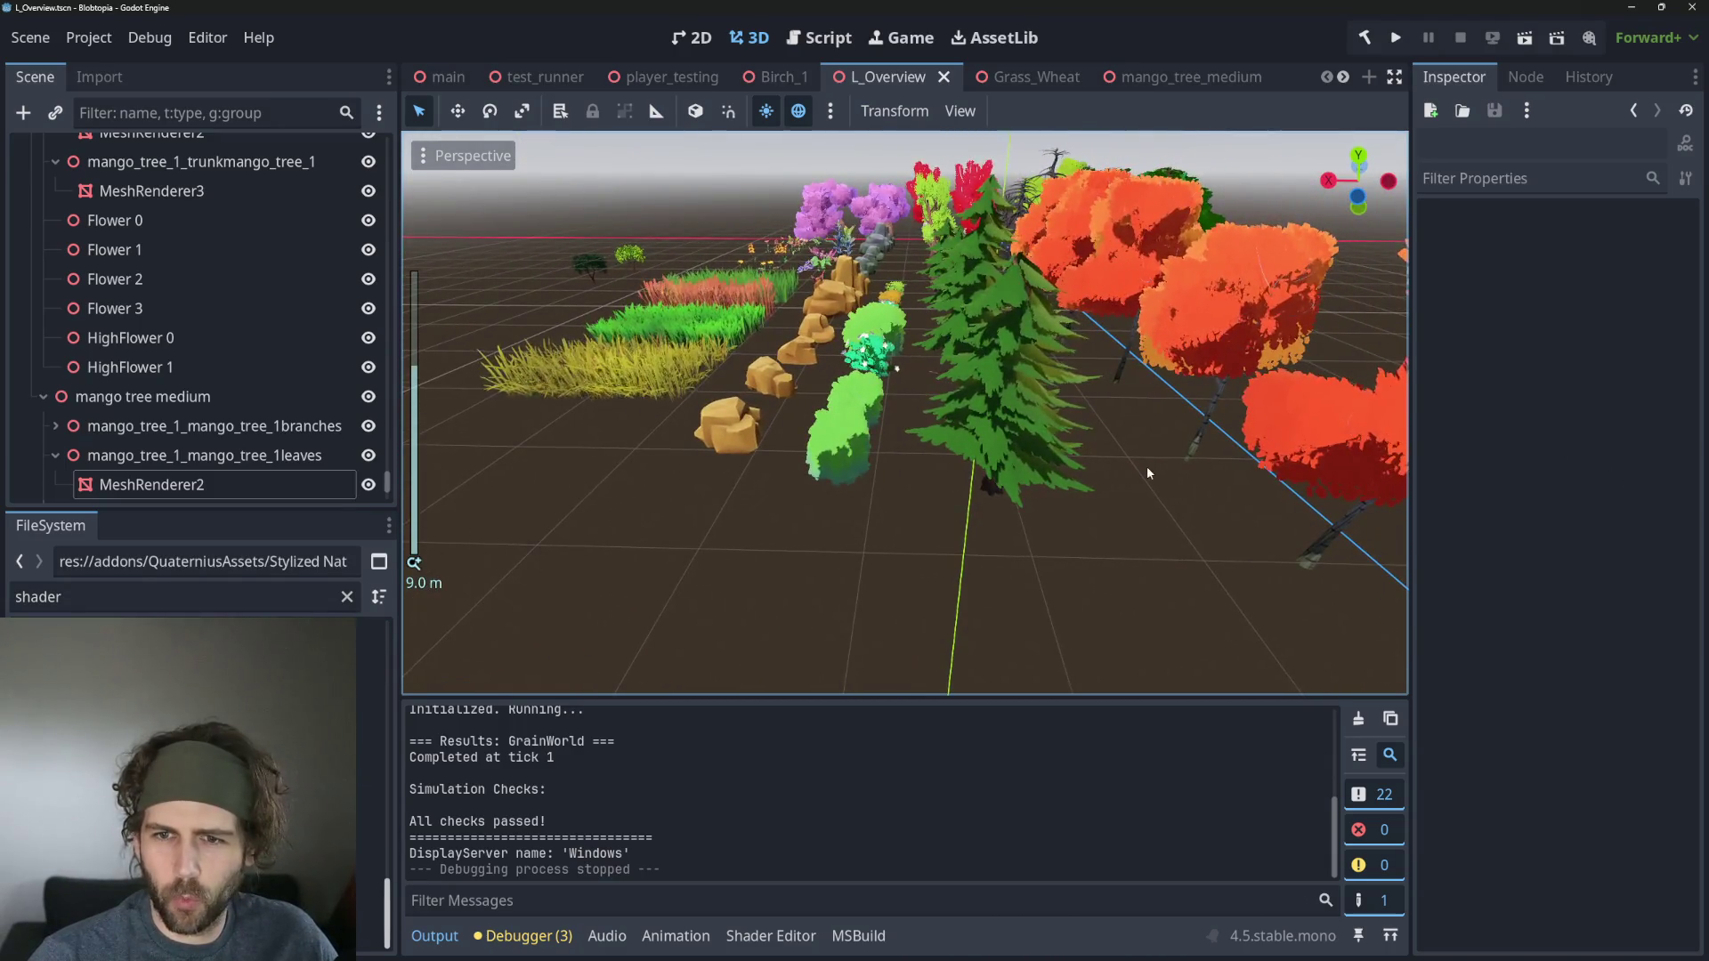
pyautogui.scroll(-2, 946, 470)
pyautogui.moveTo(947, 464); pyautogui.dragTo(770, 463)
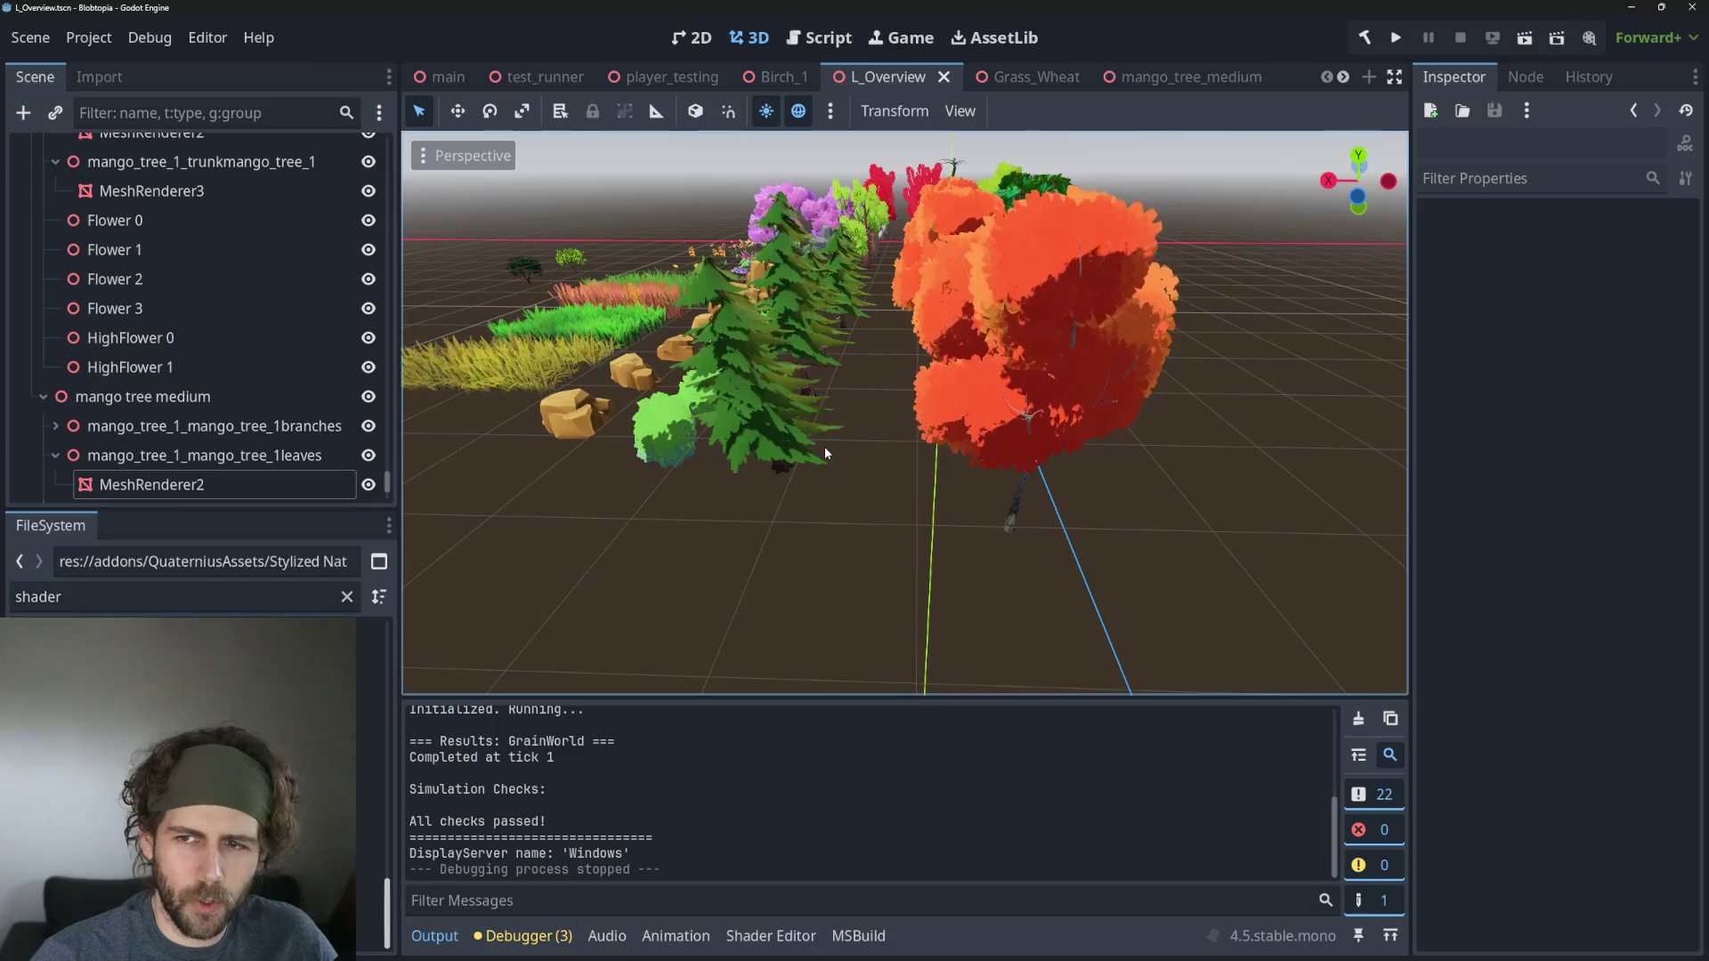
pyautogui.scroll(-5, 517, 287)
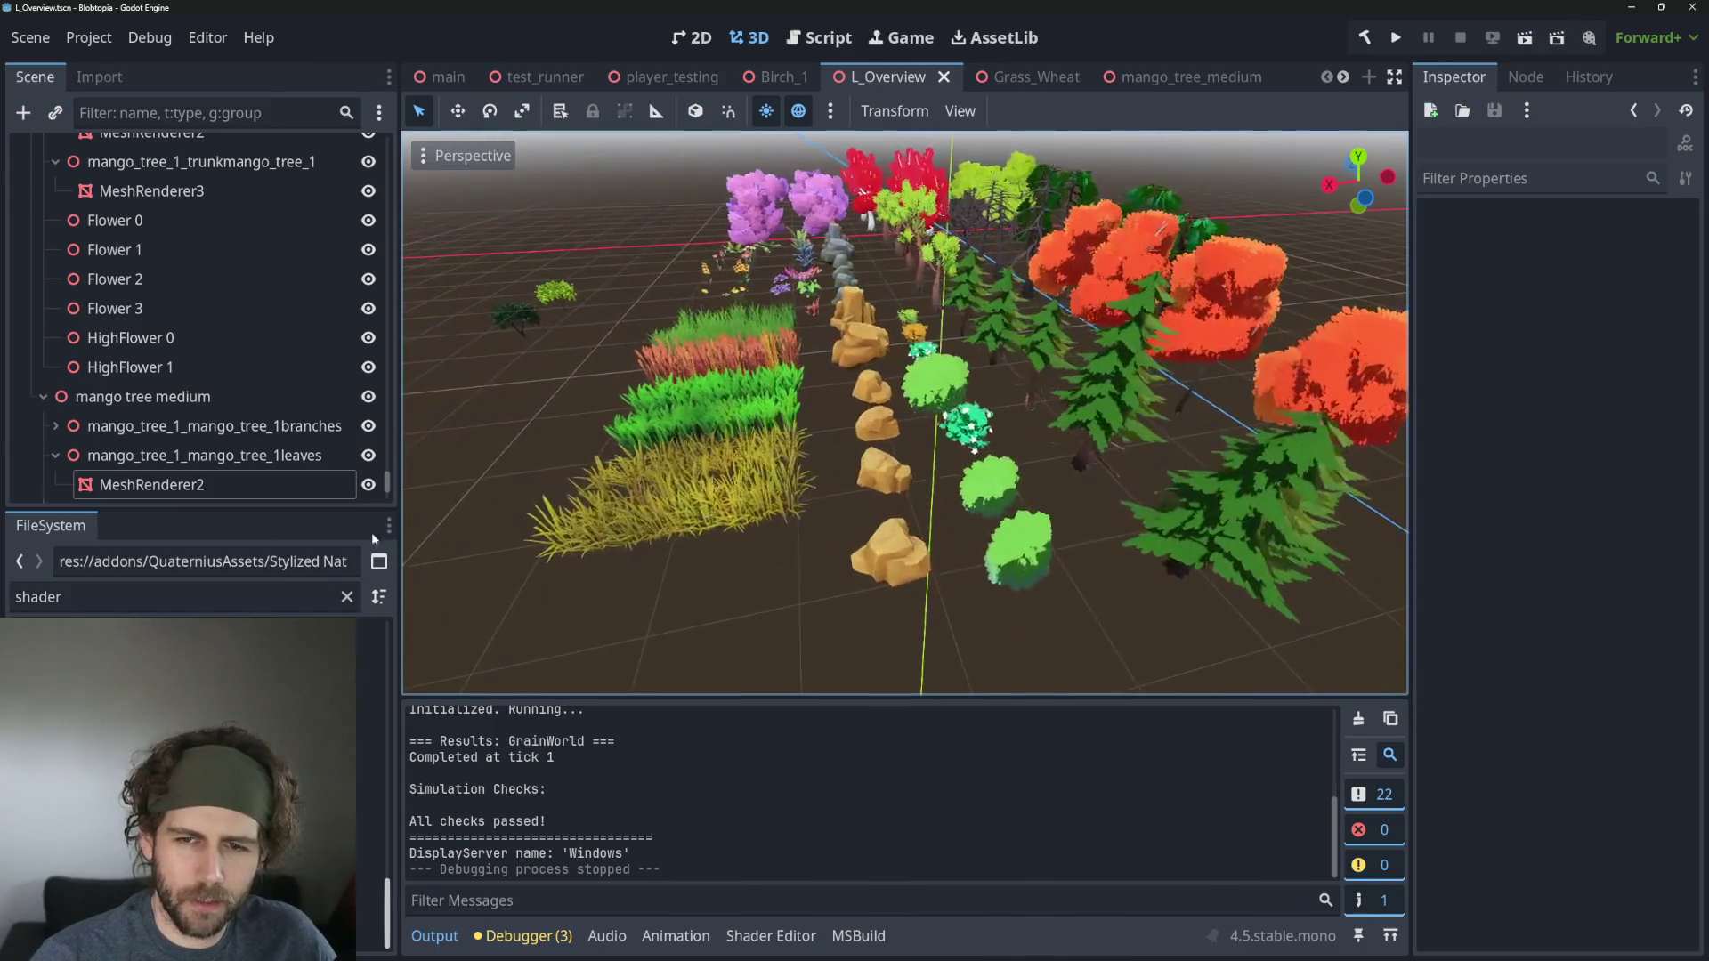
pyautogui.scroll(5, 632, 552)
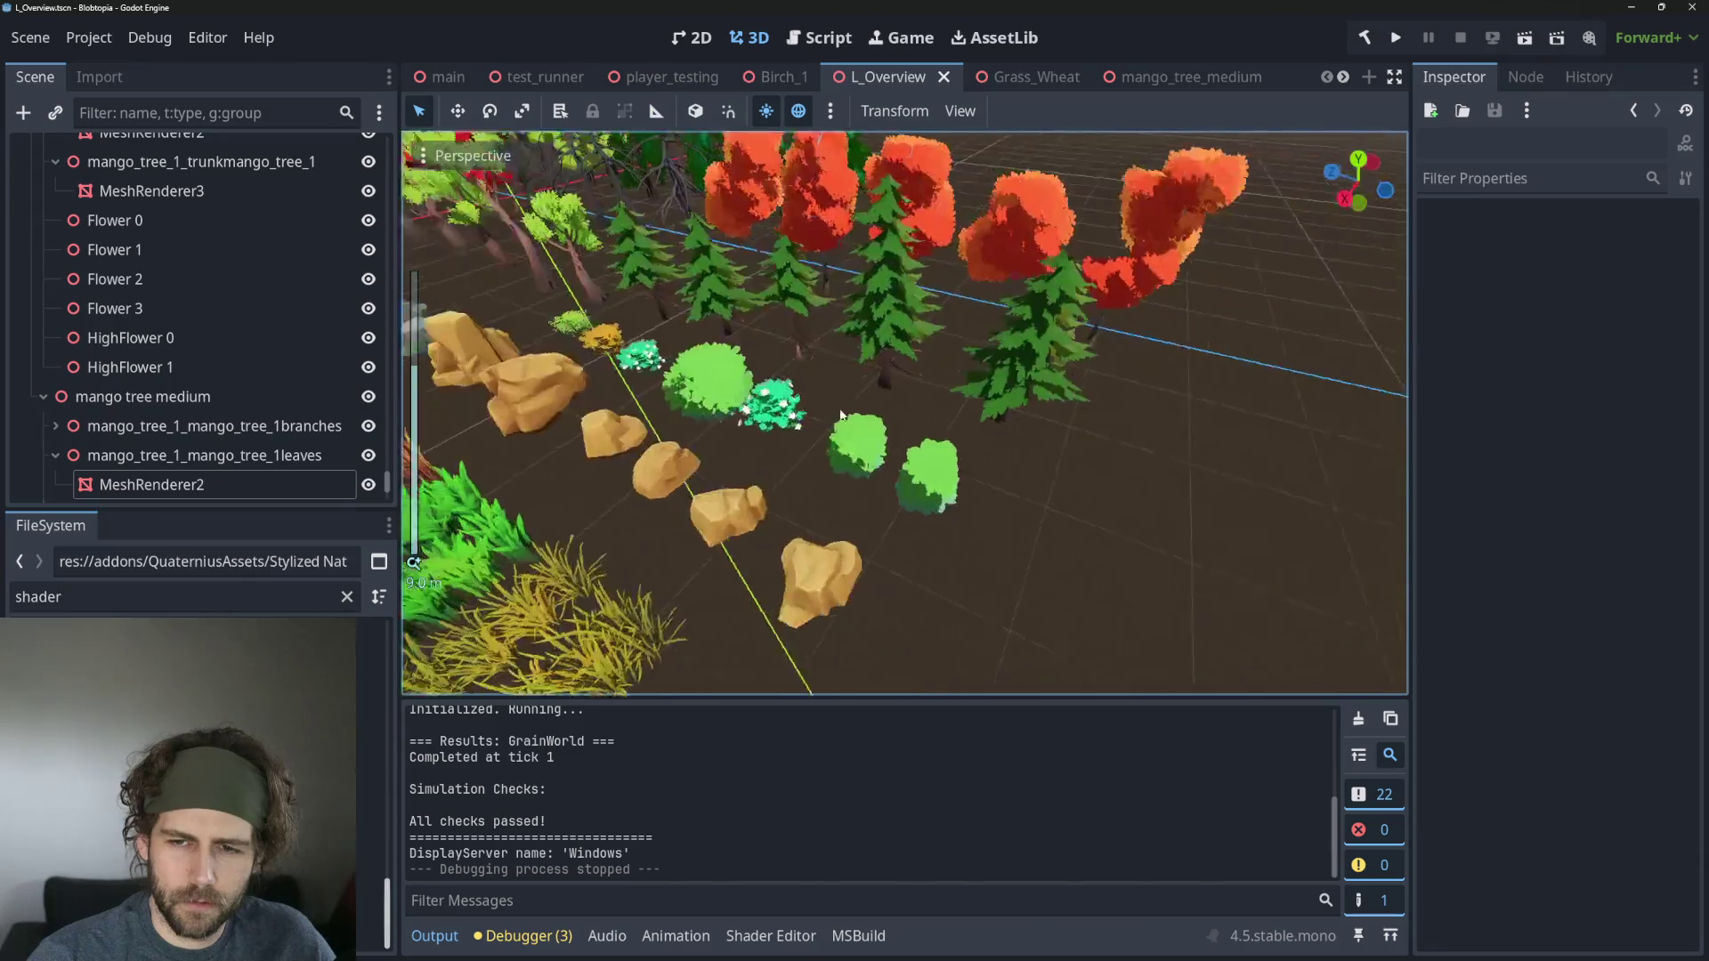
pyautogui.scroll(-5, 711, 480)
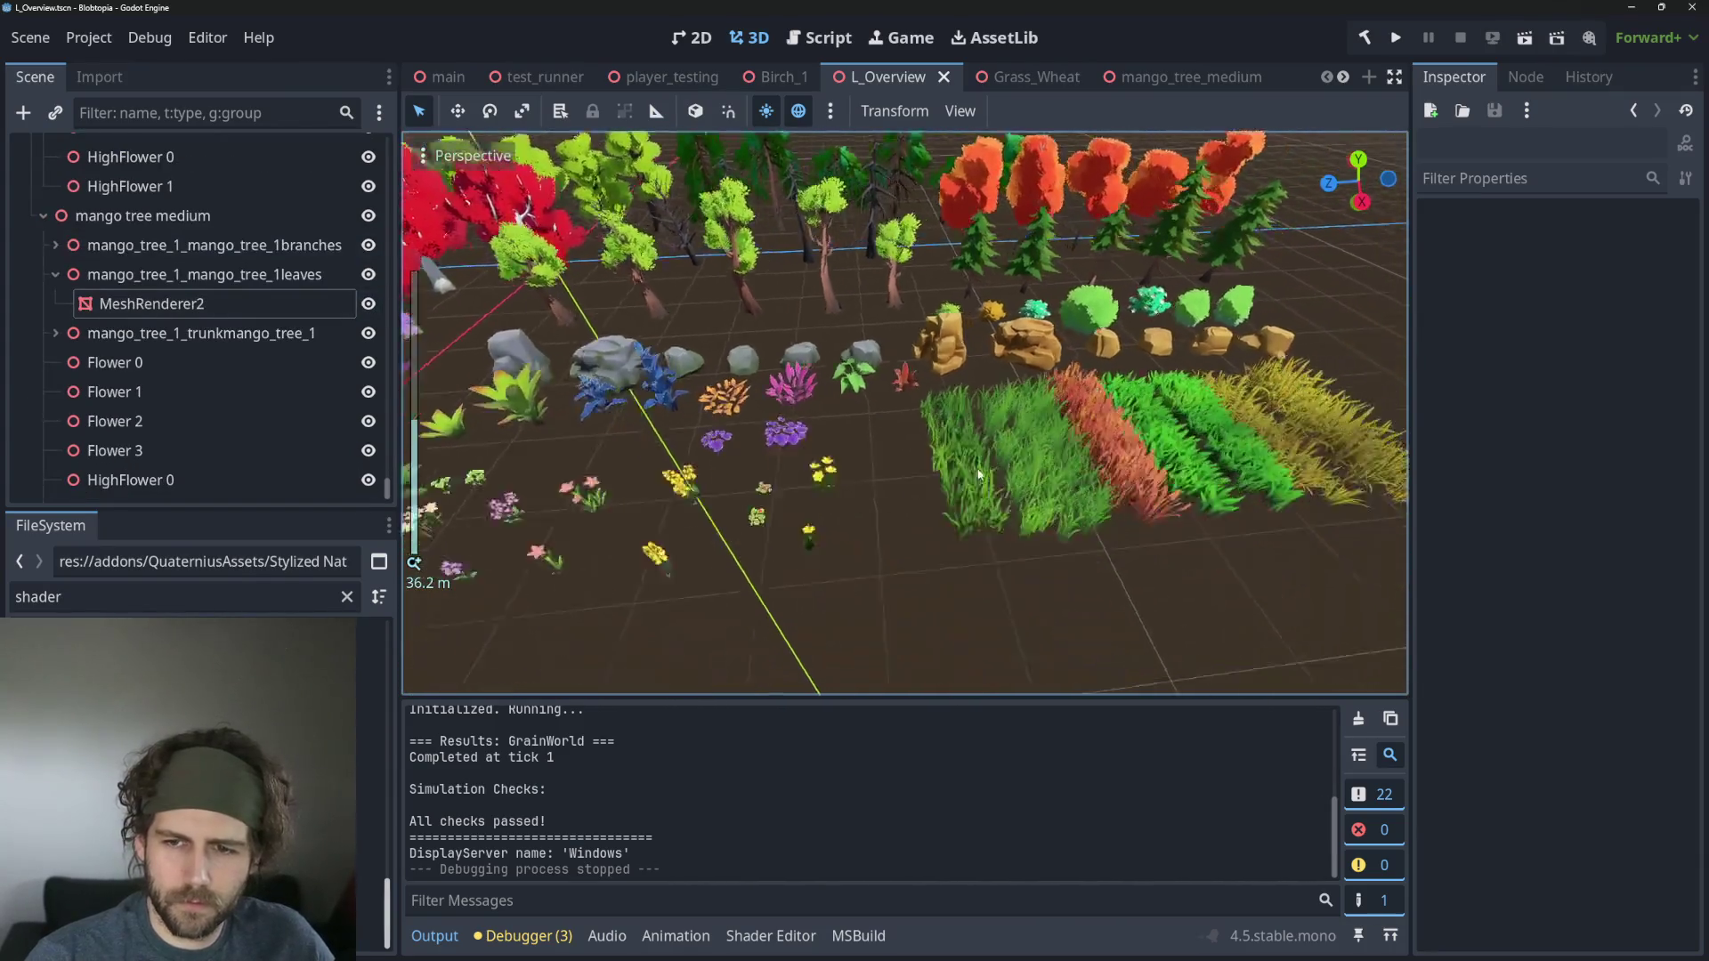
pyautogui.scroll(3, 979, 473)
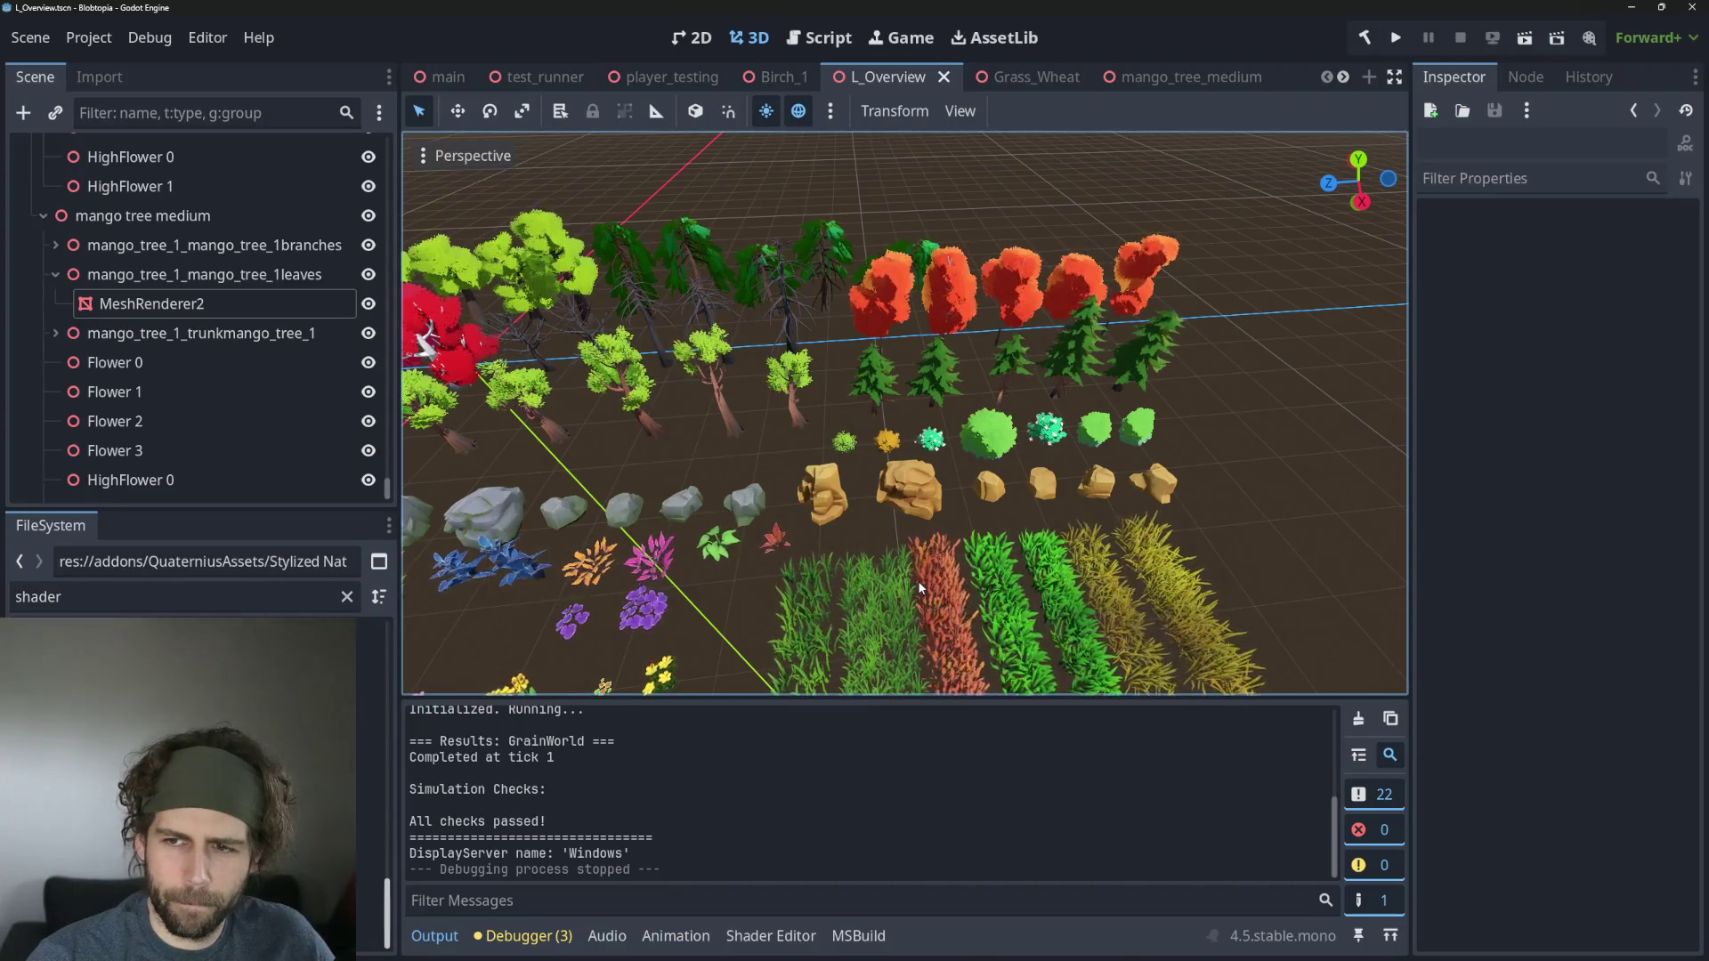
pyautogui.click(544, 76)
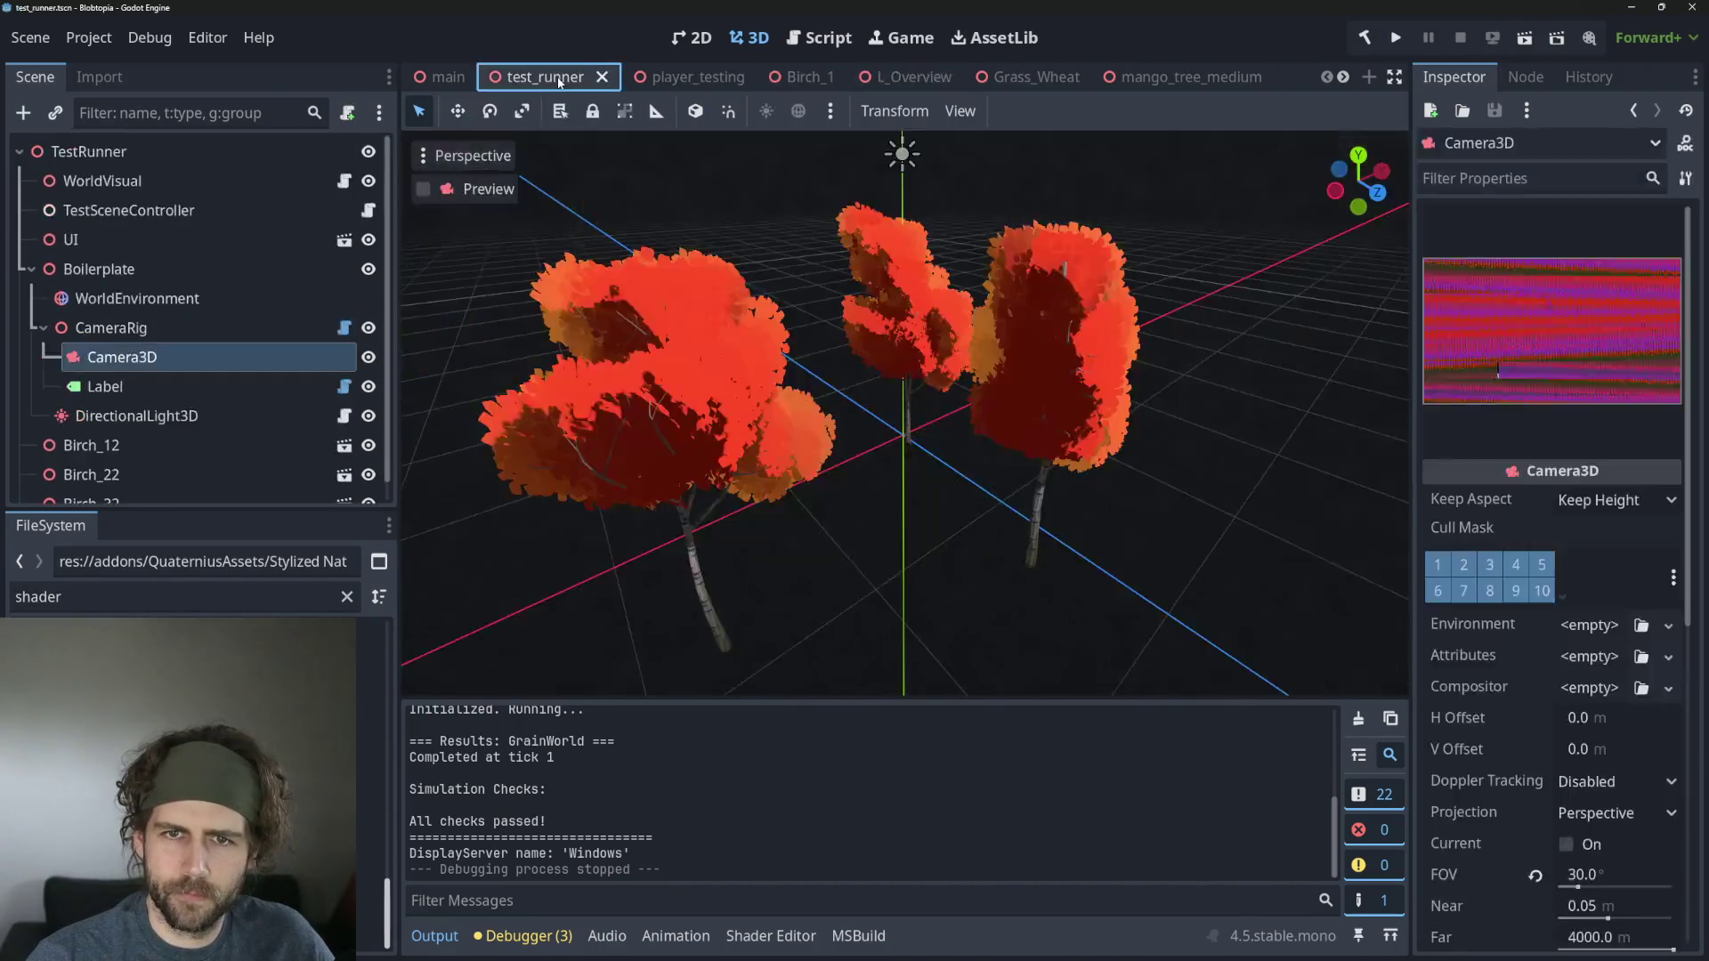
pyautogui.click(1524, 39)
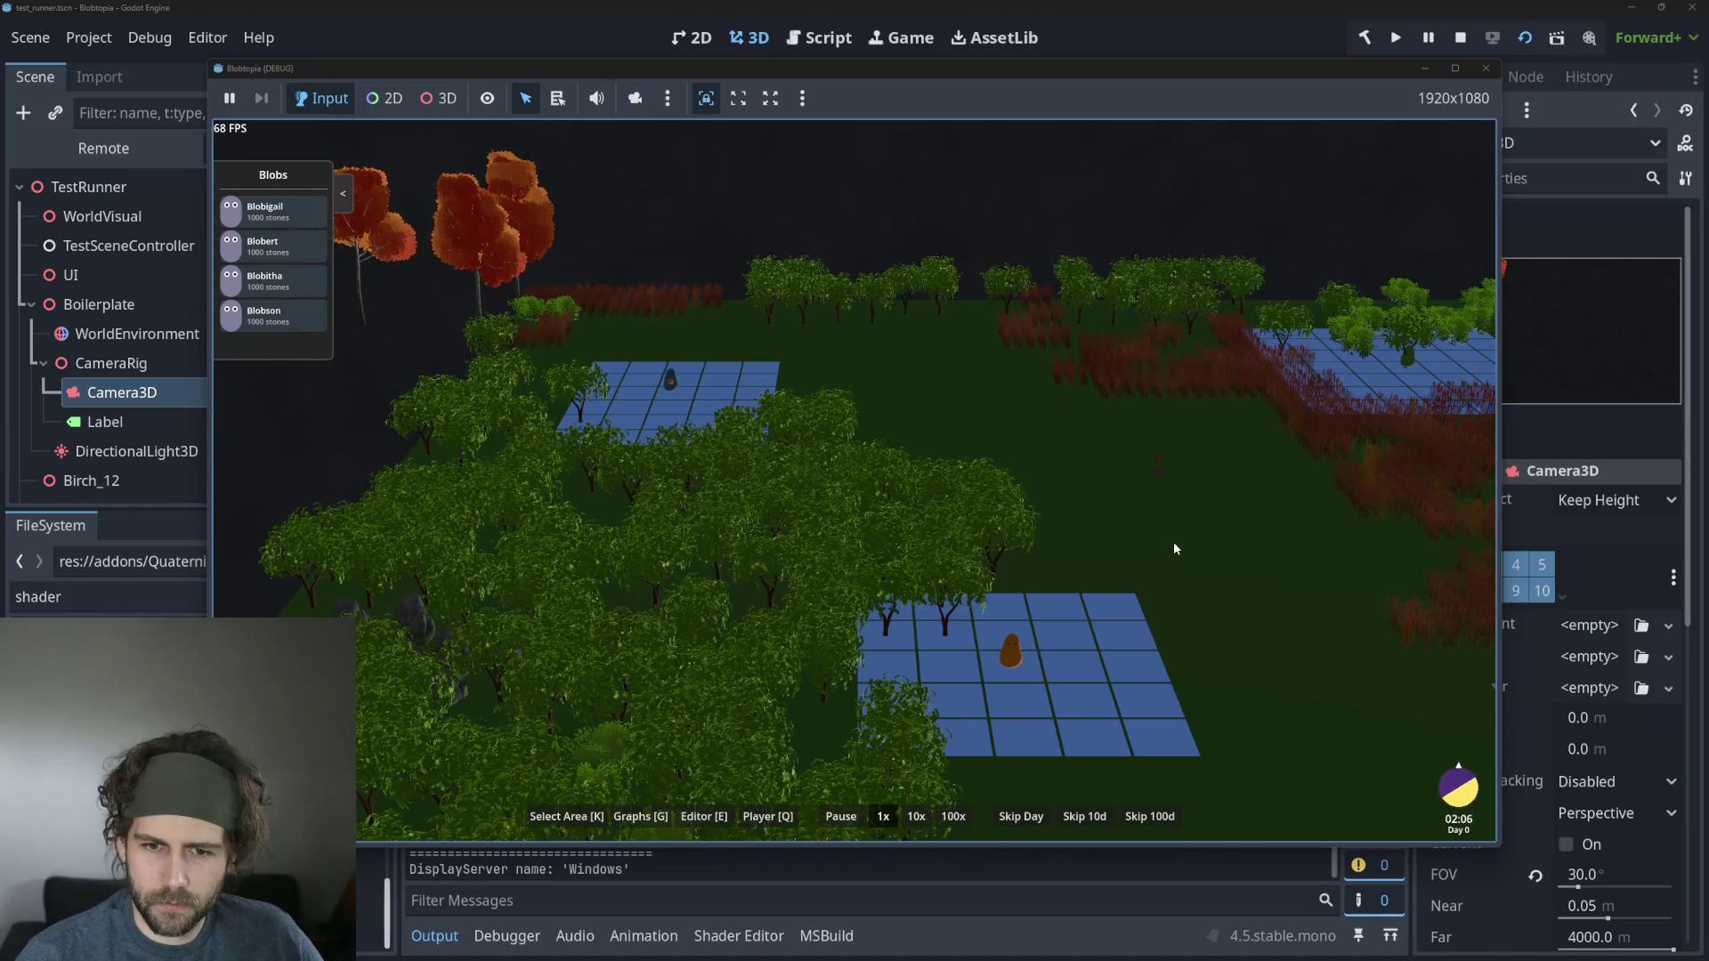
pyautogui.click(1464, 37)
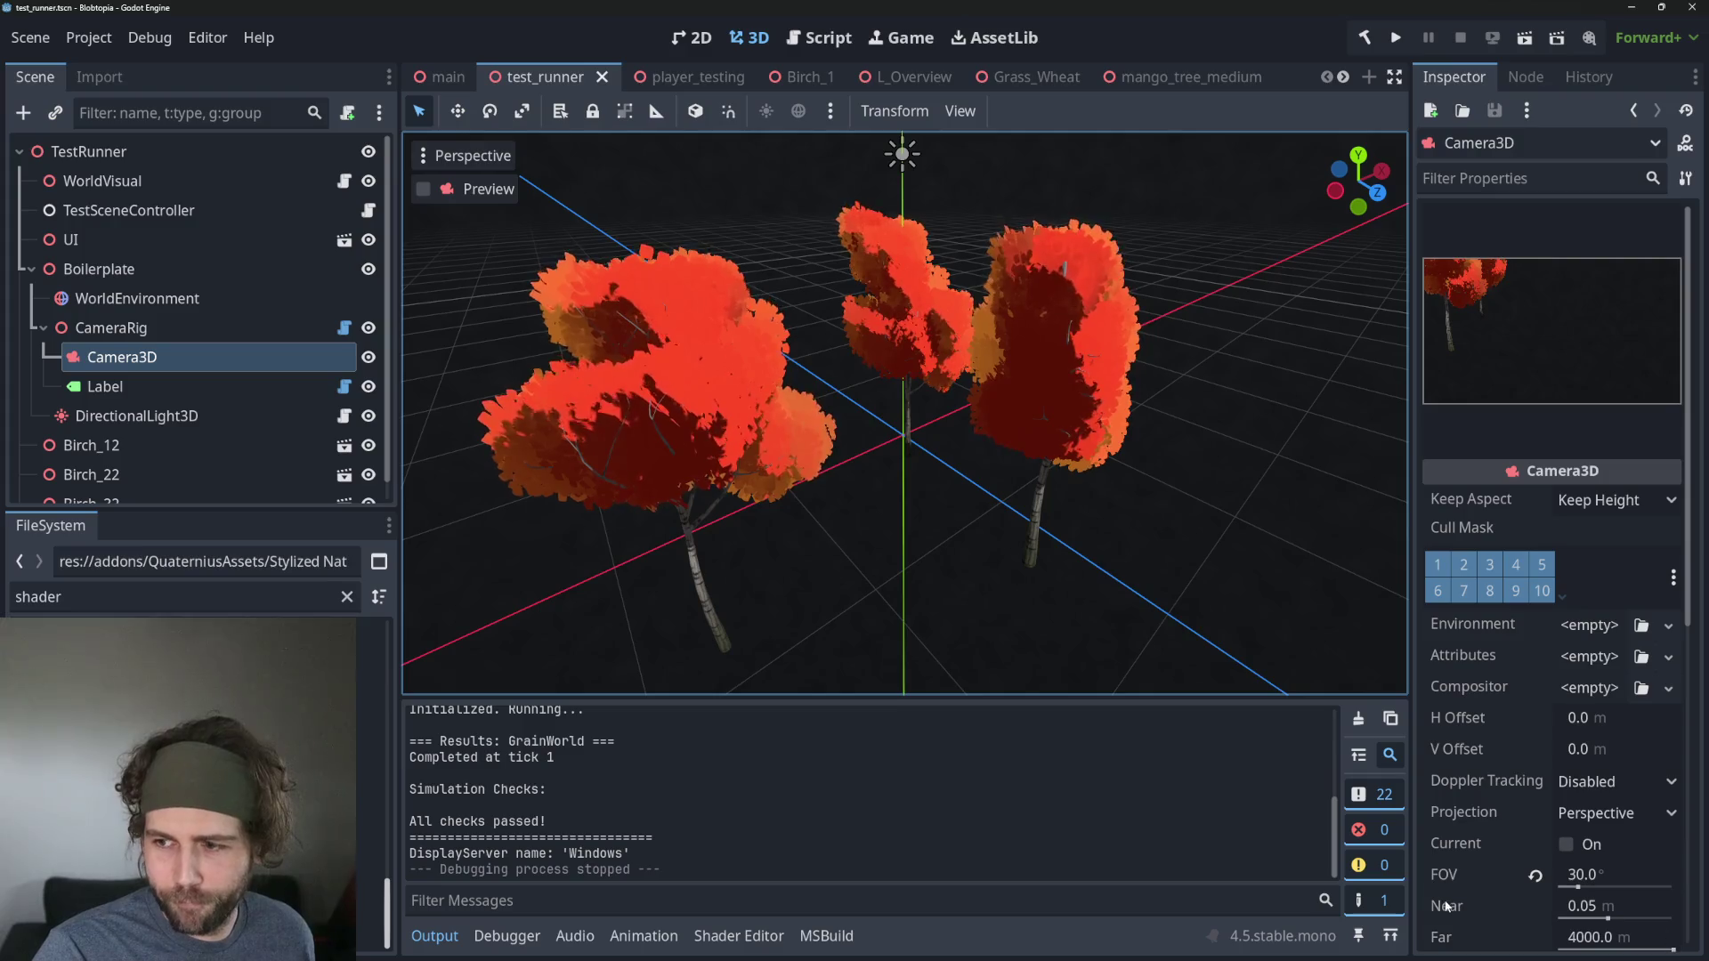
# Cycle through the player_testing, main and Birch_1 tabs, then open L_Overview zoomed out.
pyautogui.scroll(-5, 1559, 769)
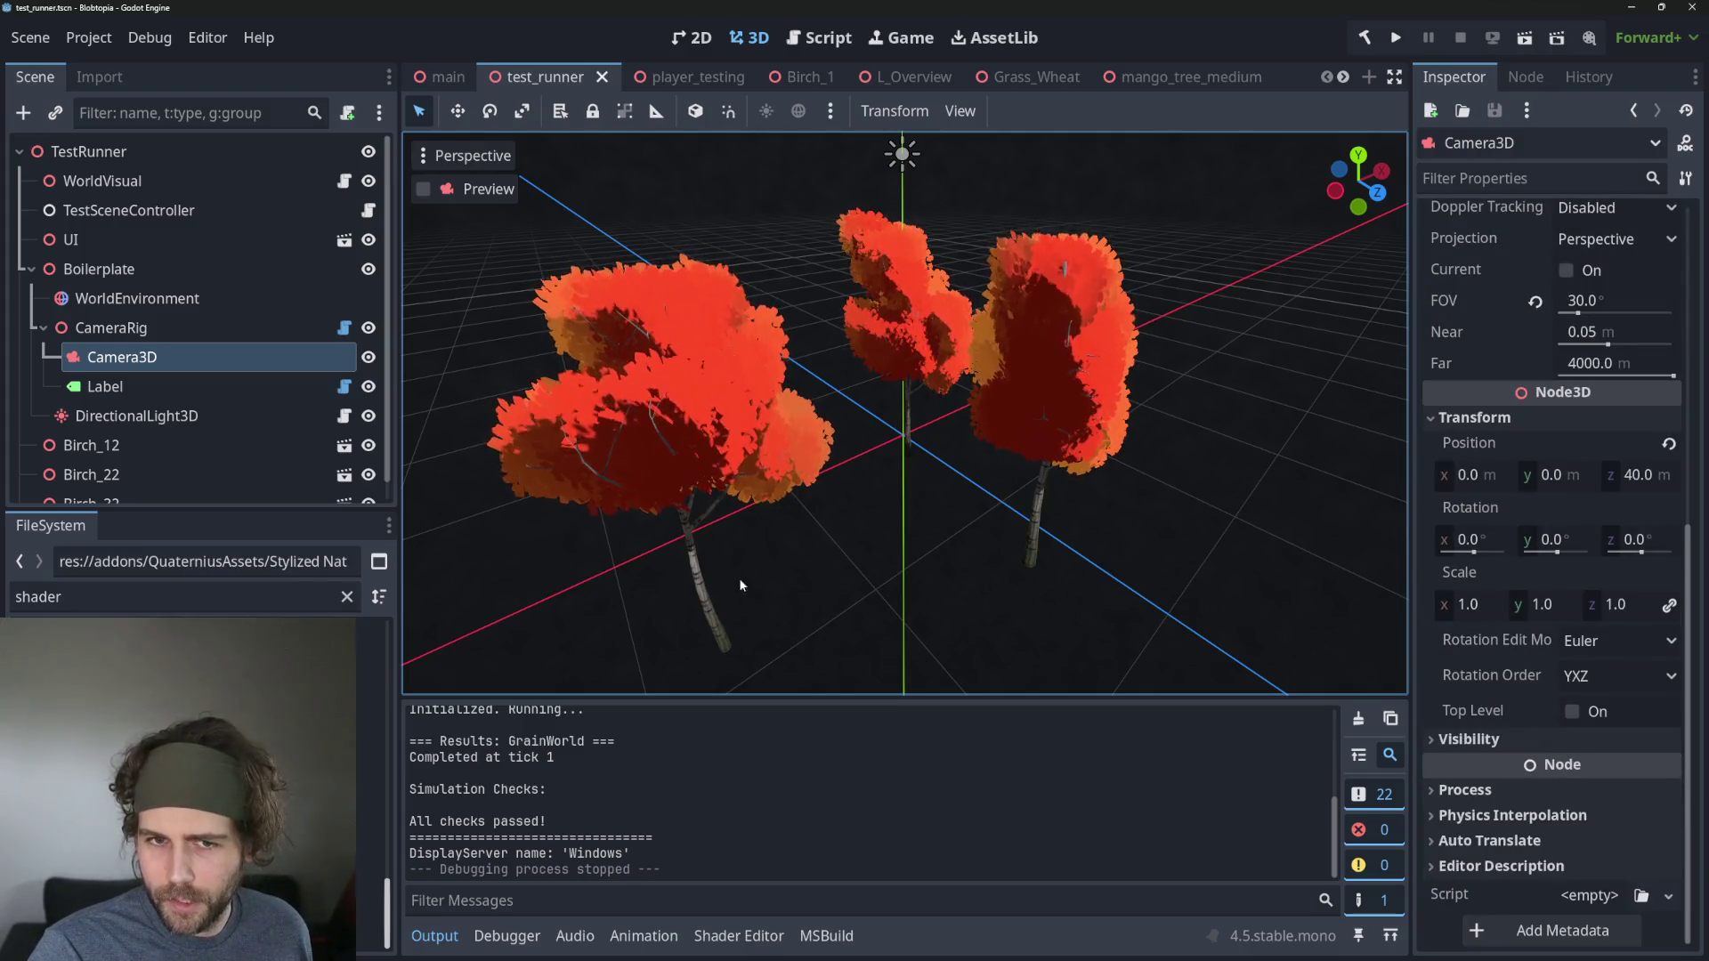
pyautogui.click(659, 79)
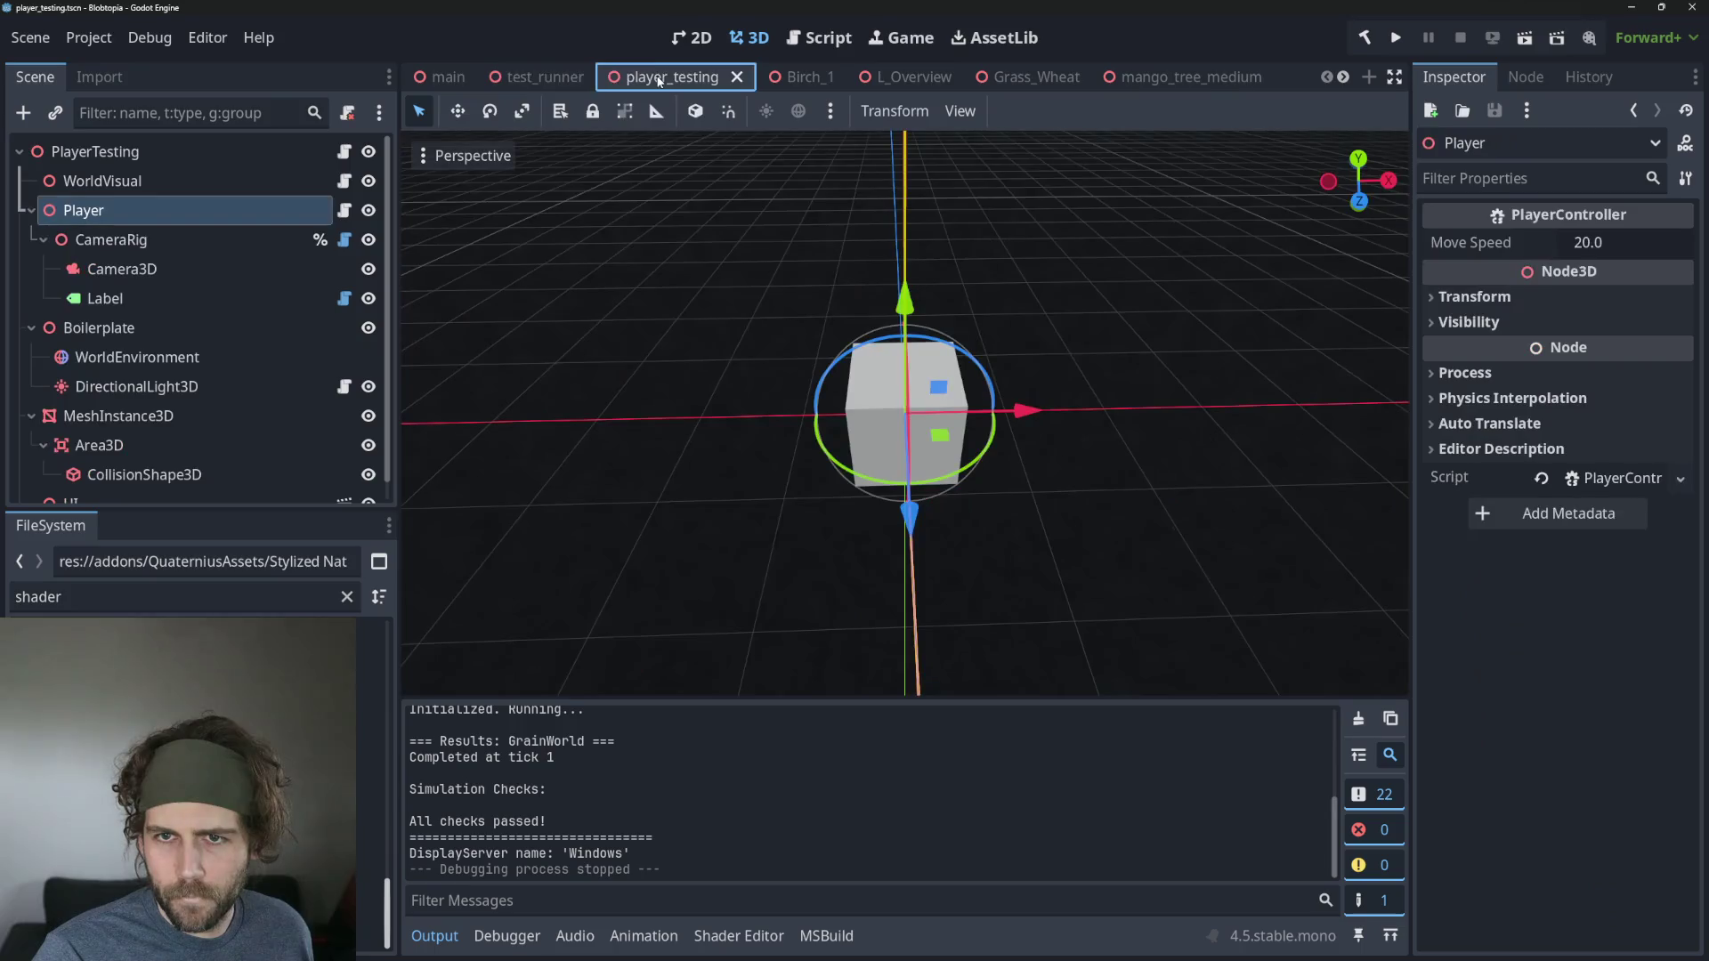
pyautogui.click(445, 78)
pyautogui.click(677, 78)
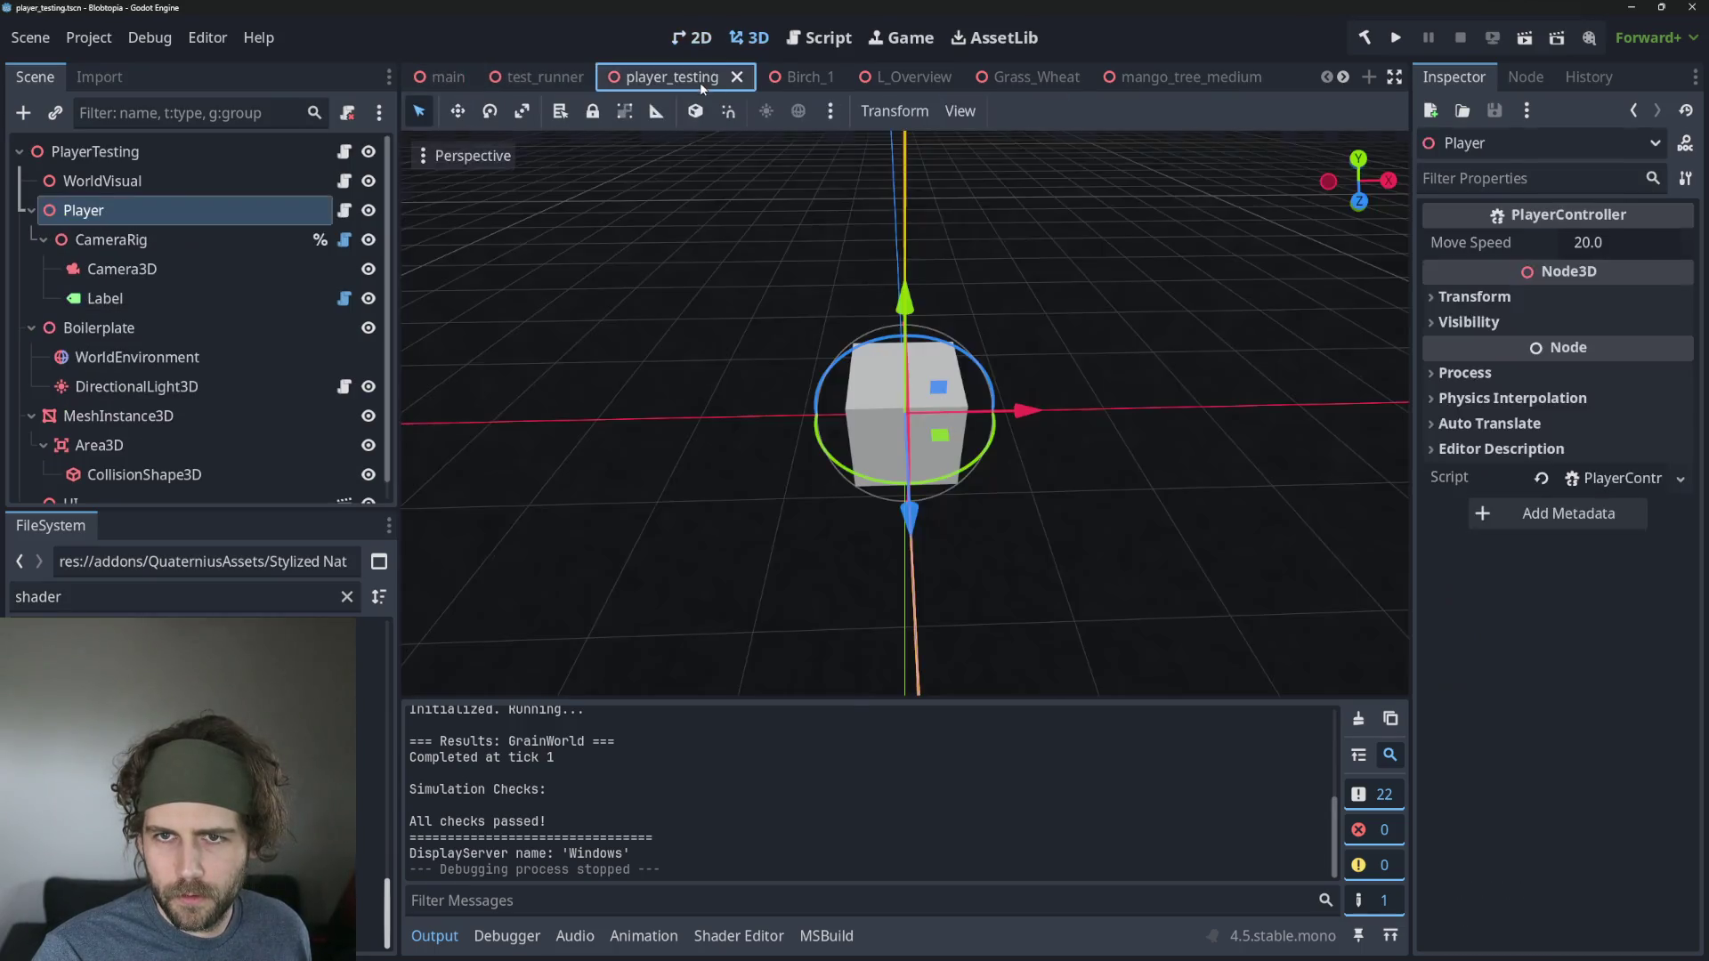
pyautogui.click(798, 78)
pyautogui.click(895, 77)
pyautogui.scroll(-3, 1095, 332)
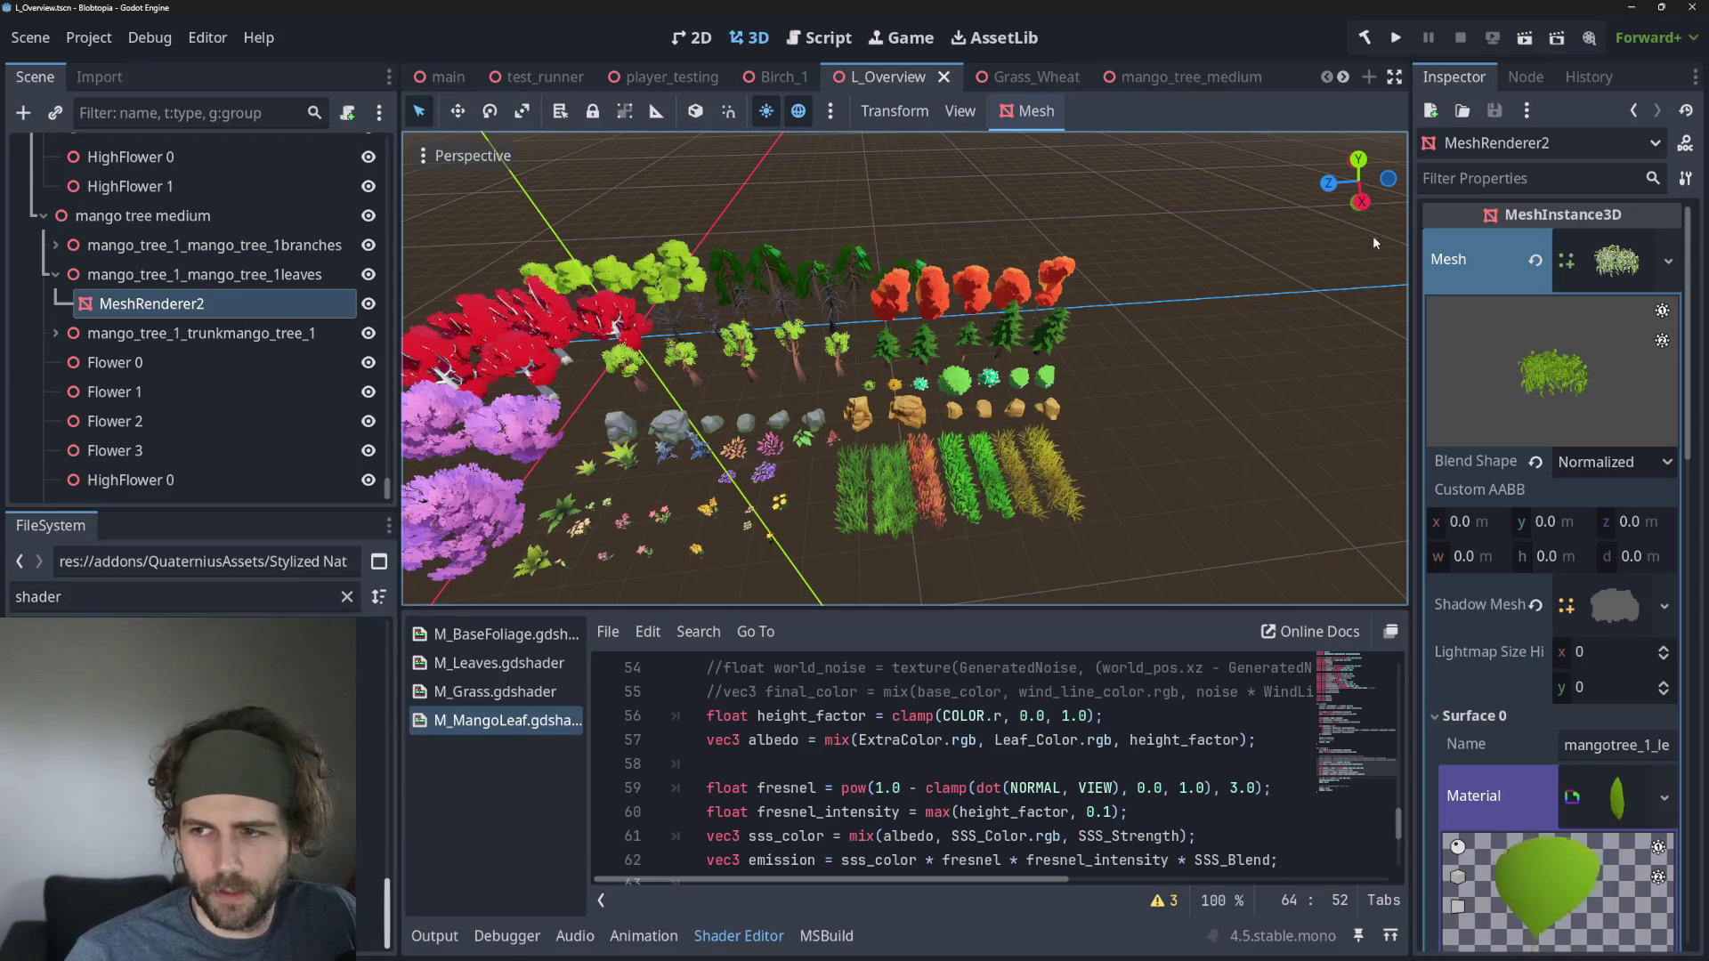
# Orbit and zoom the L_Overview viewport to face the asset rows.
pyautogui.scroll(-5, 999, 295)
pyautogui.scroll(4, 999, 294)
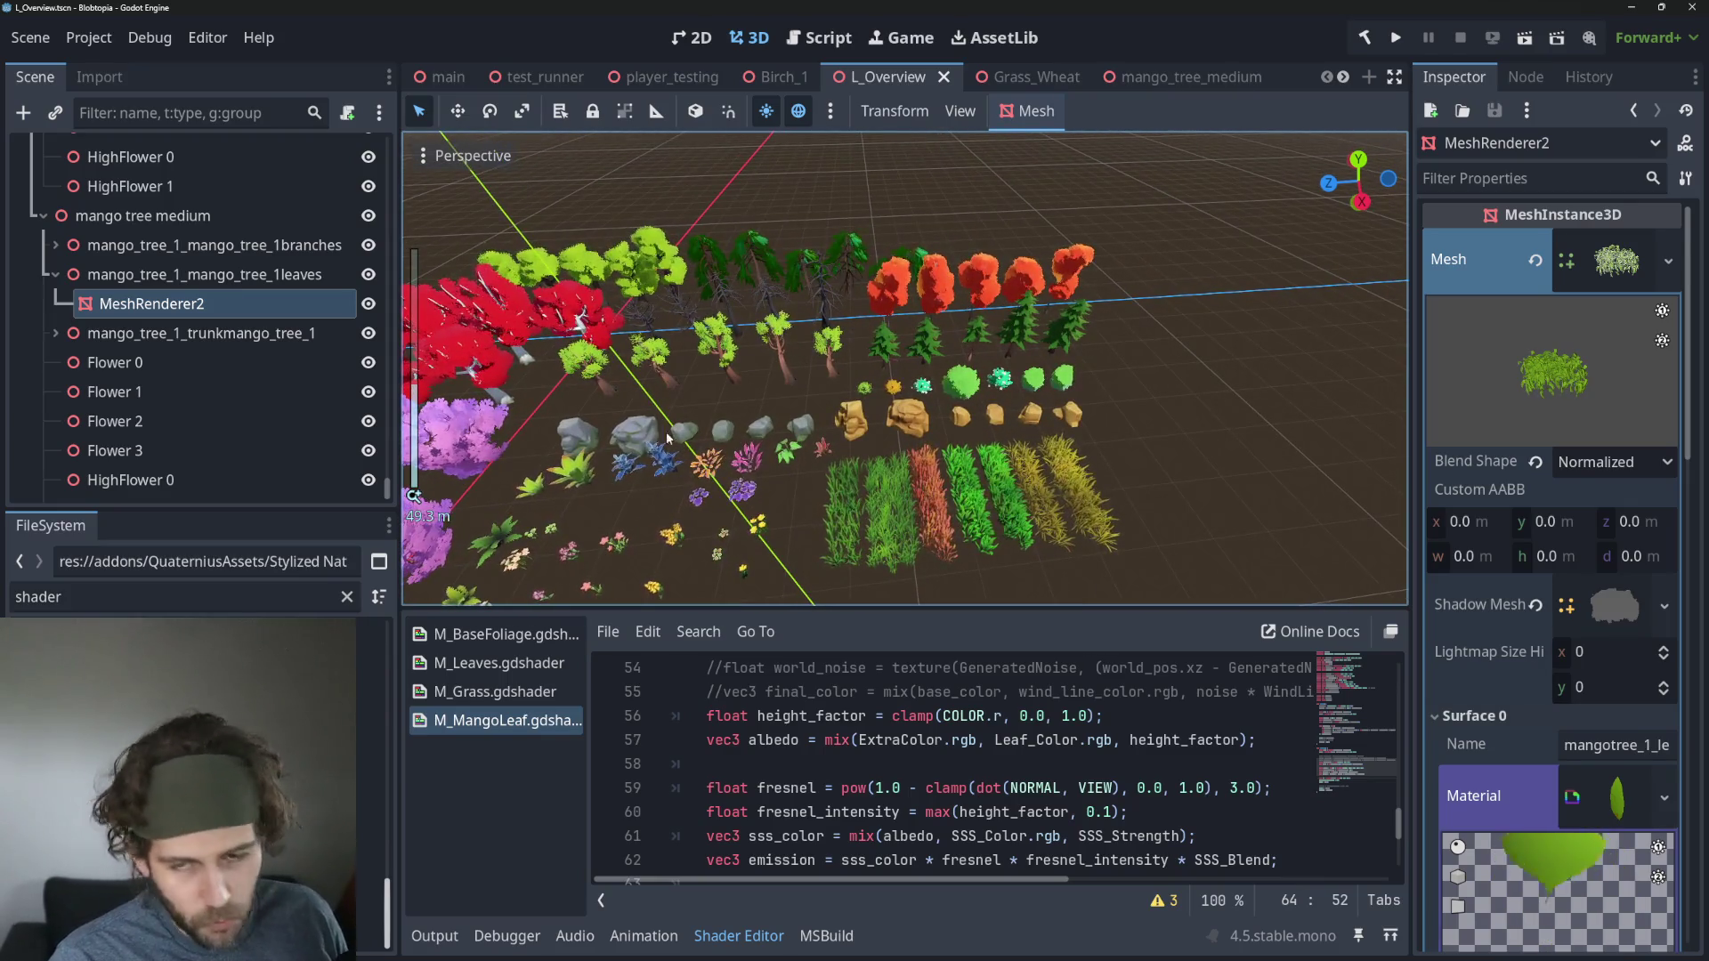
pyautogui.scroll(2, 886, 352)
pyautogui.moveTo(886, 352); pyautogui.dragTo(829, 465)
pyautogui.scroll(-8, 830, 467)
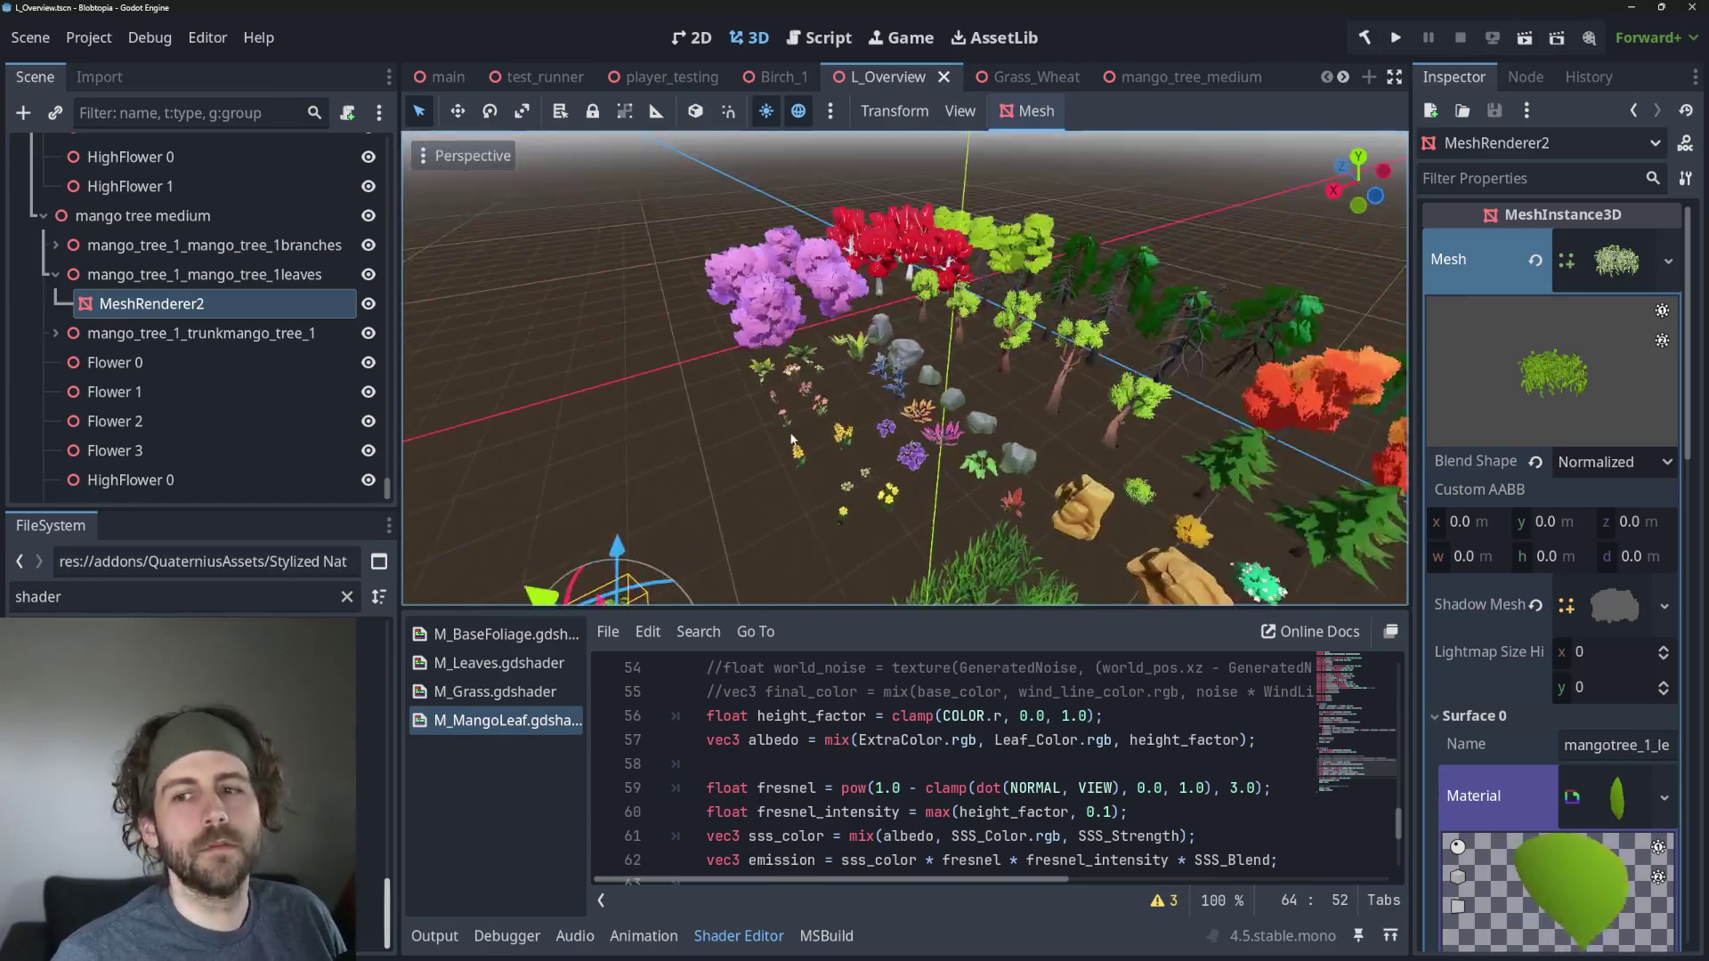
pyautogui.moveTo(956, 556)
pyautogui.mouseDown()
pyautogui.moveTo(735, 389)
pyautogui.moveTo(710, 308)
pyautogui.mouseUp()
pyautogui.scroll(8, 868, 477)
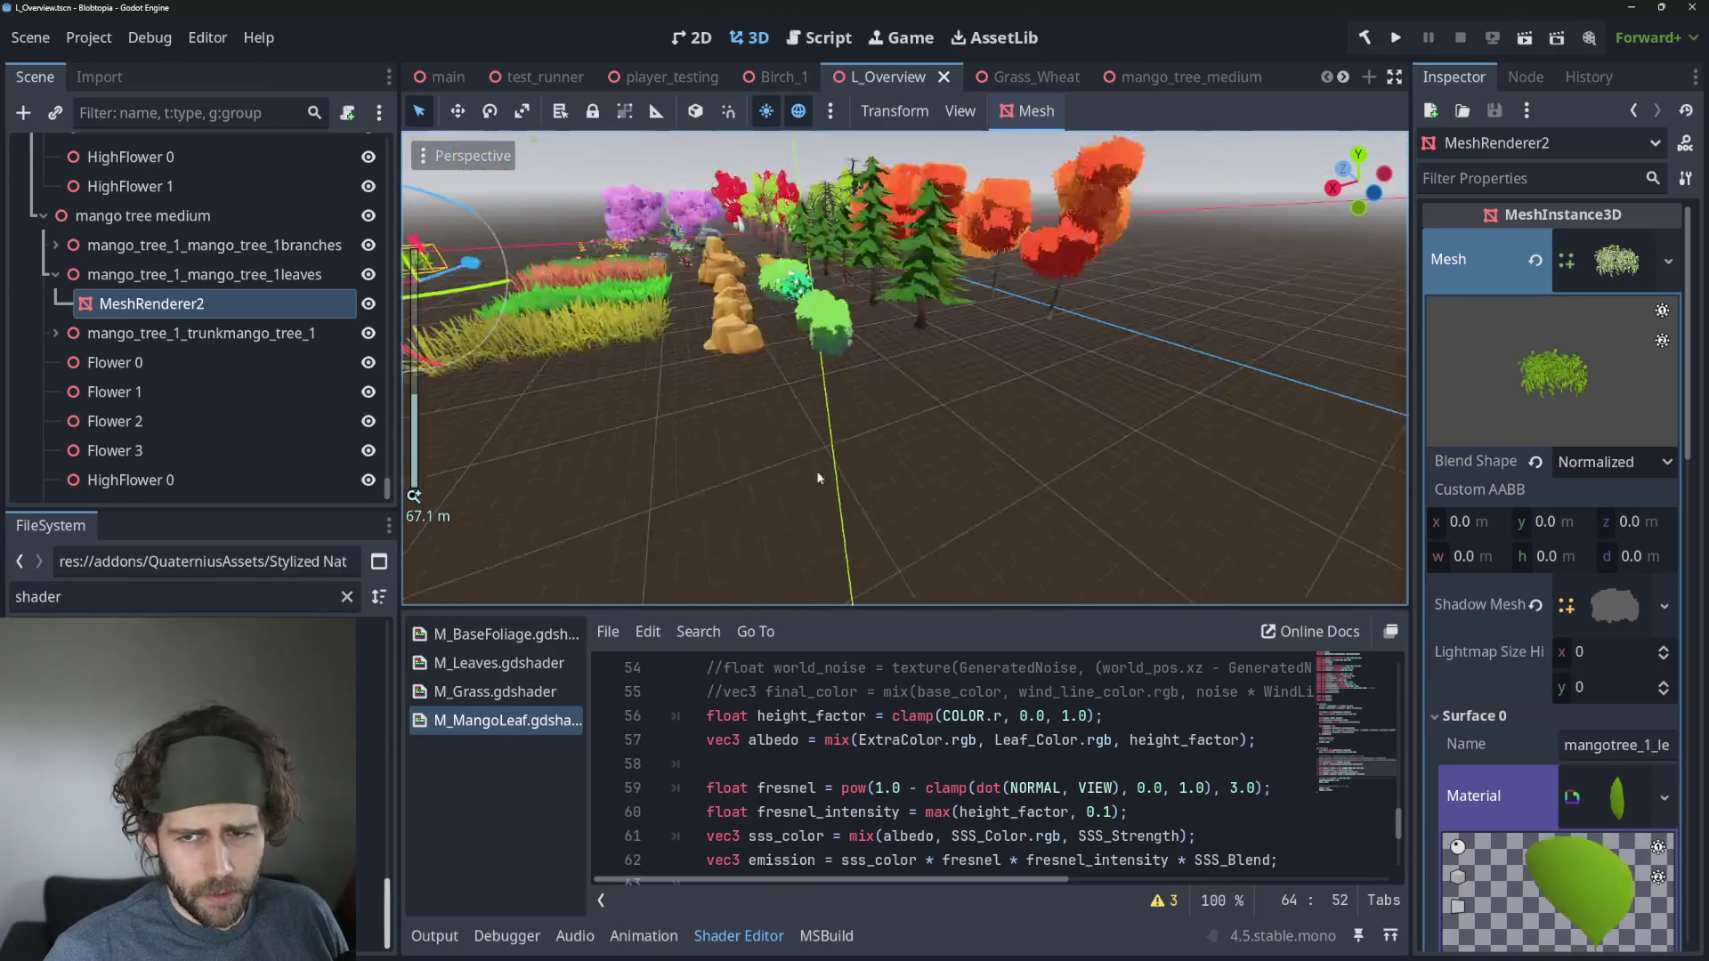
pyautogui.scroll(4, 867, 476)
pyautogui.moveTo(867, 476)
pyautogui.mouseDown()
pyautogui.moveTo(899, 437)
pyautogui.moveTo(783, 445)
pyautogui.moveTo(1014, 464)
pyautogui.moveTo(782, 498)
pyautogui.mouseUp()
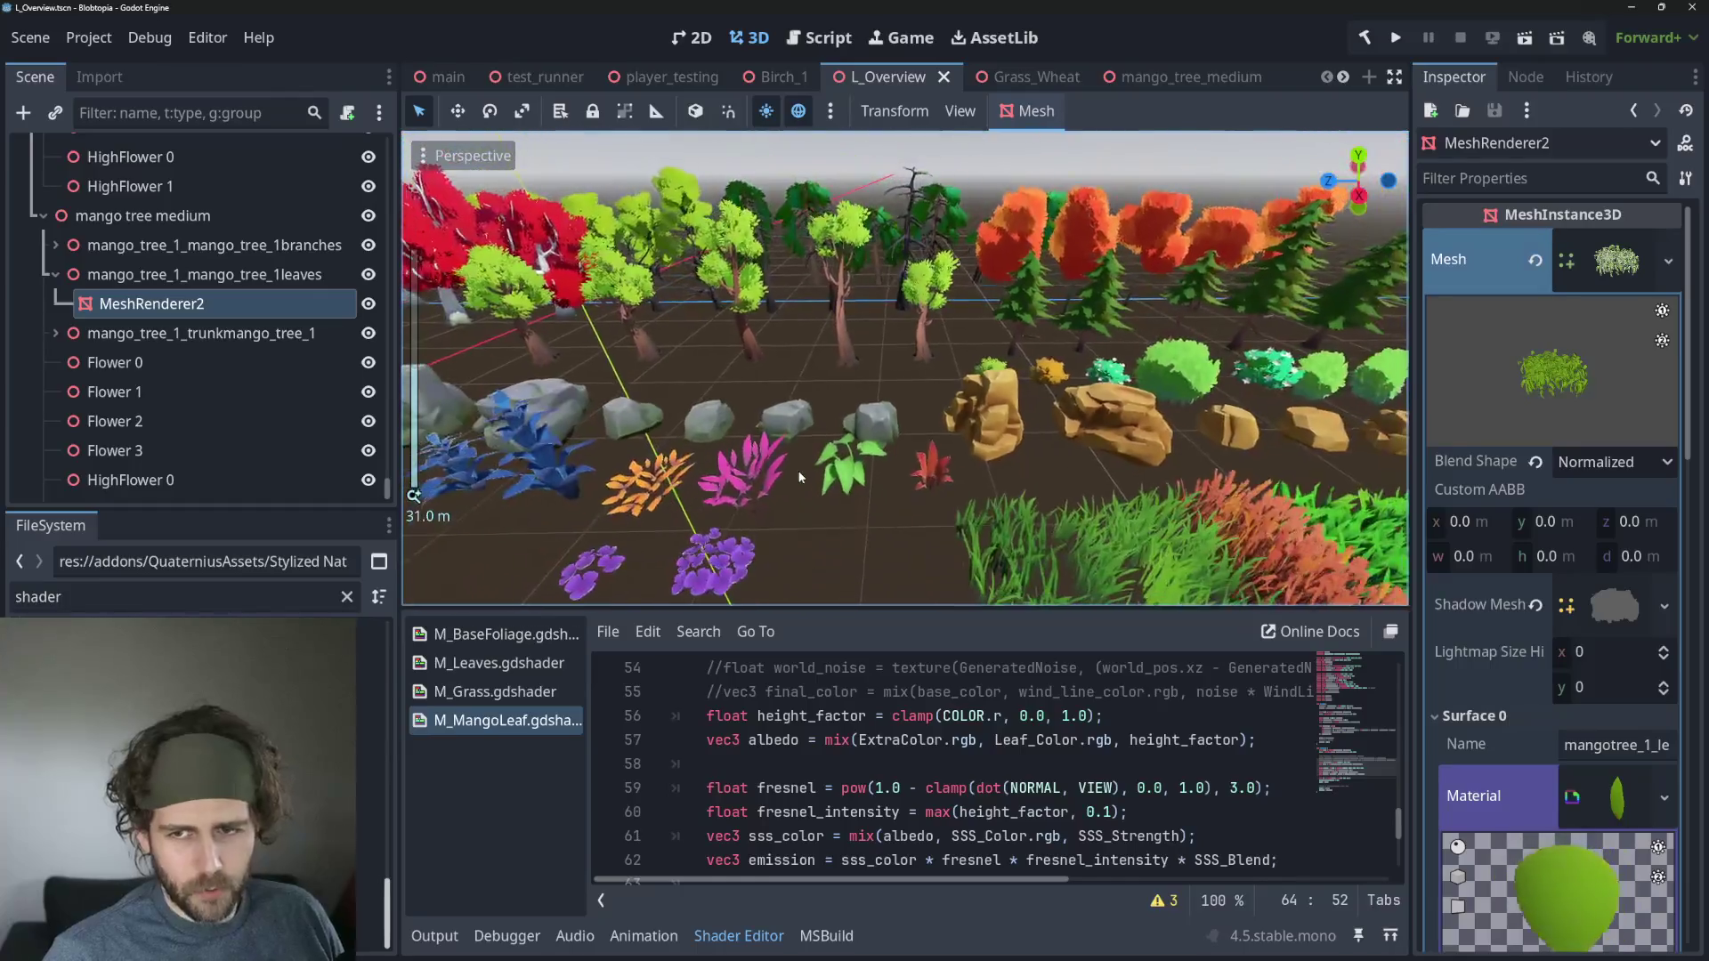
pyautogui.scroll(-4, 898, 437)
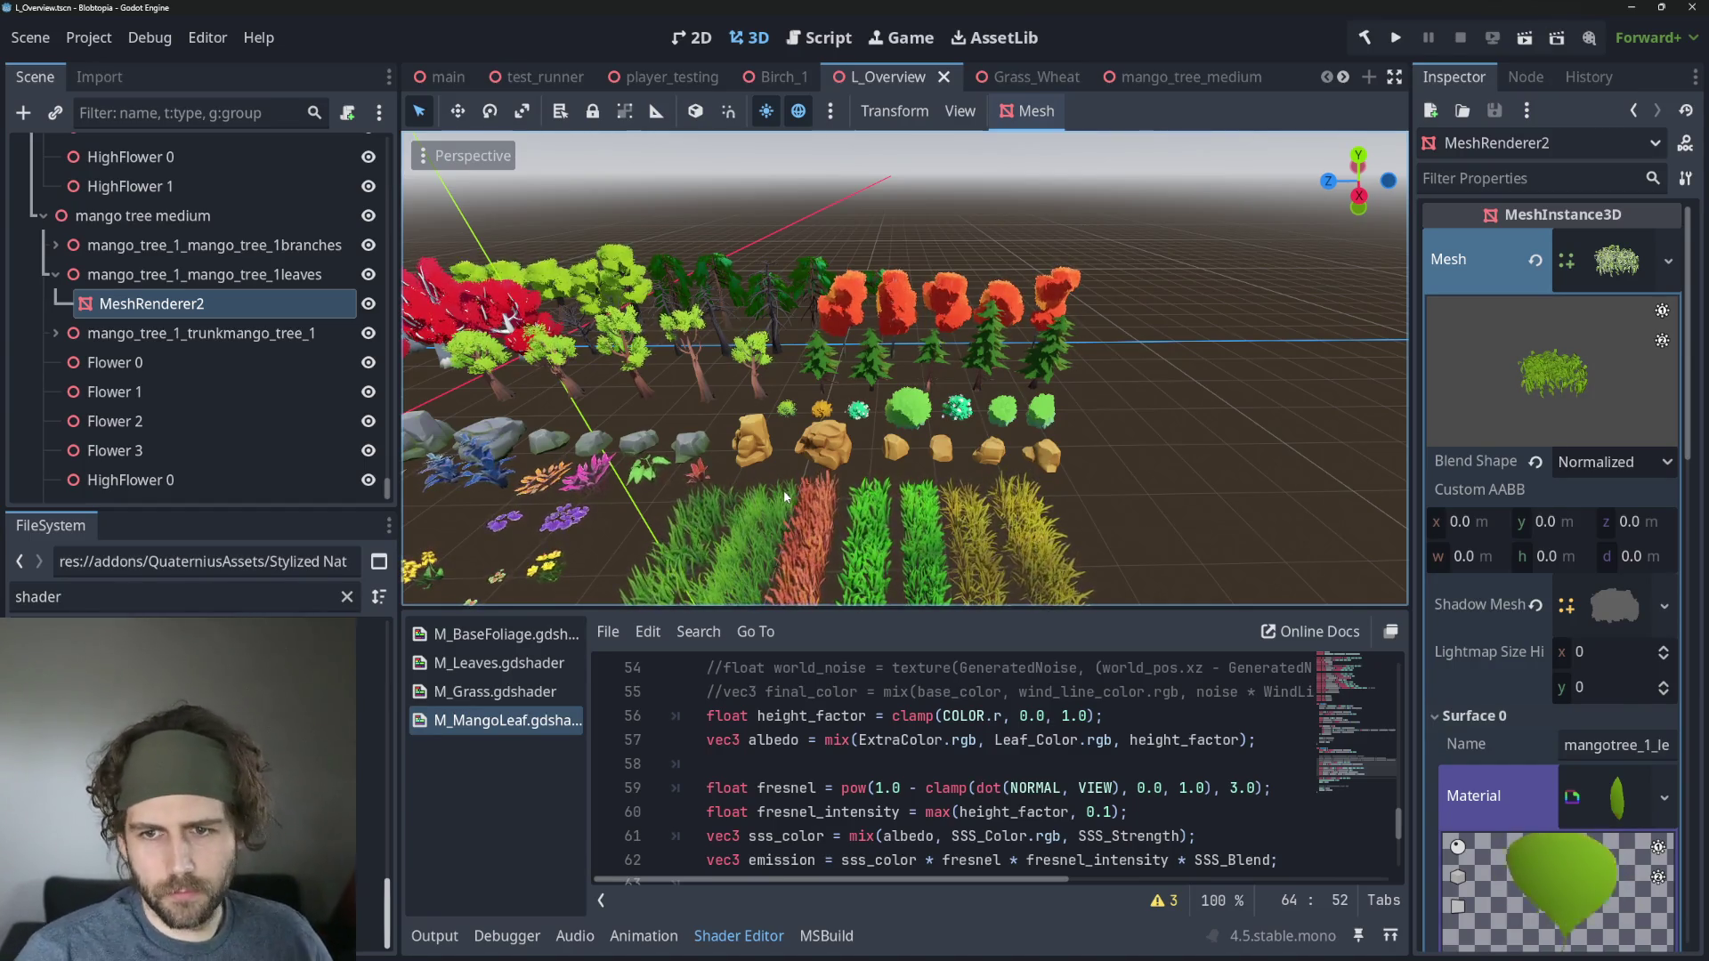
pyautogui.scroll(3, 956, 413)
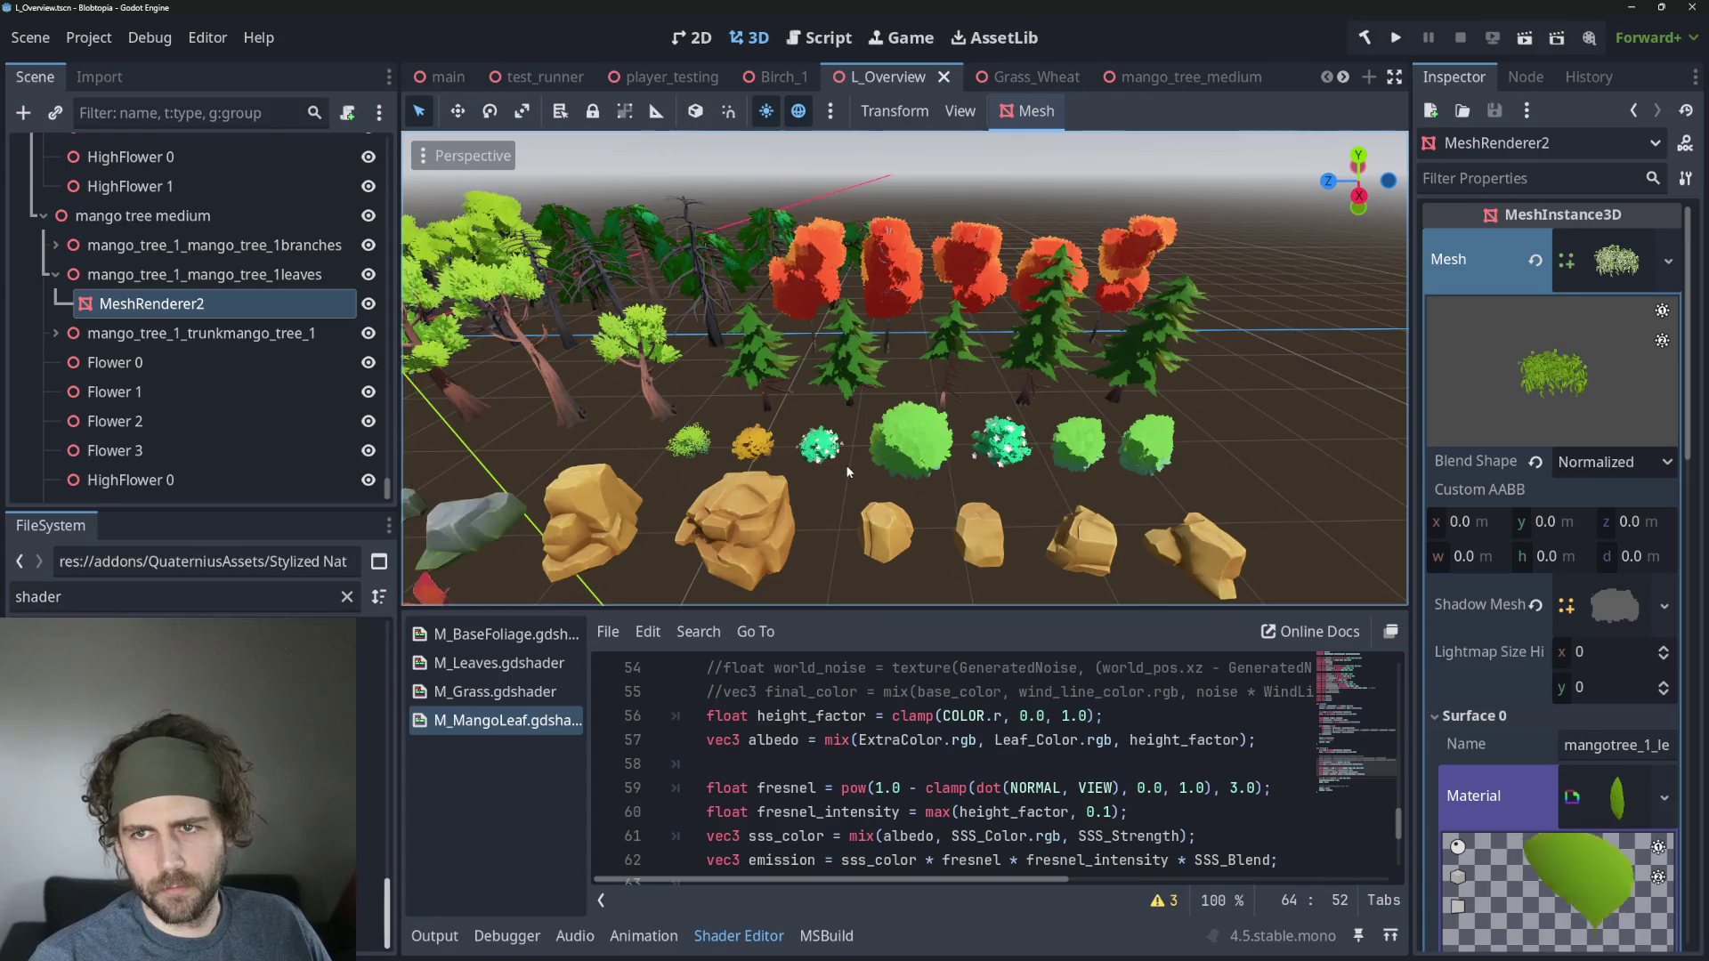
pyautogui.scroll(-3, 848, 471)
# Set the mango tree leaves' Wind Speed to 4.0 in mango_tree_medium, then return to test_runner.
pyautogui.click(1171, 79)
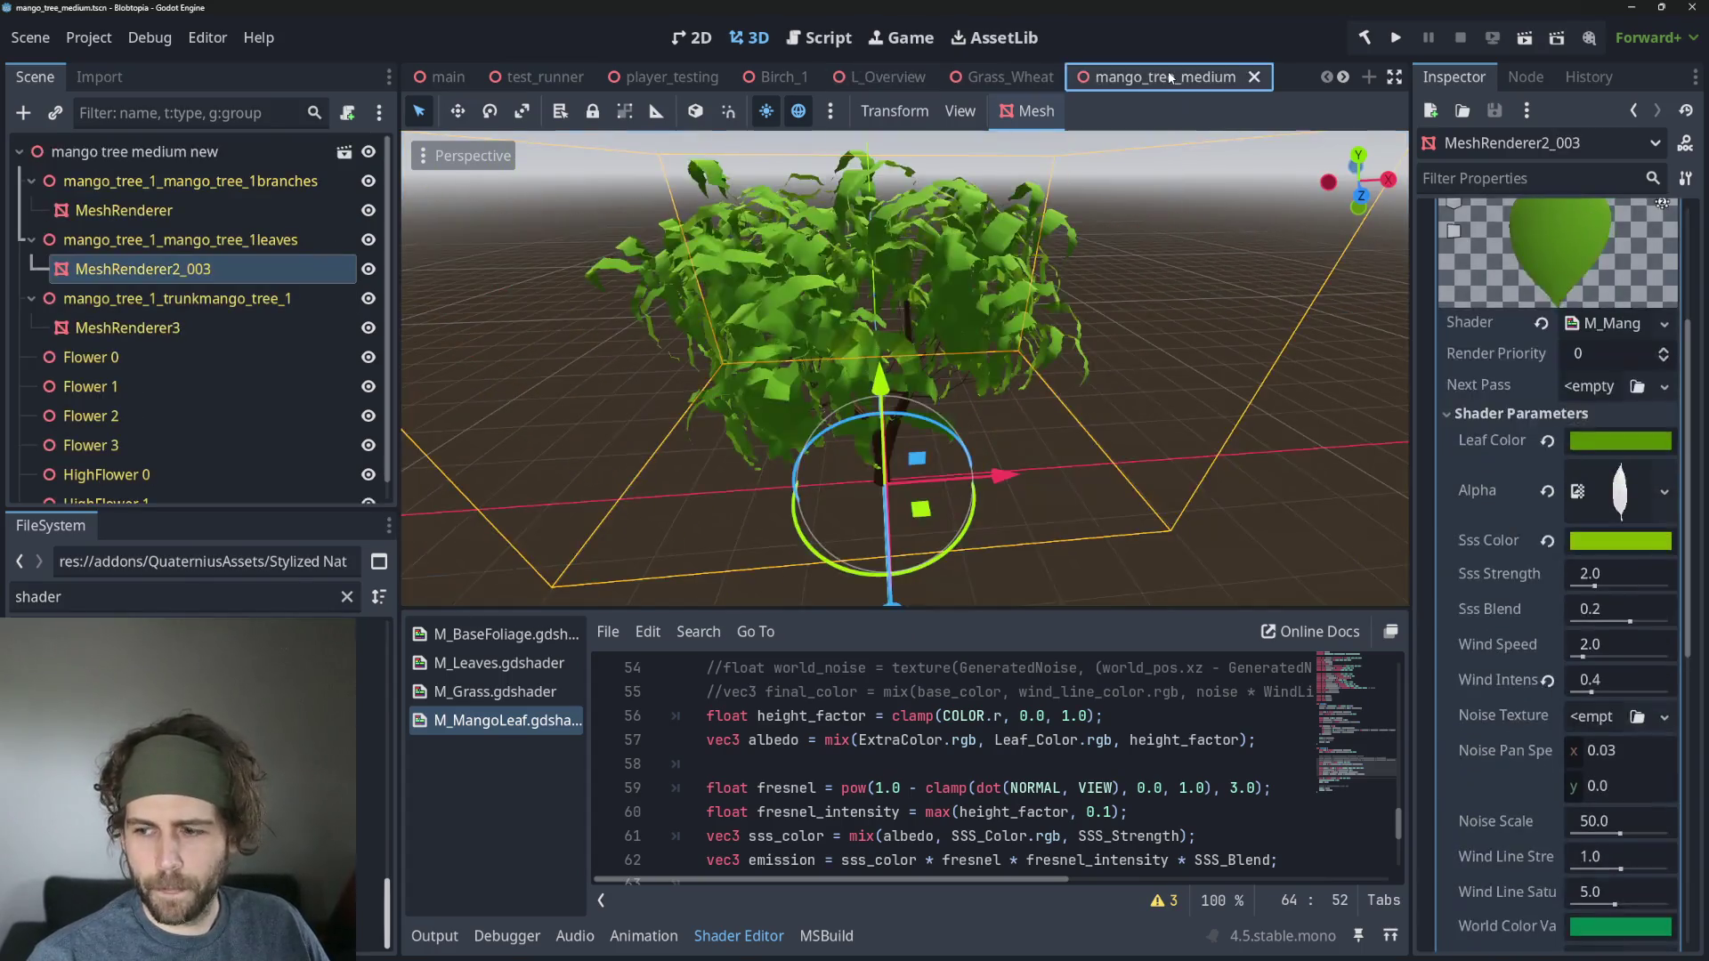
pyautogui.moveTo(1213, 304); pyautogui.dragTo(937, 361)
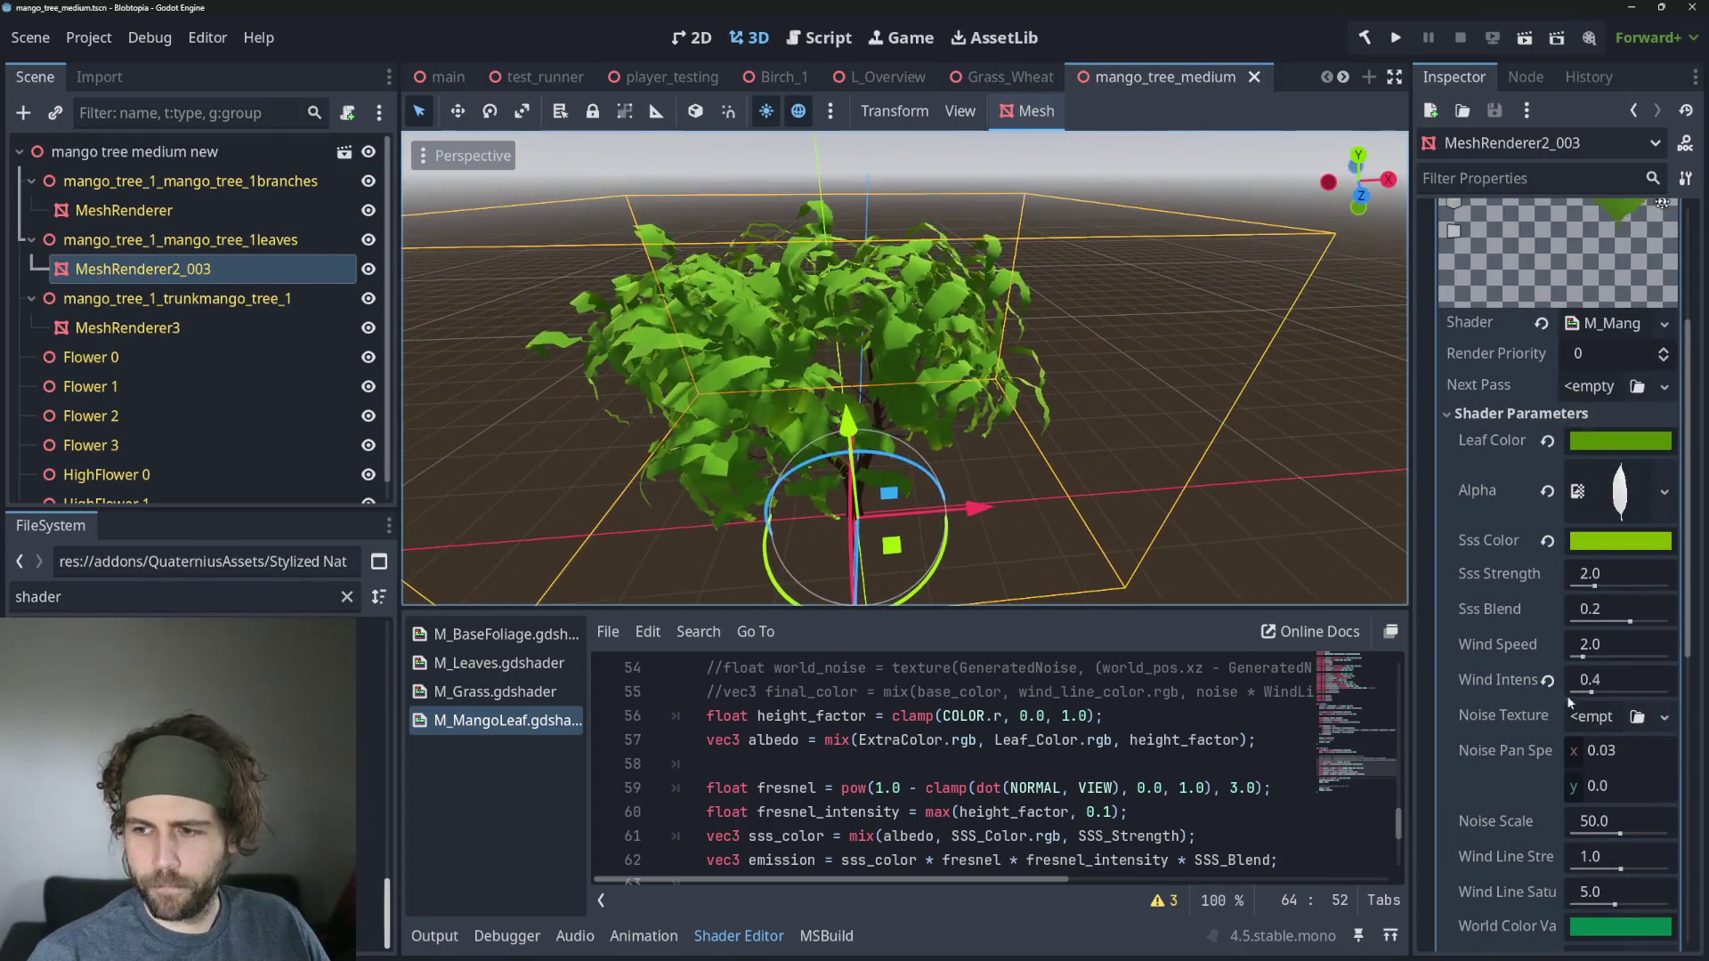
pyautogui.click(1601, 650)
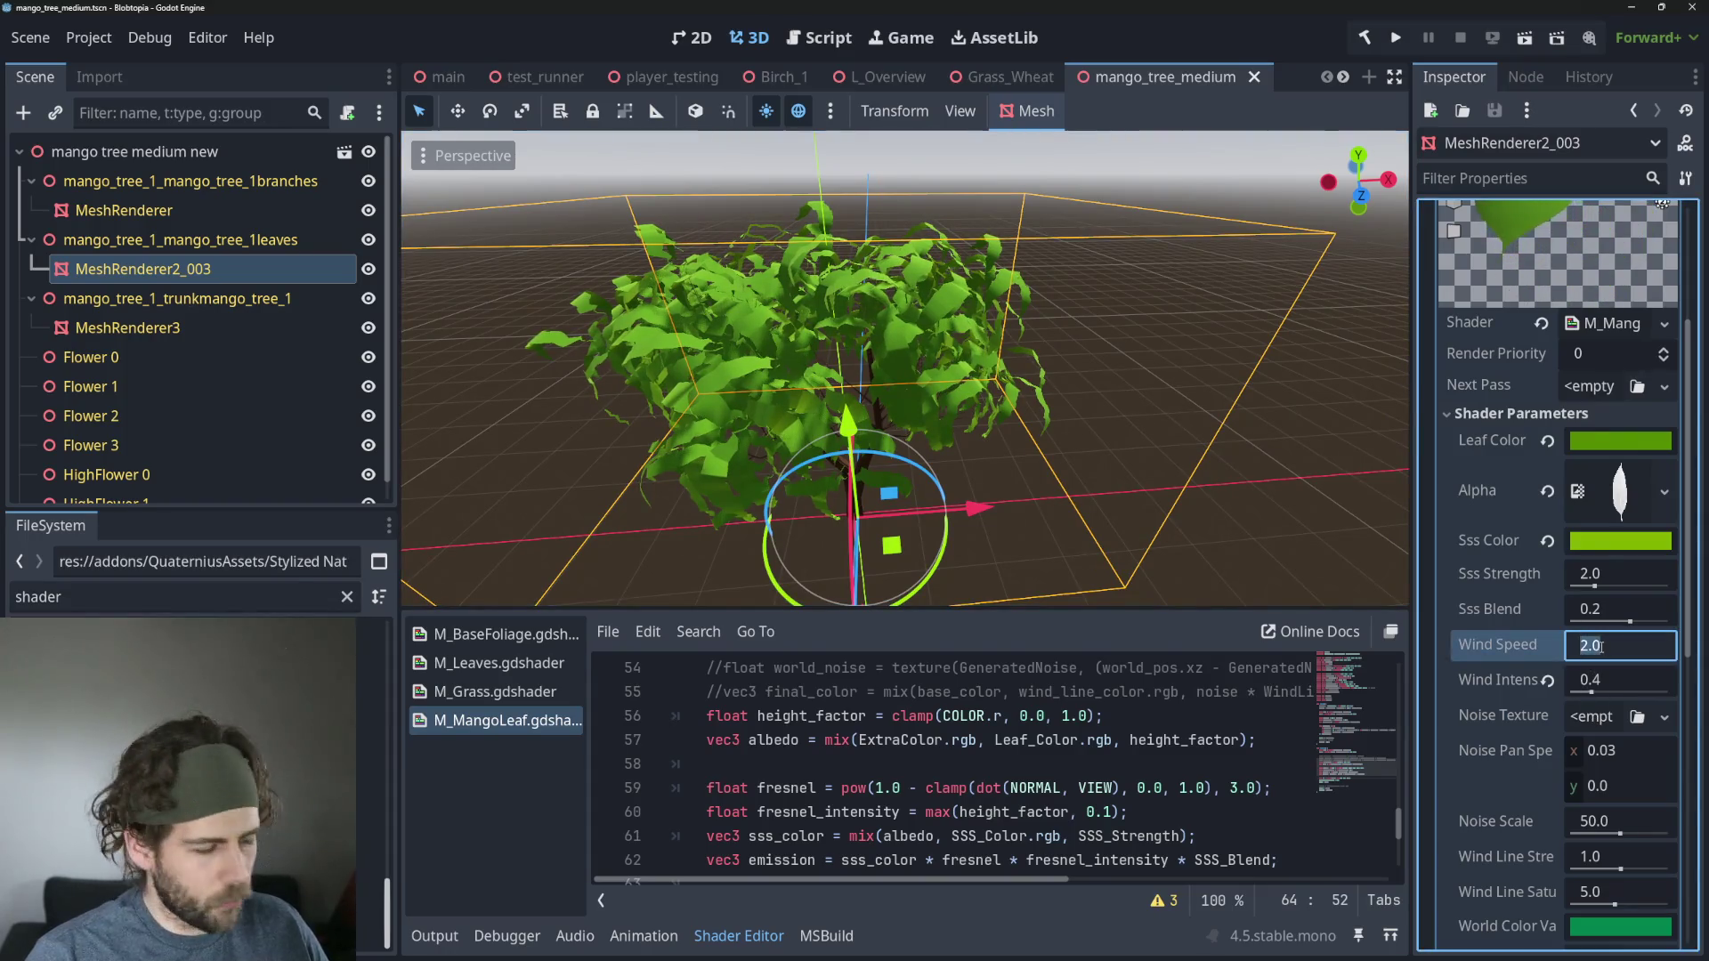
pyautogui.write('4')
pyautogui.press('Return')
pyautogui.press('Tab')
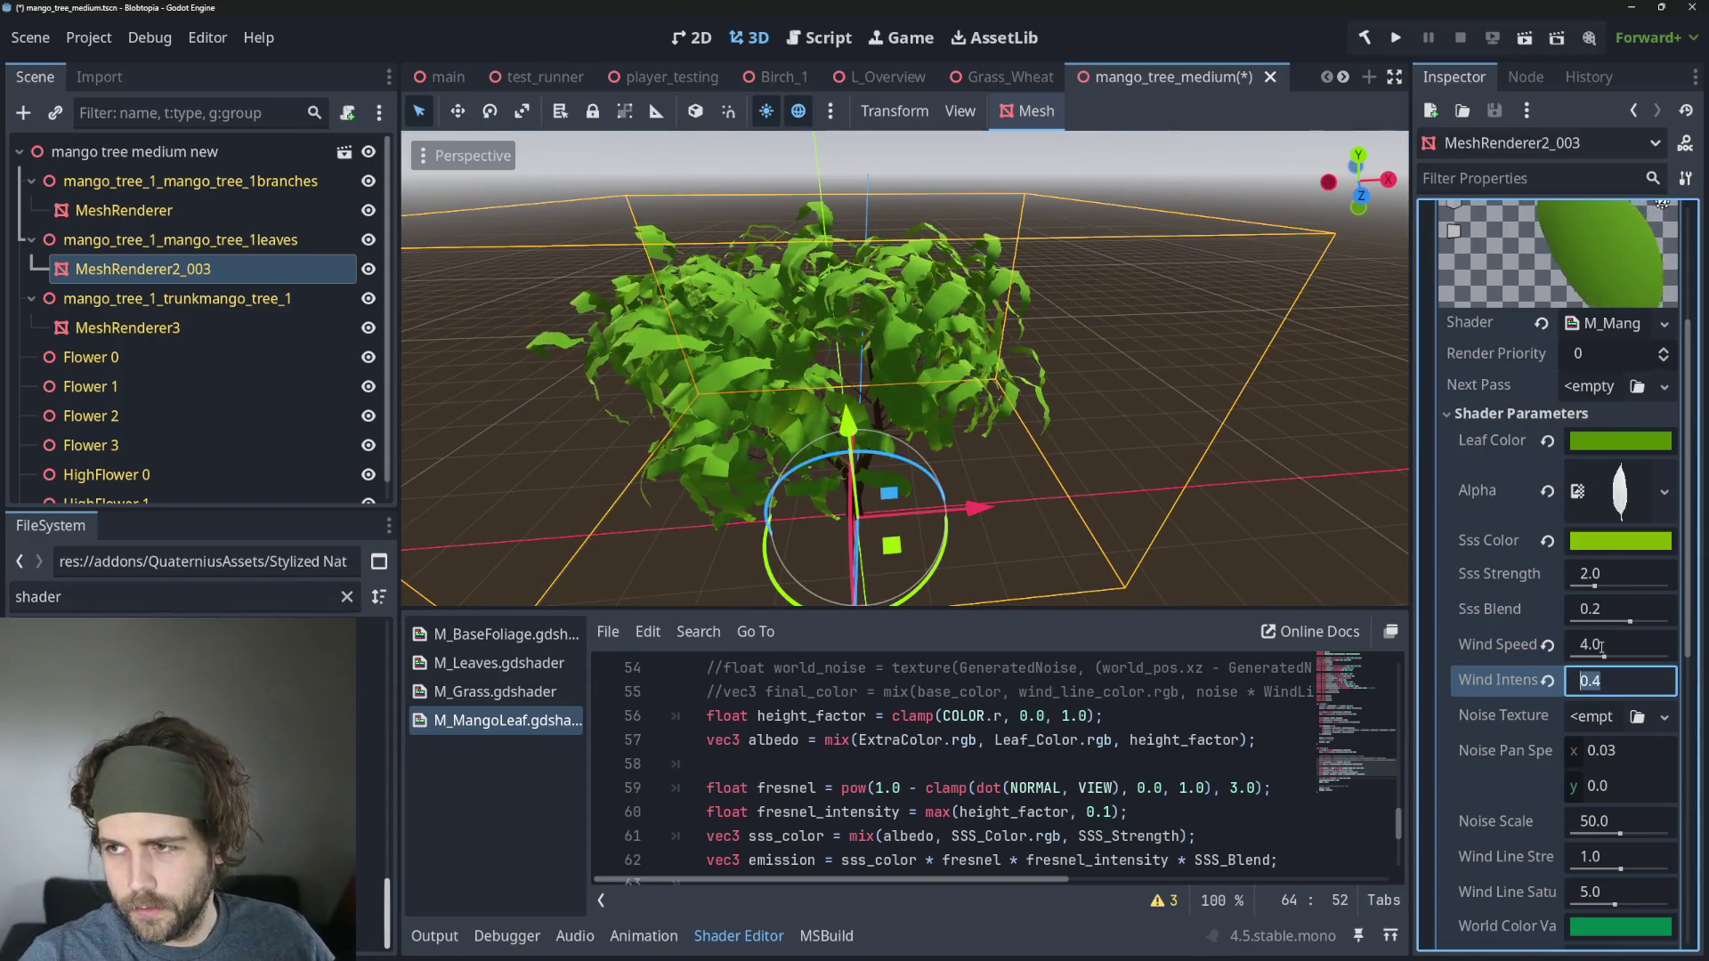
pyautogui.click(1278, 300)
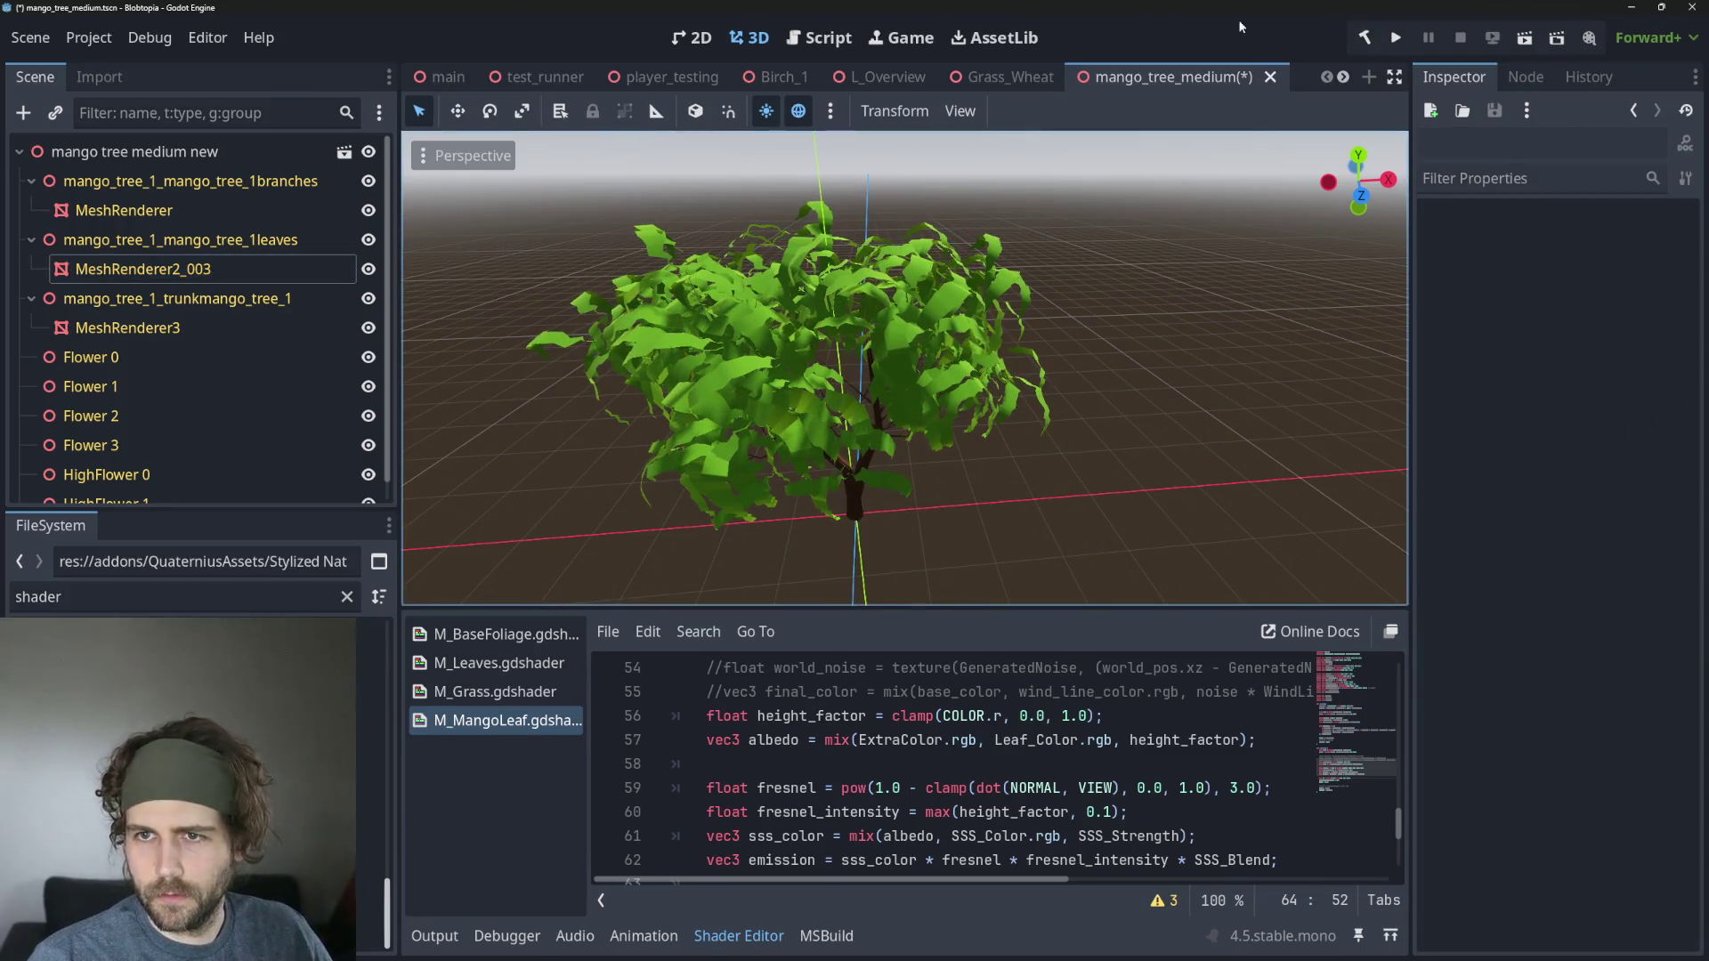
pyautogui.click(545, 75)
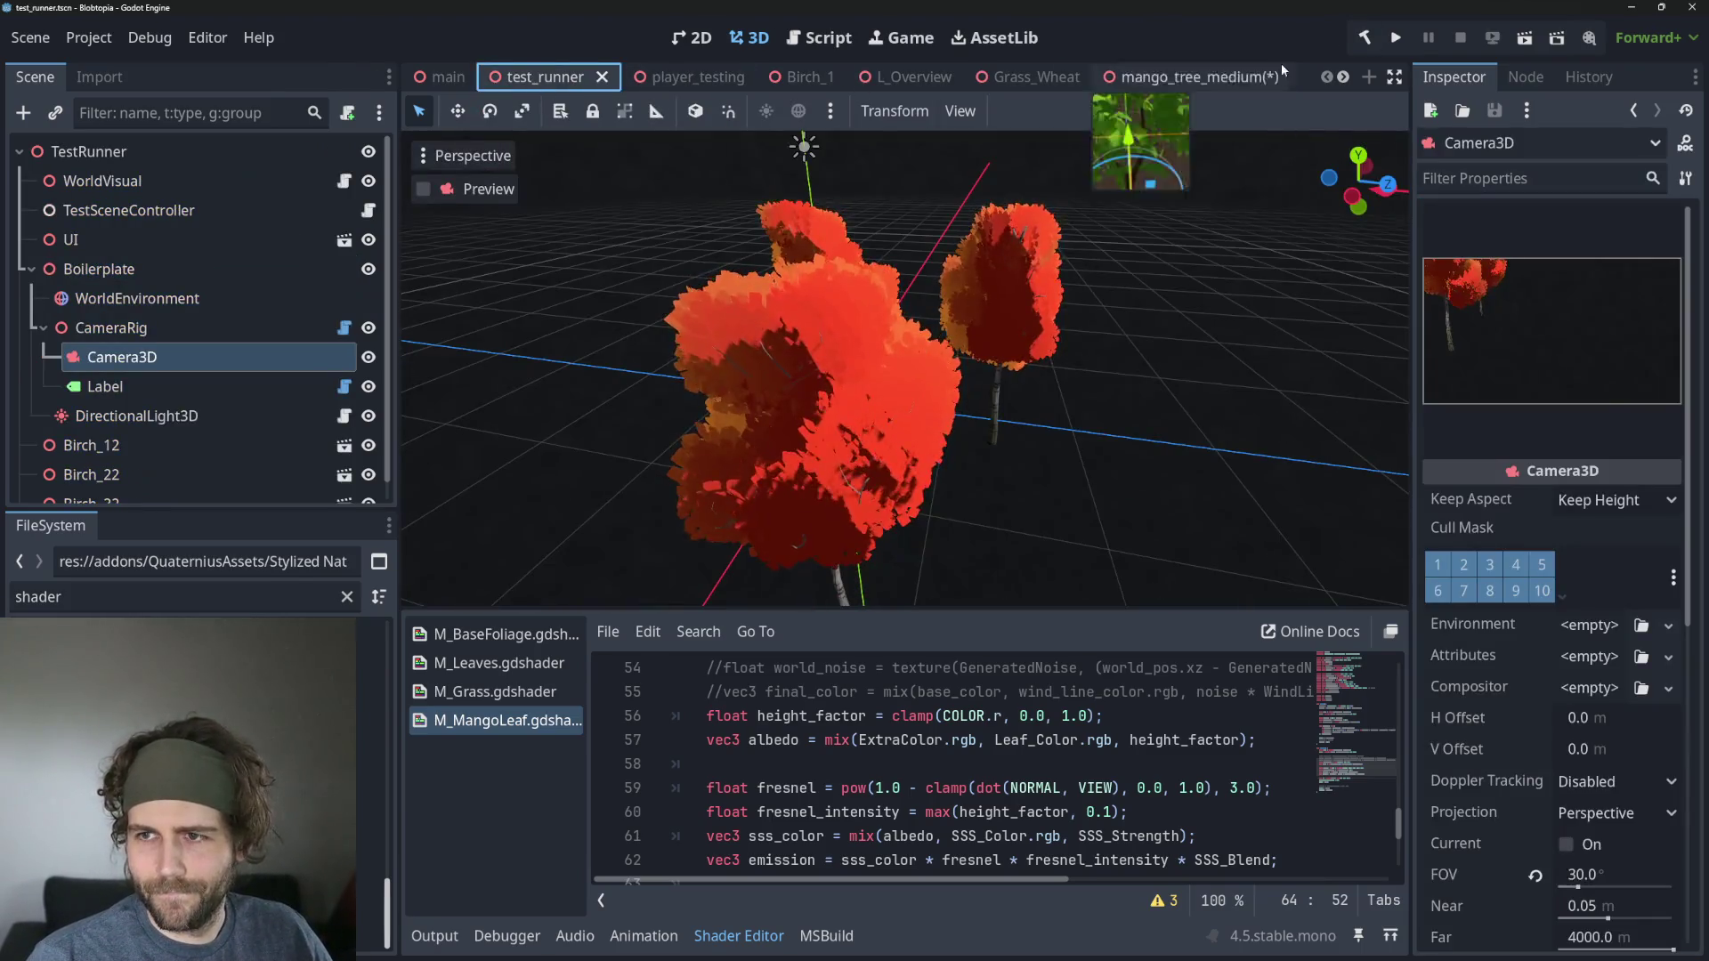
pyautogui.click(1513, 35)
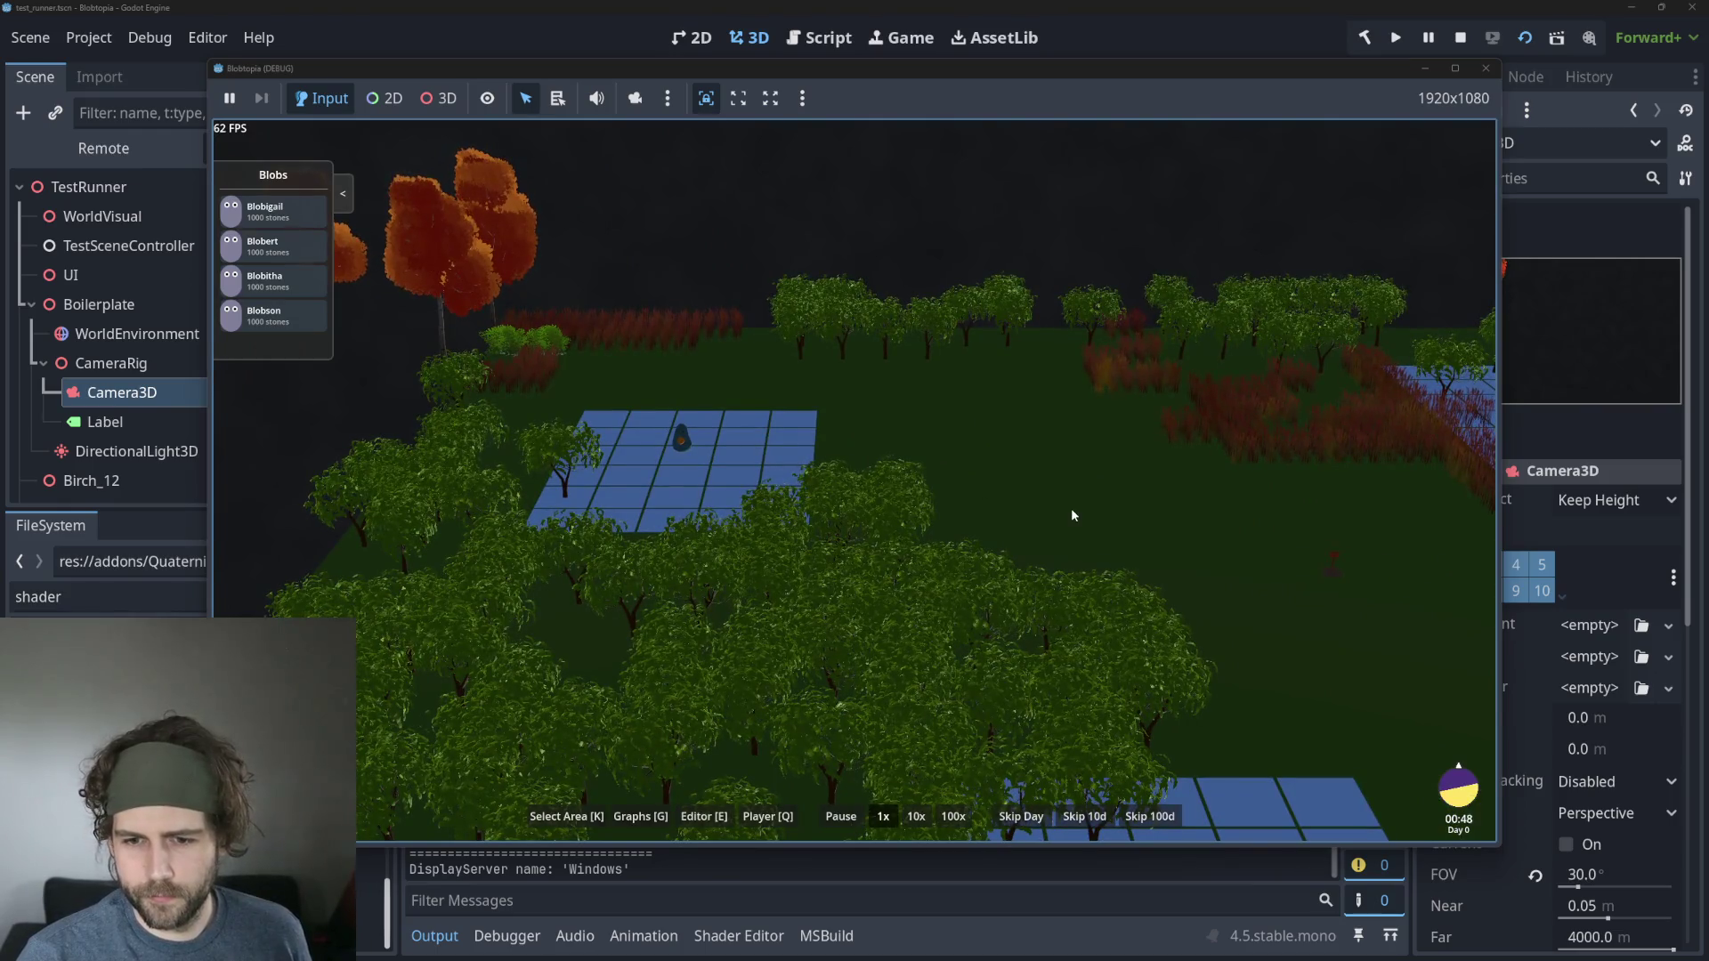
pyautogui.scroll(2, 1004, 607)
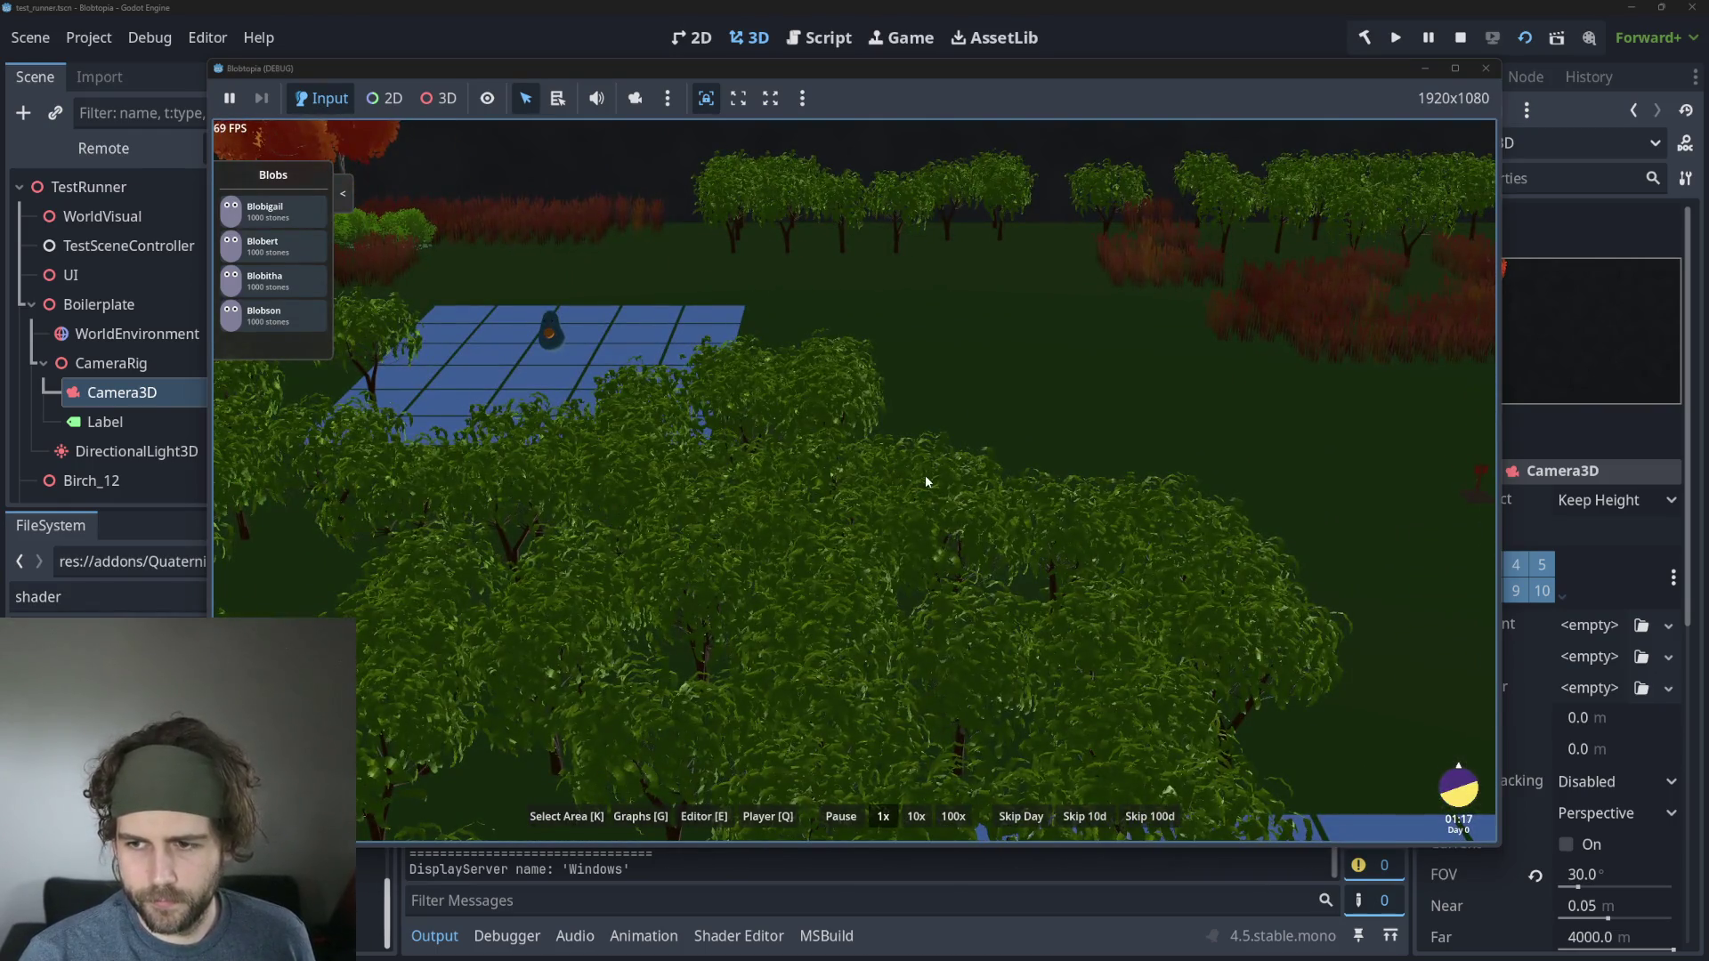
pyautogui.scroll(-2, 925, 475)
pyautogui.scroll(5, 946, 474)
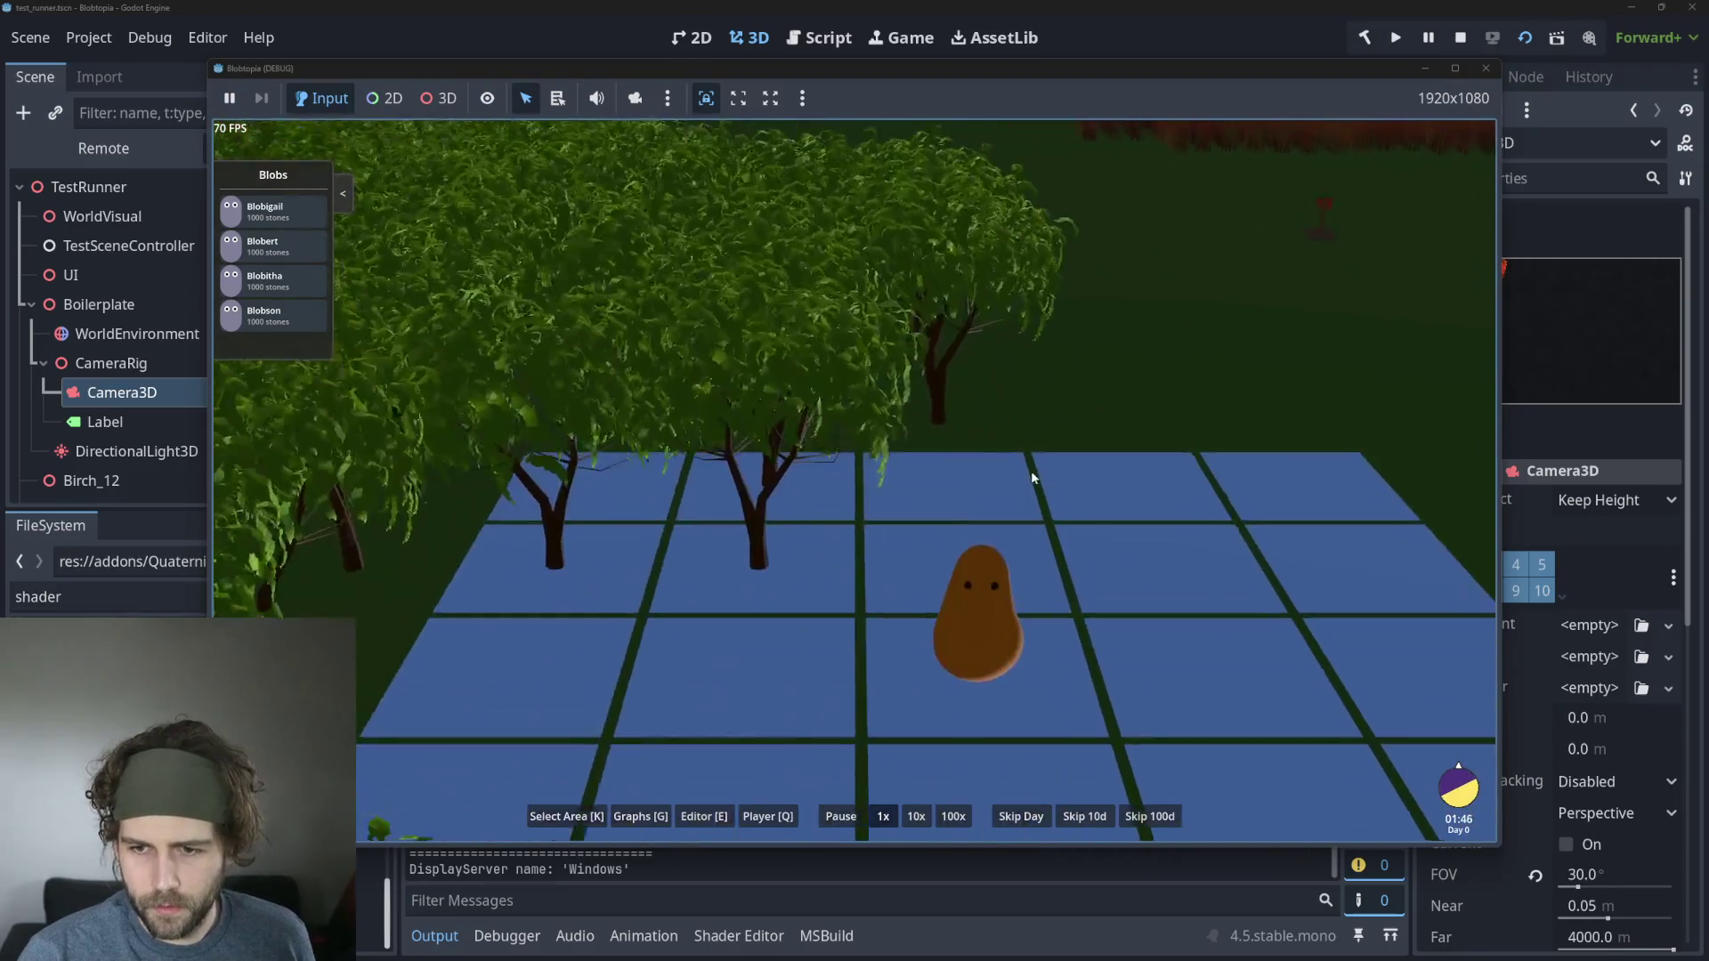
pyautogui.scroll(-1, 1028, 472)
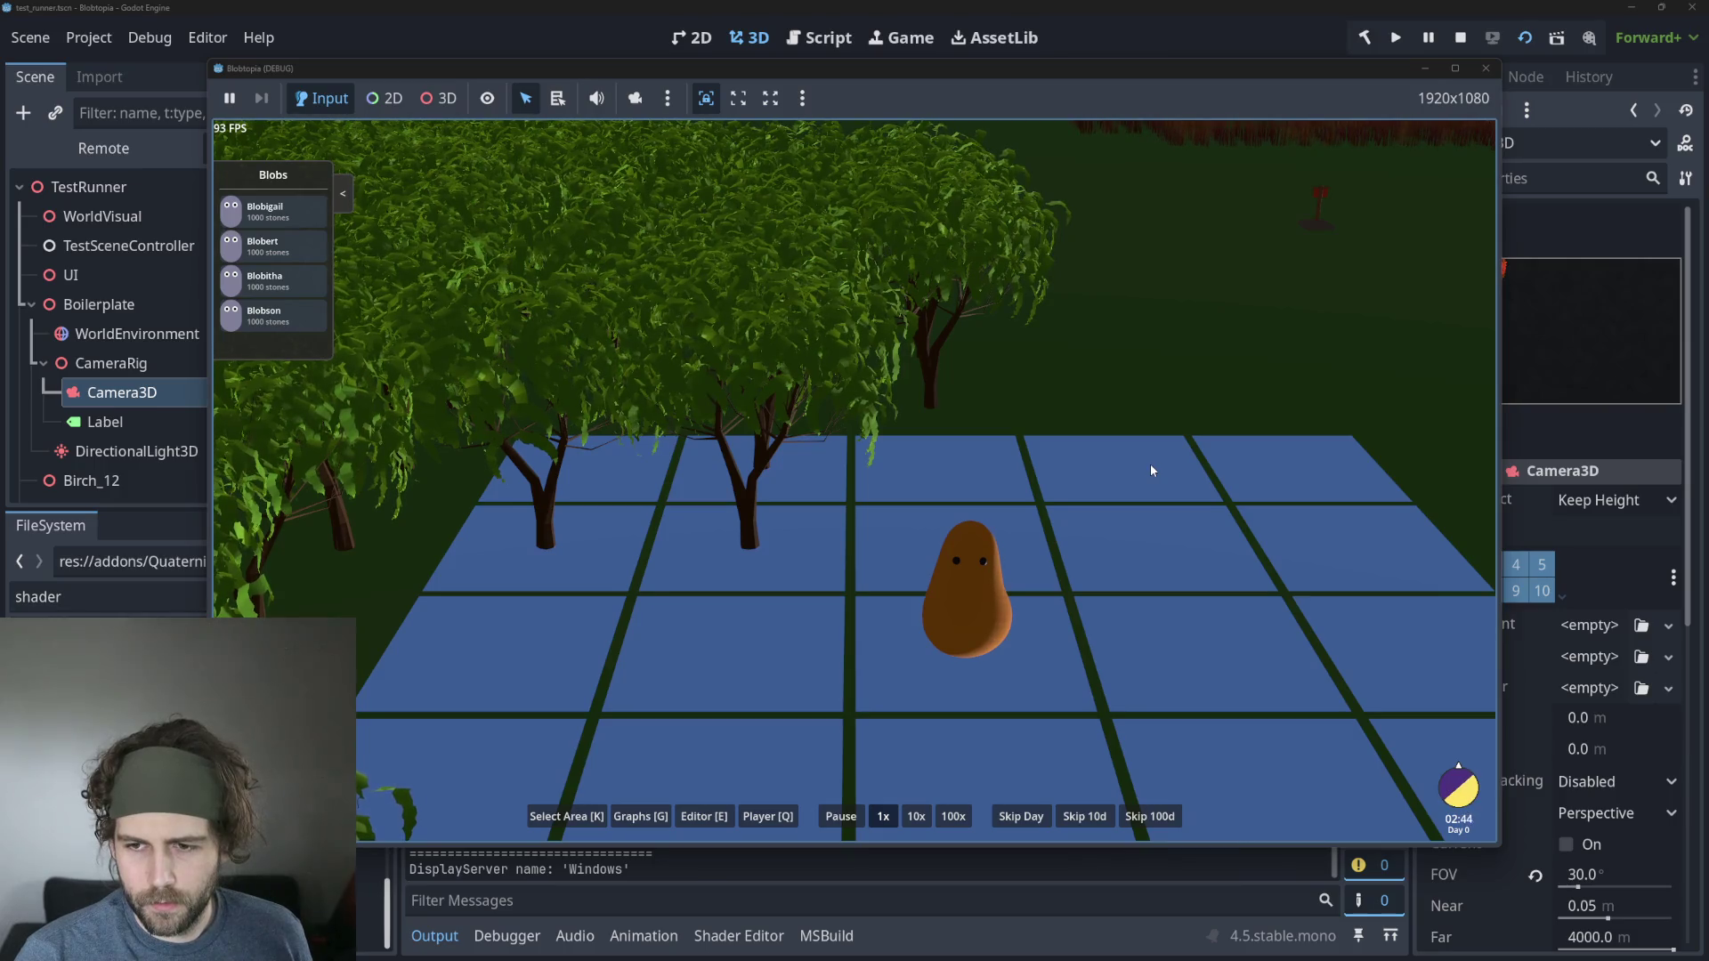
pyautogui.scroll(-3, 1049, 474)
pyautogui.scroll(1, 1048, 472)
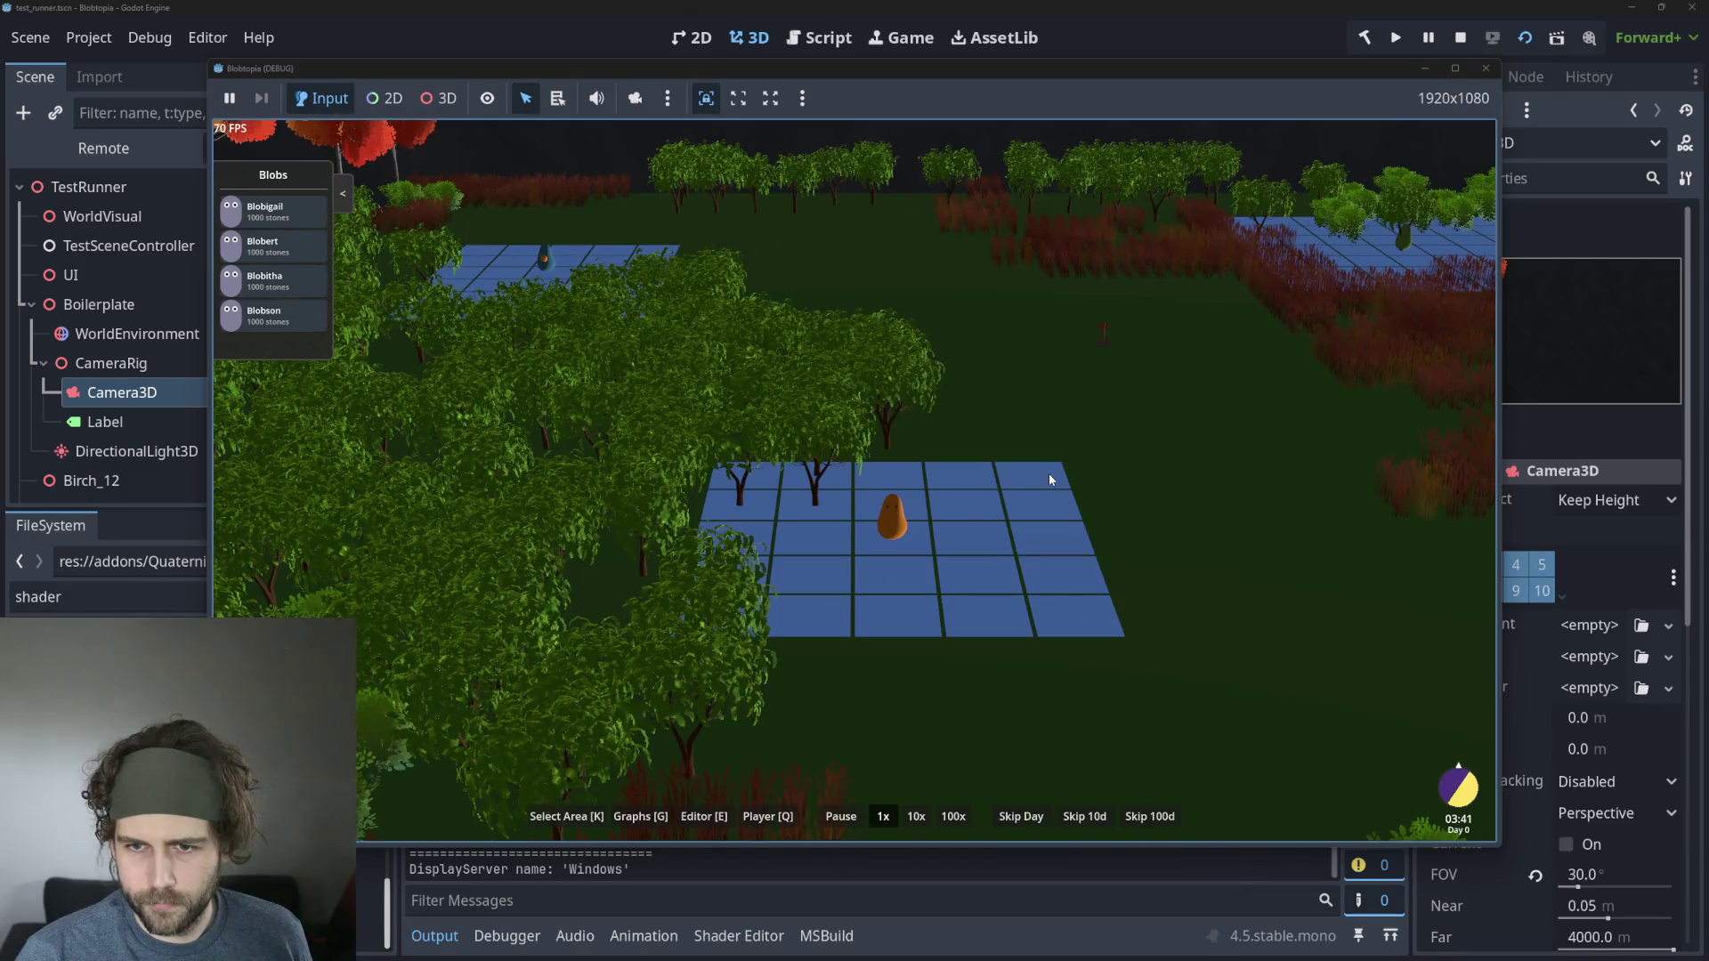
pyautogui.scroll(-3, 1048, 473)
pyautogui.scroll(1, 1047, 474)
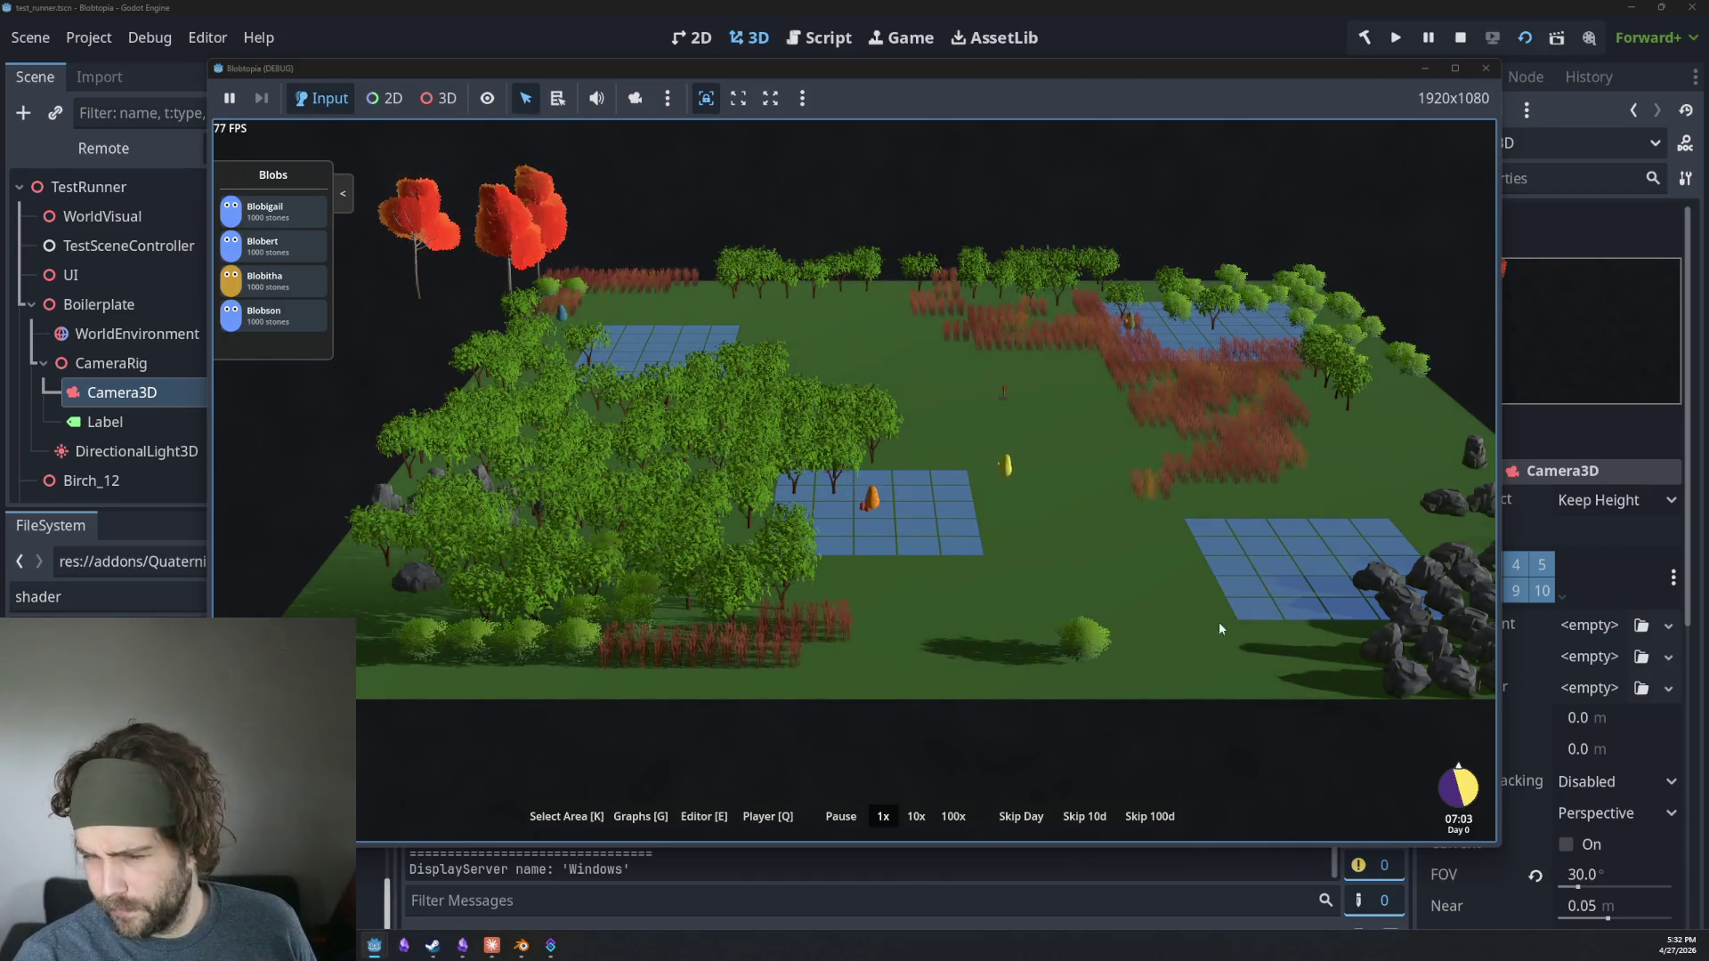
pyautogui.scroll(1, 955, 453)
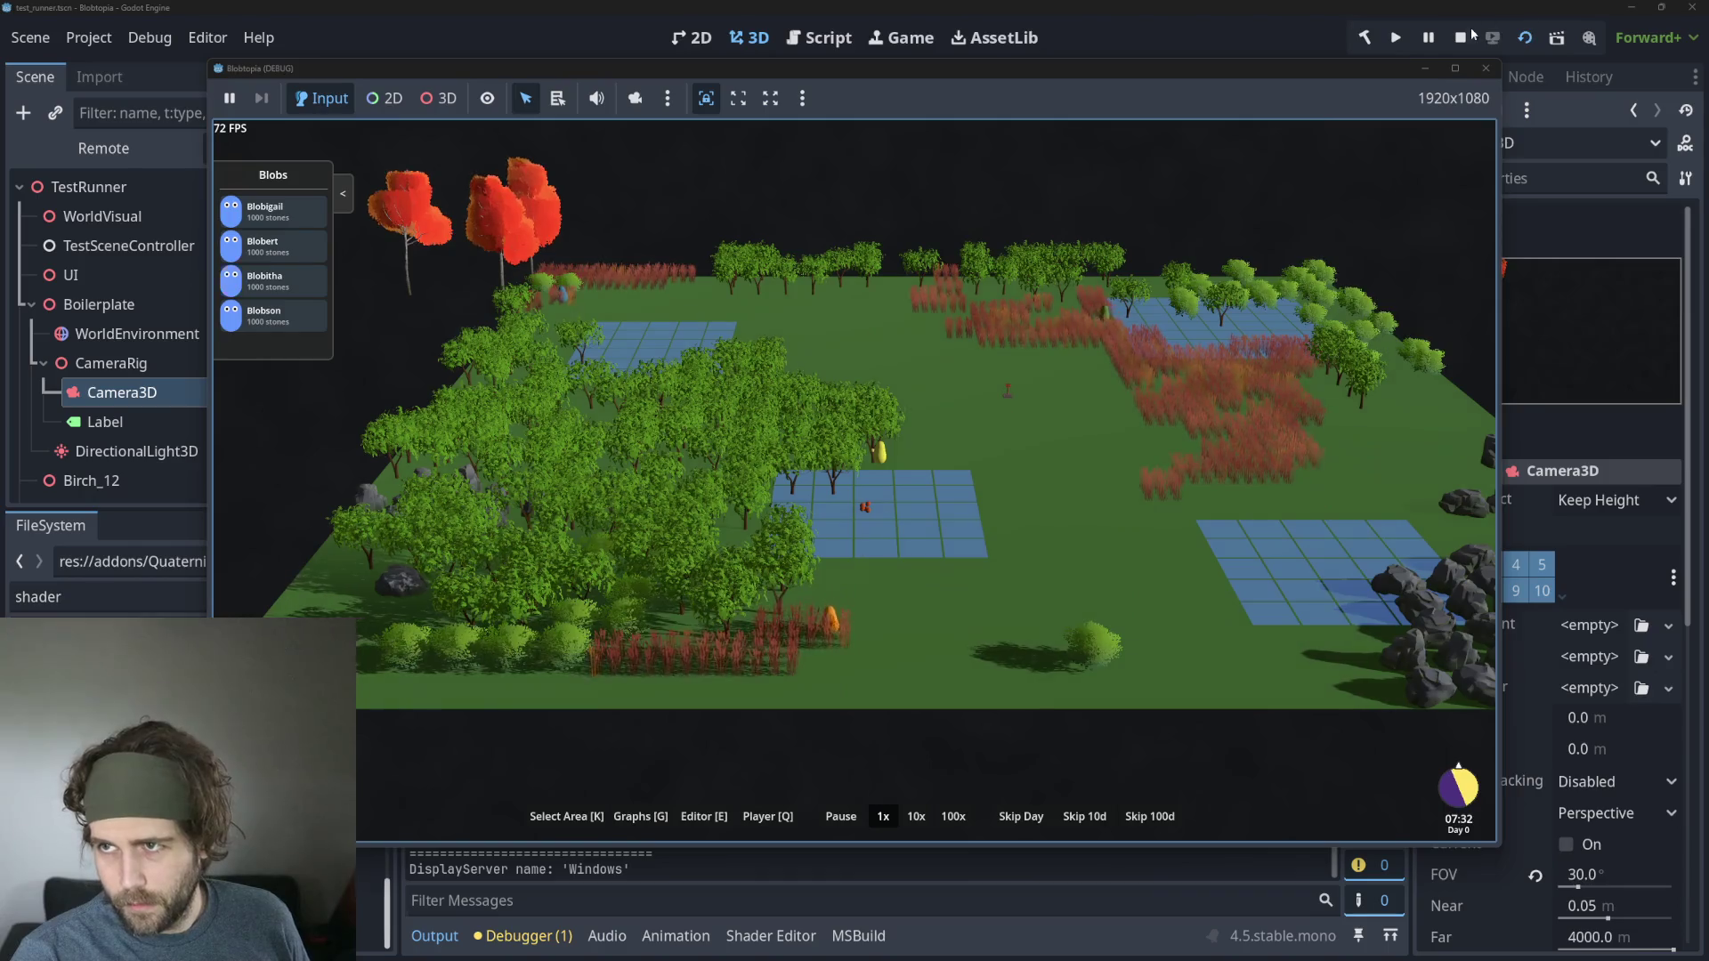
pyautogui.press('F8')
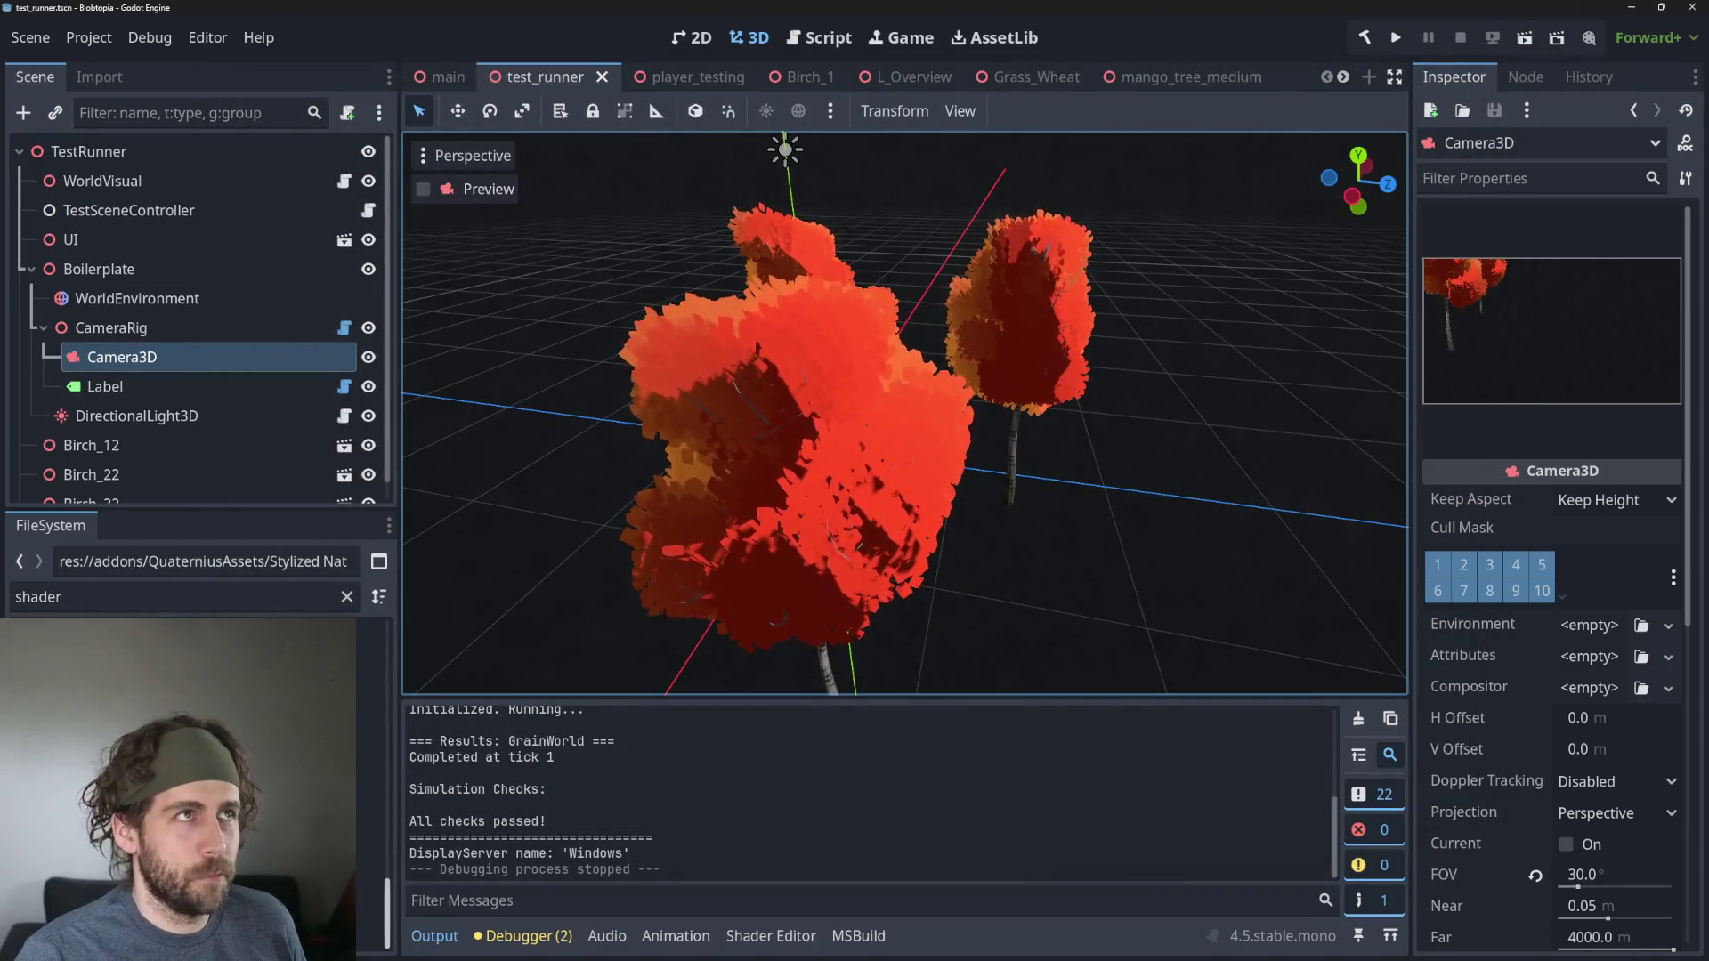